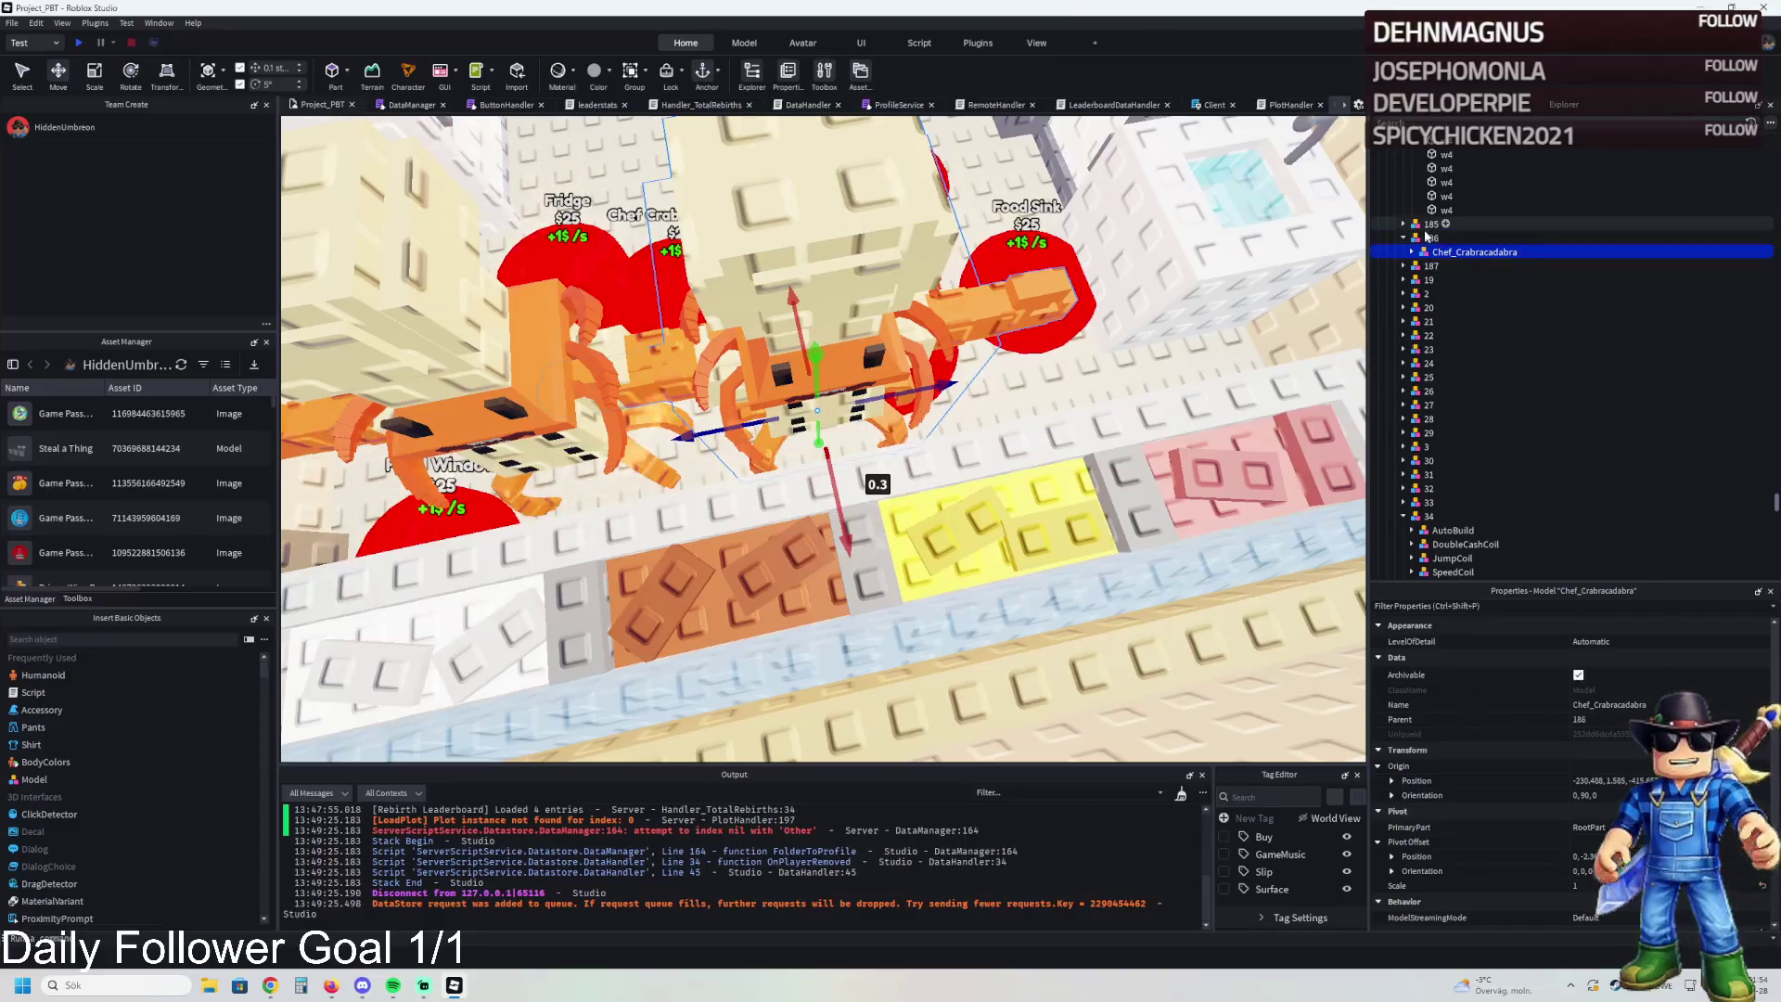
Undo the crab's reparent into model 187 so it stays in upgrade 186
{"action": "left_click", "coordinate": [1402, 266]}
{"action": "key", "text": "ctrl+z"}
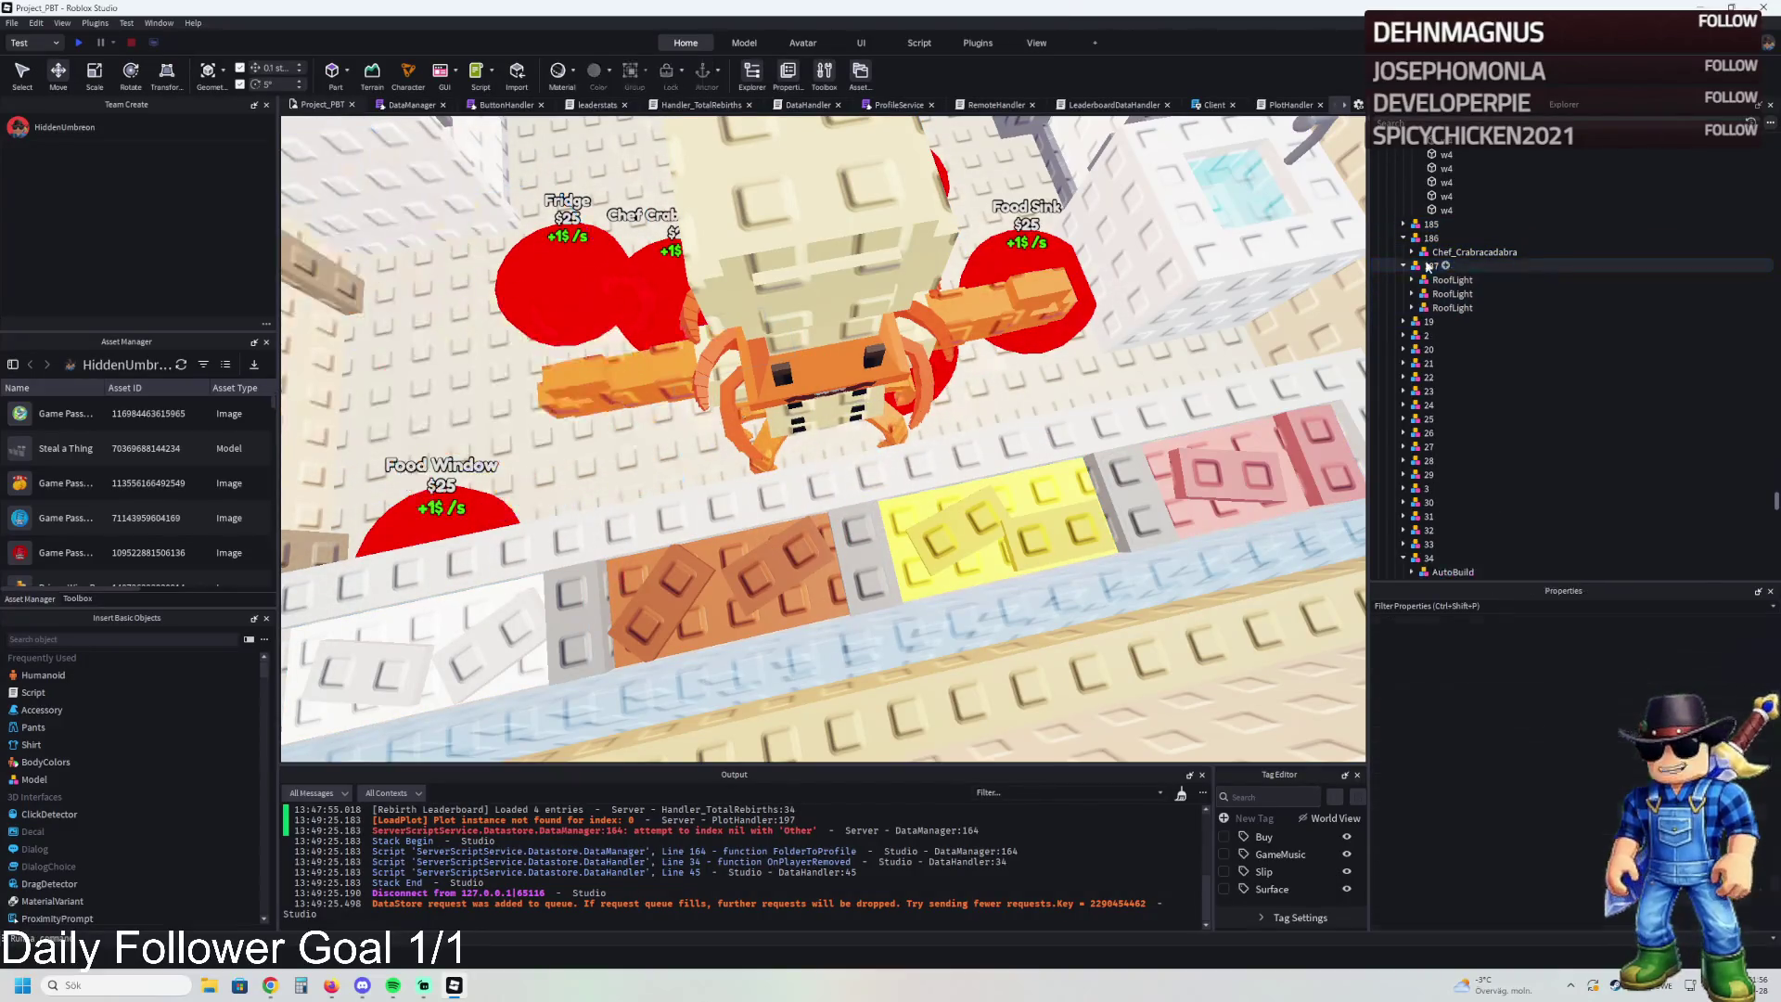
{"action": "key", "text": "f"}
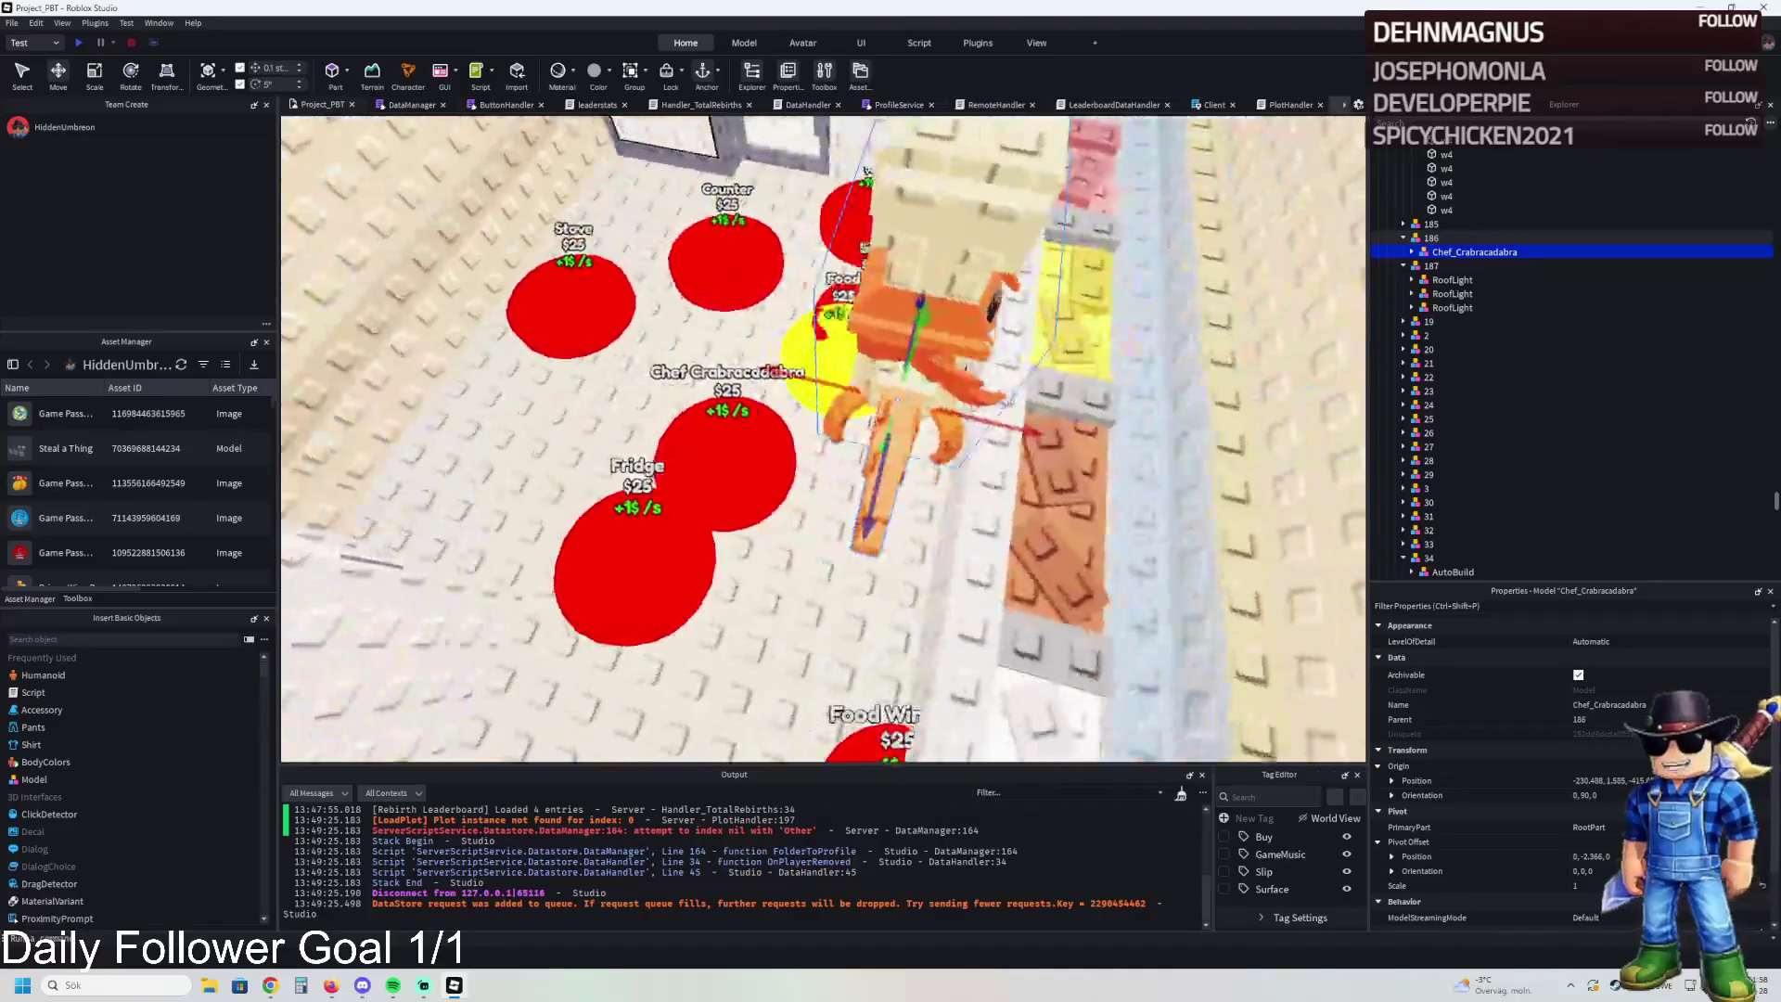
Nudge the crab model into place and reposition the Food Sink pad
{"action": "left_click_drag", "start_coordinate": [987, 423], "coordinate": [991, 427]}
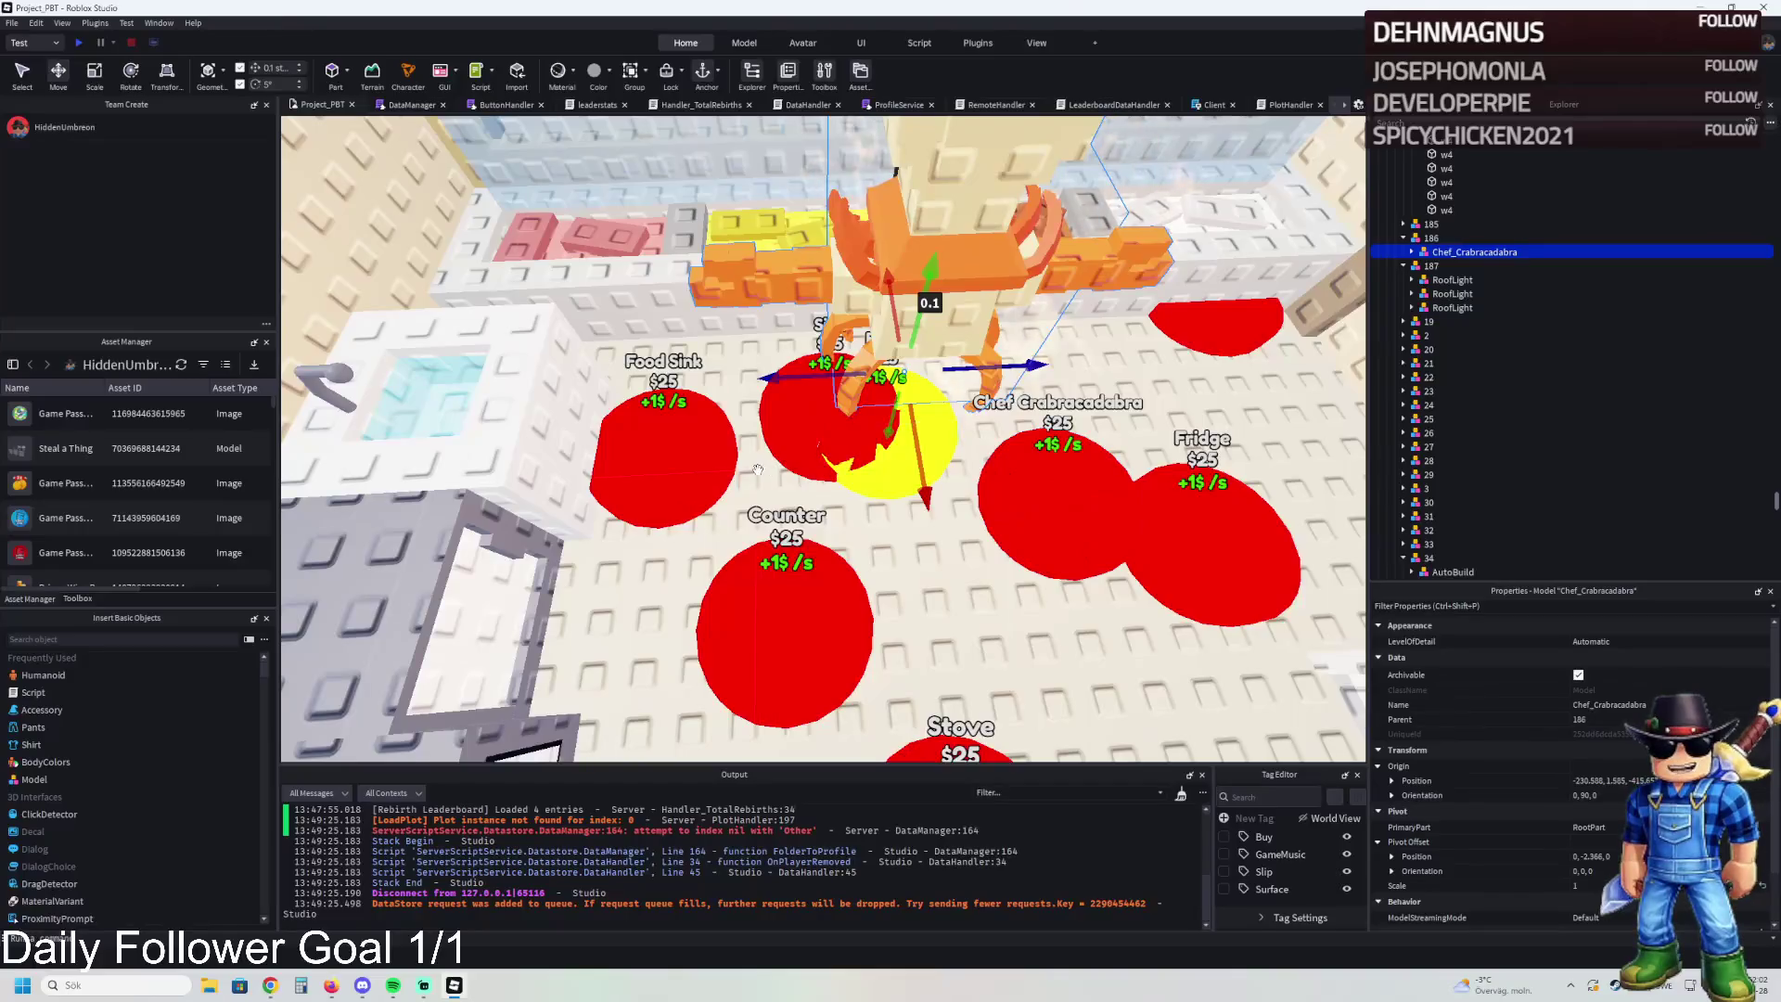
{"action": "left_click_drag", "start_coordinate": [712, 495], "coordinate": [720, 521]}
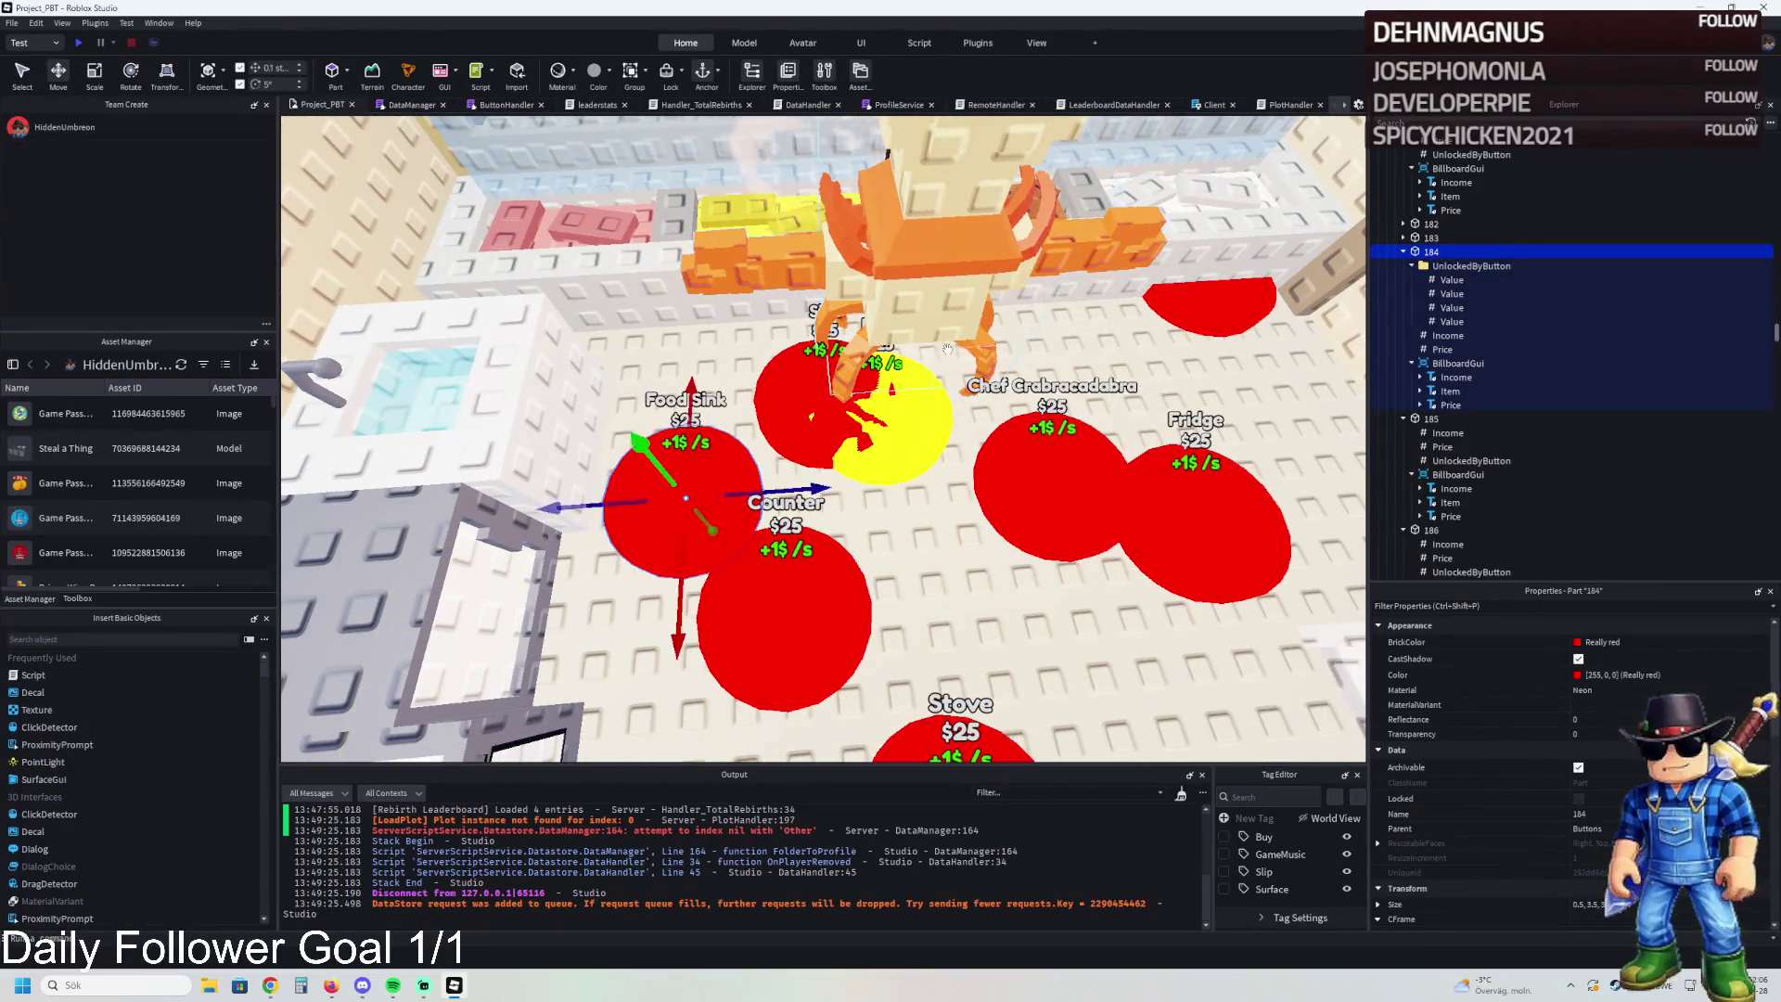
{"action": "left_click", "coordinate": [822, 459]}
Move the yellow pad 185 next to the Food Sink pad
{"action": "left_click_drag", "start_coordinate": [822, 456], "coordinate": [595, 398]}
{"action": "key", "text": "q"}
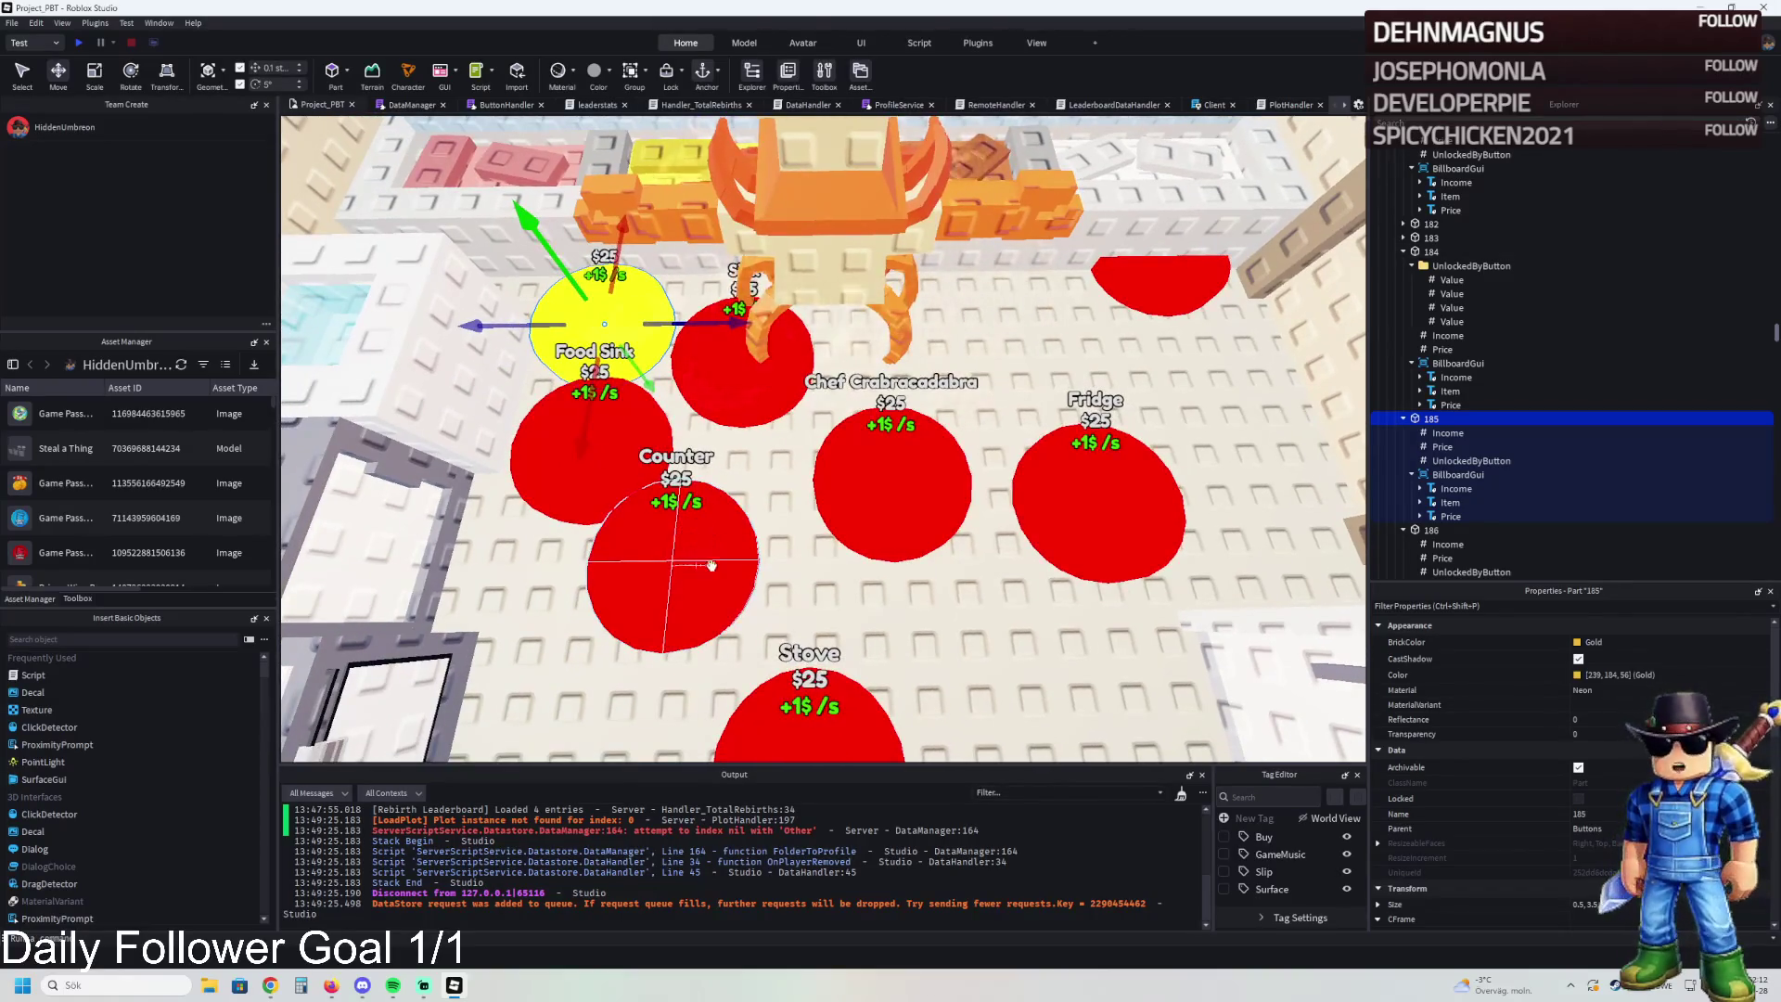
{"action": "key", "text": "q"}
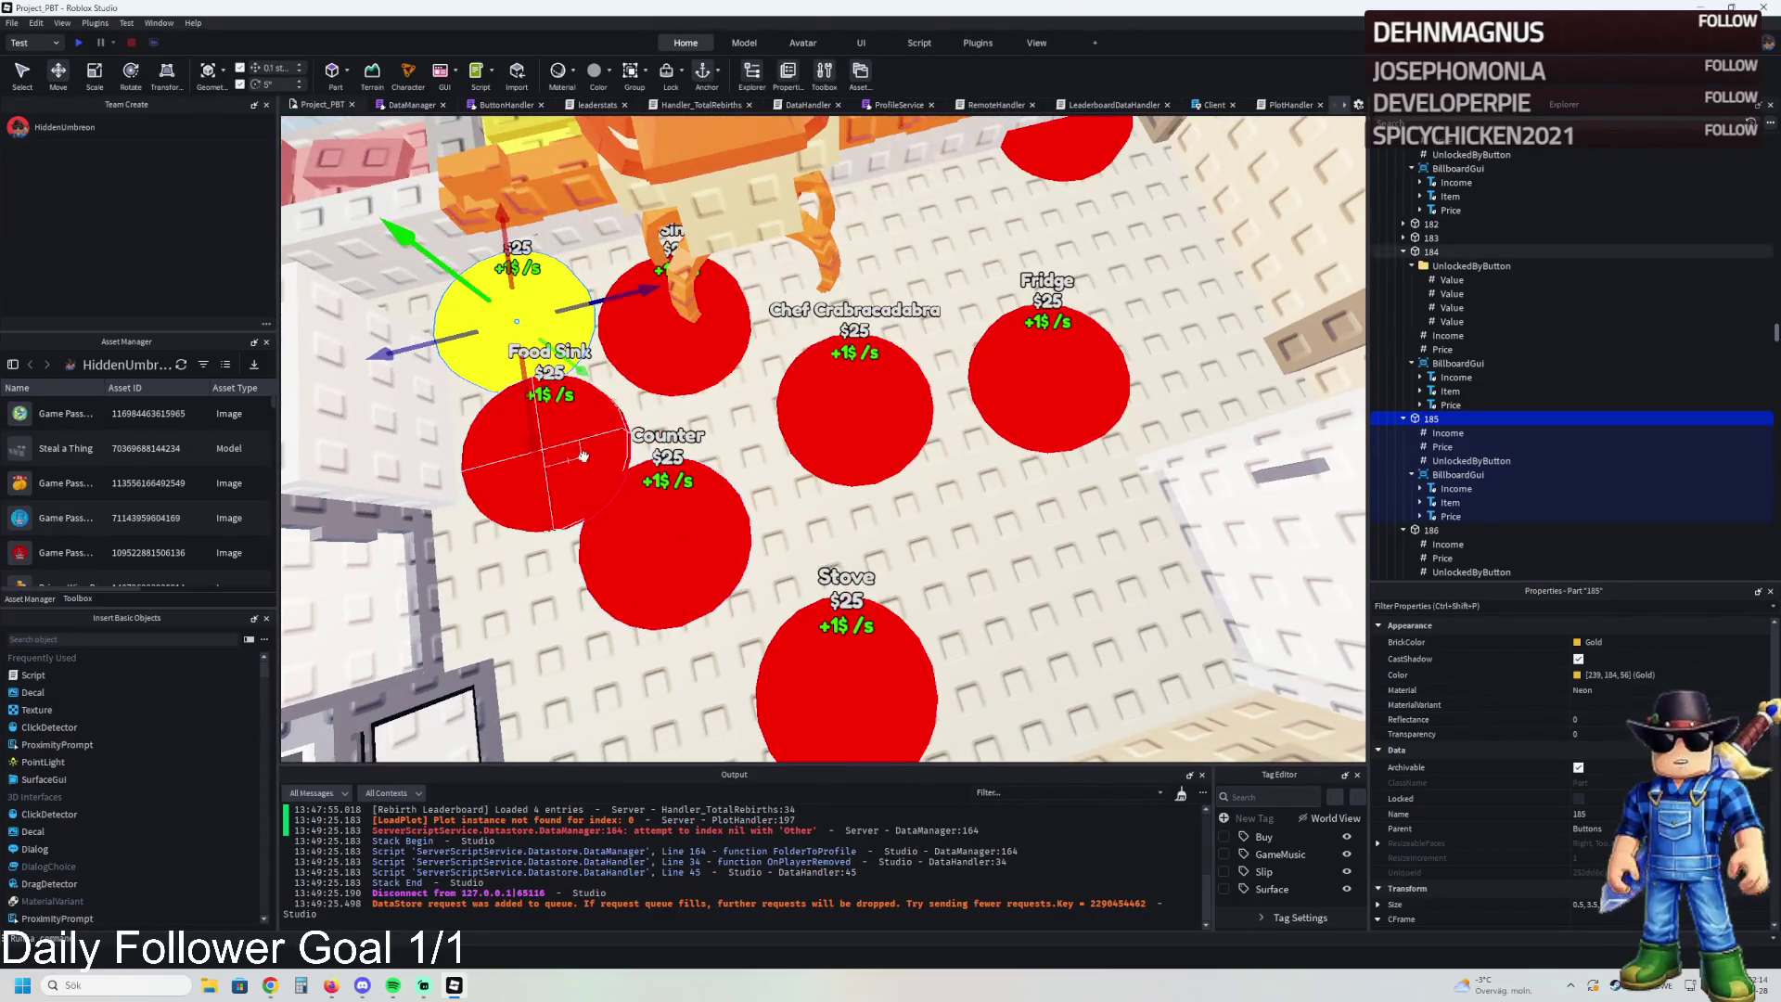
{"action": "left_click", "coordinate": [839, 422]}
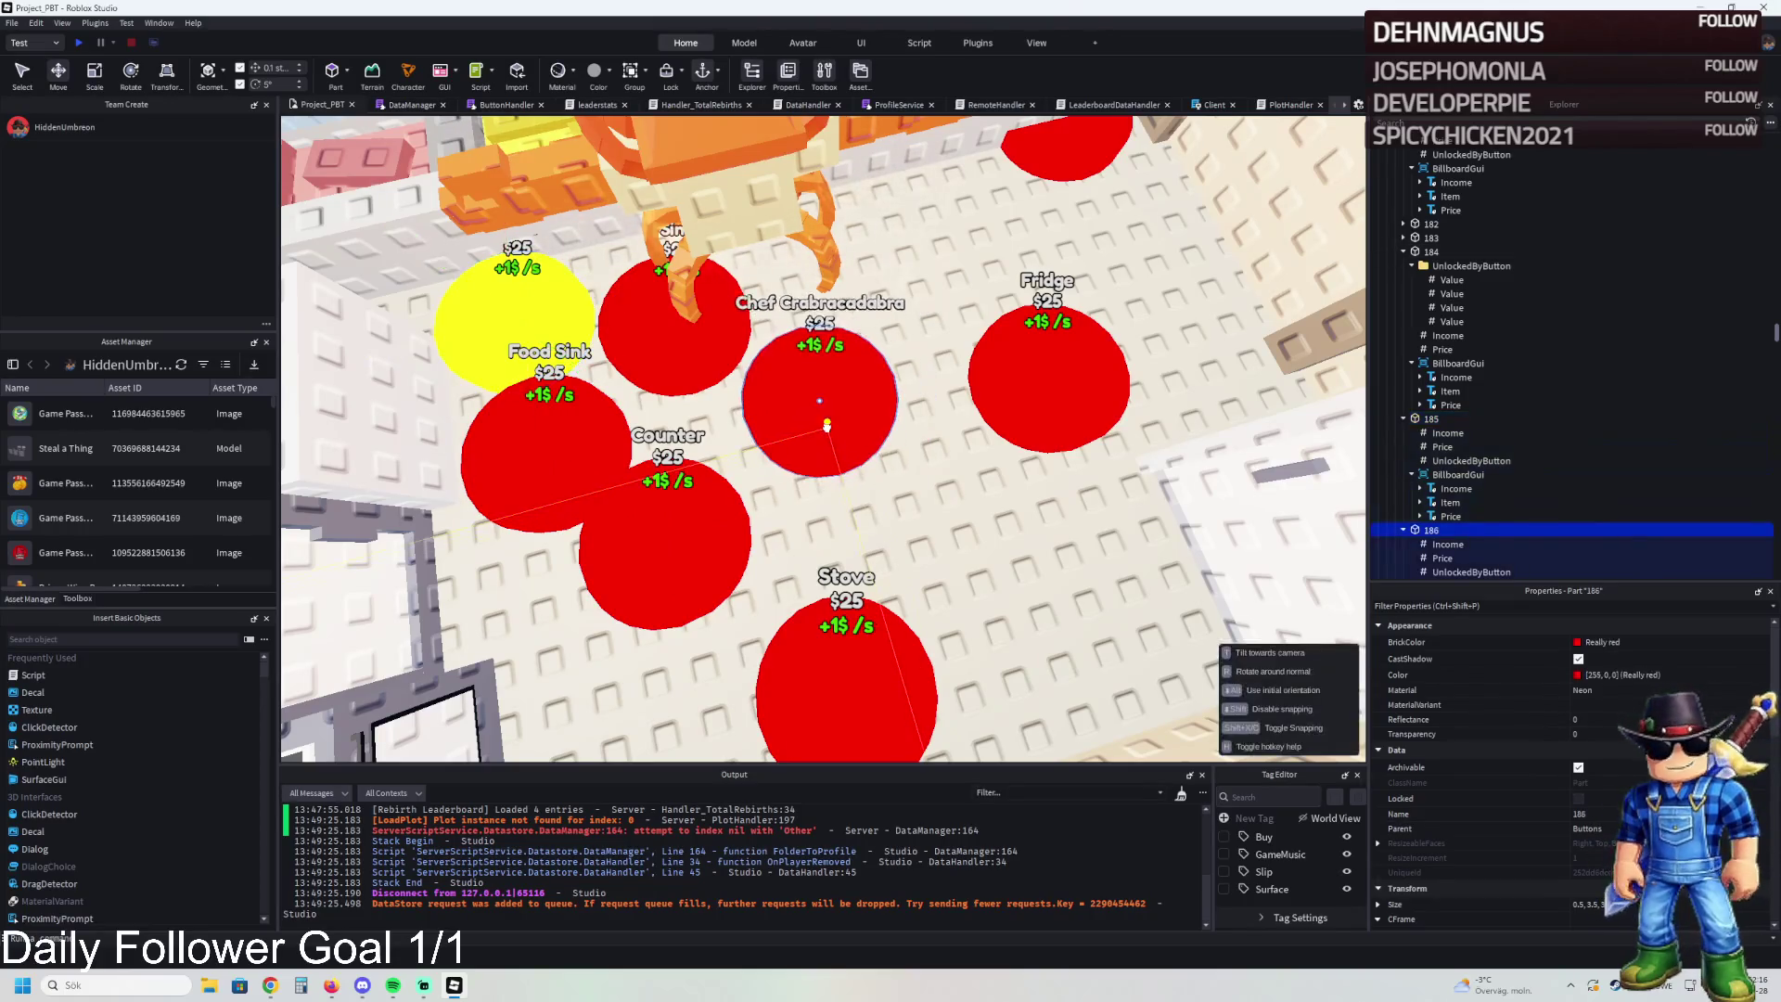
{"action": "key", "text": "d"}
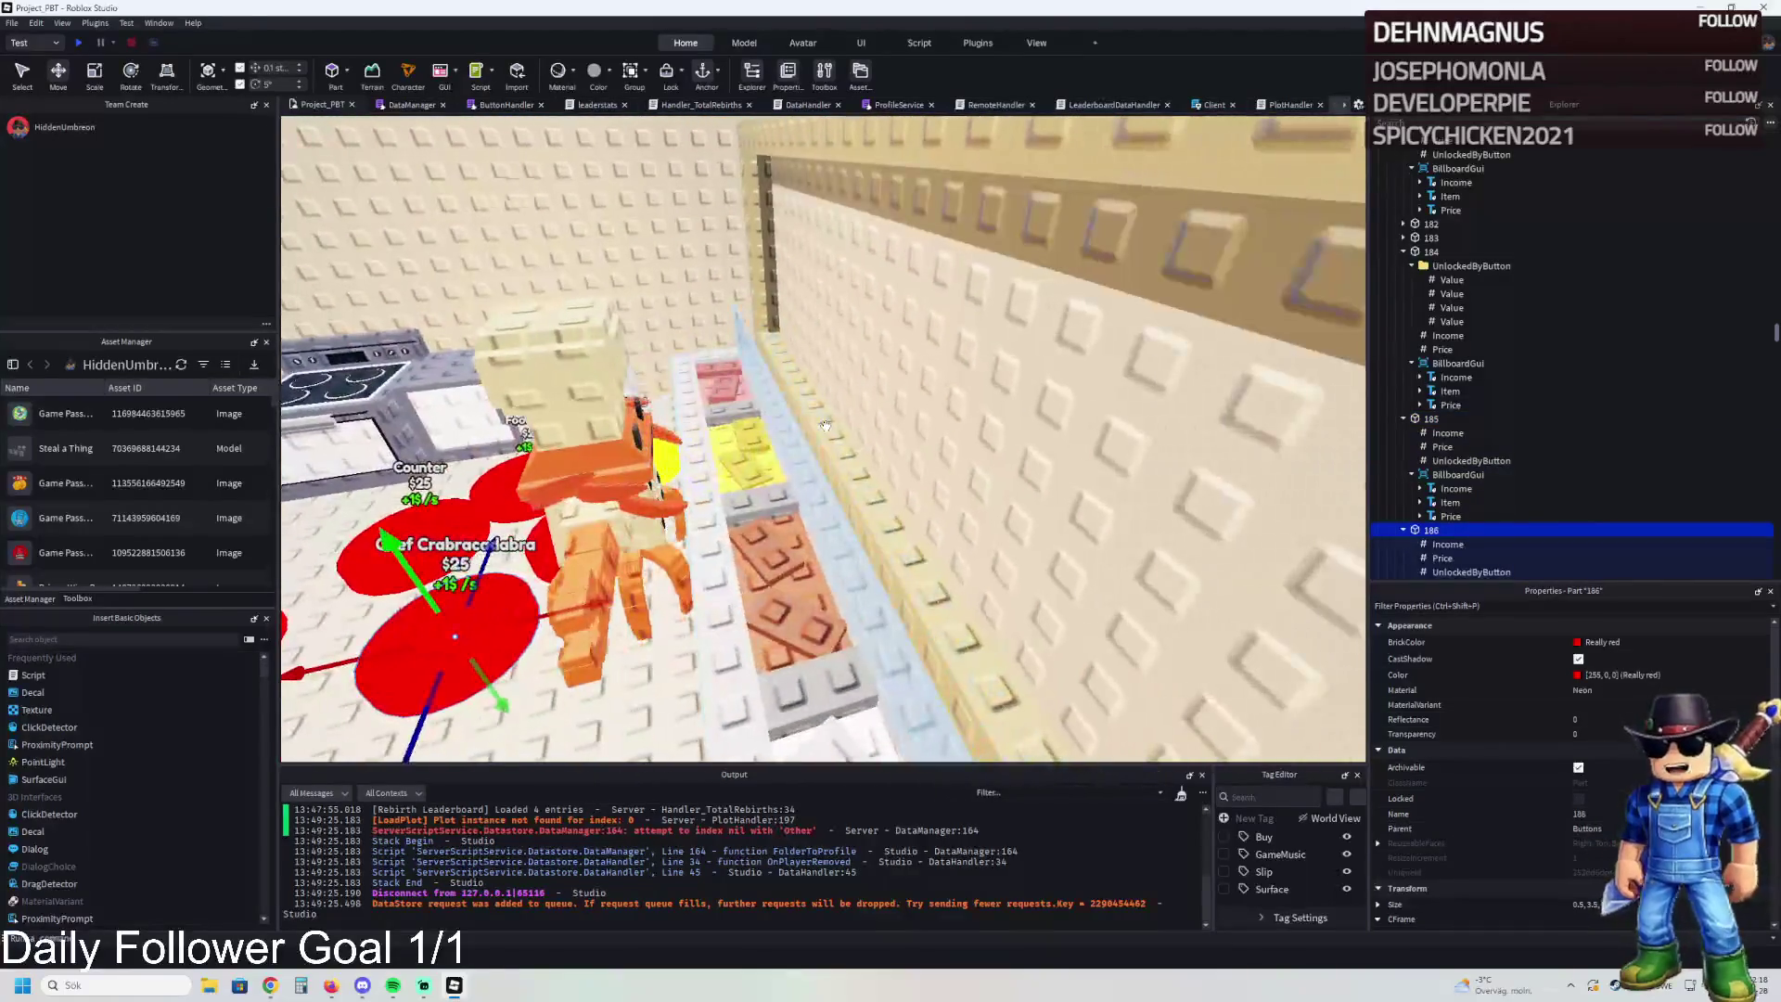
{"action": "key", "text": "f"}
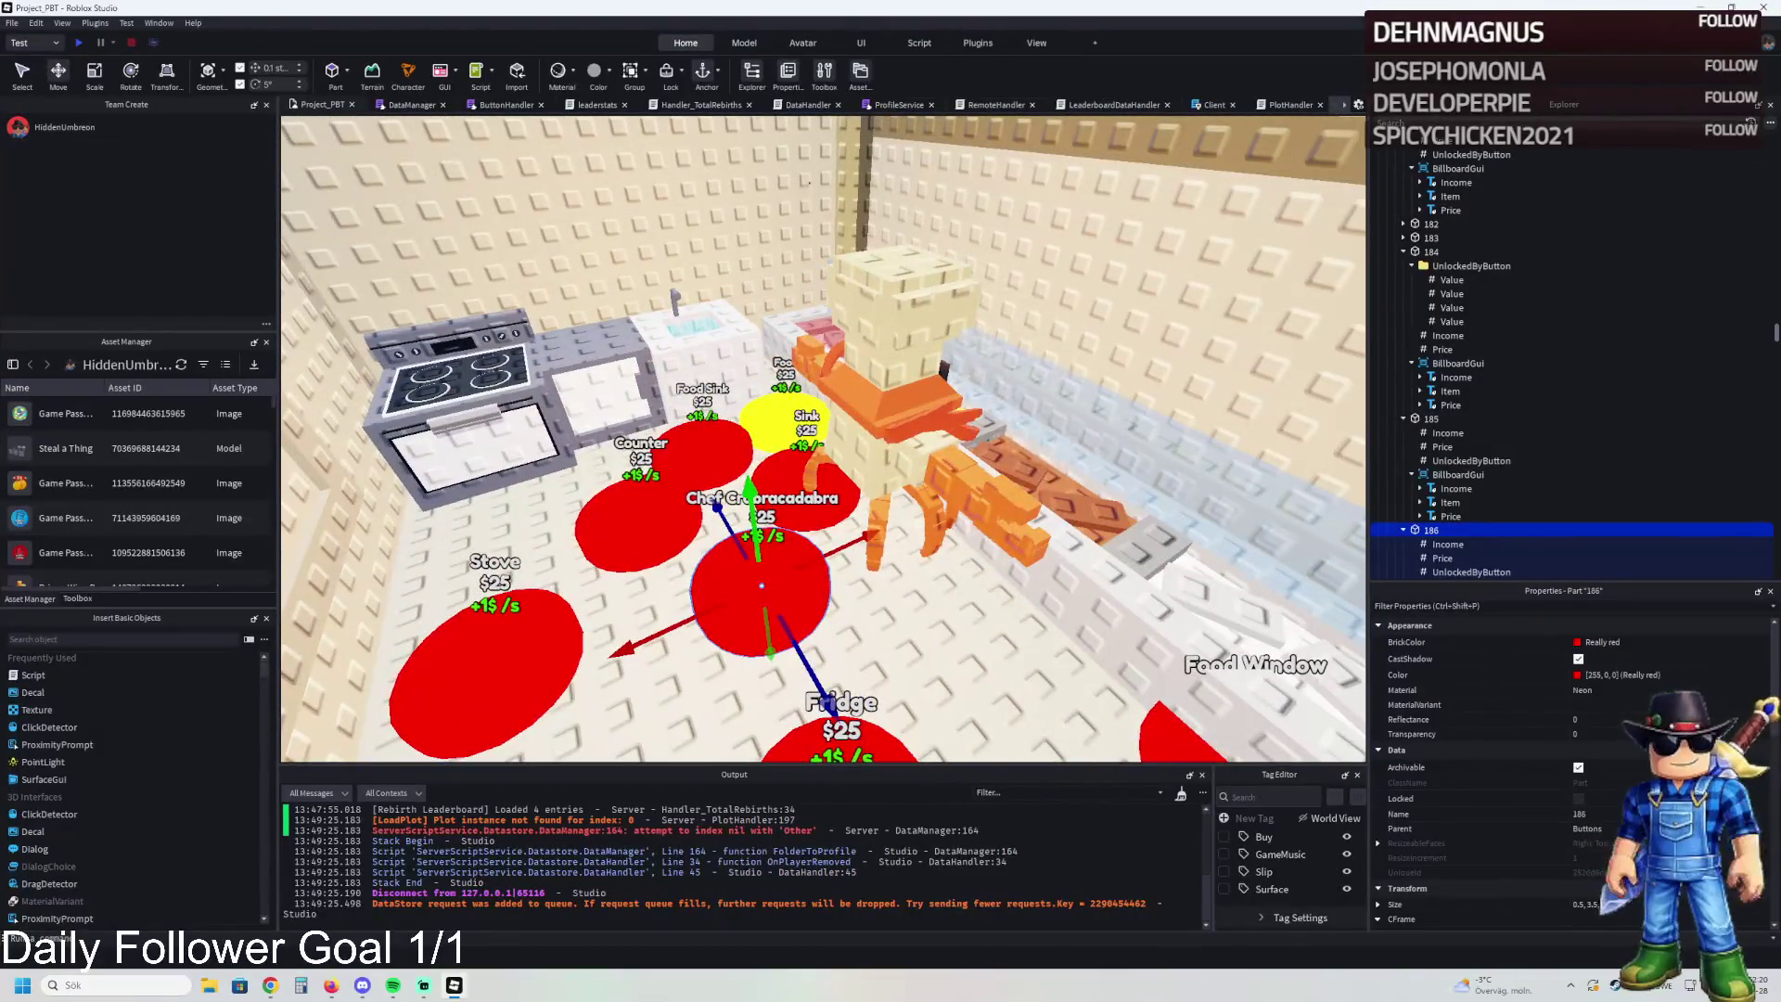
Slide the Roof Lamps pad (Part 187) 1.8 studs along the wall
{"action": "scroll", "scroll_direction": "up", "scroll_amount": 3}
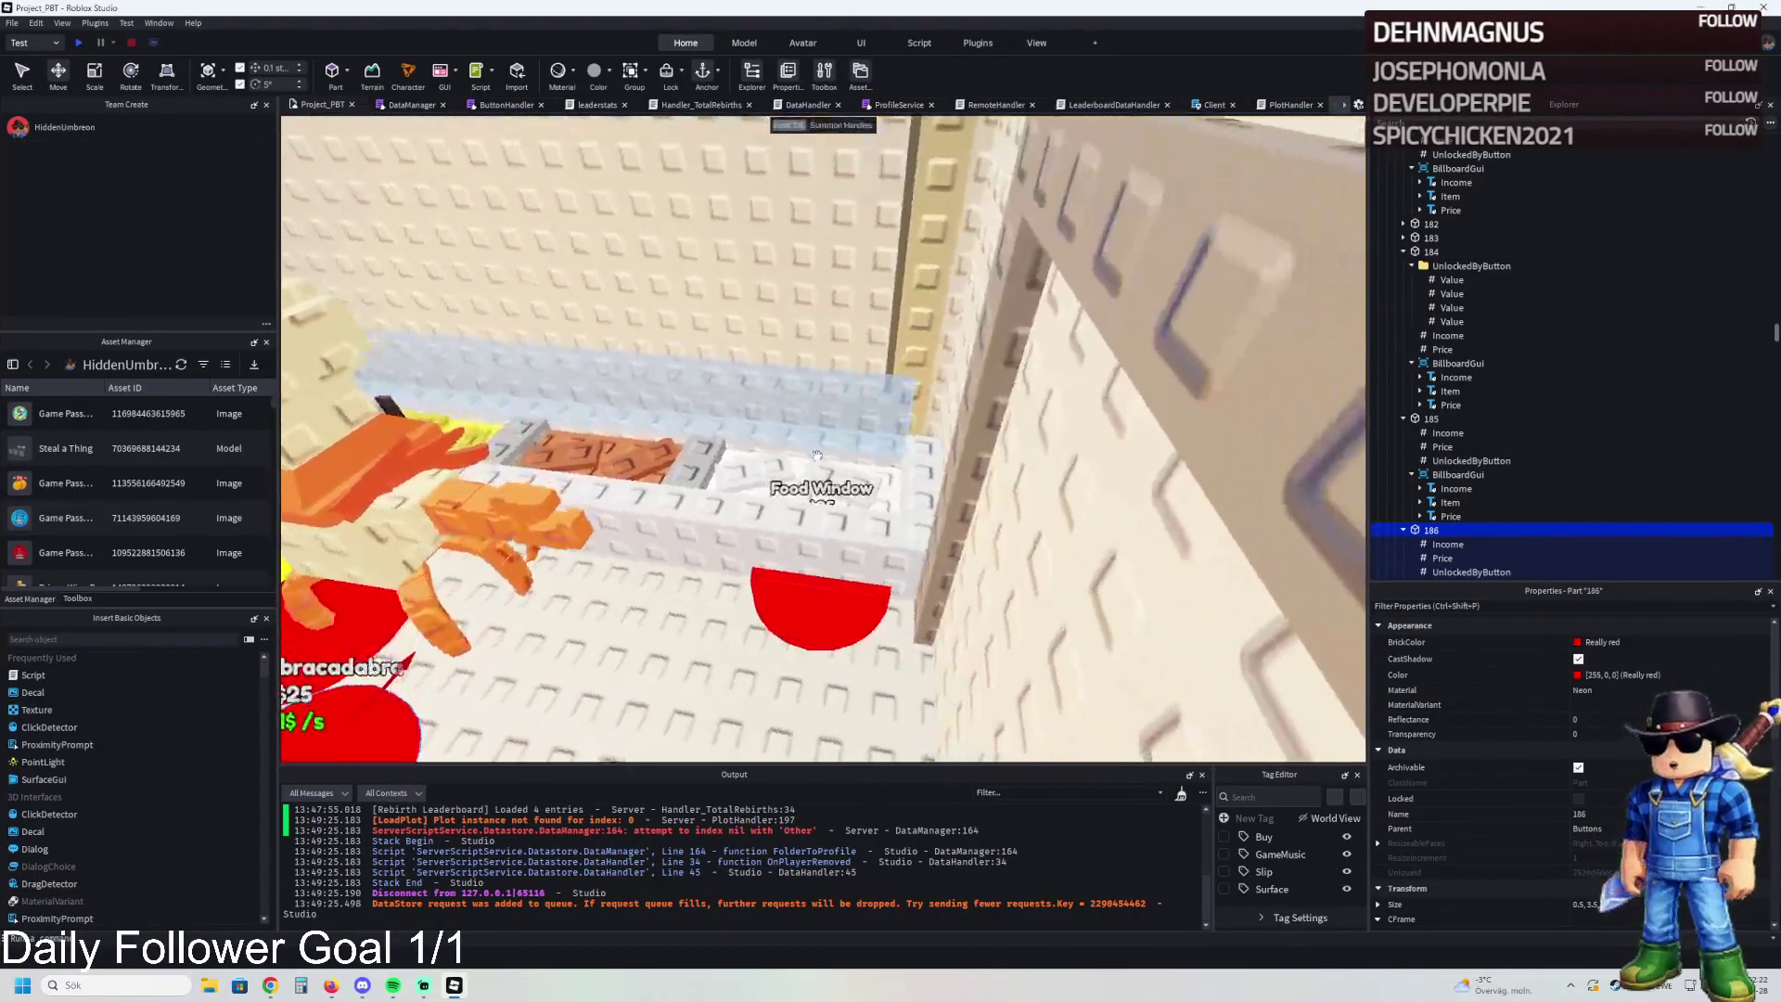
{"action": "scroll", "scroll_direction": "down", "scroll_amount": 3}
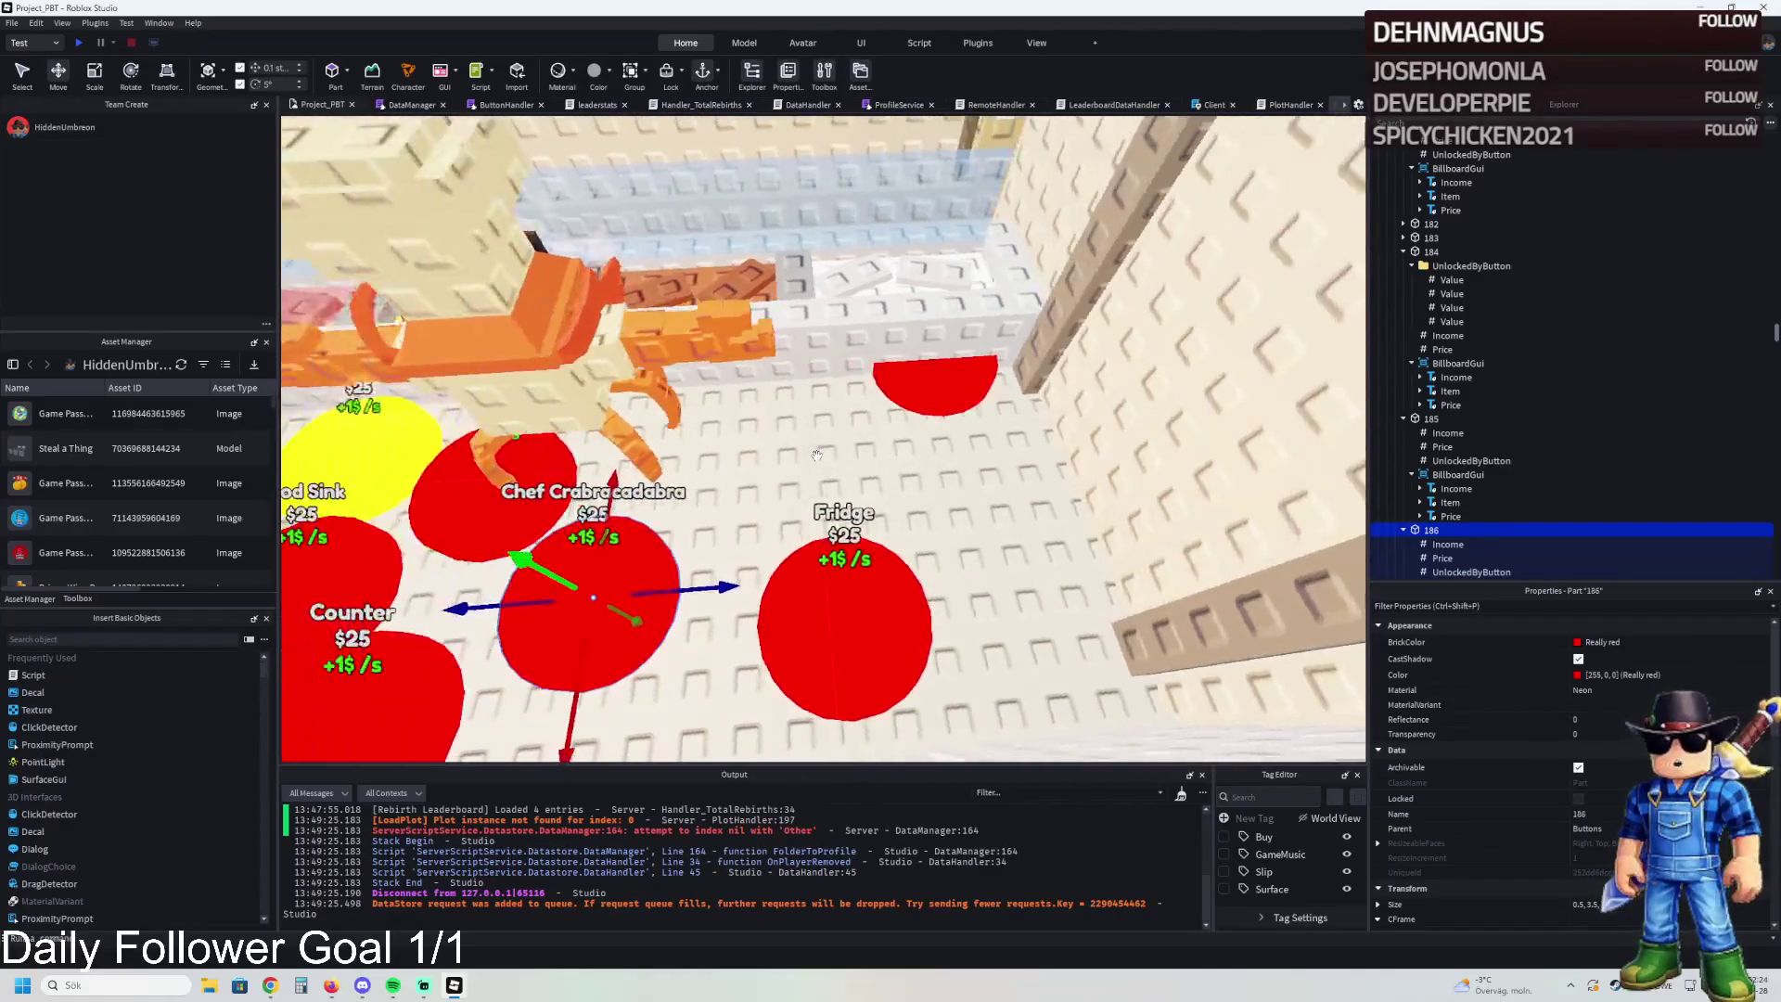
{"action": "scroll", "scroll_direction": "up", "scroll_amount": 3}
{"action": "scroll", "scroll_direction": "down", "scroll_amount": 3}
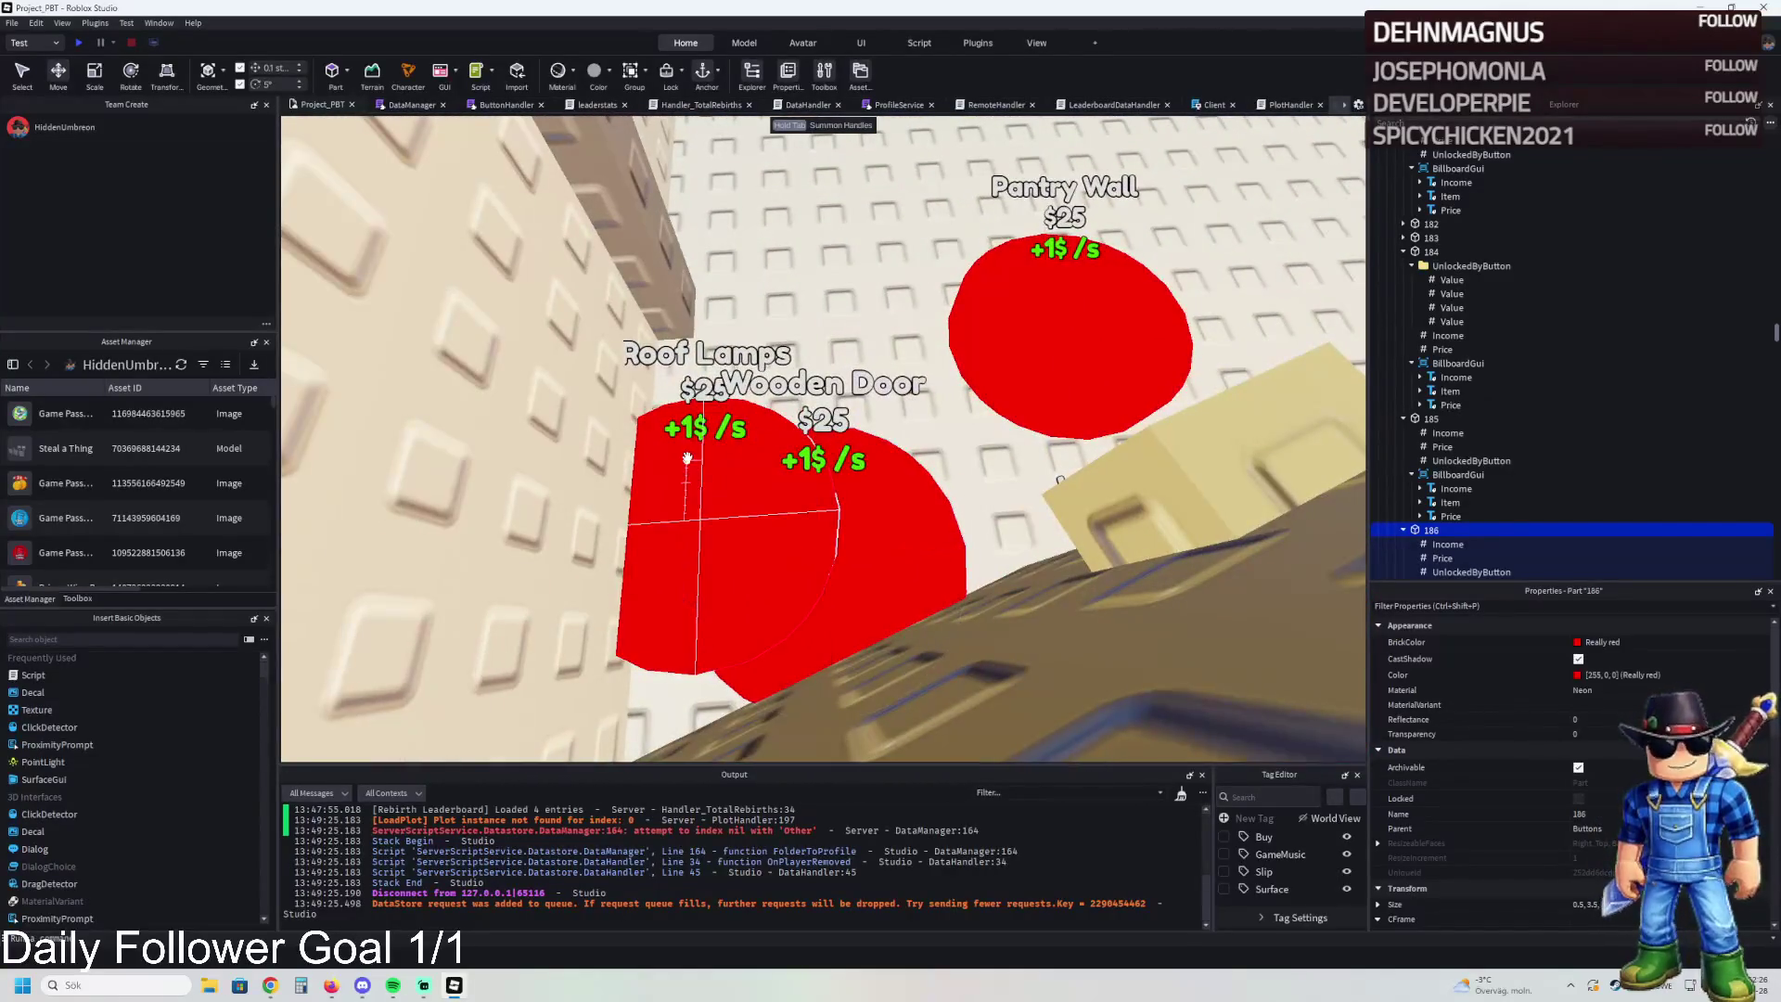
{"action": "left_click", "coordinate": [760, 507]}
{"action": "left_click_drag", "start_coordinate": [1159, 524], "coordinate": [1076, 534]}
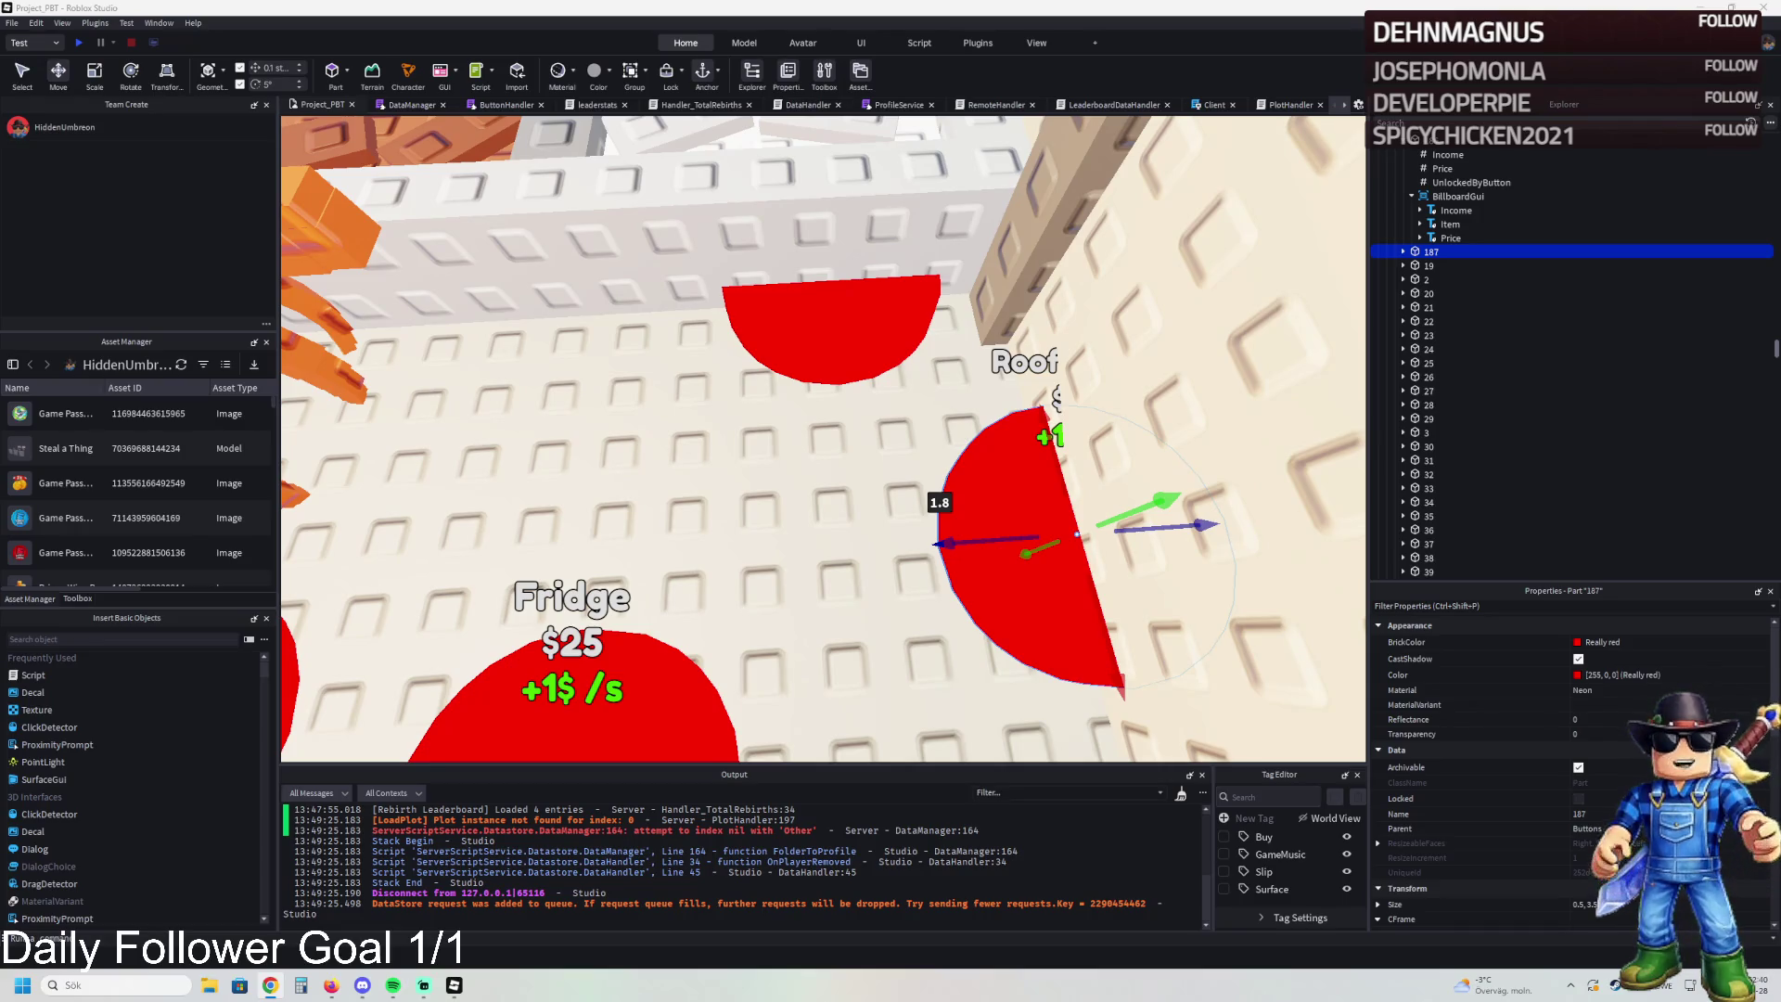
{"action": "left_click", "coordinate": [1402, 252]}
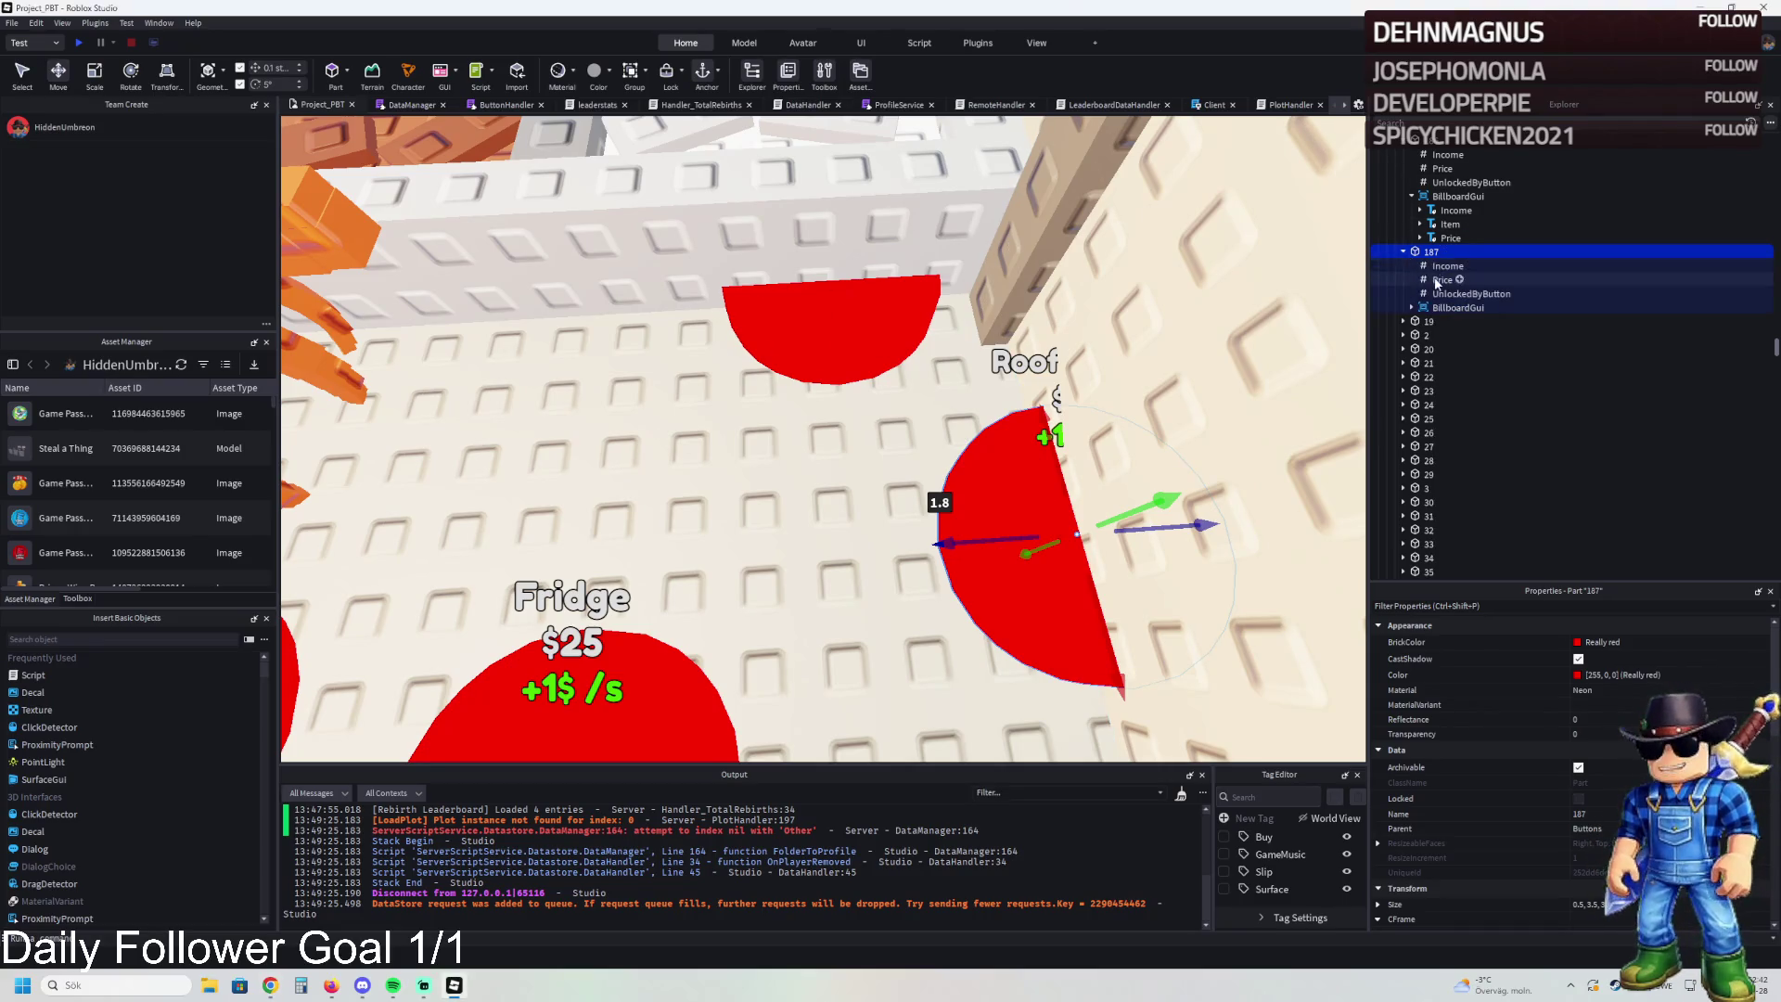
{"action": "left_click", "coordinate": [1437, 281]}
{"action": "left_click", "coordinate": [1484, 716]}
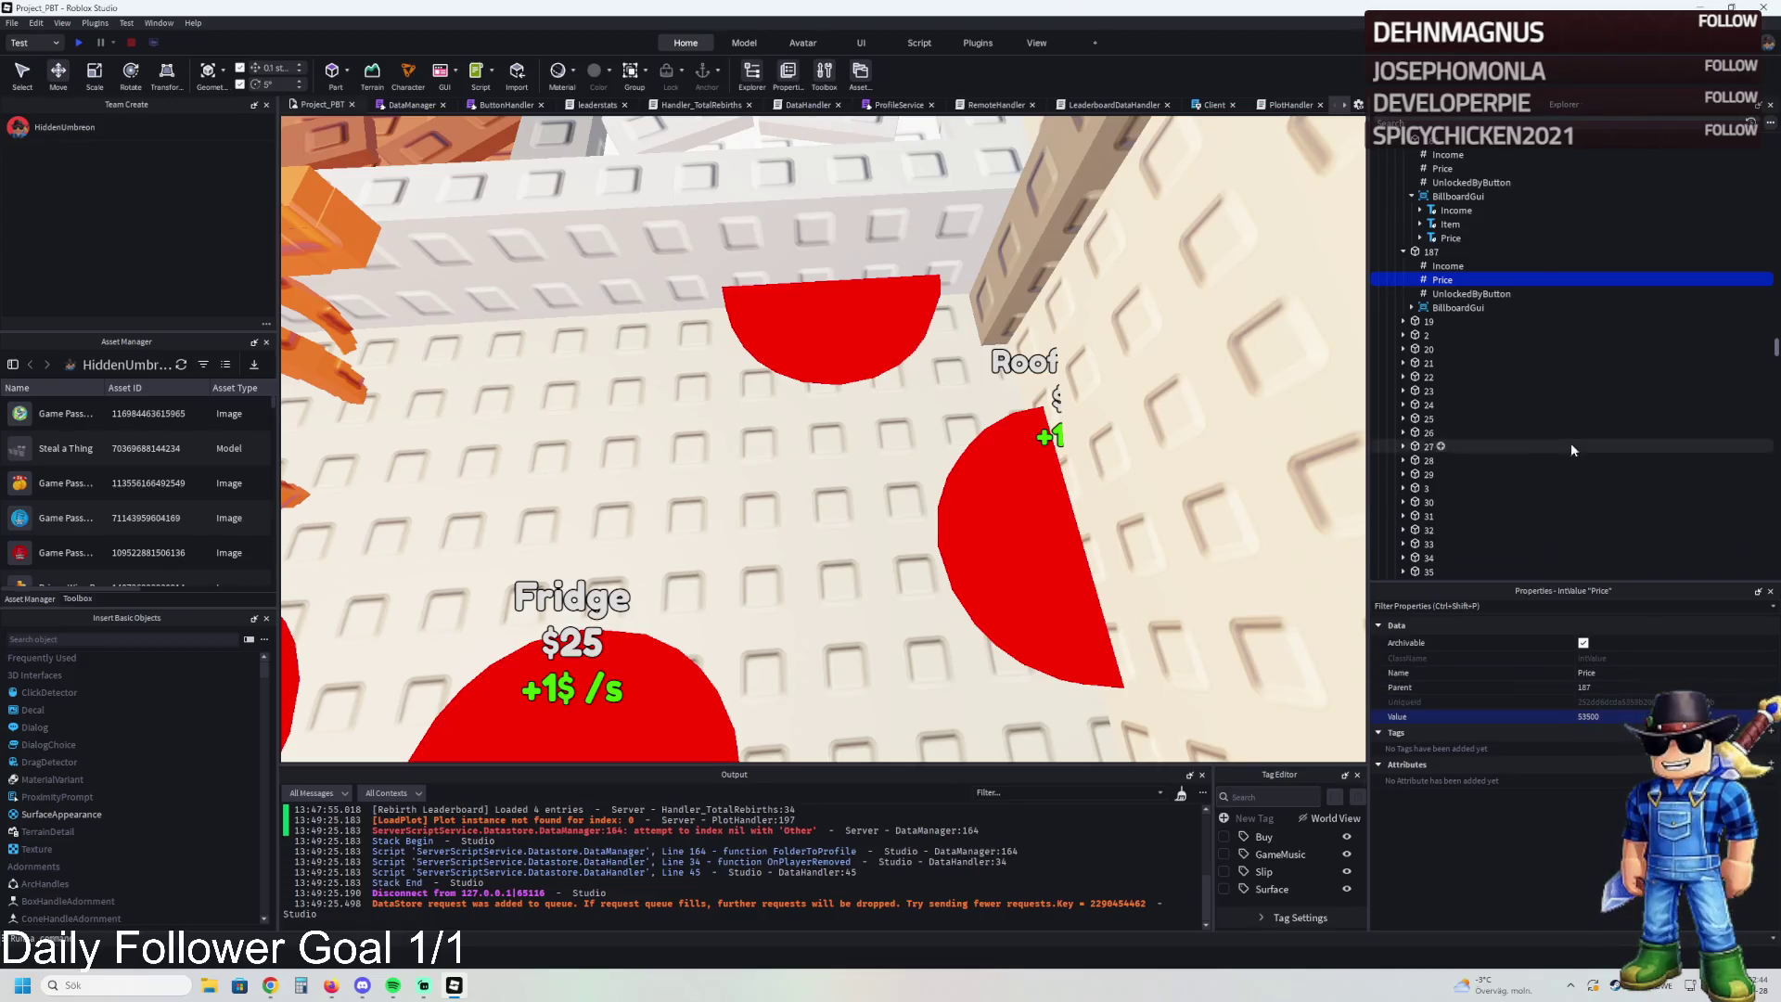
{"action": "left_click", "coordinate": [1420, 237]}
{"action": "left_click", "coordinate": [1428, 266]}
{"action": "left_click", "coordinate": [1404, 266]}
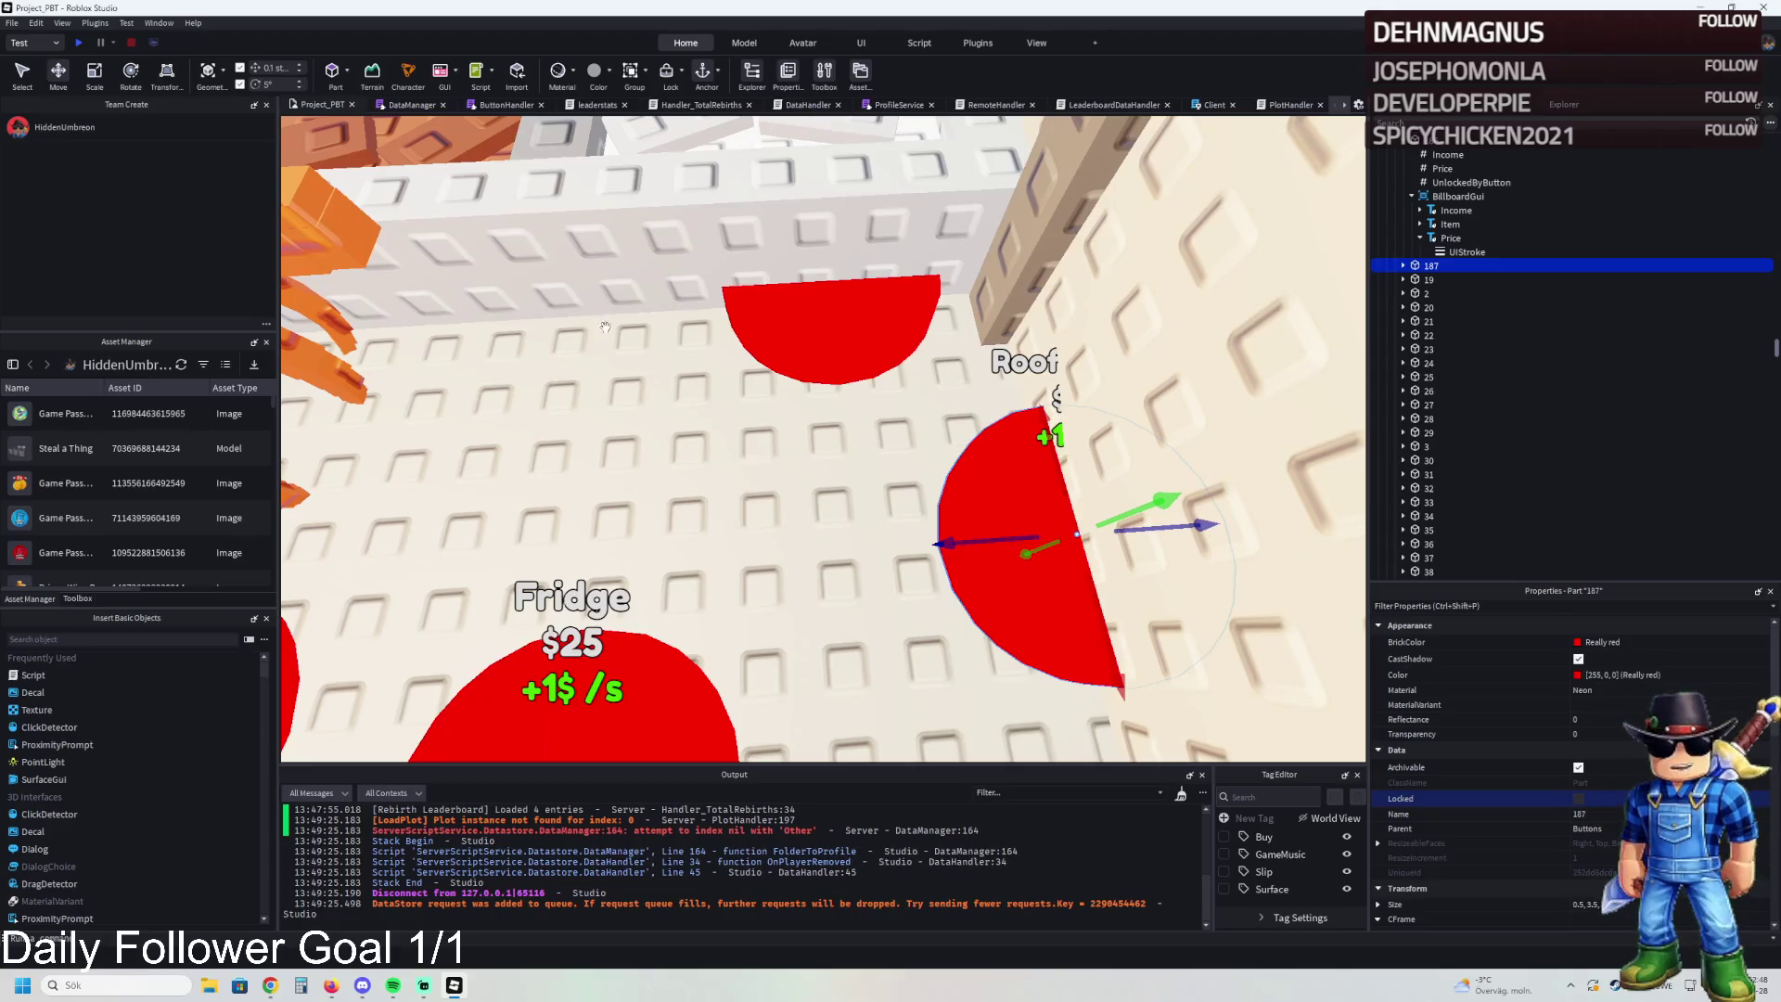
{"action": "scroll", "scroll_direction": "up", "scroll_amount": 3}
{"action": "left_click", "coordinate": [628, 434]}
{"action": "scroll", "scroll_direction": "up", "scroll_amount": 3}
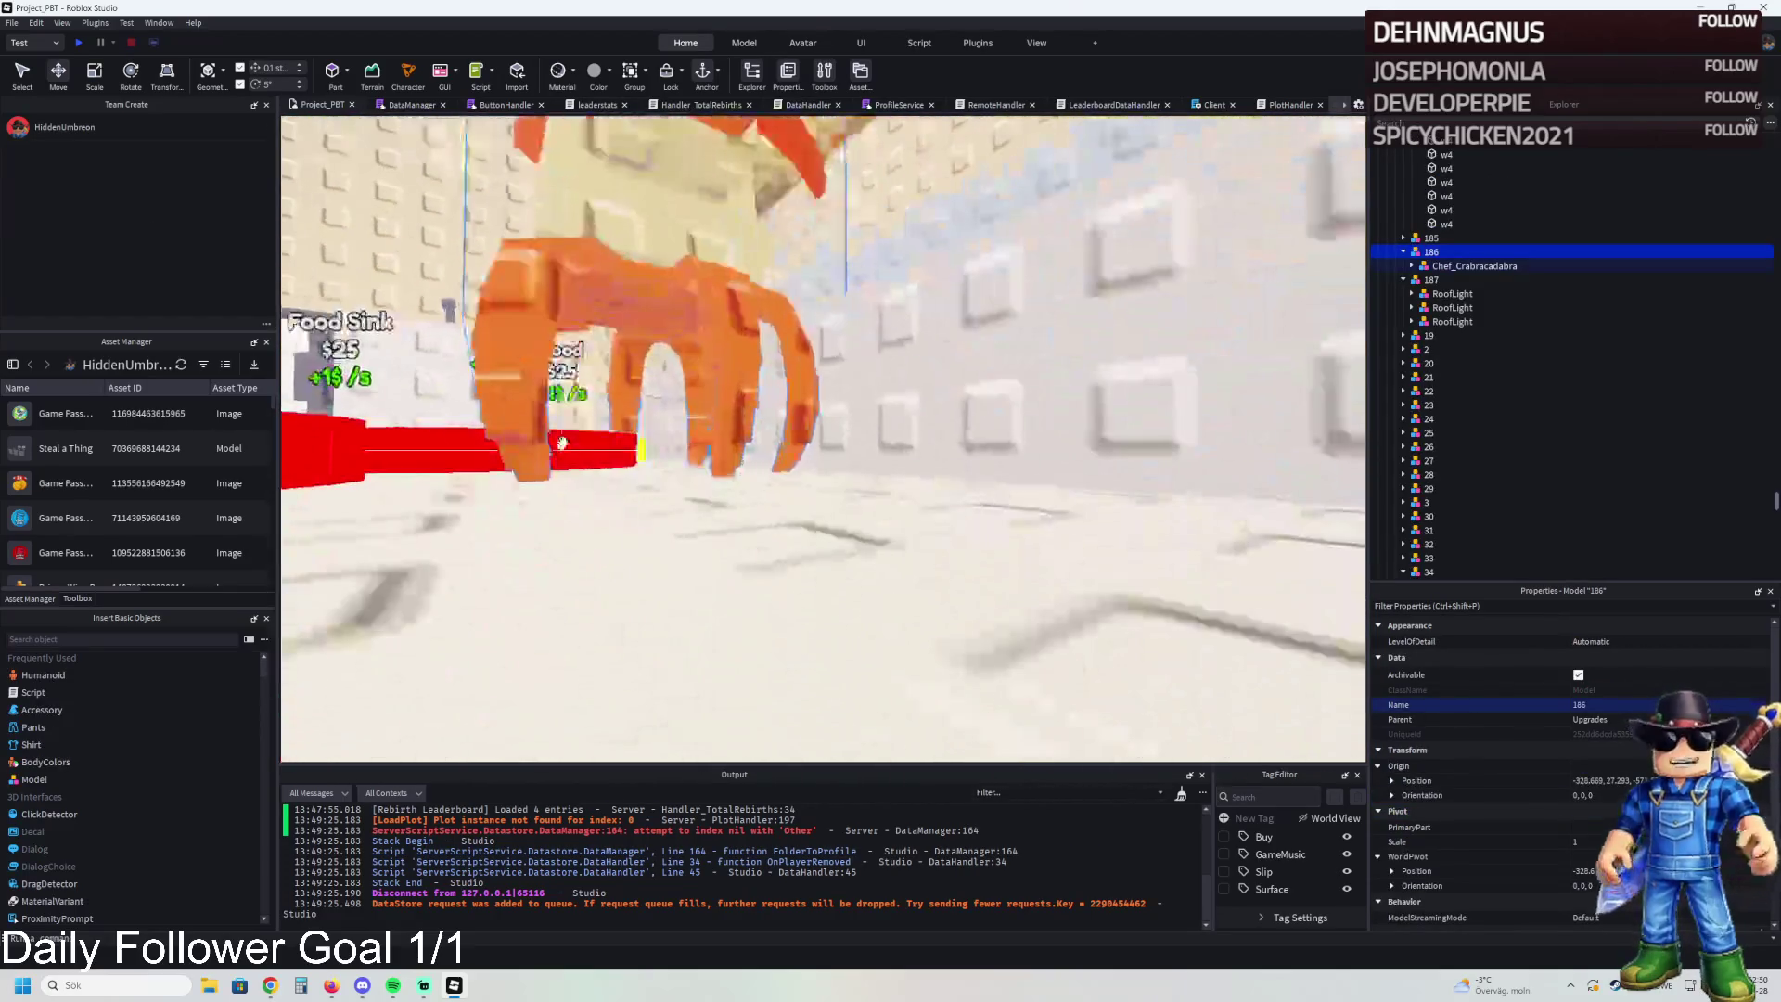
{"action": "scroll", "scroll_direction": "up", "scroll_amount": 3}
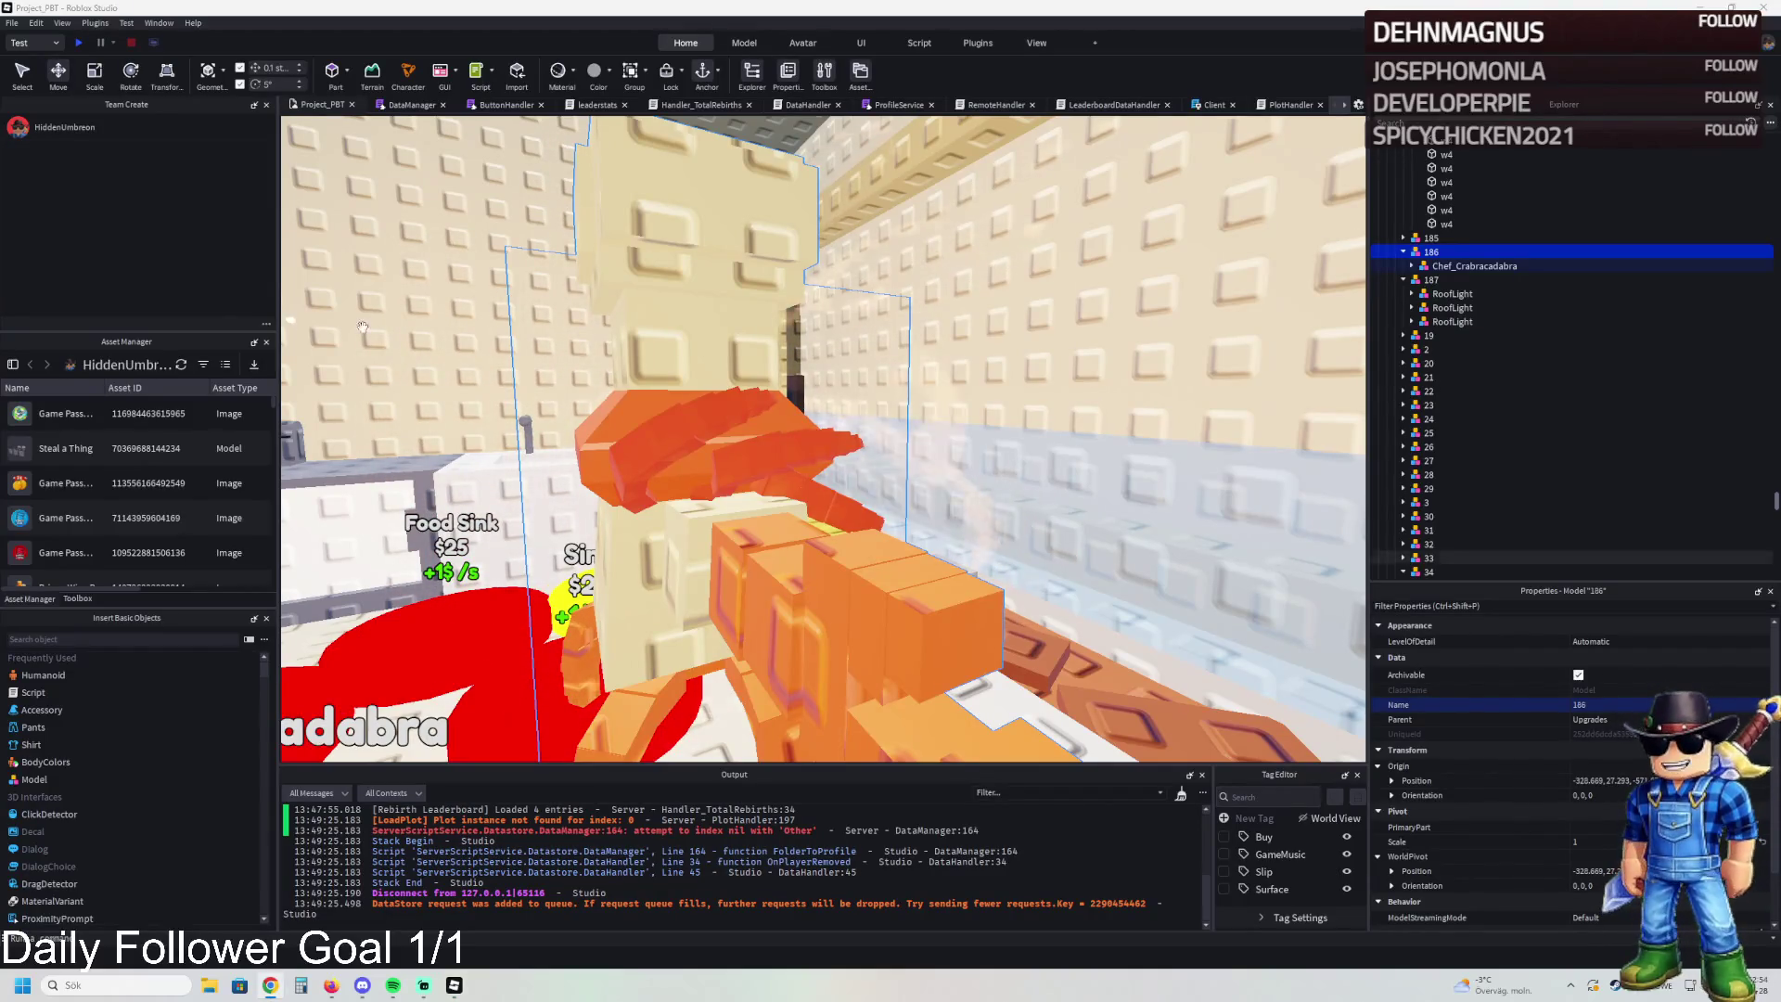
{"action": "scroll", "scroll_direction": "up", "scroll_amount": 3}
{"action": "scroll", "scroll_direction": "down", "scroll_amount": 3}
{"action": "scroll", "scroll_direction": "up", "scroll_amount": 3}
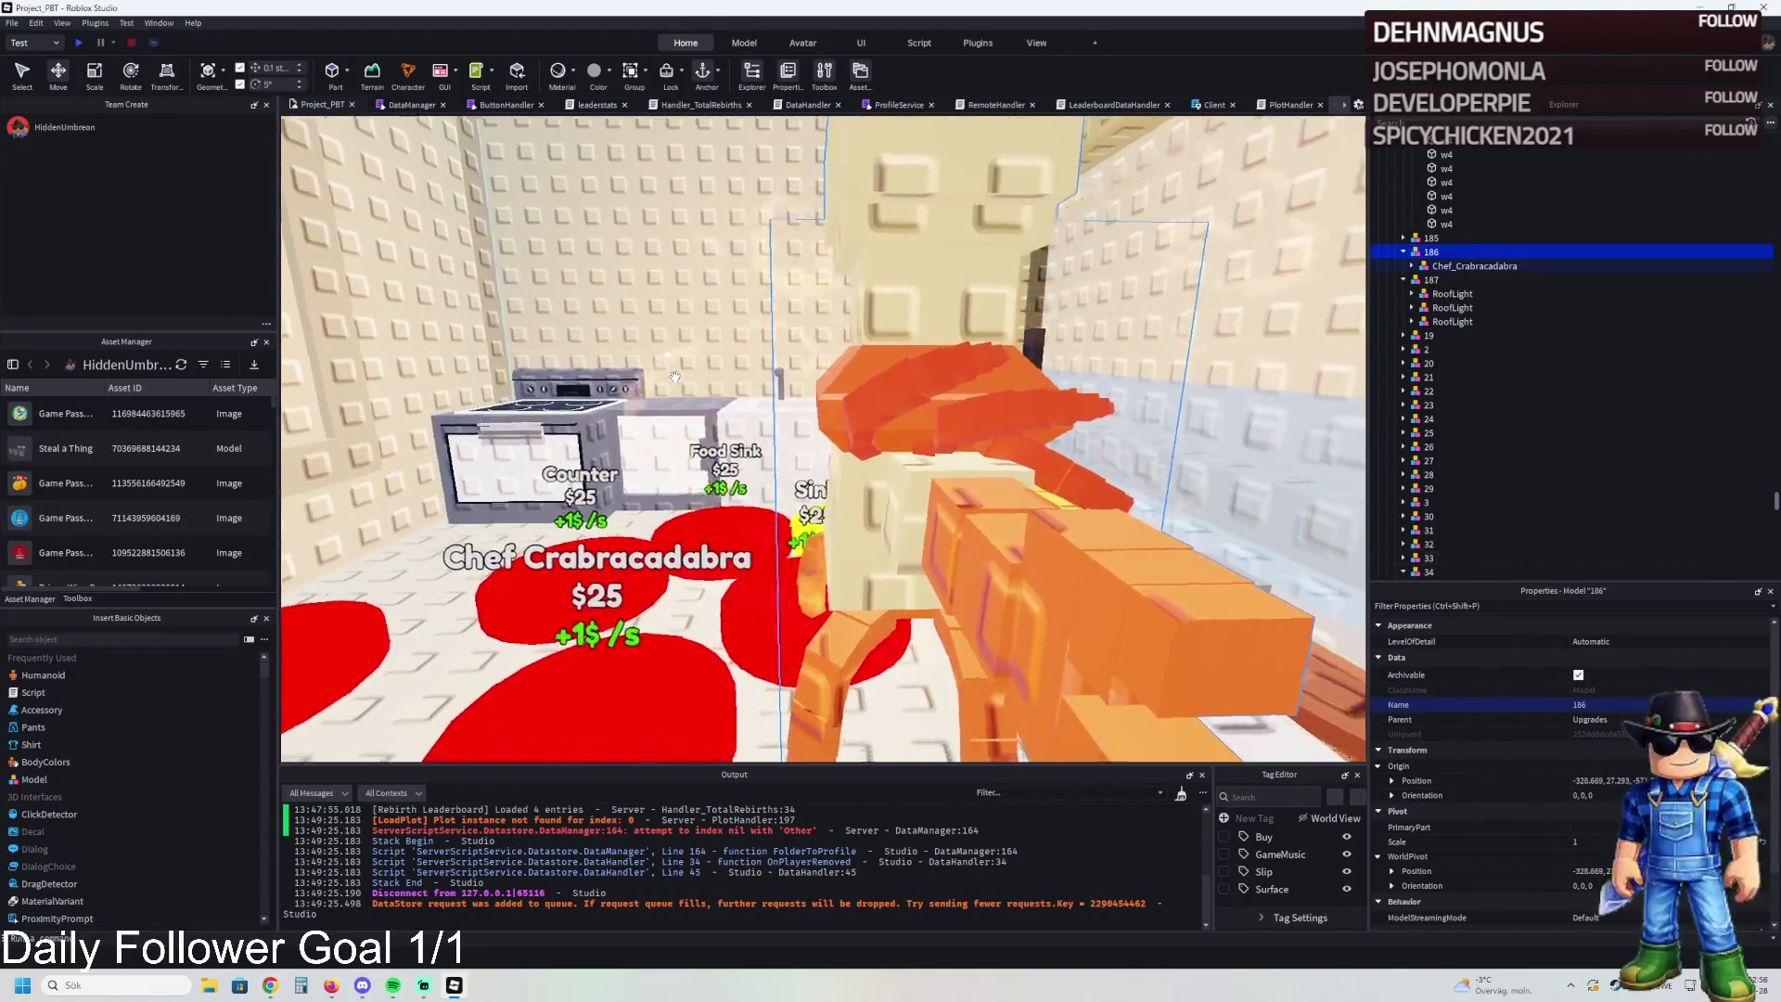
{"action": "scroll", "scroll_direction": "down", "scroll_amount": 3}
{"action": "scroll", "scroll_direction": "up", "scroll_amount": 3}
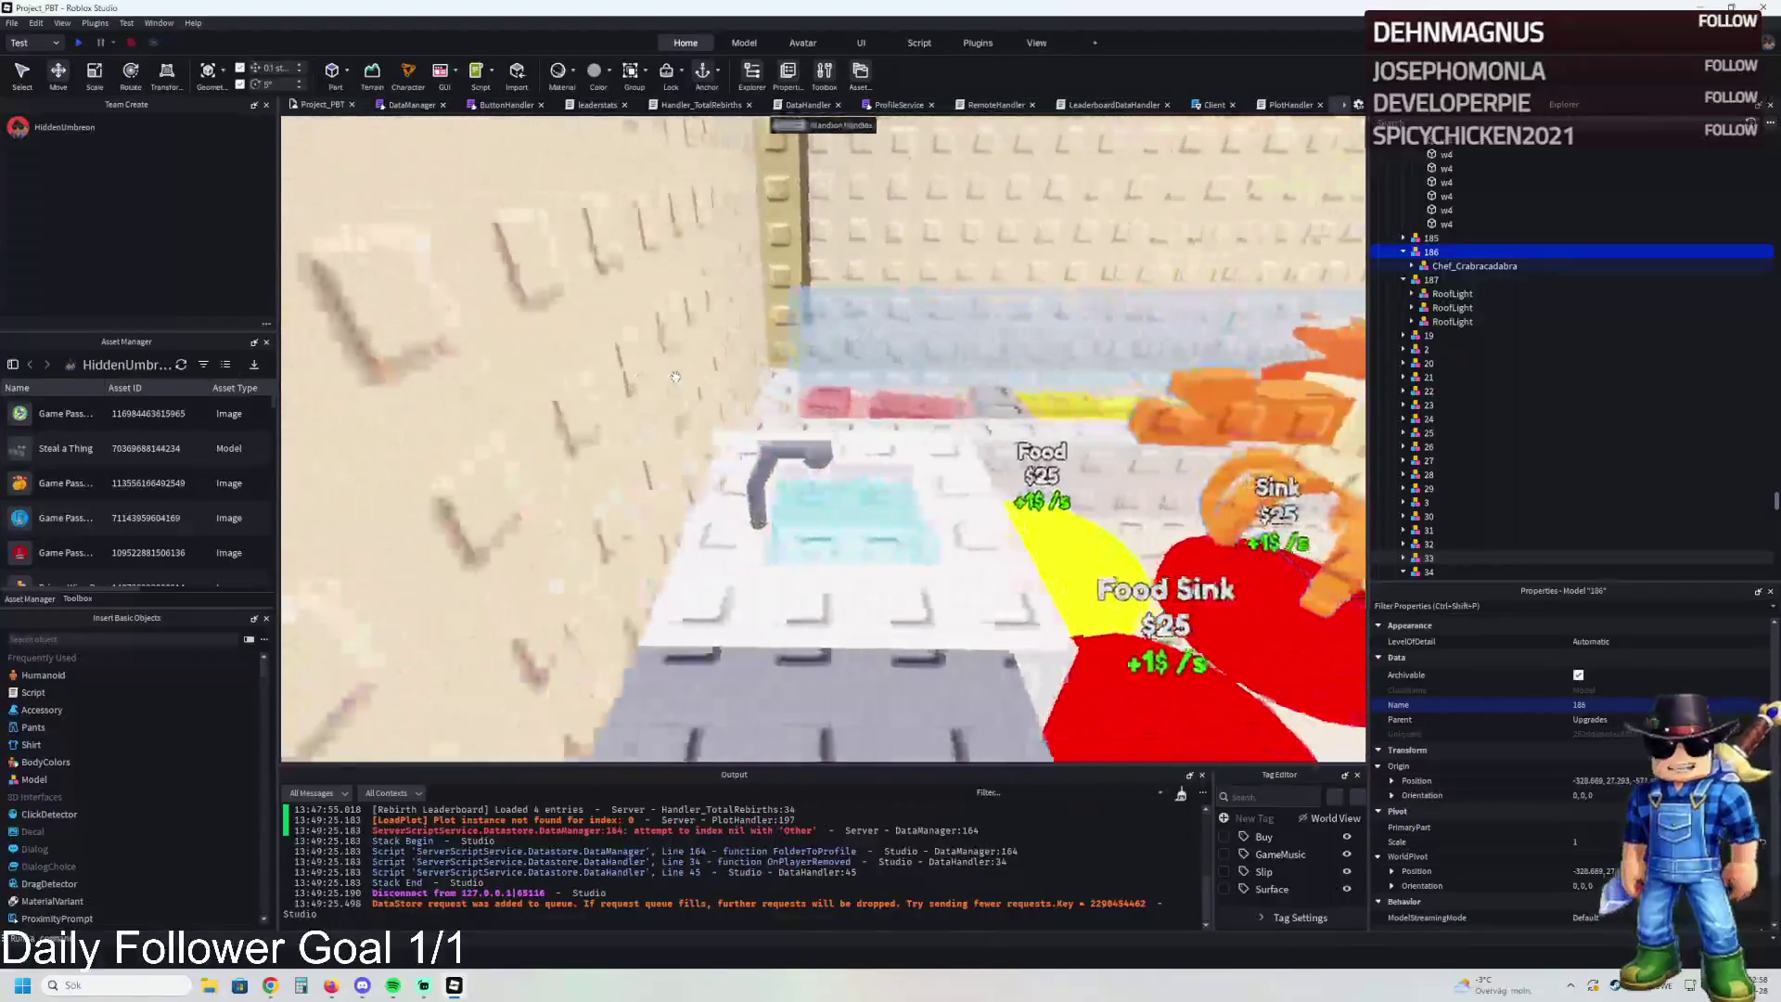
{"action": "scroll", "scroll_direction": "down", "scroll_amount": 3}
{"action": "scroll", "scroll_direction": "up", "scroll_amount": 3}
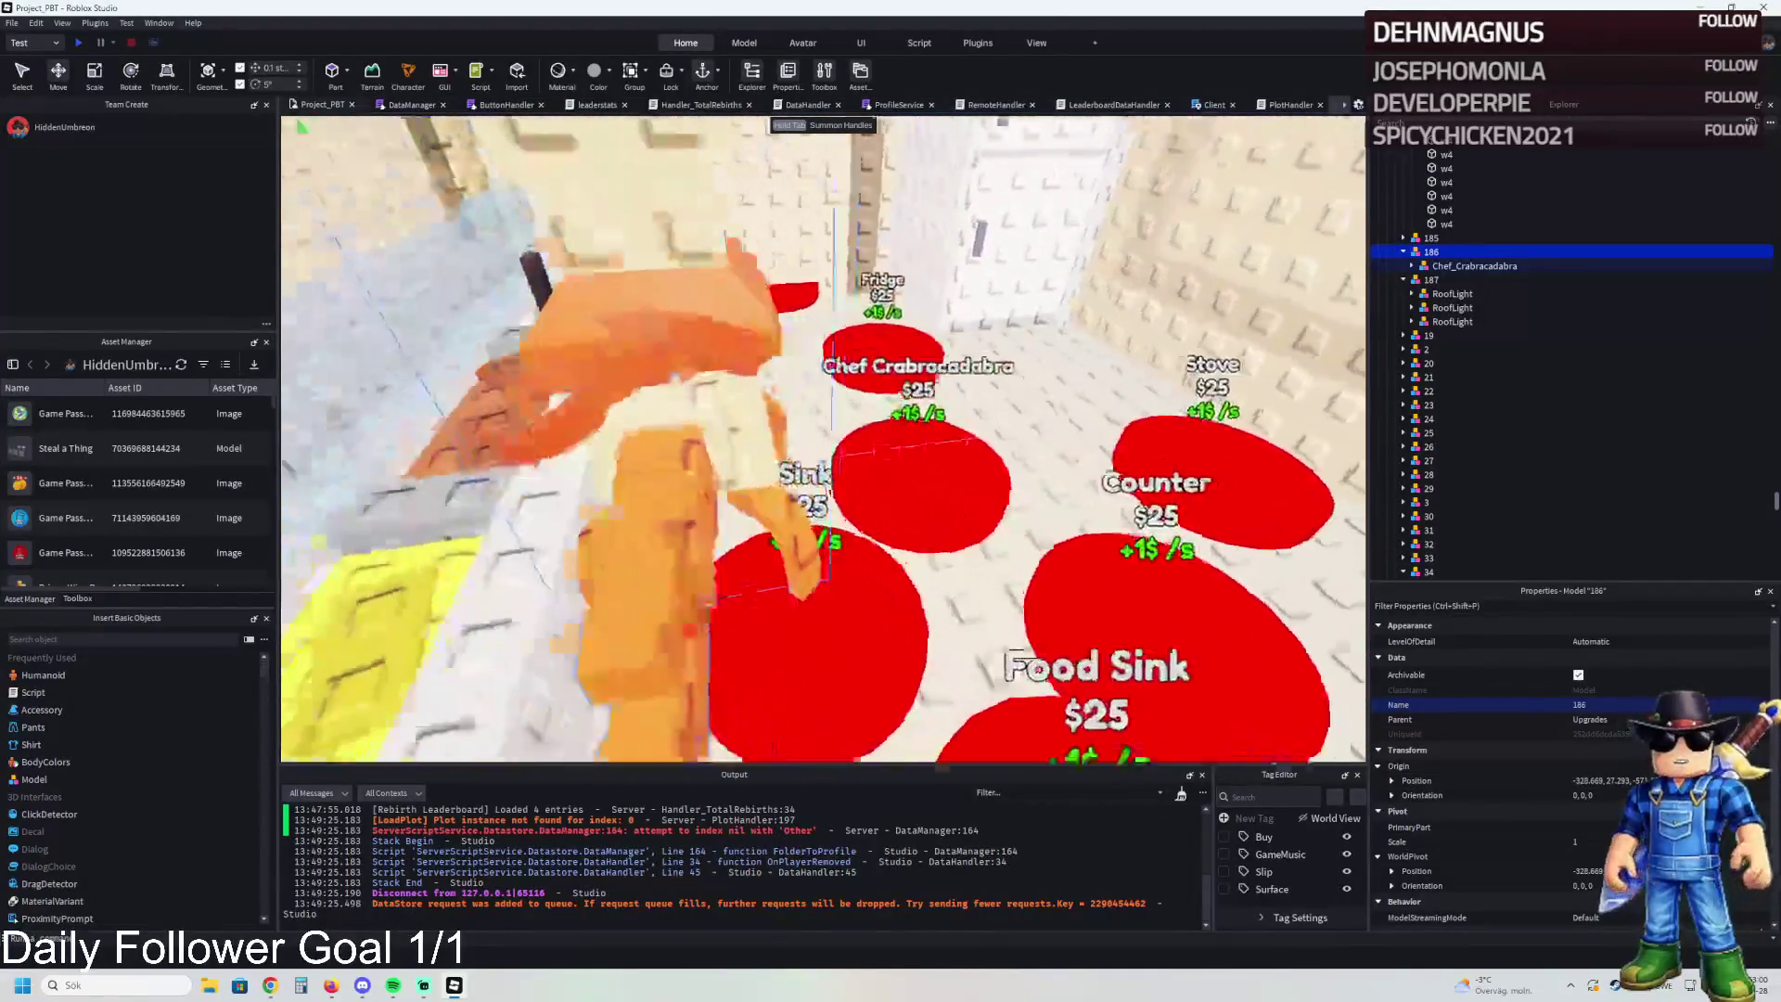
{"action": "scroll", "scroll_direction": "down", "scroll_amount": 3}
{"action": "scroll", "scroll_direction": "up", "scroll_amount": 3}
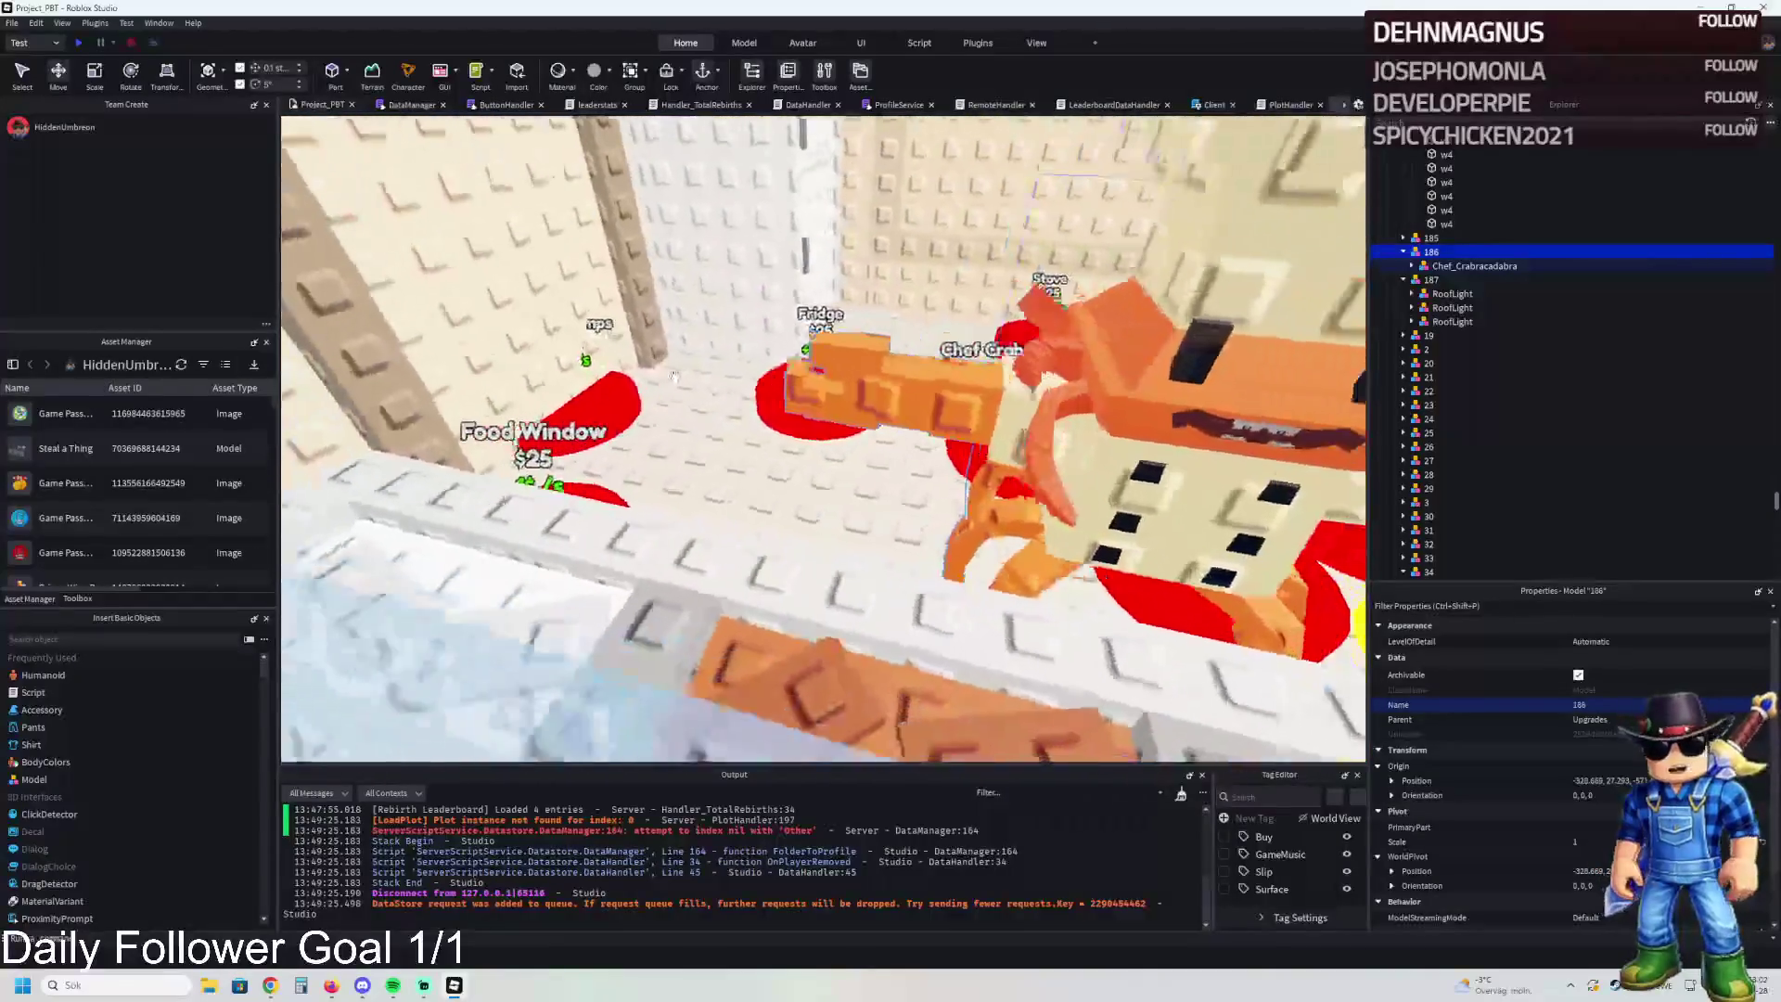
{"action": "scroll", "scroll_direction": "down", "scroll_amount": 3}
{"action": "scroll", "scroll_direction": "up", "scroll_amount": 3}
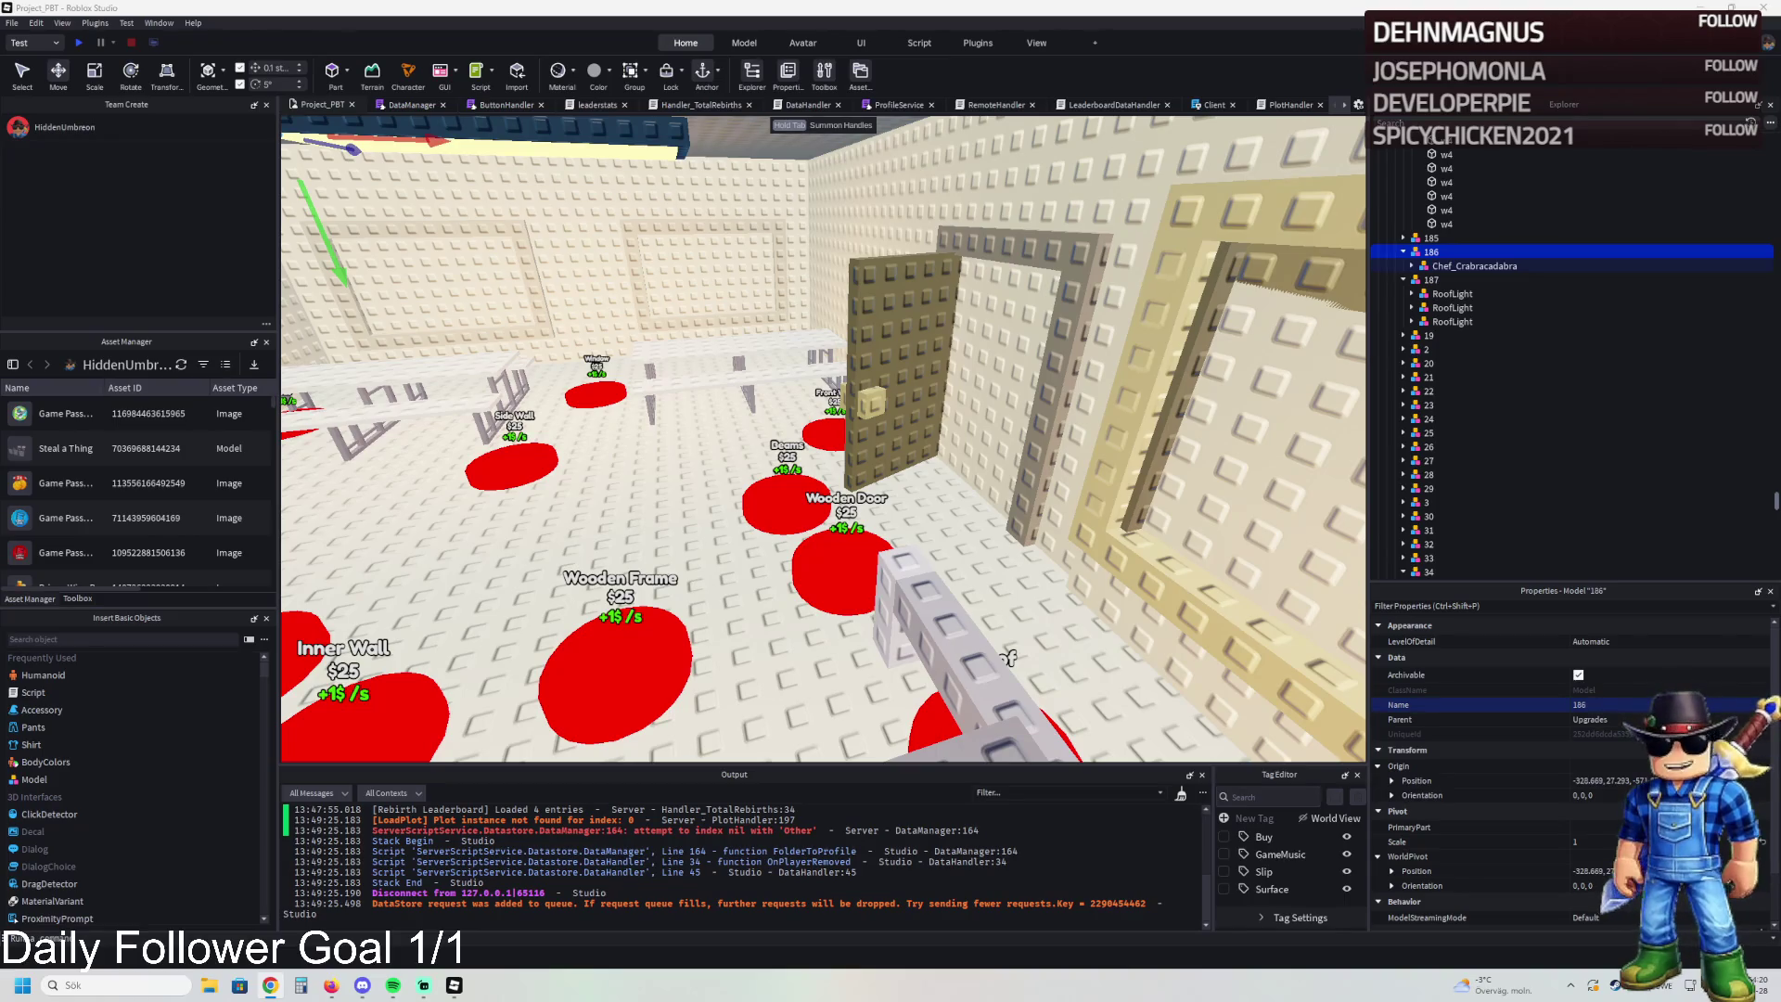
{"action": "key", "text": "d"}
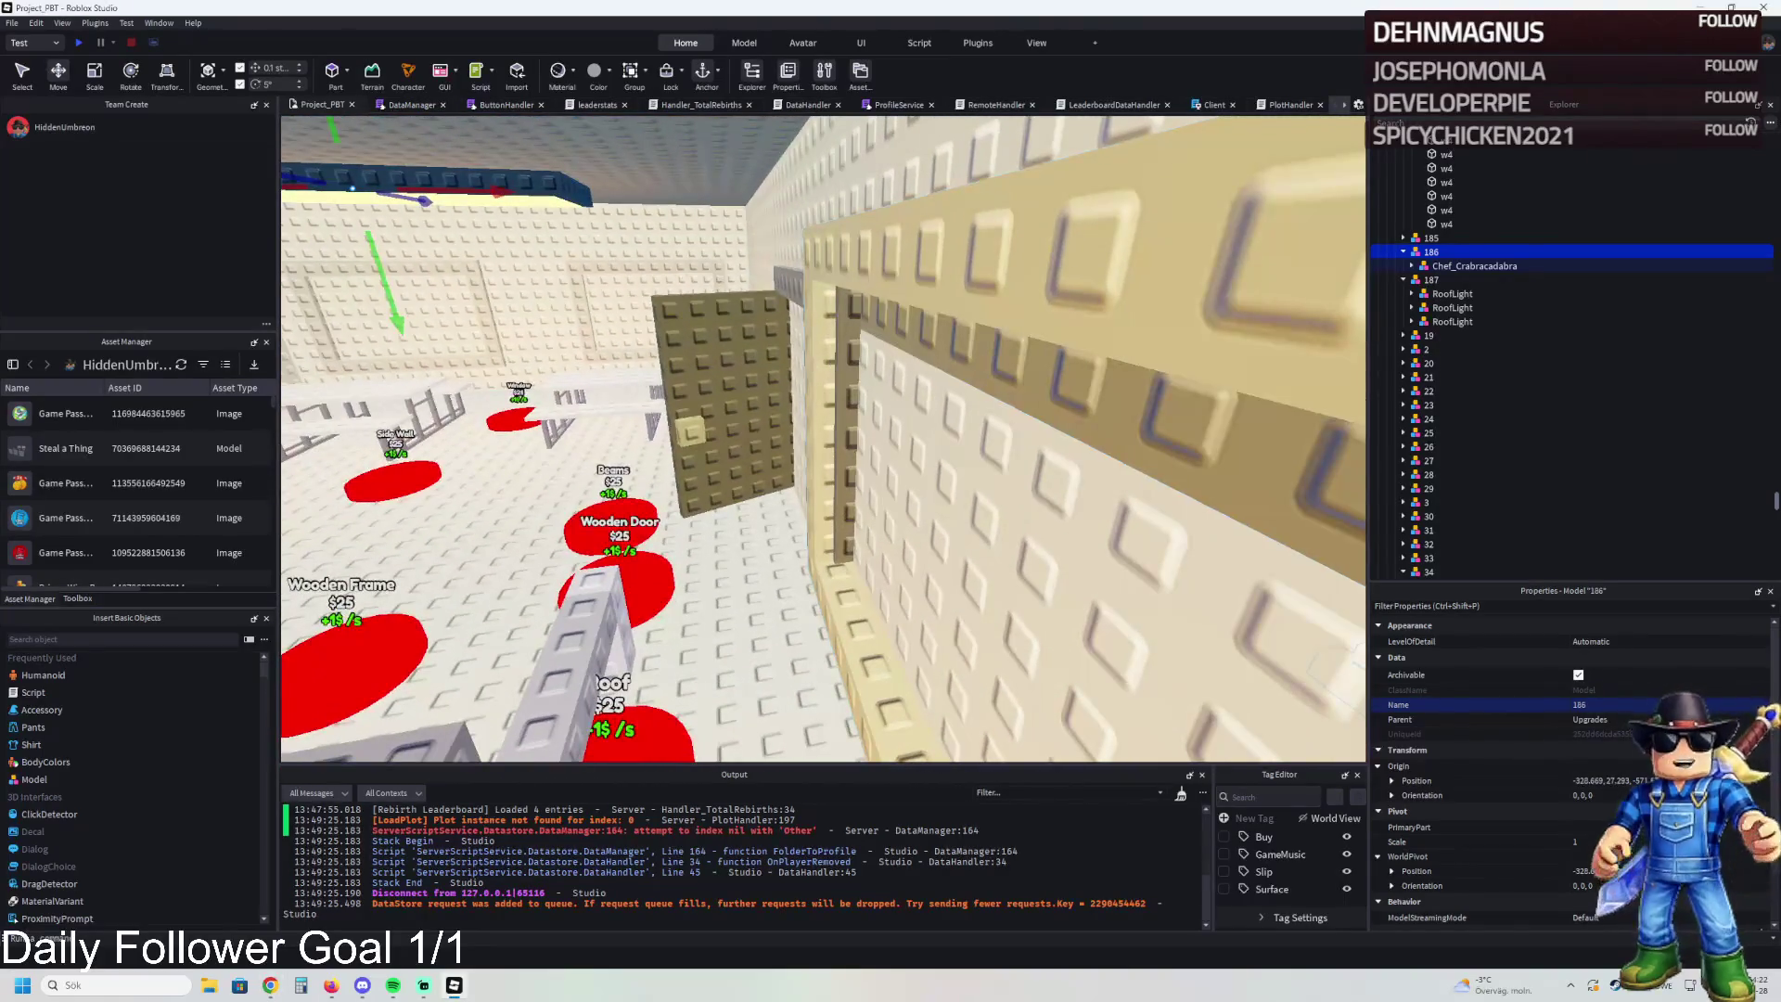
Drag TemplatePlot out of Workspace in Explorer and launch a playtest with F5
{"action": "key", "text": "s"}
{"action": "left_click", "coordinate": [650, 244]}
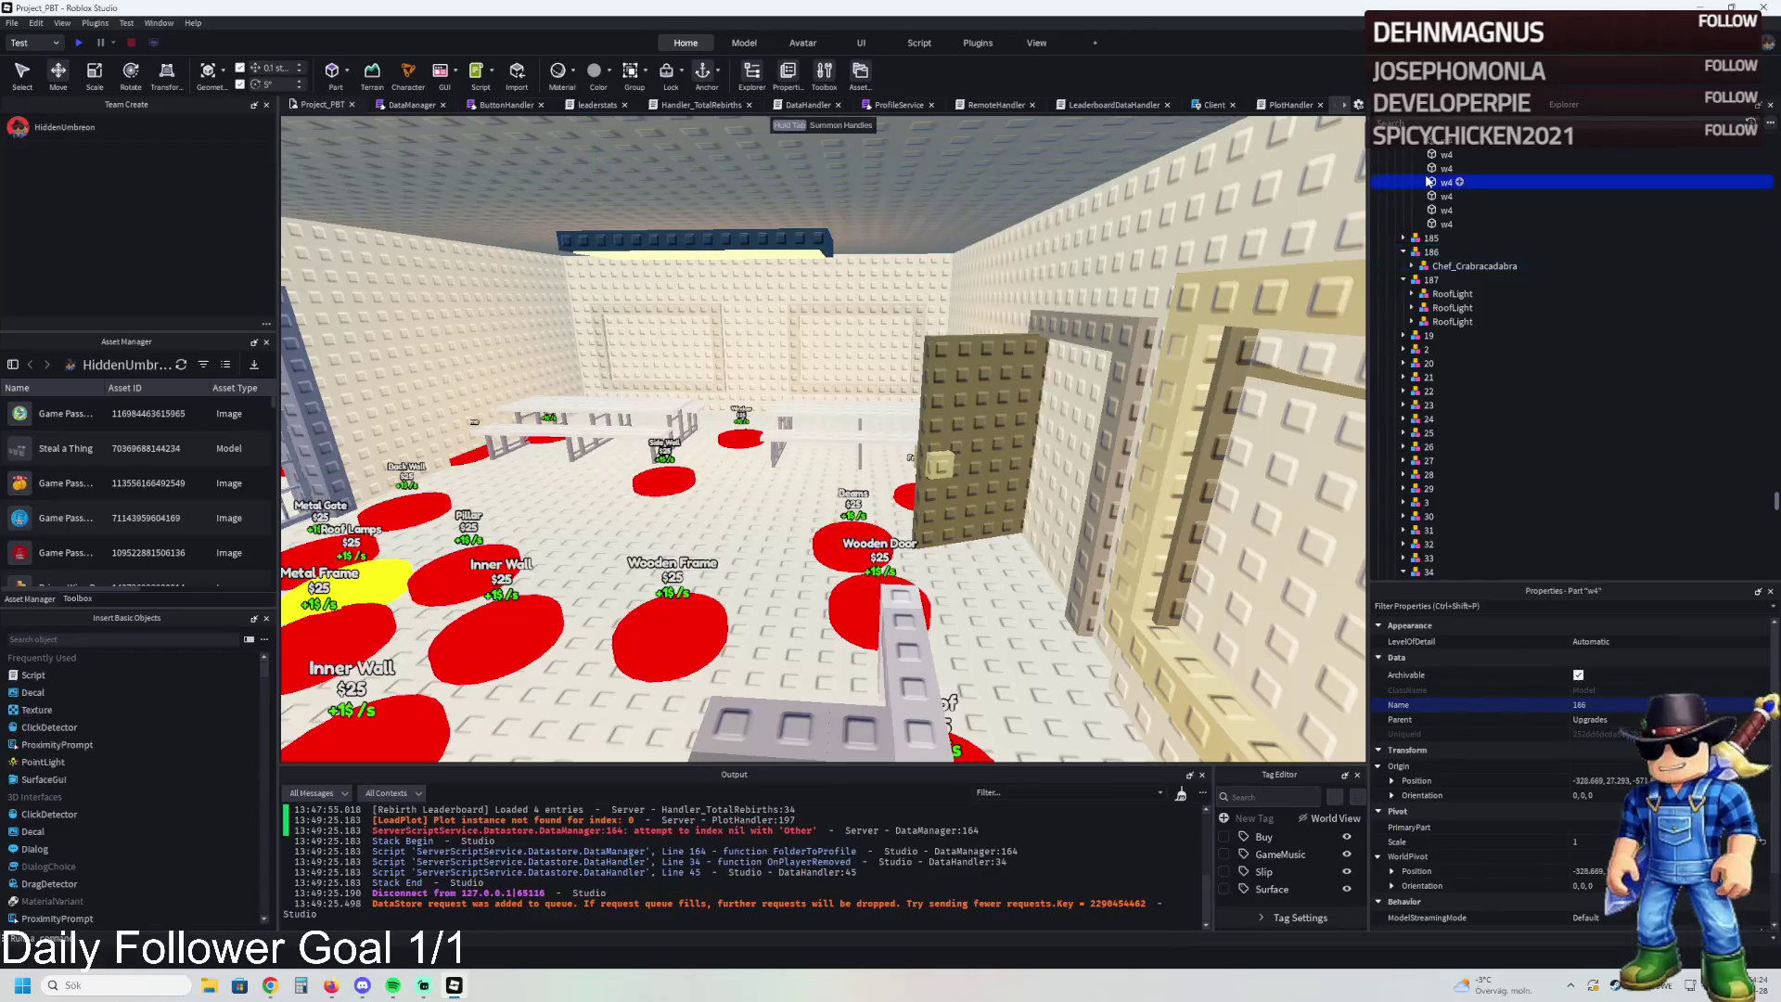
{"action": "scroll", "scroll_direction": "up", "scroll_amount": 3}
{"action": "left_click", "coordinate": [1436, 251]}
{"action": "left_click_drag", "start_coordinate": [1435, 251], "coordinate": [1437, 405]}
{"action": "key", "text": "F5"}
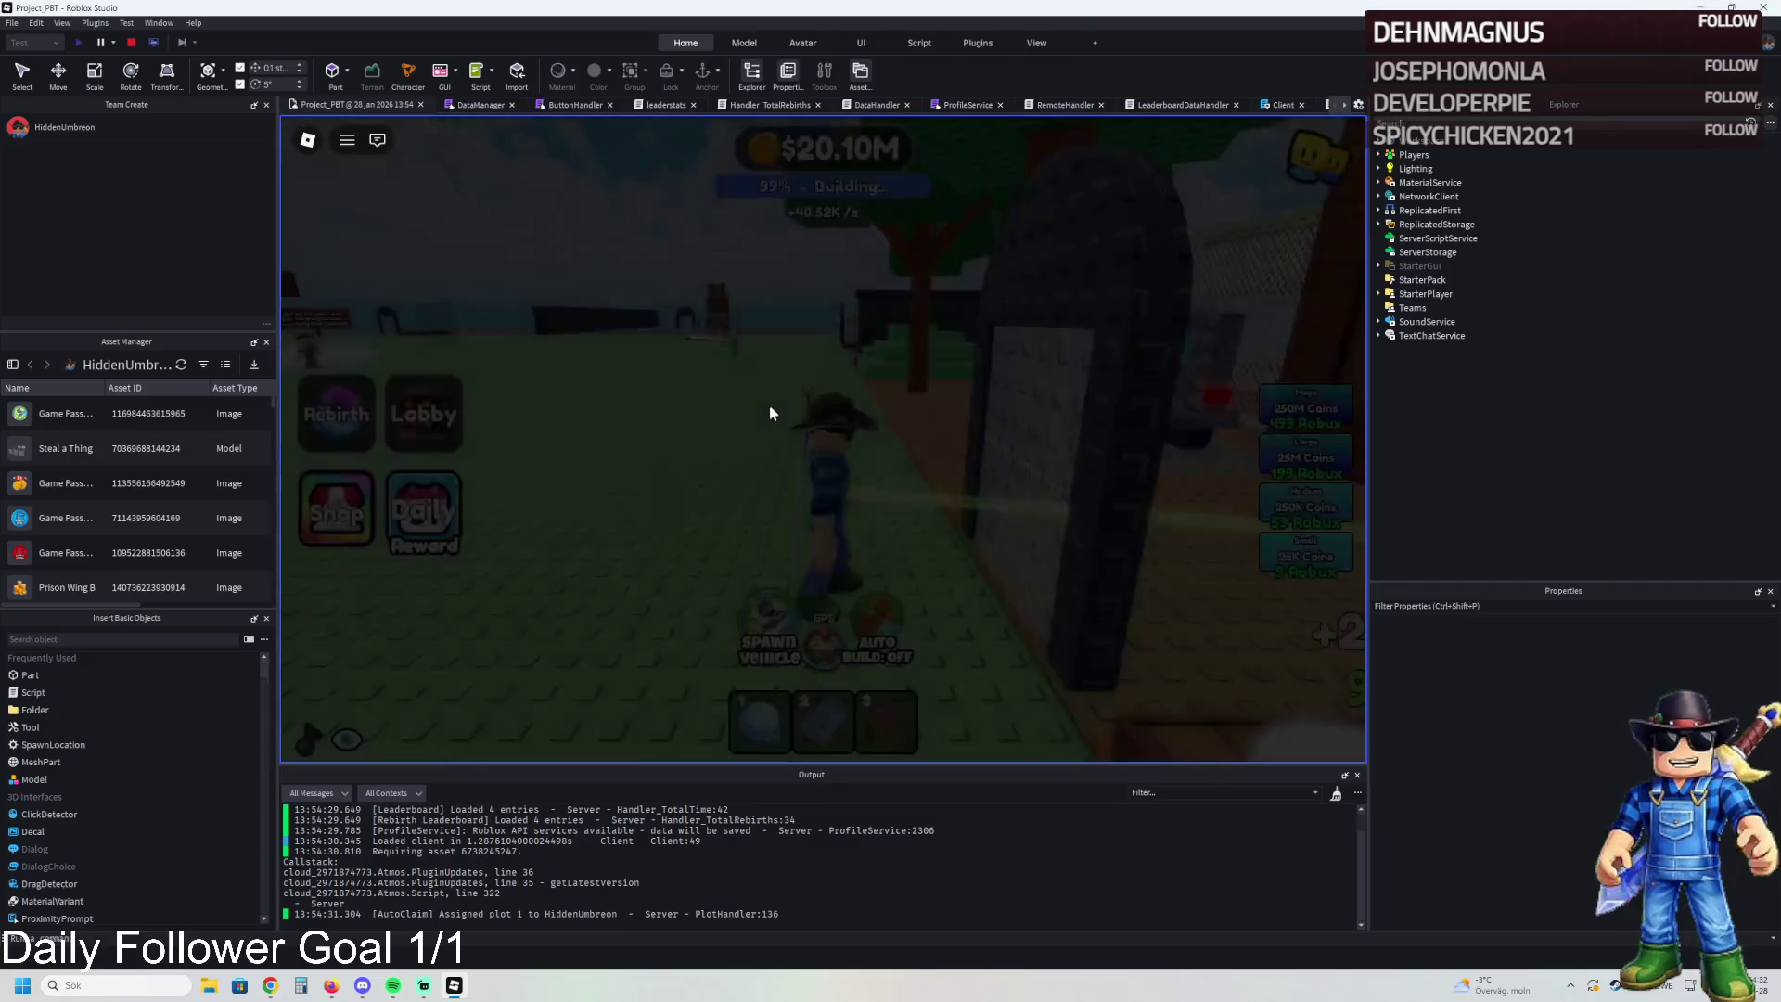
Walk into the plot building, through the jail gate and over to the Double Coins pad
{"action": "key", "text": "w"}
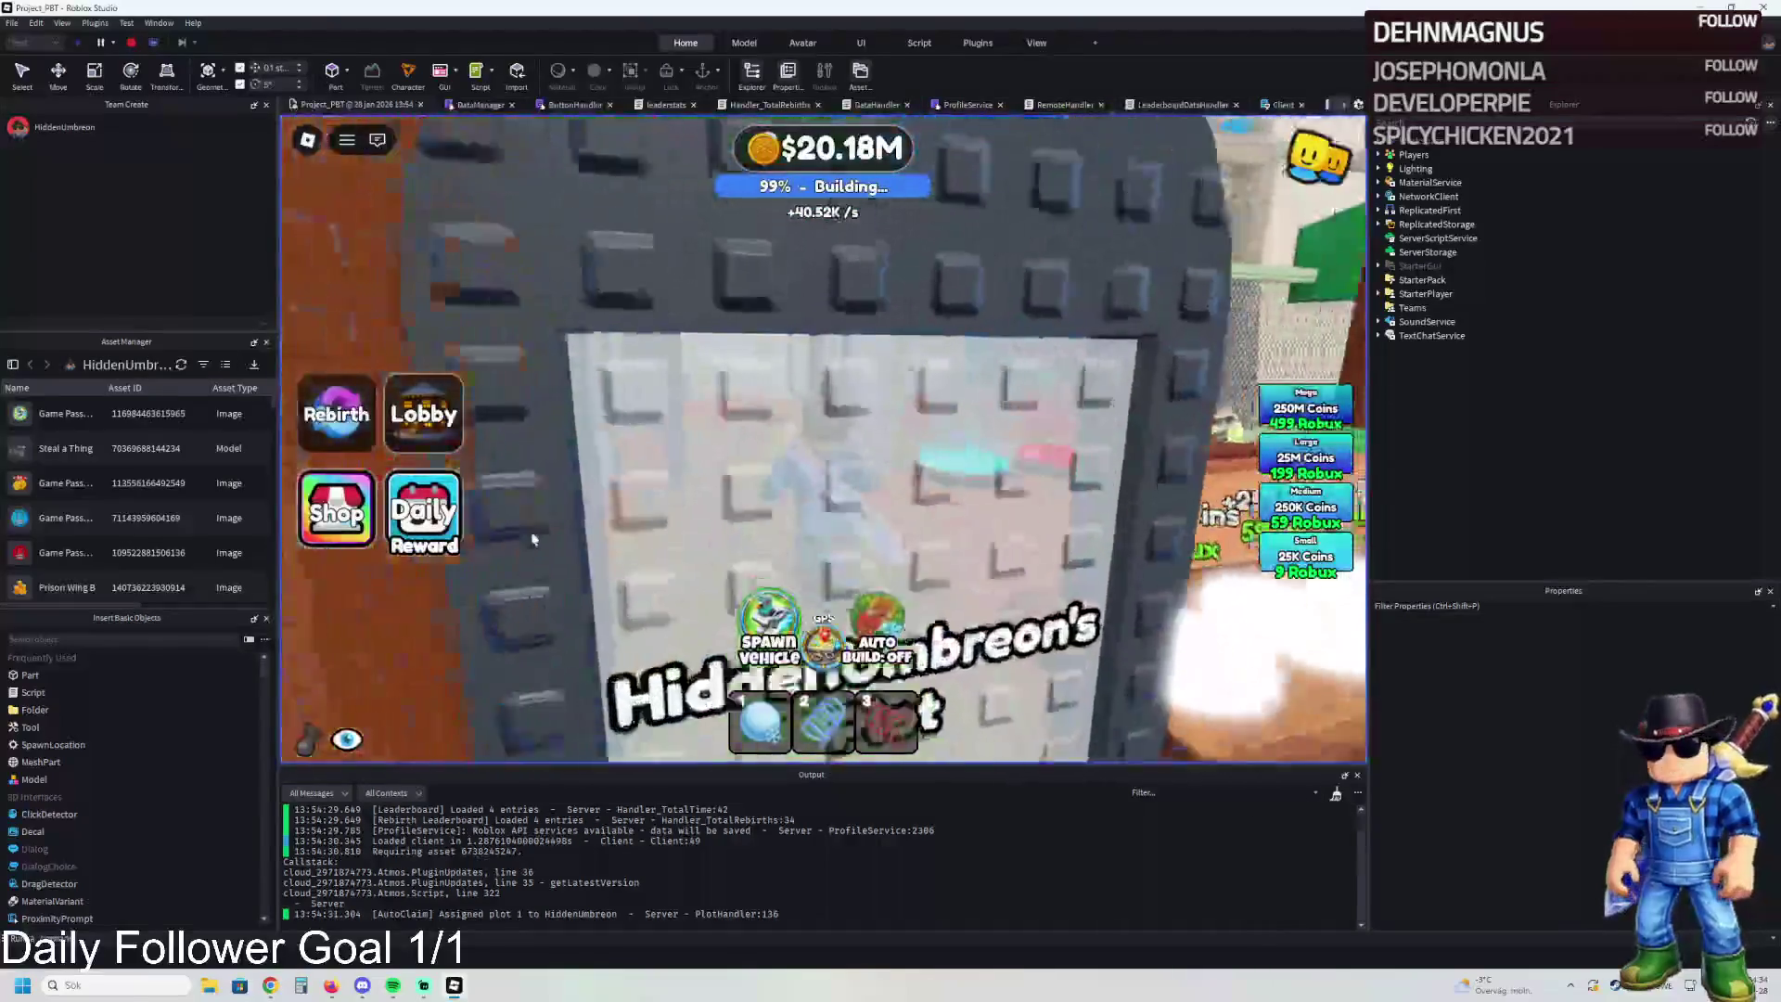
{"action": "key", "text": "w"}
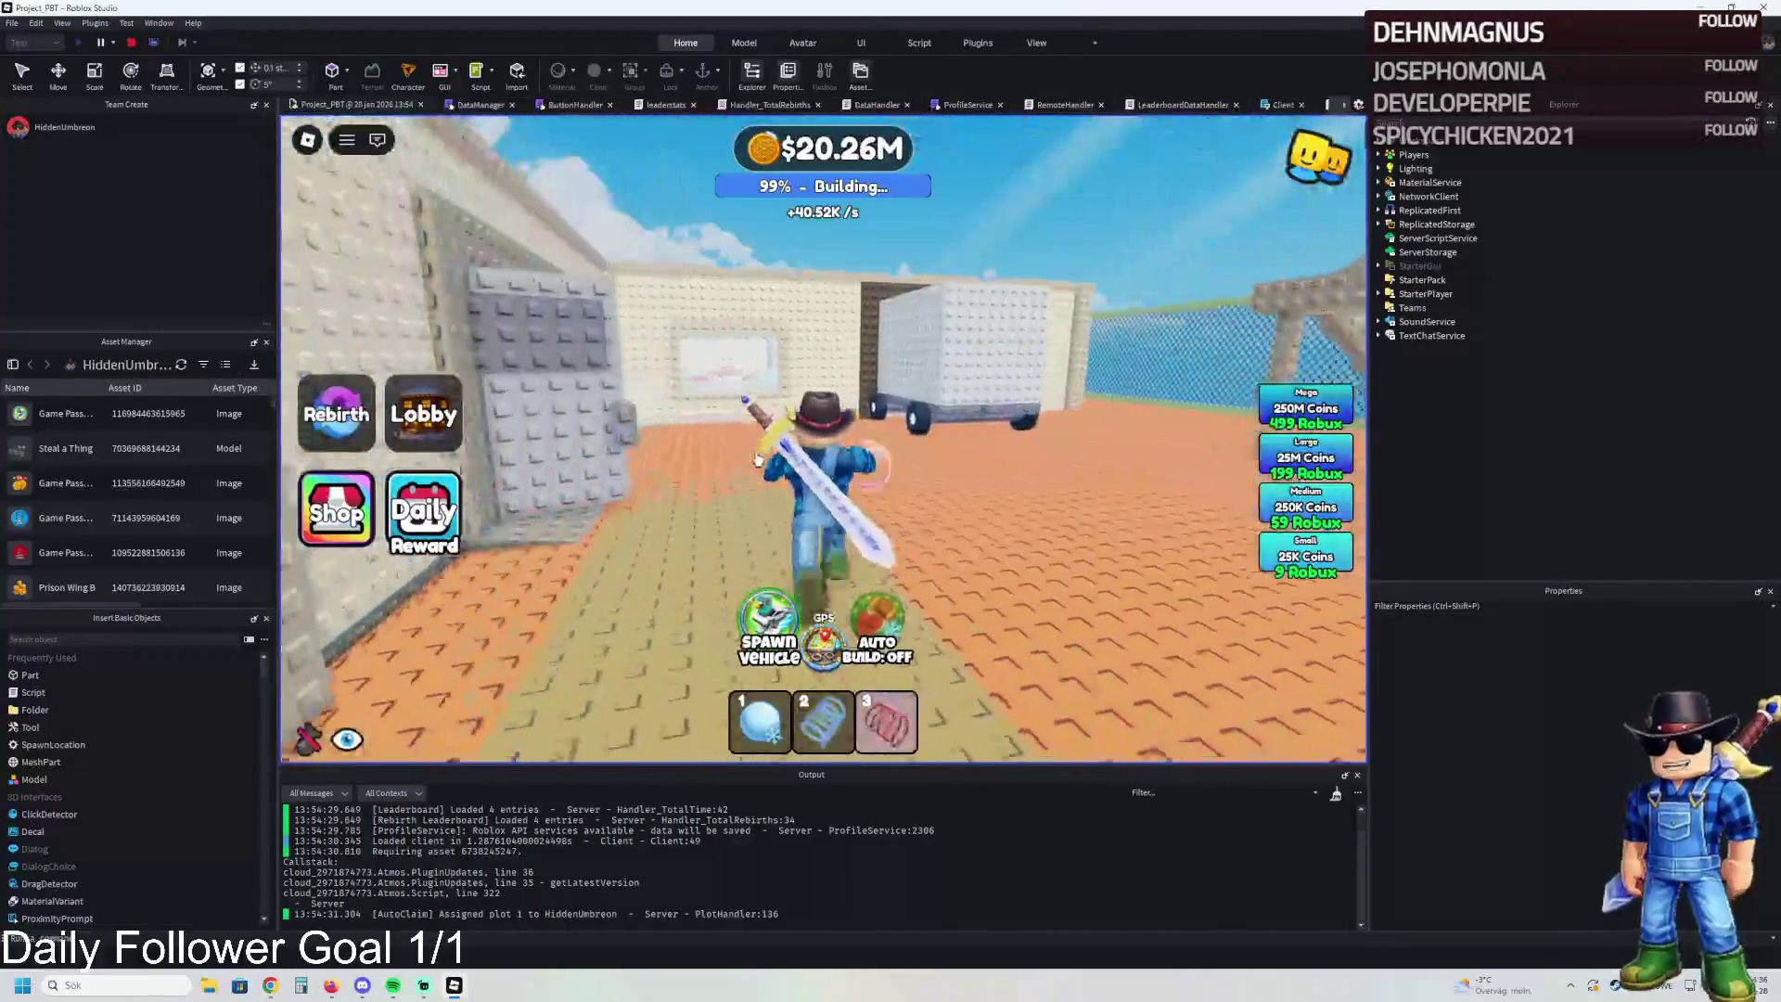
{"action": "key", "text": "w"}
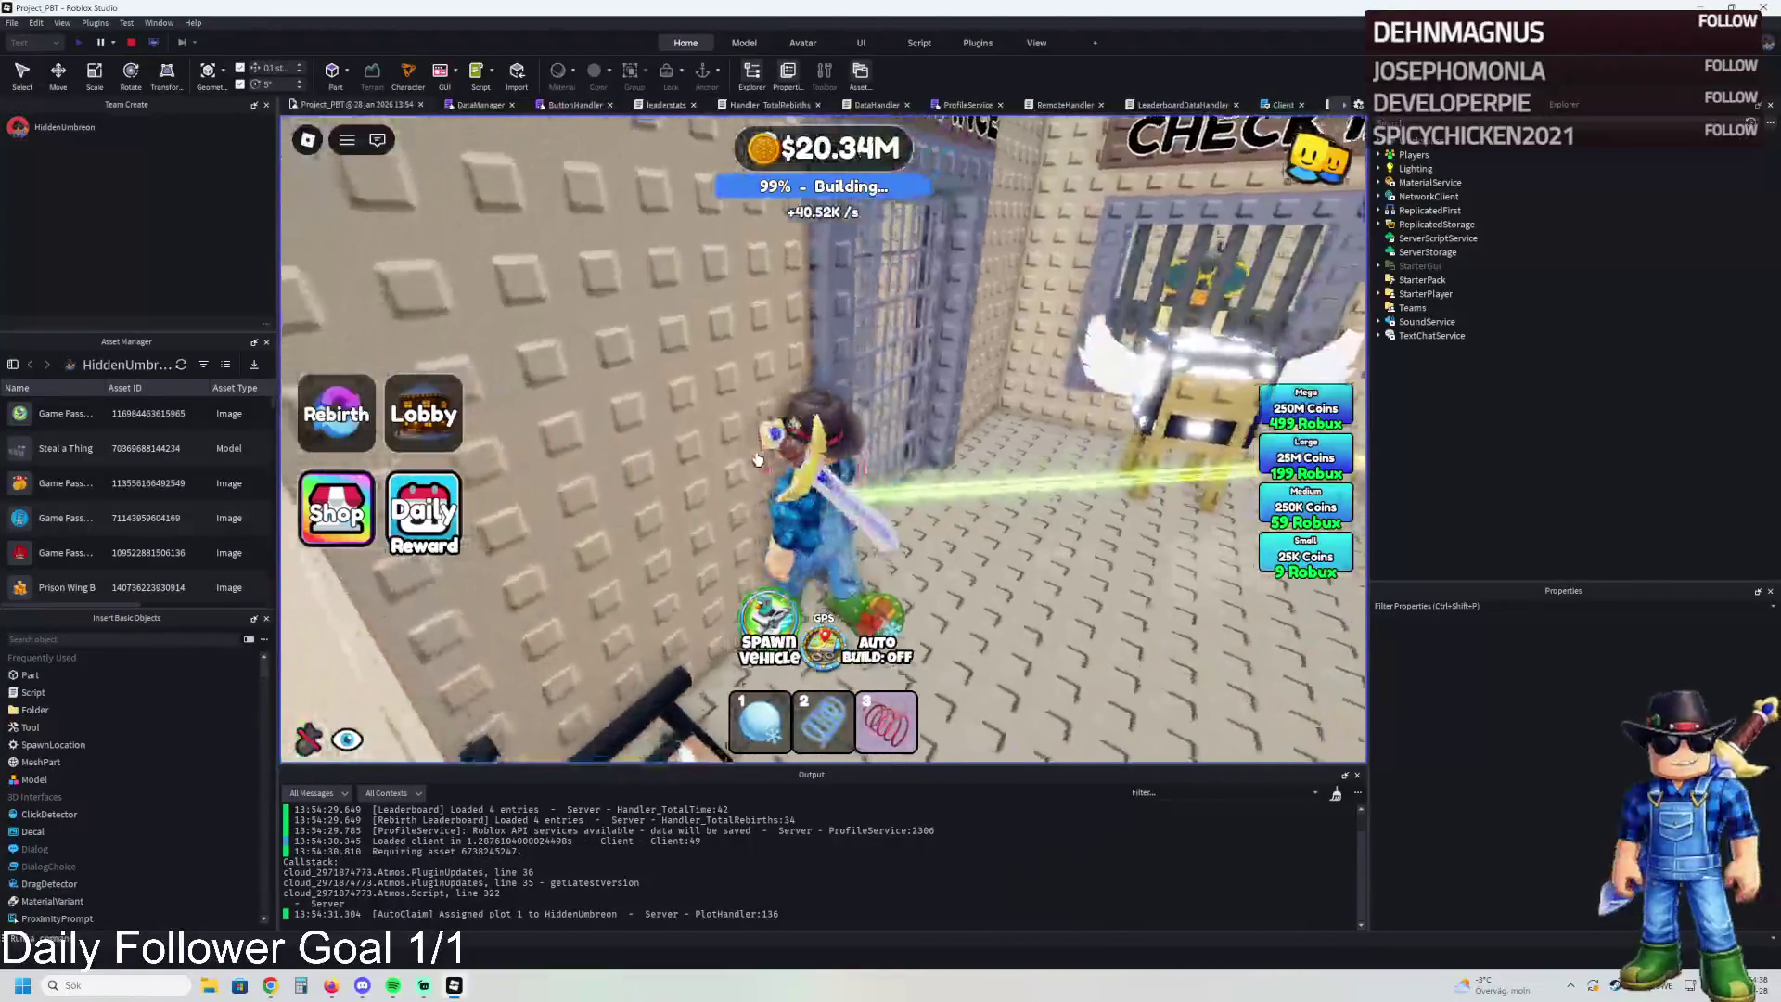
{"action": "key", "text": "w"}
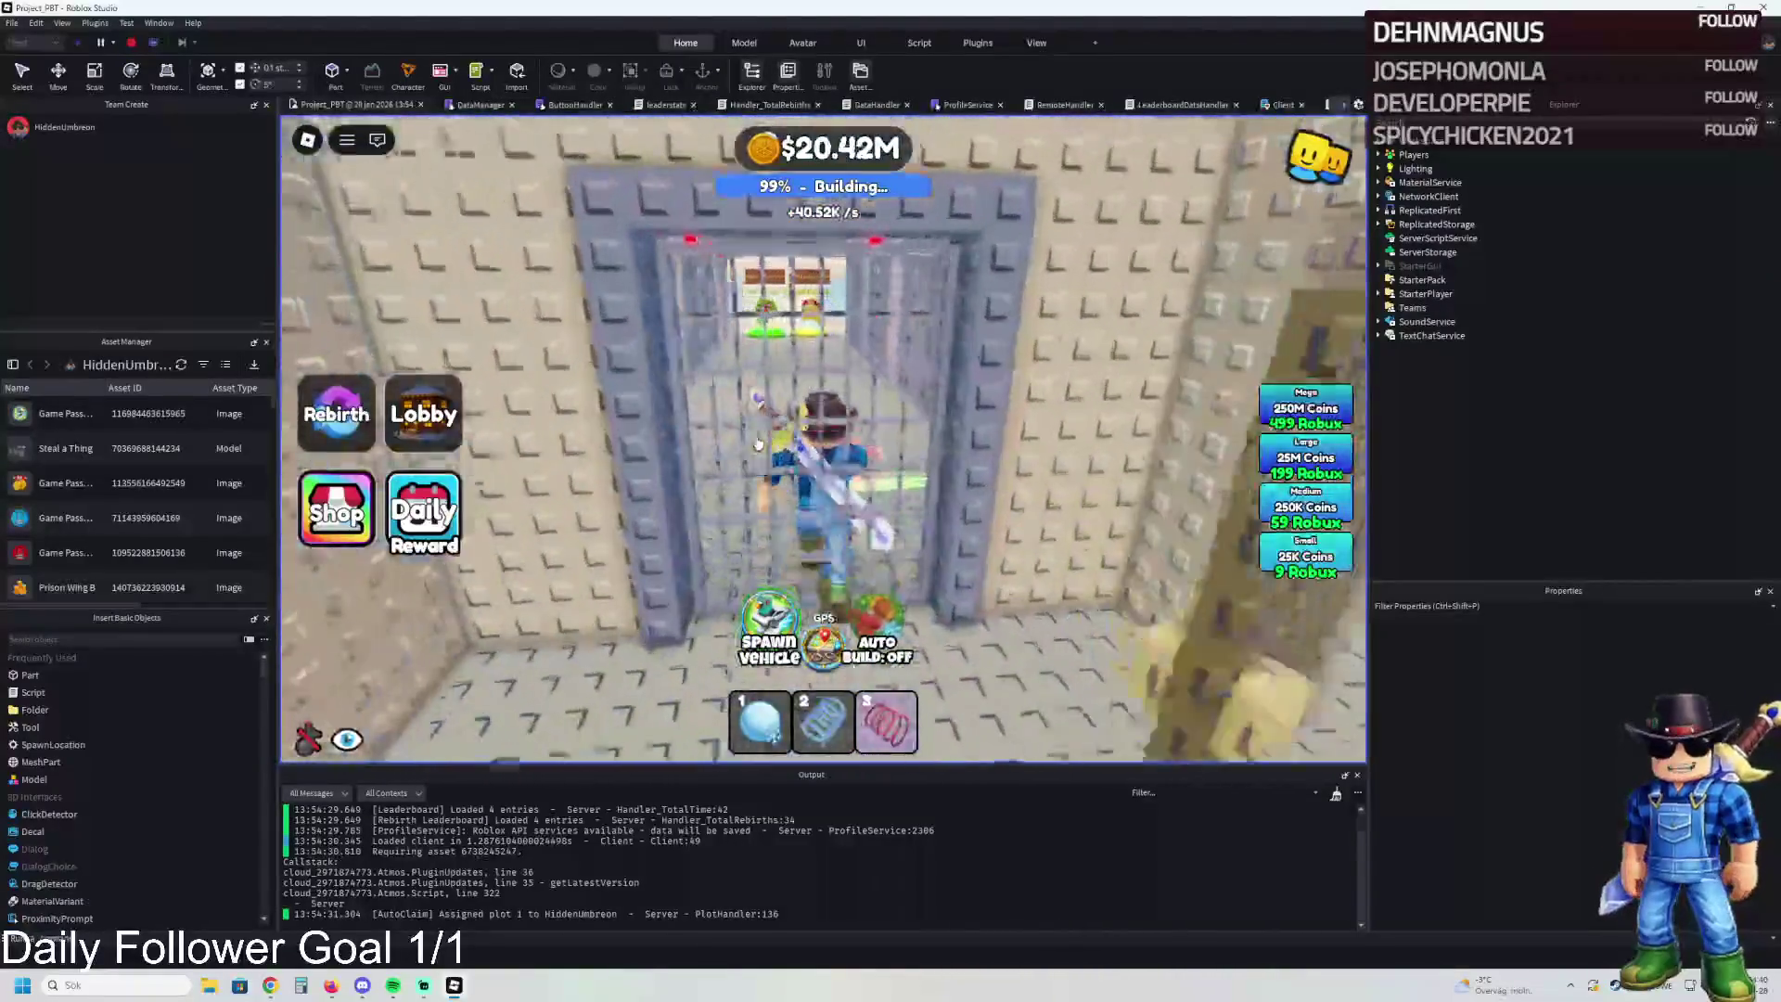
{"action": "key", "text": "w"}
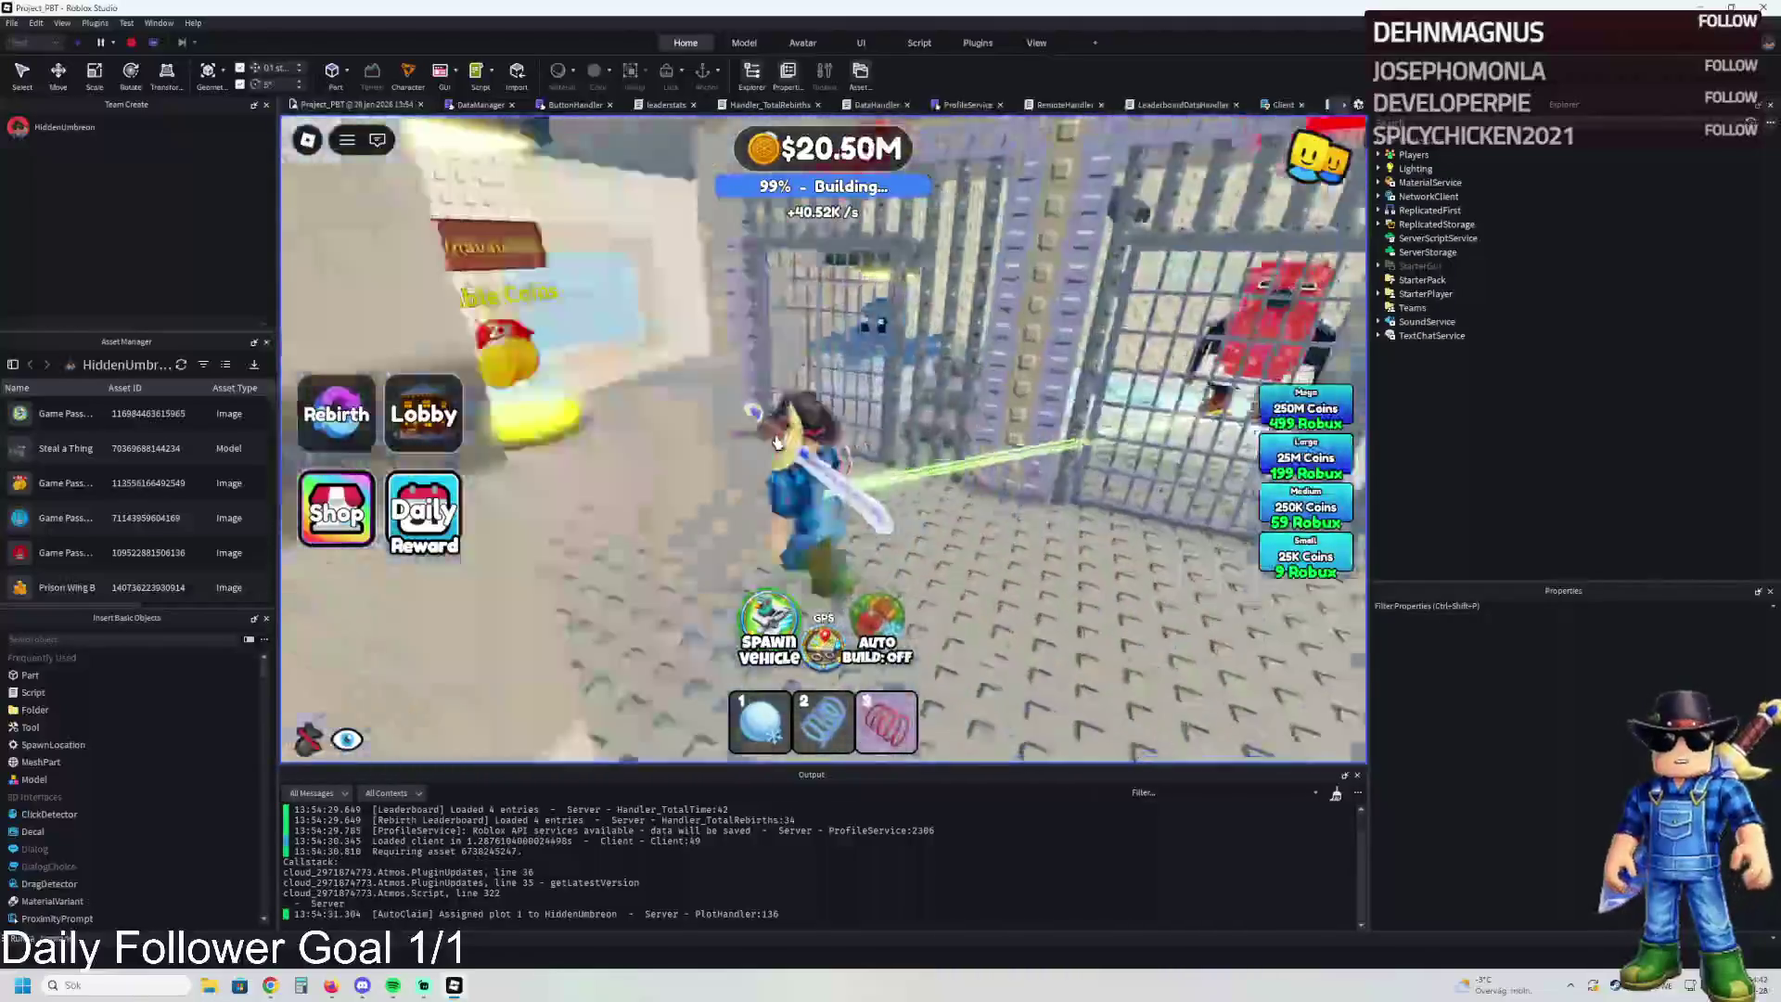
{"action": "key", "text": "w"}
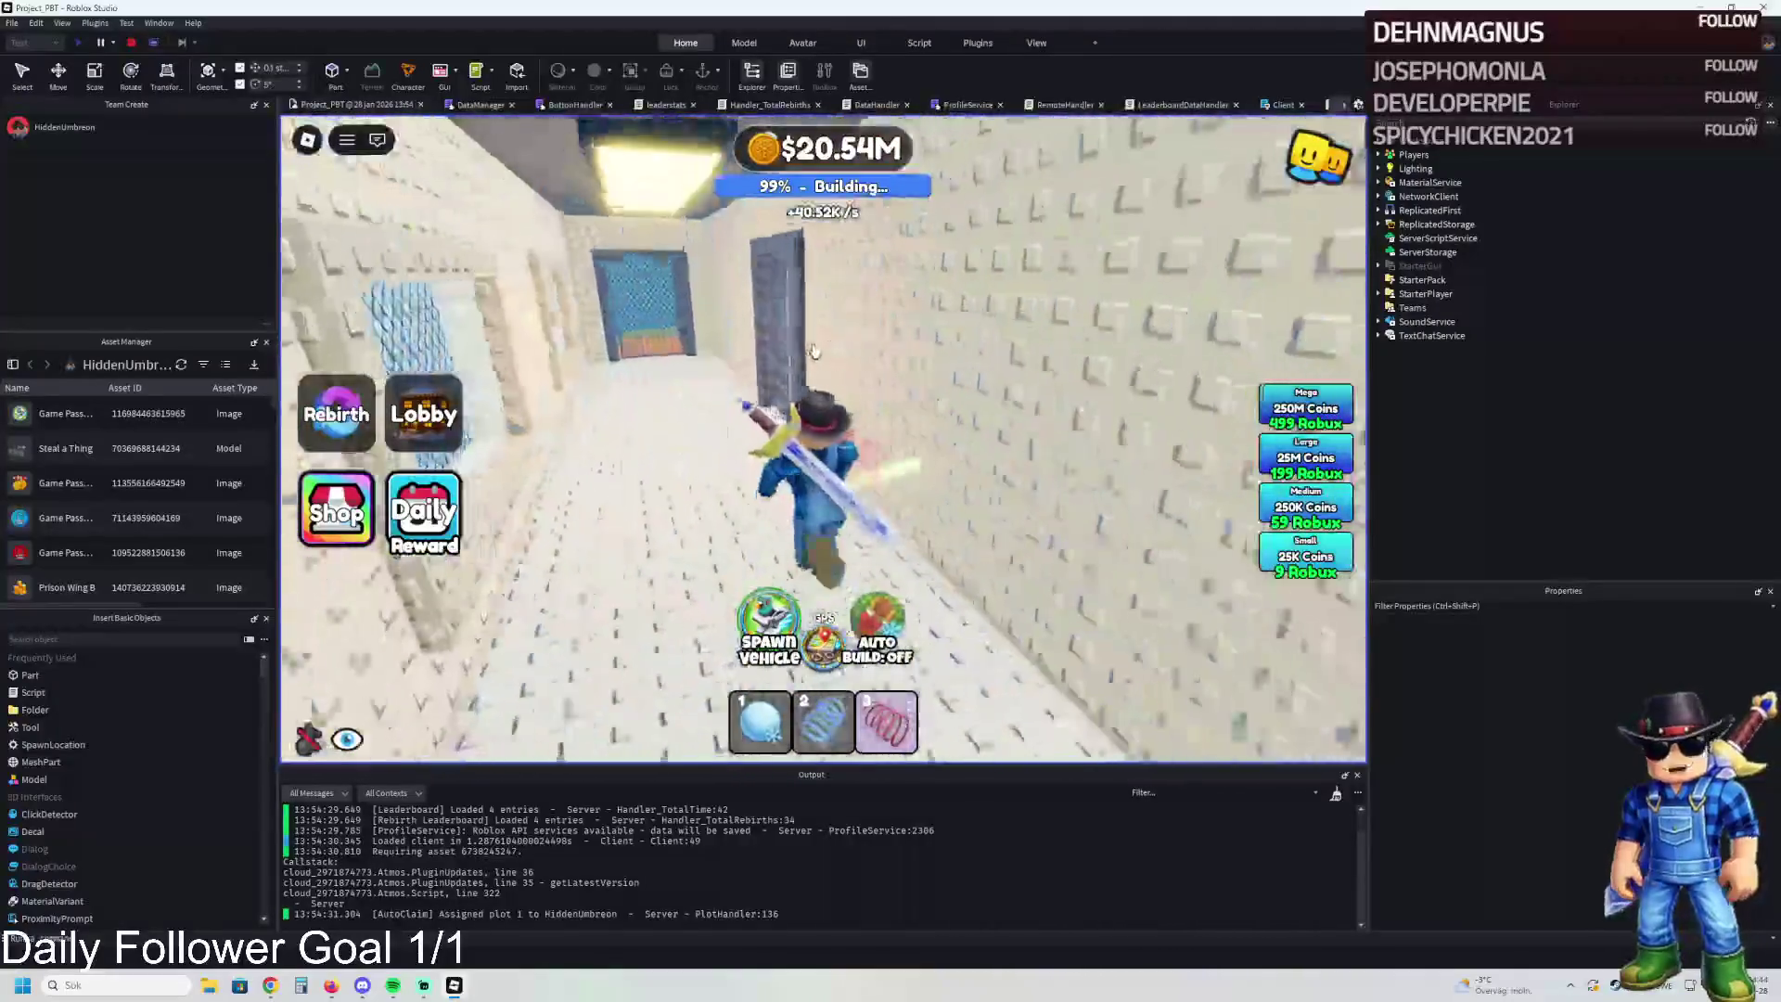
{"action": "key", "text": "w"}
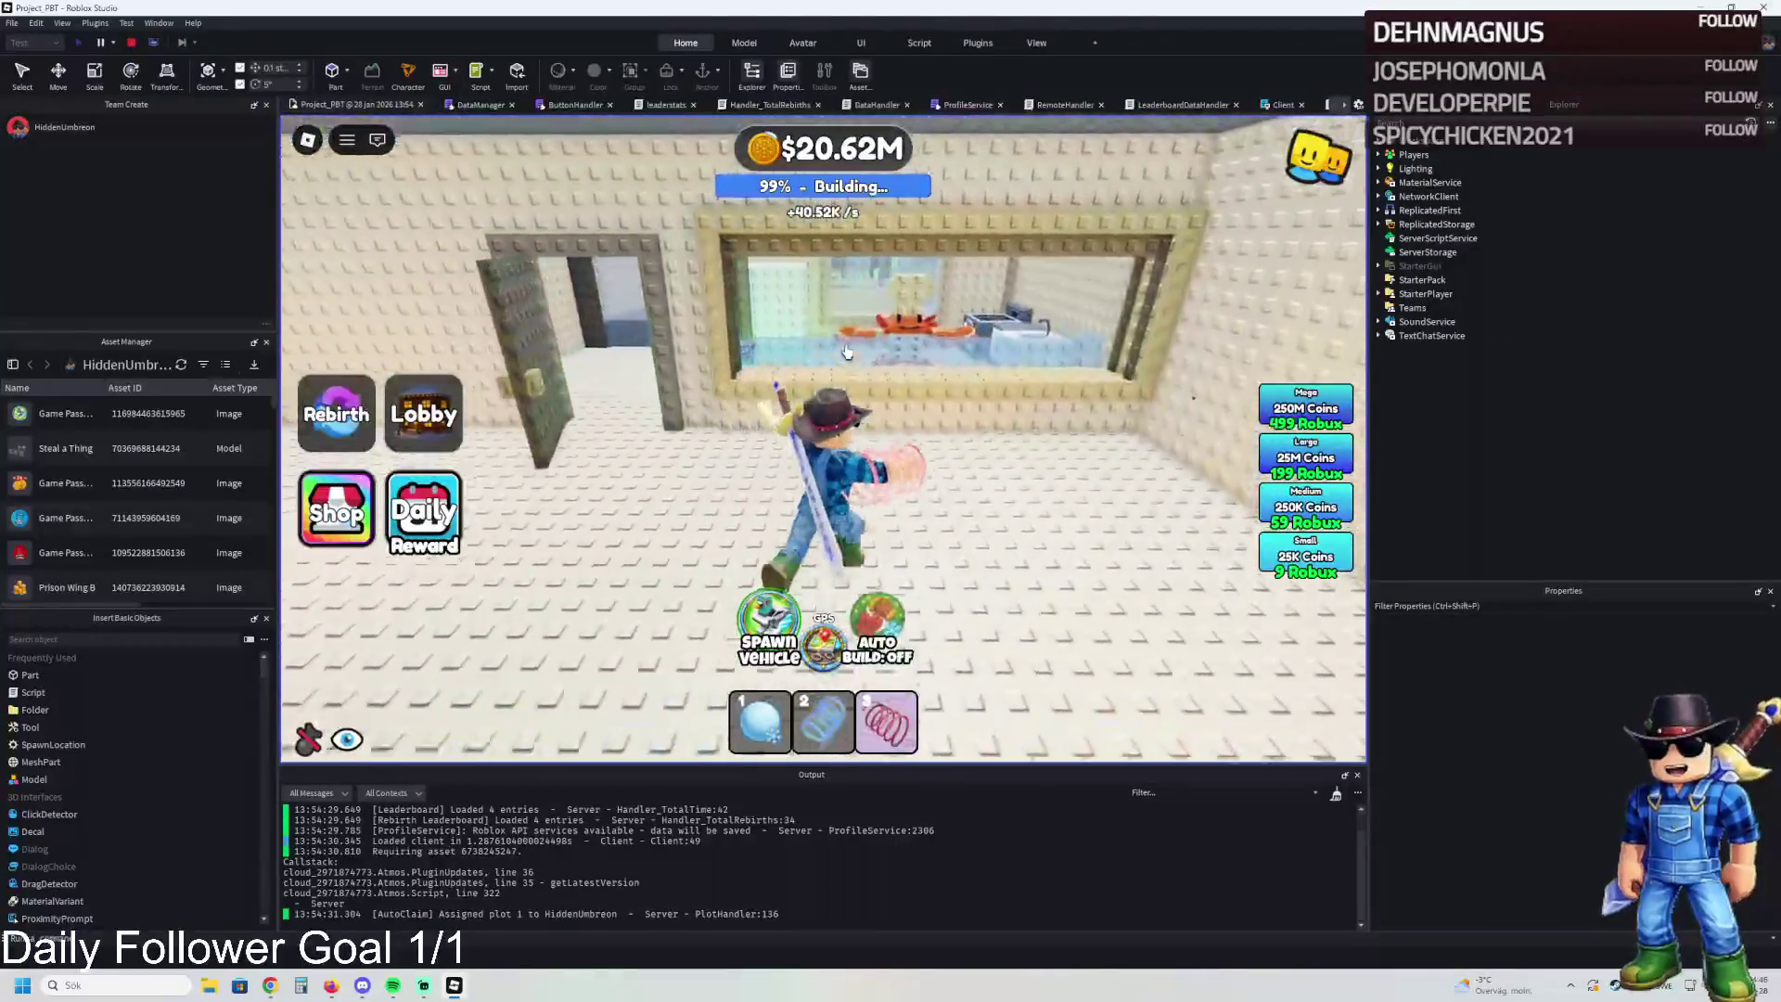
Walk past the glass window into the grey room, the kitchen and through the stone doorway
{"action": "key", "text": "w"}
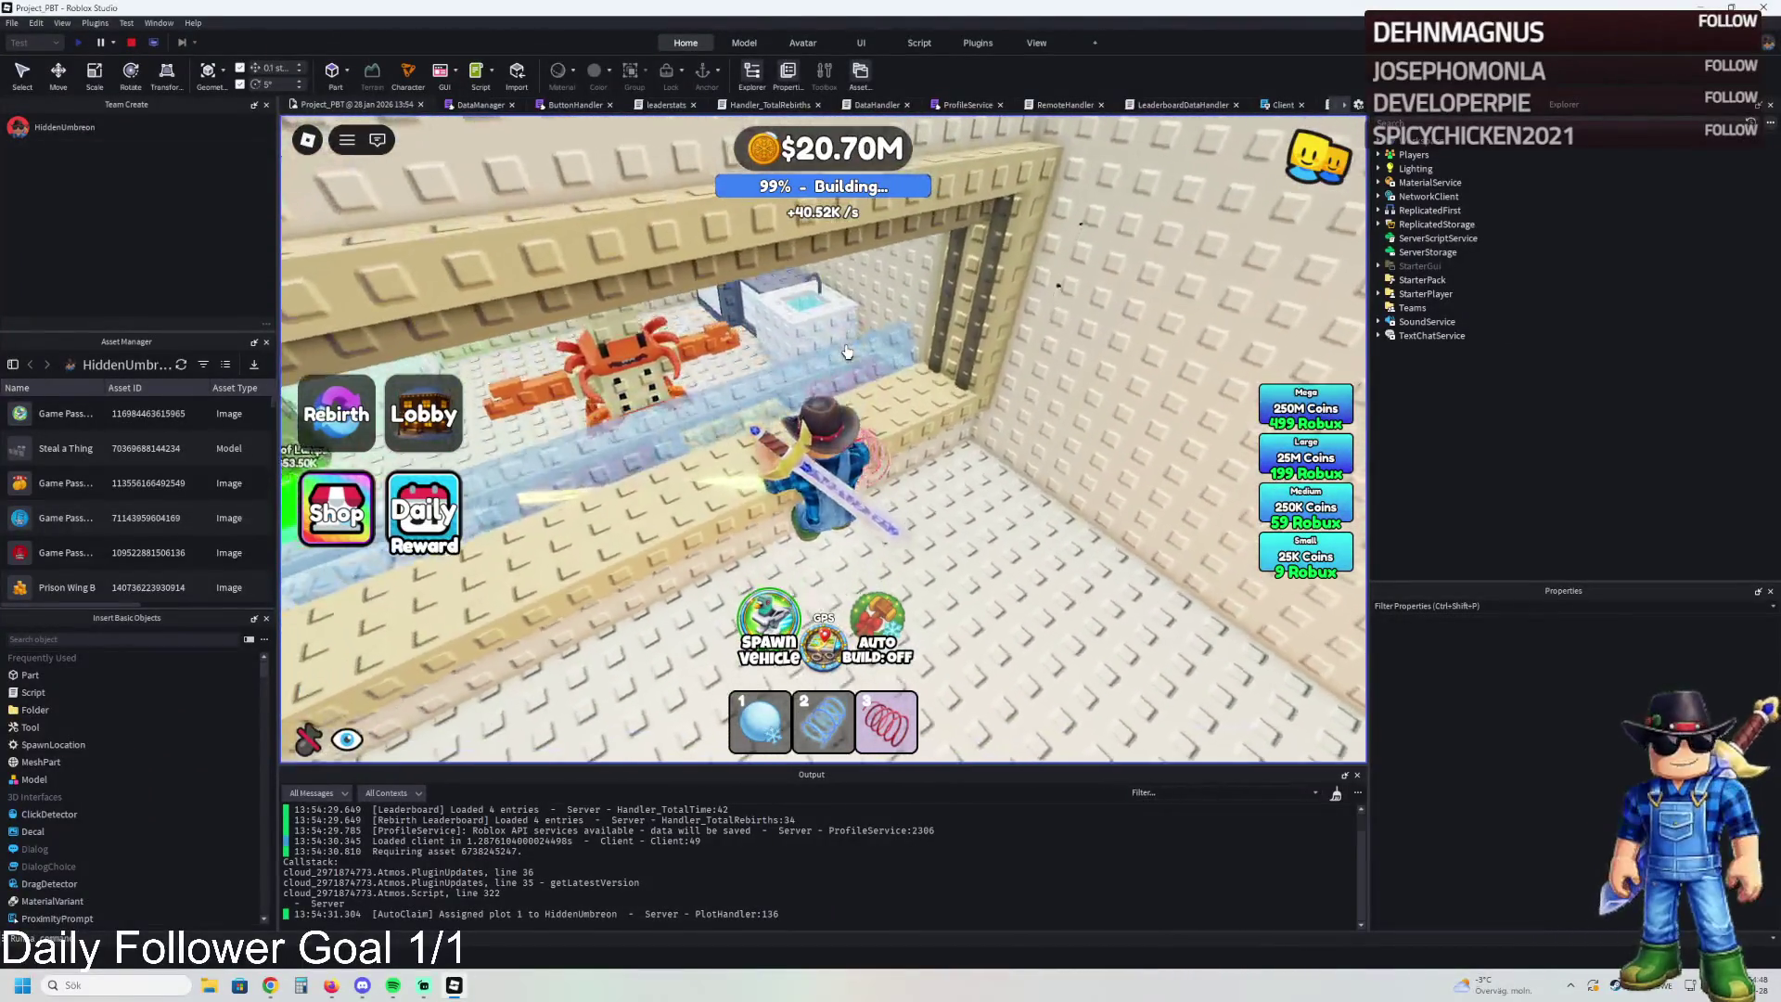
{"action": "key", "text": "a"}
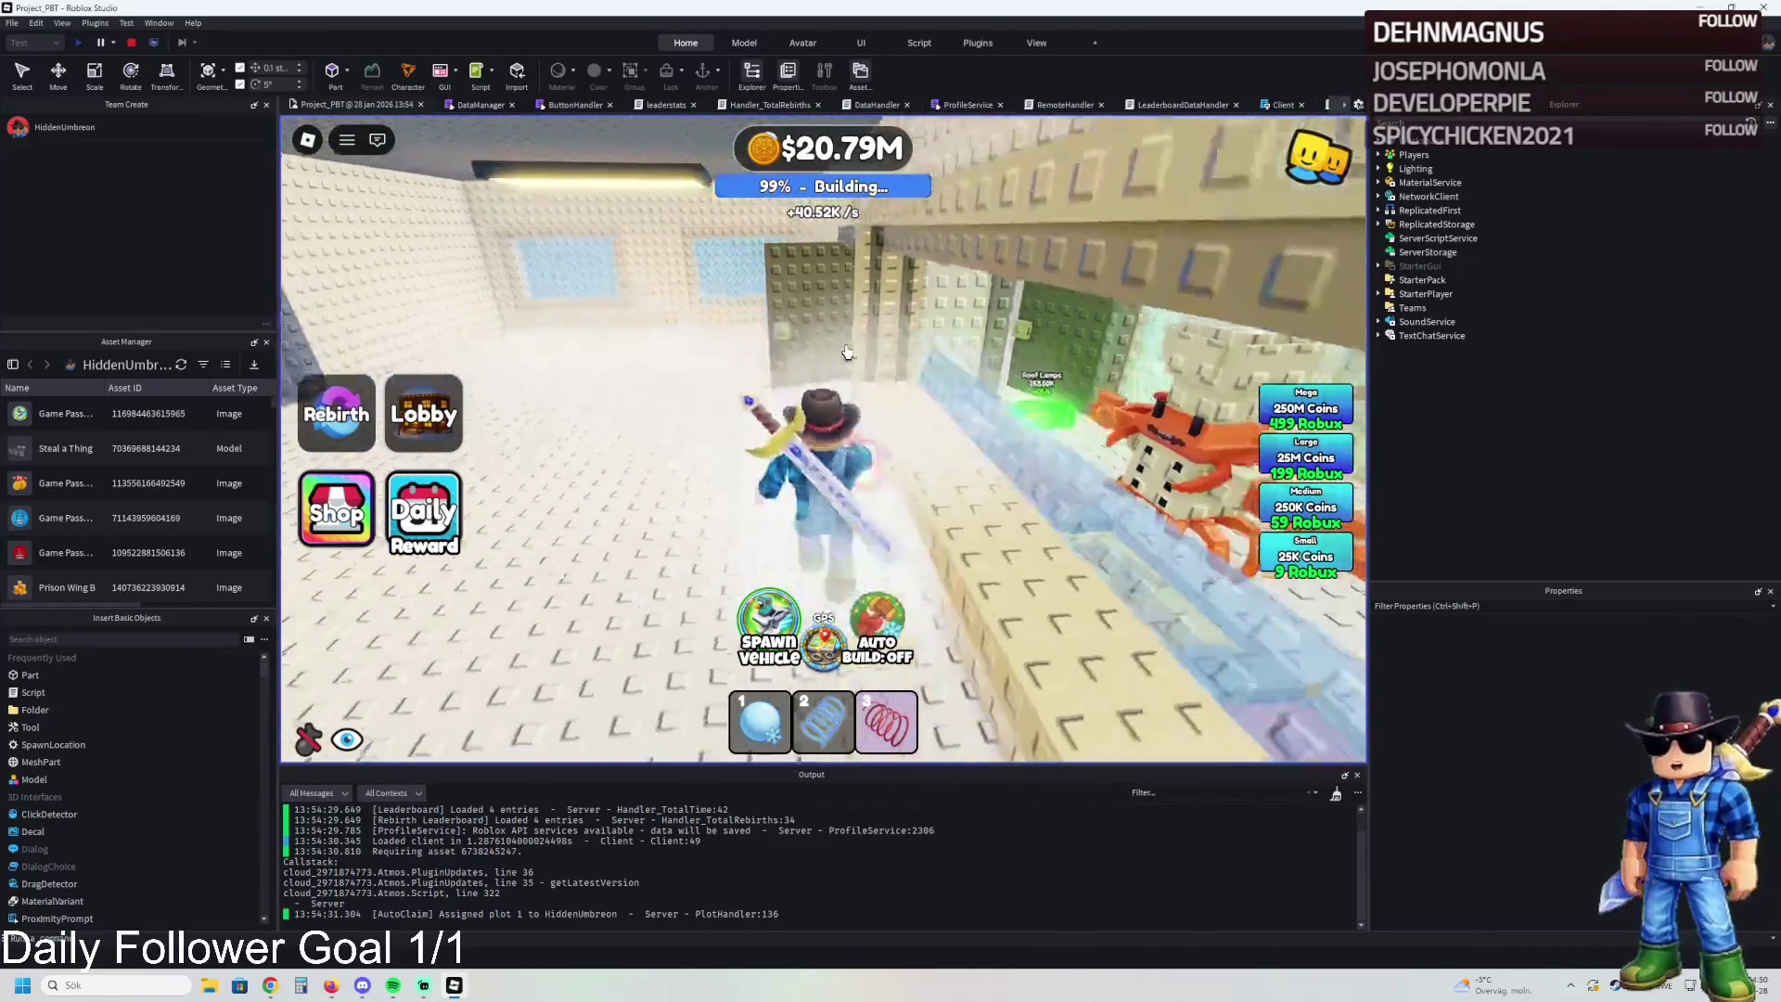
{"action": "key", "text": "w"}
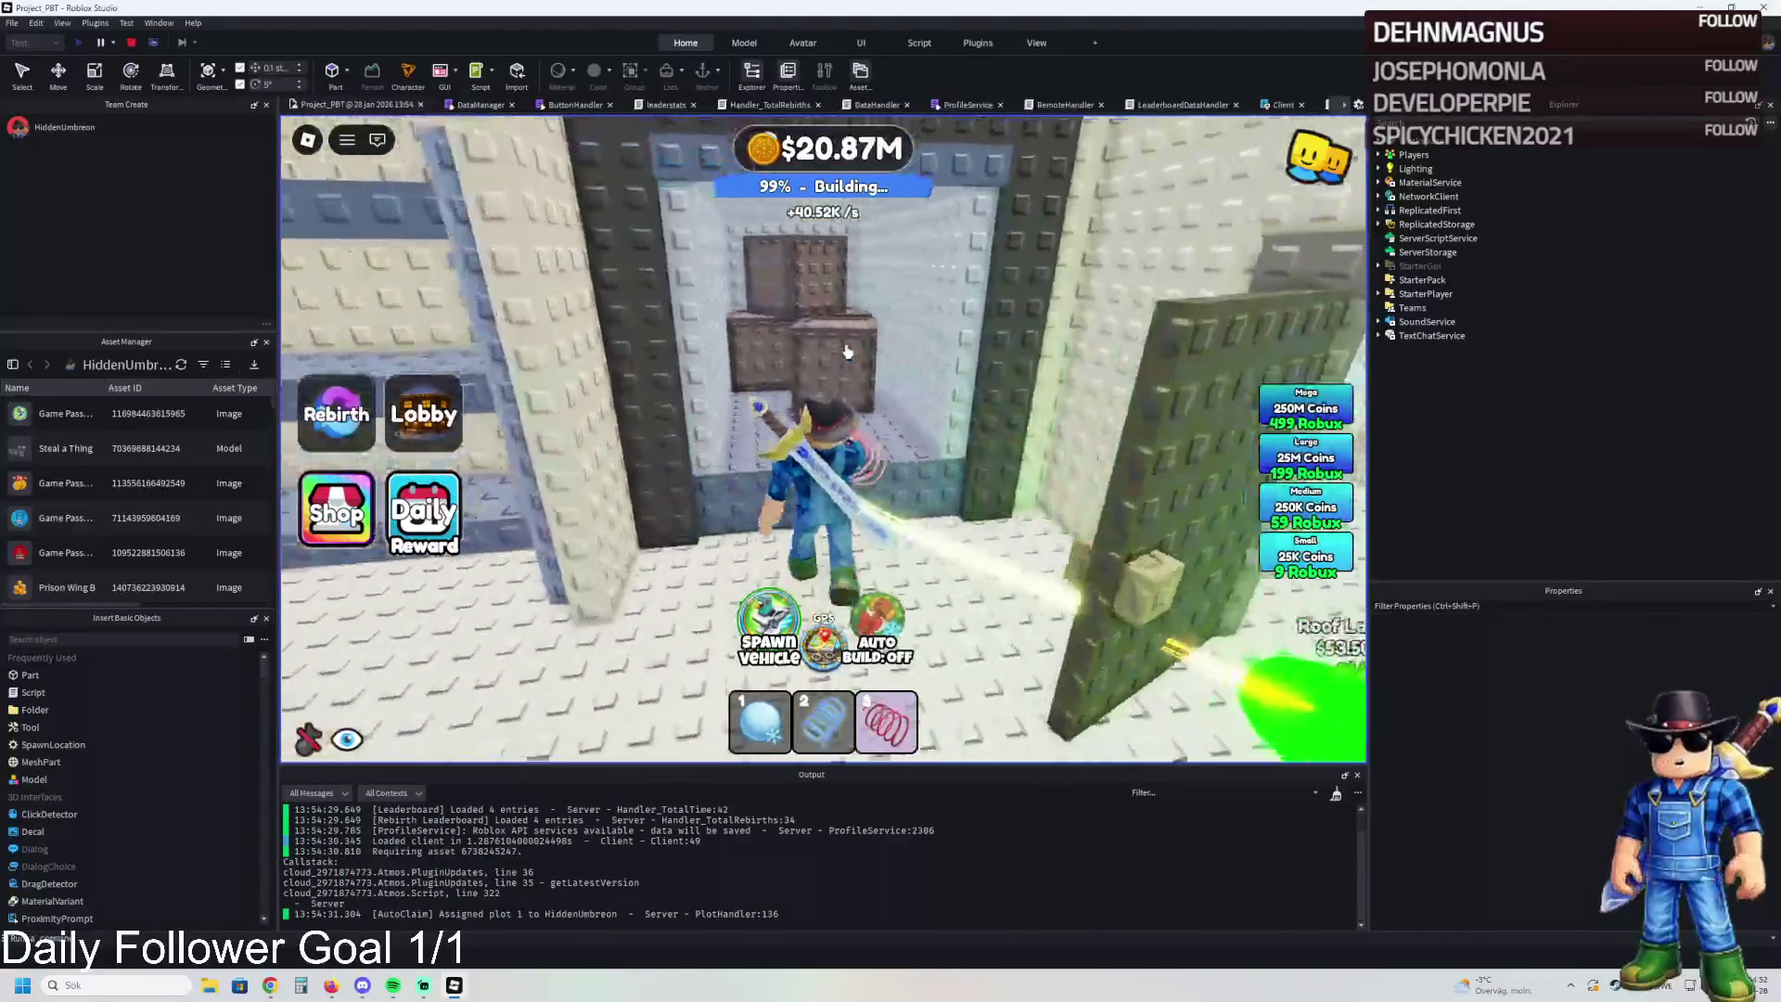
{"action": "key", "text": "w"}
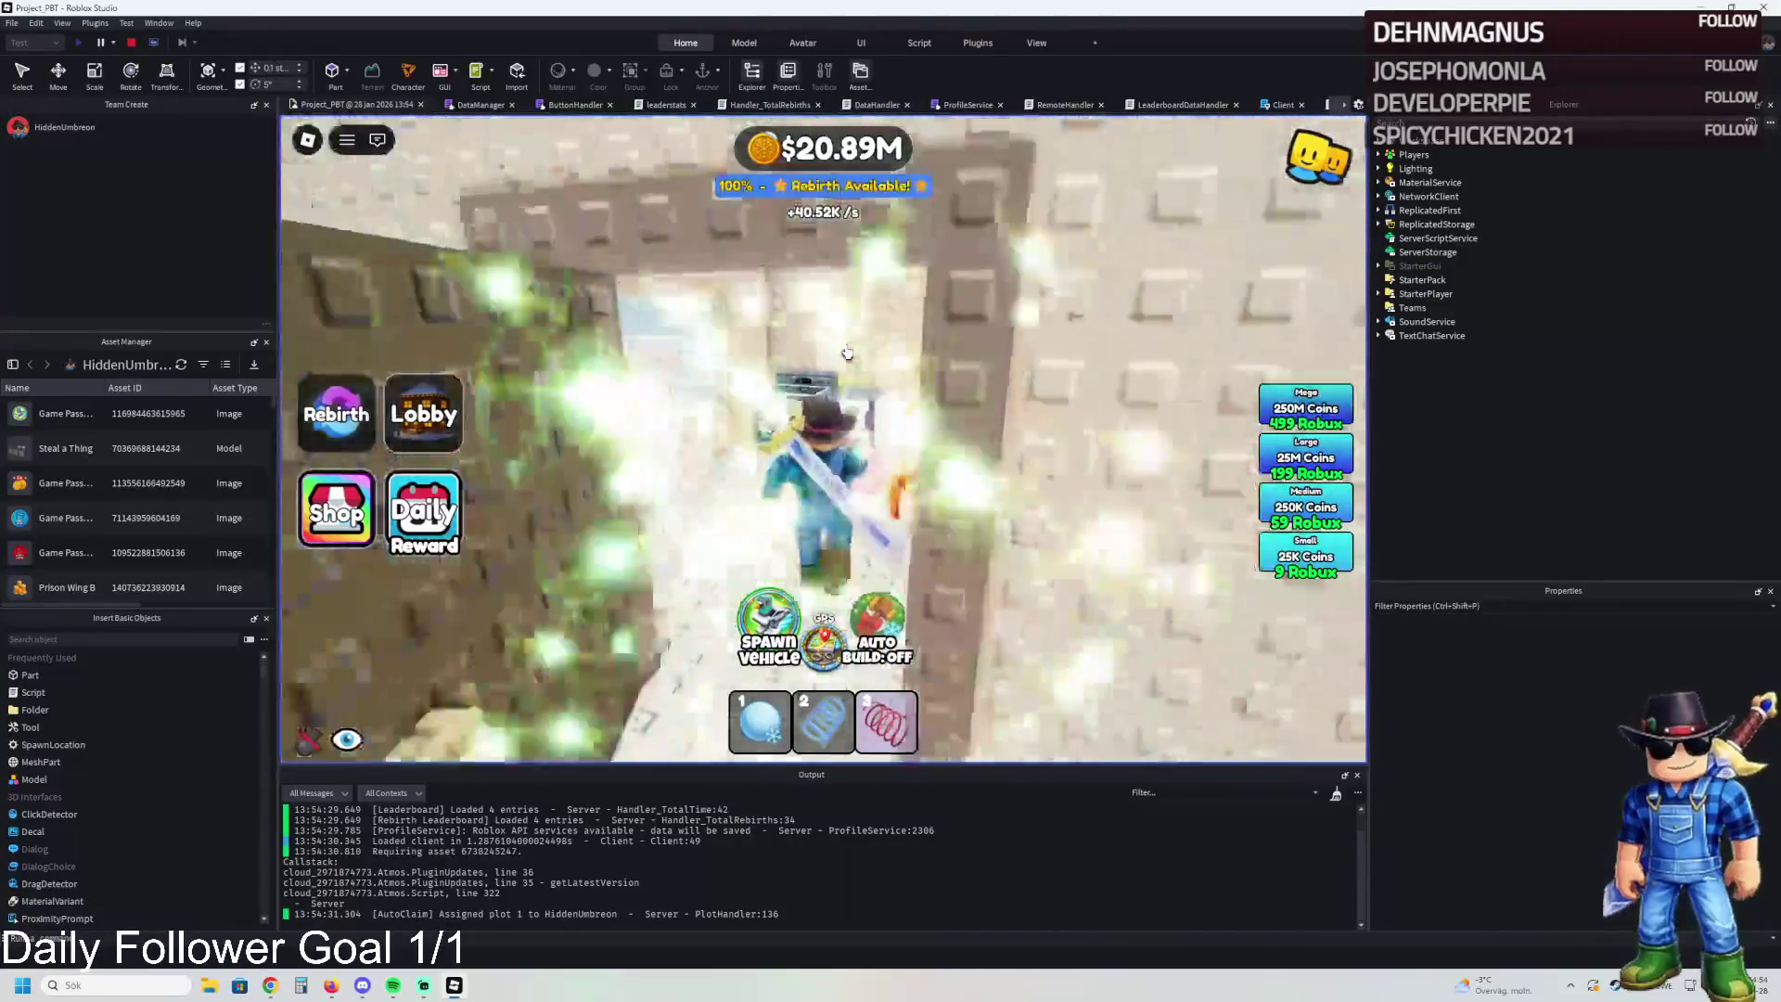
{"action": "key", "text": "s"}
{"action": "key", "text": "w"}
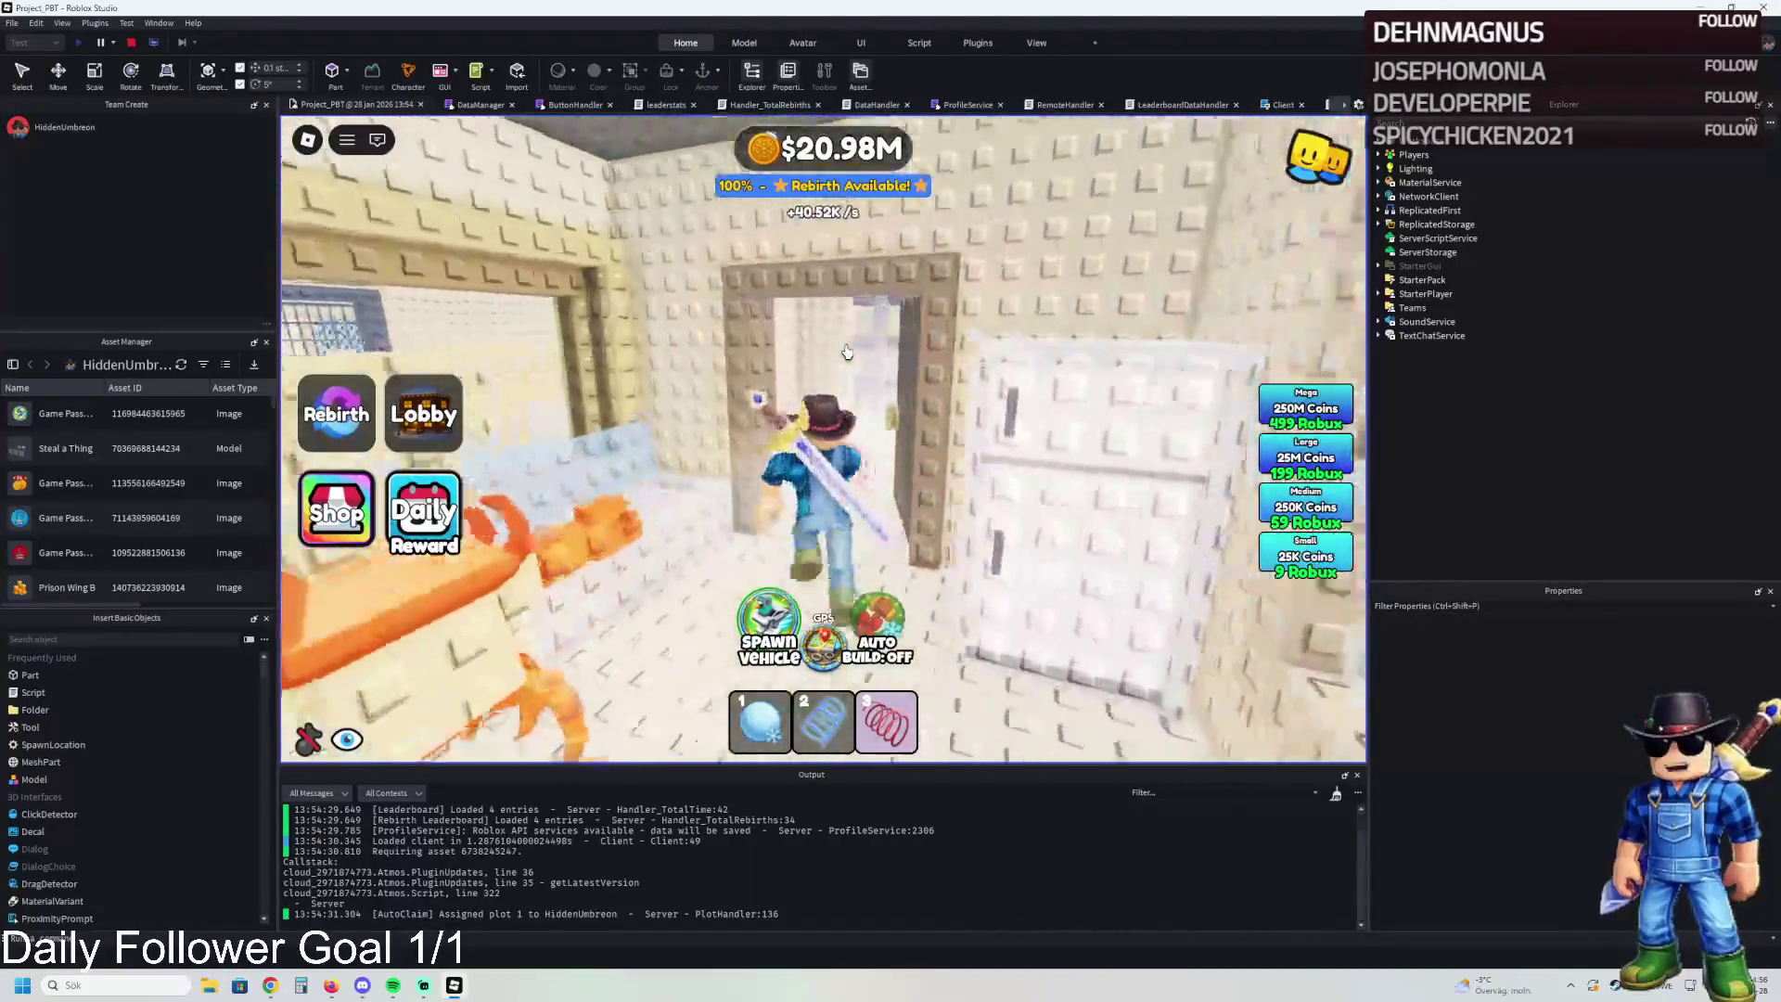
{"action": "key", "text": "w"}
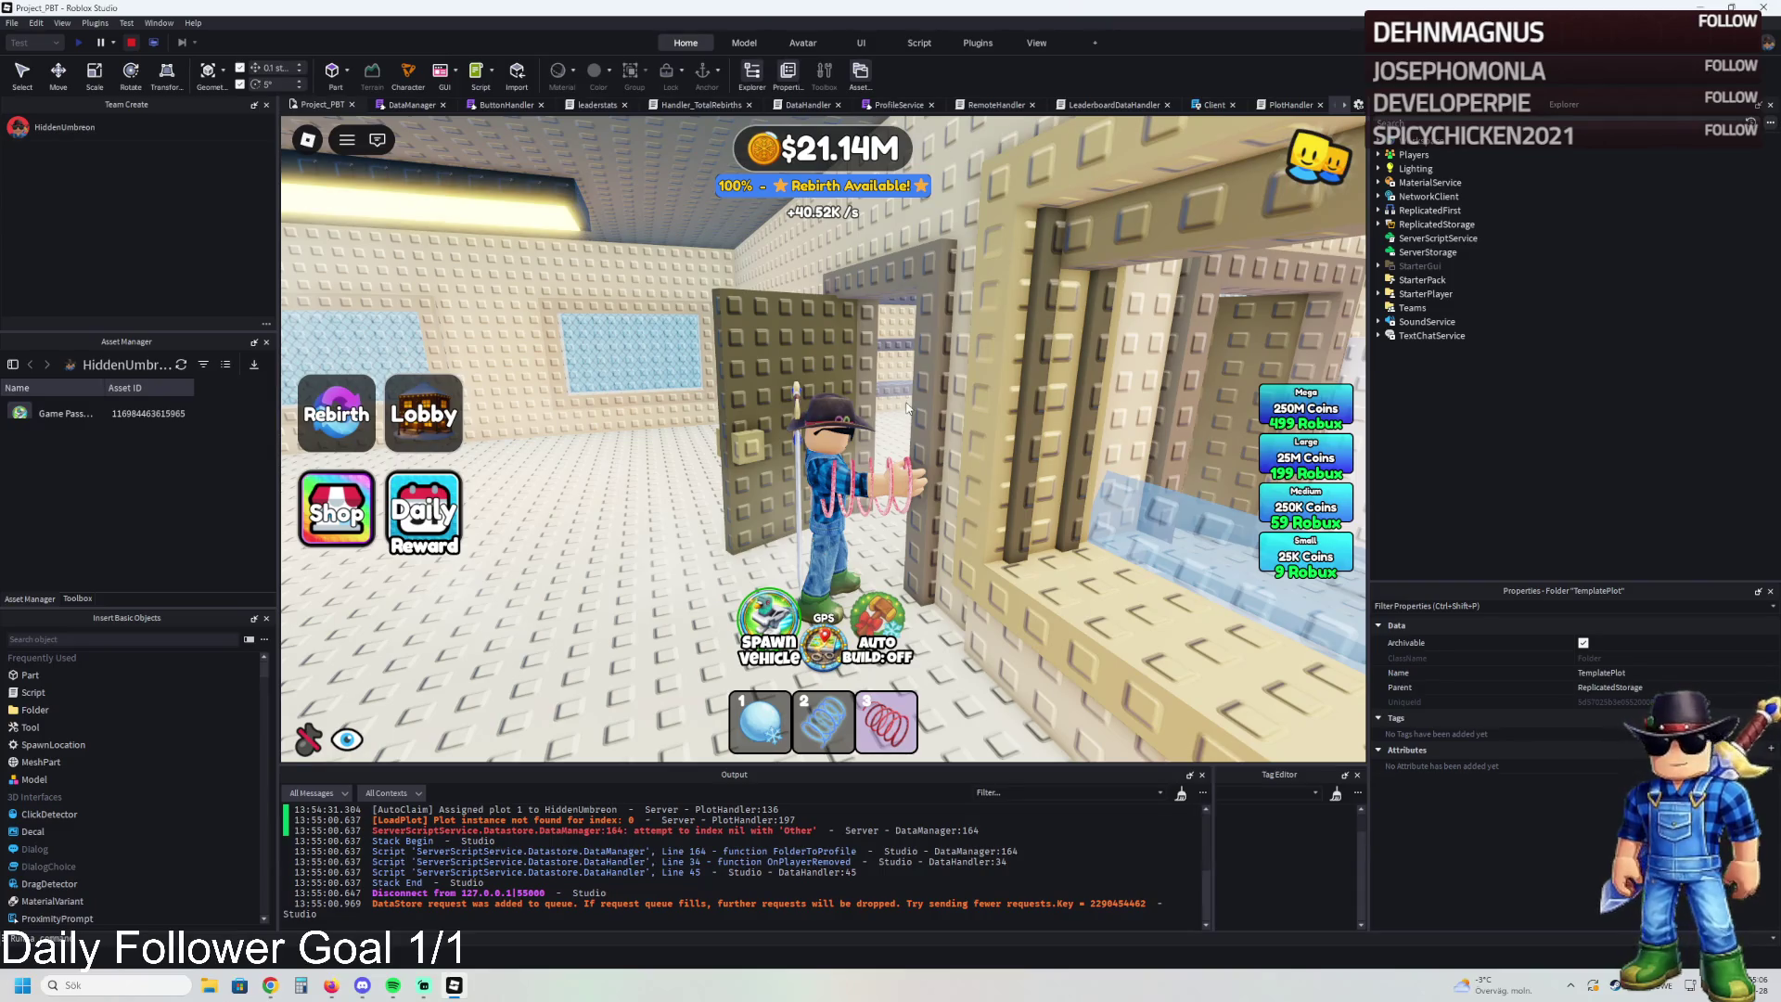
Stop the playtest and change pad 187's UnlockedByButton value from 185 to 186
{"action": "key", "text": "shift+F5"}
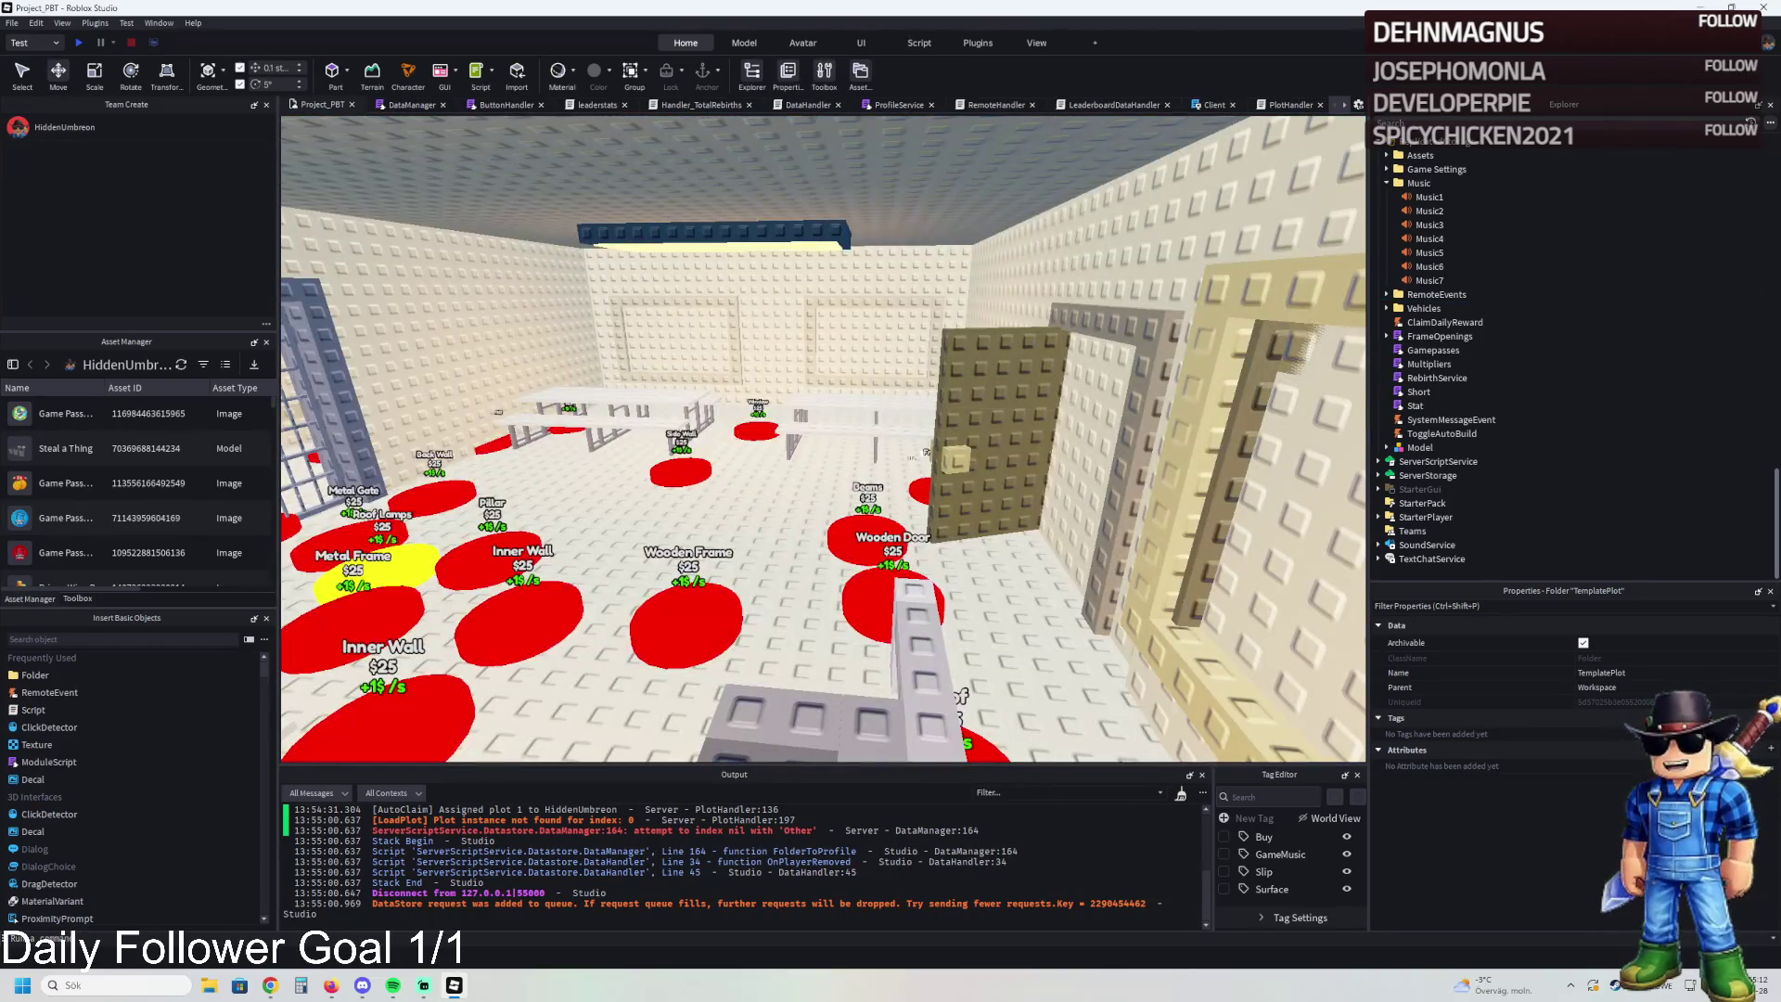
{"action": "key", "text": "w"}
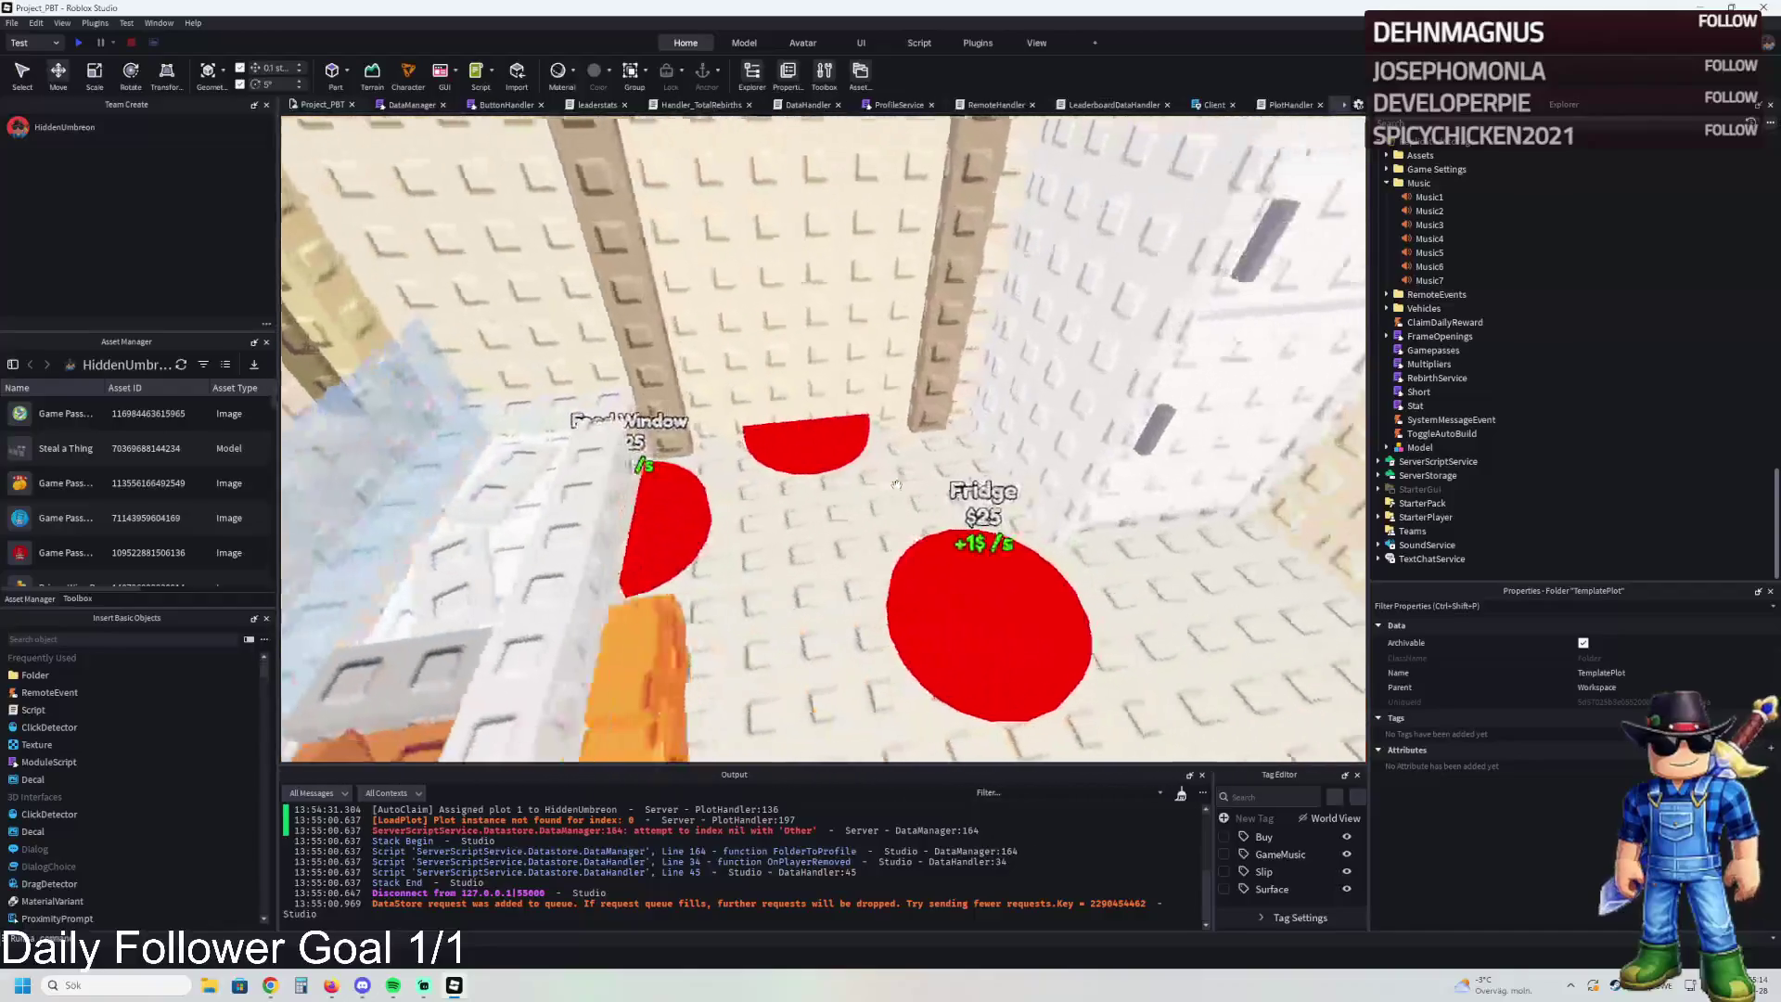
{"action": "left_click", "coordinate": [794, 436]}
{"action": "left_click", "coordinate": [1402, 251]}
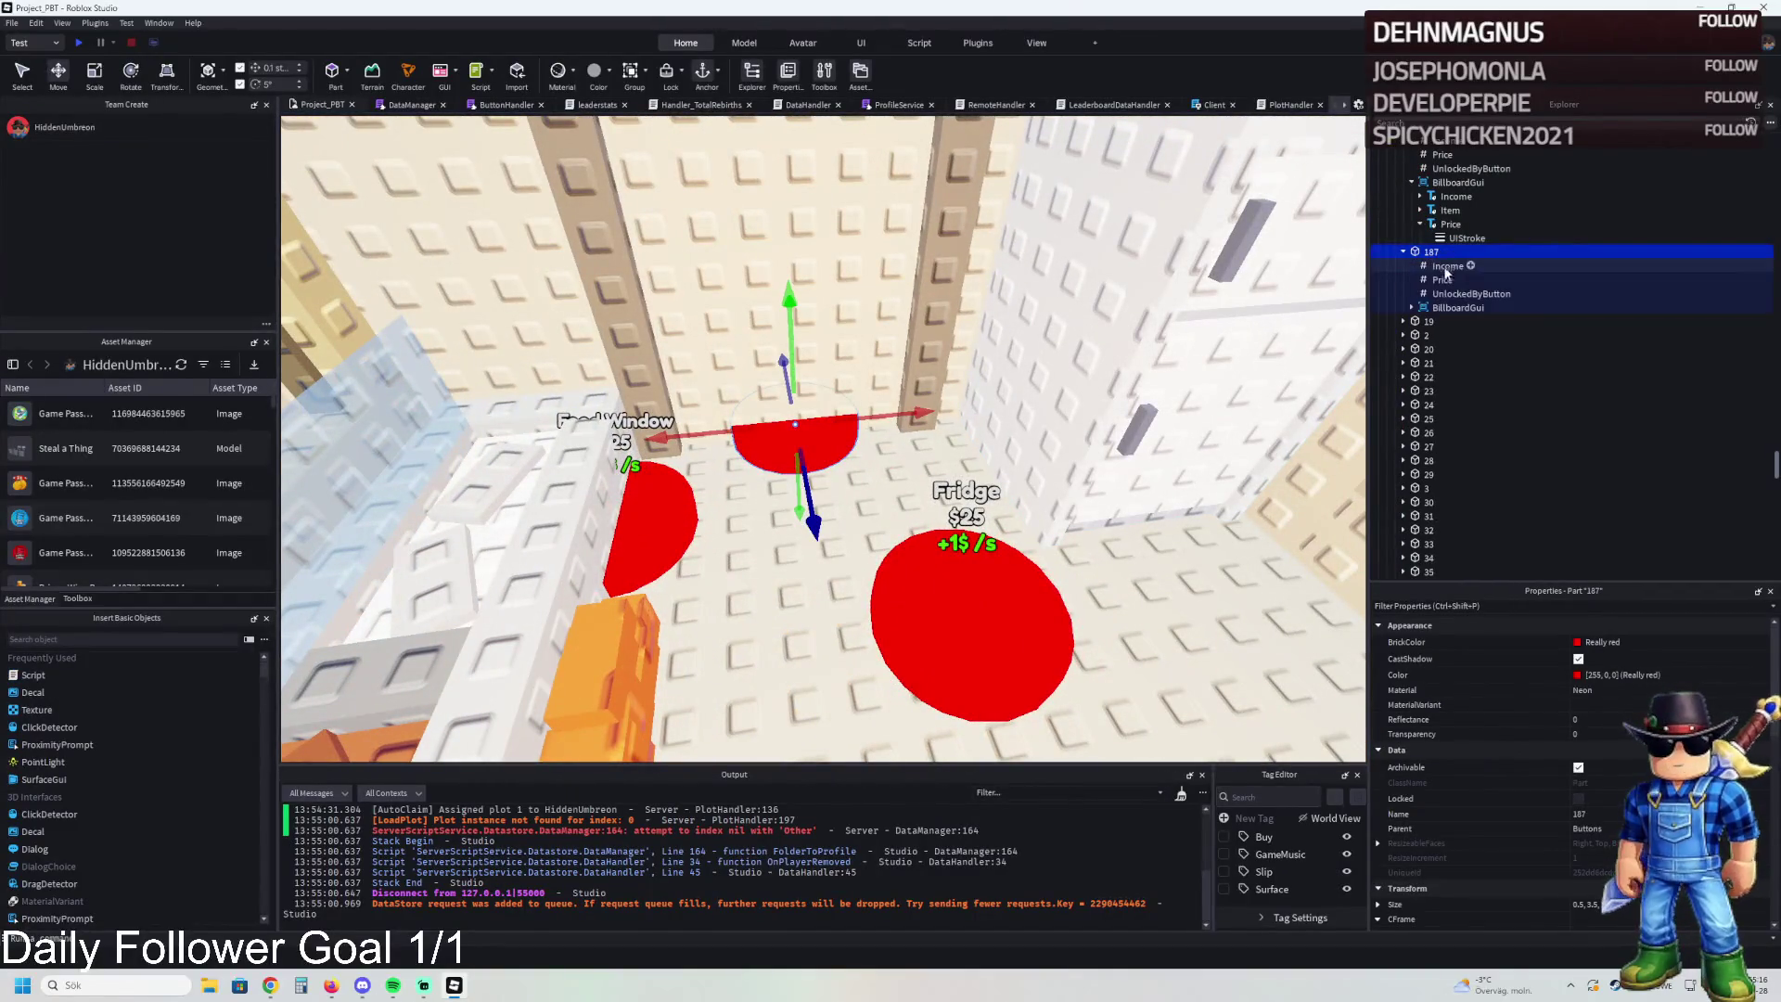
{"action": "left_click", "coordinate": [1471, 293]}
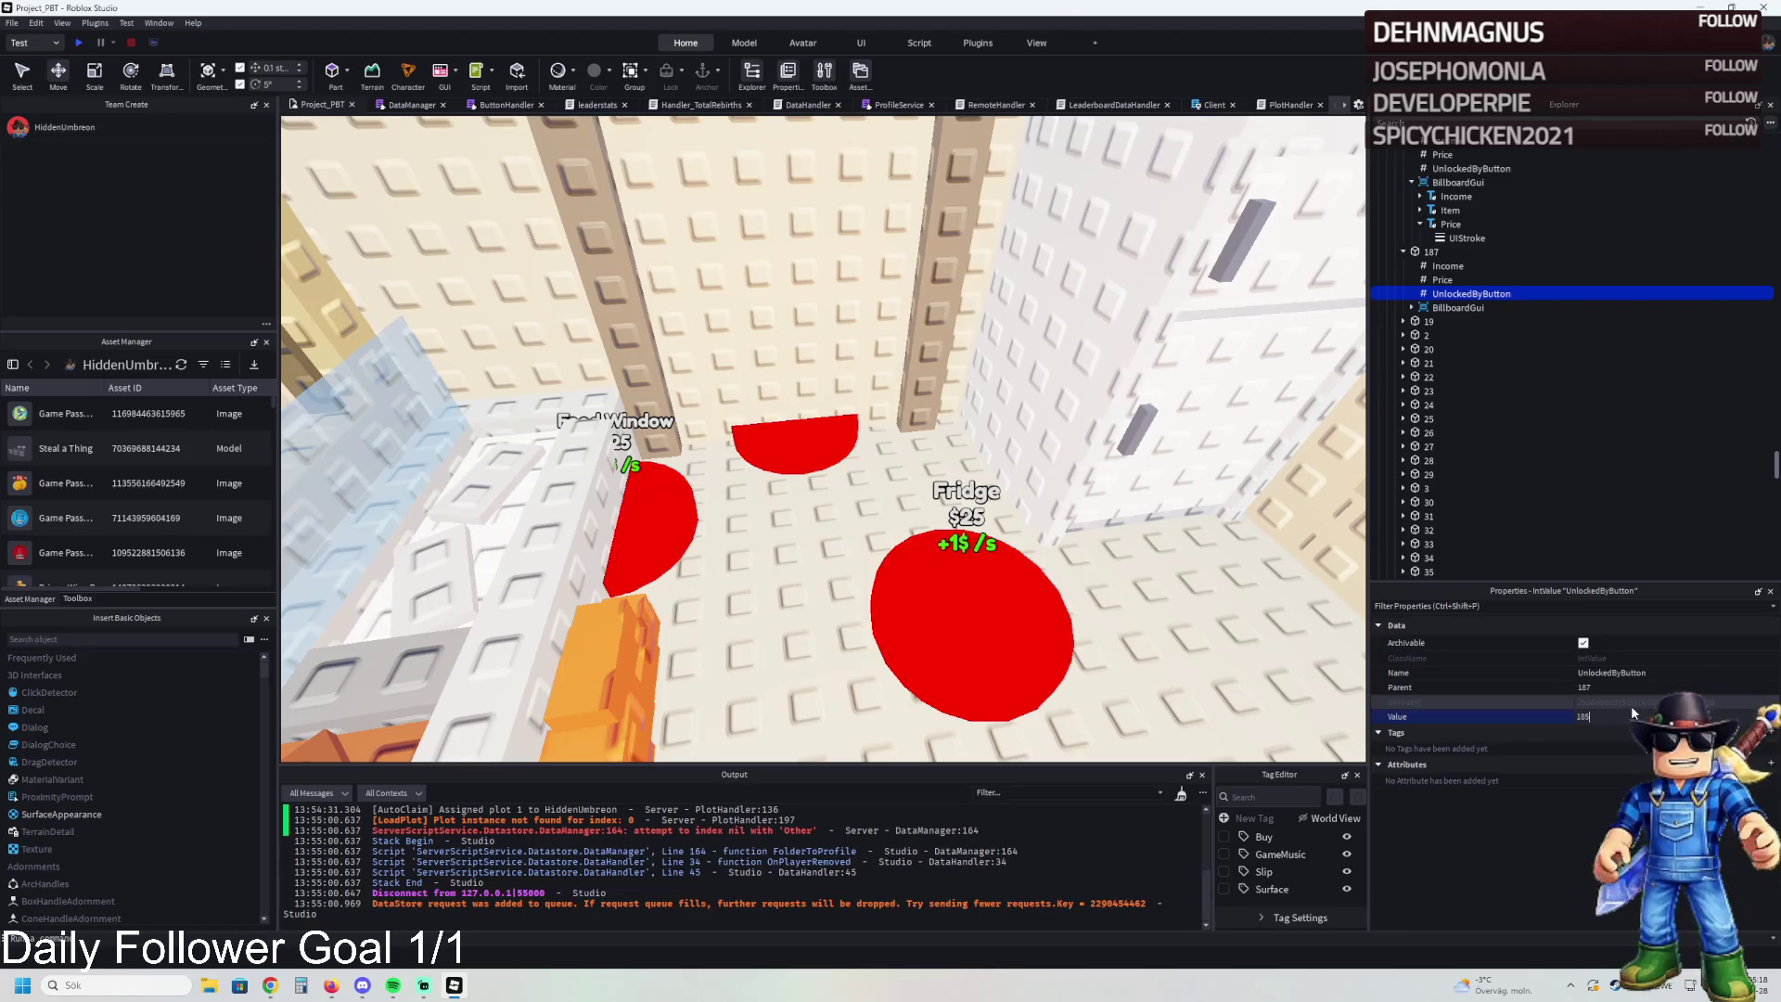
{"action": "left_click", "coordinate": [1618, 716]}
{"action": "type", "text": "186"}
Check pad 186's UnlockedByButton value and frame pad 186 in the view
{"action": "left_click", "coordinate": [1471, 168]}
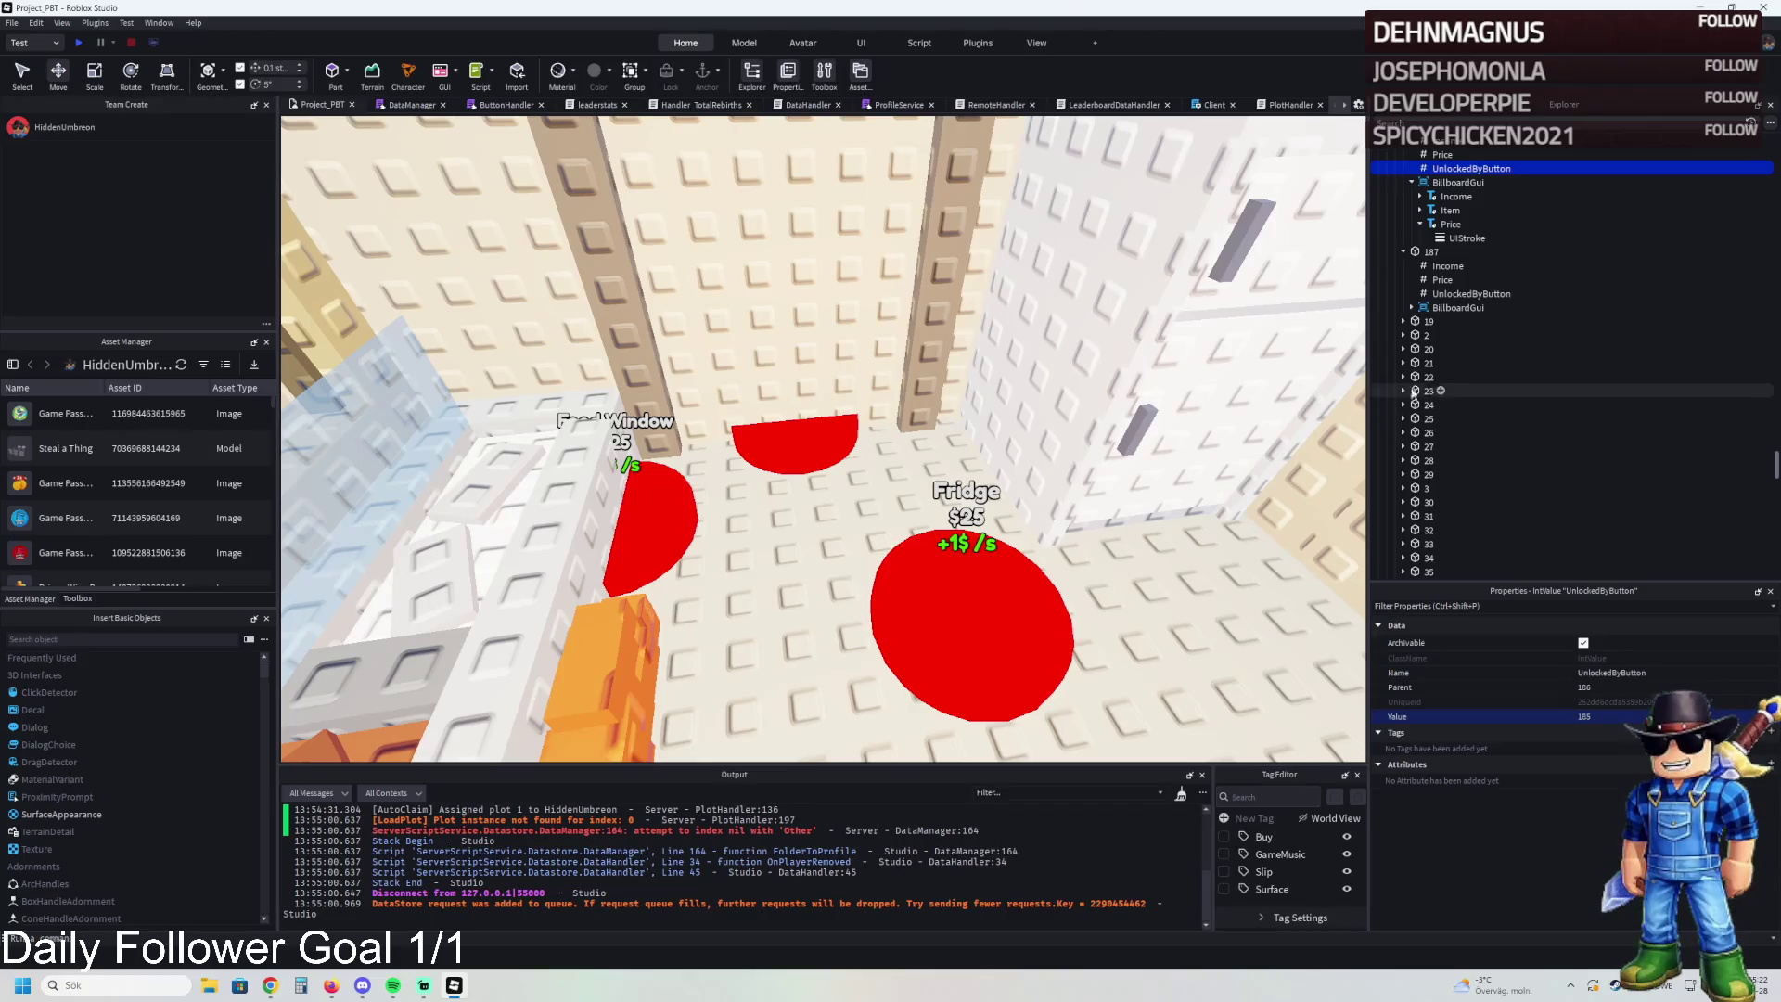
{"action": "scroll", "scroll_direction": "up", "scroll_amount": 3}
{"action": "left_click", "coordinate": [1433, 228]}
{"action": "key", "text": "f"}
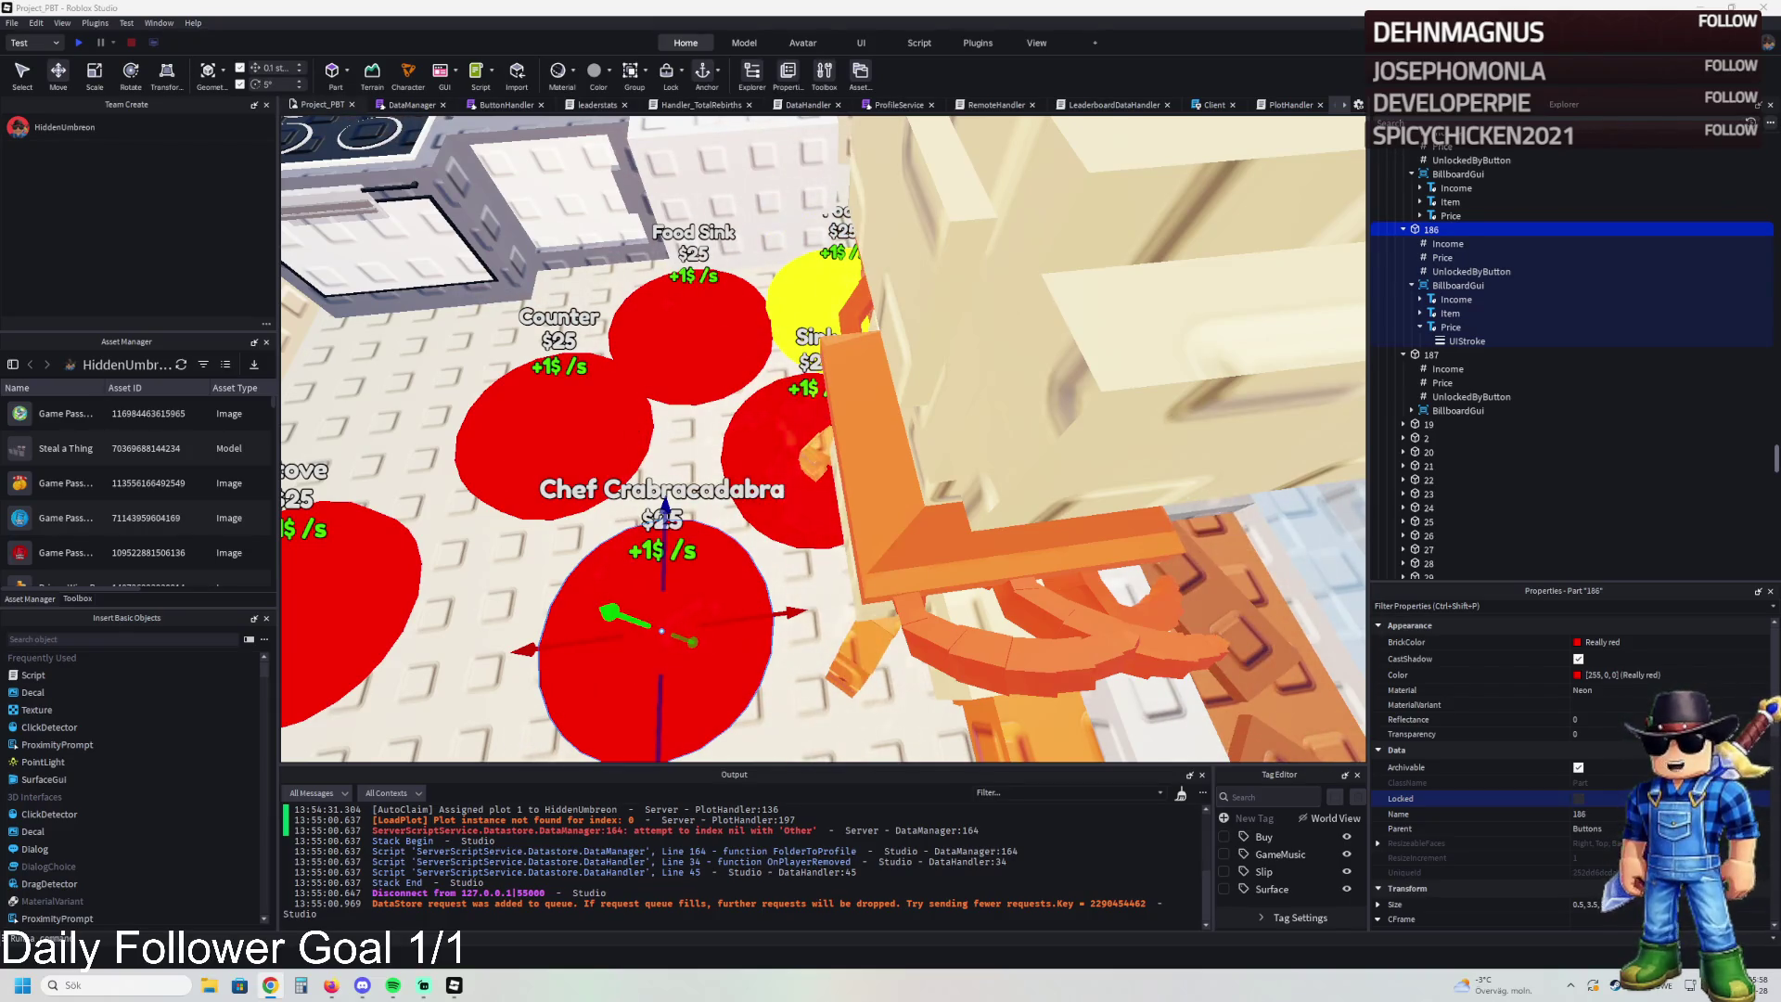
Select the Chef_Crabracadabra model and open the Animation Editor from the Avatar tab
{"action": "scroll", "scroll_direction": "down", "scroll_amount": 3}
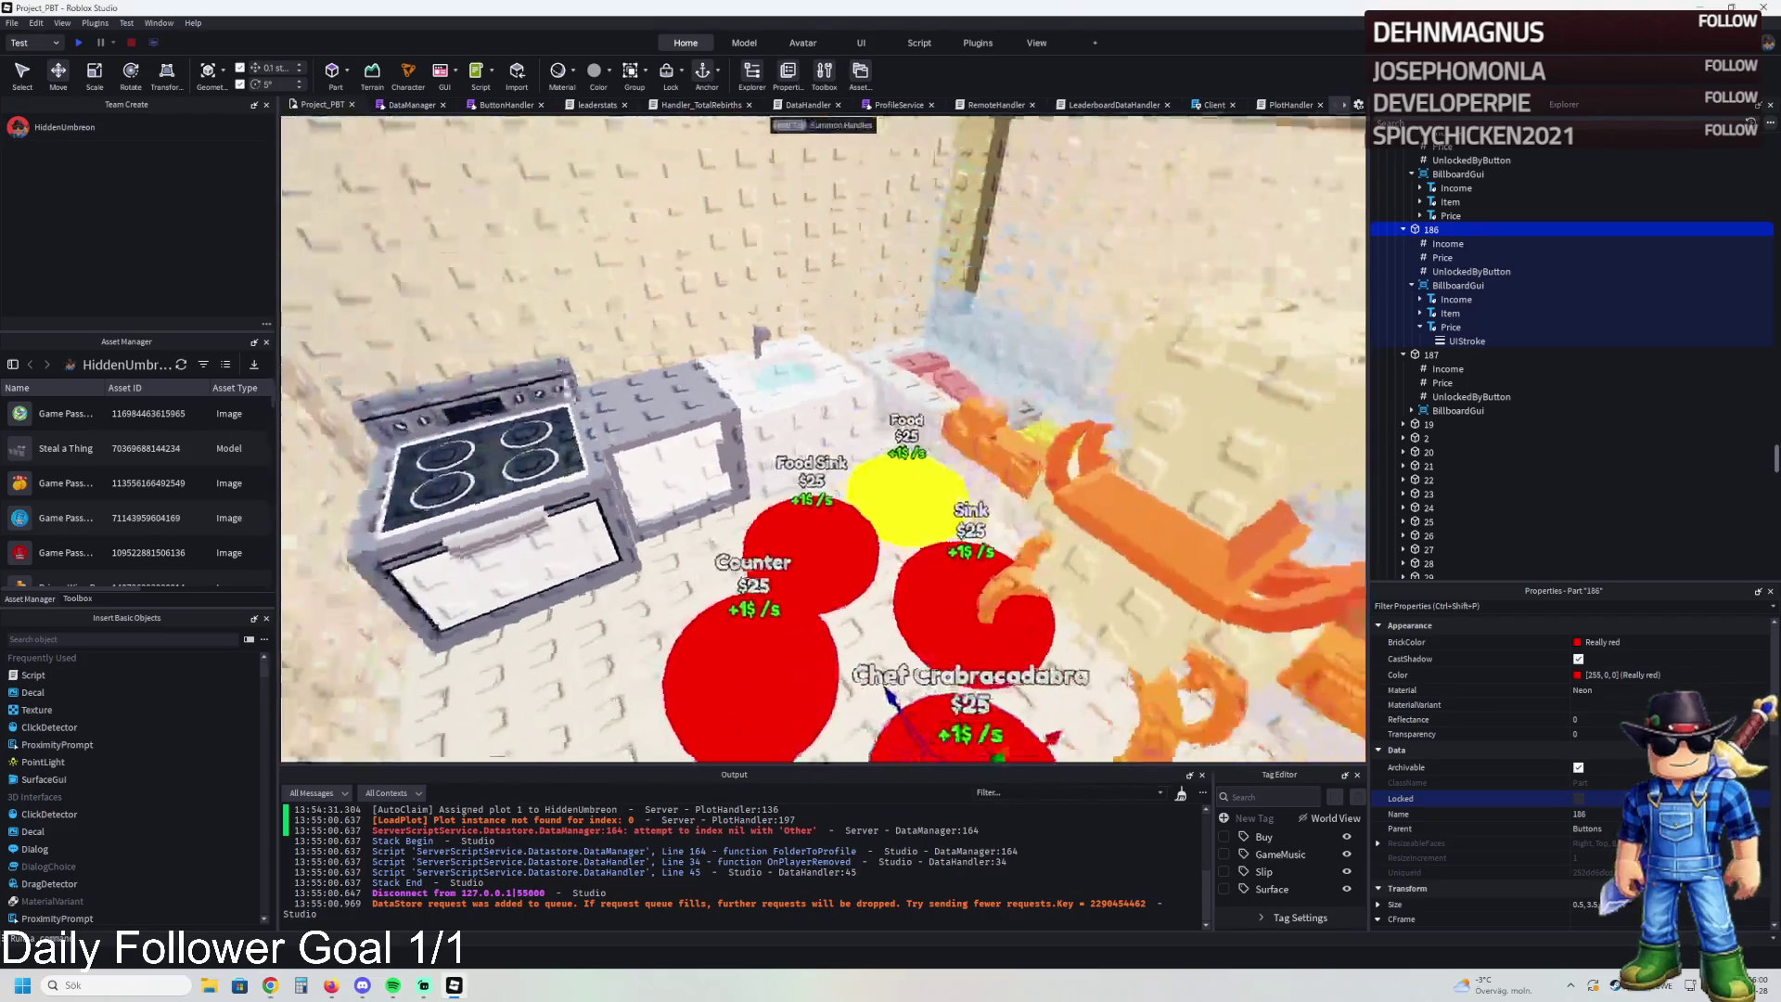
{"action": "scroll", "scroll_direction": "up", "scroll_amount": 3}
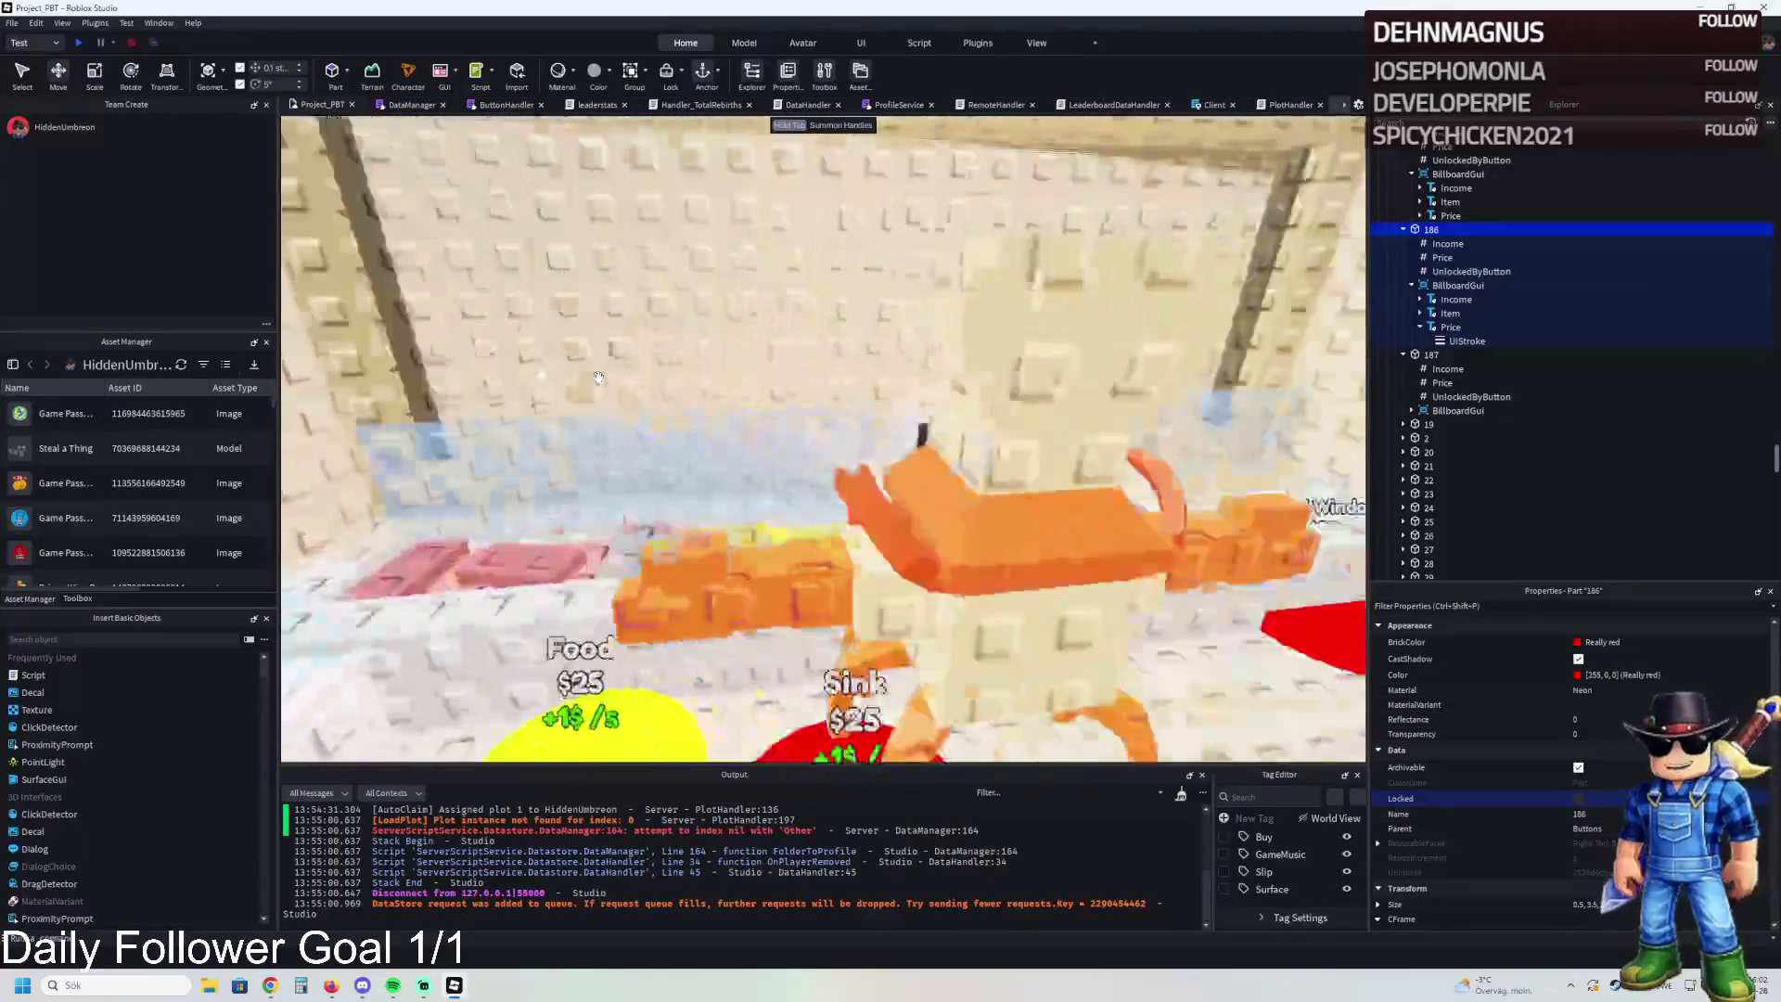
{"action": "scroll", "scroll_direction": "down", "scroll_amount": 3}
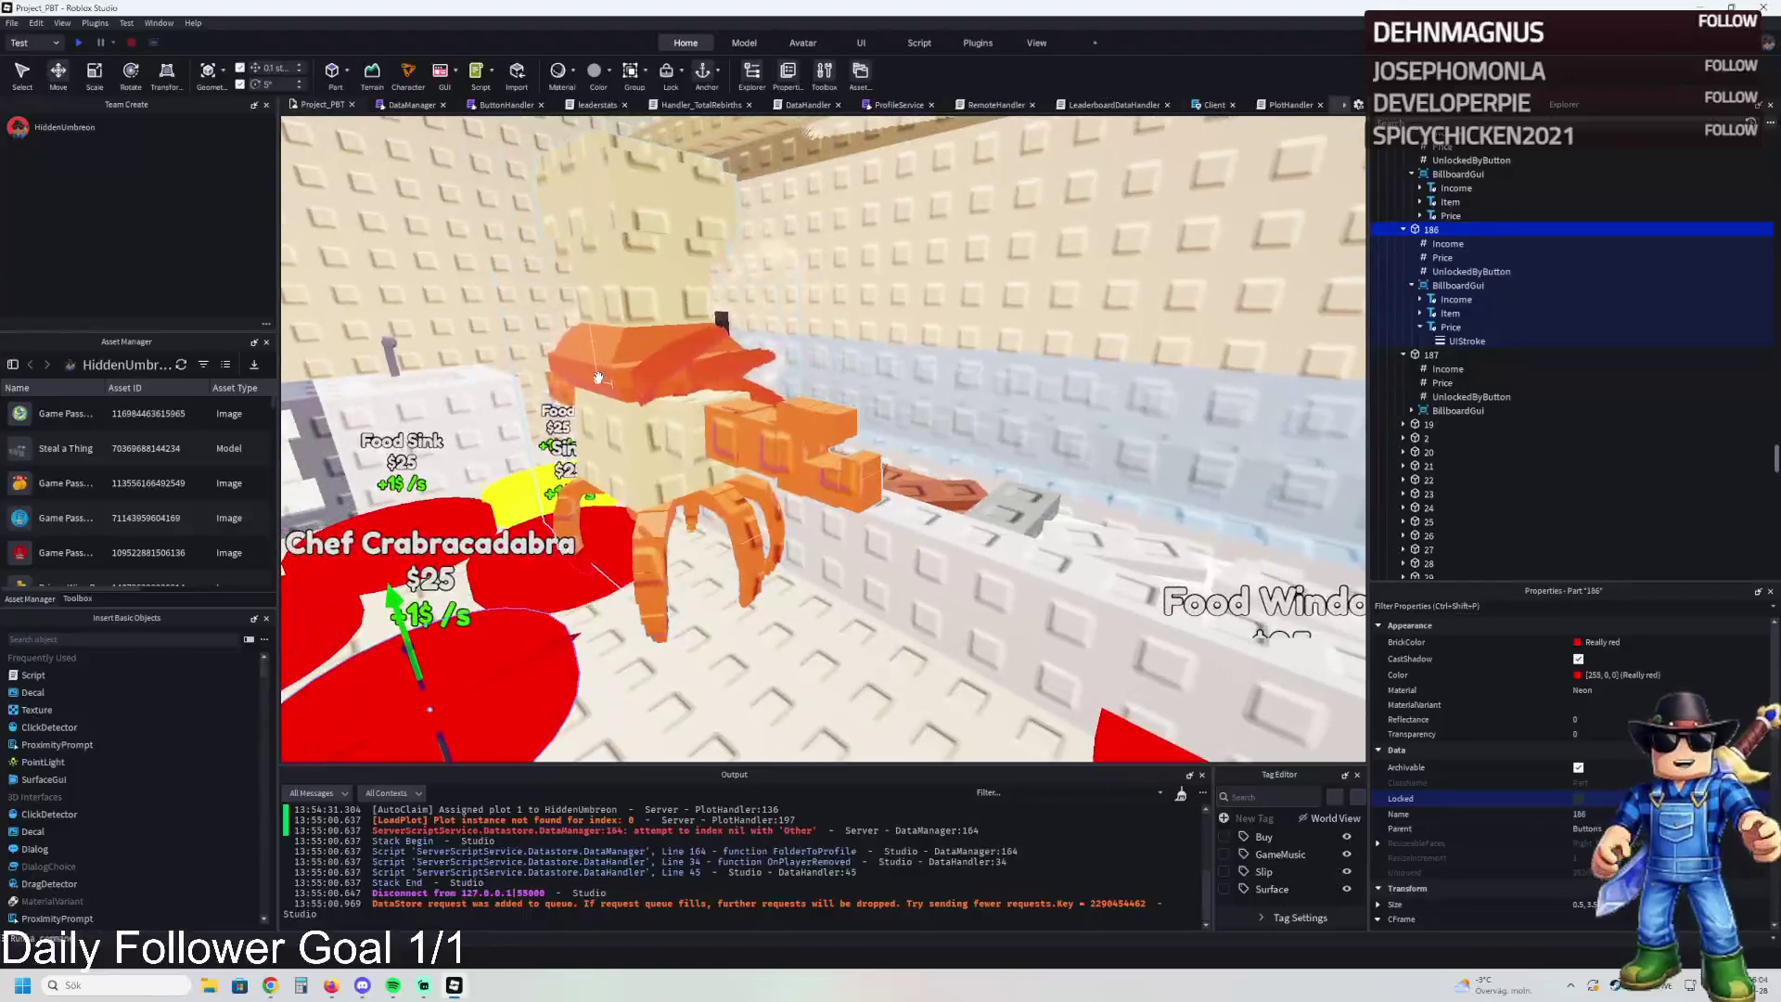
{"action": "left_click", "coordinate": [631, 371]}
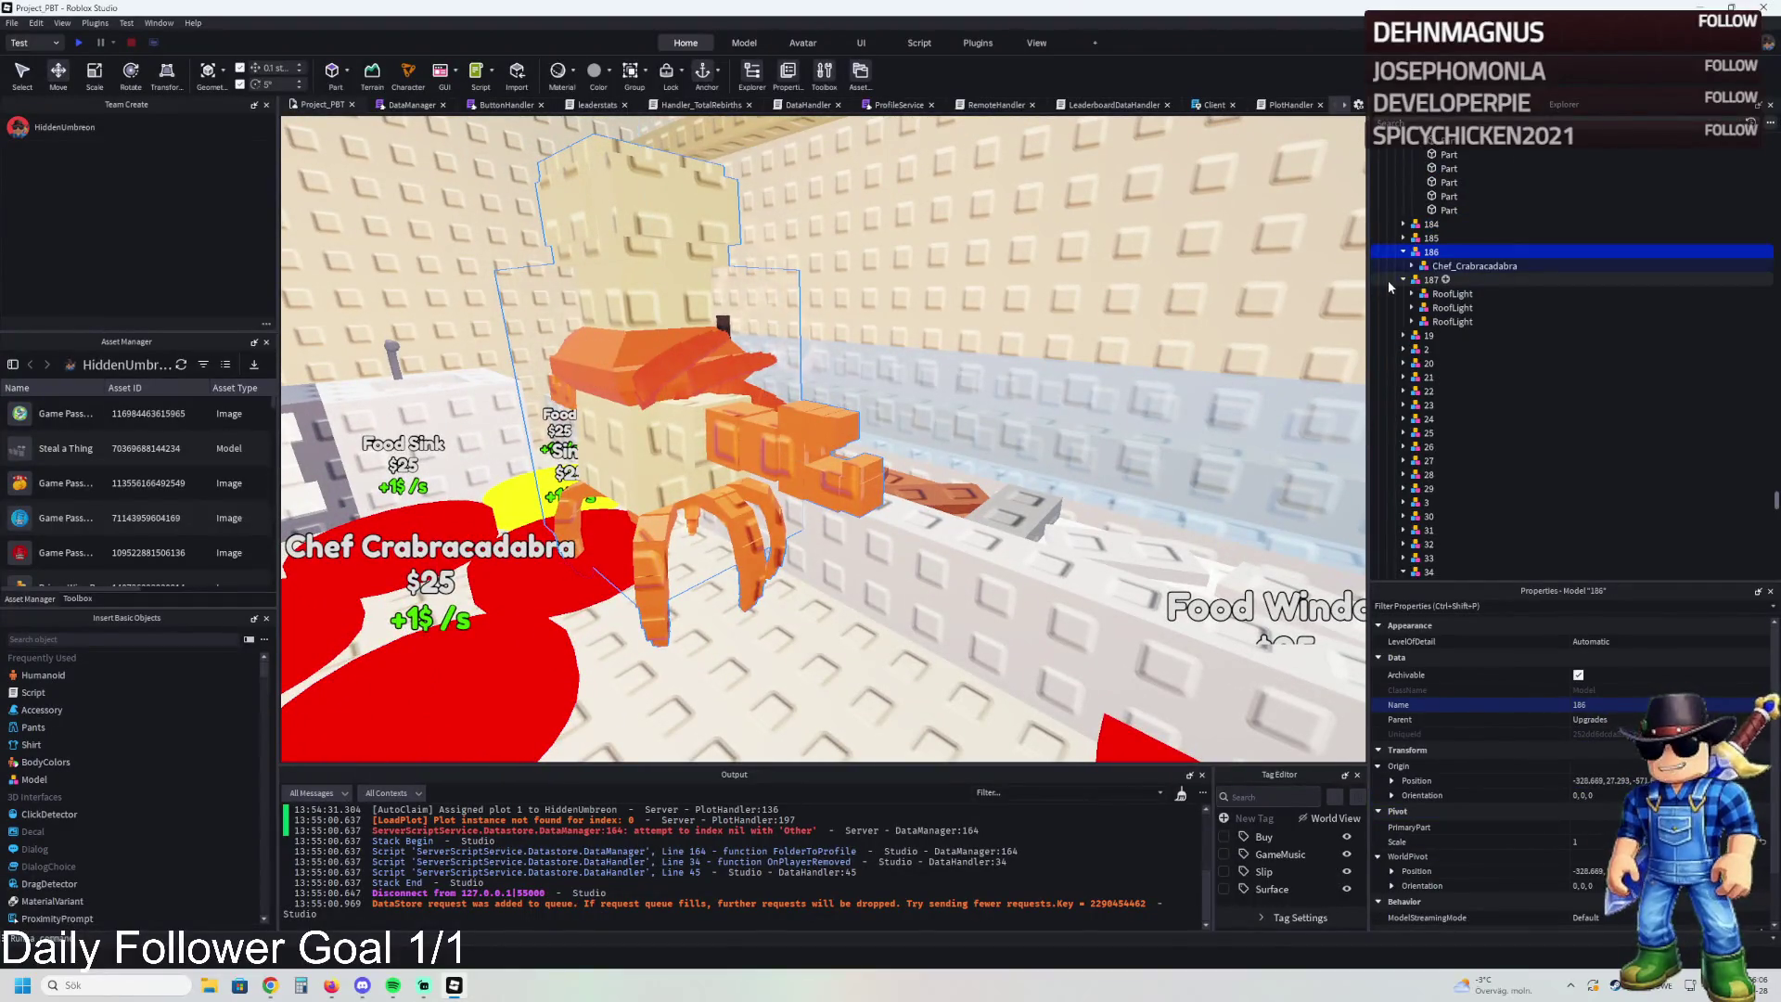
{"action": "left_click", "coordinate": [1443, 268]}
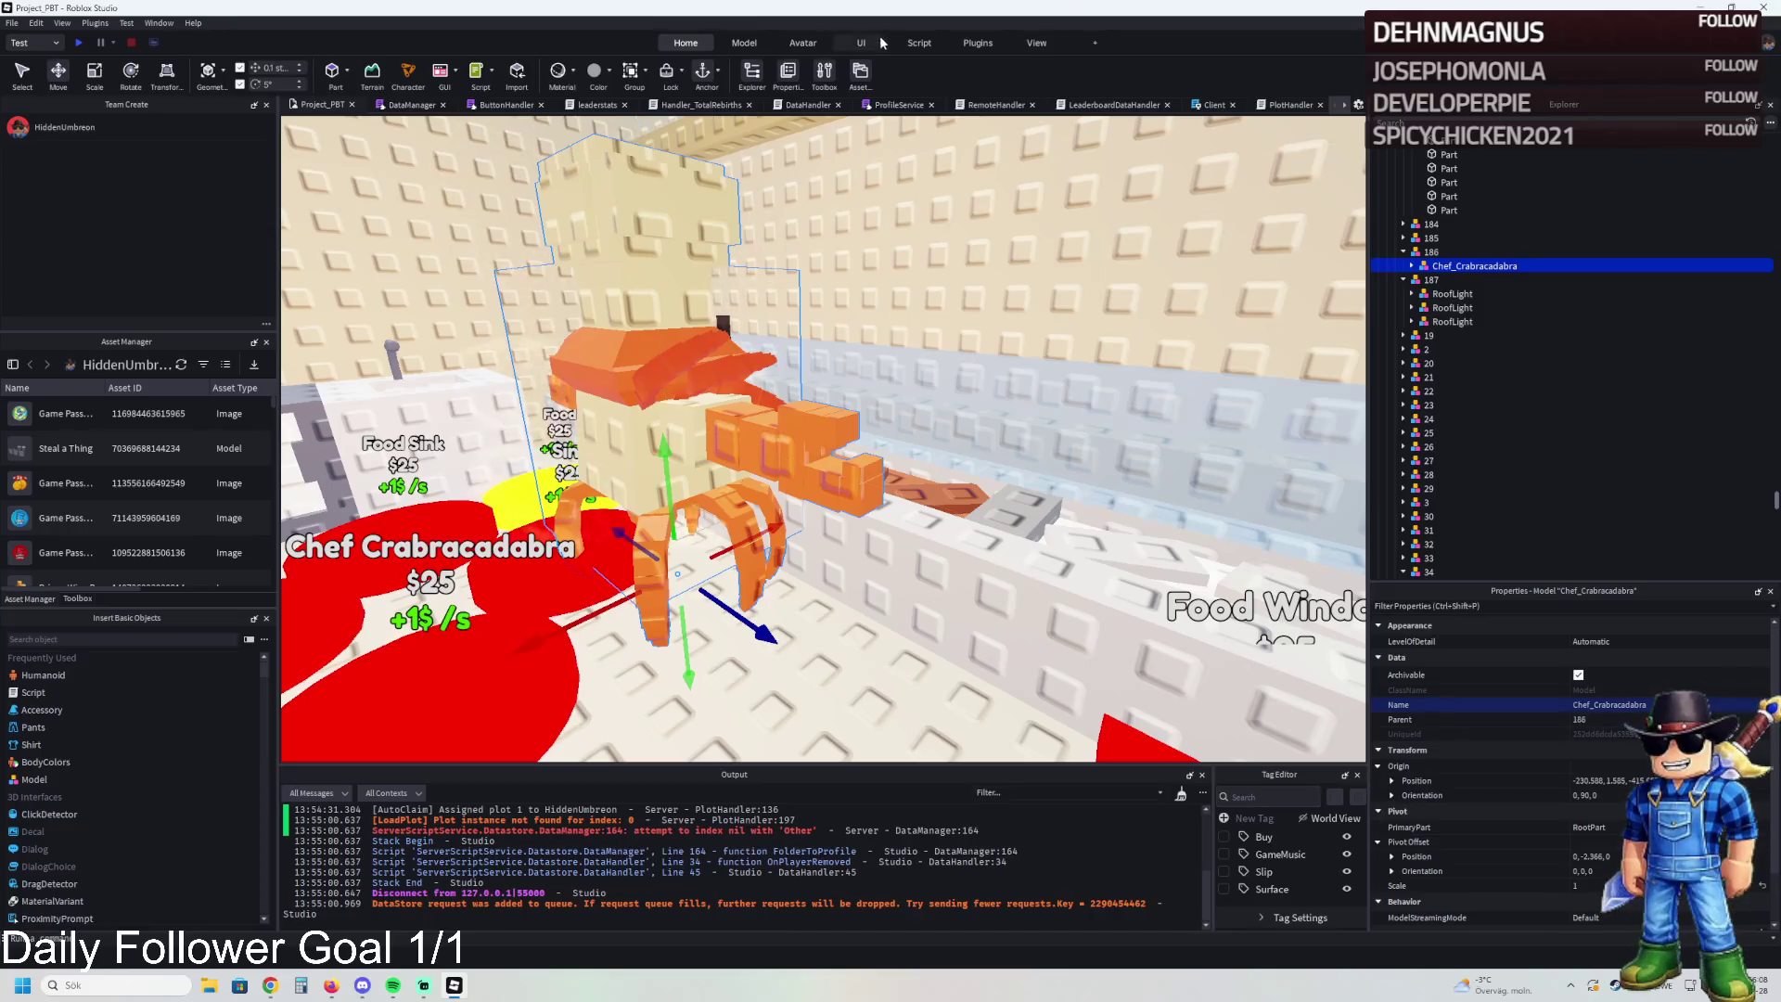
{"action": "left_click", "coordinate": [803, 44]}
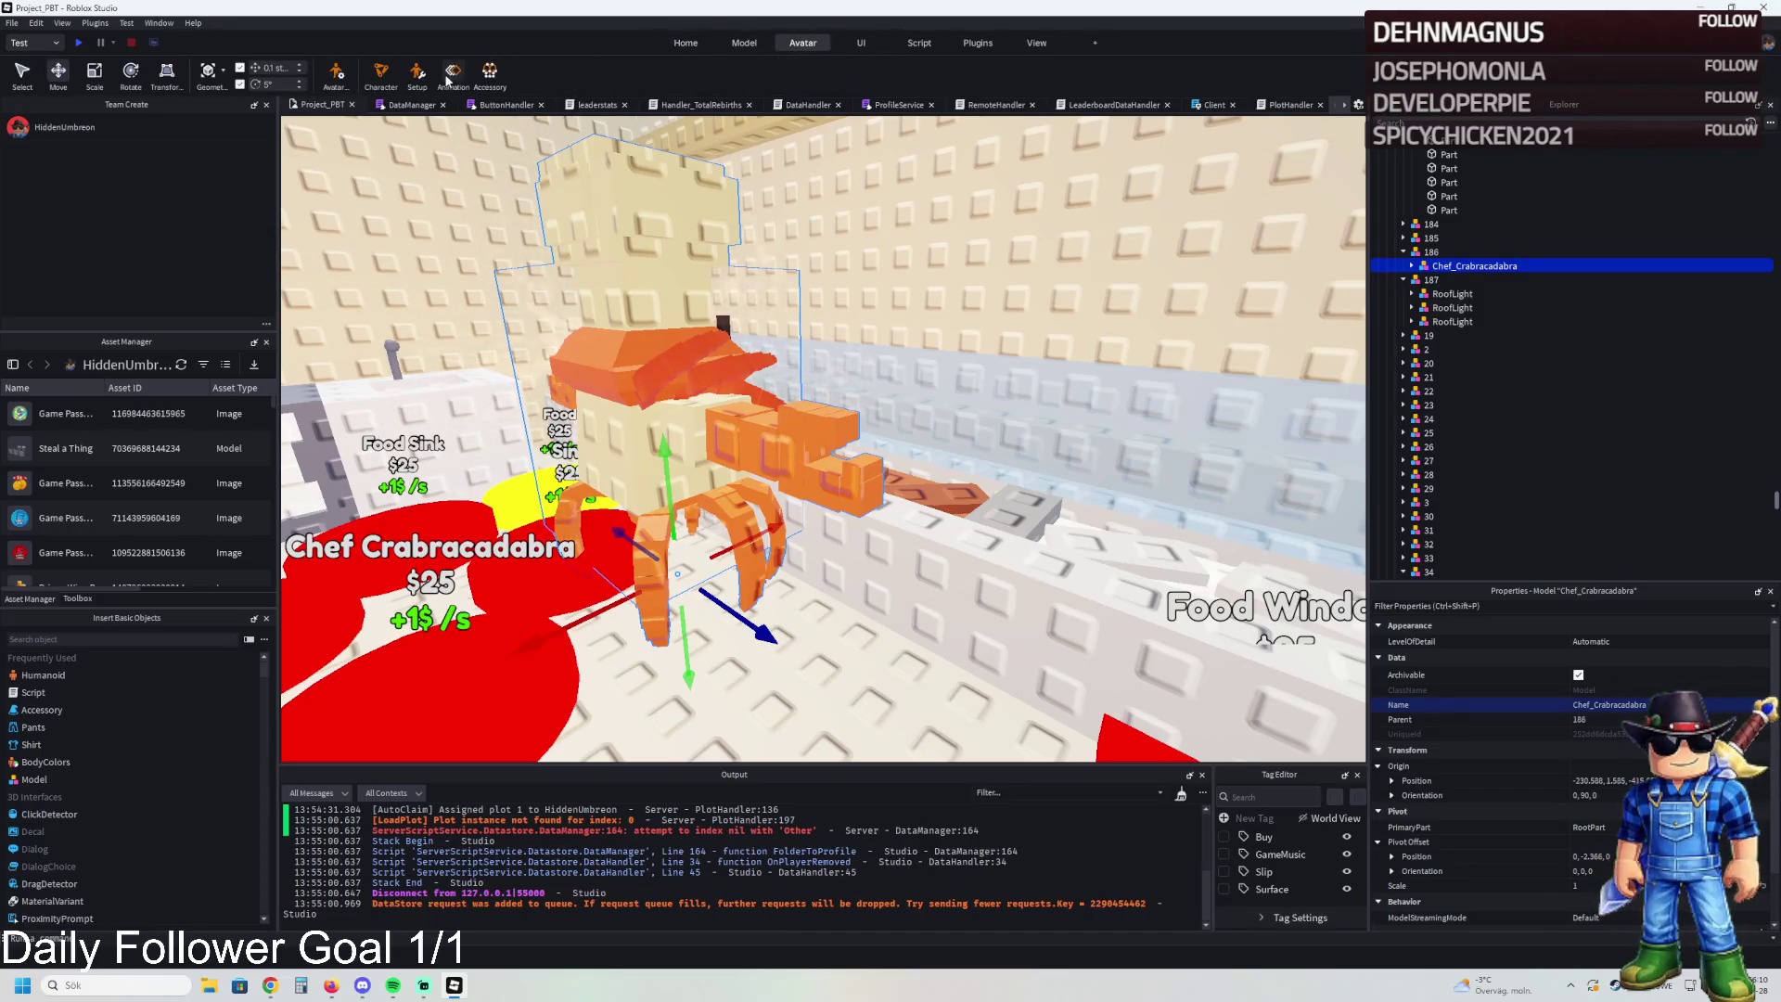
{"action": "left_click", "coordinate": [451, 74]}
Load Chef_Crabracadabra as the rig, rotate one arm about 65 degrees and swing another outward
{"action": "left_click", "coordinate": [1470, 266]}
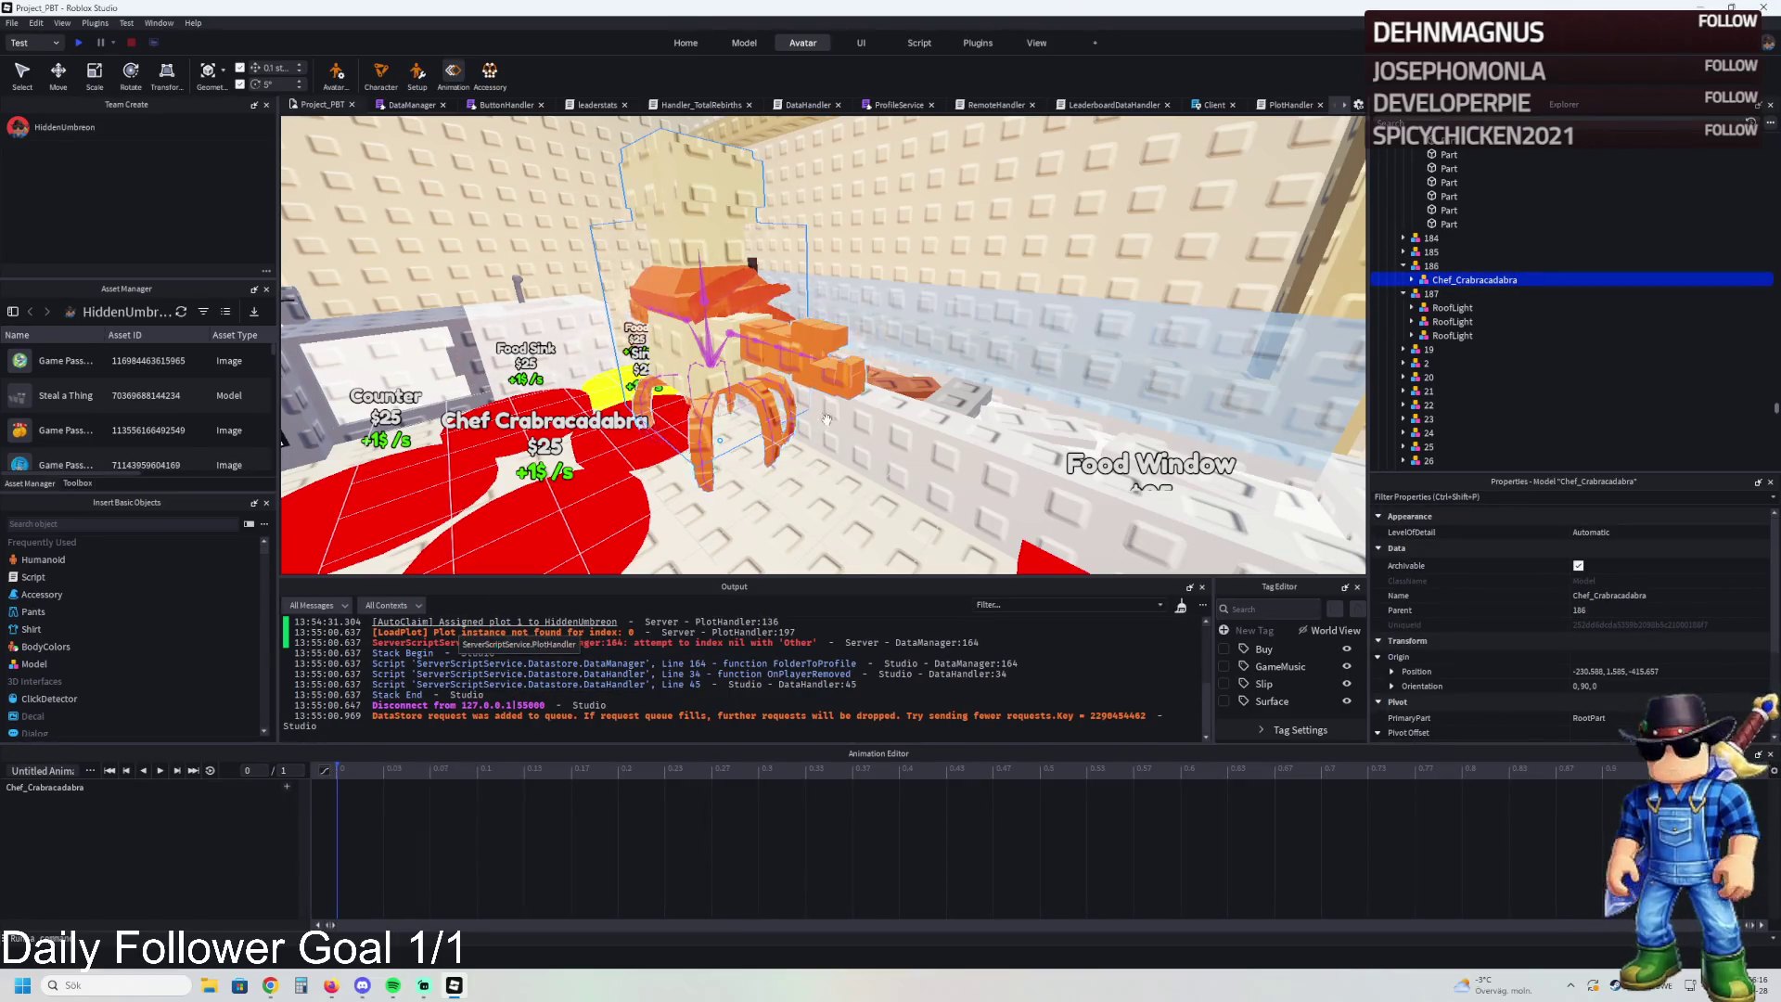
{"action": "scroll", "scroll_direction": "up", "scroll_amount": 3}
{"action": "scroll", "scroll_direction": "up", "scroll_amount": 3}
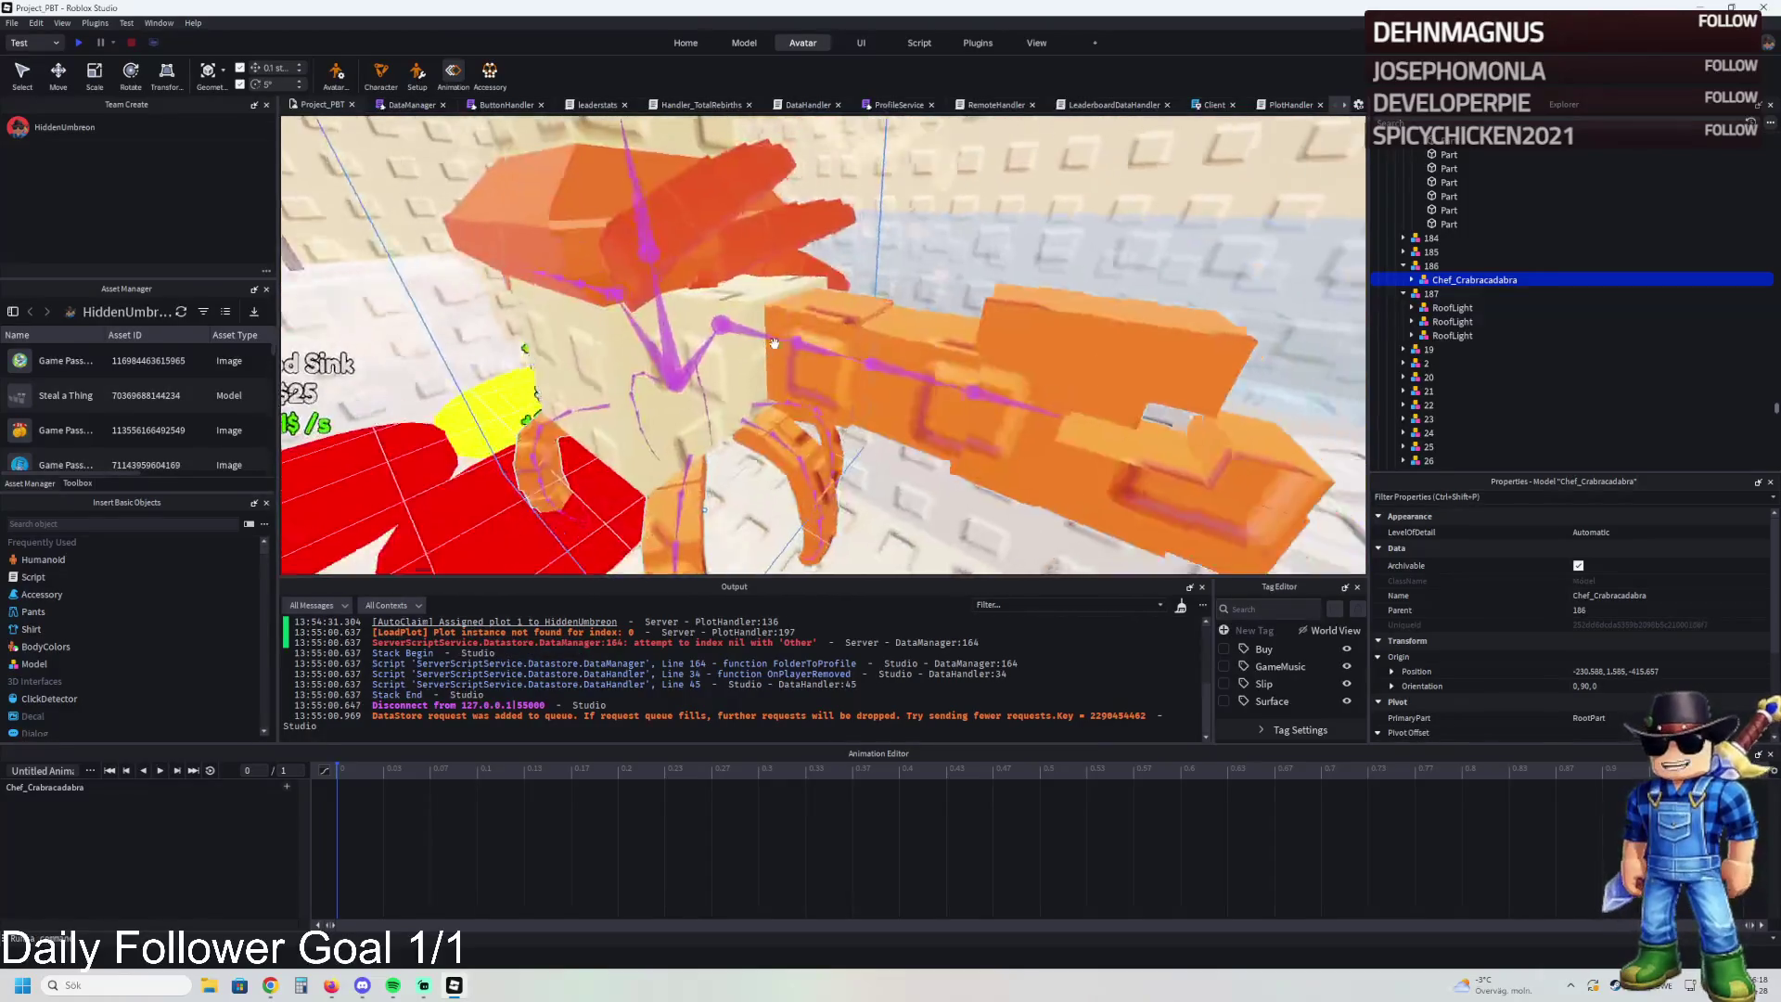
{"action": "left_click", "coordinate": [796, 329]}
{"action": "left_click_drag", "start_coordinate": [839, 357], "coordinate": [914, 320]}
{"action": "scroll", "scroll_direction": "up", "scroll_amount": 3}
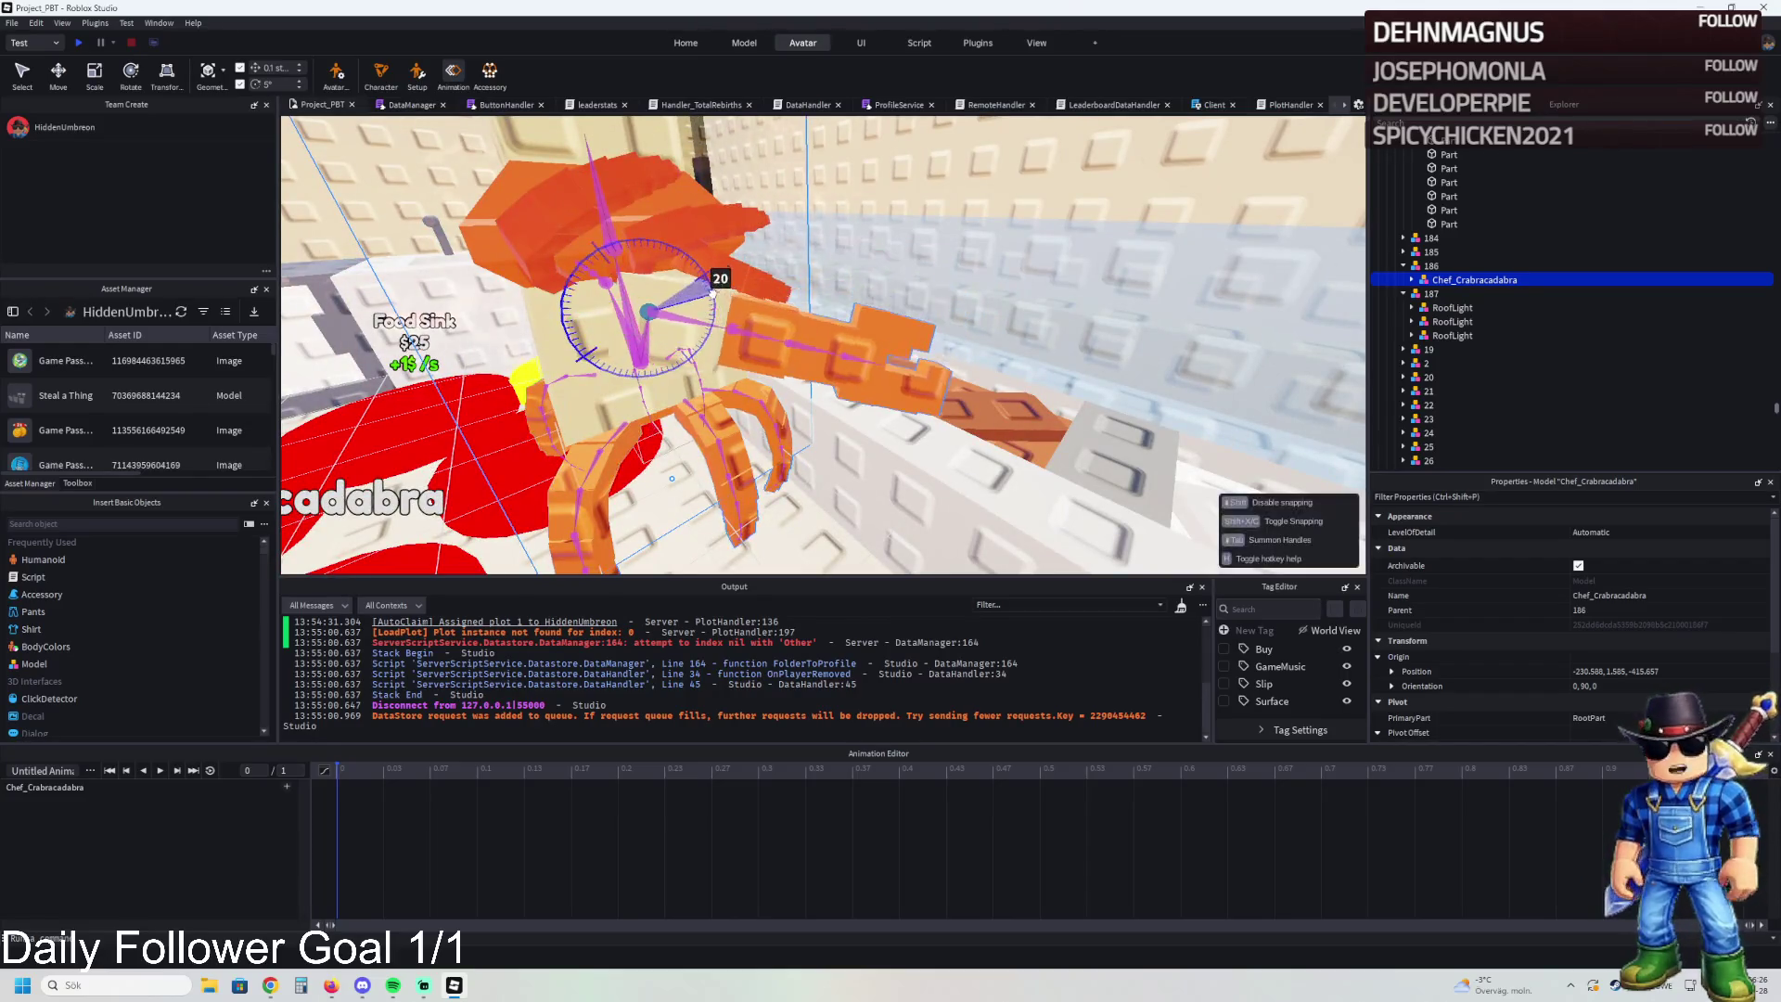
{"action": "scroll", "scroll_direction": "up", "scroll_amount": 3}
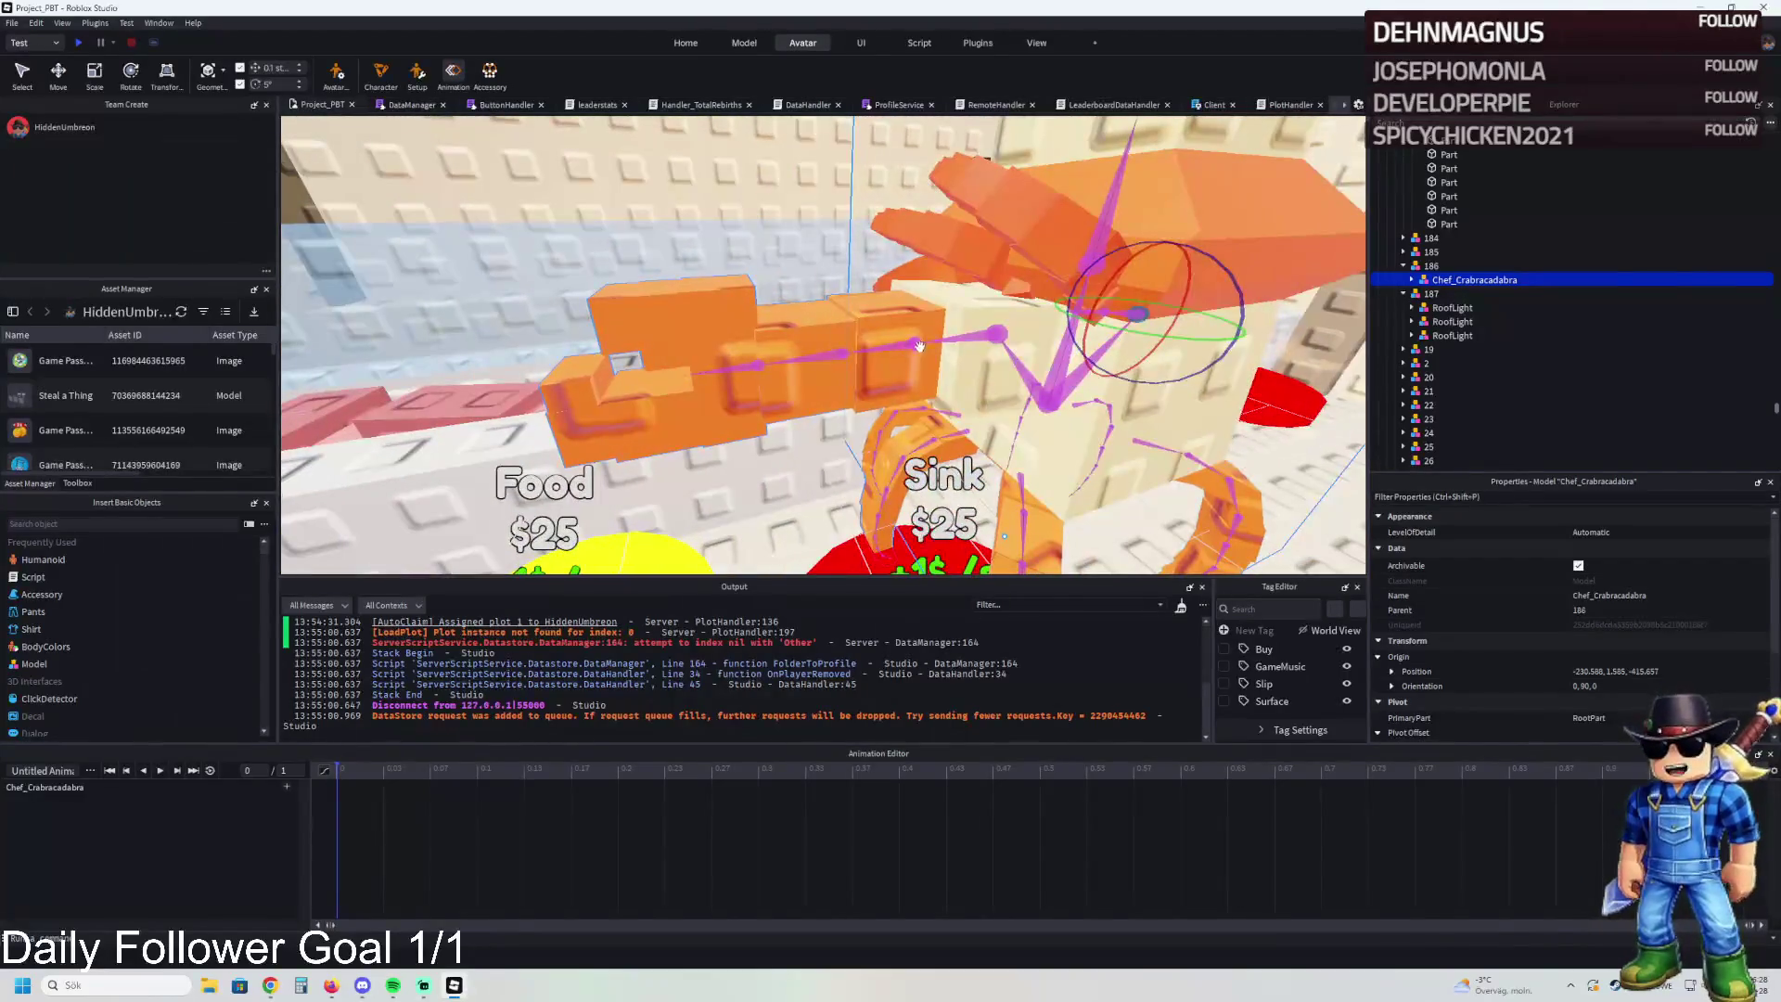
{"action": "left_click", "coordinate": [1002, 362]}
{"action": "left_click_drag", "start_coordinate": [1002, 361], "coordinate": [863, 385]}
Rotate the arm joints further by 10 and 25 degrees, then return to the Move tool
{"action": "scroll", "scroll_direction": "down", "scroll_amount": 3}
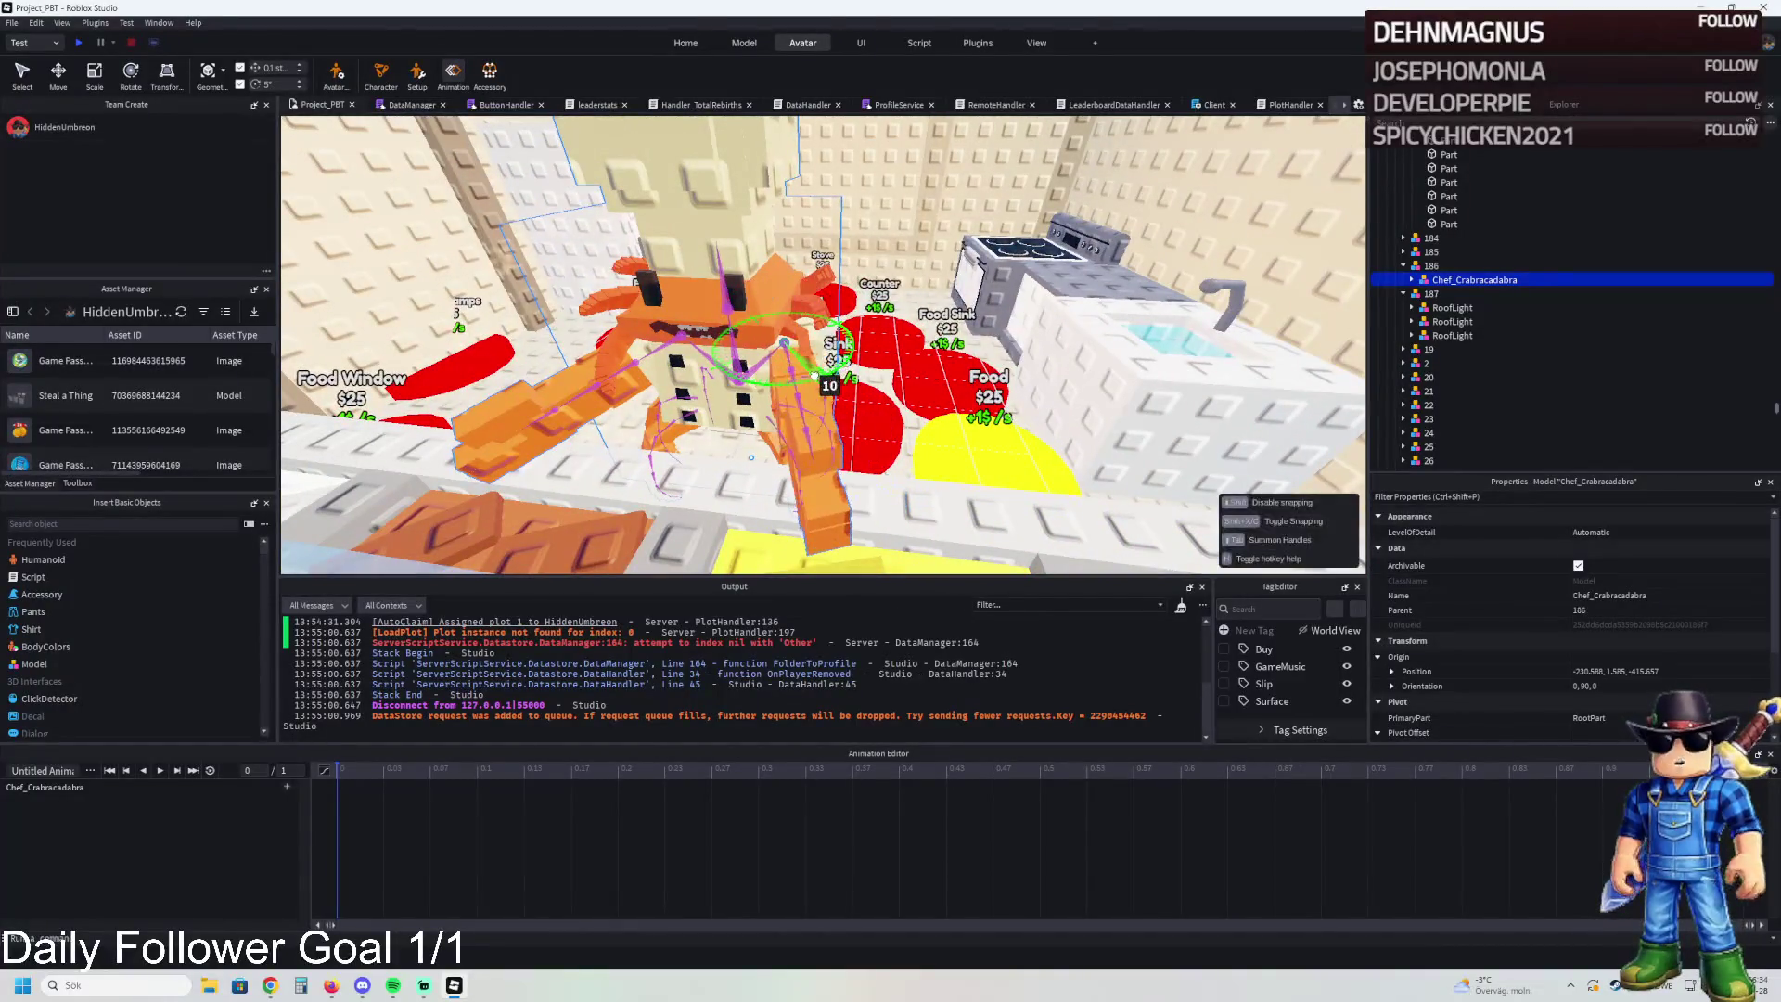
{"action": "scroll", "scroll_direction": "up", "scroll_amount": 3}
{"action": "left_click_drag", "start_coordinate": [742, 408], "coordinate": [705, 445]}
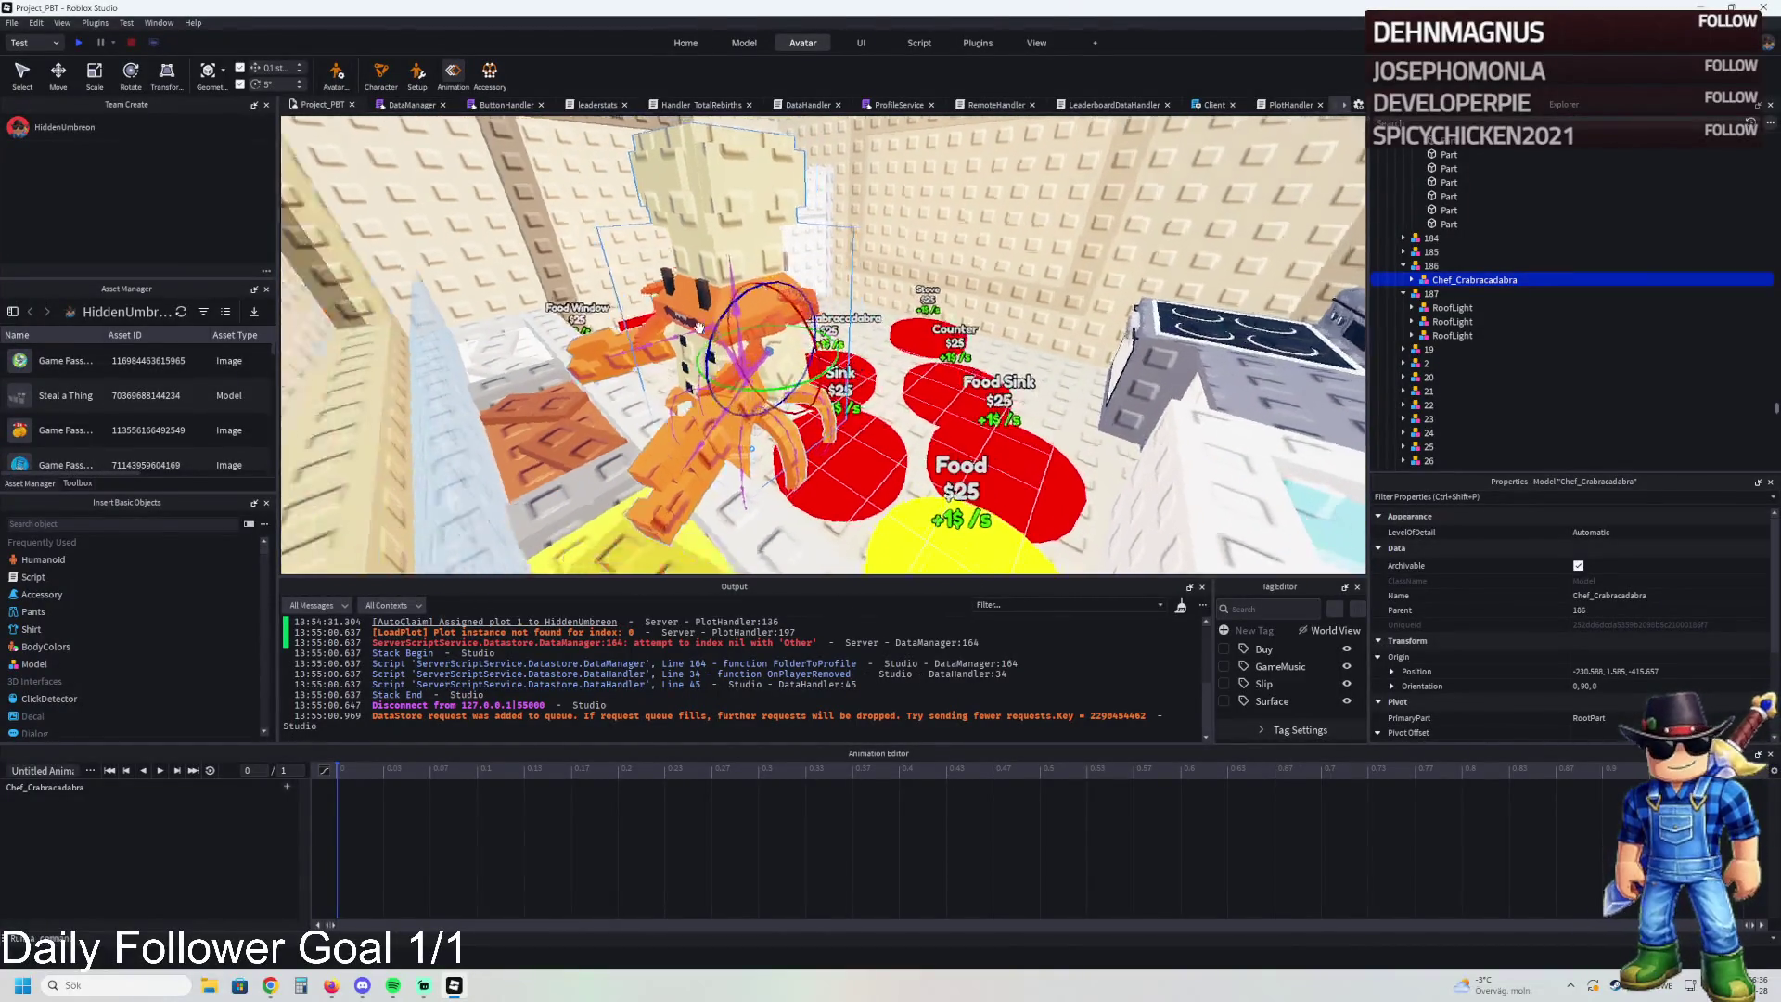
{"action": "scroll", "scroll_direction": "up", "scroll_amount": 3}
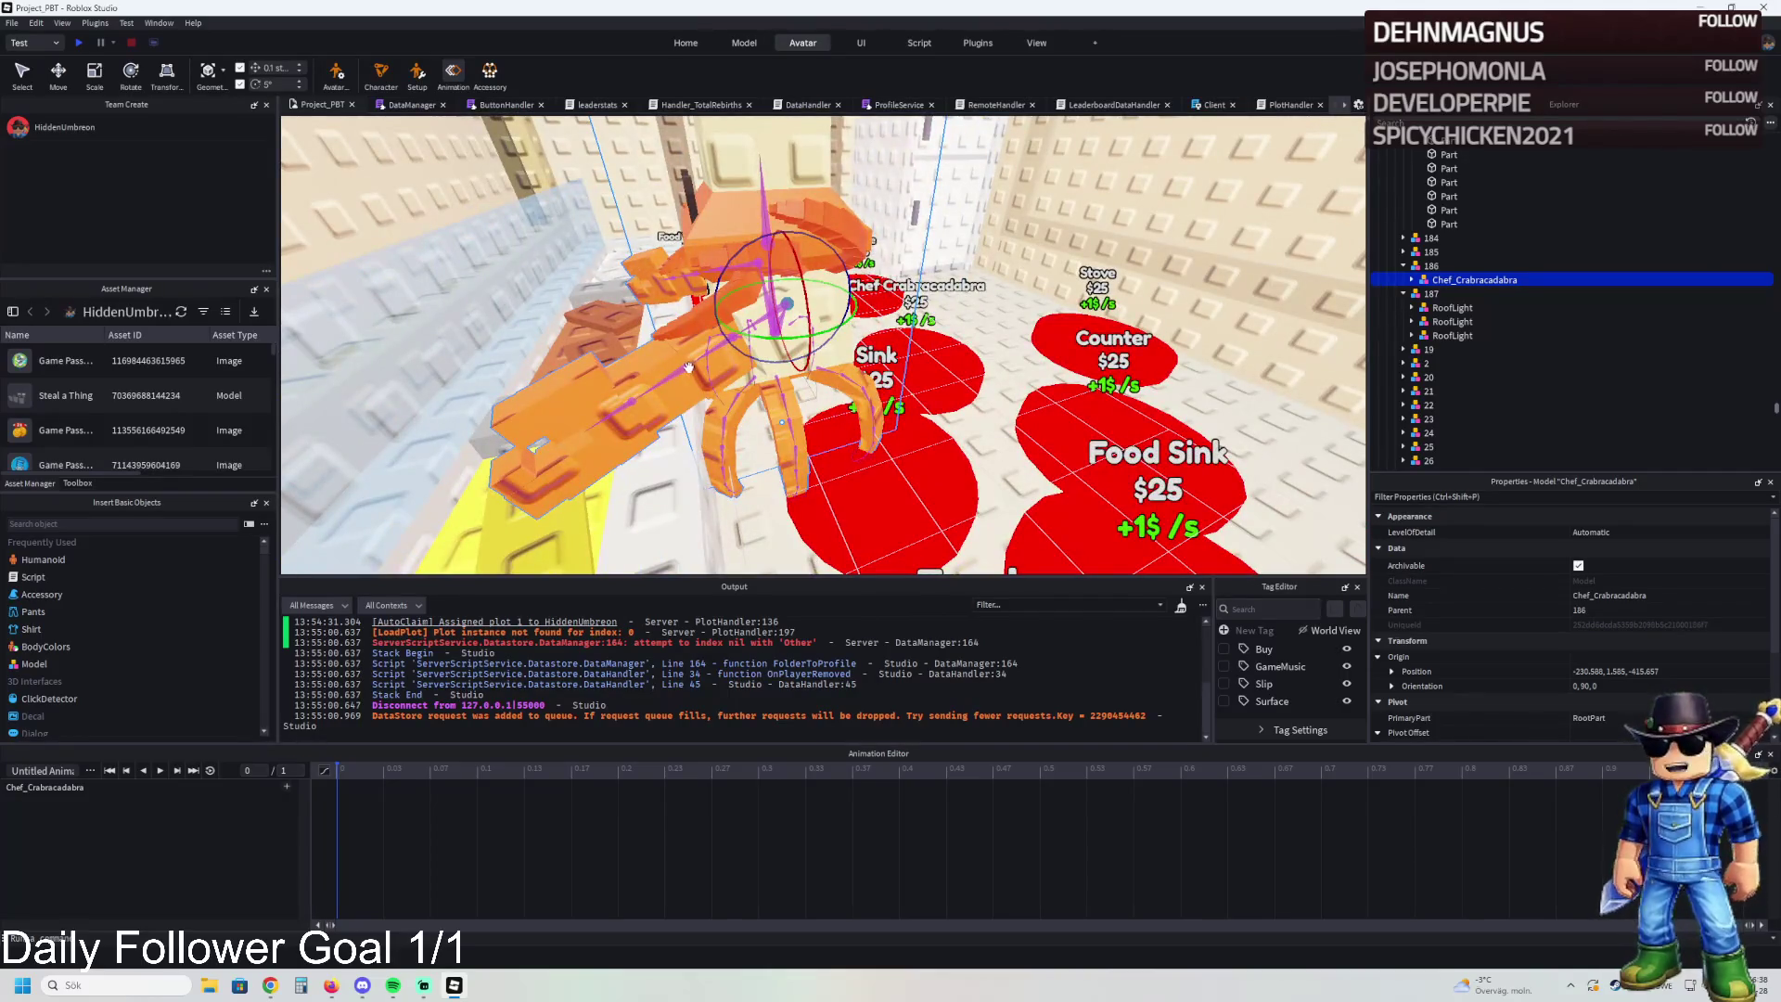
{"action": "left_click", "coordinate": [689, 368]}
{"action": "left_click_drag", "start_coordinate": [678, 304], "coordinate": [709, 306]}
{"action": "scroll", "scroll_direction": "up", "scroll_amount": 3}
{"action": "left_click_drag", "start_coordinate": [788, 394], "coordinate": [809, 382]}
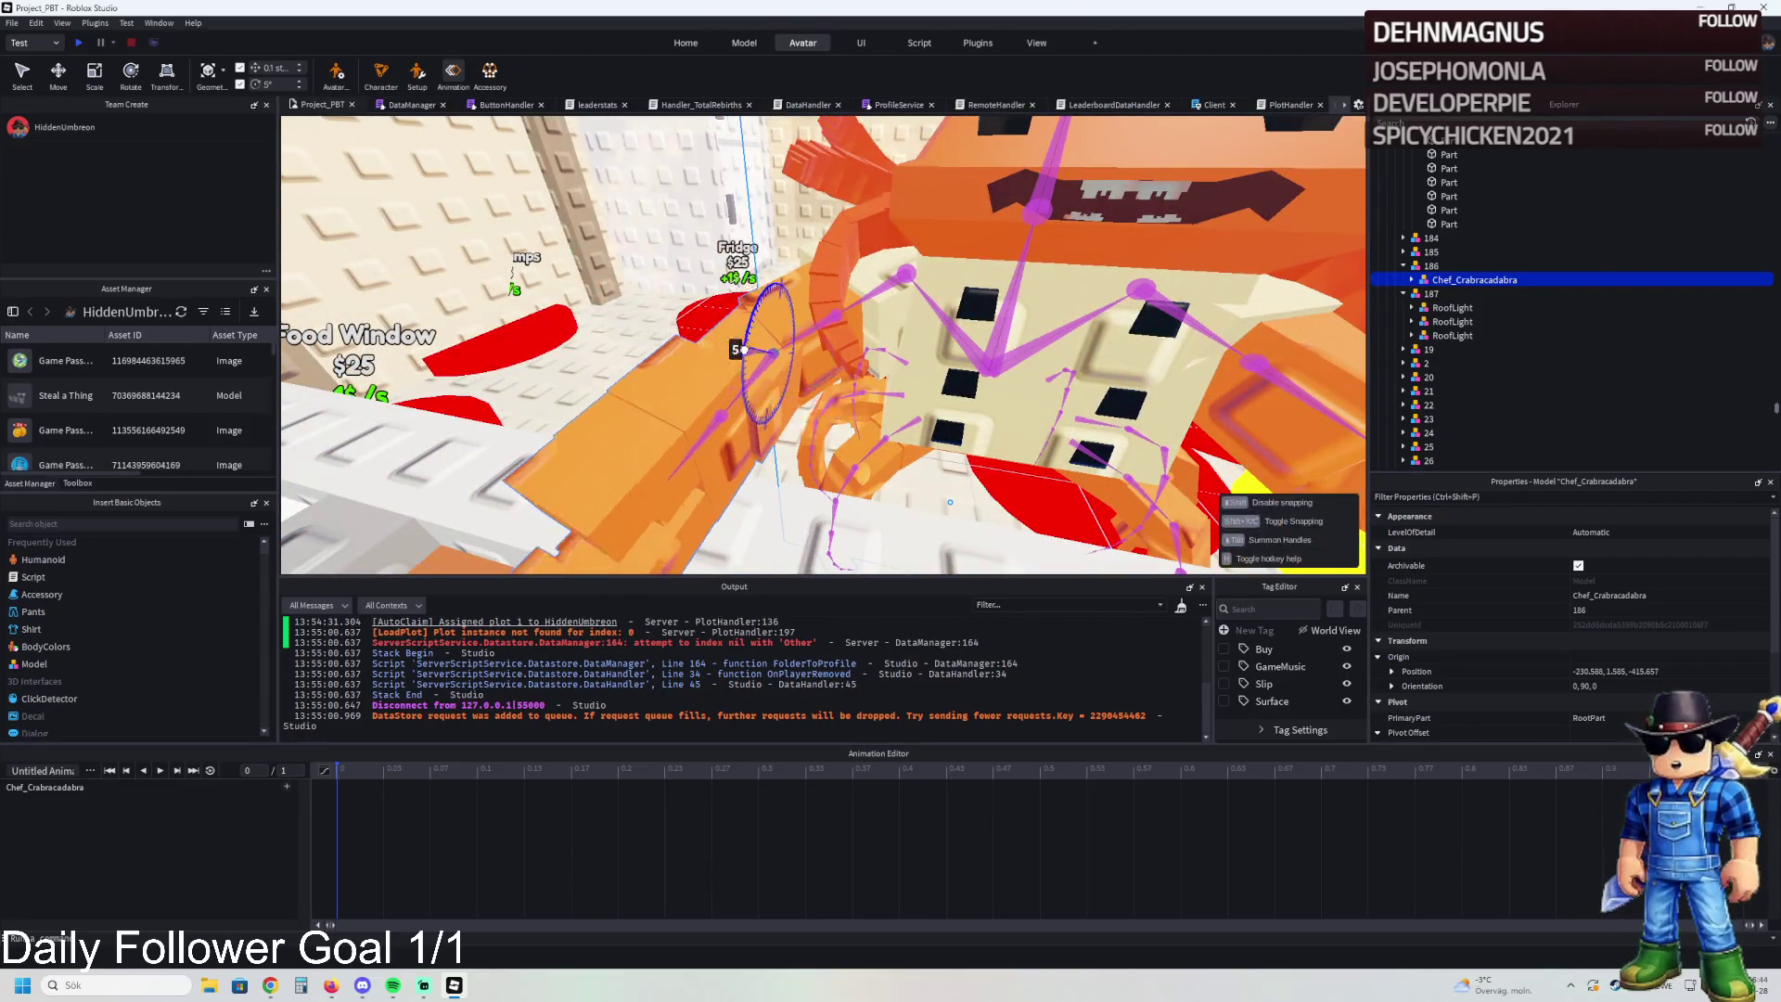
{"action": "scroll", "scroll_direction": "down", "scroll_amount": 3}
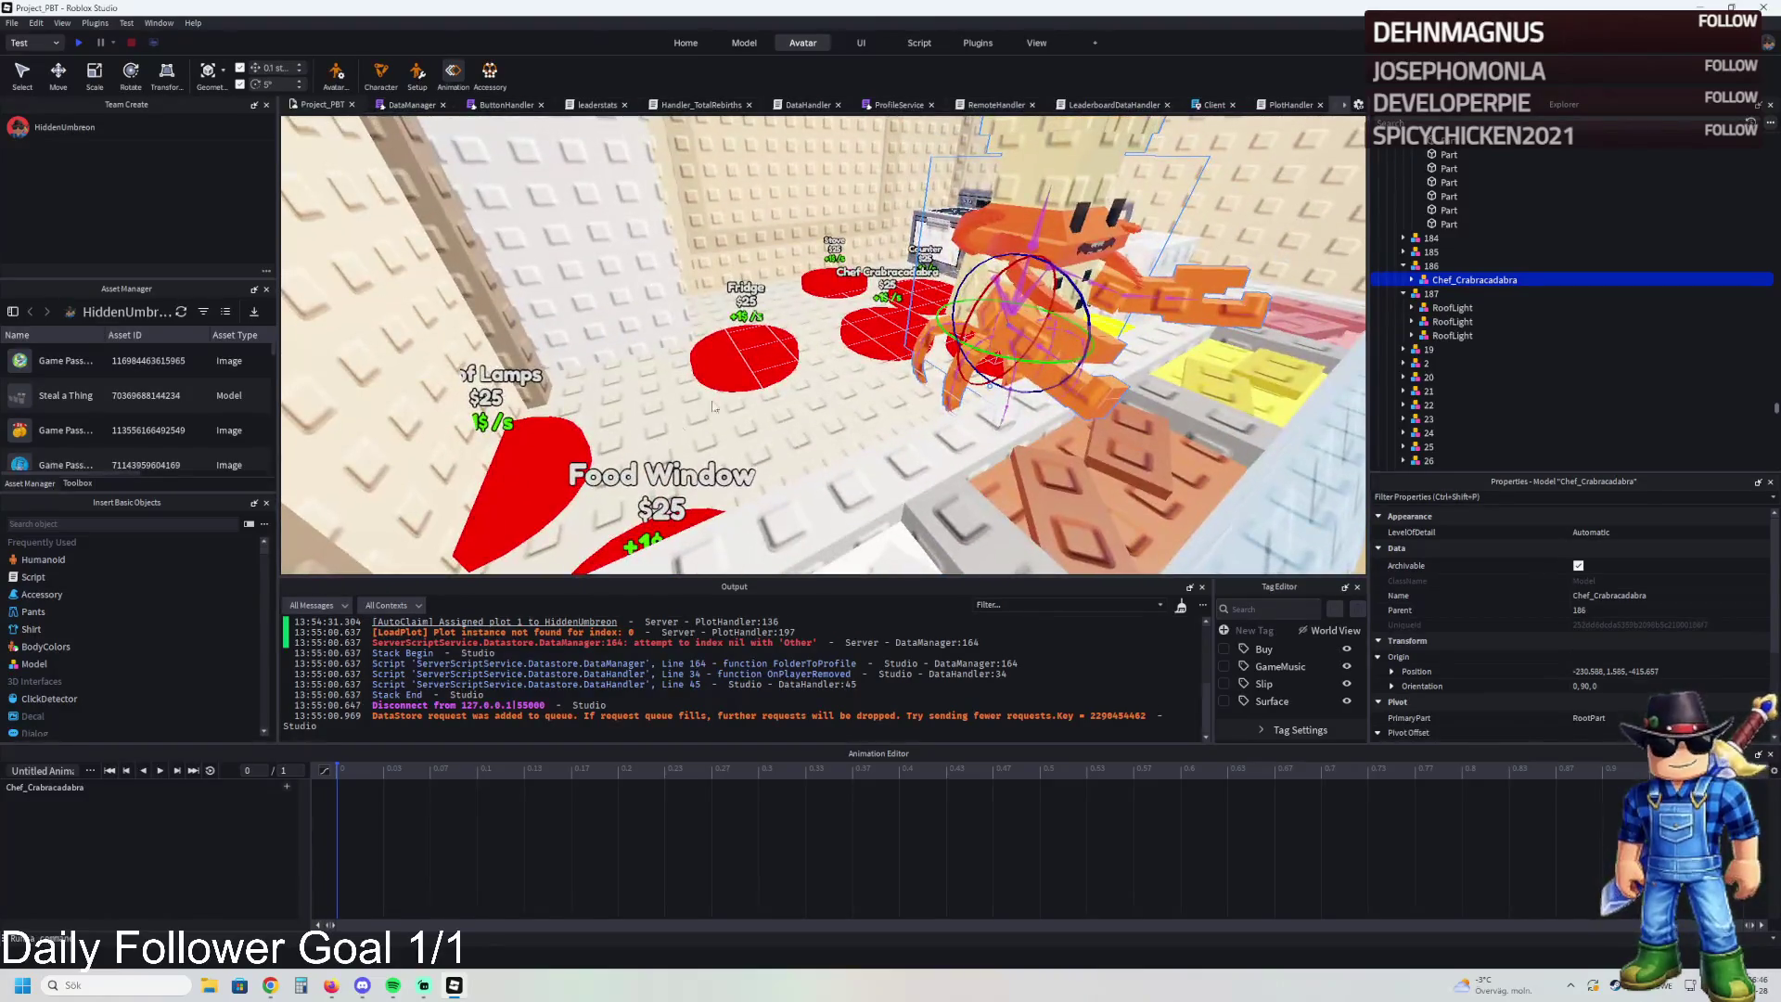
{"action": "key", "text": "ctrl+2"}
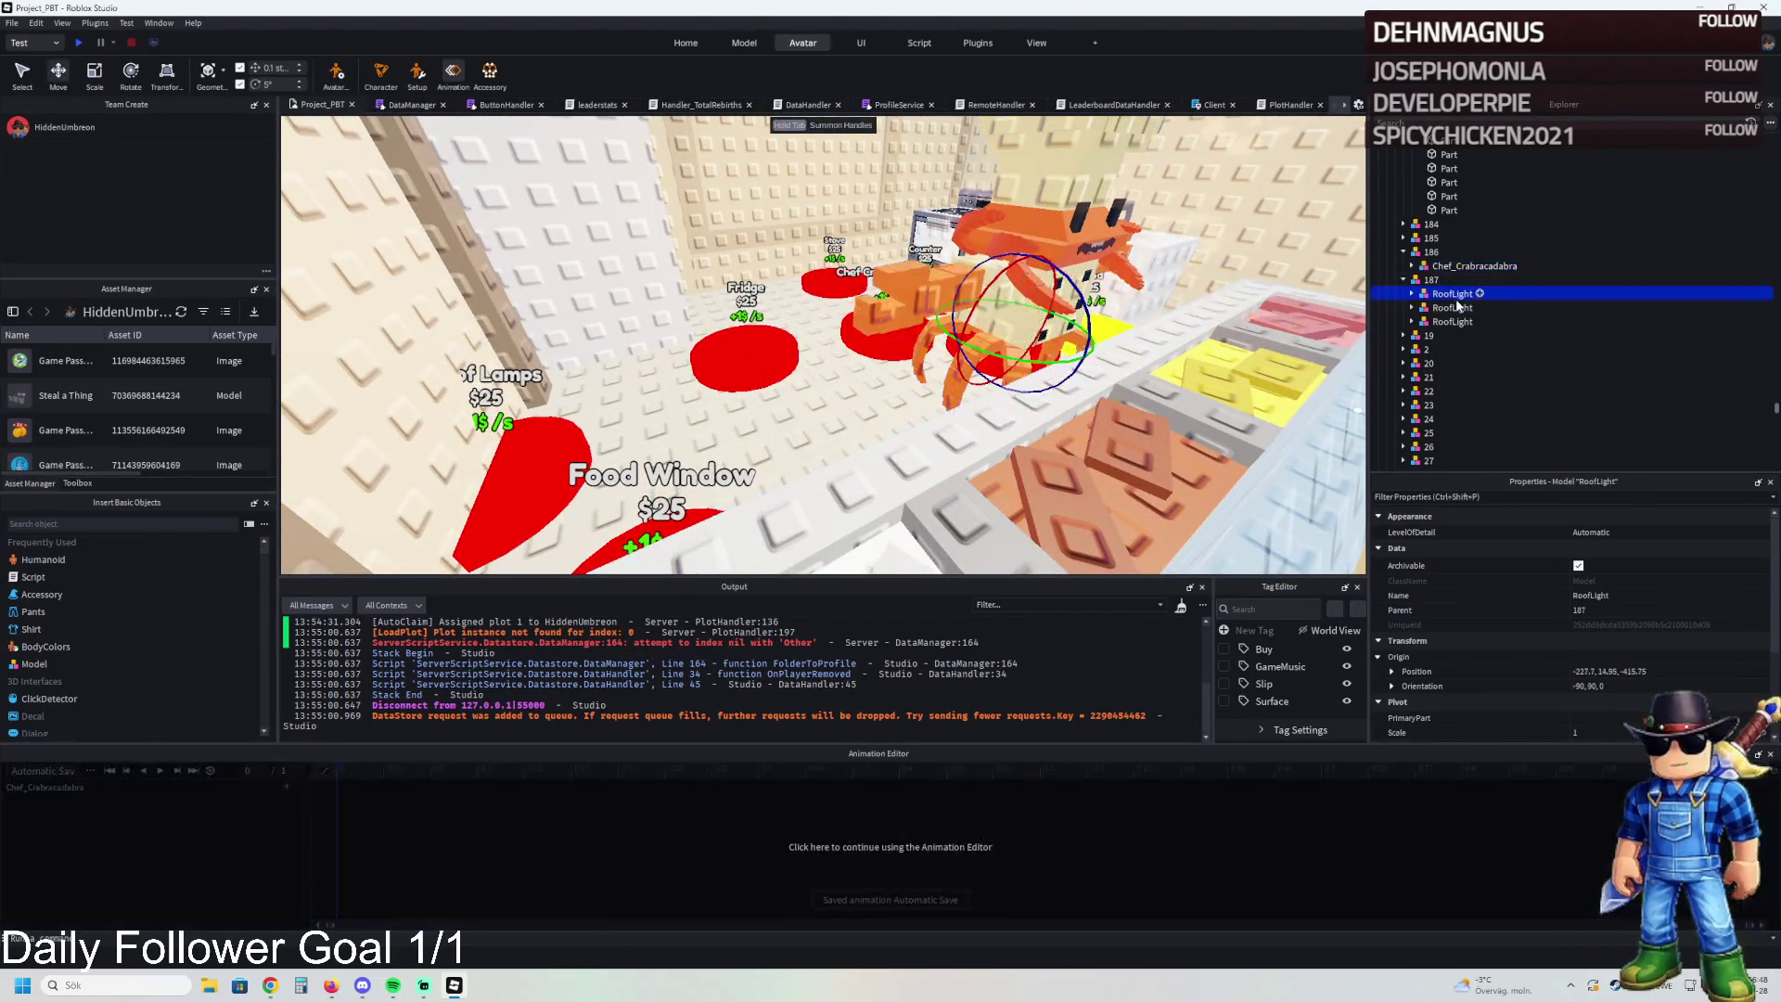
{"action": "scroll", "scroll_direction": "down", "scroll_amount": 3}
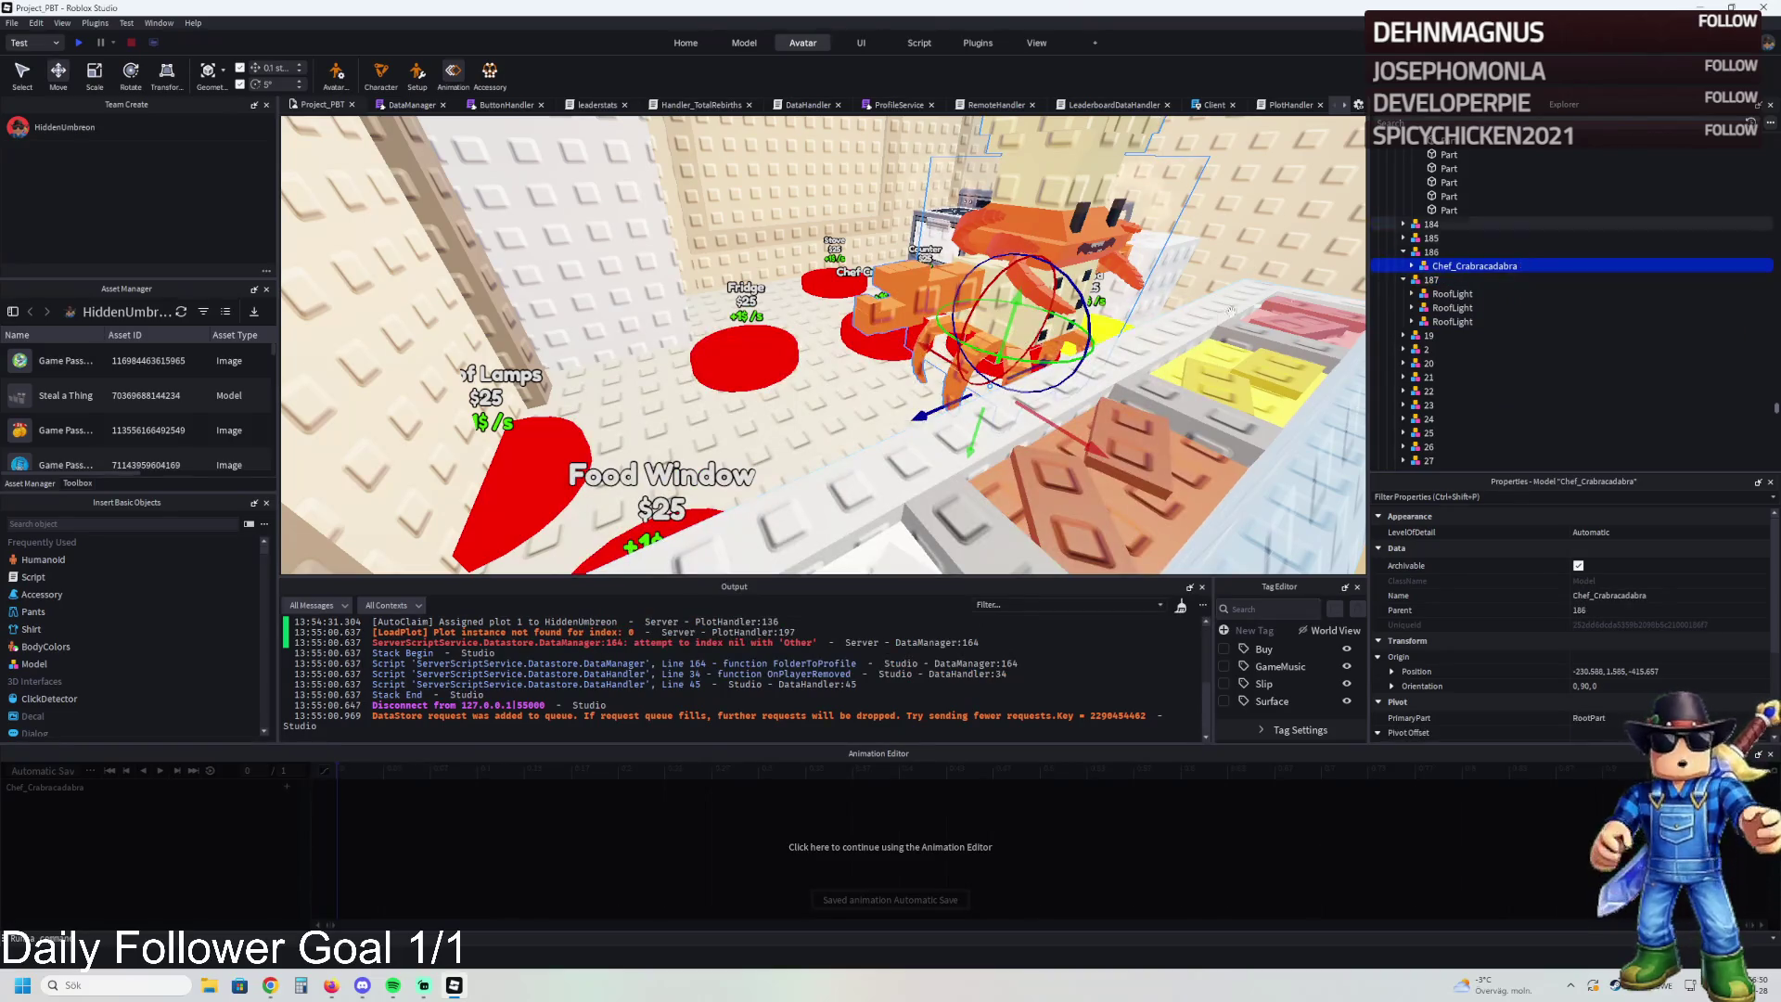
{"action": "left_click", "coordinate": [861, 866]}
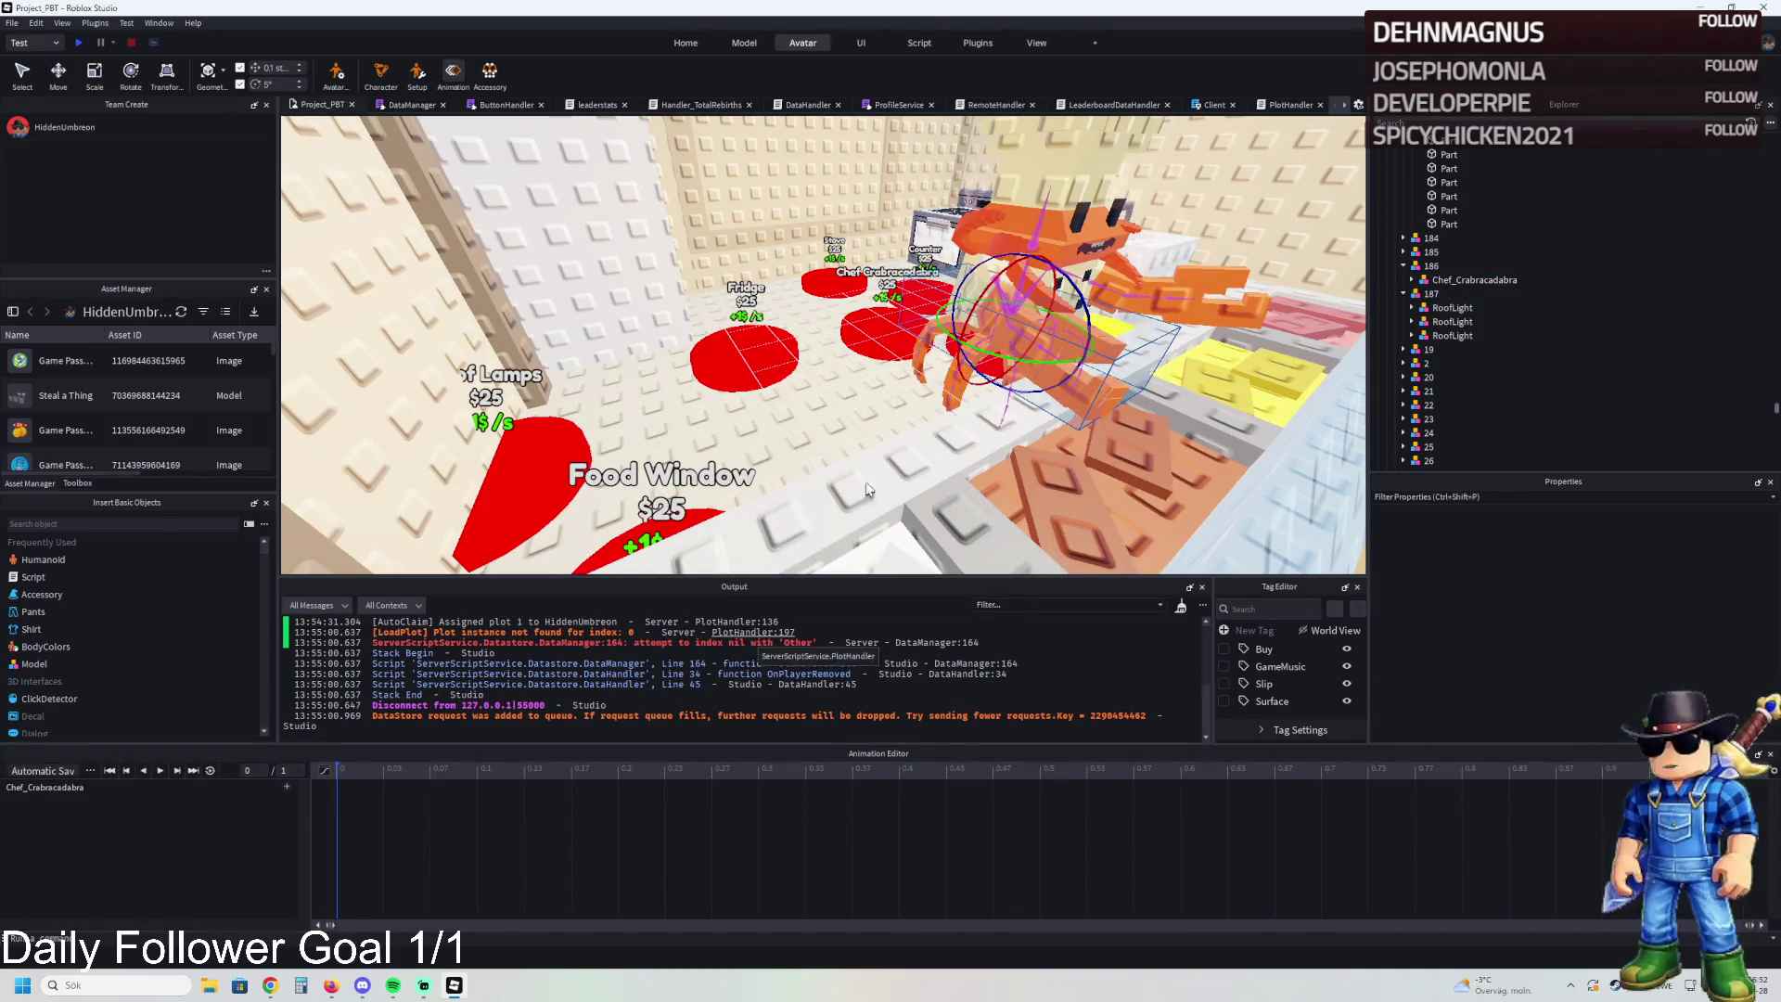
Overwrite the Automatic Save animation with the crab's new pose and close the Animation Editor
{"action": "scroll", "scroll_direction": "up", "scroll_amount": 3}
{"action": "scroll", "scroll_direction": "up", "scroll_amount": 3}
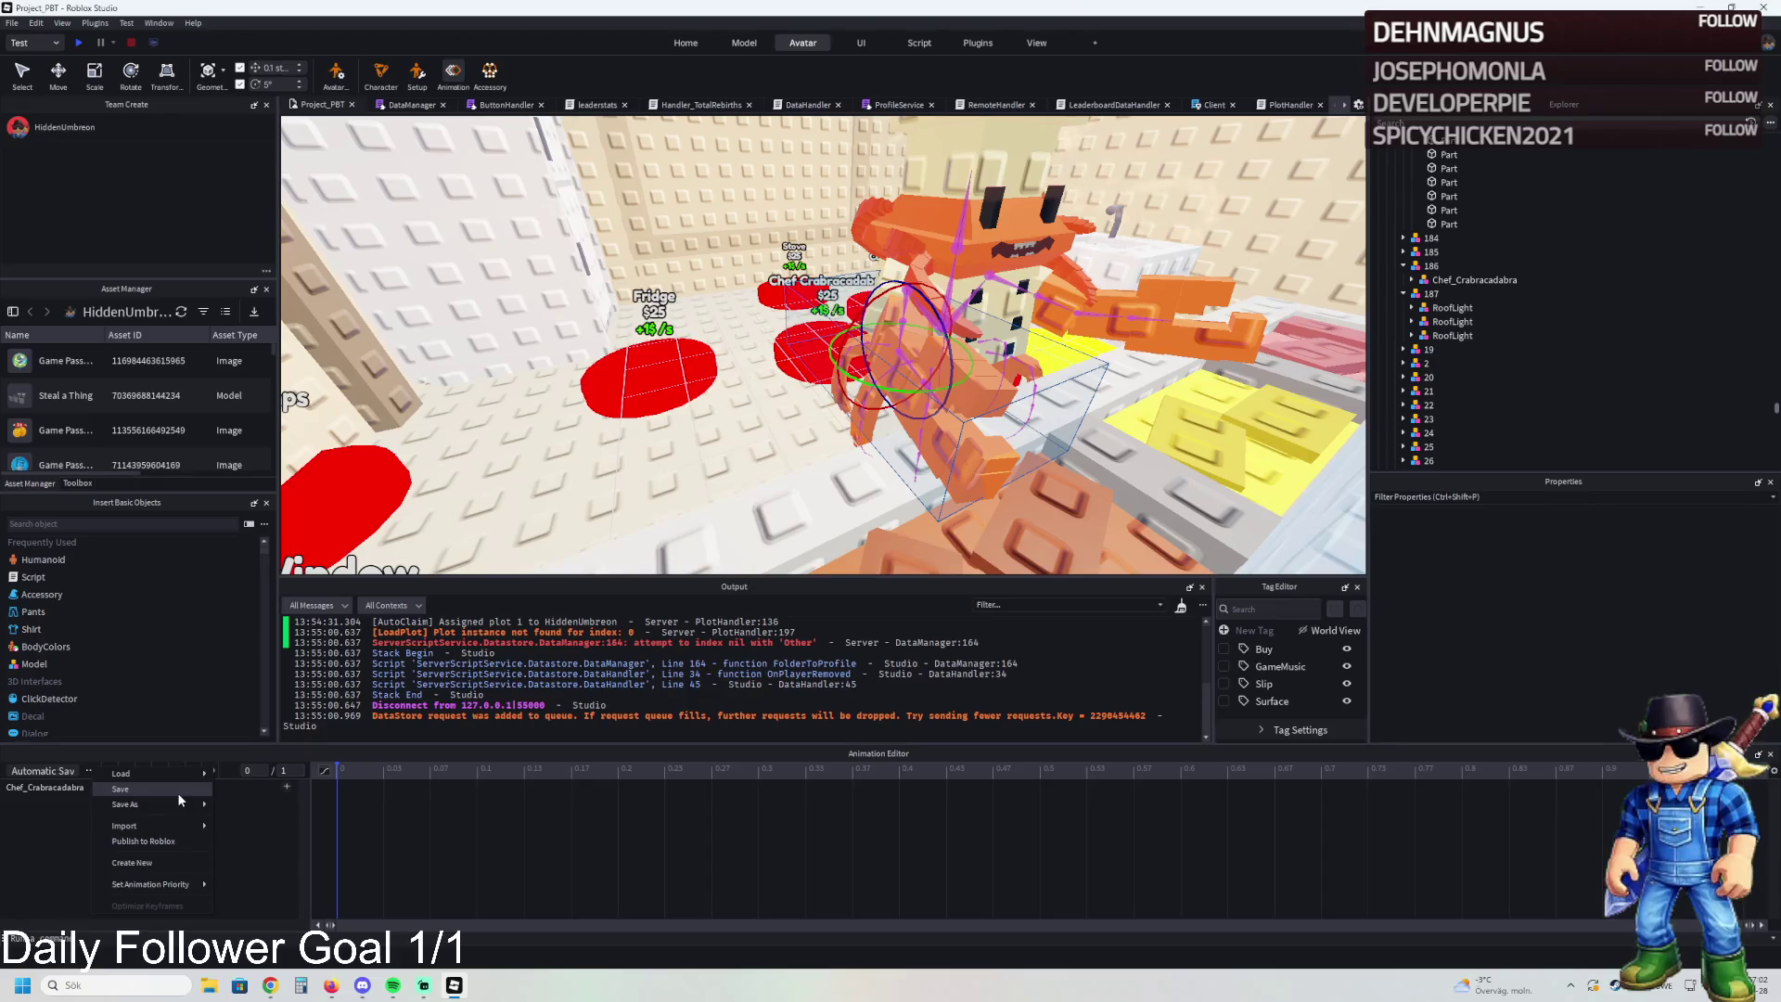
{"action": "mouse_move", "coordinate": [183, 808]}
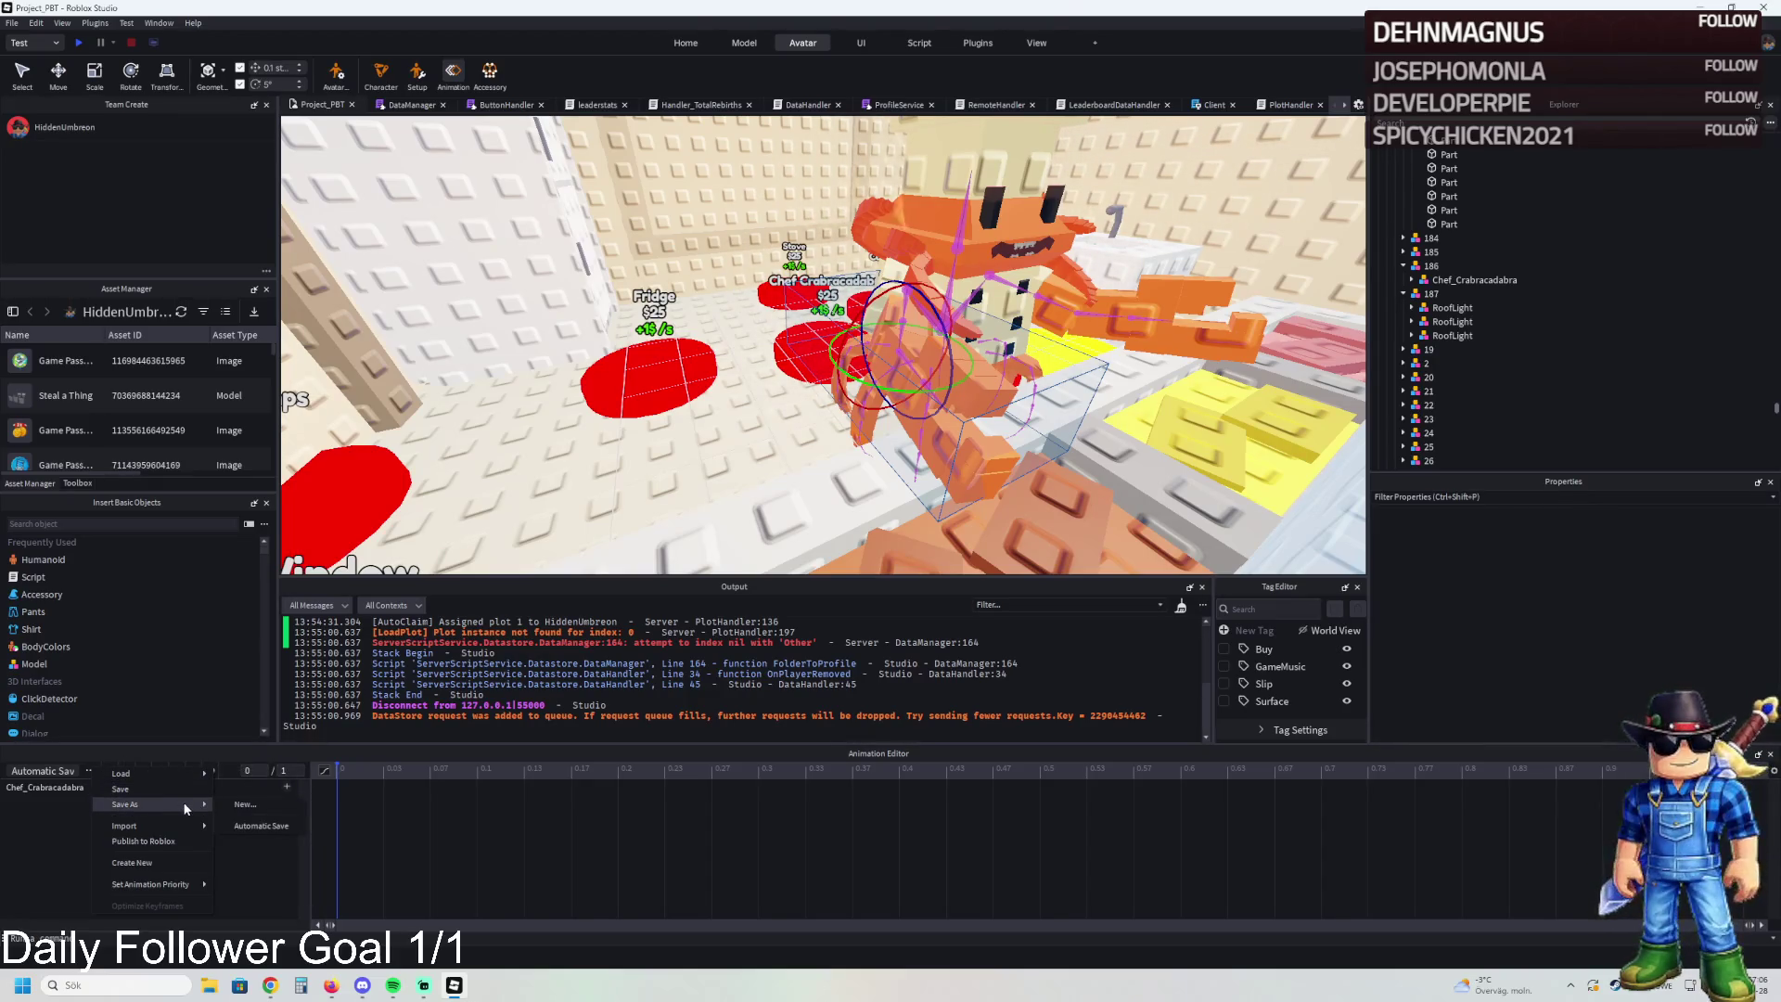
{"action": "left_click", "coordinate": [260, 826]}
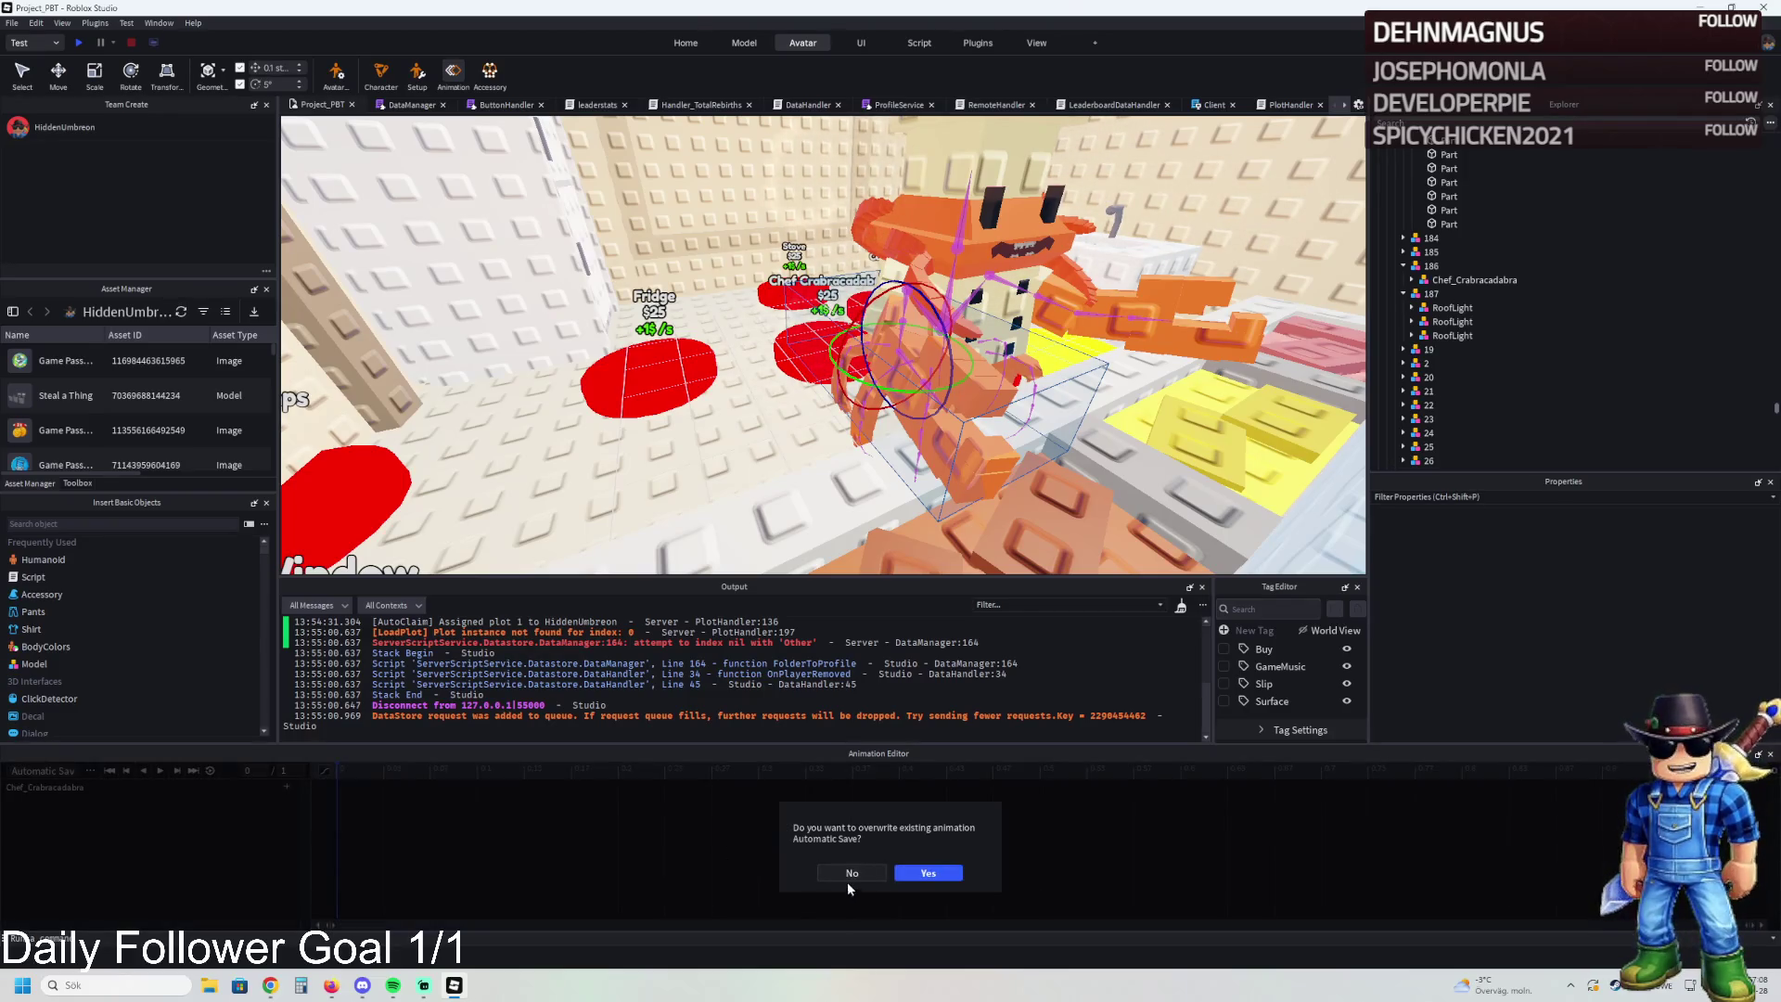
{"action": "left_click", "coordinate": [917, 874]}
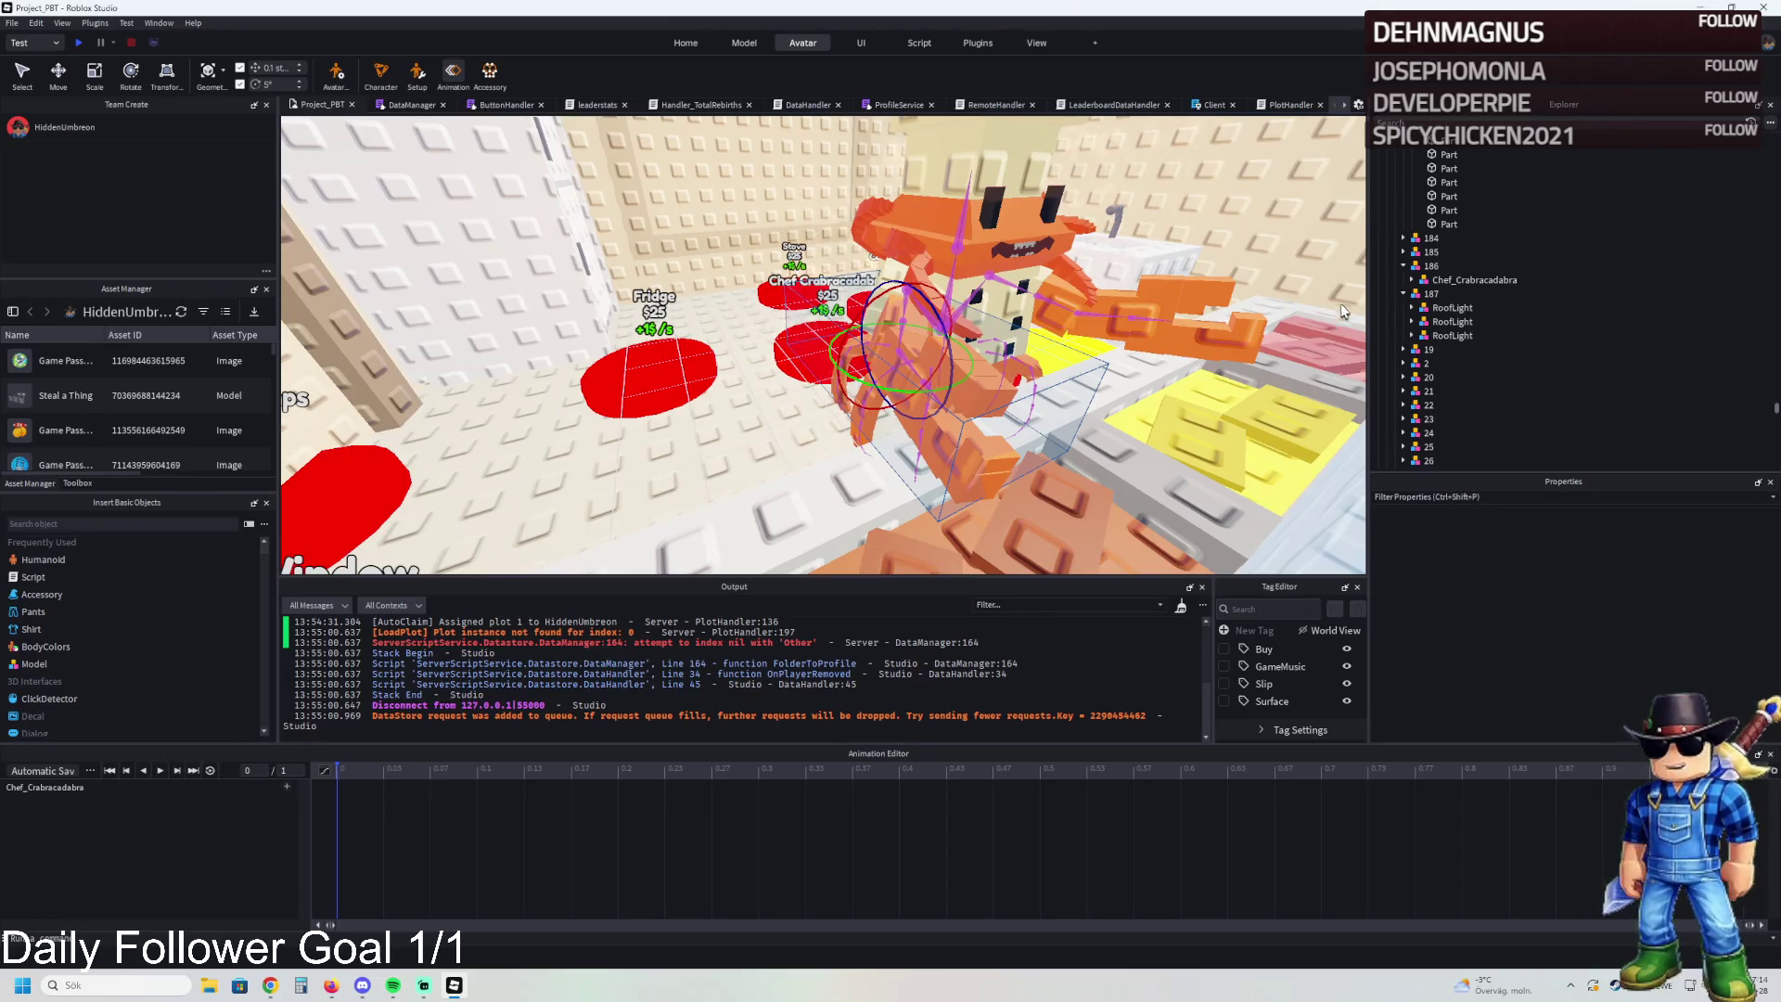
{"action": "left_click", "coordinate": [452, 71]}
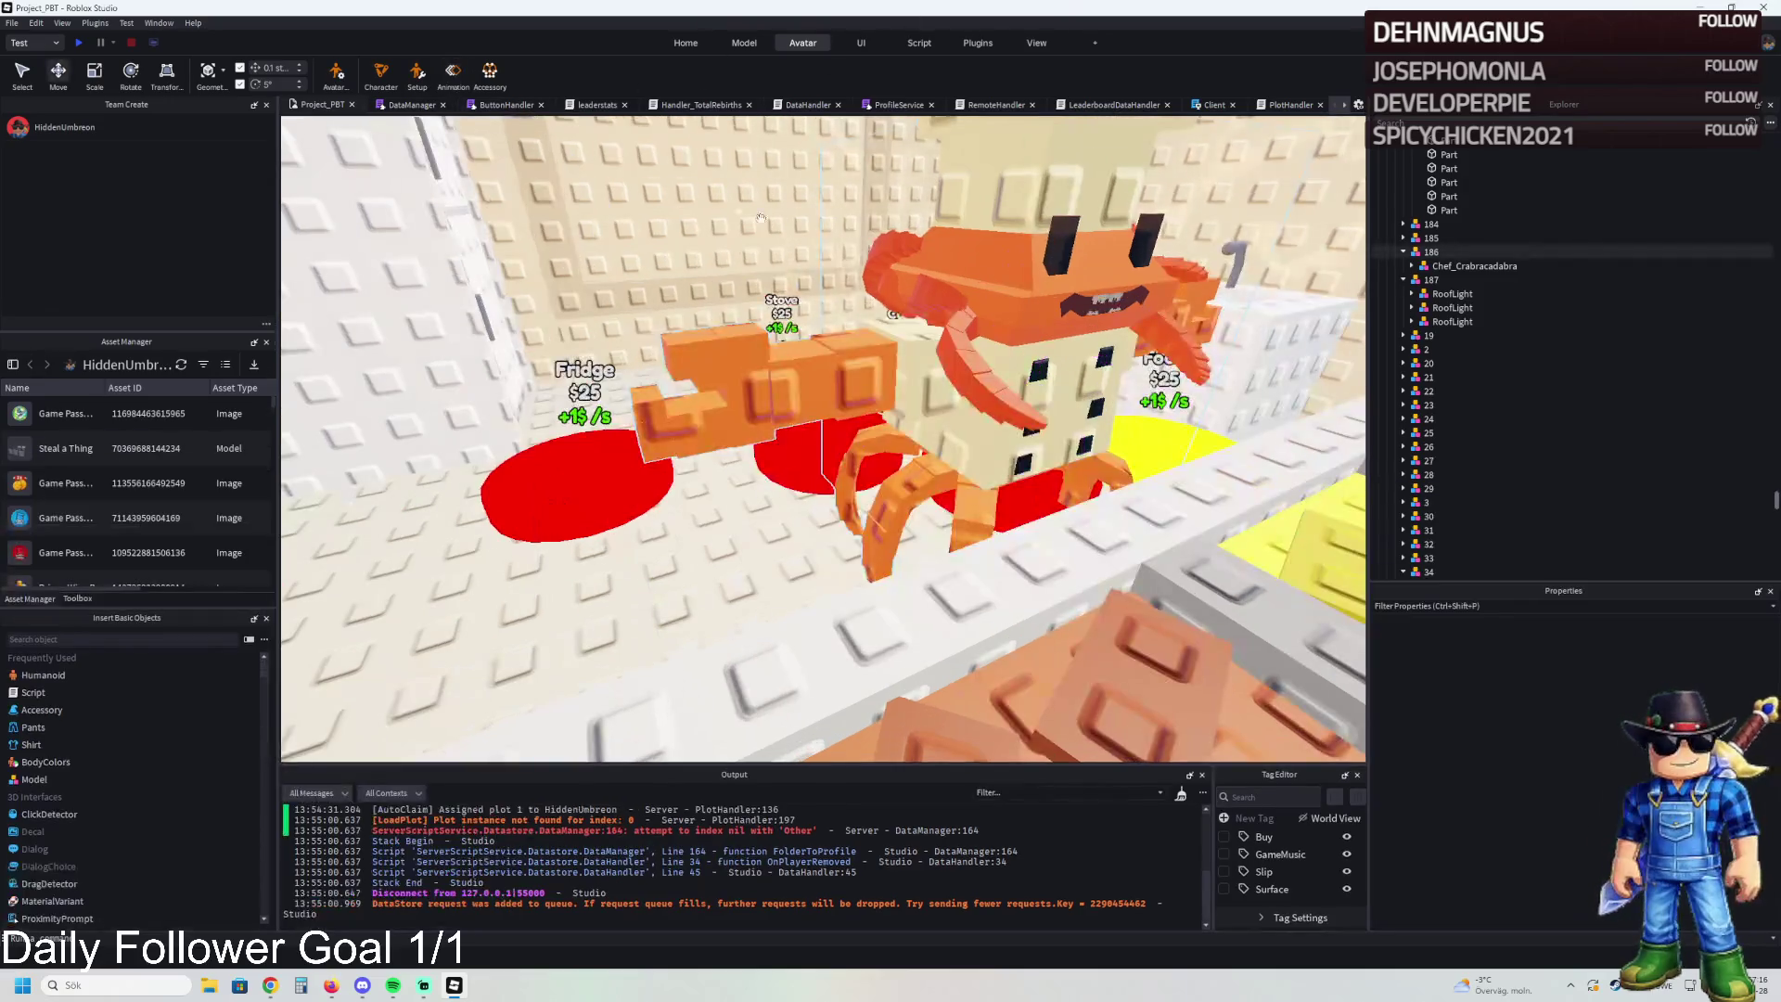
Inspect the AnimSaves value under model 186's Chef_Crabracadabra, then collapse the model
{"action": "left_click", "coordinate": [1431, 251]}
{"action": "left_click", "coordinate": [1411, 265]}
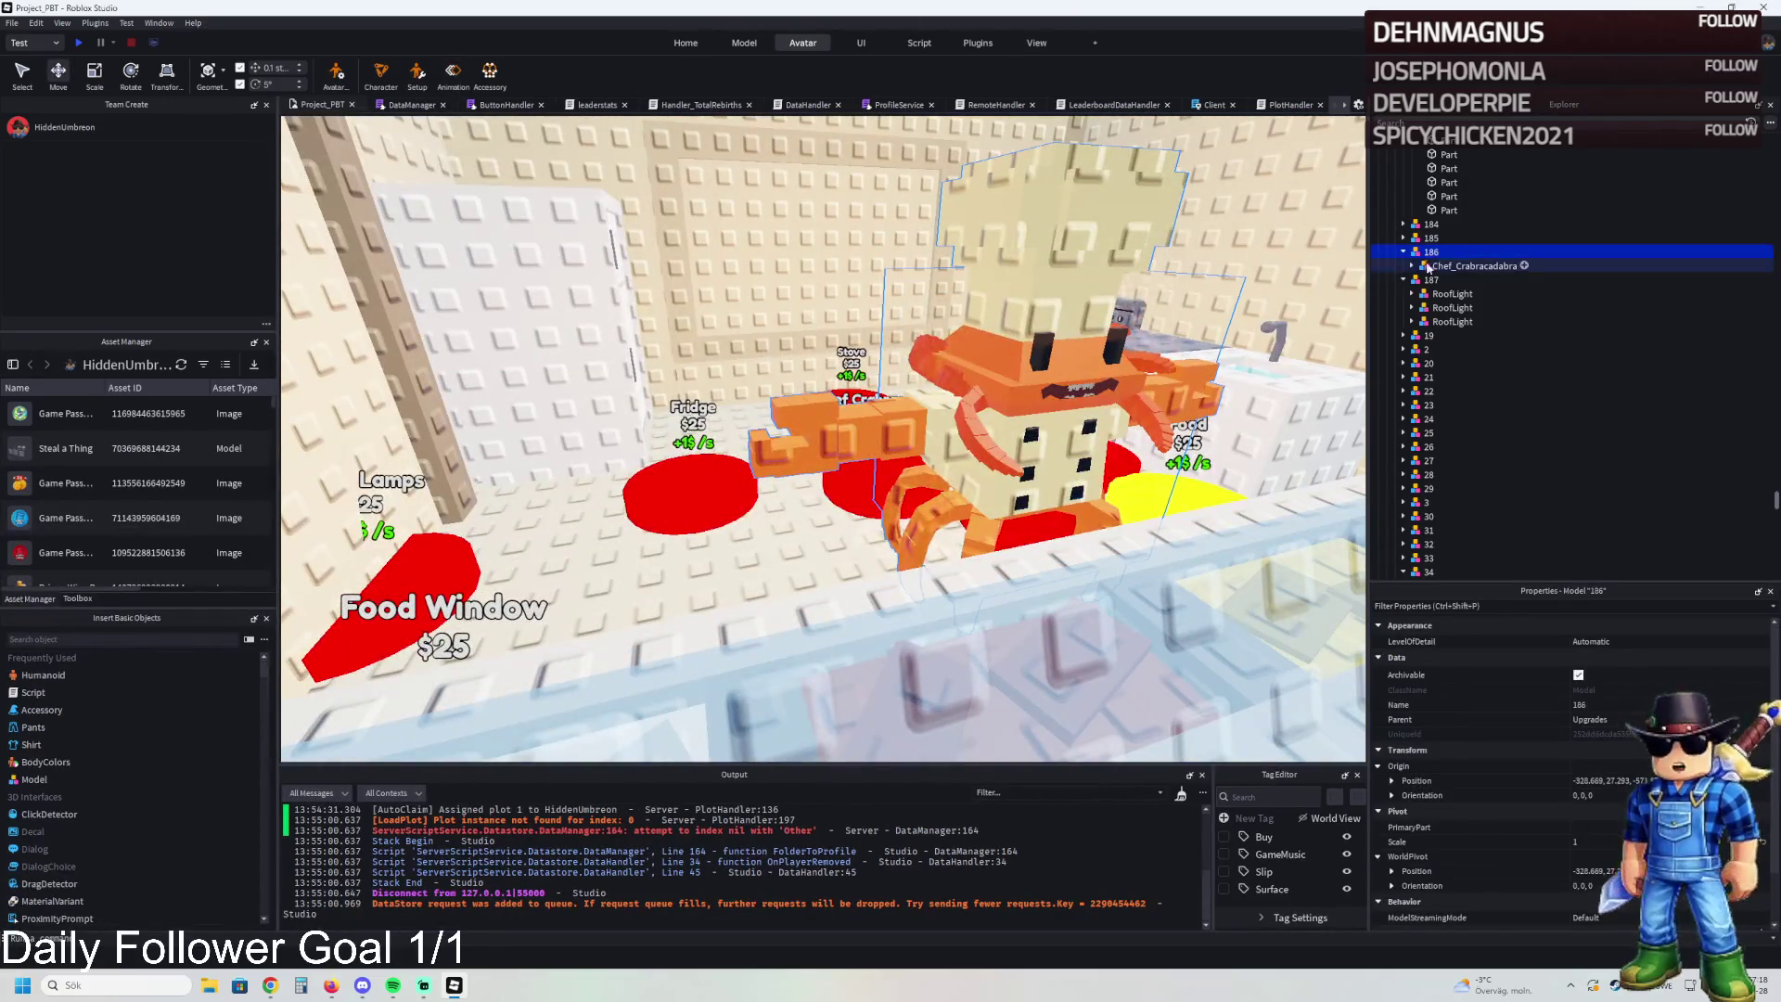
{"action": "left_click", "coordinate": [1418, 391]}
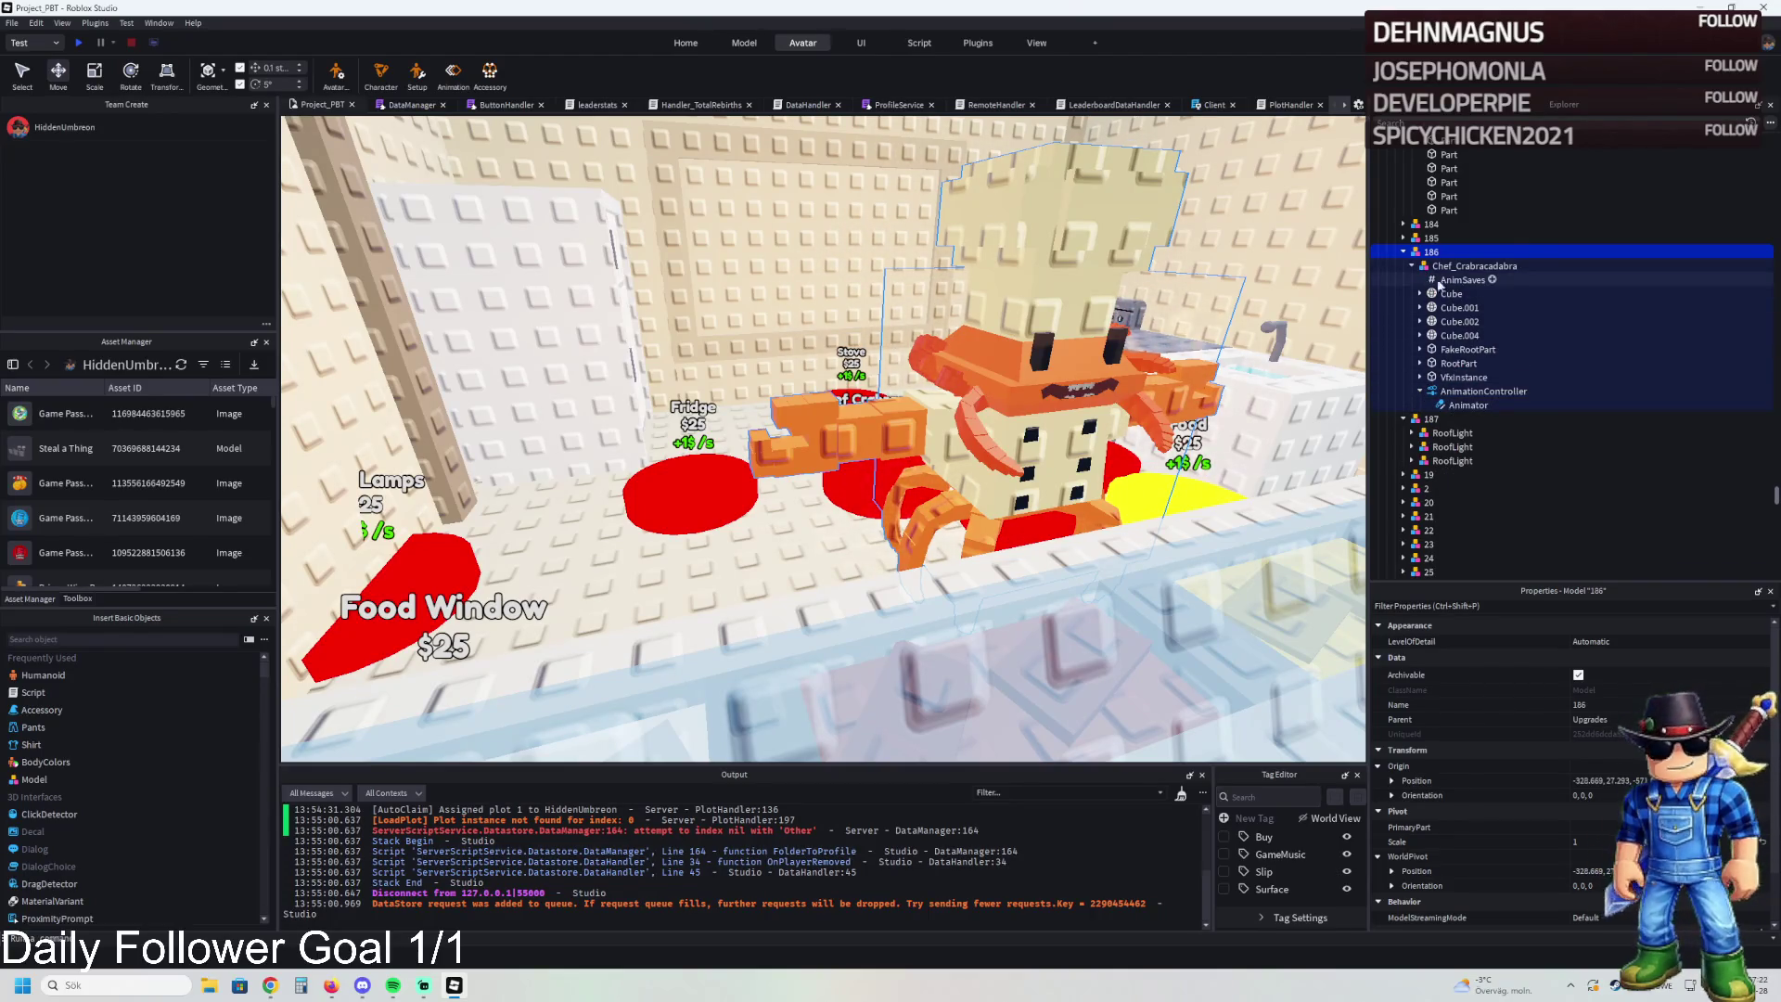
{"action": "left_click", "coordinate": [1453, 280]}
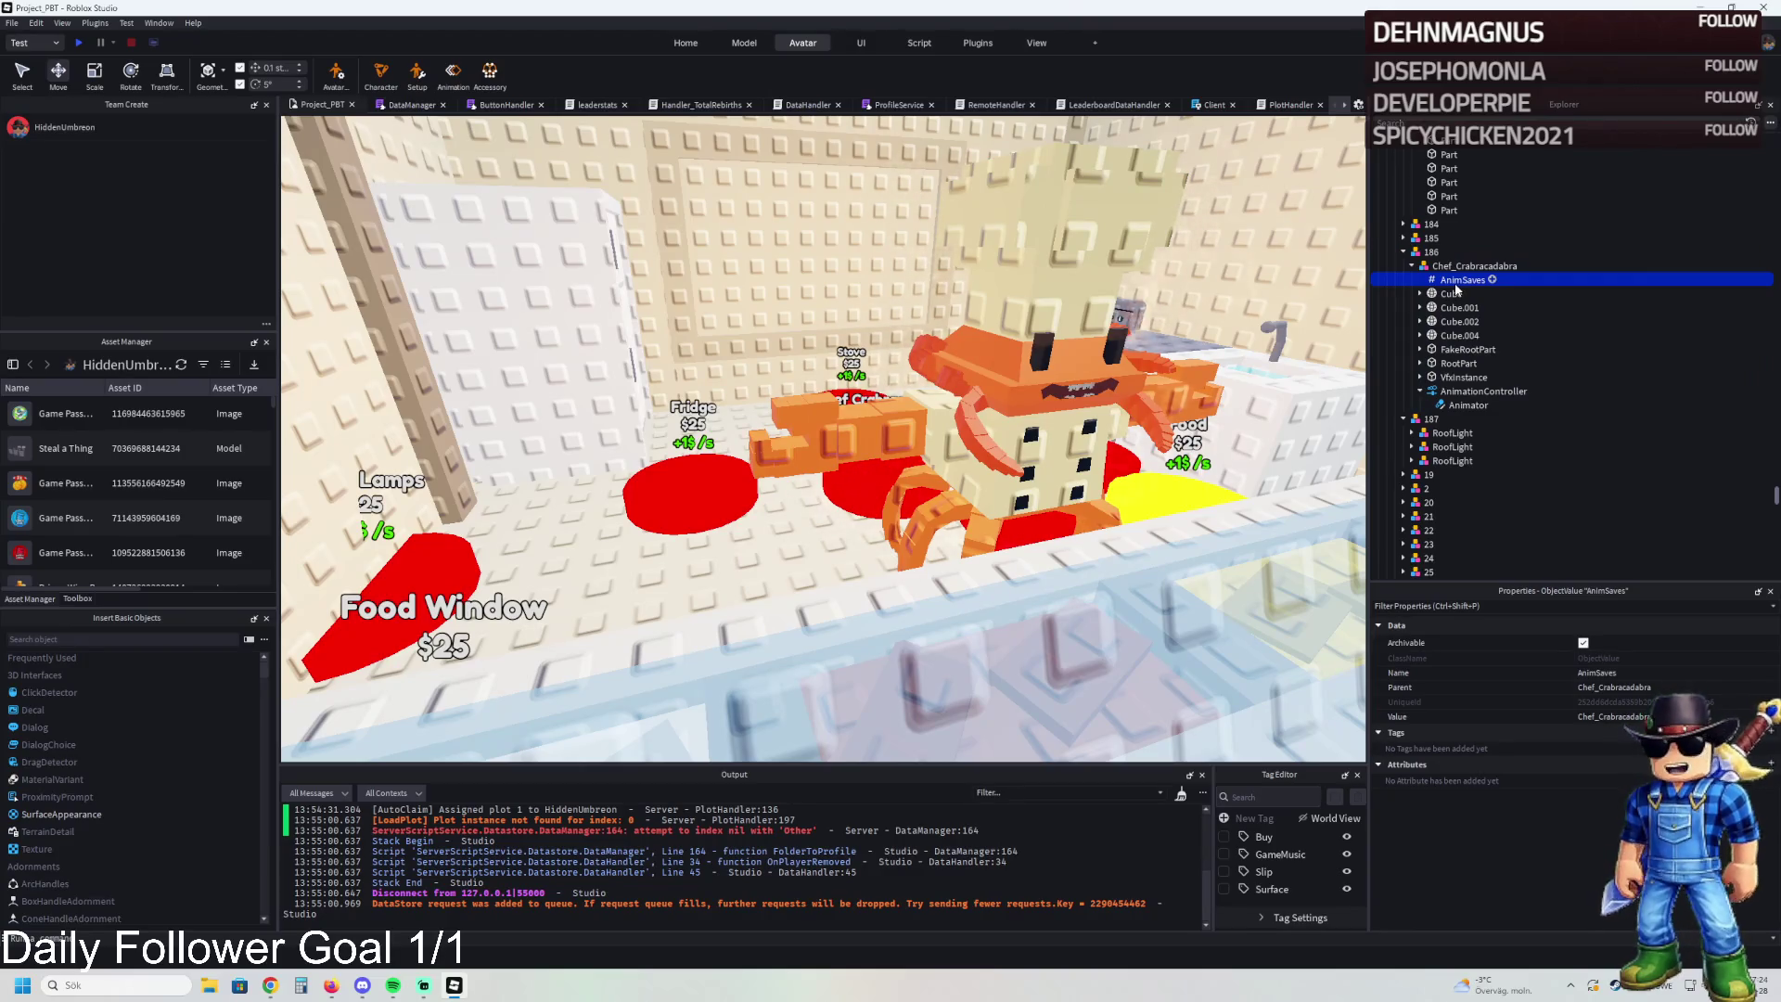
{"action": "left_click", "coordinate": [1412, 266]}
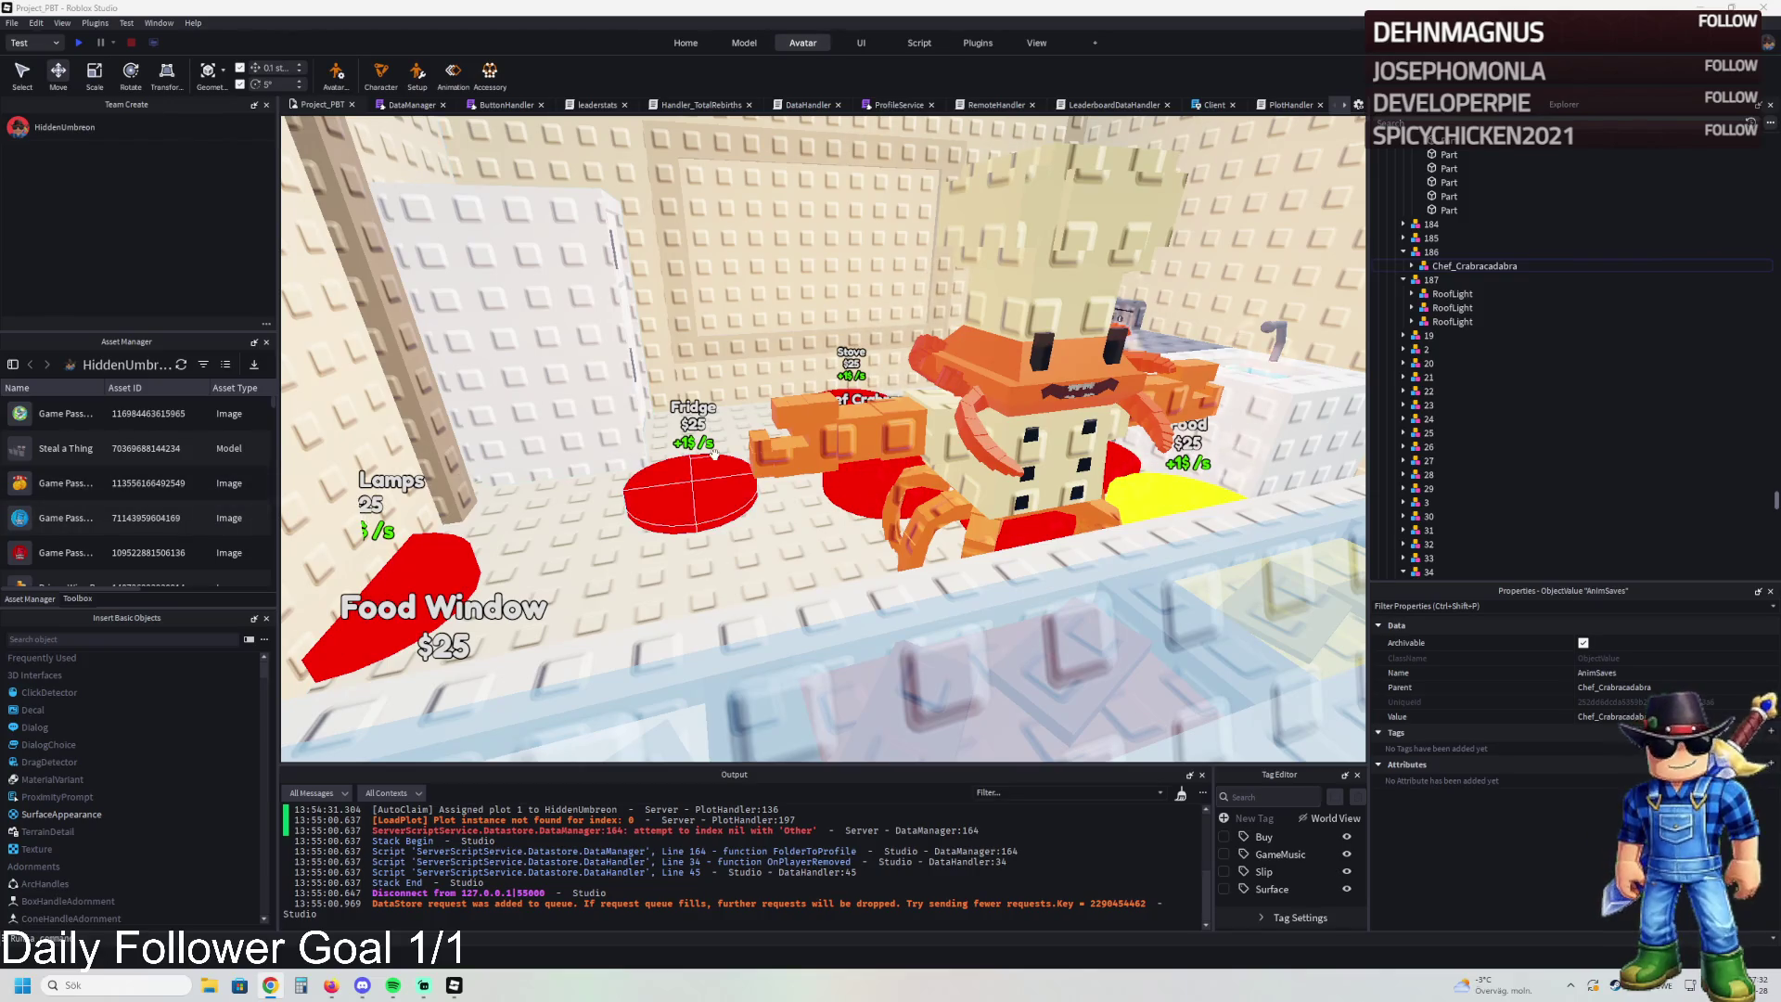
{"action": "key", "text": "a"}
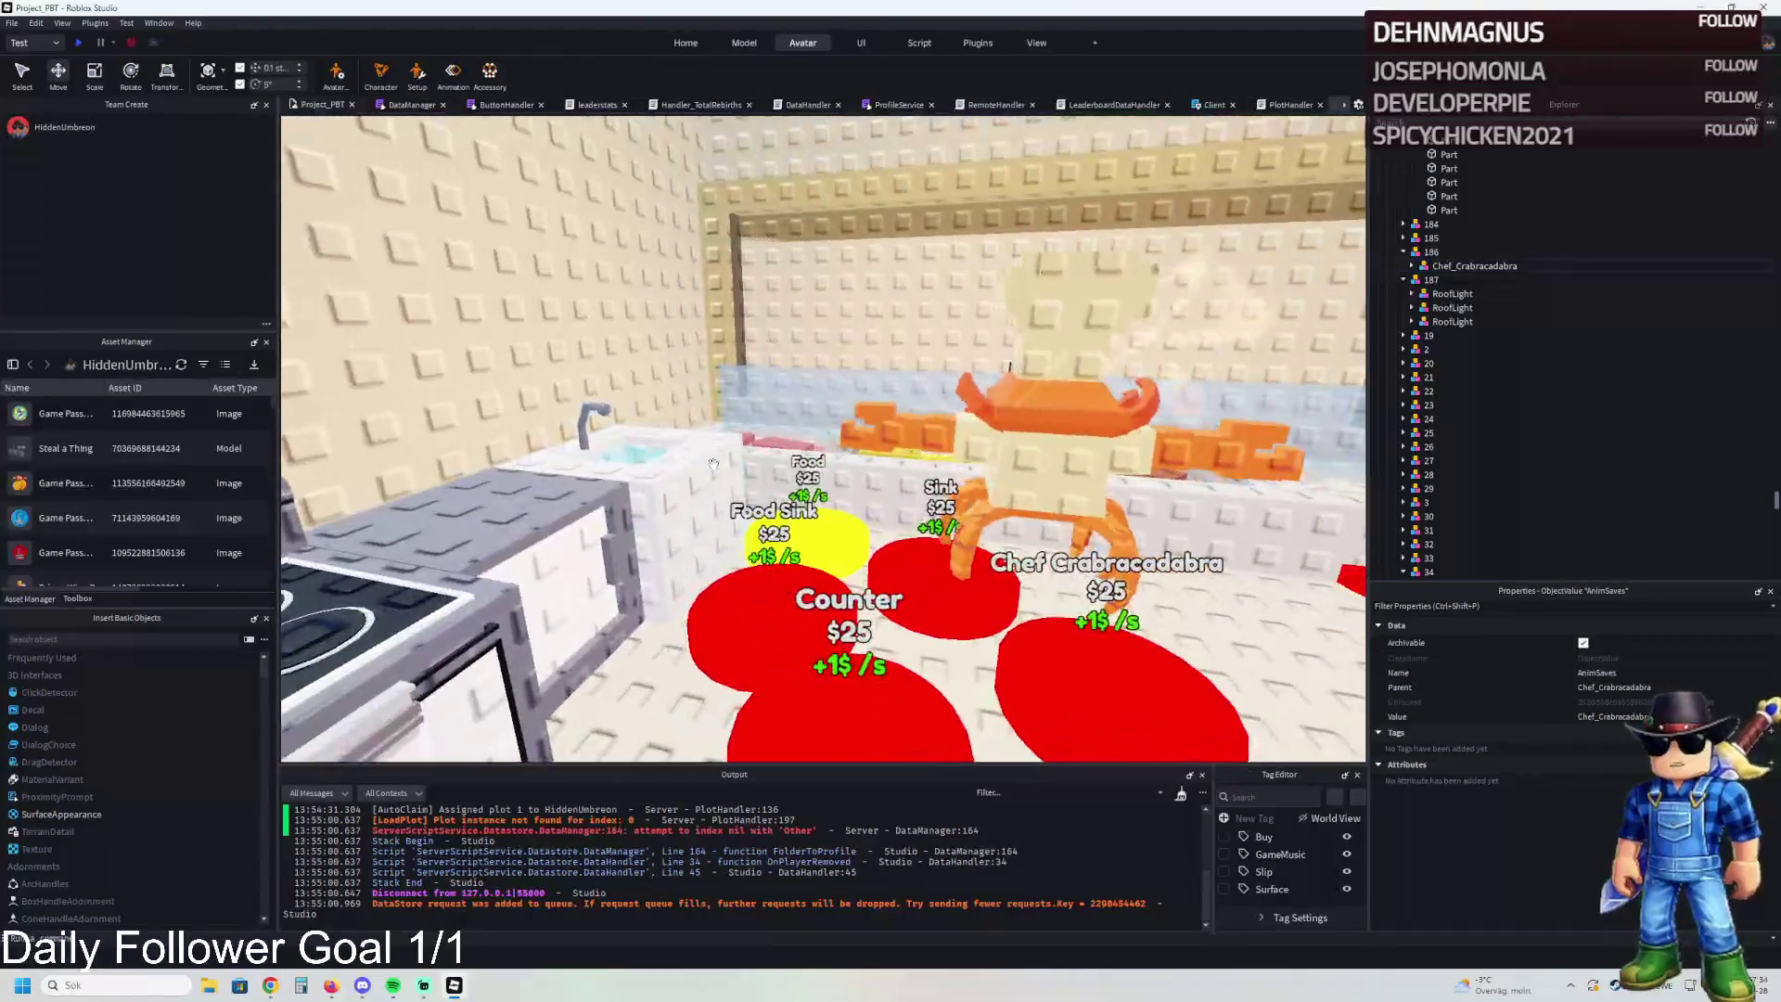
{"action": "key", "text": "w"}
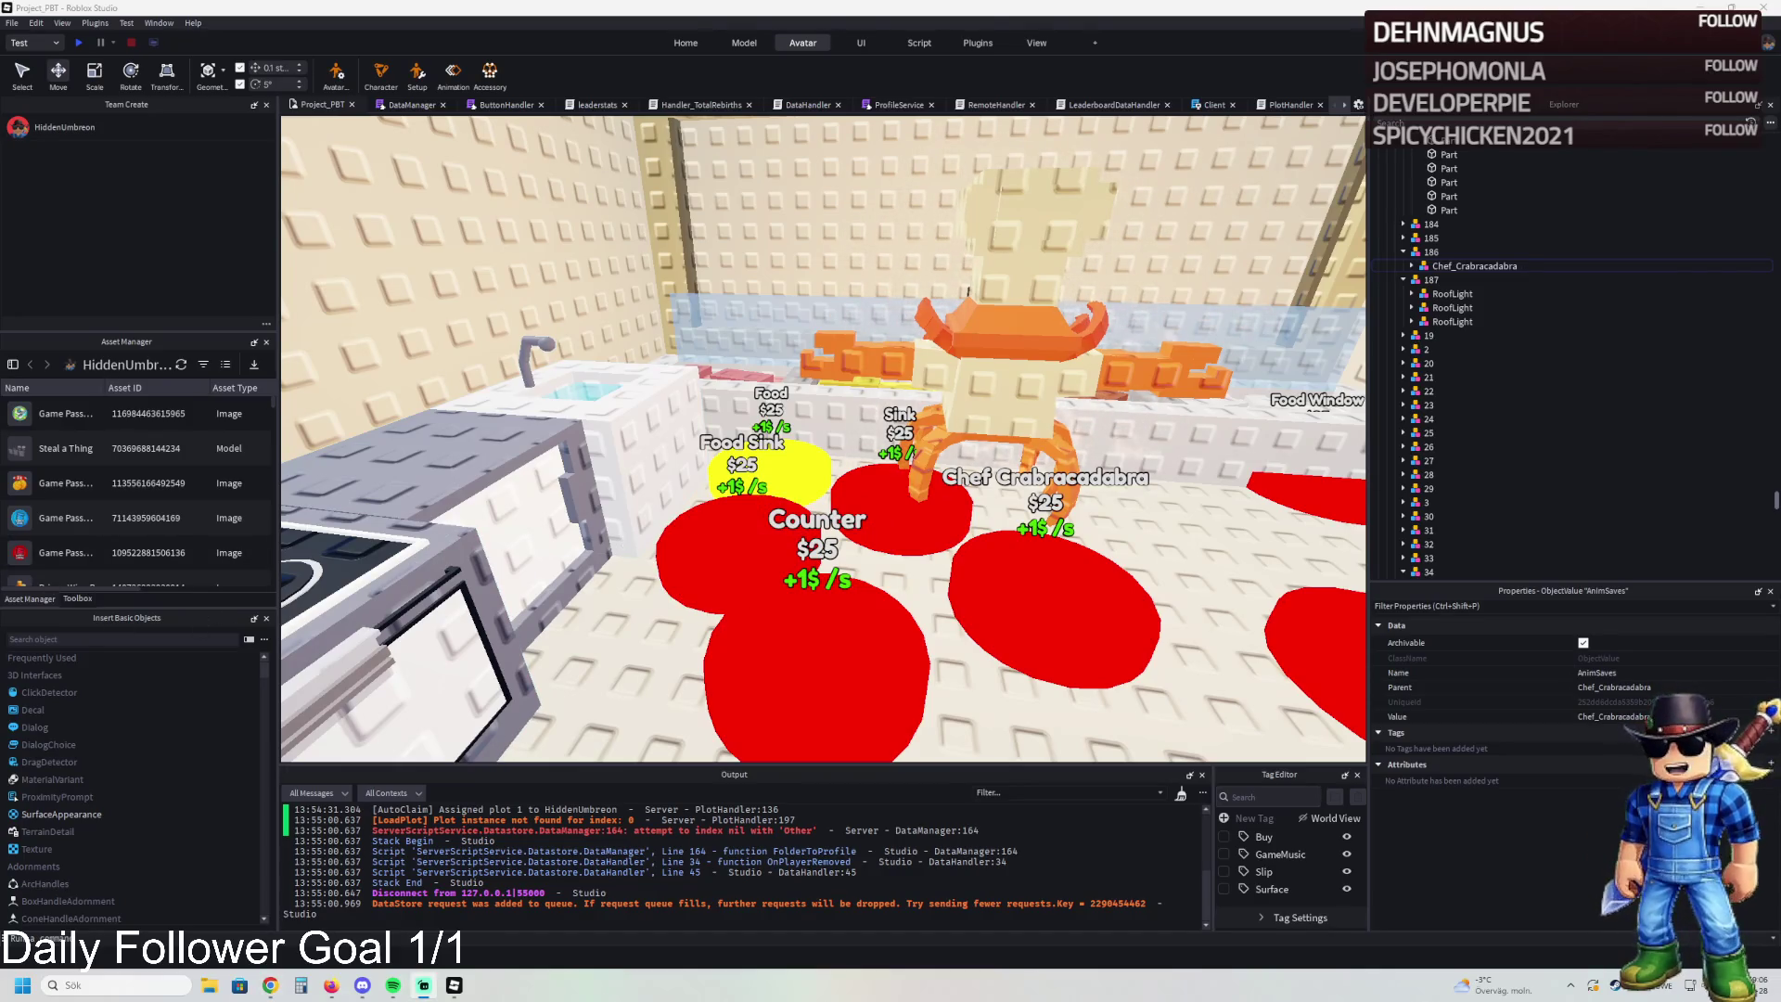
Fly along the kitchen to the storage shelves, move TemplatePlot and start a playtest with F5
{"action": "key", "text": "d"}
{"action": "key", "text": "d"}
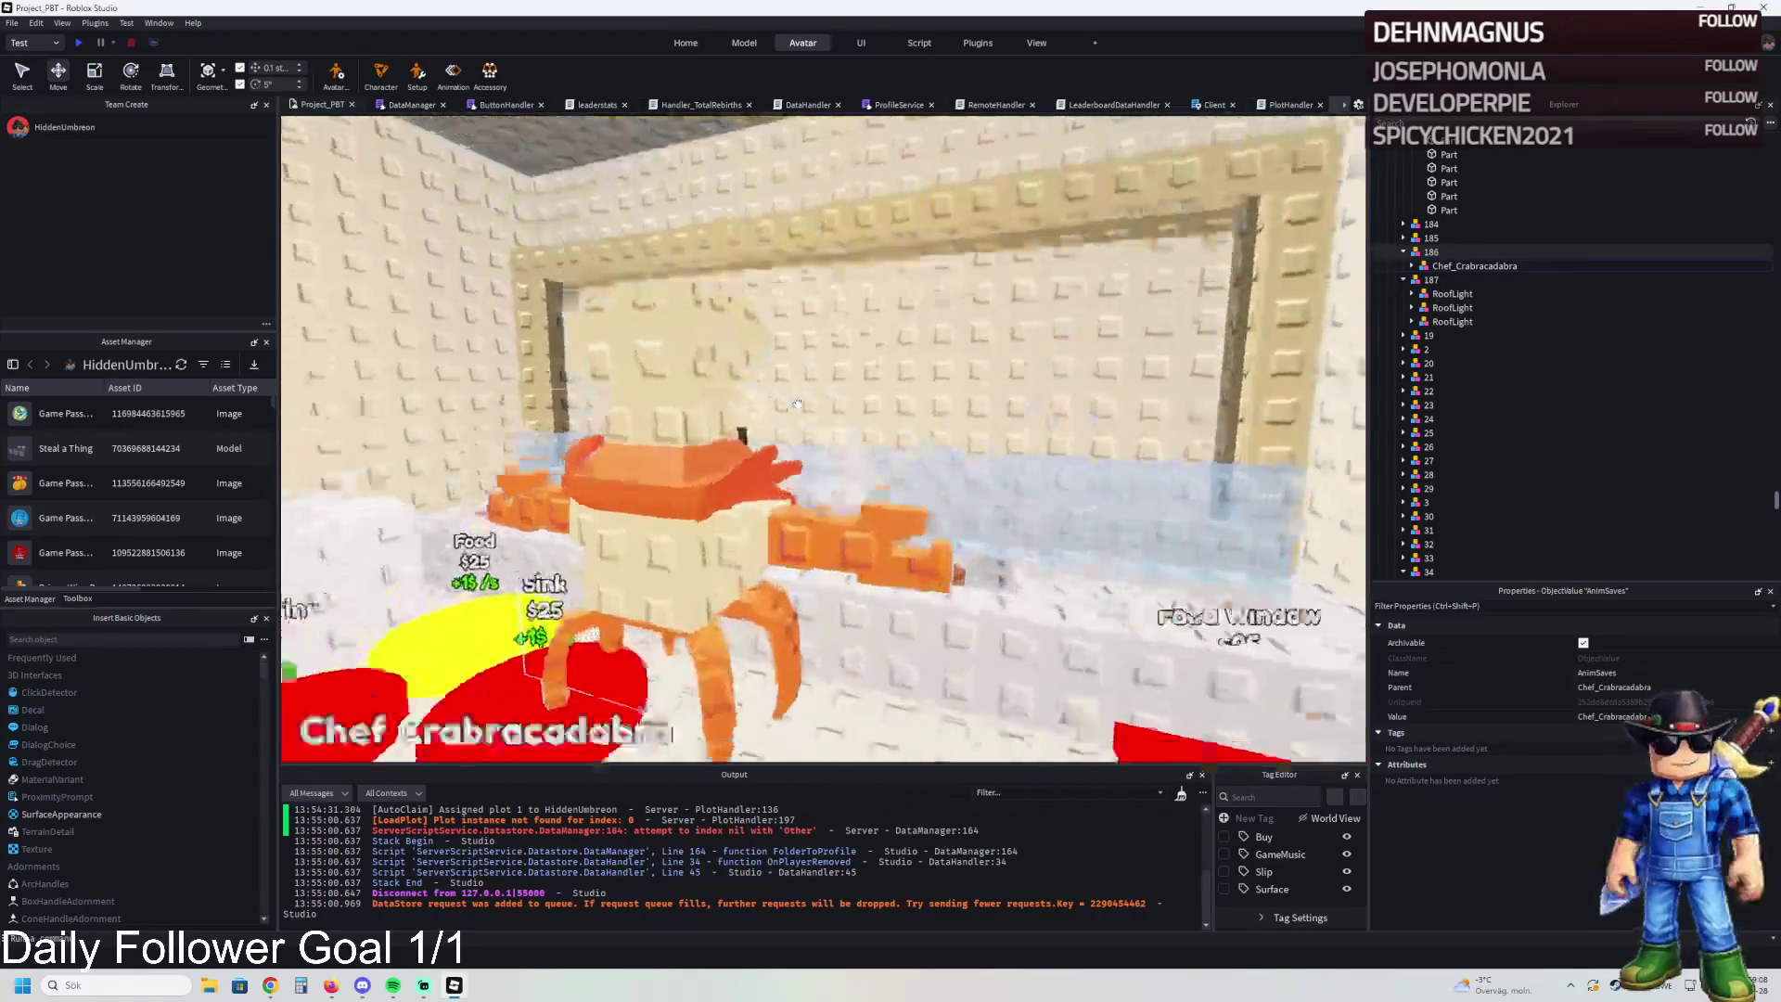
{"action": "key", "text": "d"}
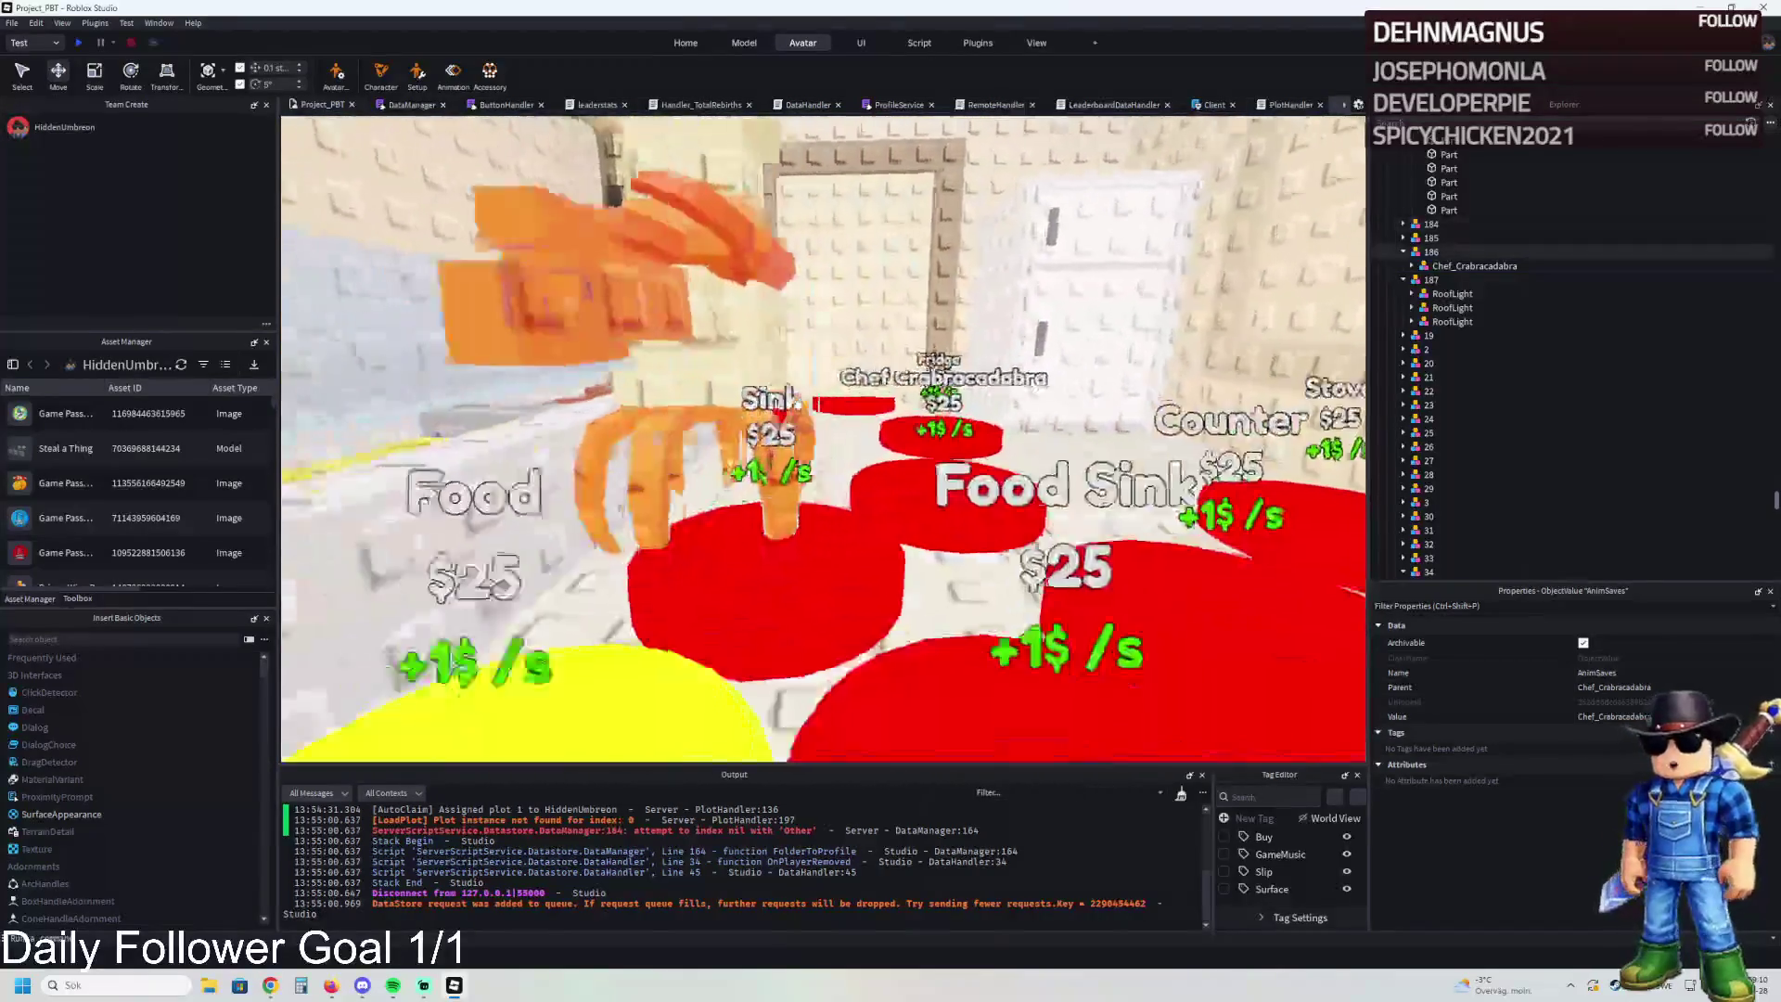
{"action": "key", "text": "d"}
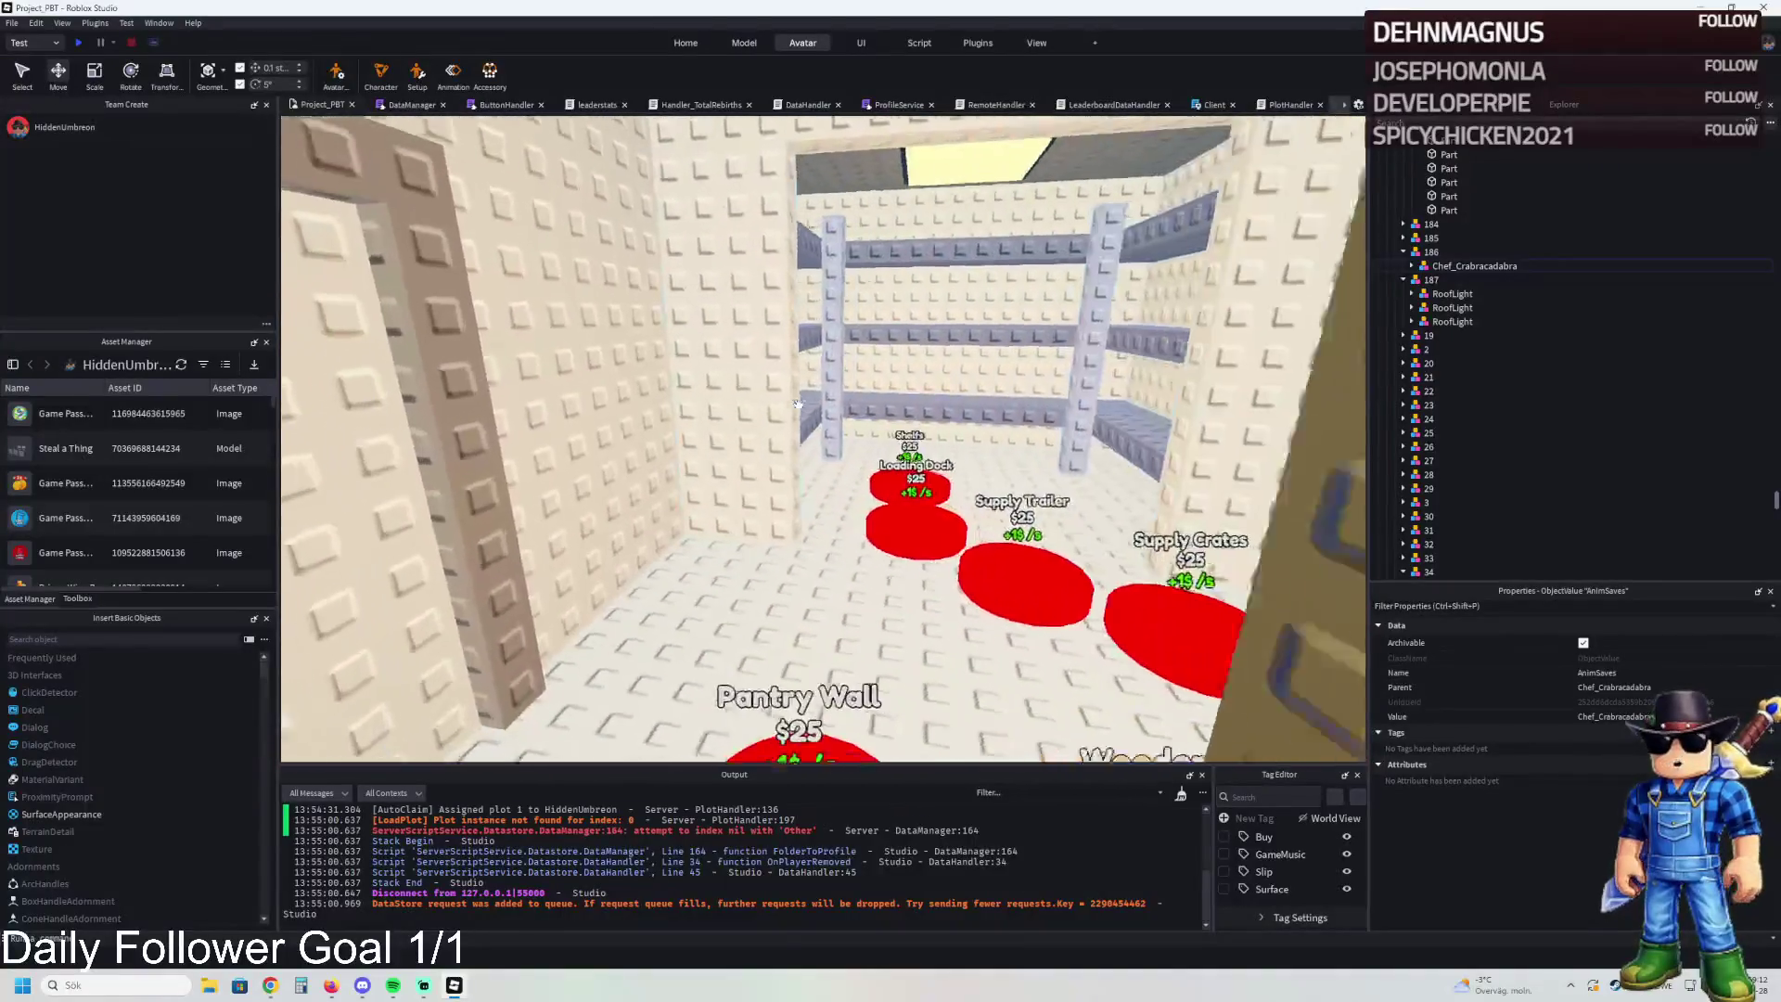
{"action": "key", "text": "d"}
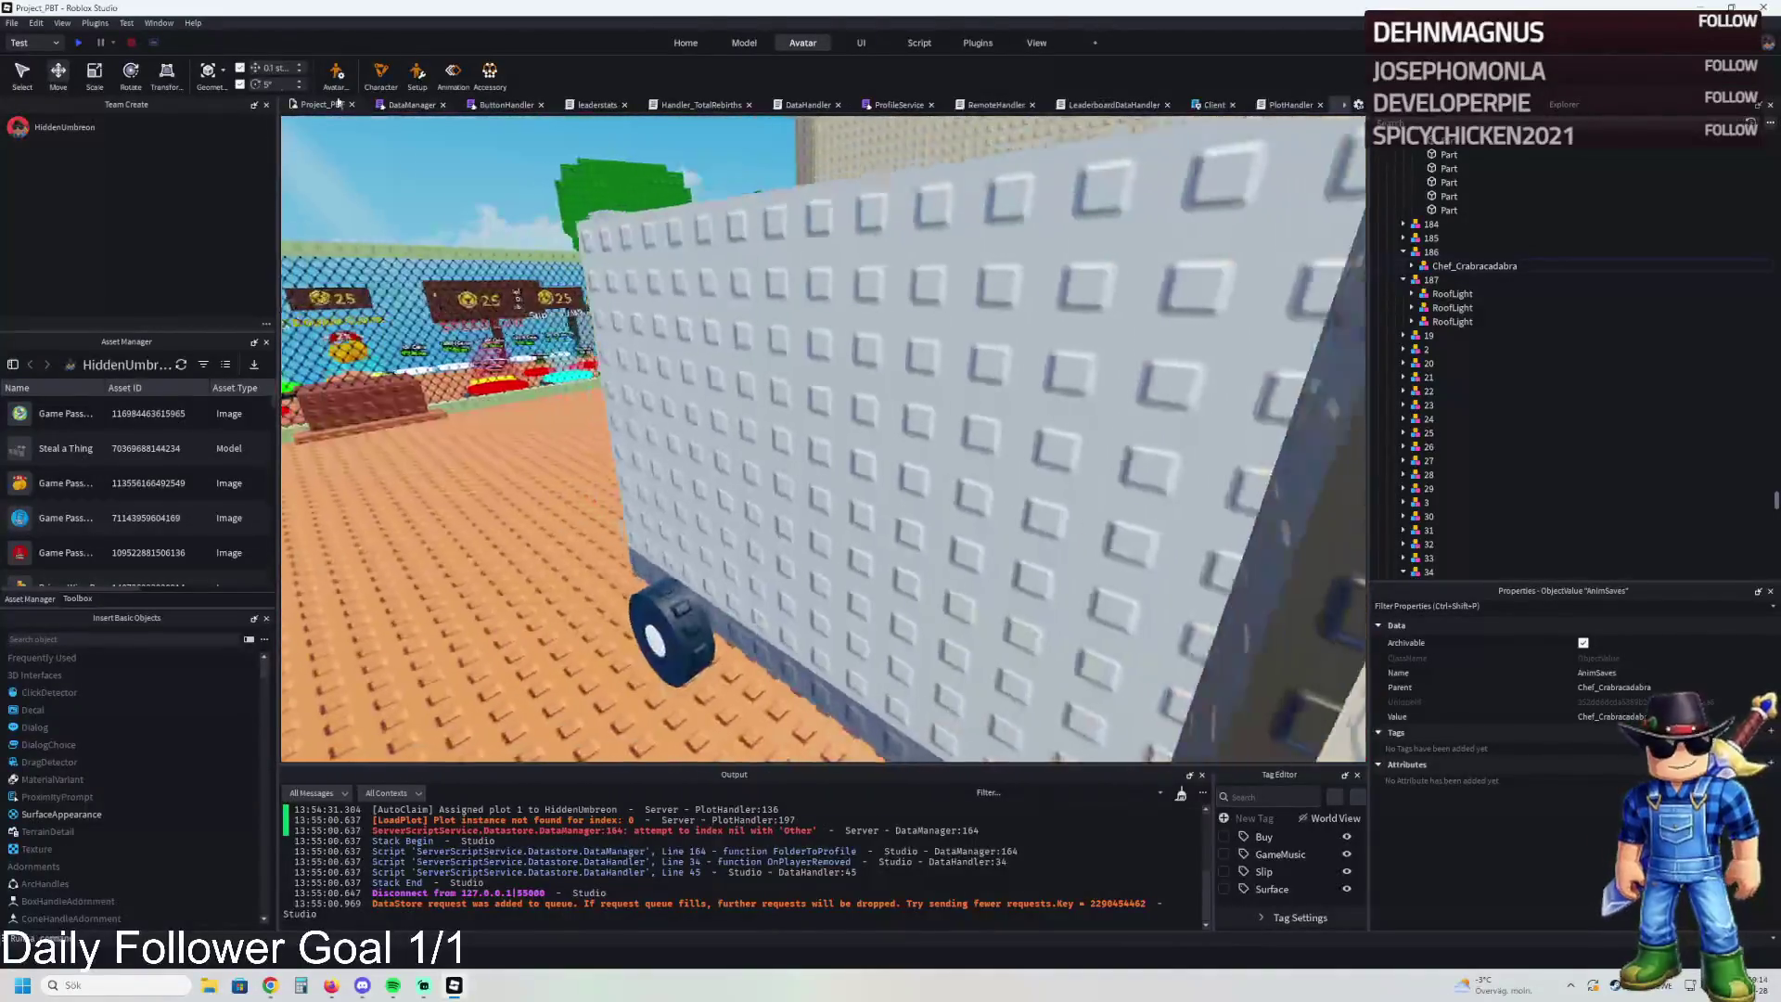
{"action": "scroll", "scroll_direction": "up", "scroll_amount": 3}
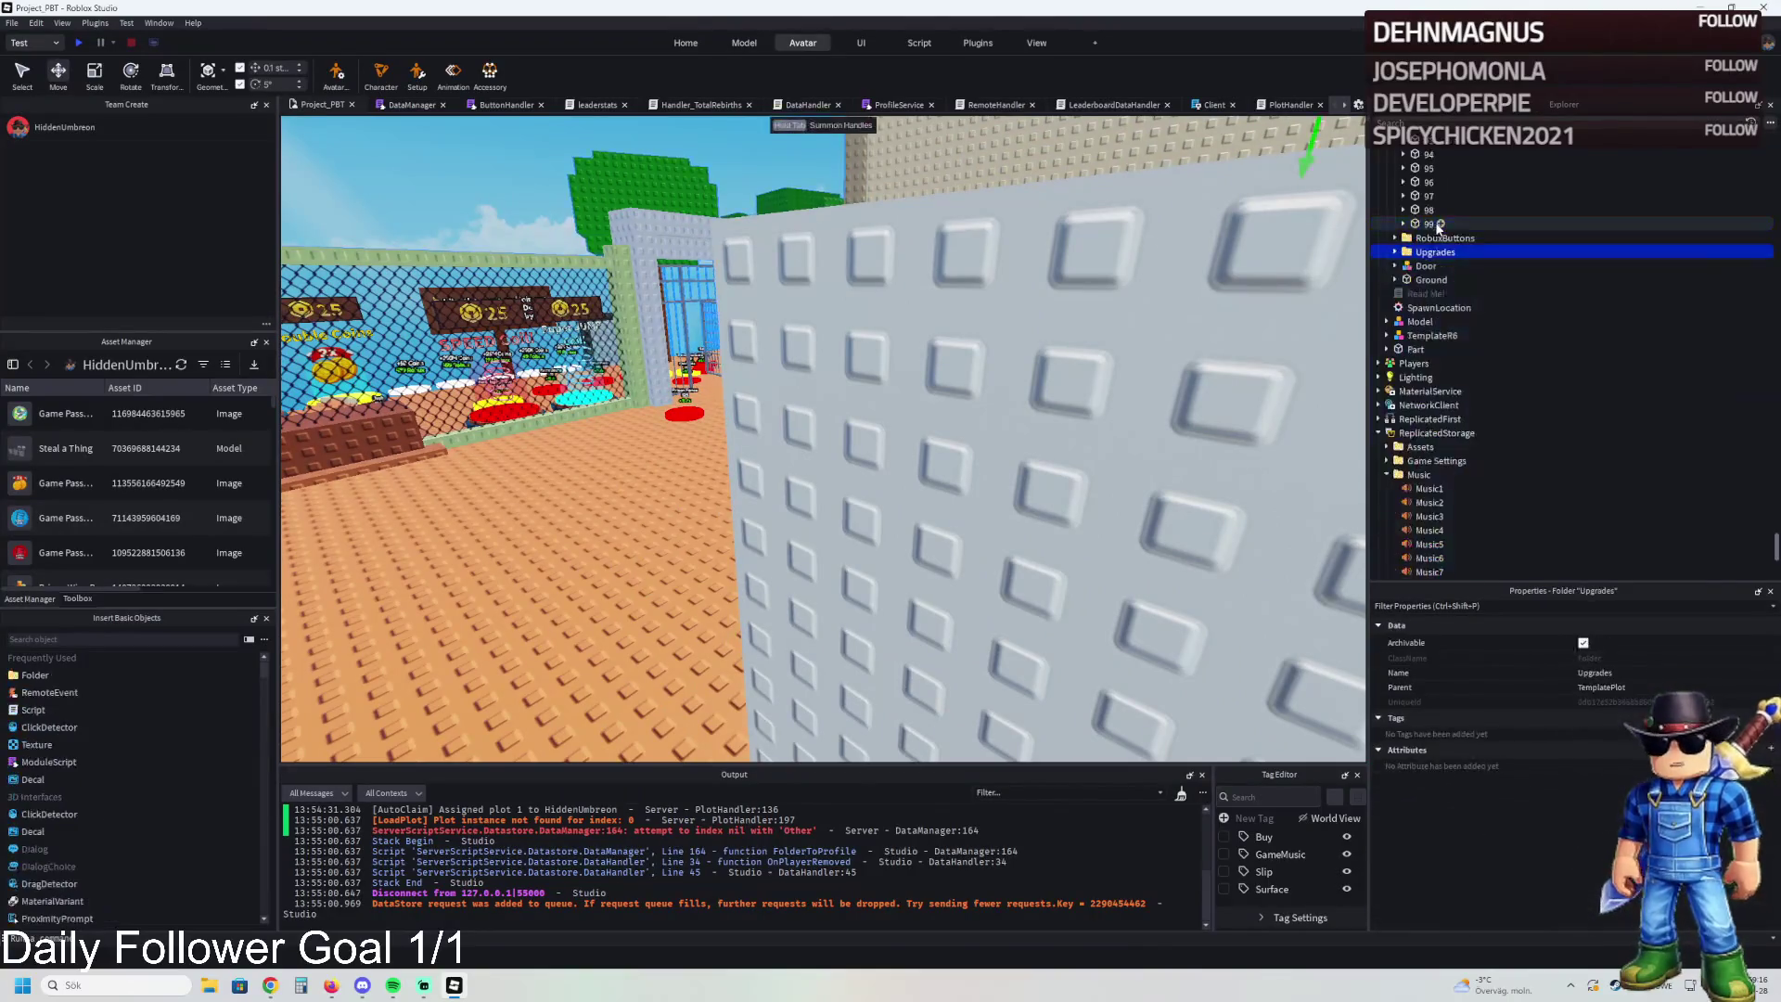
{"action": "left_click_drag", "start_coordinate": [1435, 252], "coordinate": [1433, 408]}
{"action": "key", "text": "F5"}
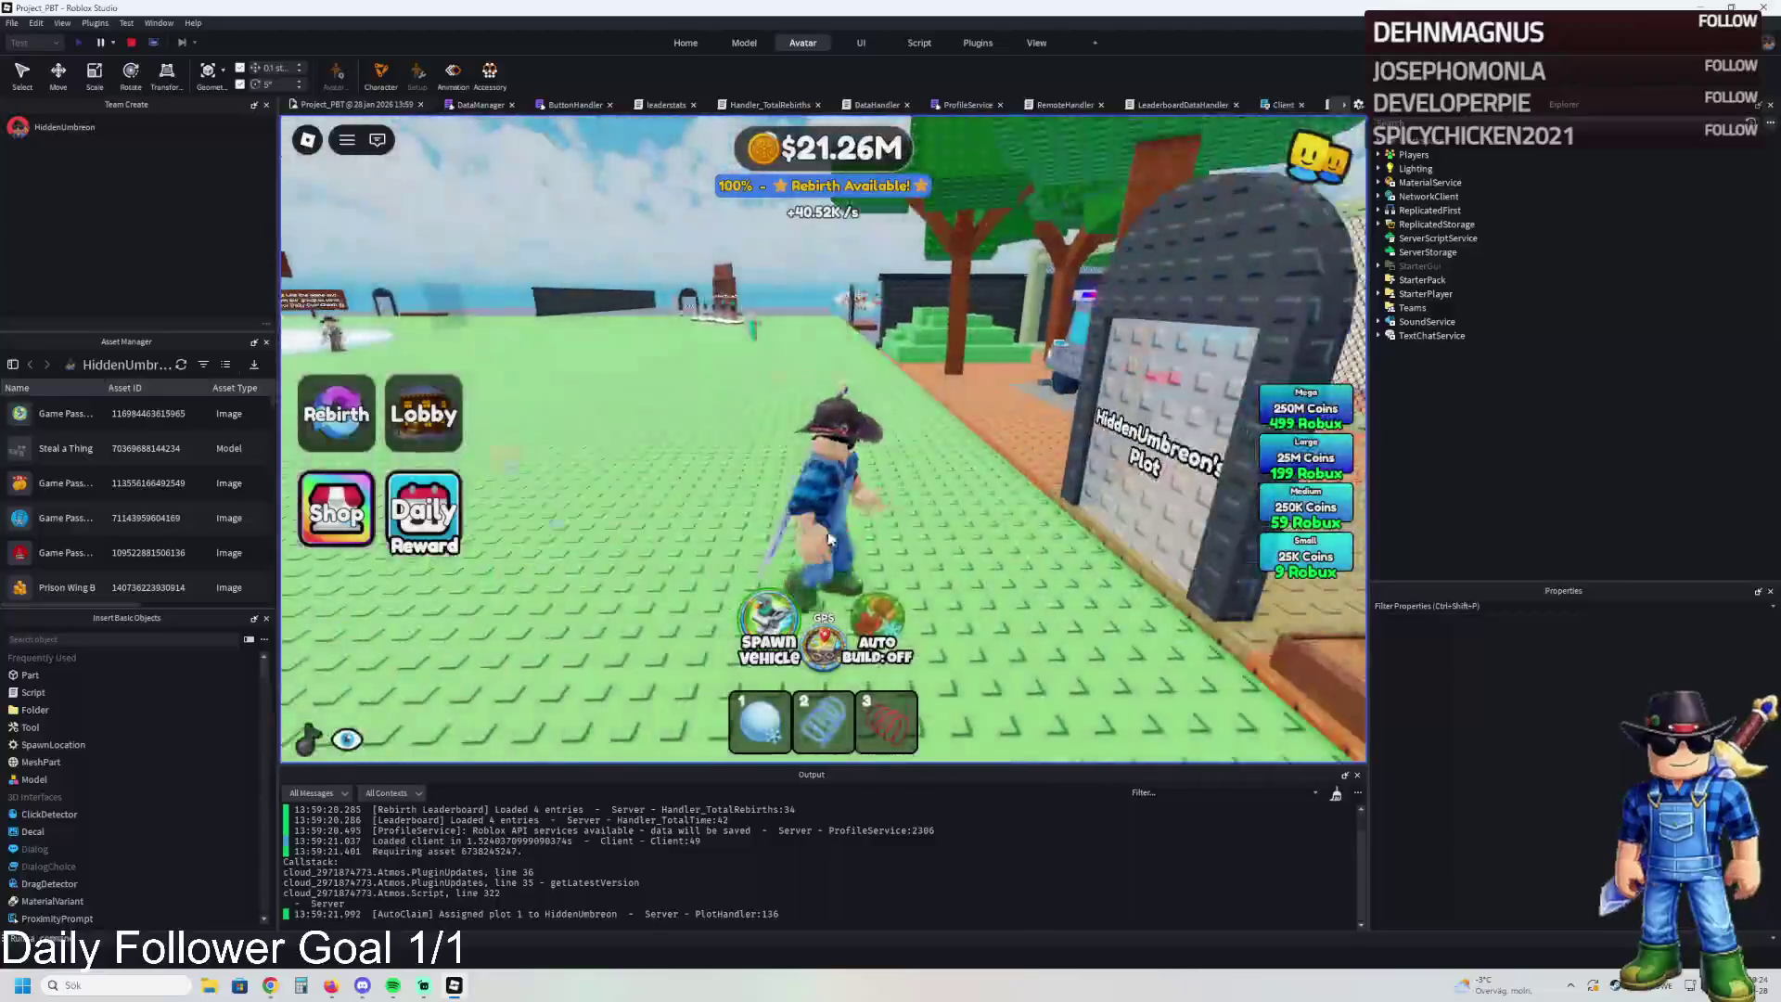
Spawn the vehicle and drive it through the walled room and caged doorway
{"action": "left_click", "coordinate": [772, 617]}
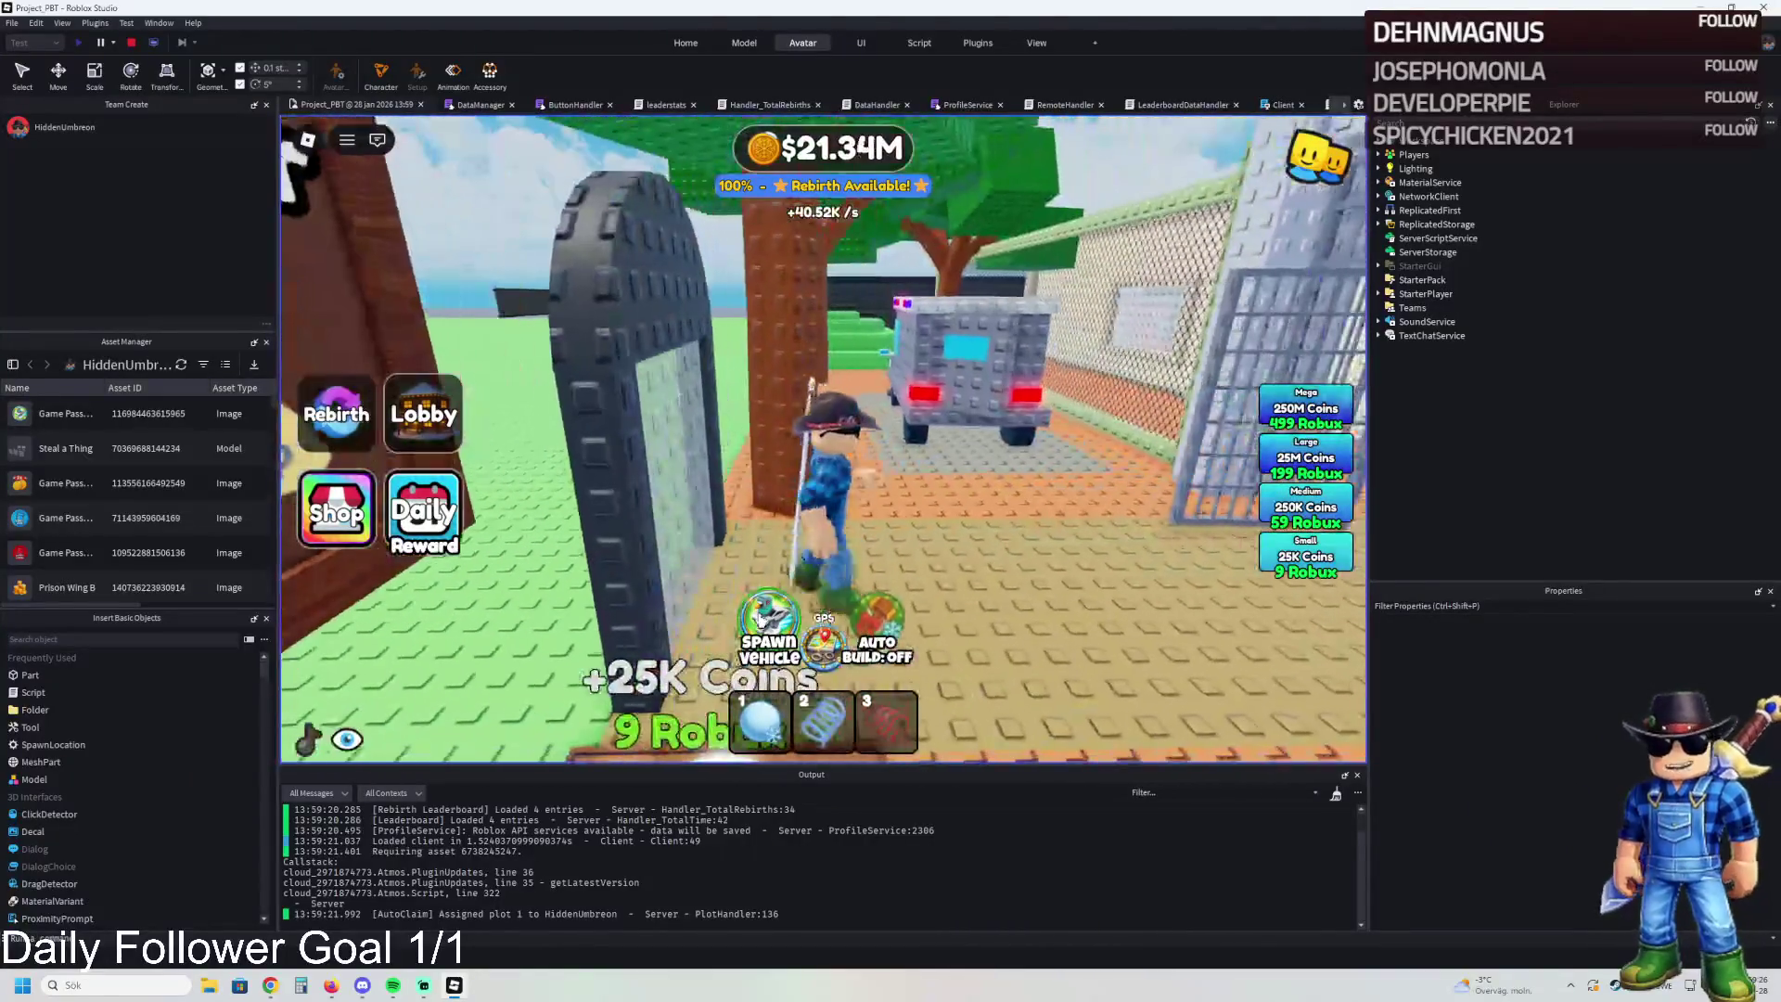
{"action": "key", "text": "e"}
{"action": "key", "text": "w"}
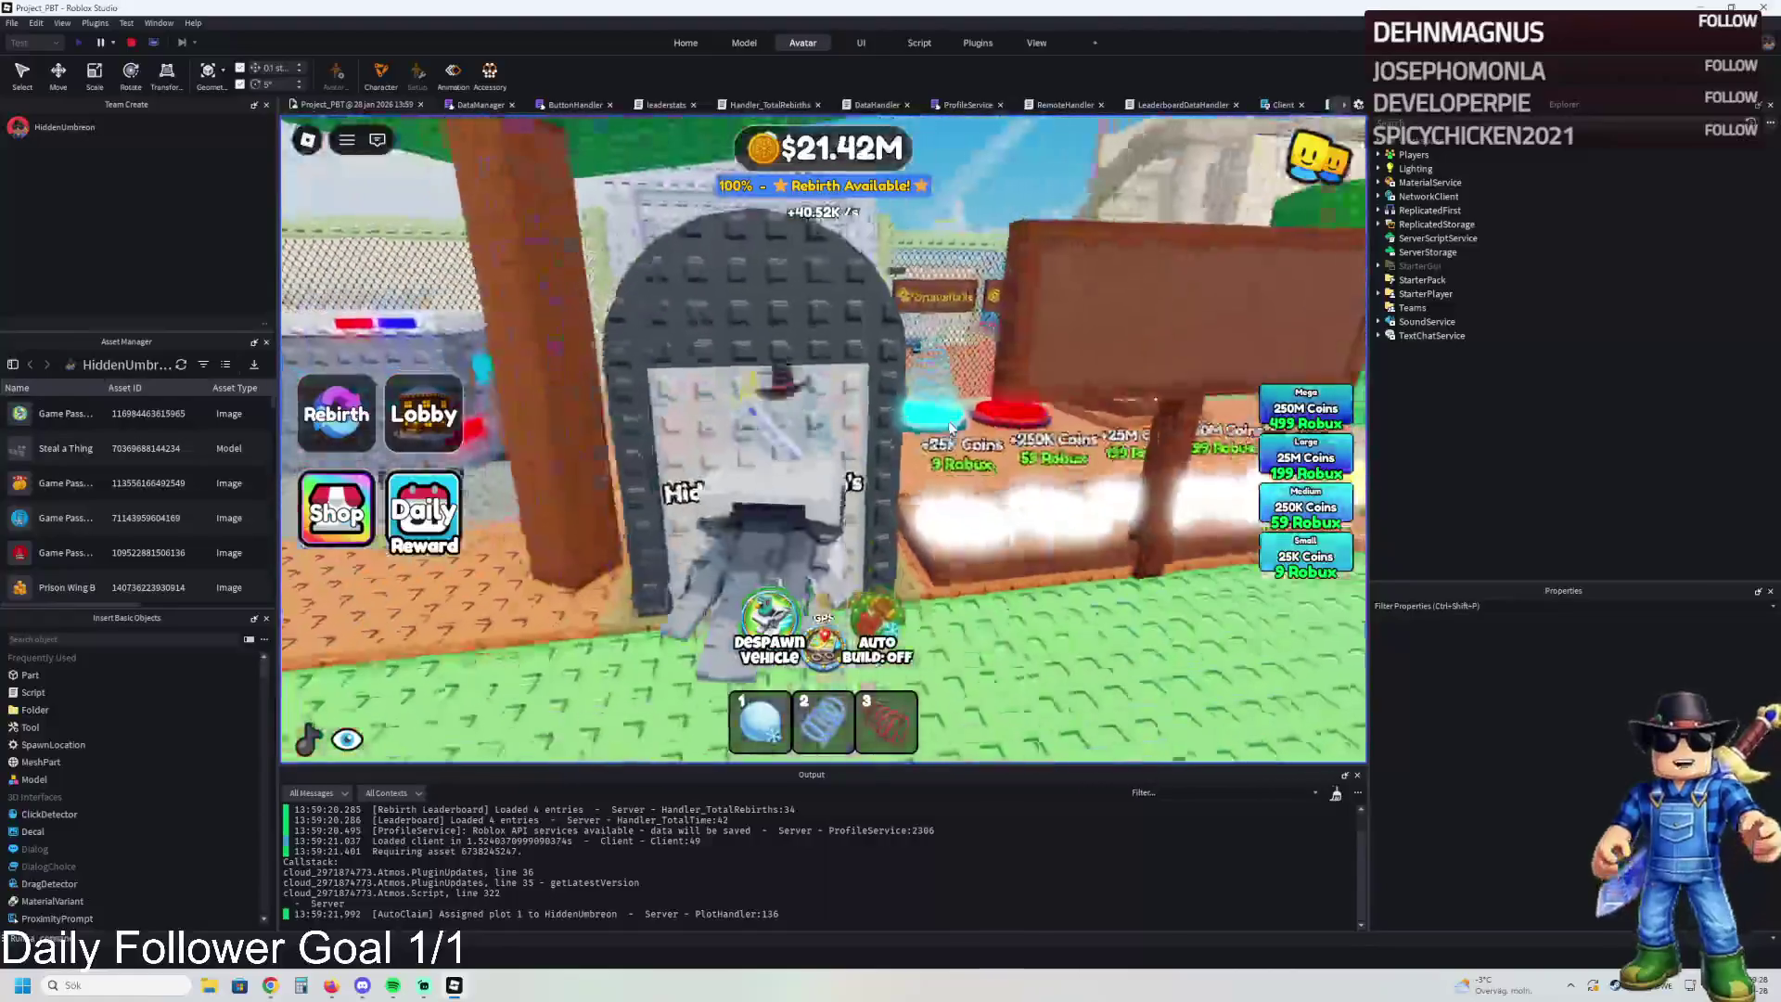
{"action": "key", "text": "s"}
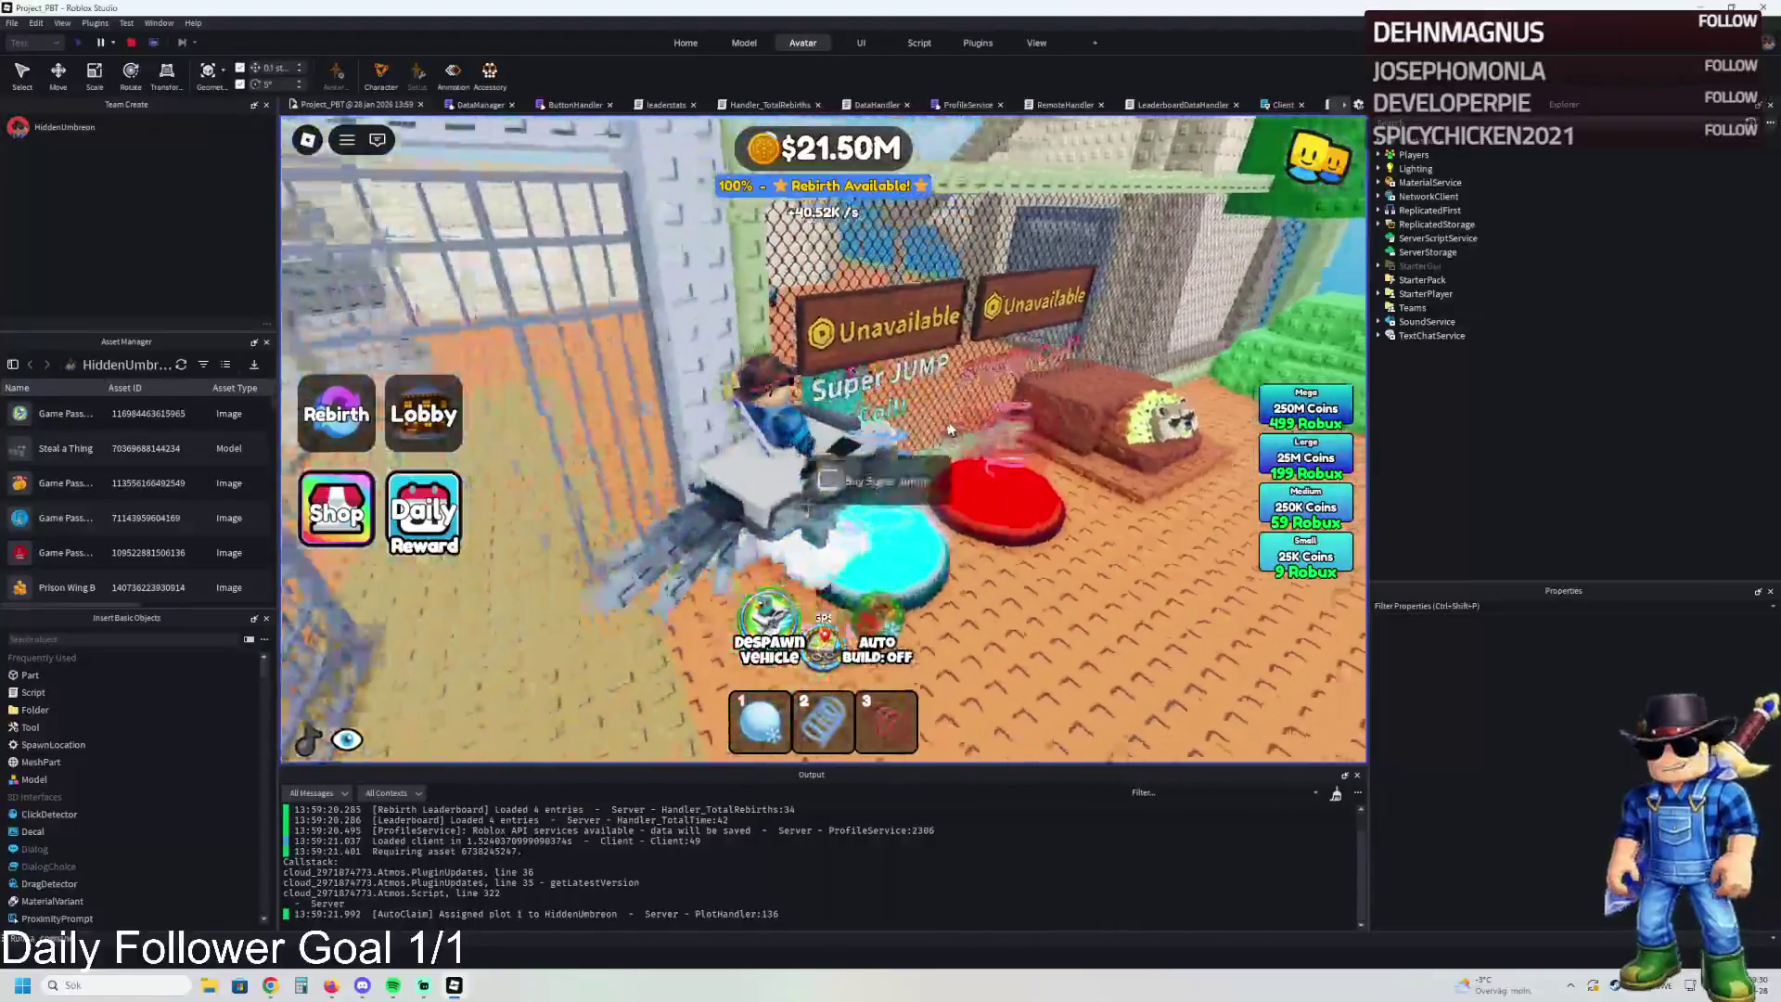
{"action": "key", "text": "w"}
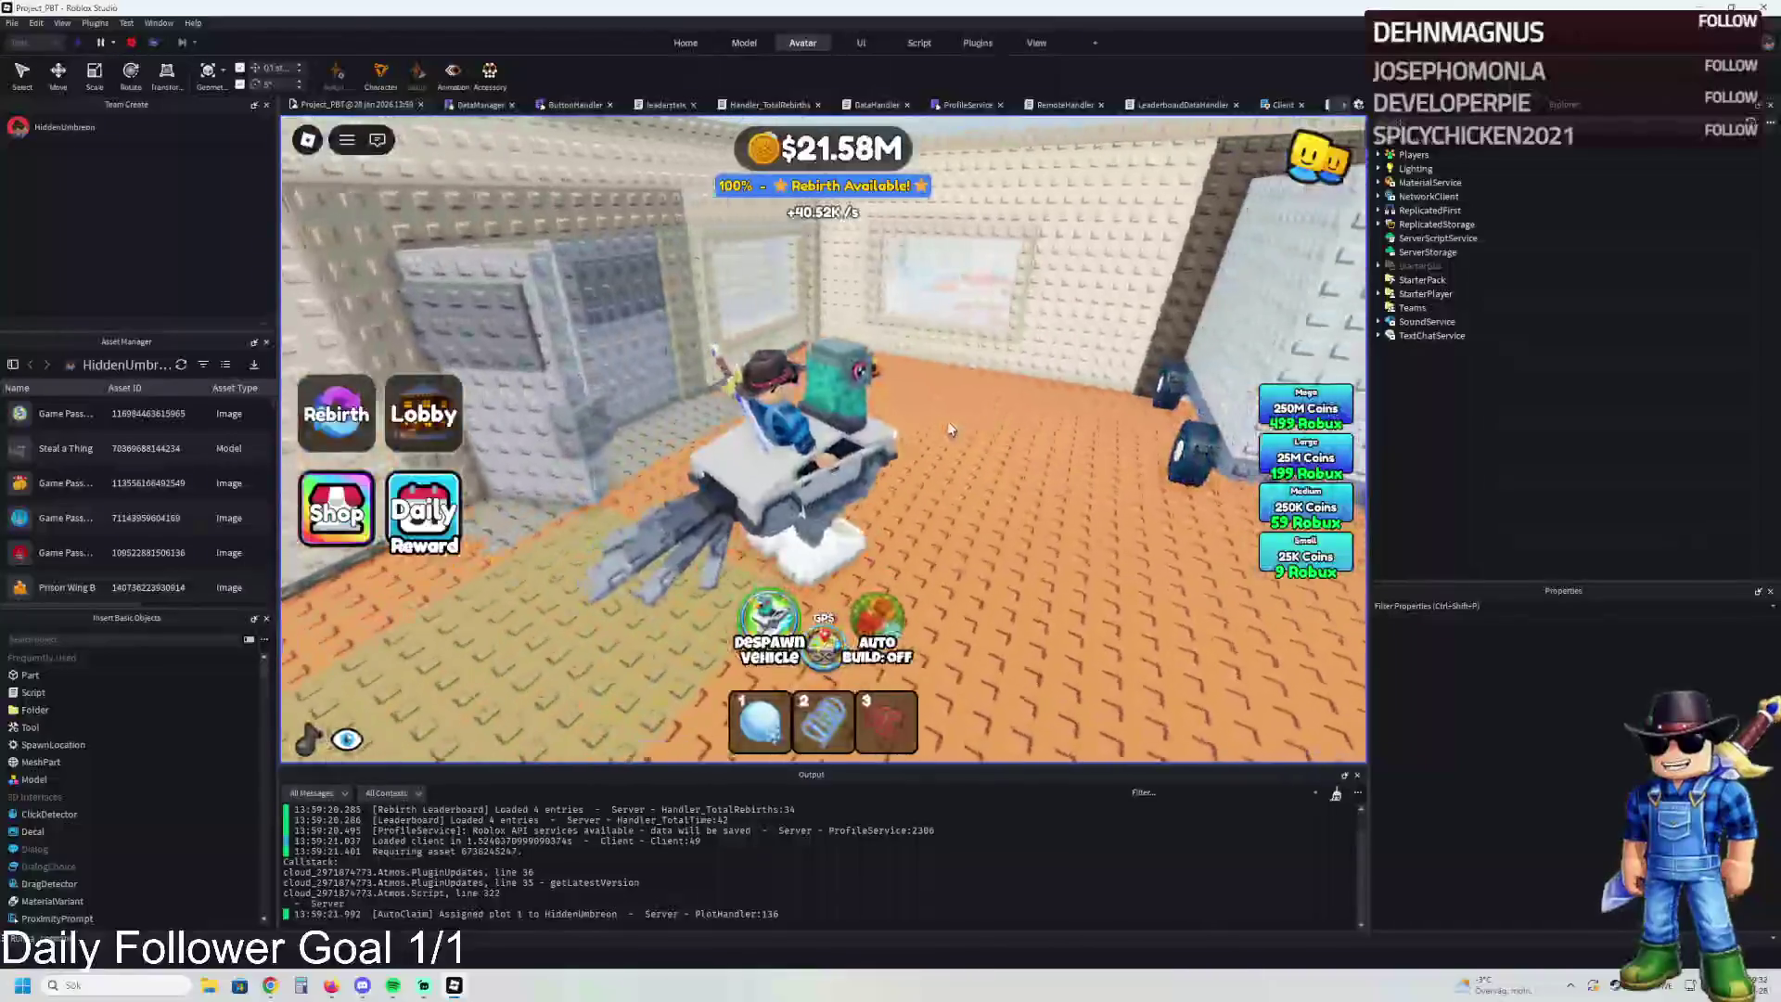
{"action": "key", "text": "w"}
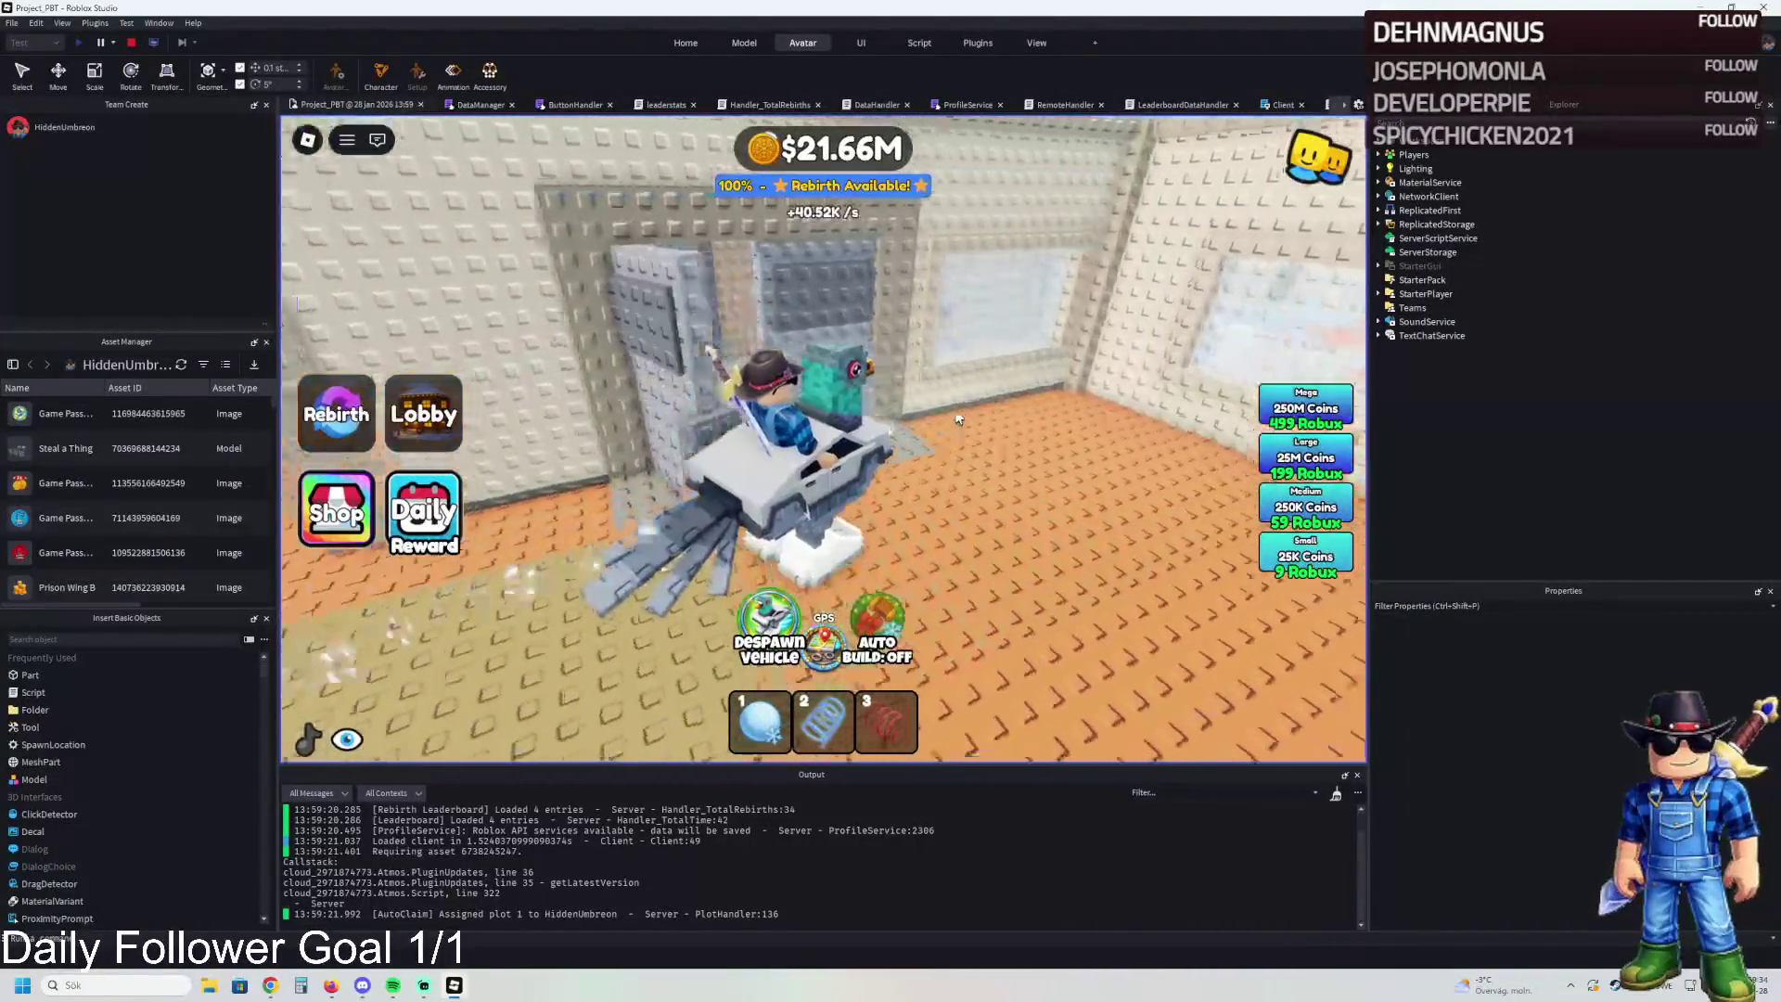
{"action": "key", "text": "a"}
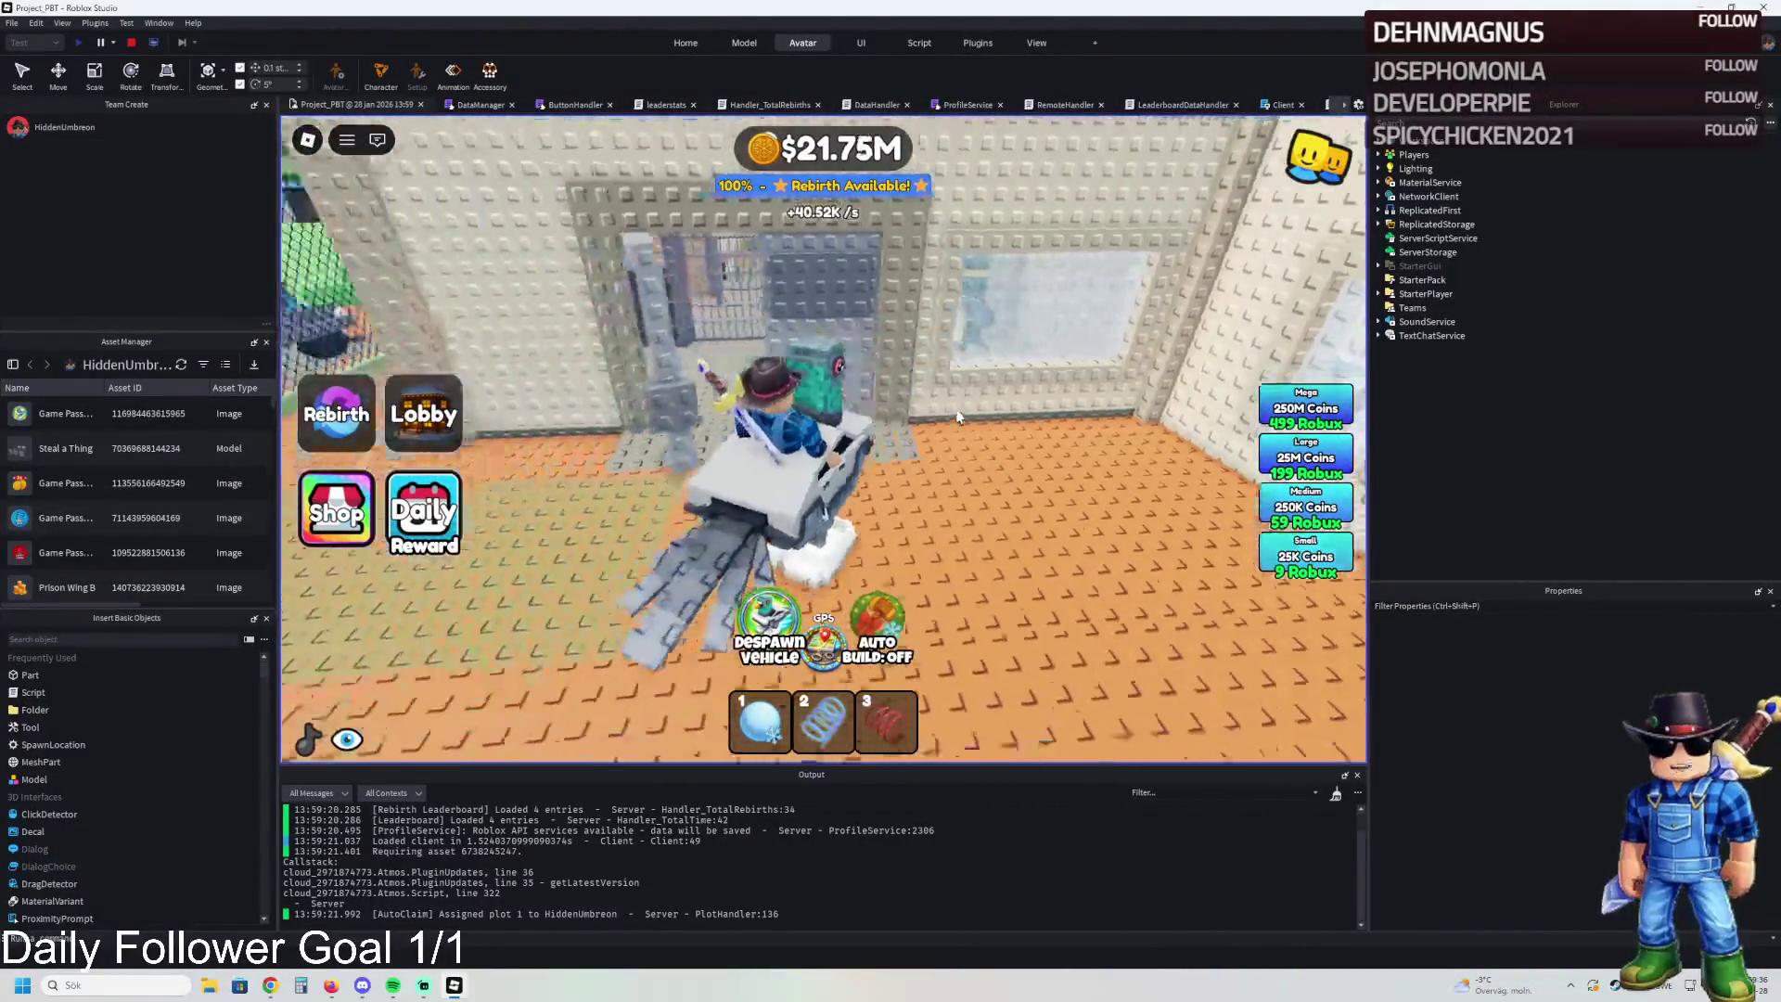
{"action": "key", "text": "w"}
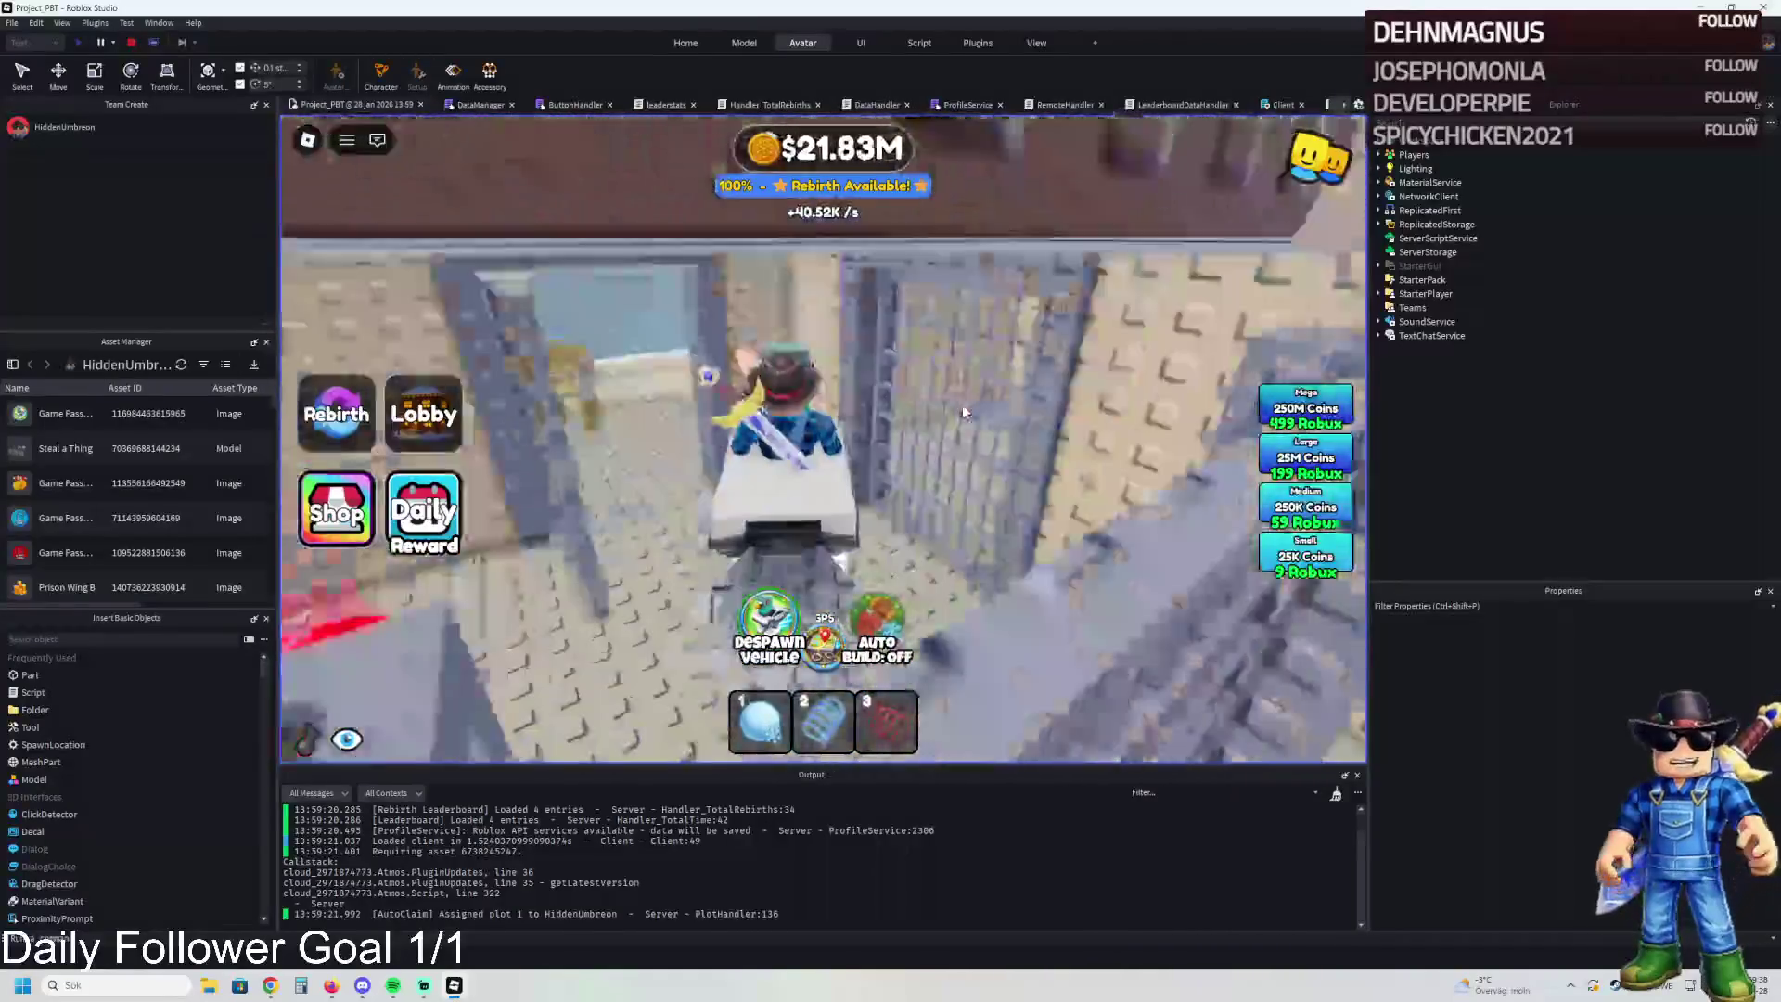
{"action": "key", "text": "d"}
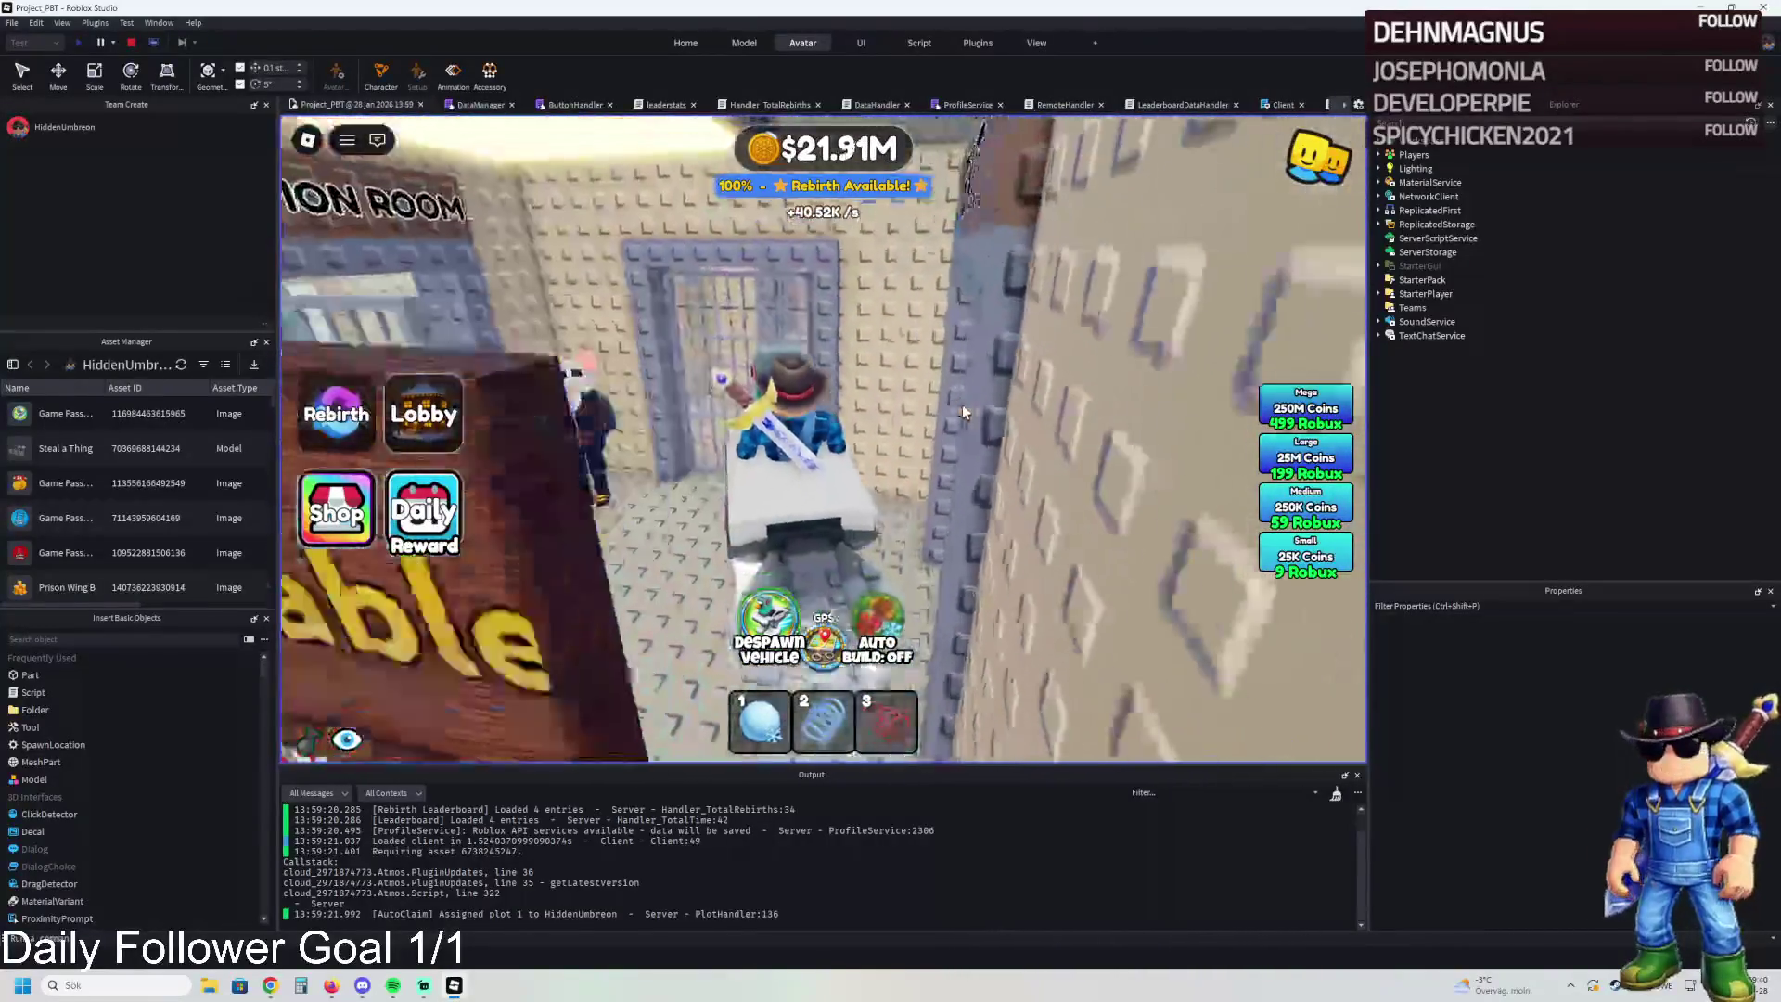
Drive the vehicle down the long cell corridor toward the far door and guard
{"action": "key", "text": "w"}
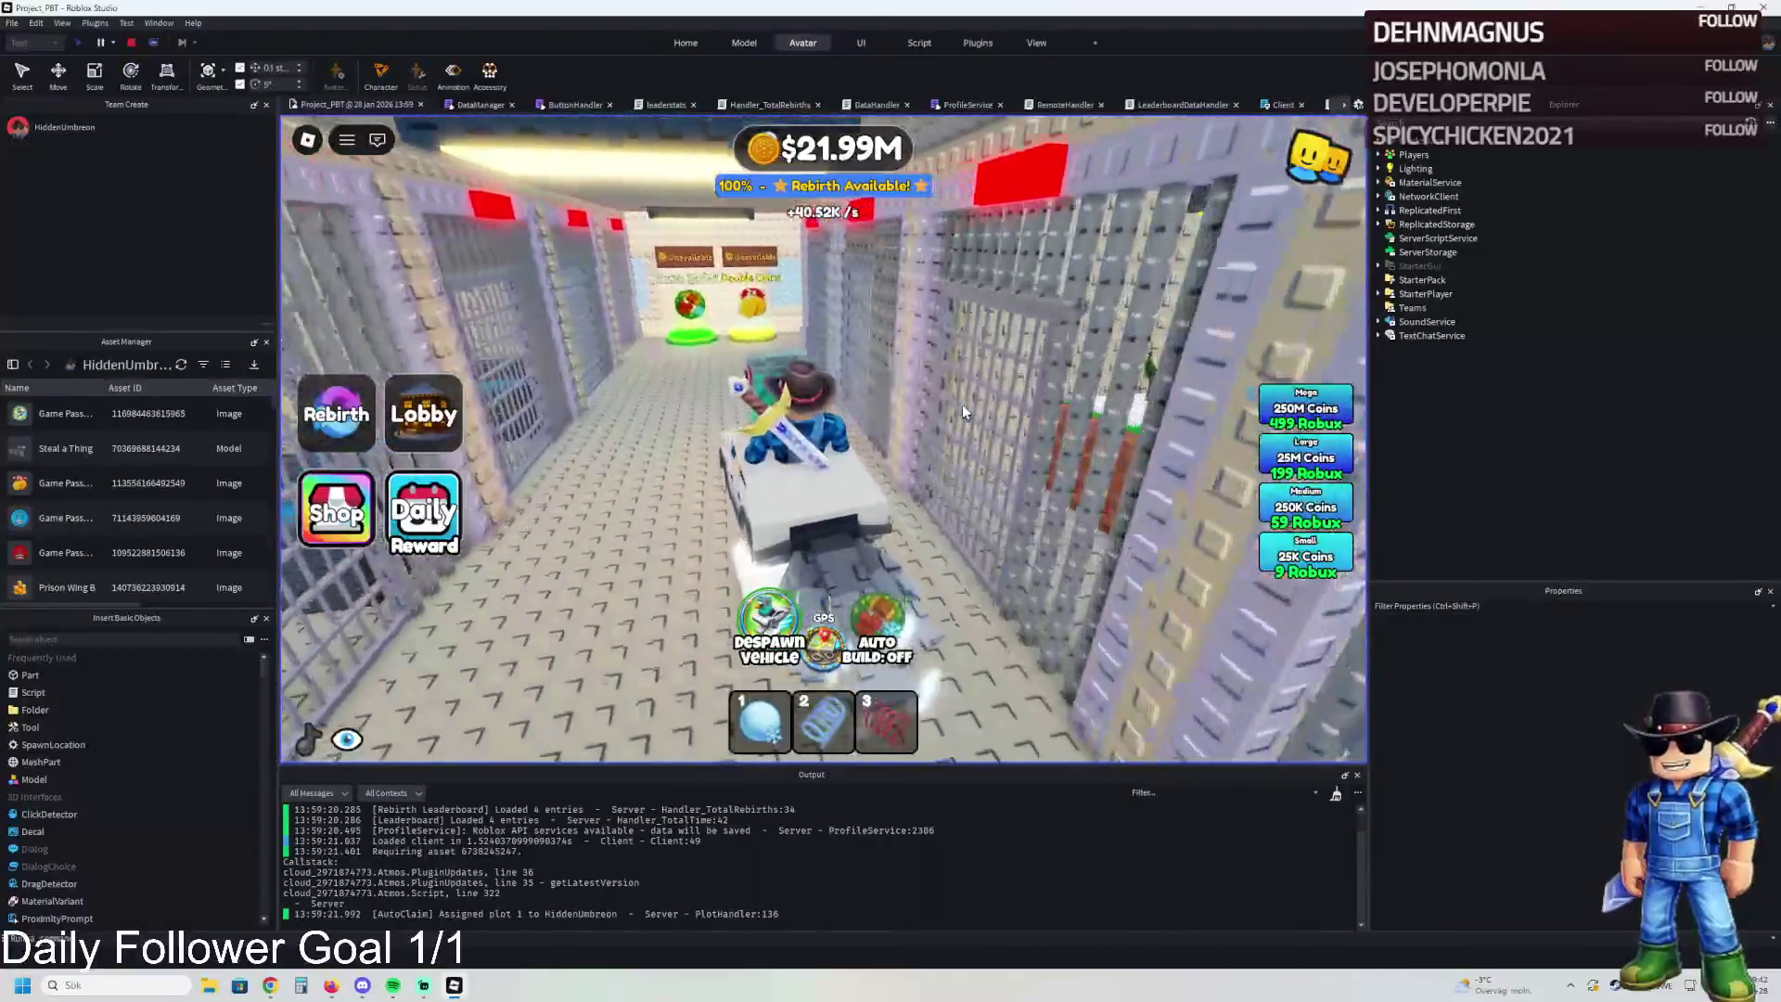
{"action": "key", "text": "w"}
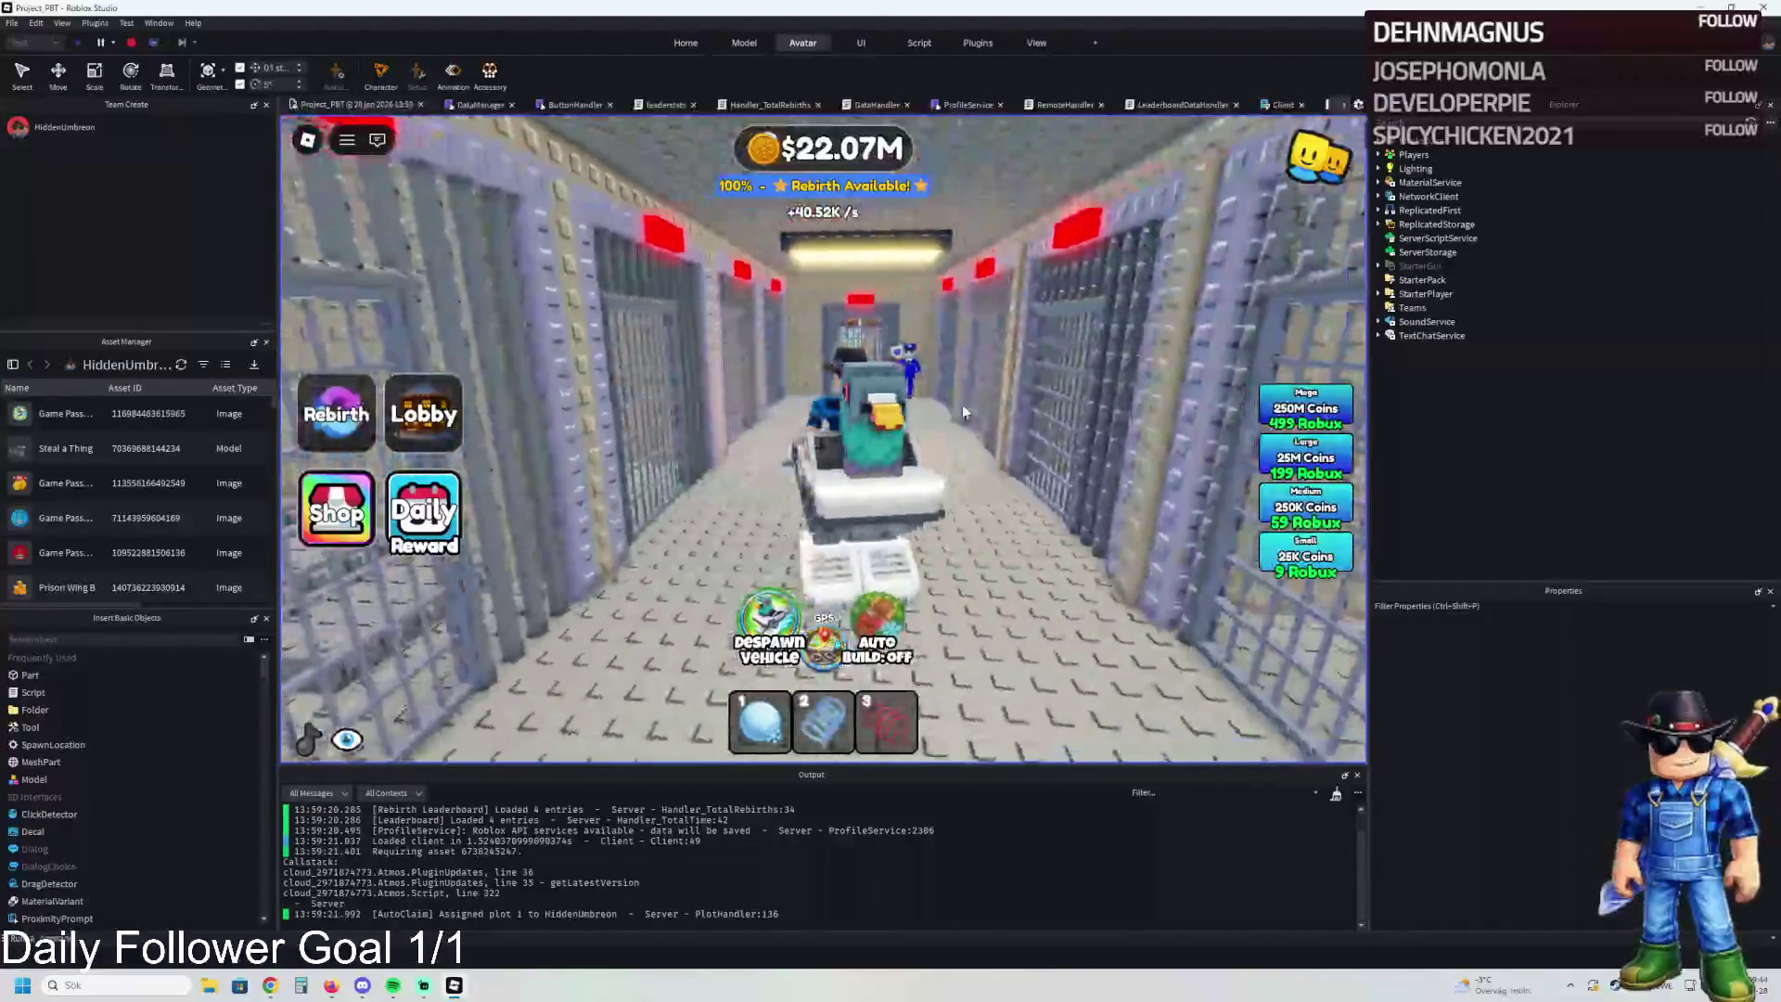
{"action": "key", "text": "w"}
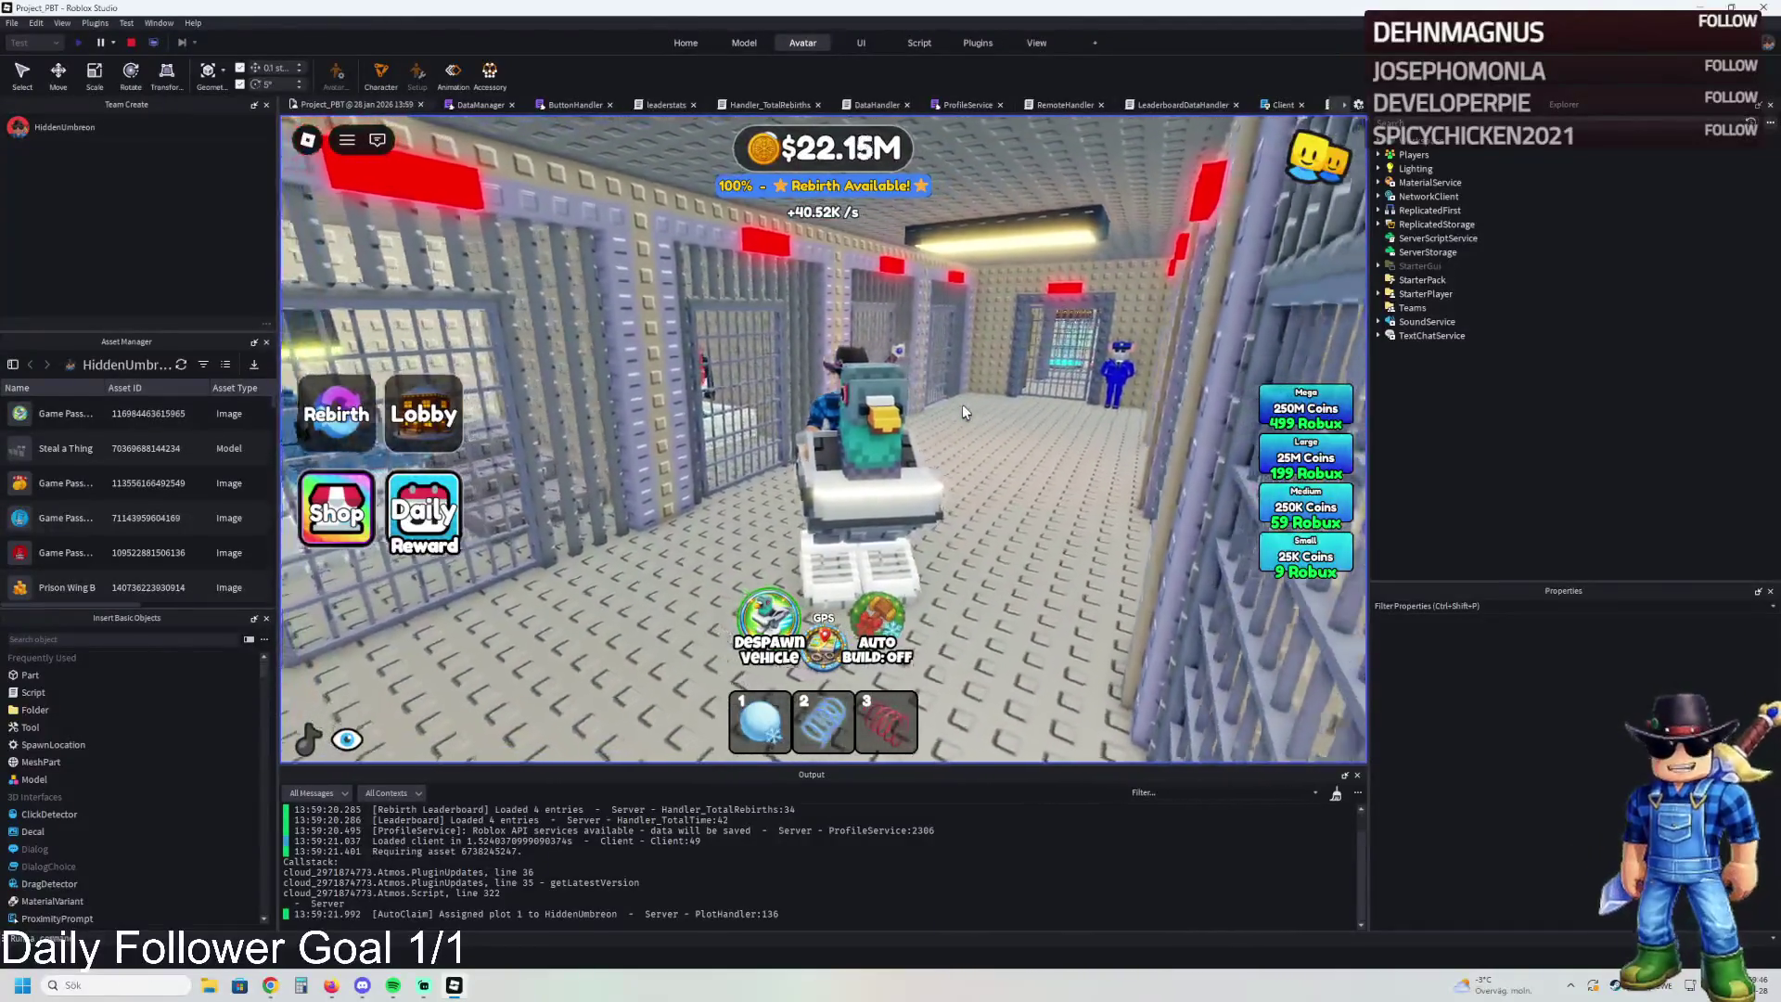
{"action": "key", "text": "w"}
{"action": "key", "text": "w"}
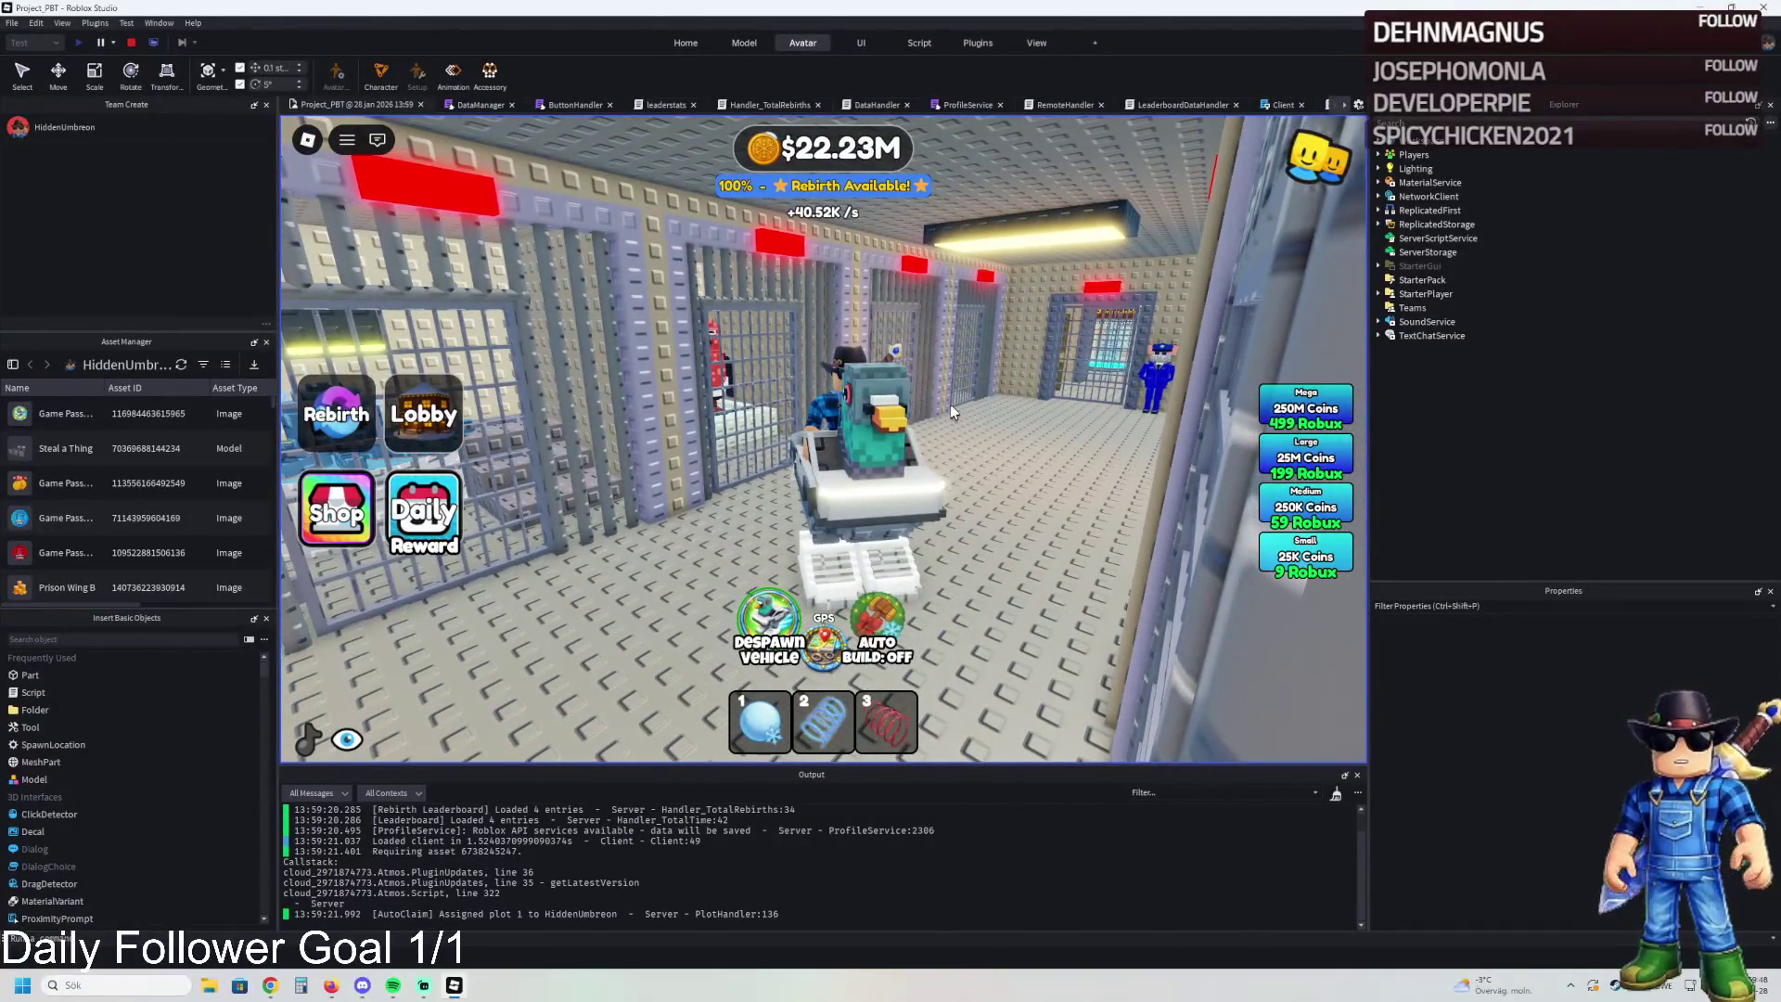
{"action": "key", "text": "w"}
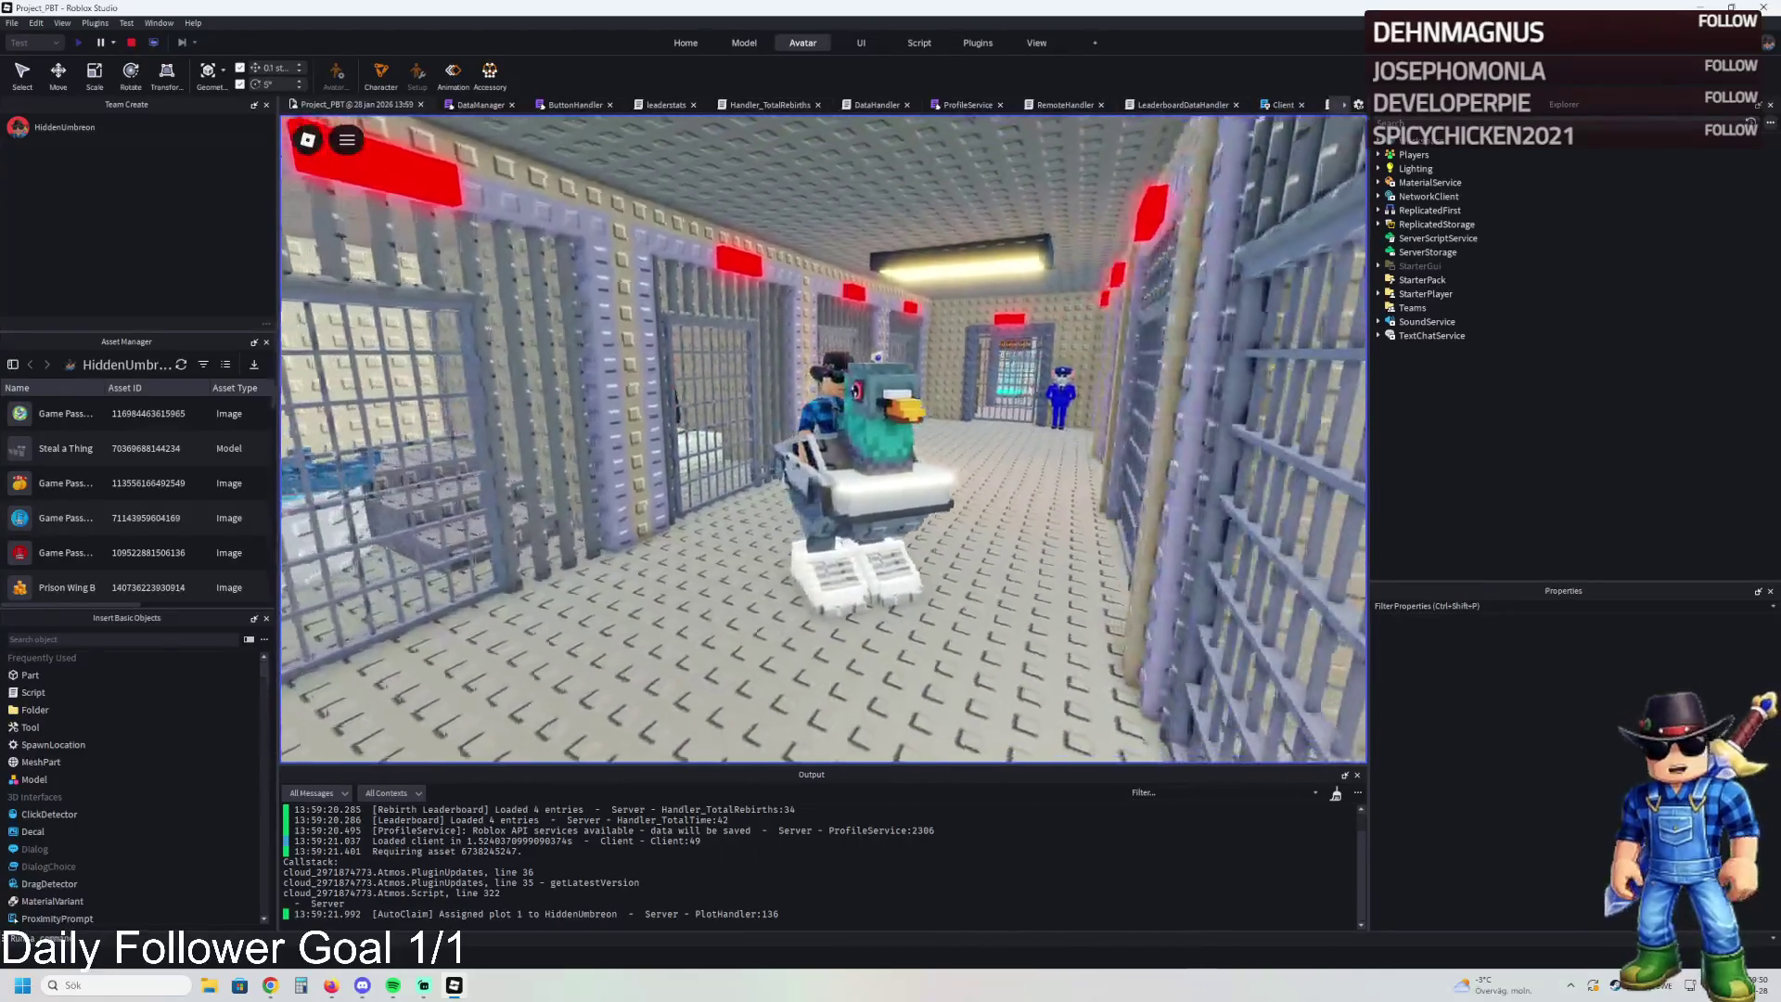
{"action": "key", "text": "w"}
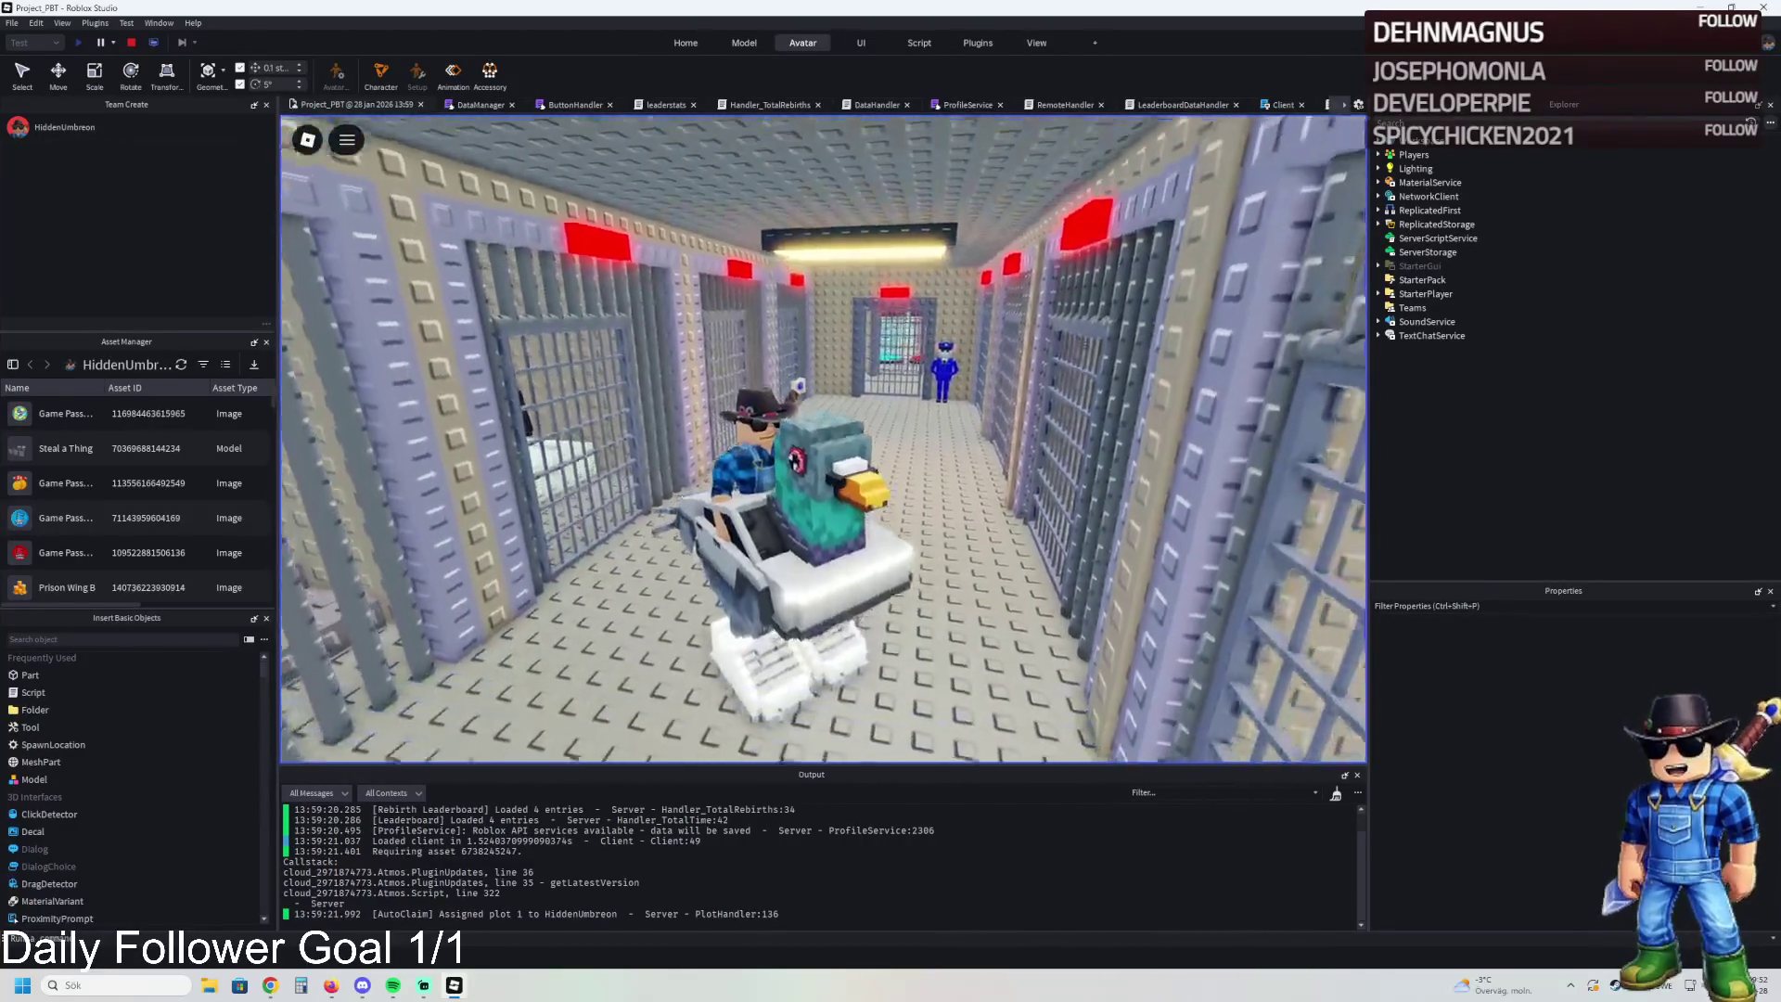
{"action": "key", "text": "super"}
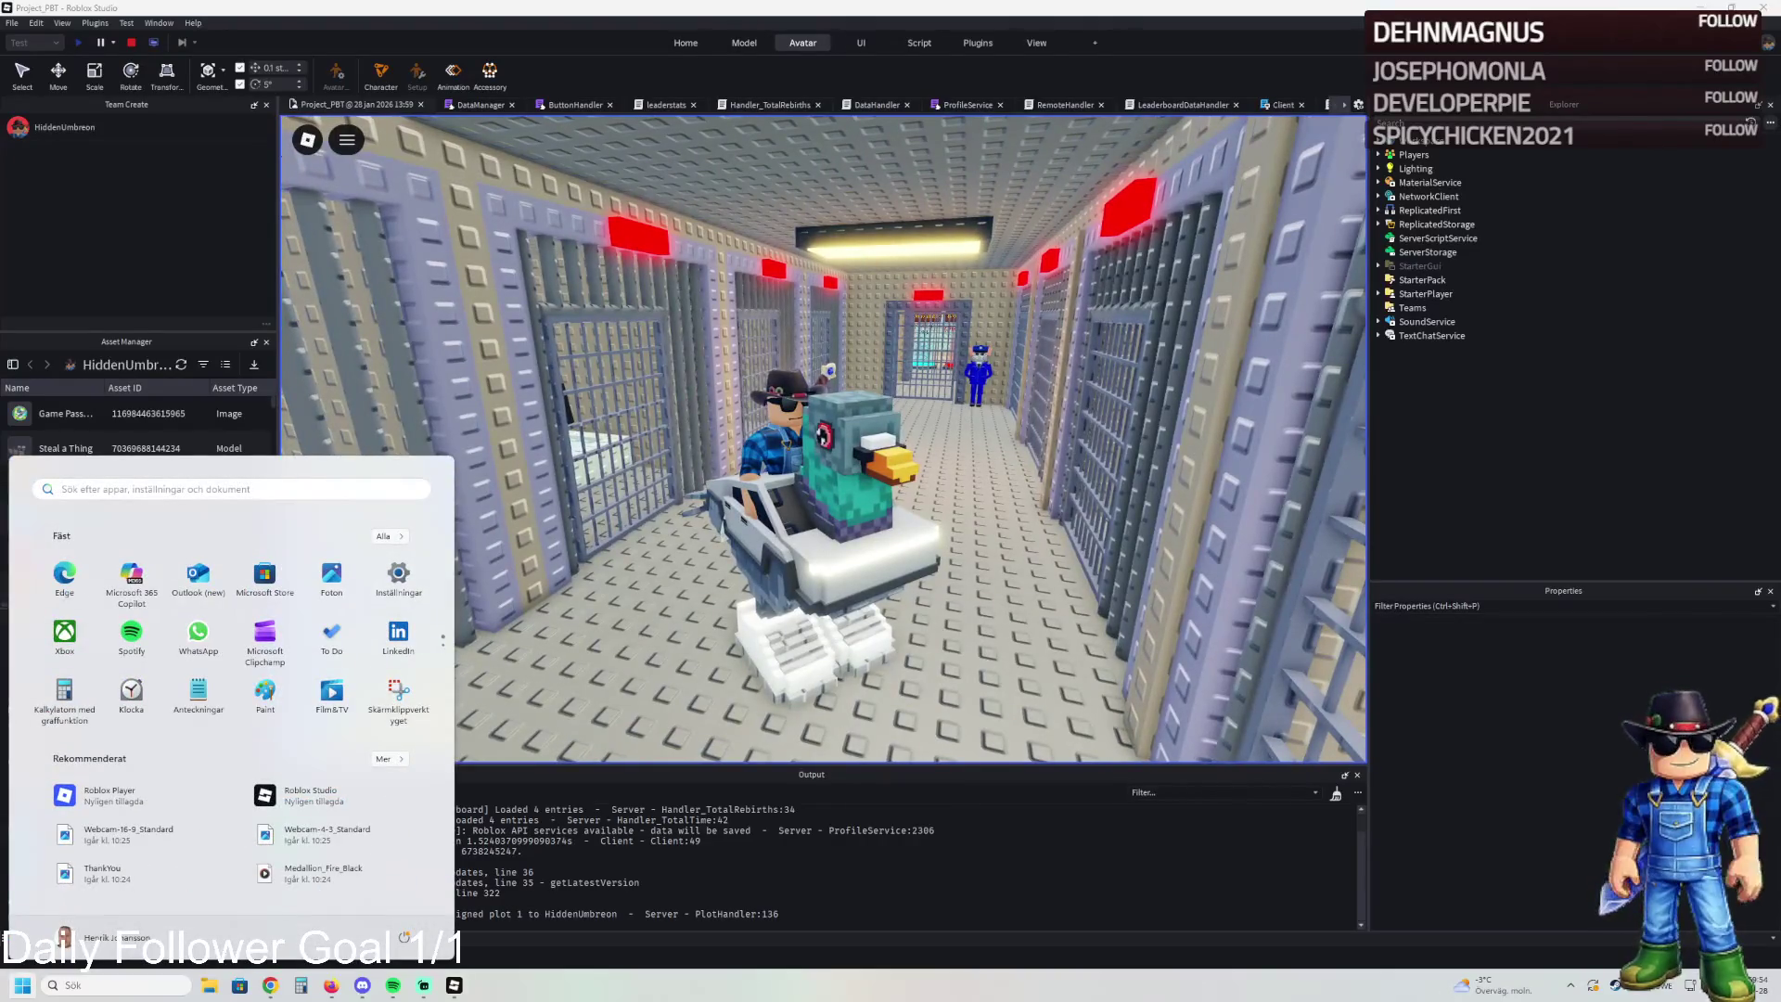
{"action": "key", "text": "super"}
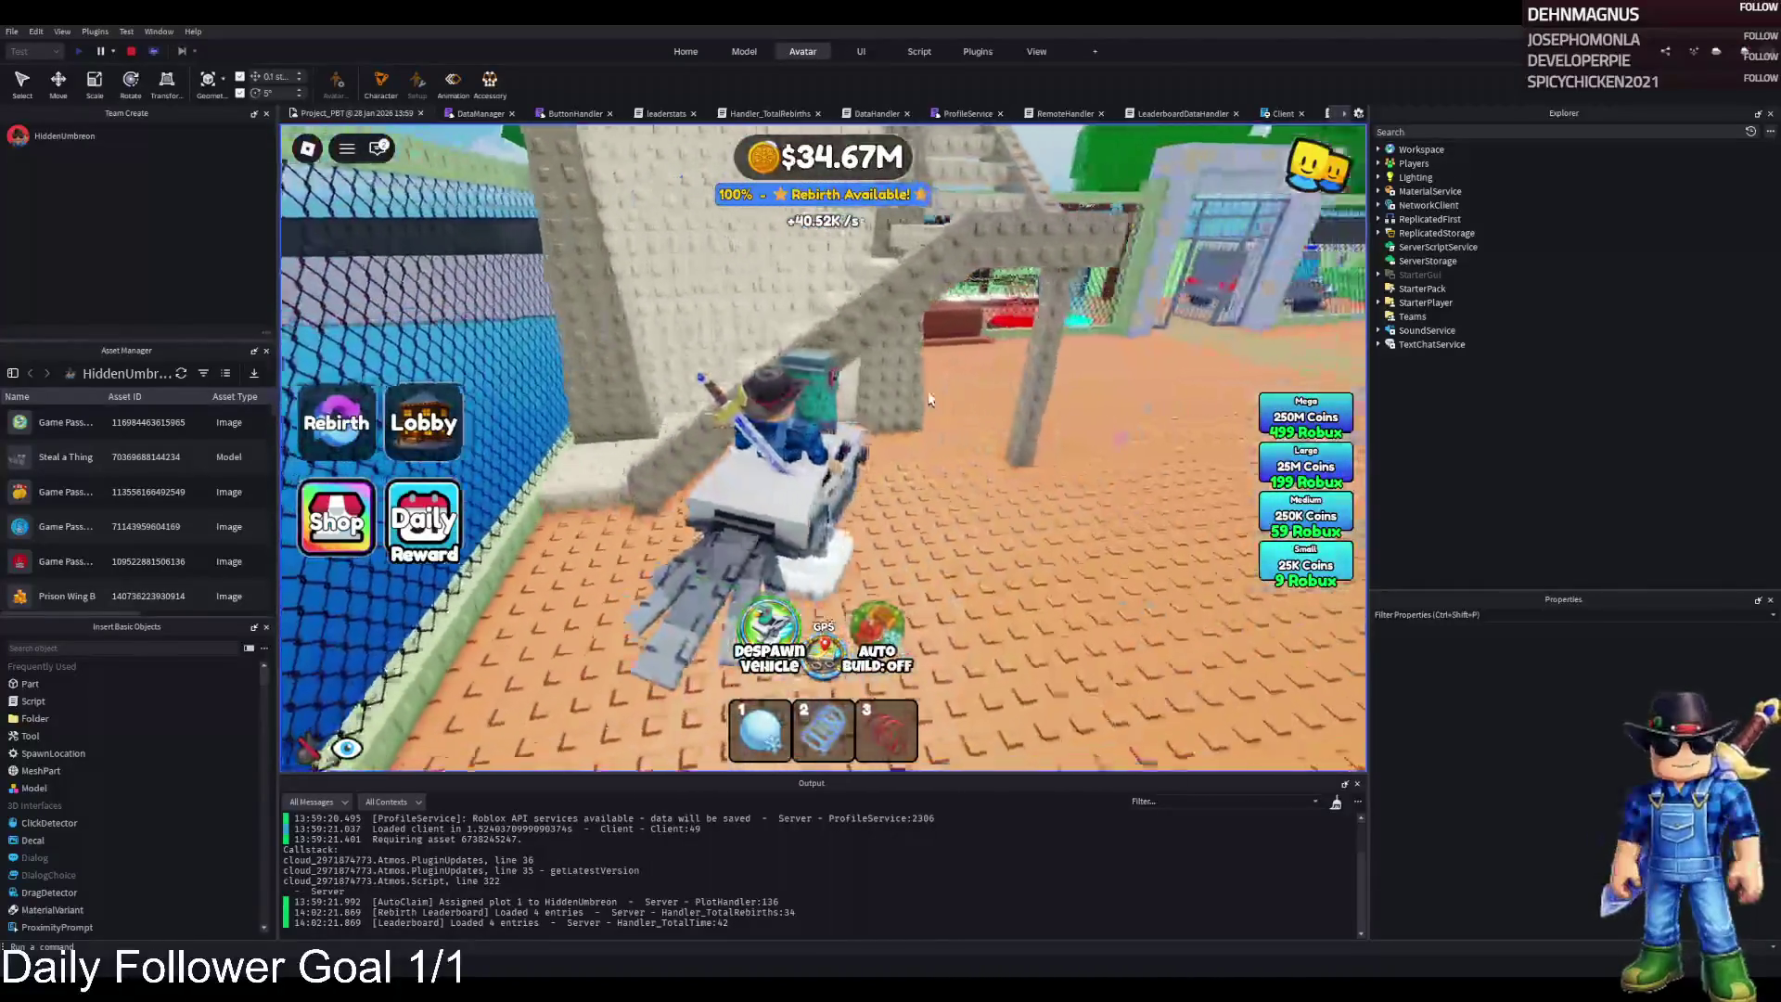
Stop the playtest with Shift+F5 to return to Edit mode
{"action": "key", "text": "shift+F5"}
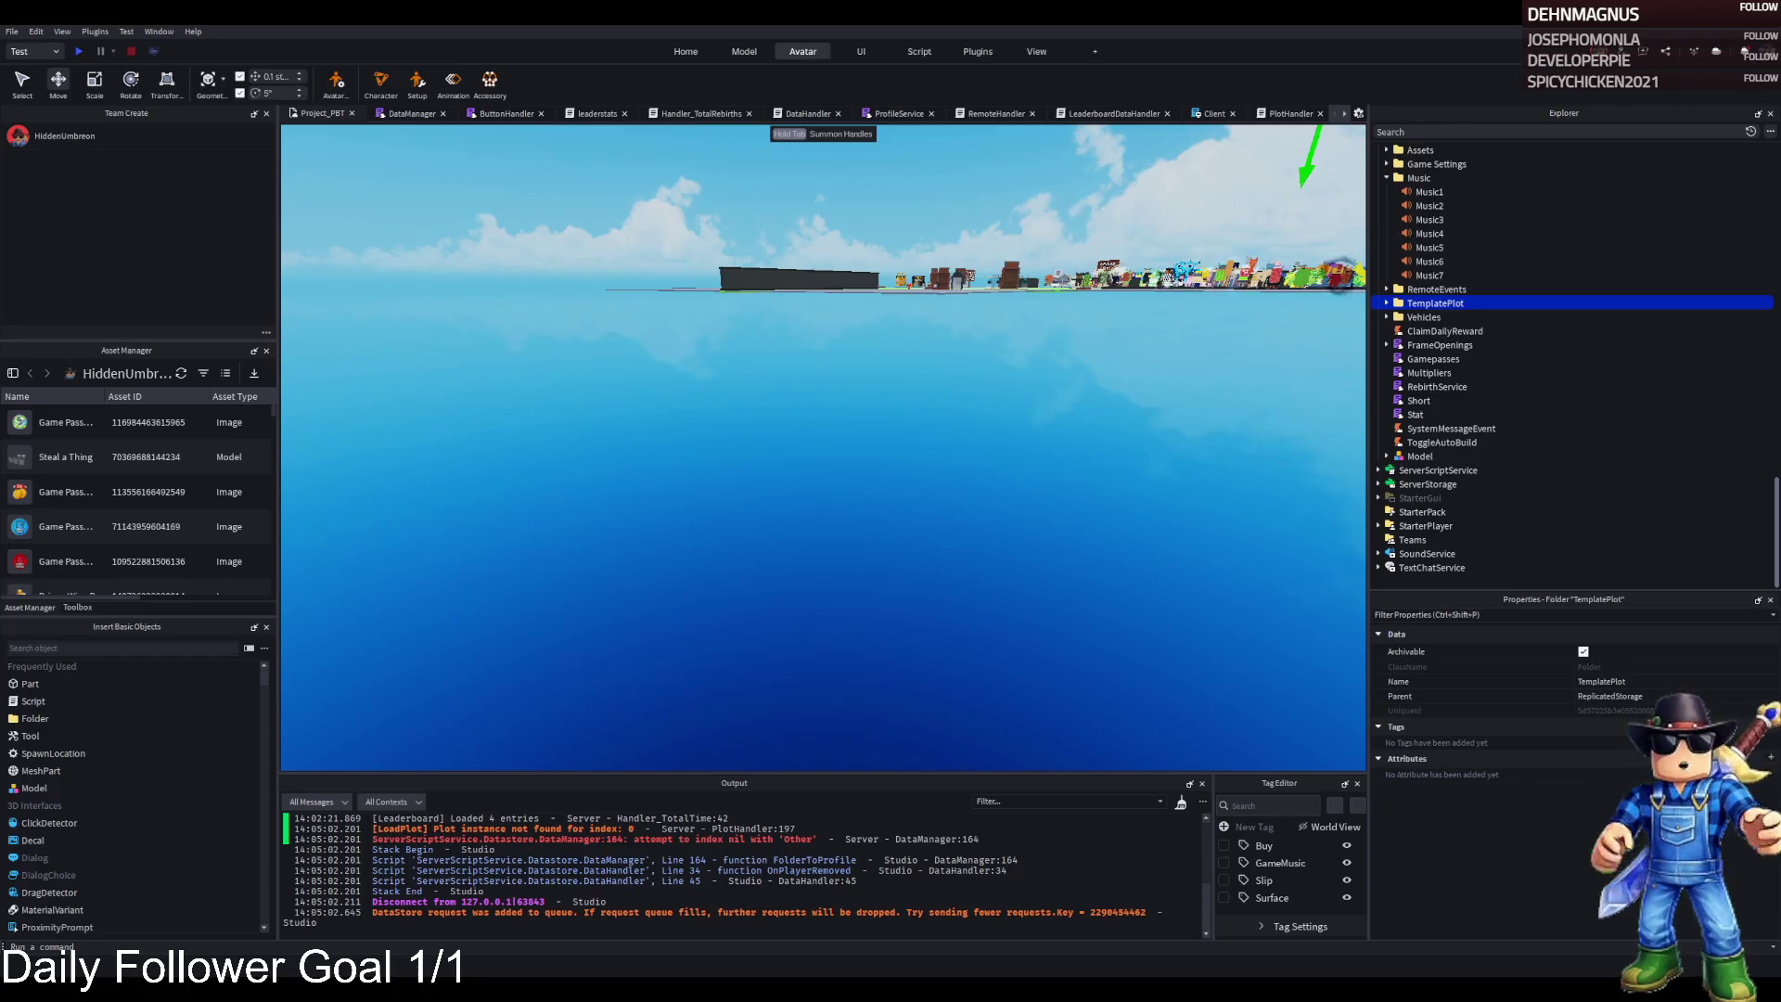
Move TemplatePlot from ReplicatedStorage into Workspace and expand the Vehicles folder
{"action": "left_click_drag", "start_coordinate": [1434, 302], "coordinate": [1100, 427]}
{"action": "key", "text": "f"}
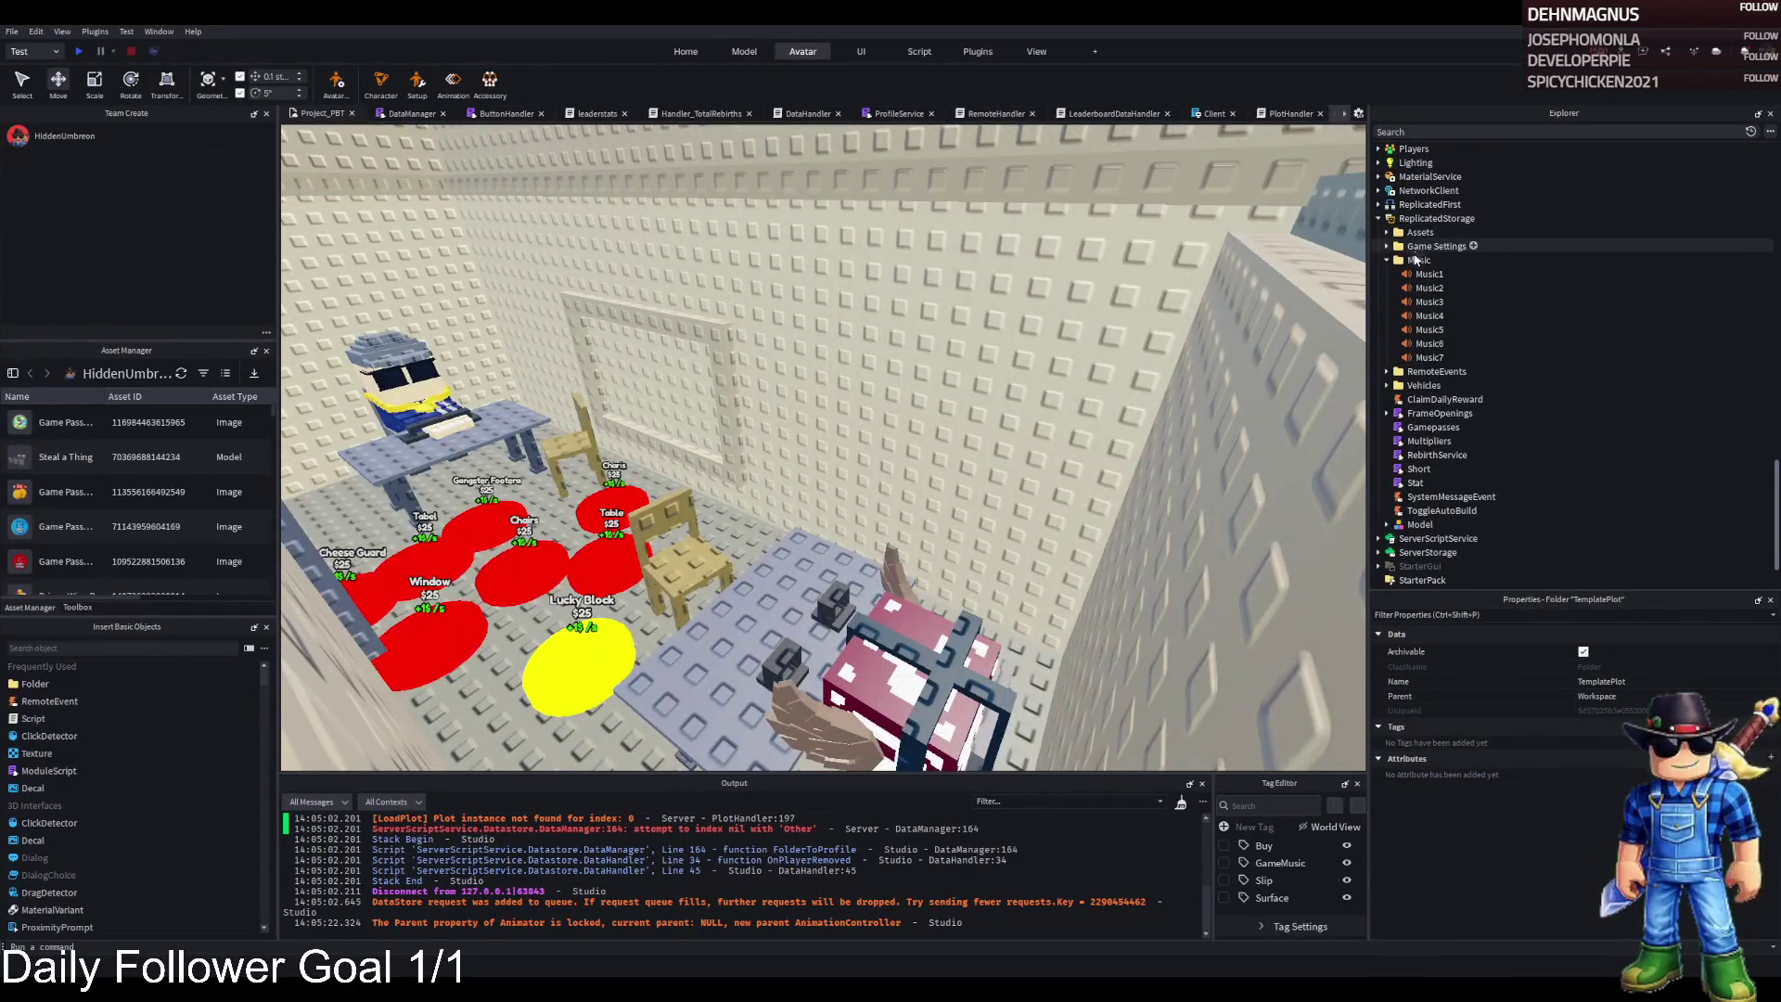
{"action": "double_click", "coordinate": [1419, 191]}
{"action": "double_click", "coordinate": [1423, 317]}
Change turnSpeed from 2 to 5 in the Snowmobile's VehicleSeat Movement script
{"action": "left_click", "coordinate": [1441, 331]}
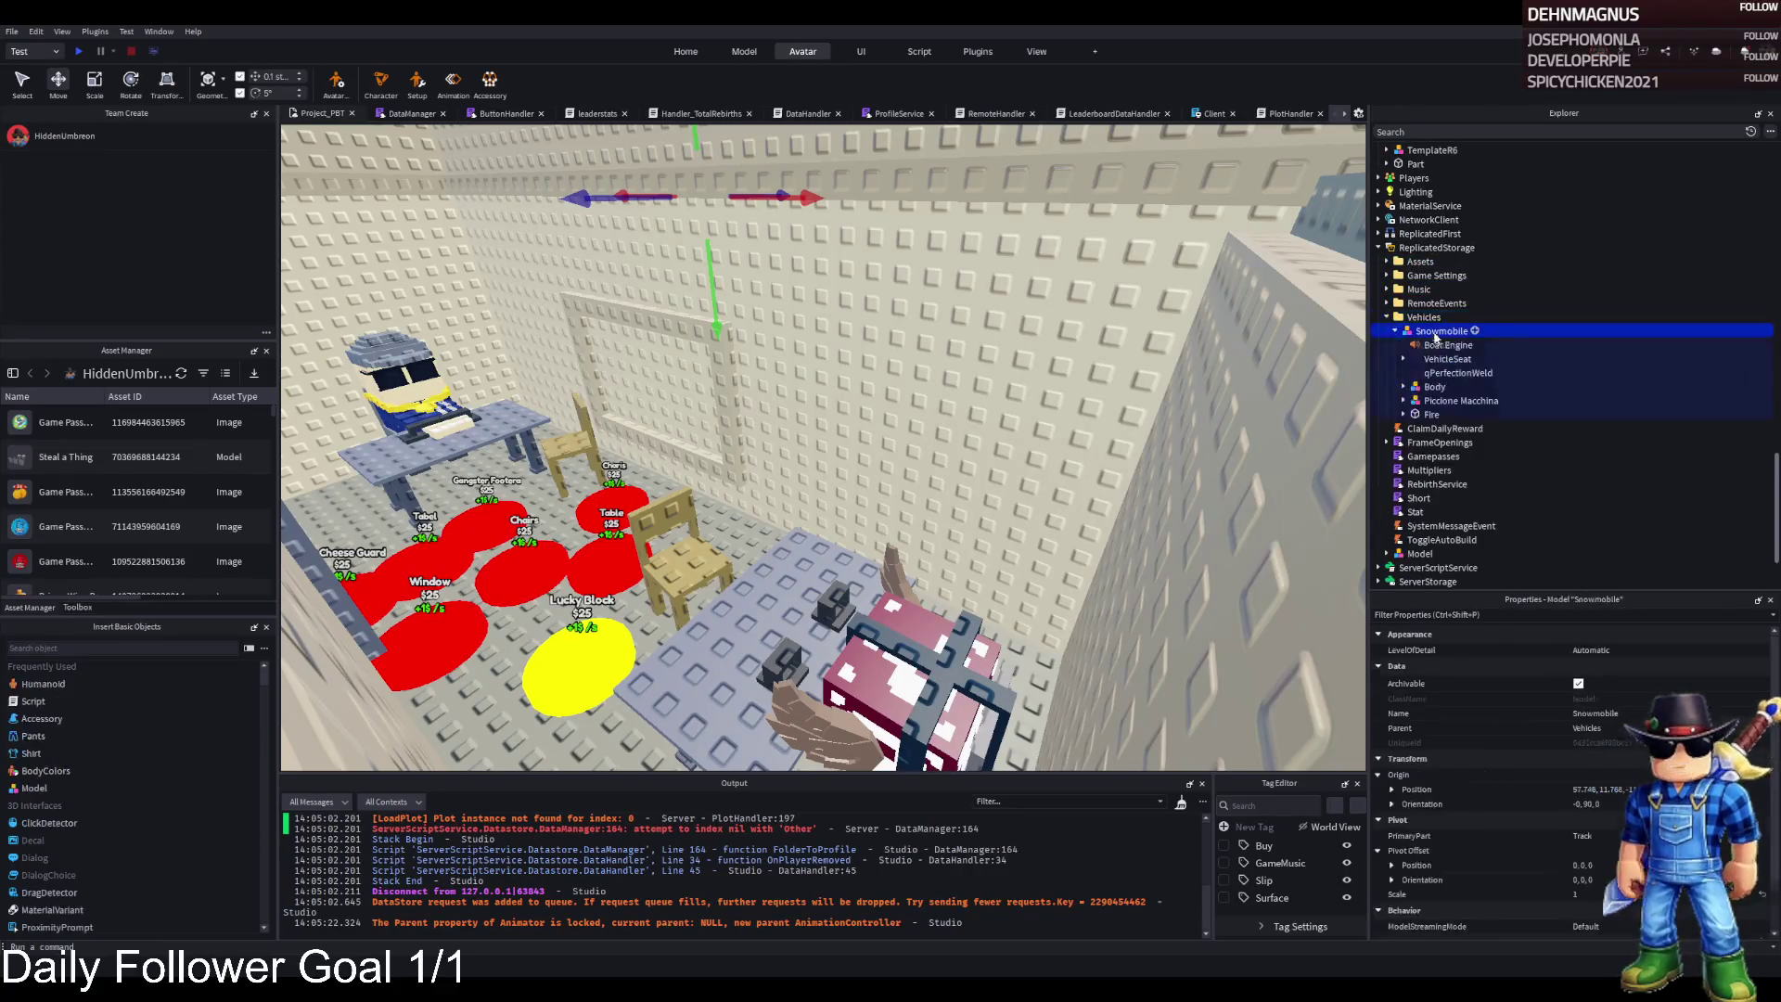
{"action": "double_click", "coordinate": [1447, 359]}
{"action": "double_click", "coordinate": [1453, 414]}
{"action": "left_click", "coordinate": [707, 325]}
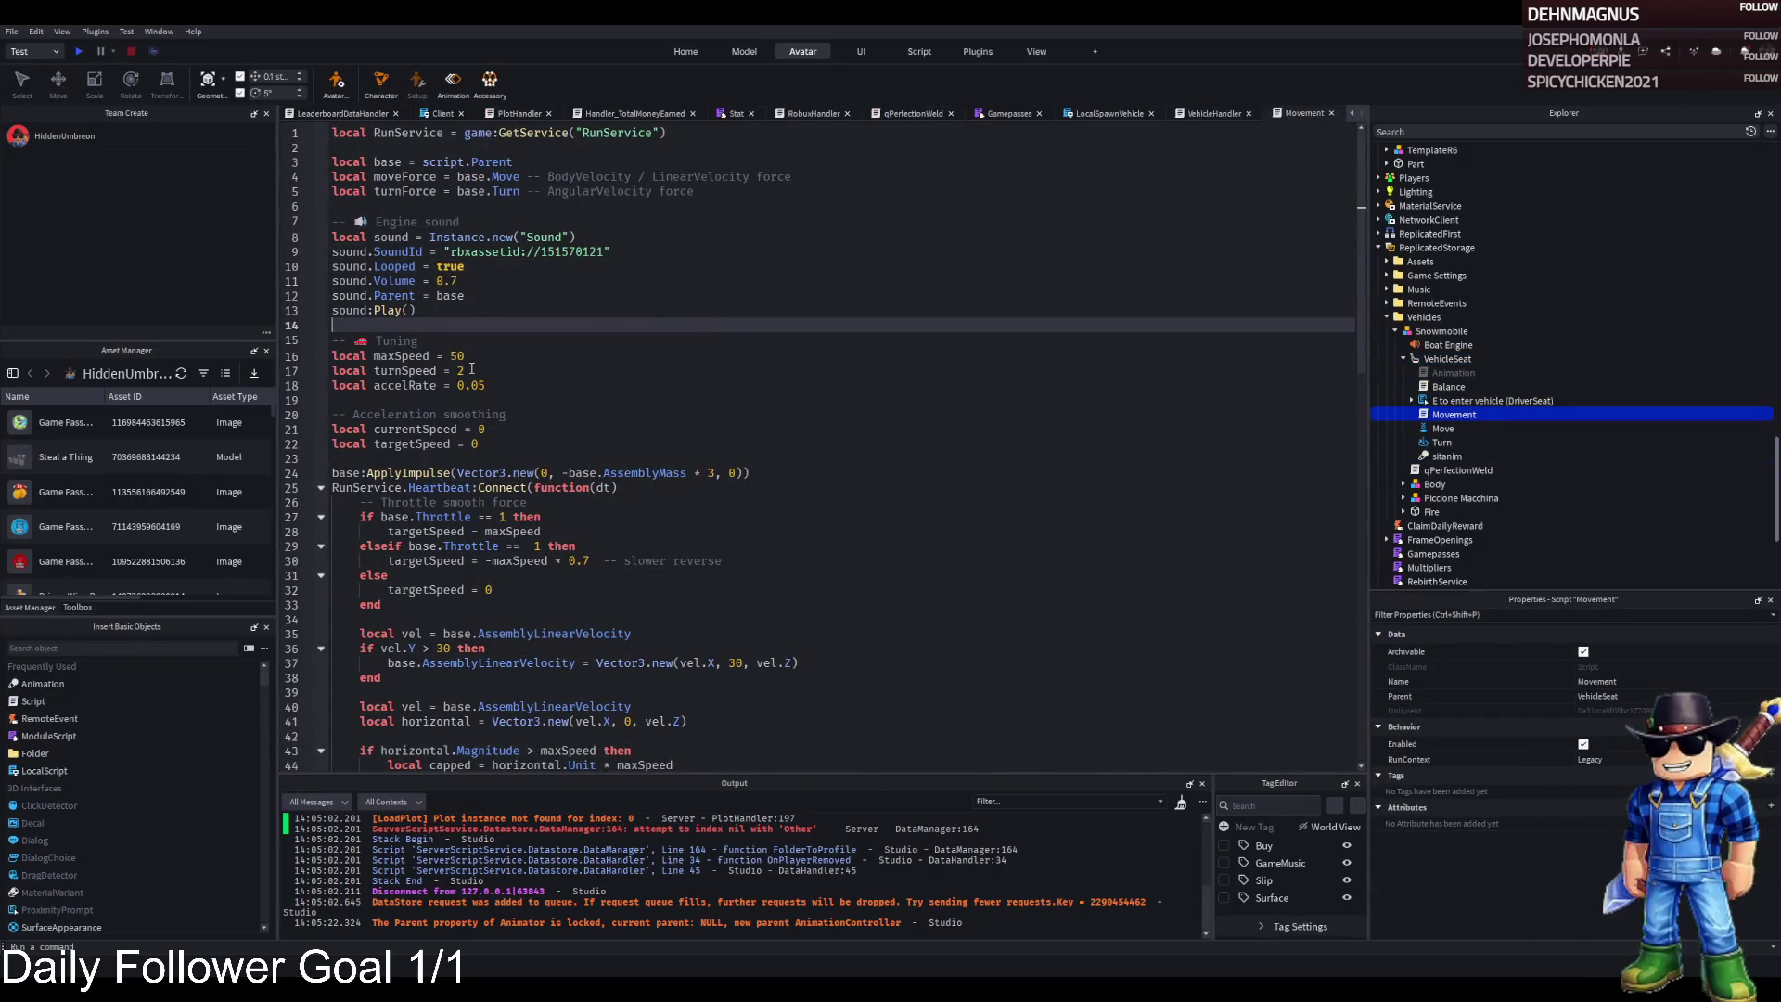
{"action": "left_click", "coordinate": [471, 369]}
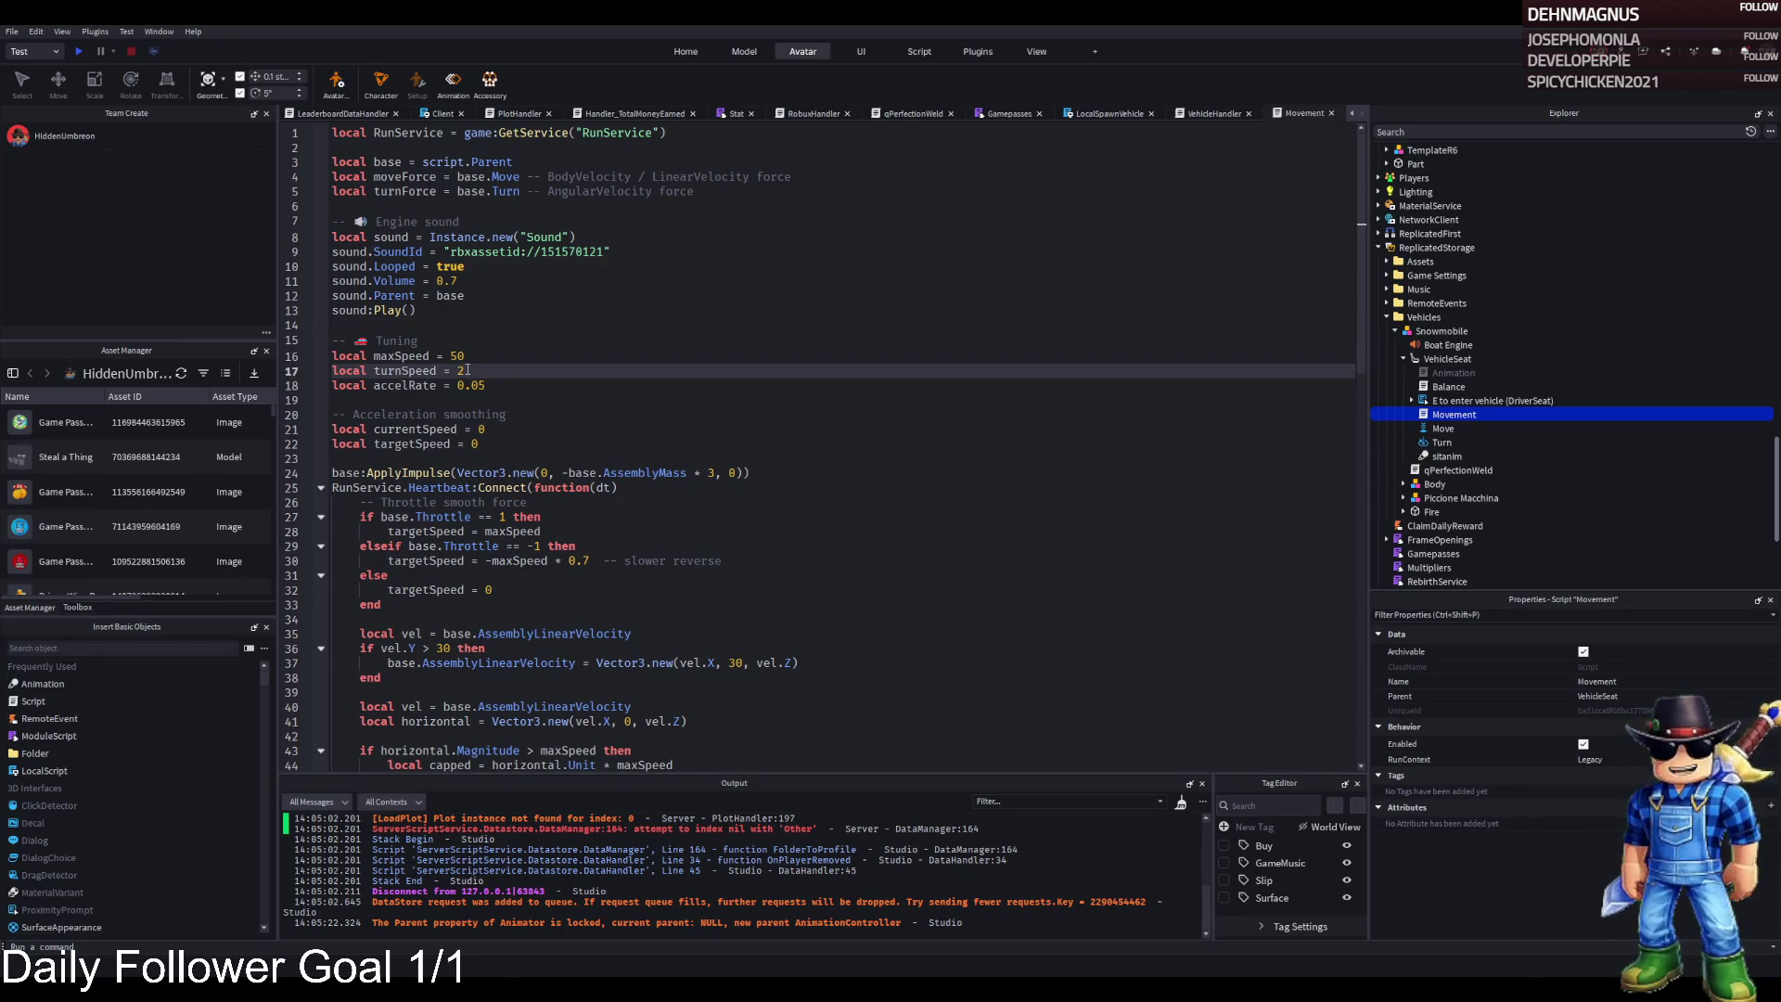
{"action": "double_click", "coordinate": [466, 371]}
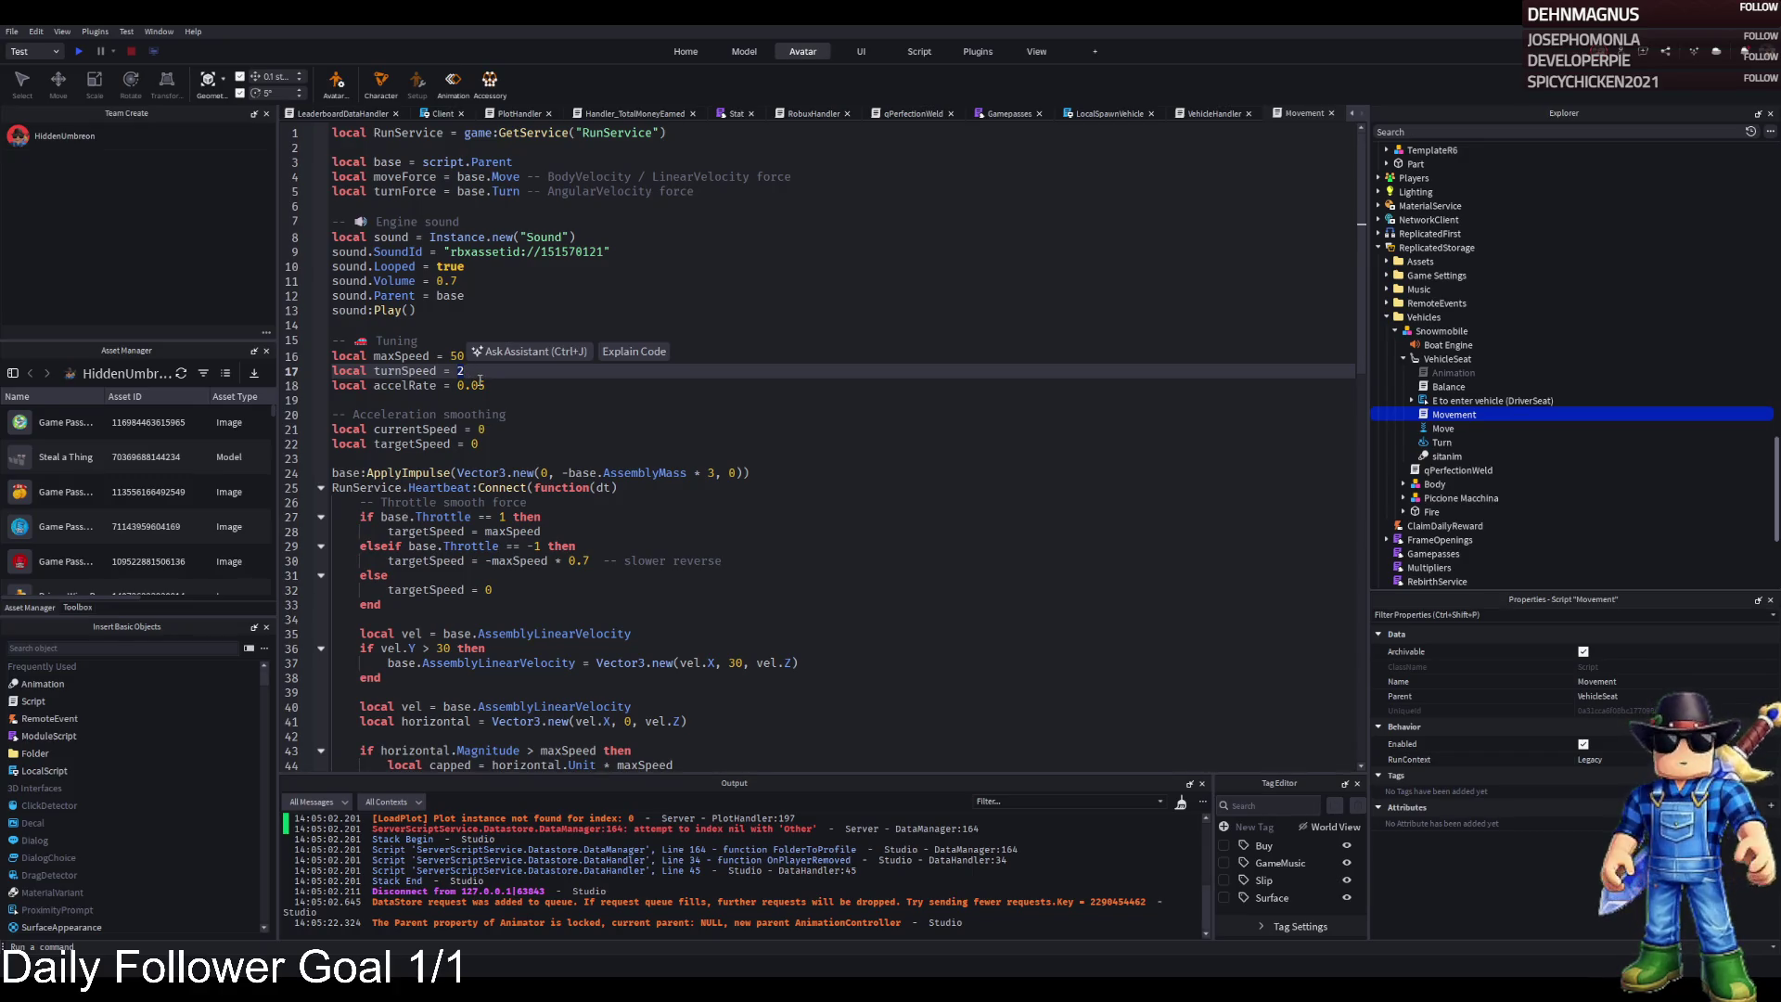
{"action": "type", "text": "5"}
{"action": "left_click", "coordinate": [327, 113]}
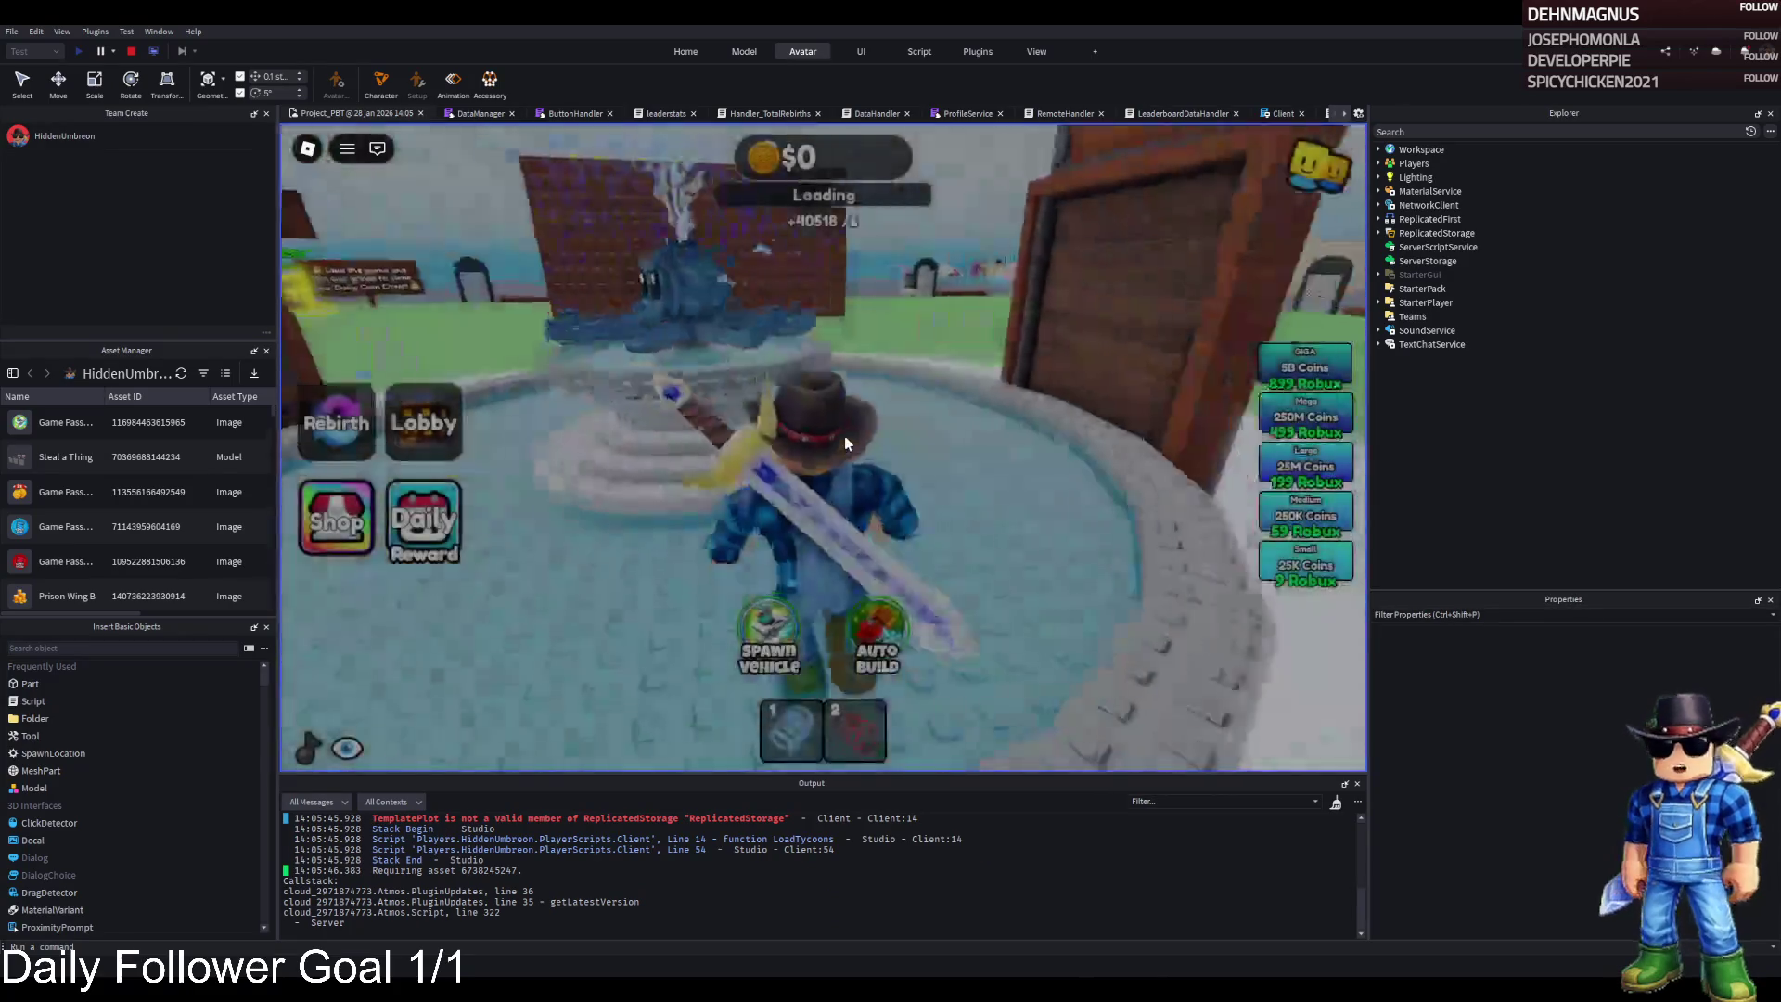
Drive the snowmobile across the snow toward the obby portals and Aloura shop, then stop
{"action": "key", "text": "w"}
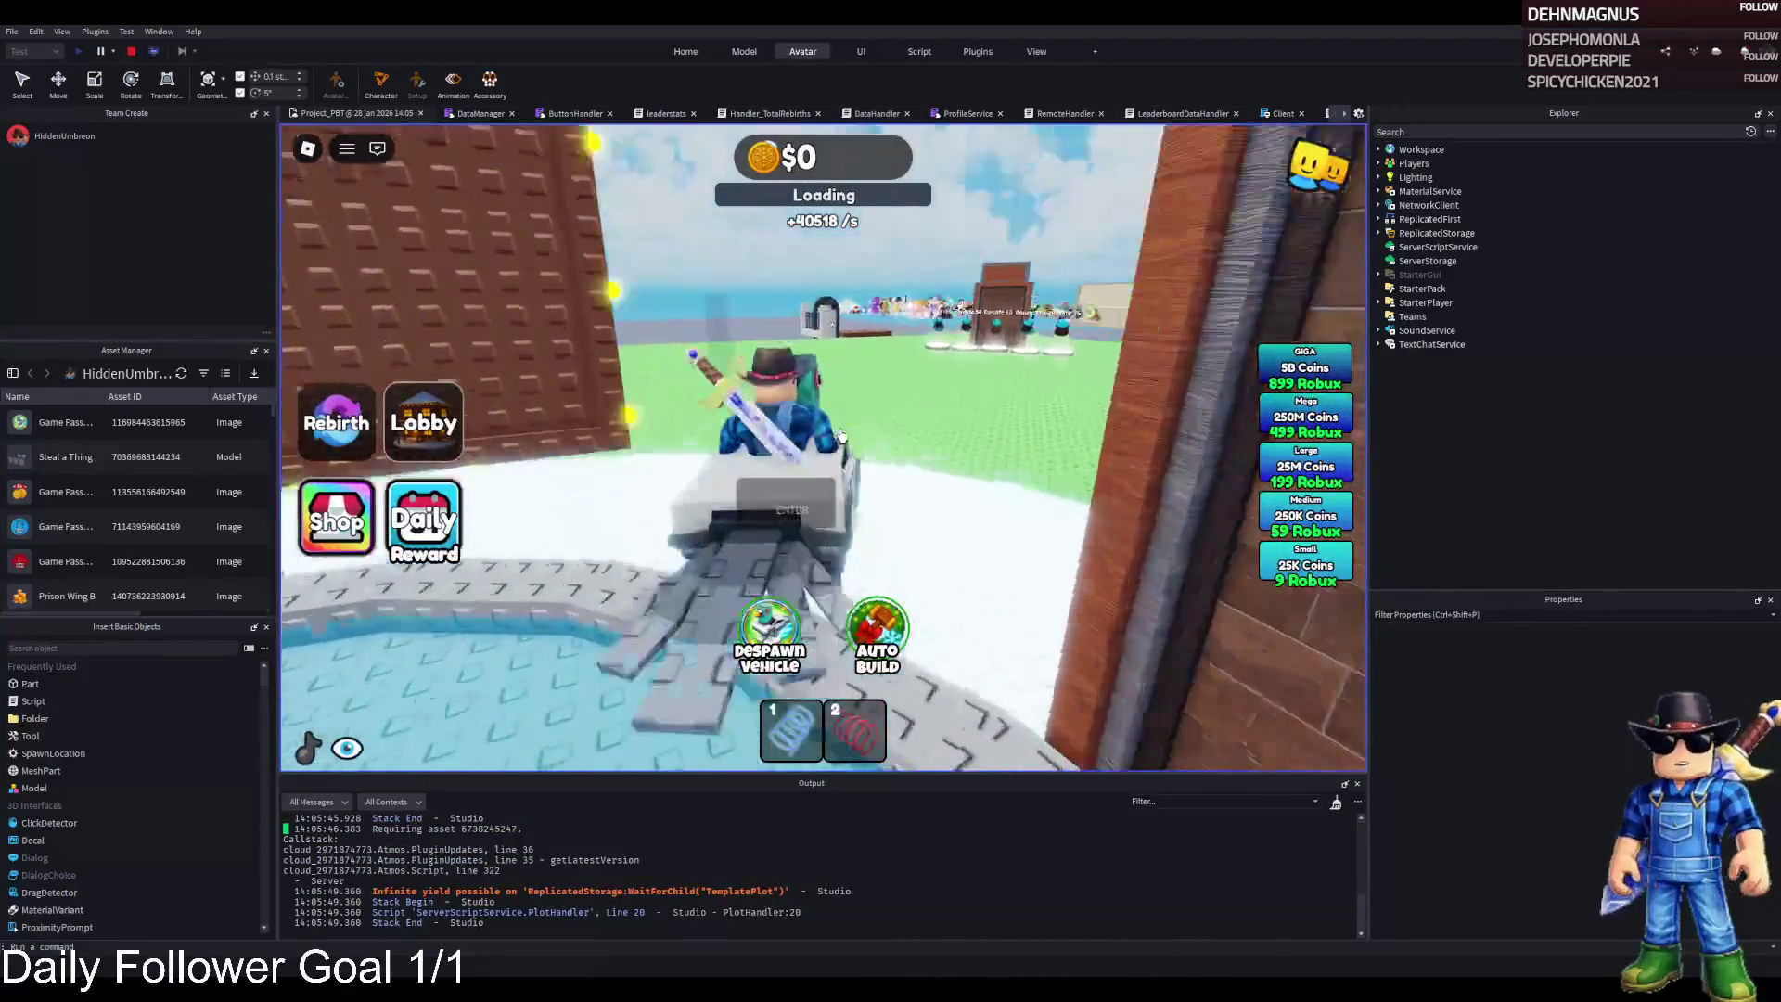
{"action": "key", "text": "w"}
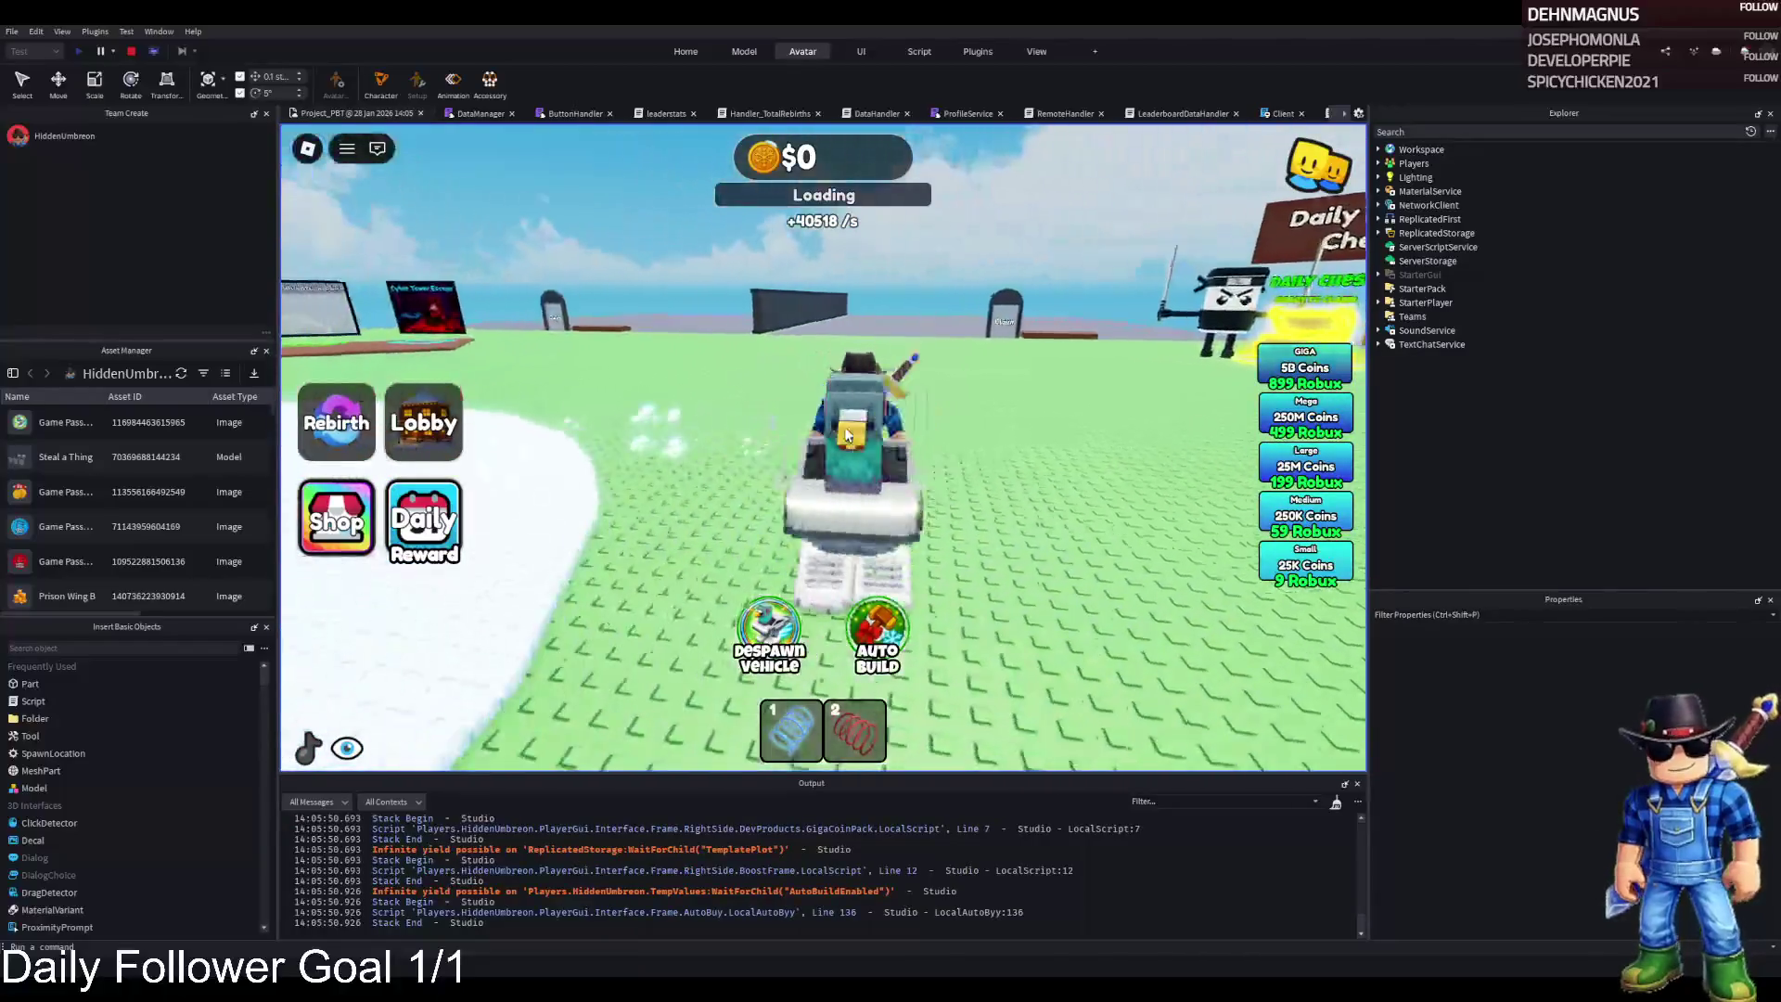
{"action": "key", "text": "a"}
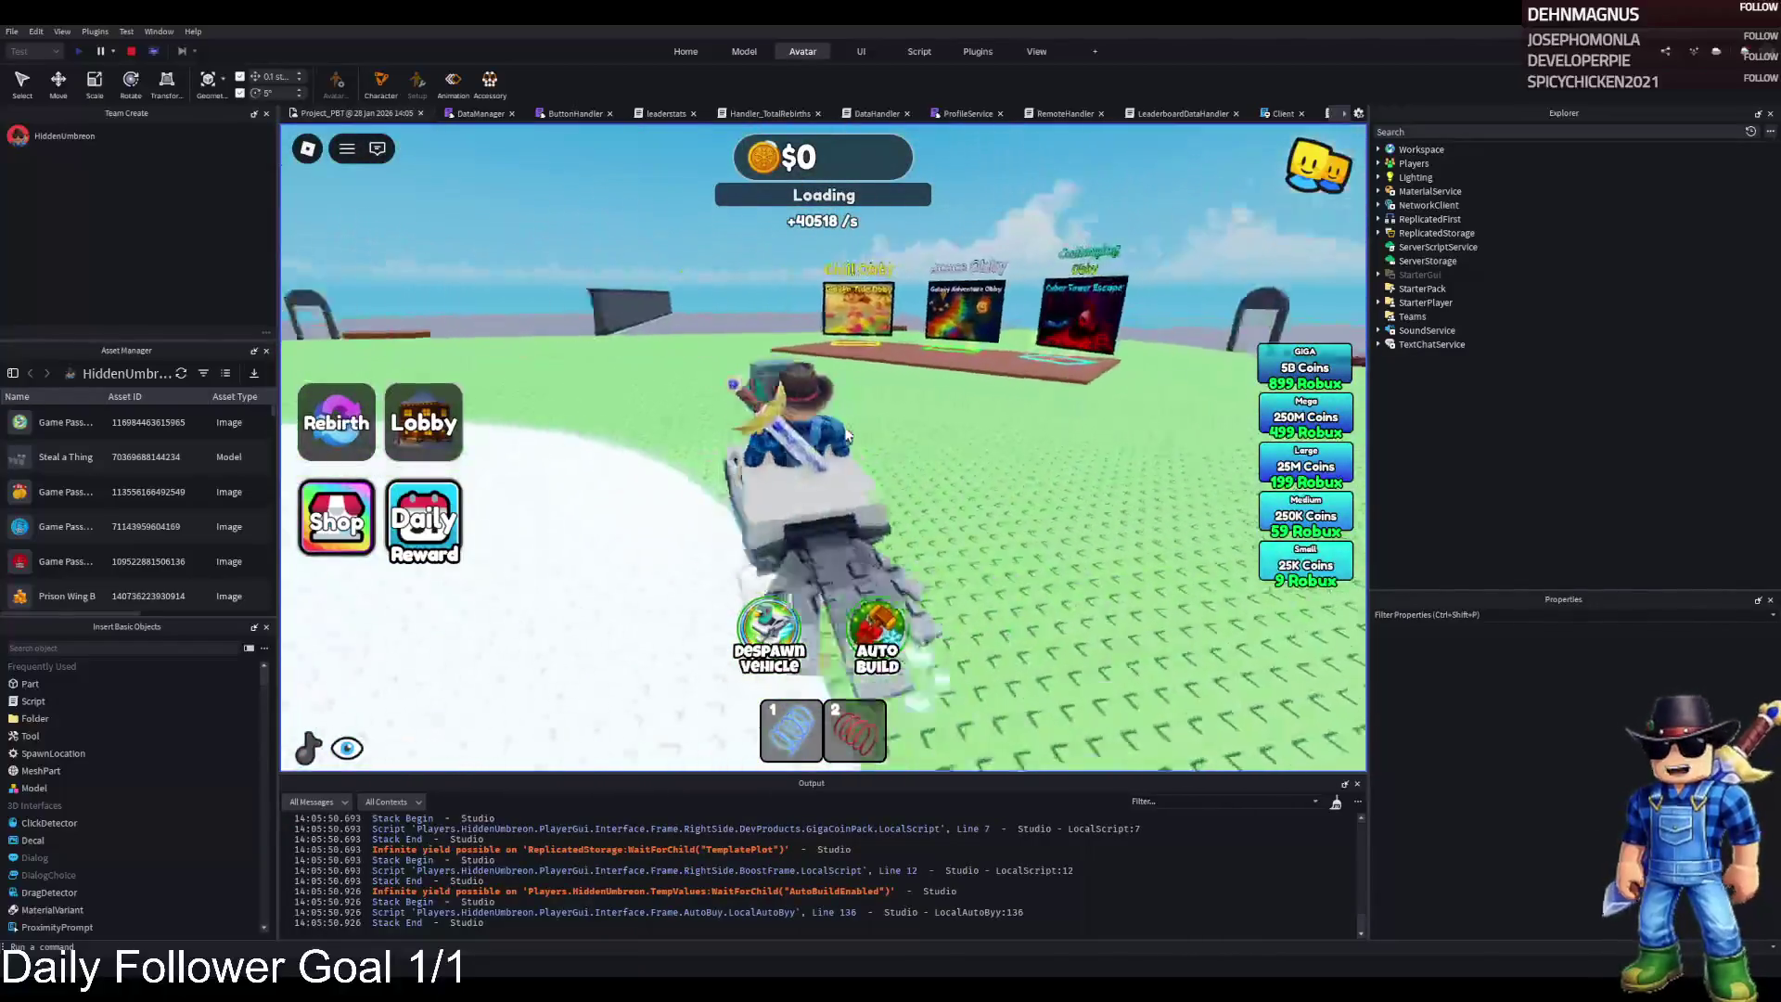
{"action": "key", "text": "w"}
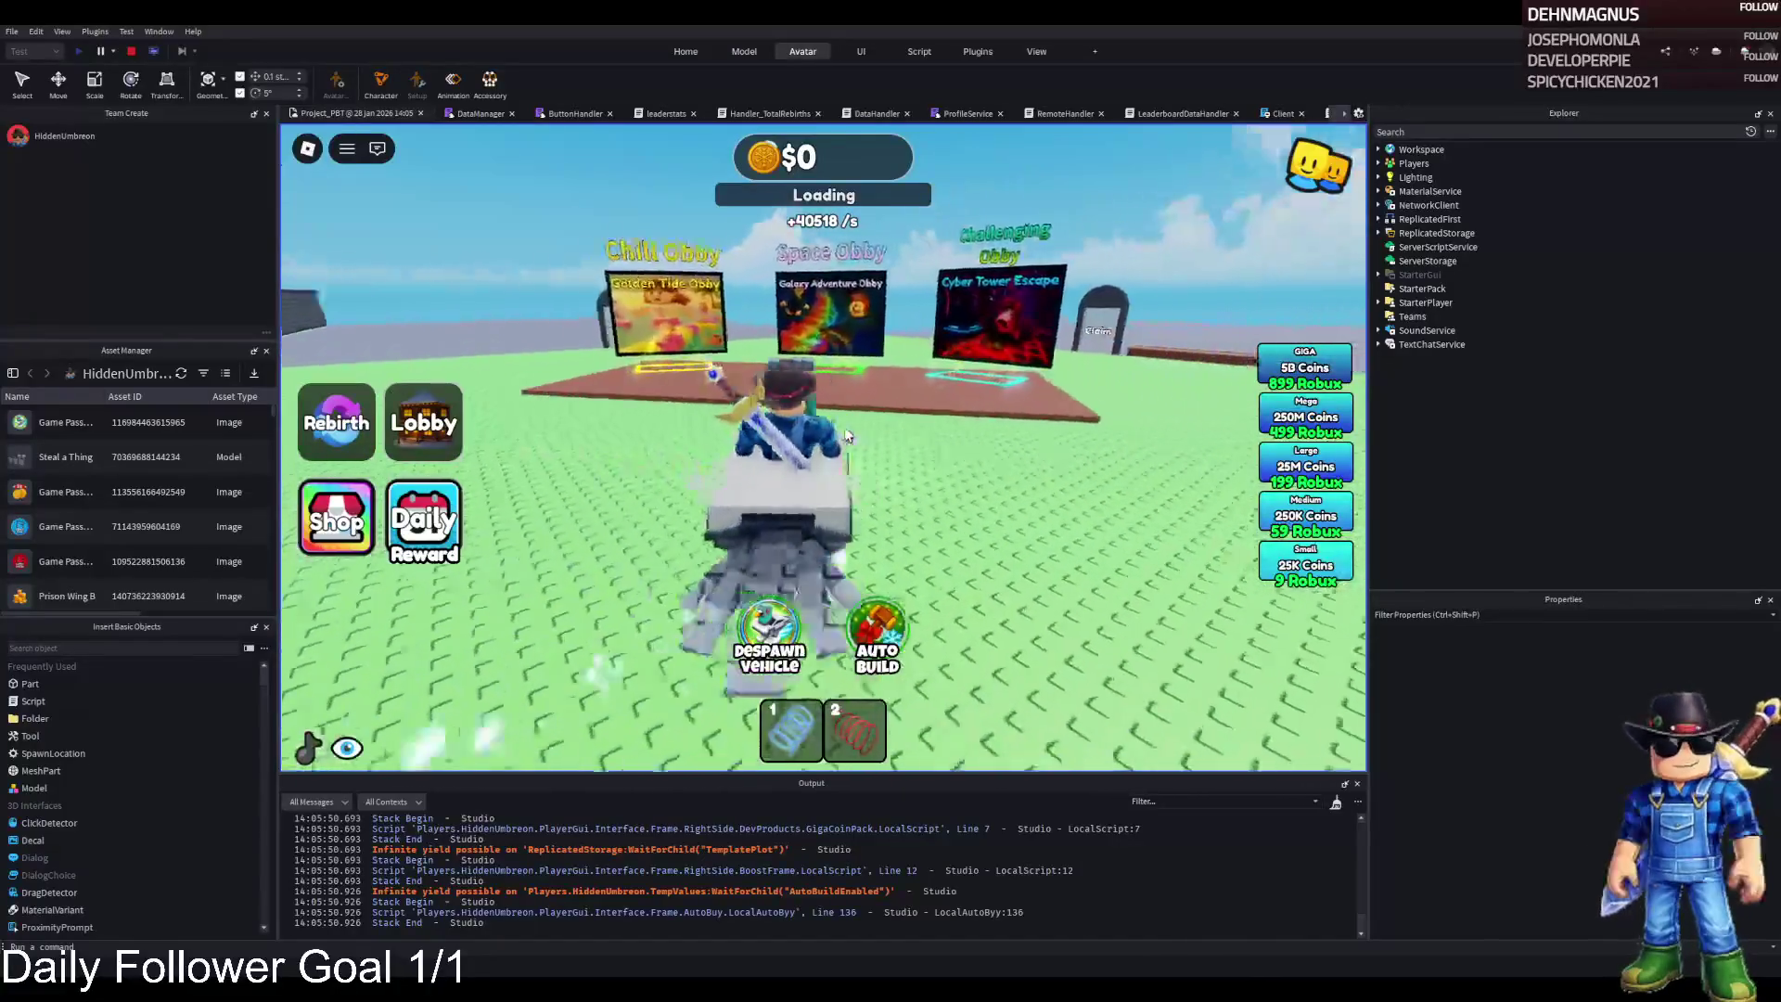
{"action": "key", "text": "d"}
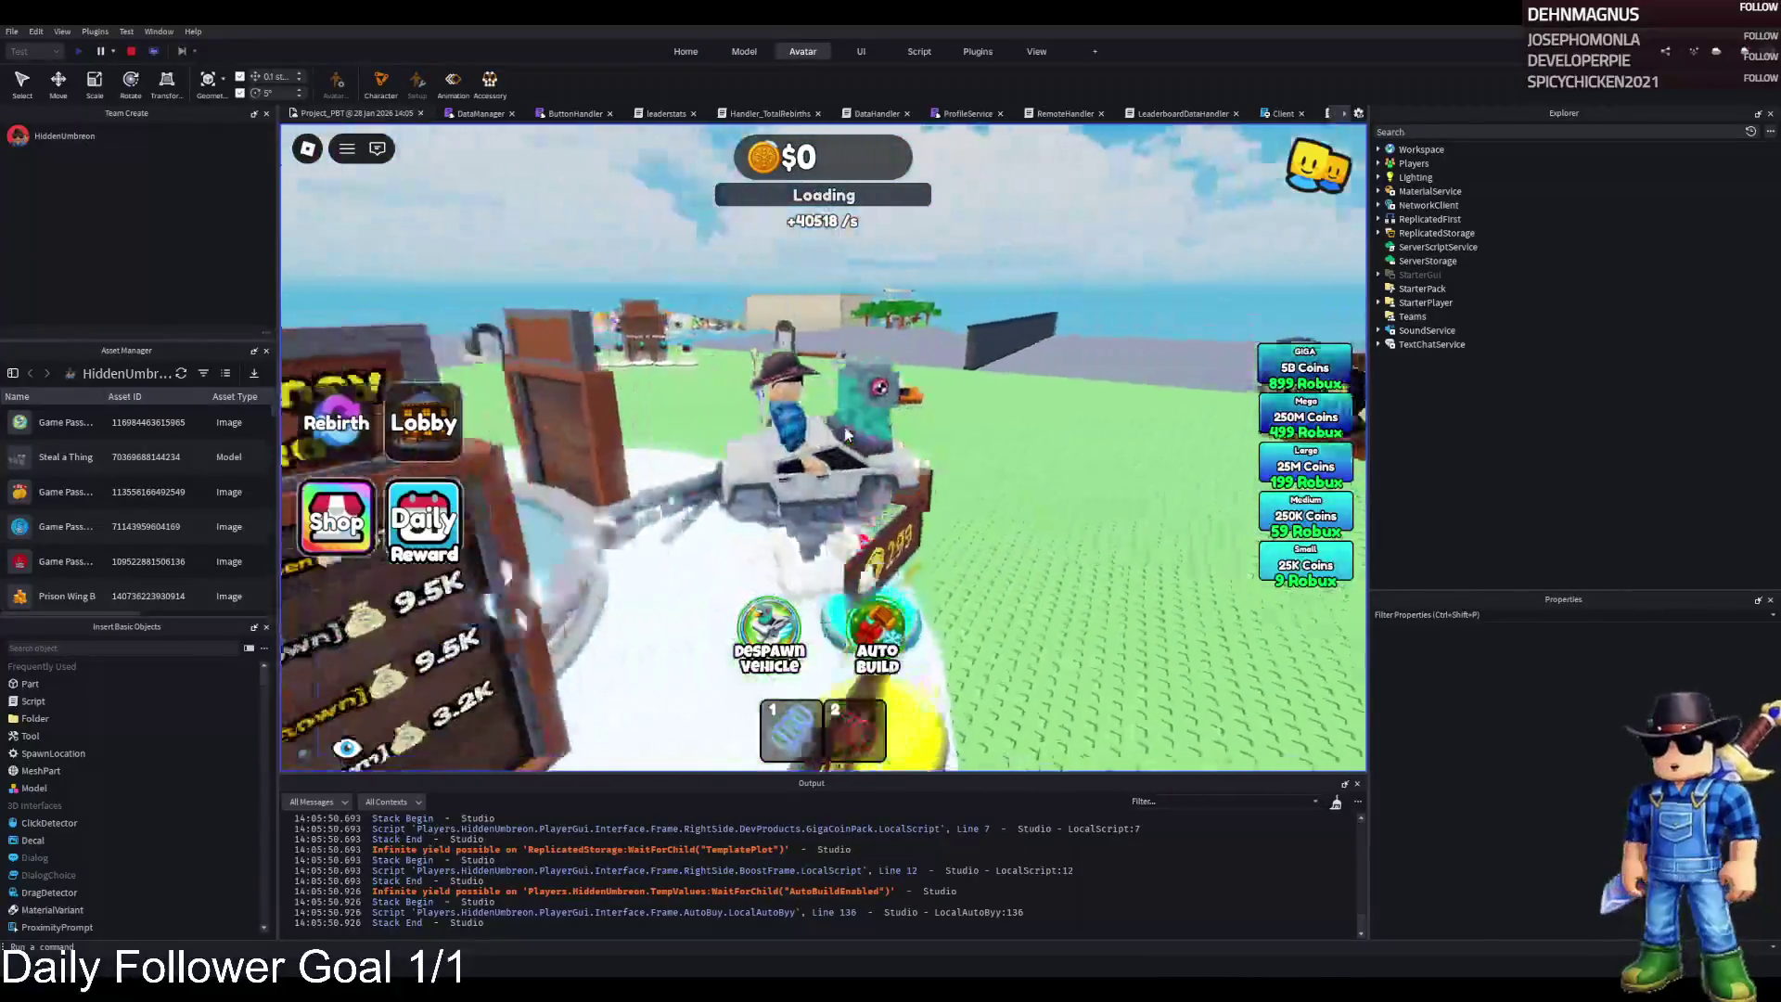
{"action": "key", "text": "a"}
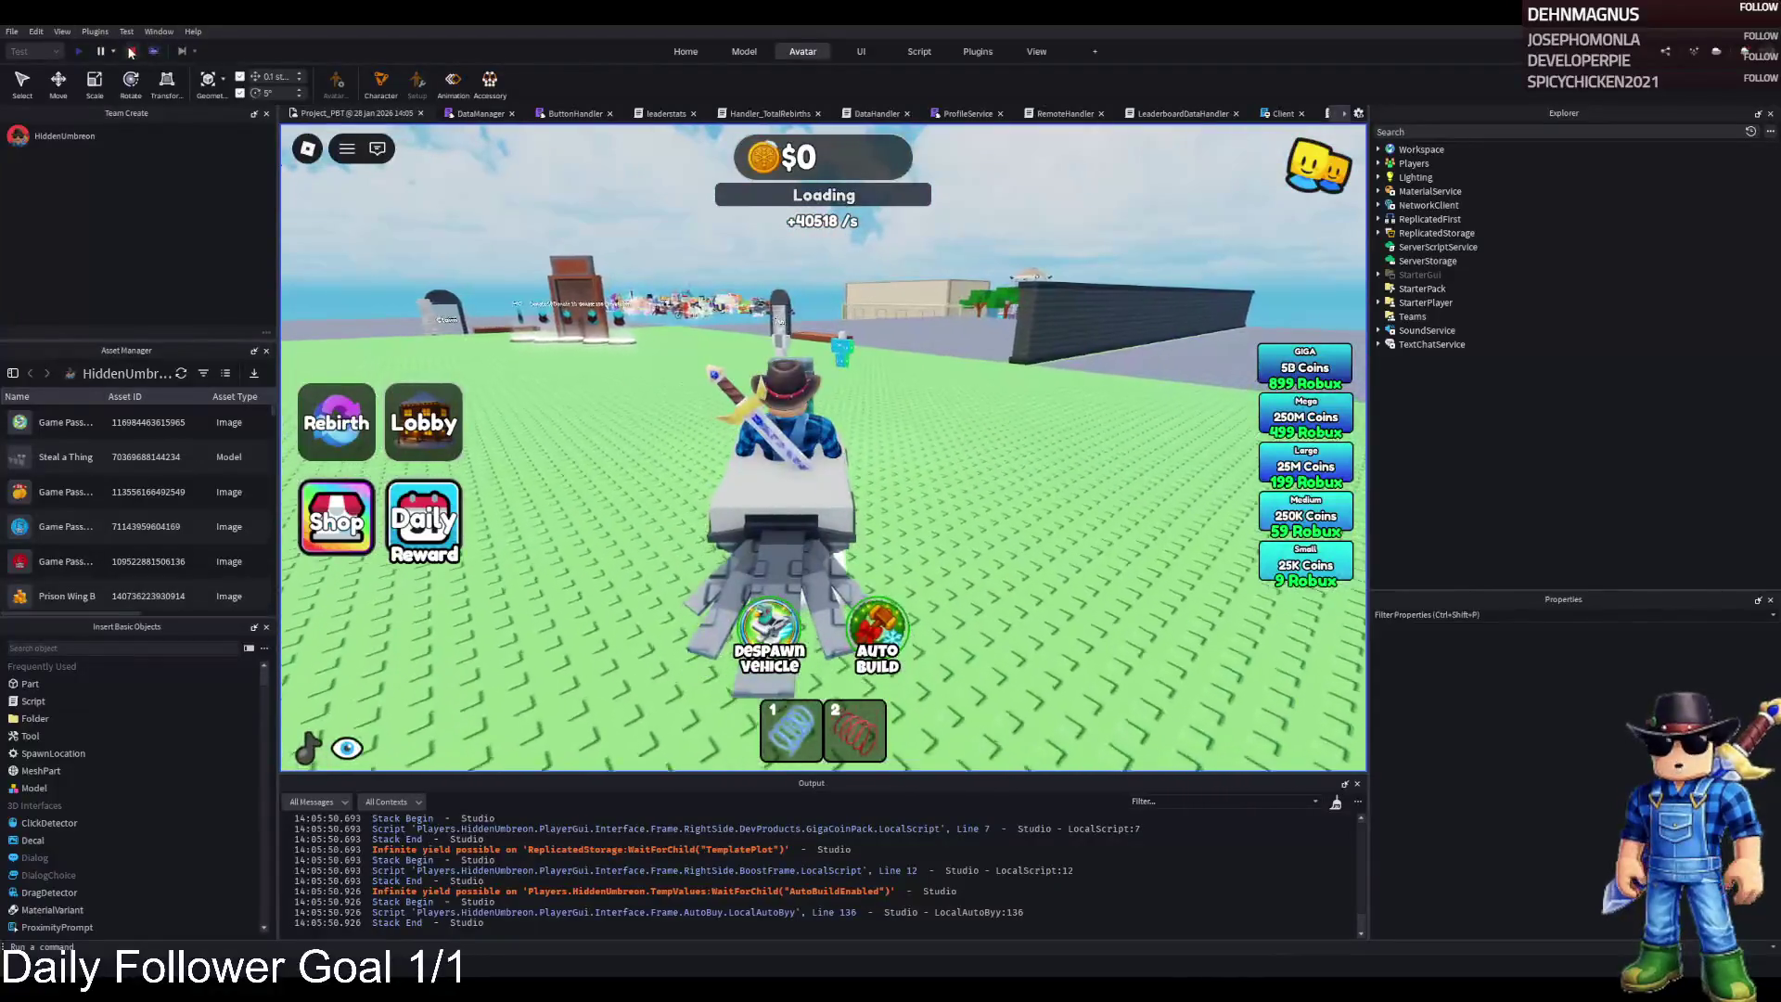
{"action": "key", "text": "shift+F5"}
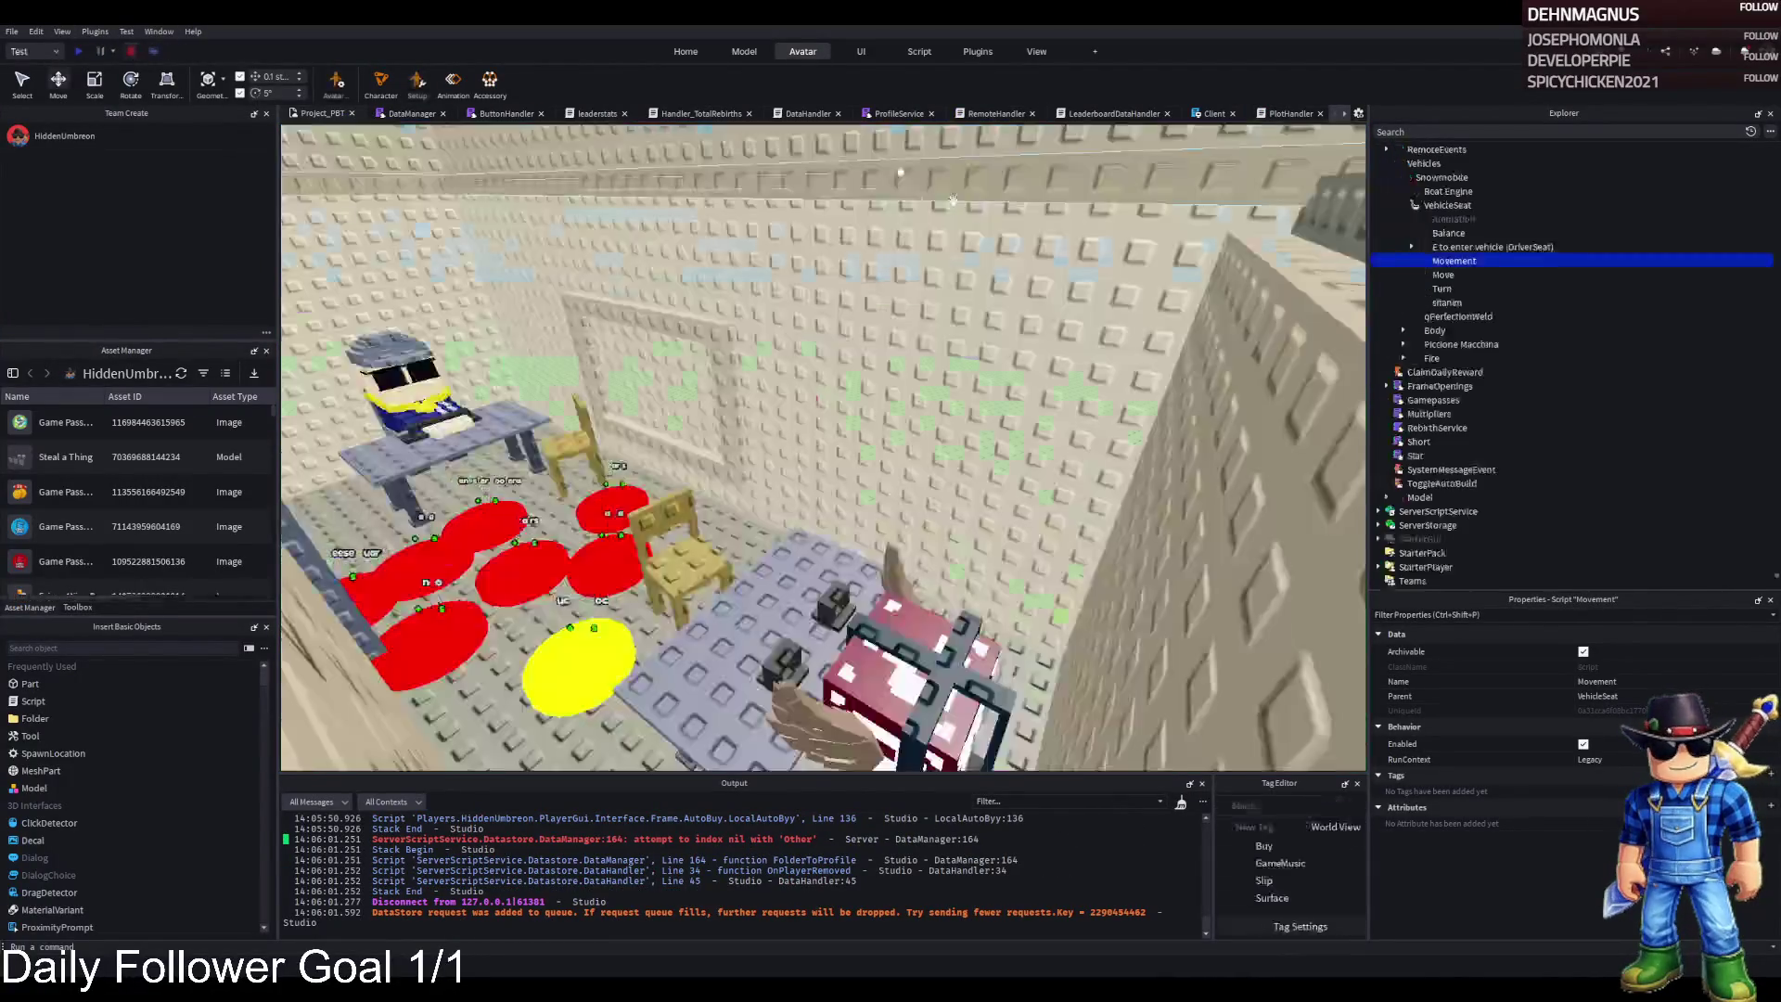
Open the snowmobile's Movement script showing turnSpeed 2, then play with F5
{"action": "double_click", "coordinate": [1413, 263]}
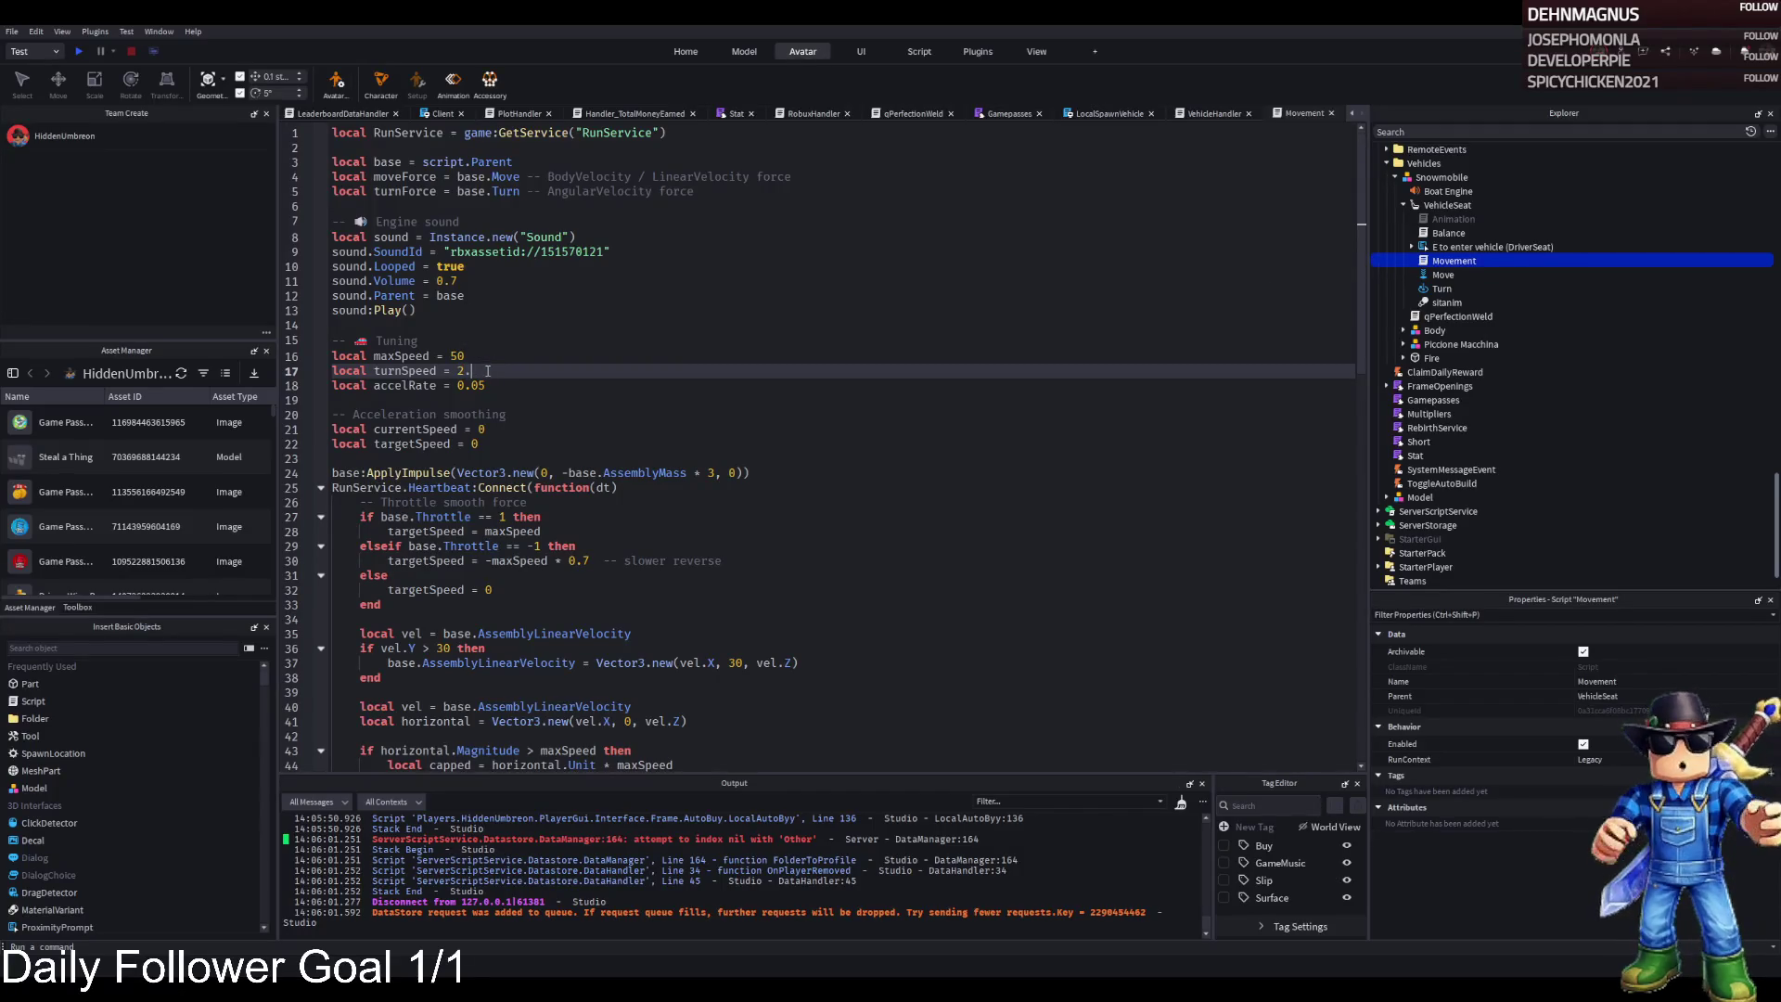
{"action": "key", "text": "F5"}
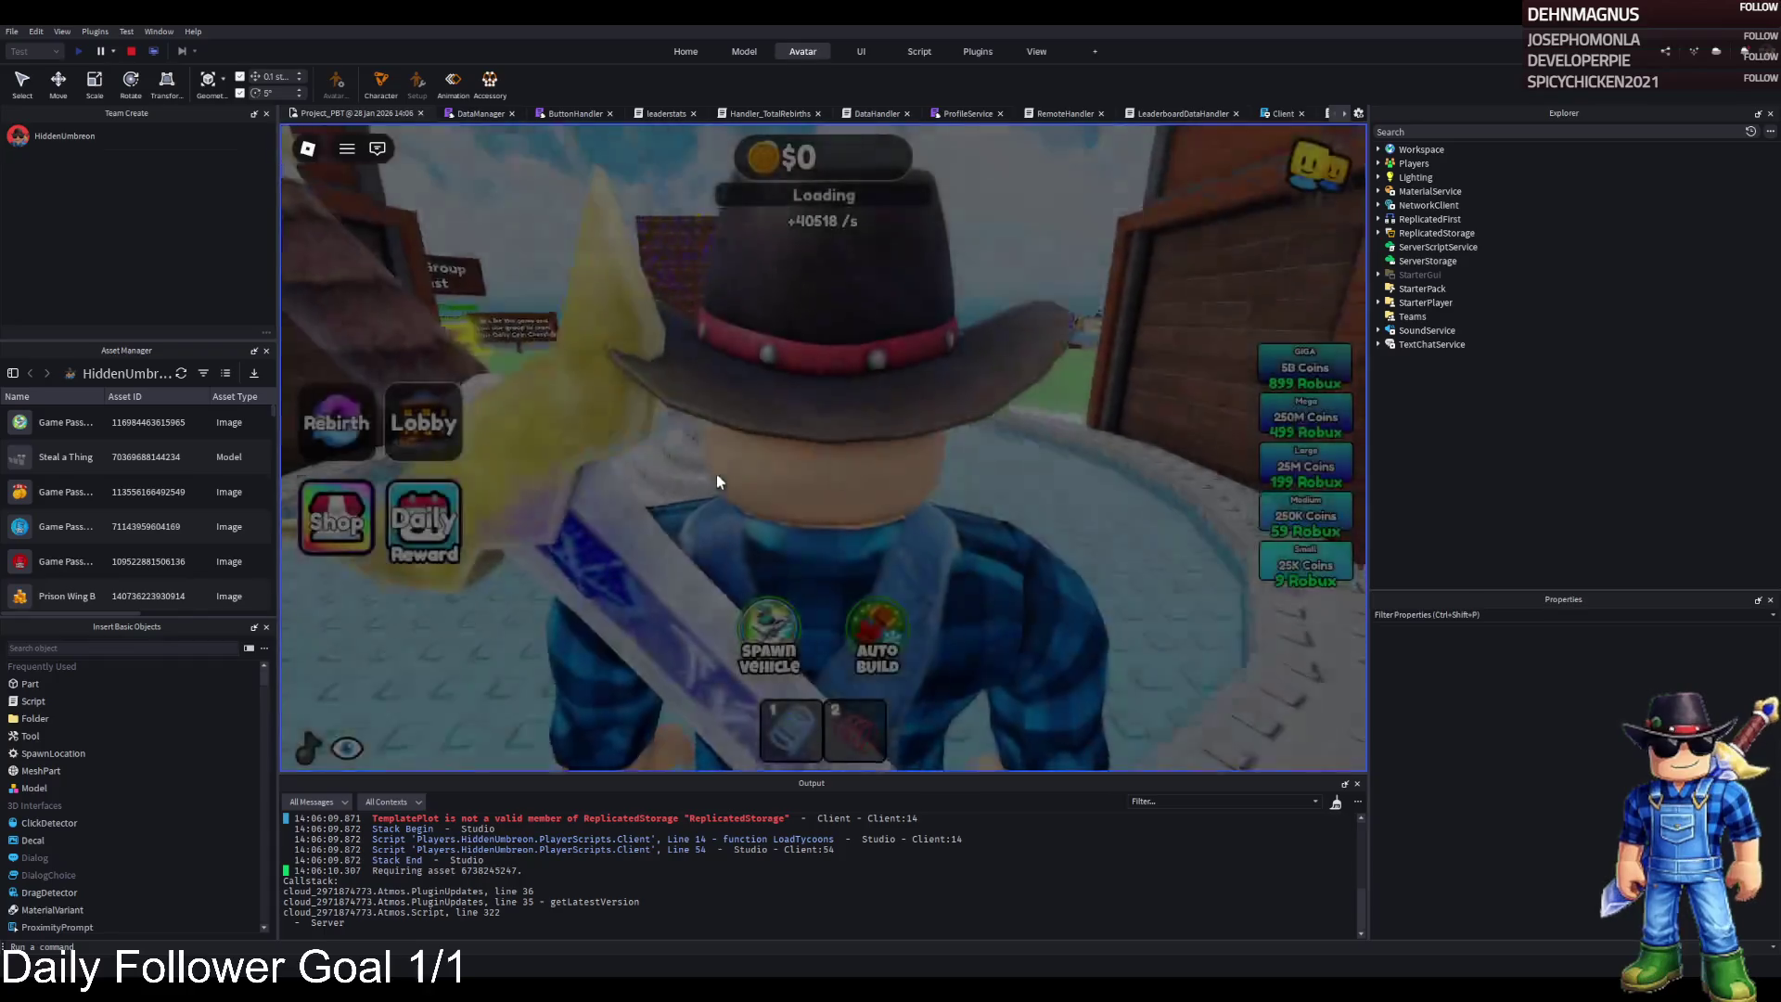
Spawn the snowmobile, test right turns past the Daily Group Chest and leaderboards, then stop
{"action": "key", "text": "w"}
{"action": "left_click", "coordinate": [769, 636]}
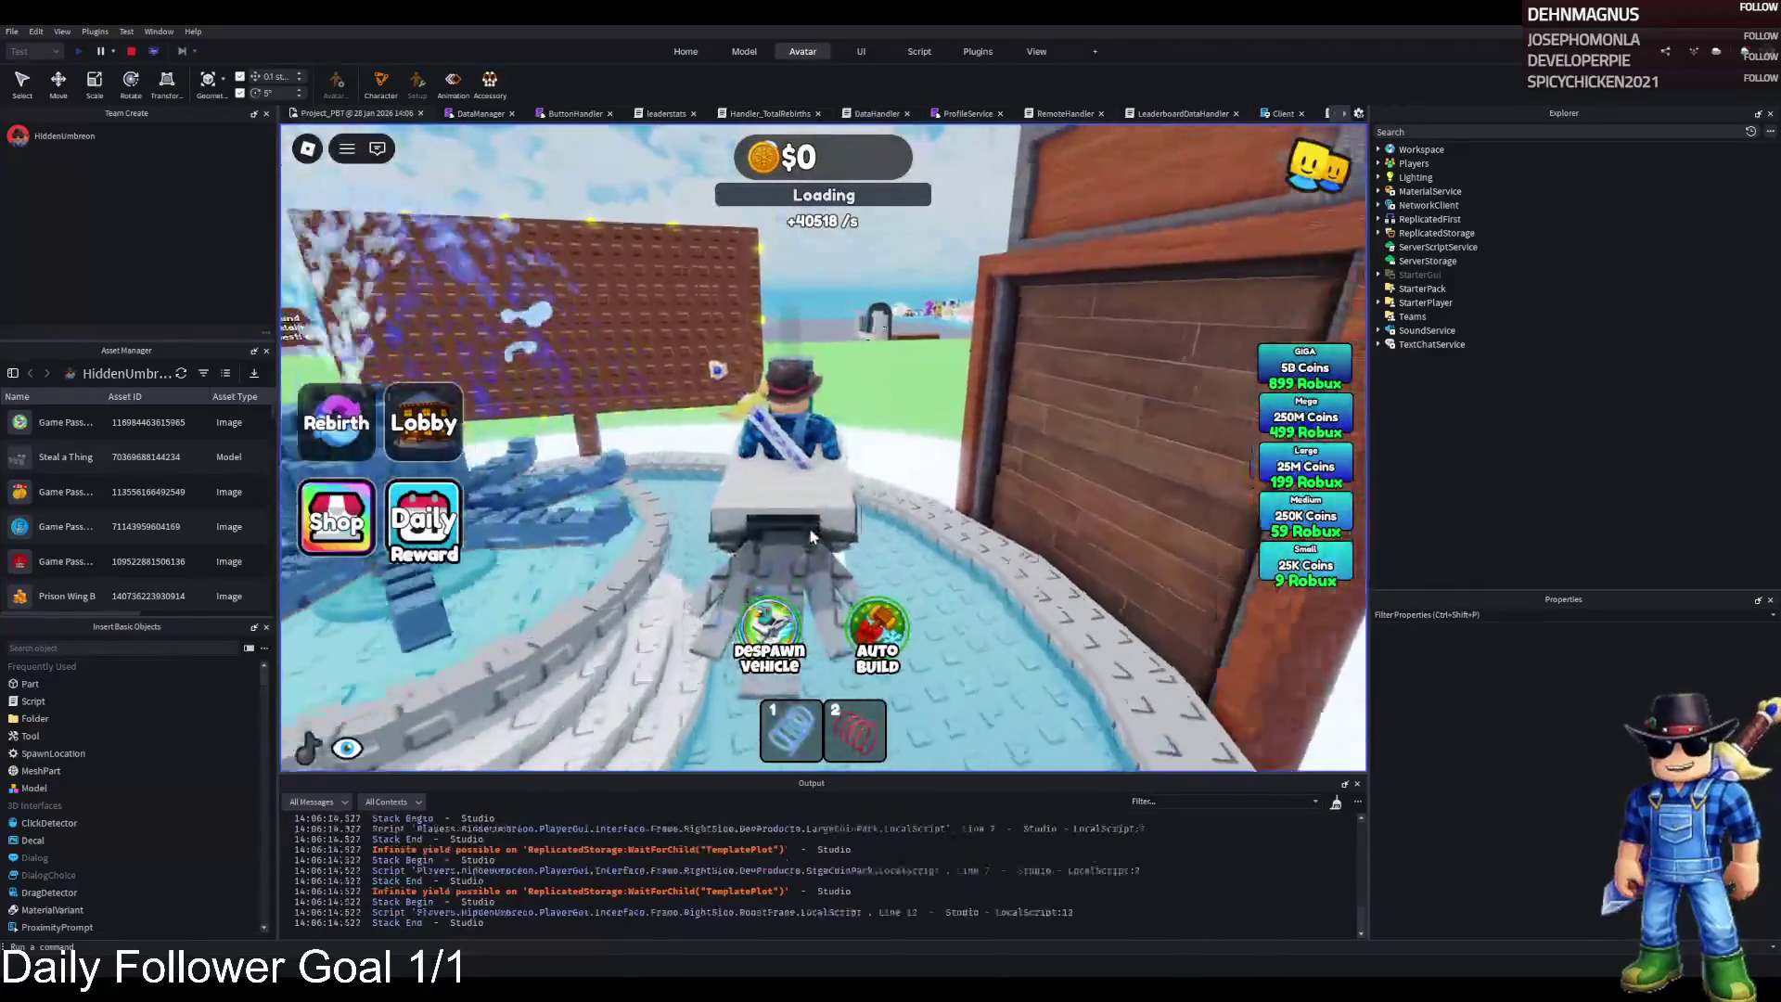
{"action": "key", "text": "d"}
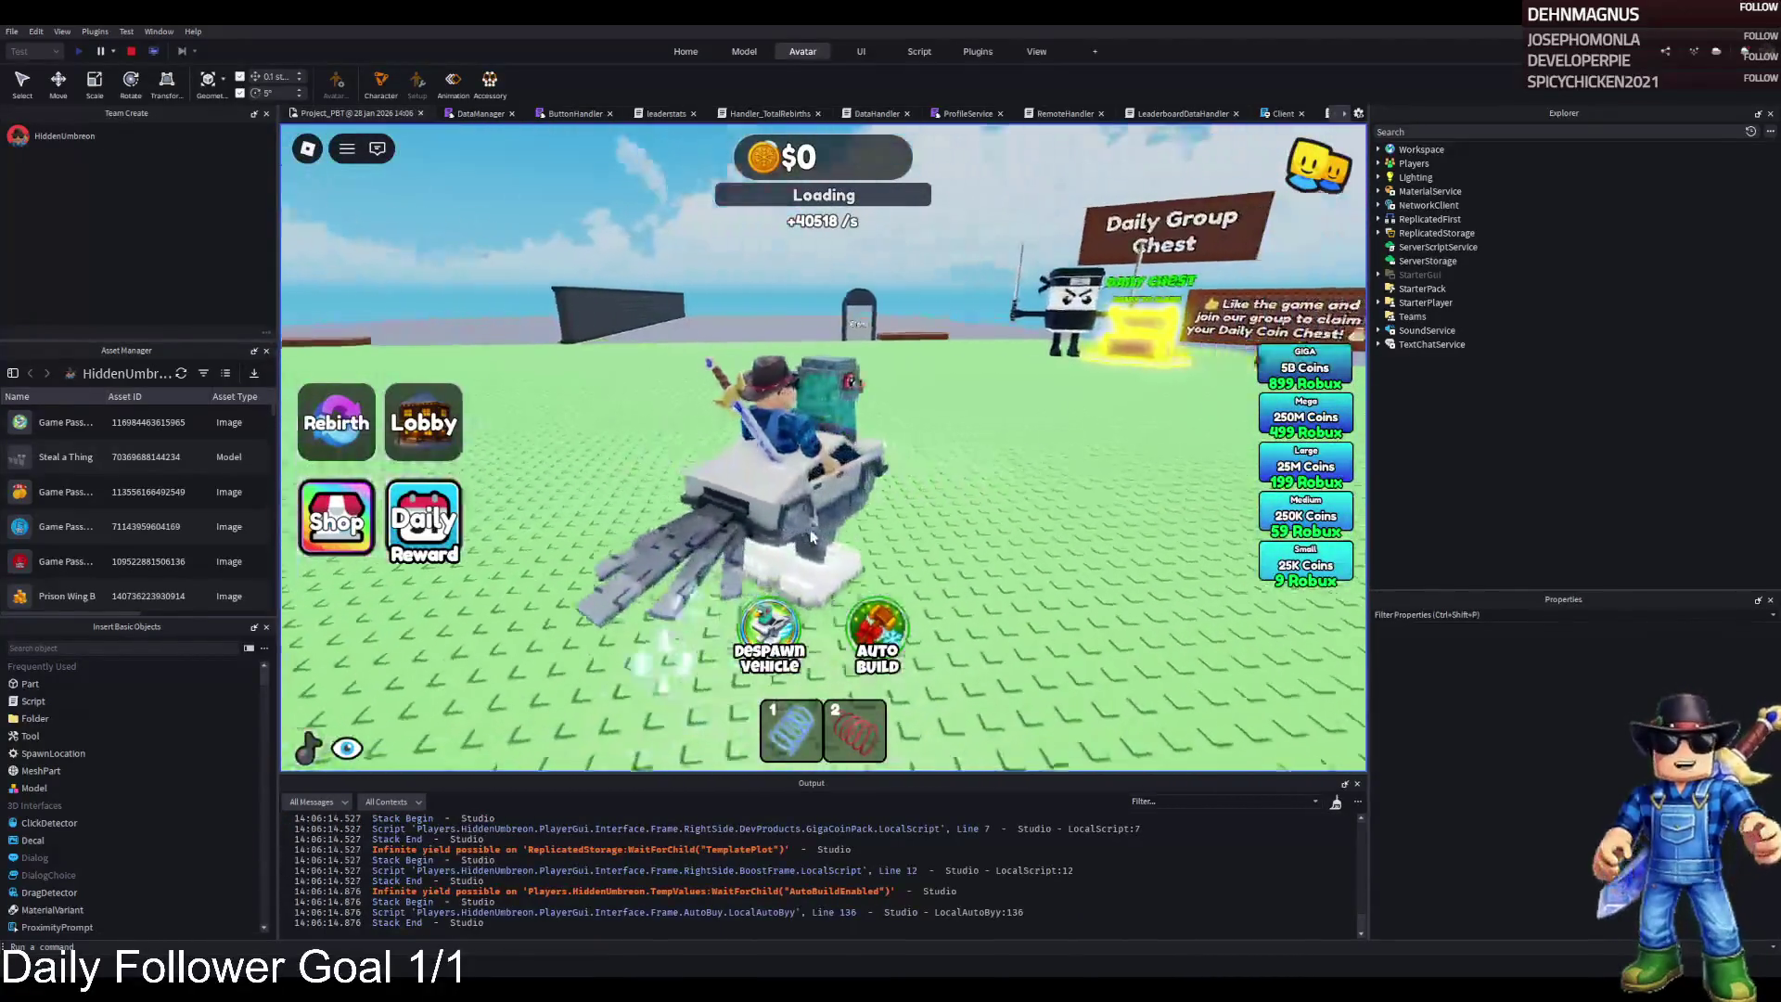
{"action": "key", "text": "d"}
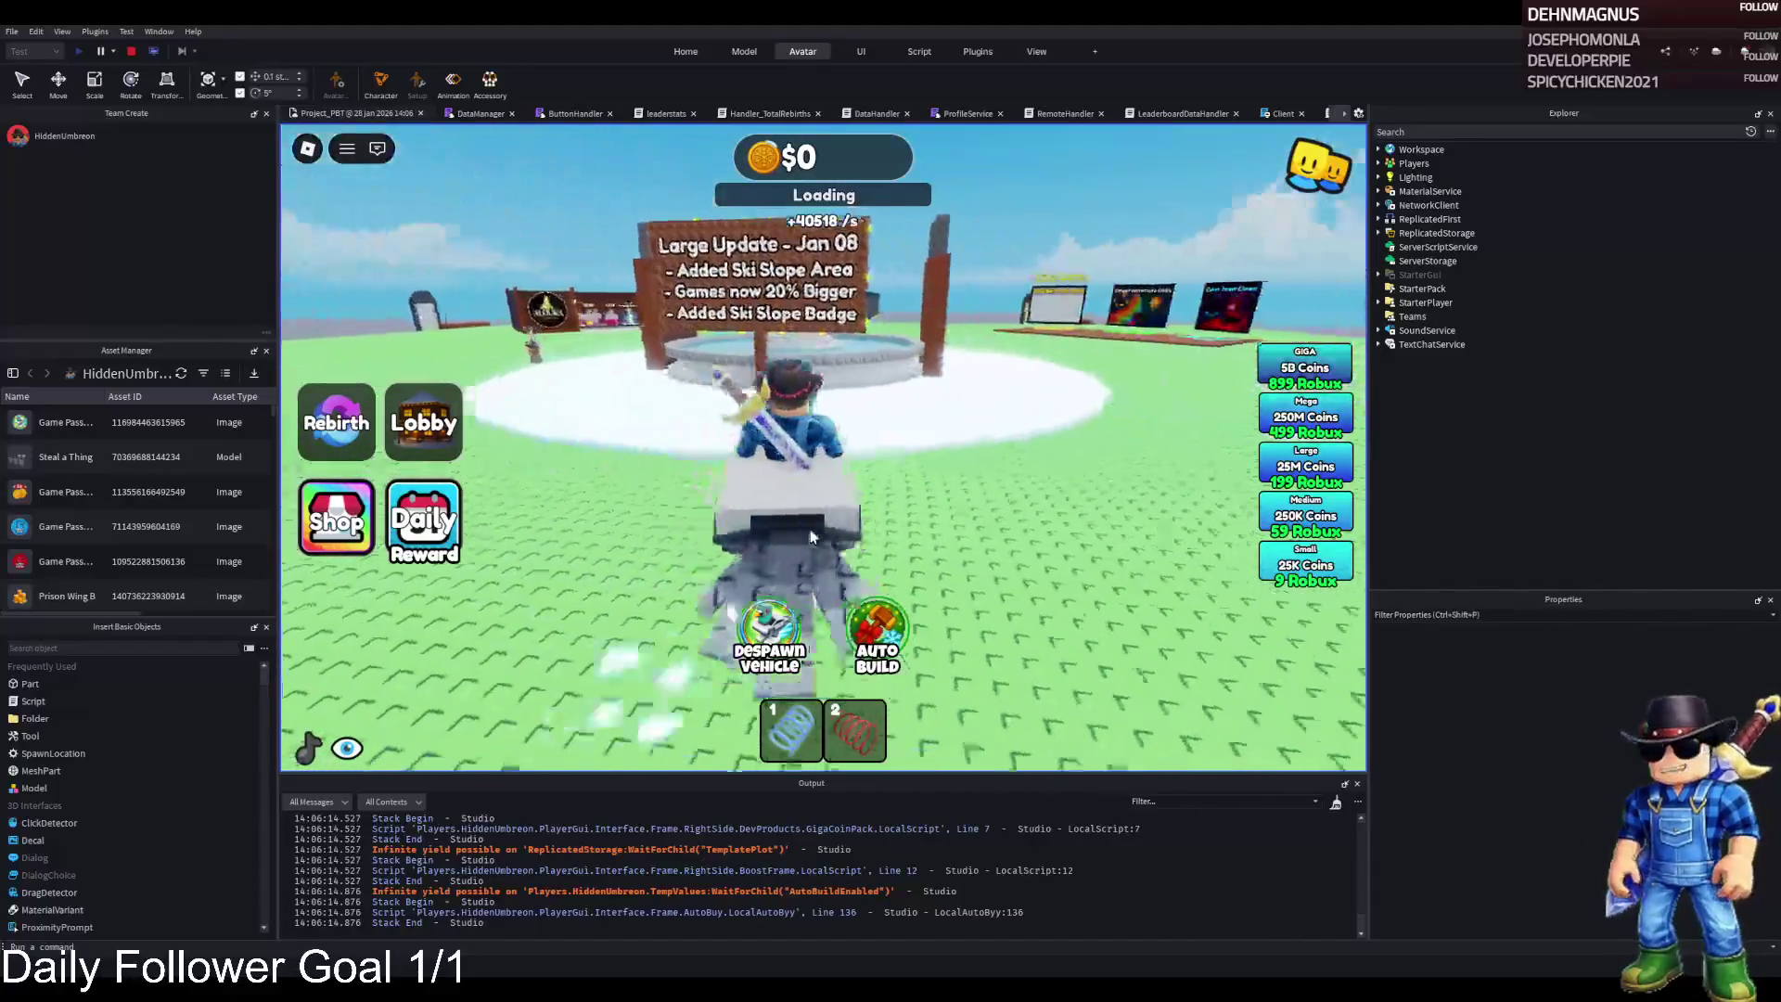
{"action": "key", "text": "d"}
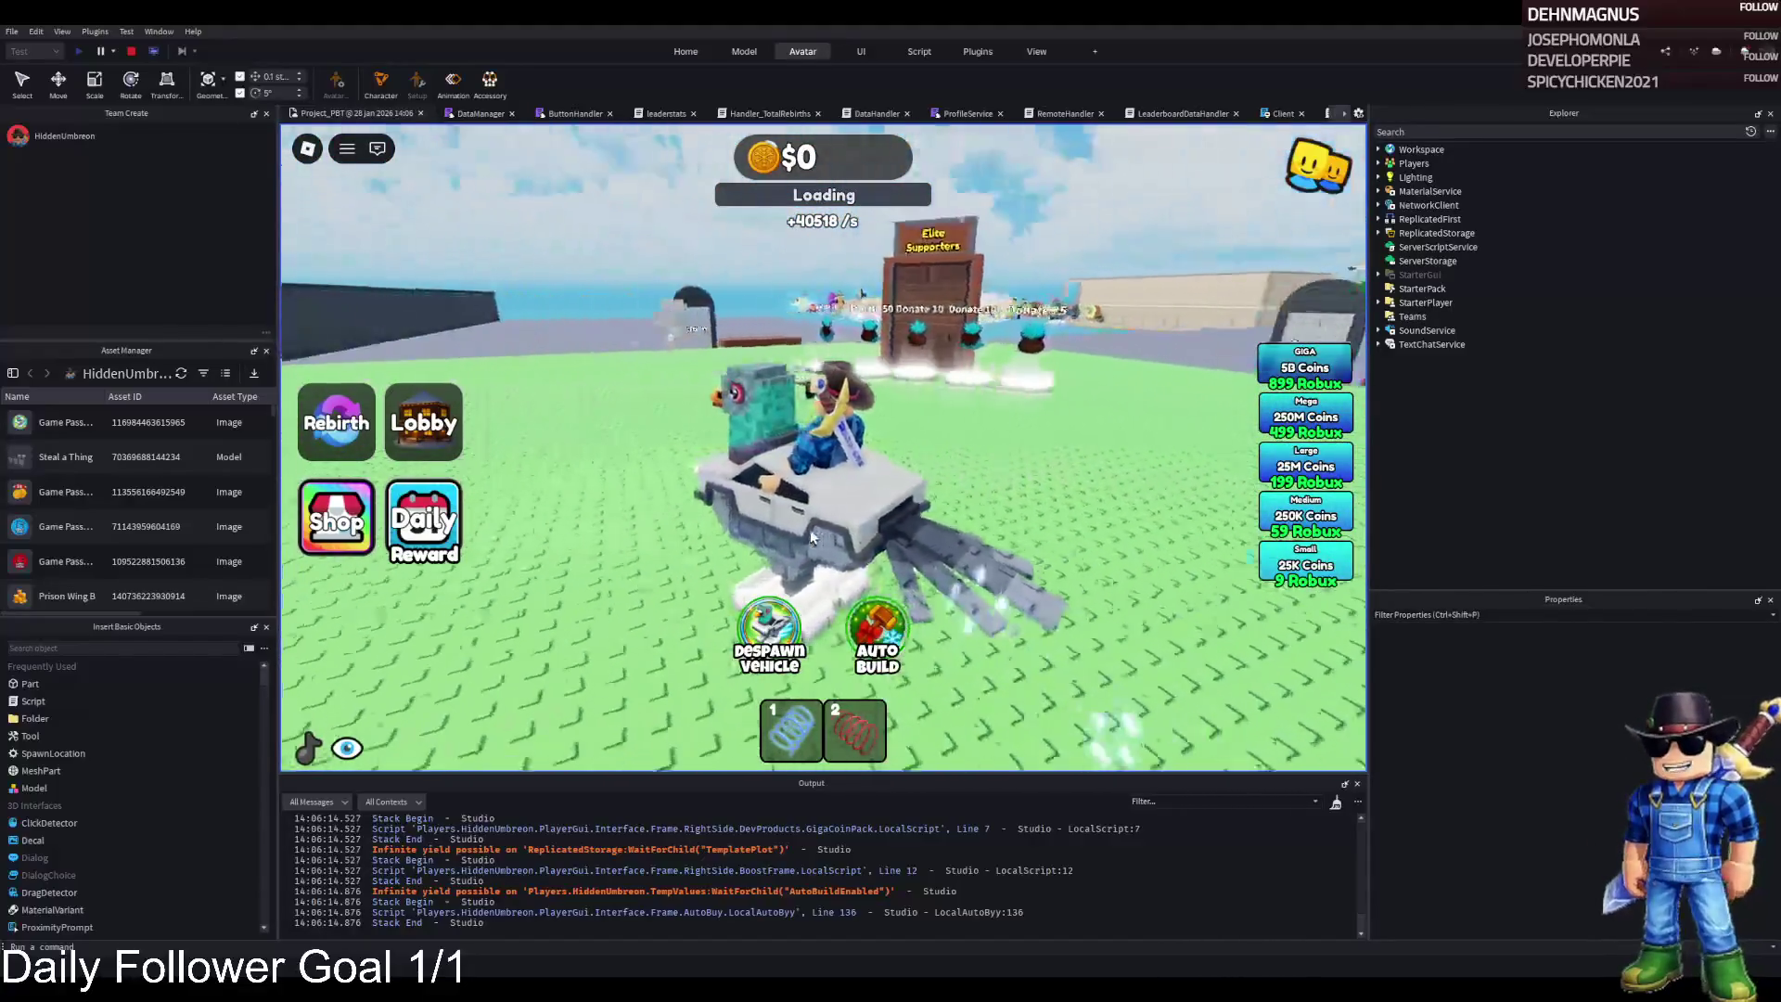
{"action": "key", "text": "d"}
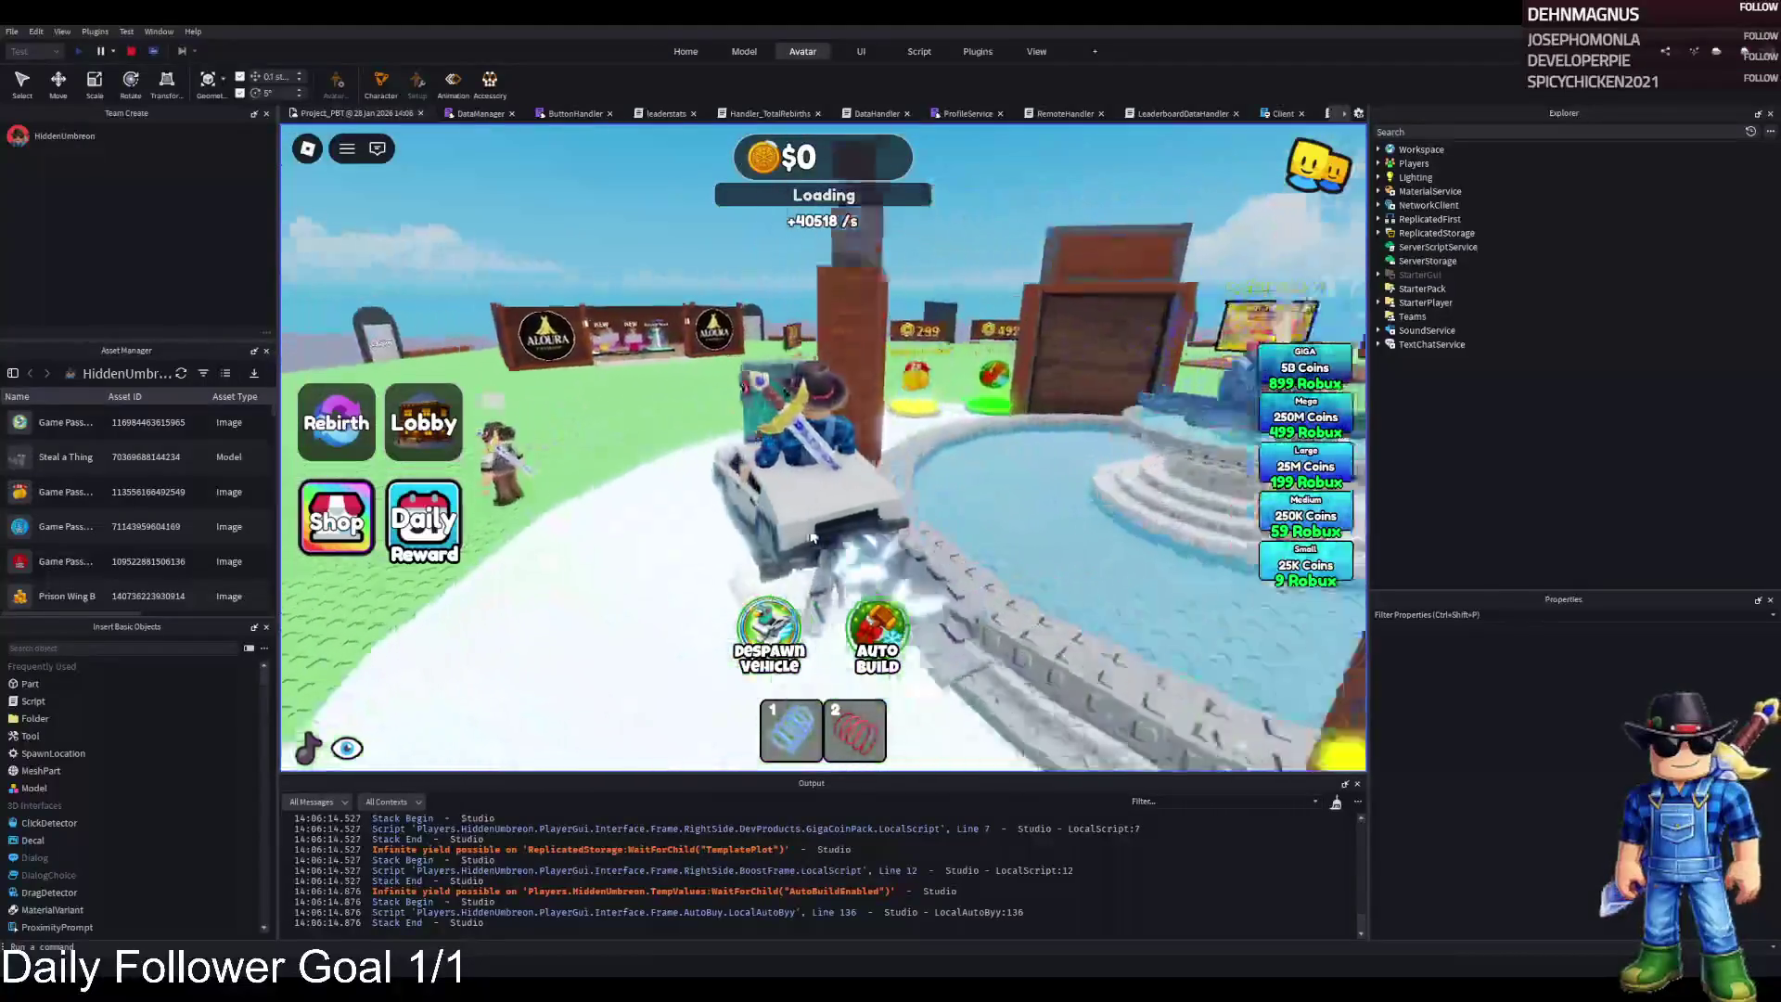
{"action": "key", "text": "d"}
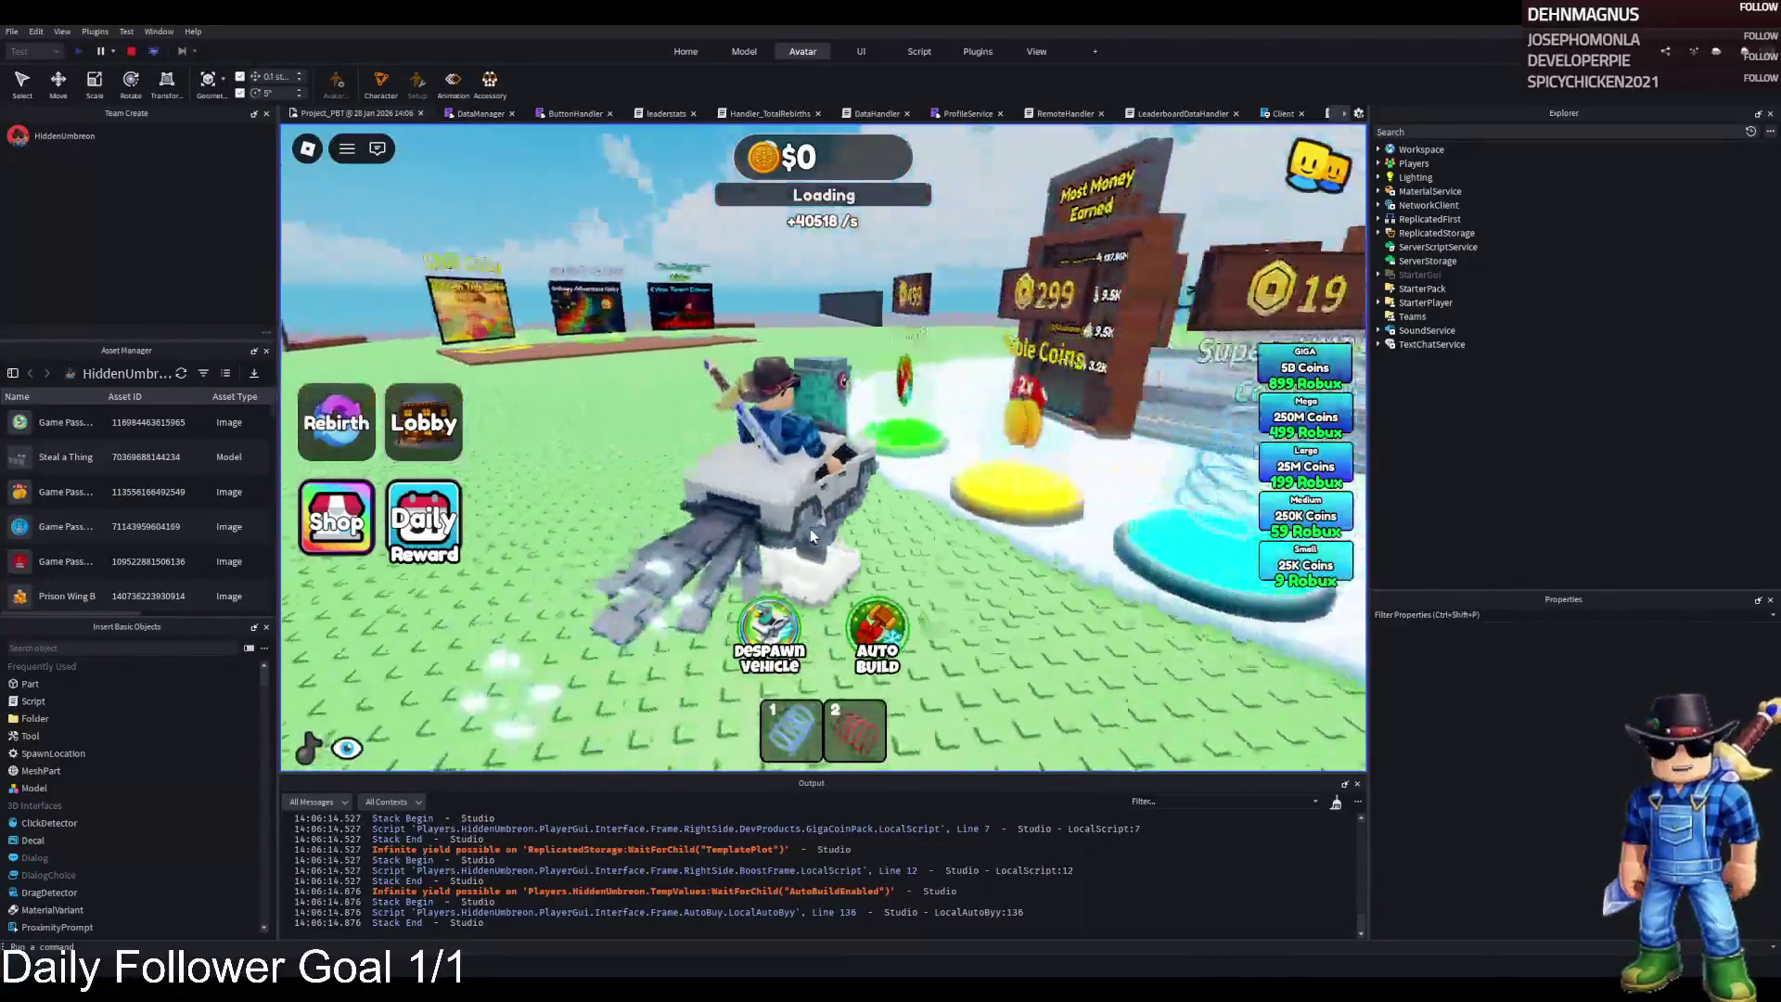
{"action": "key", "text": "d"}
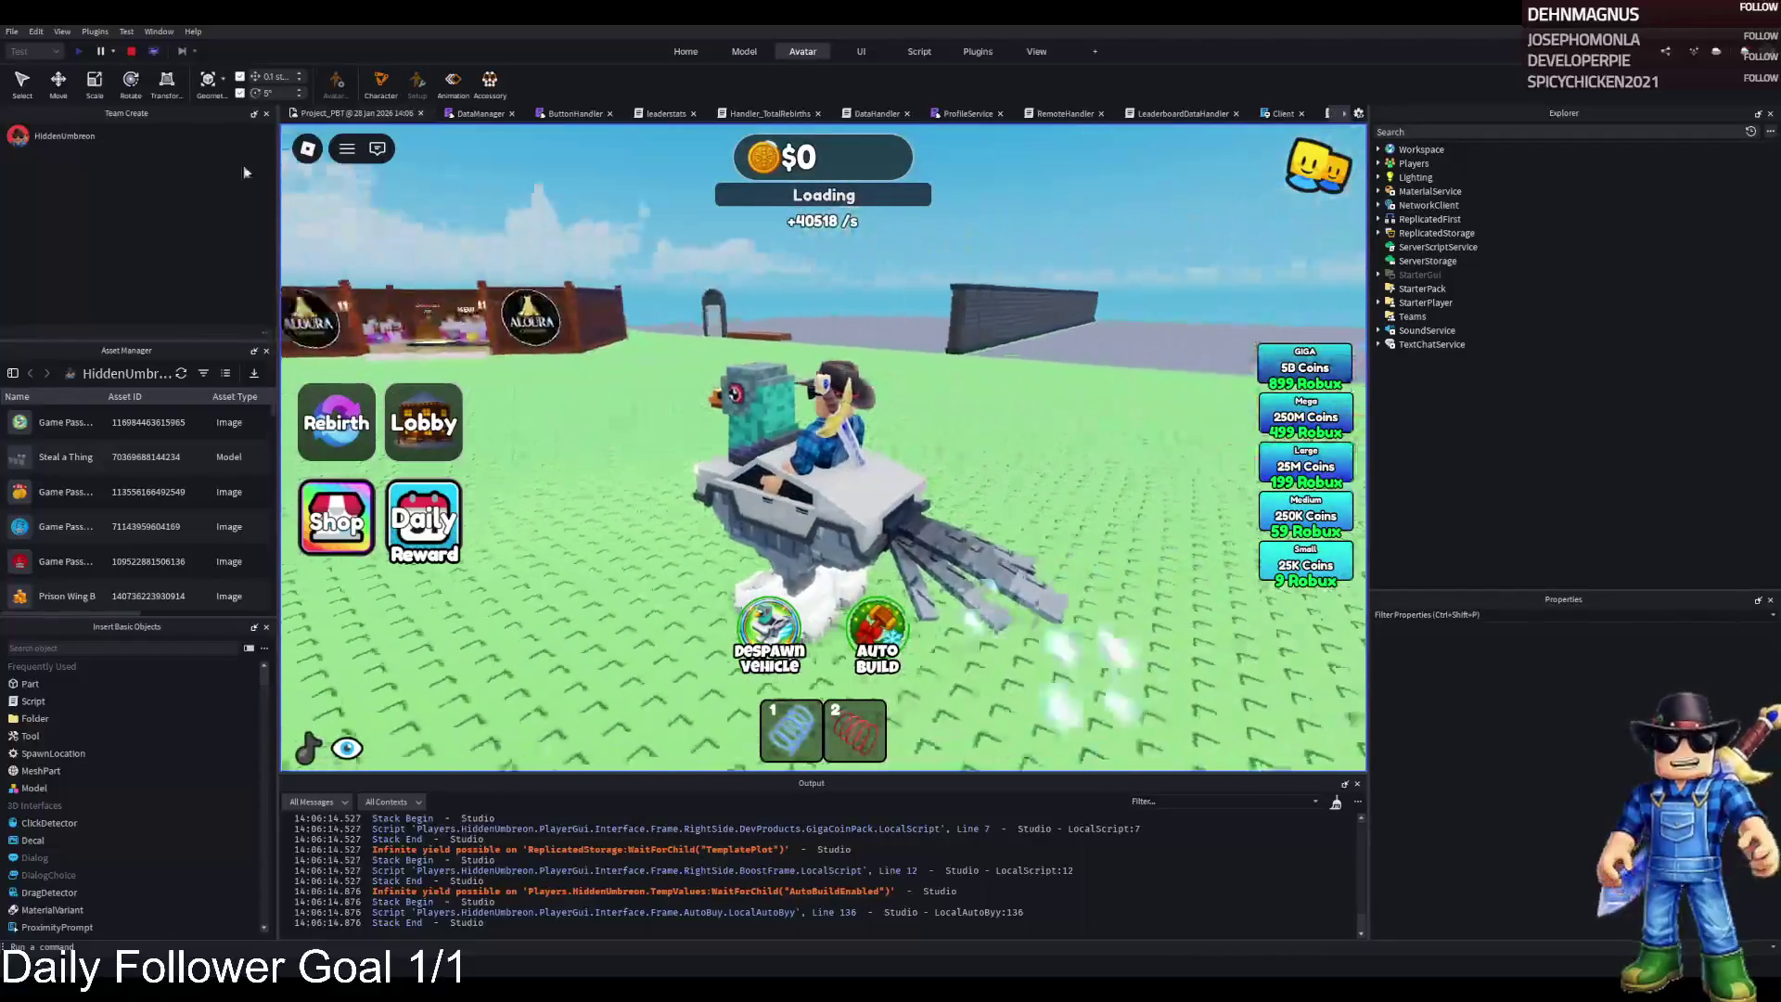
{"action": "key", "text": "shift+F5"}
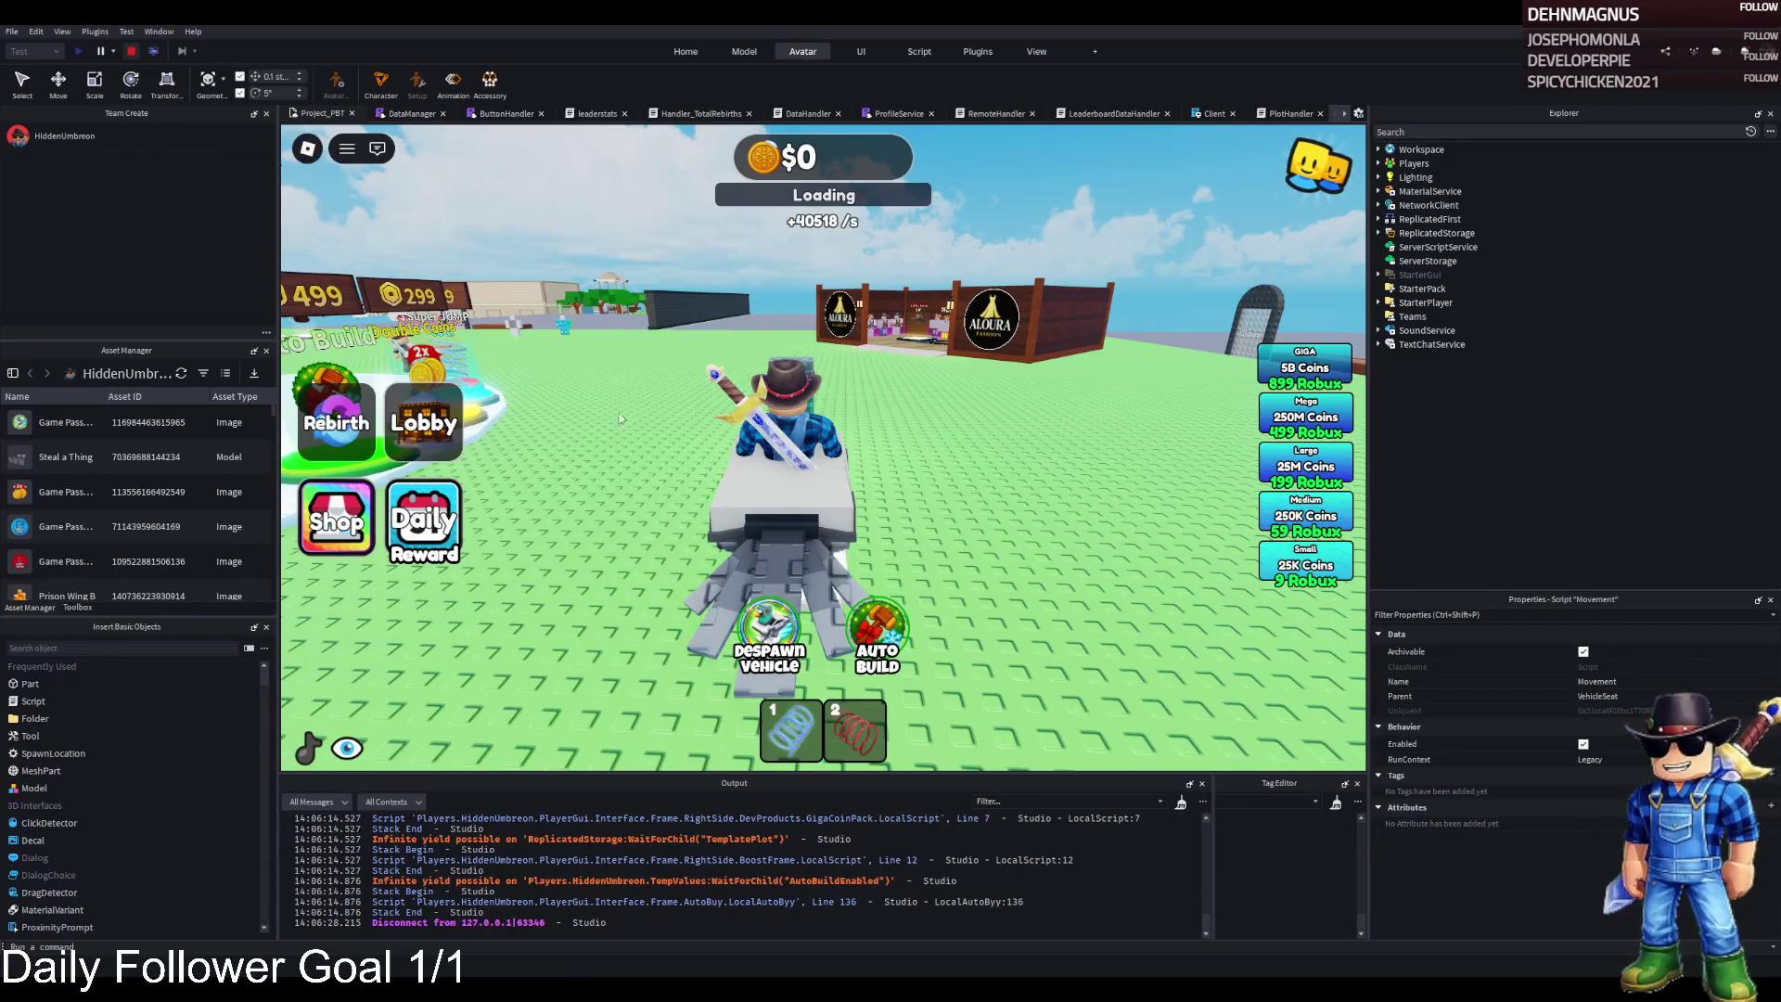
Save Project_PBT with Ctrl+S, drag TemplatePlot back into ReplicatedStorage, and press F5
{"action": "key", "text": "ctrl+s"}
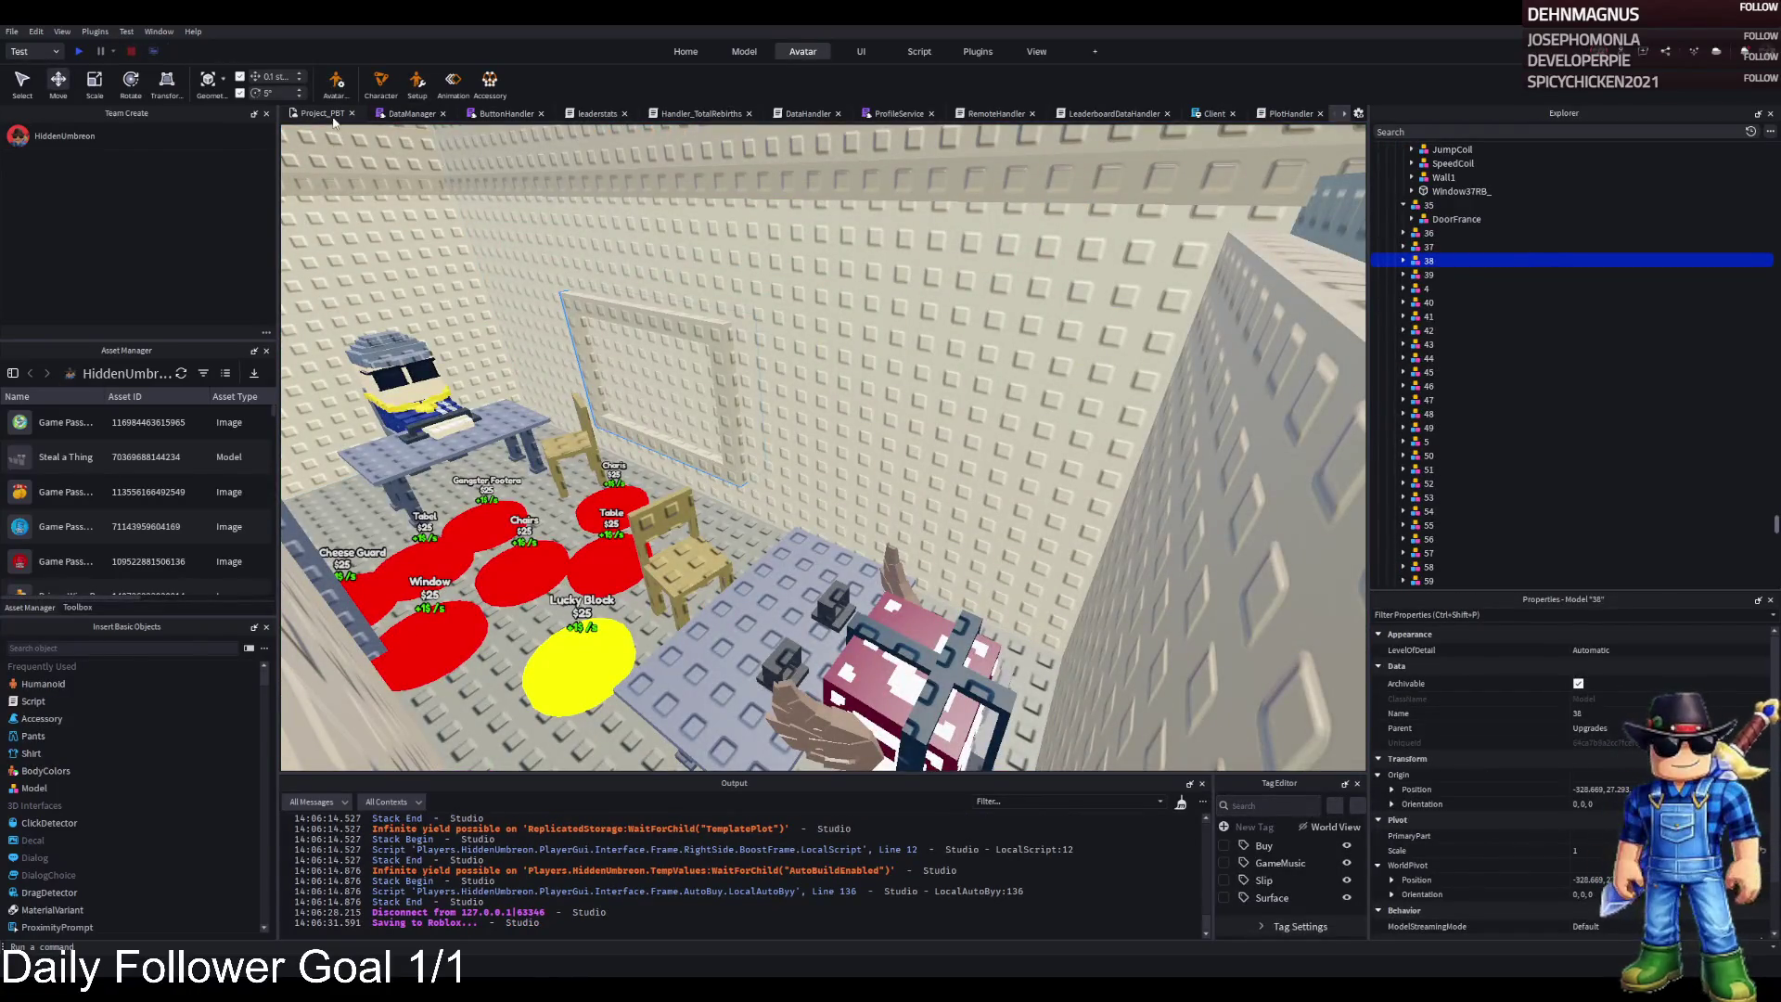
{"action": "key", "text": "Left"}
{"action": "key", "text": "Left"}
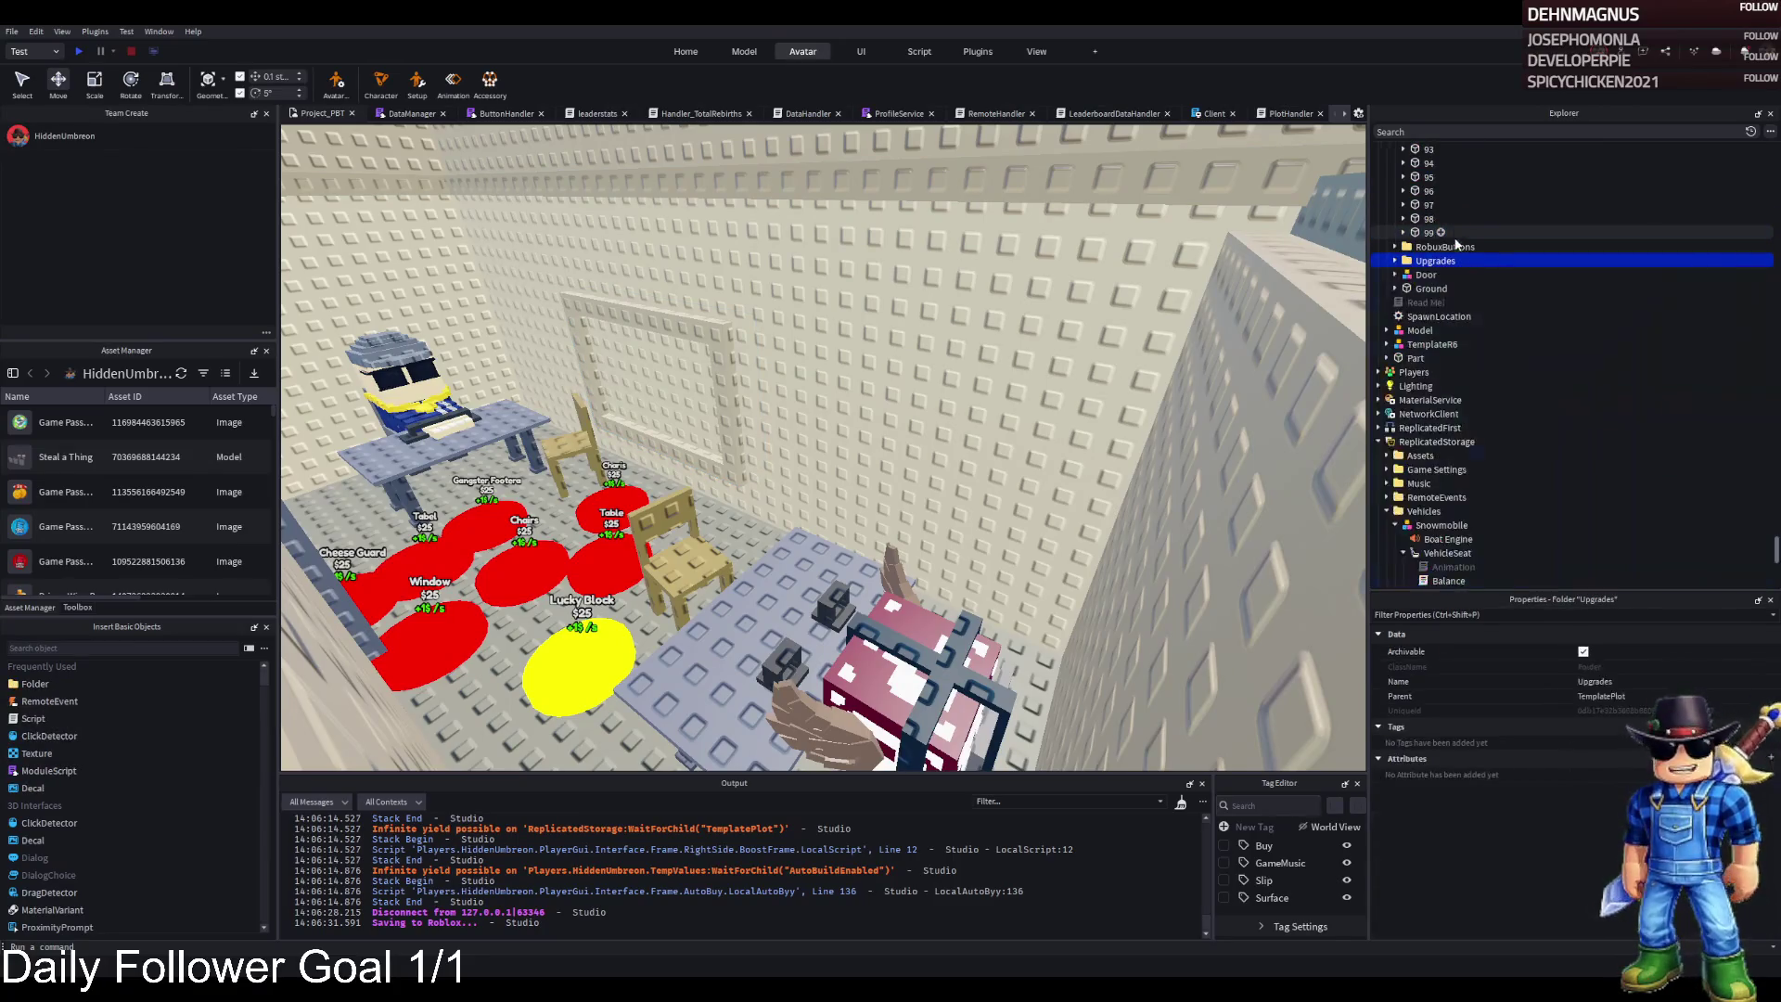
{"action": "key", "text": "Left"}
{"action": "left_click_drag", "start_coordinate": [1455, 243], "coordinate": [1435, 414]}
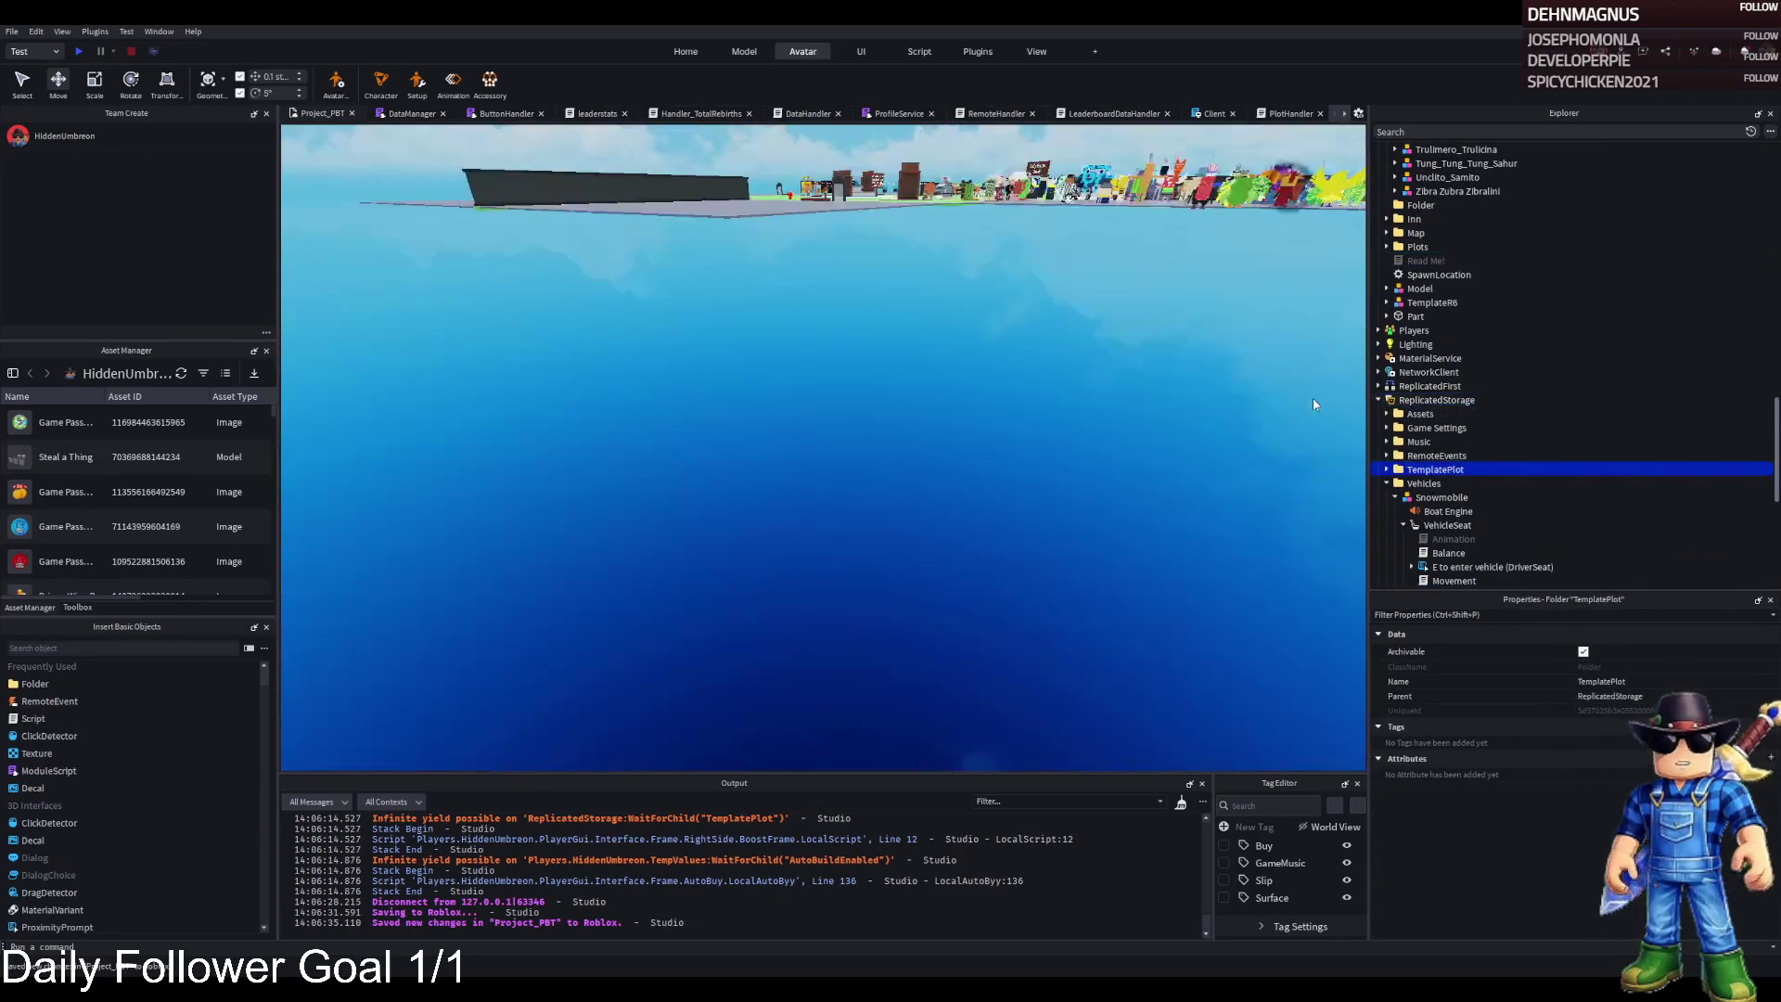
{"action": "key", "text": "F5"}
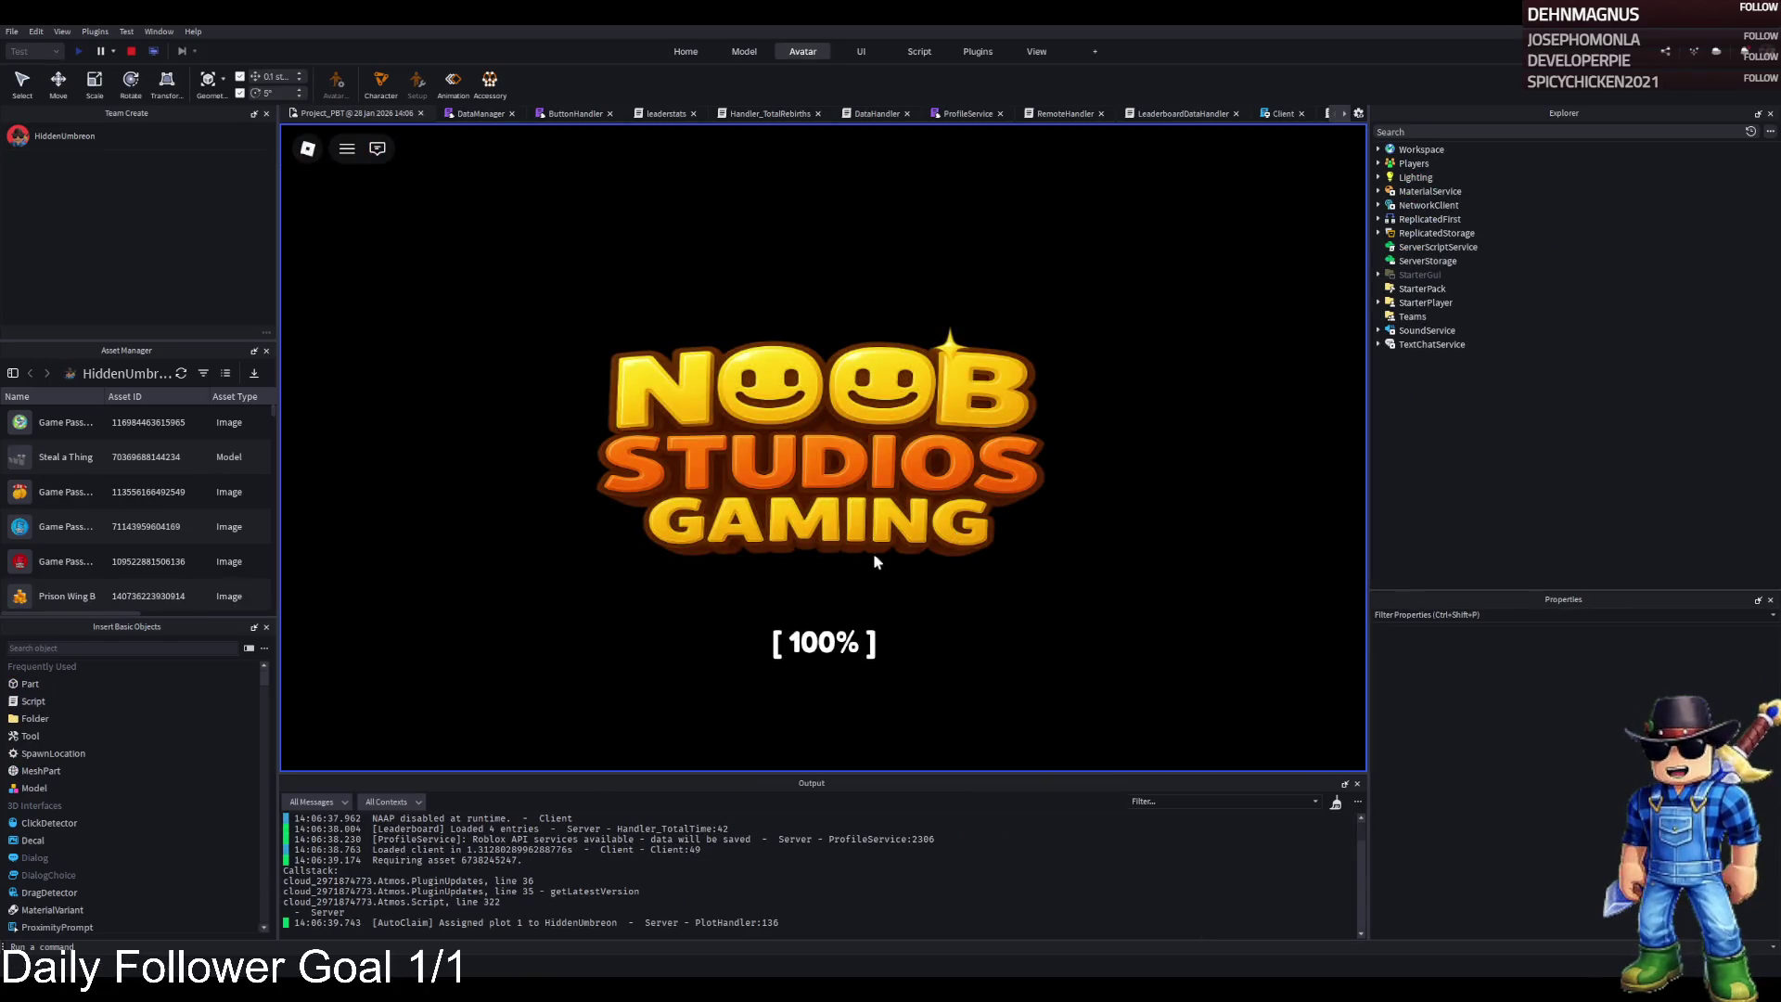
Spawn the snowmobile and drive past the lobby into the prison's cell corridor
{"action": "key", "text": "w"}
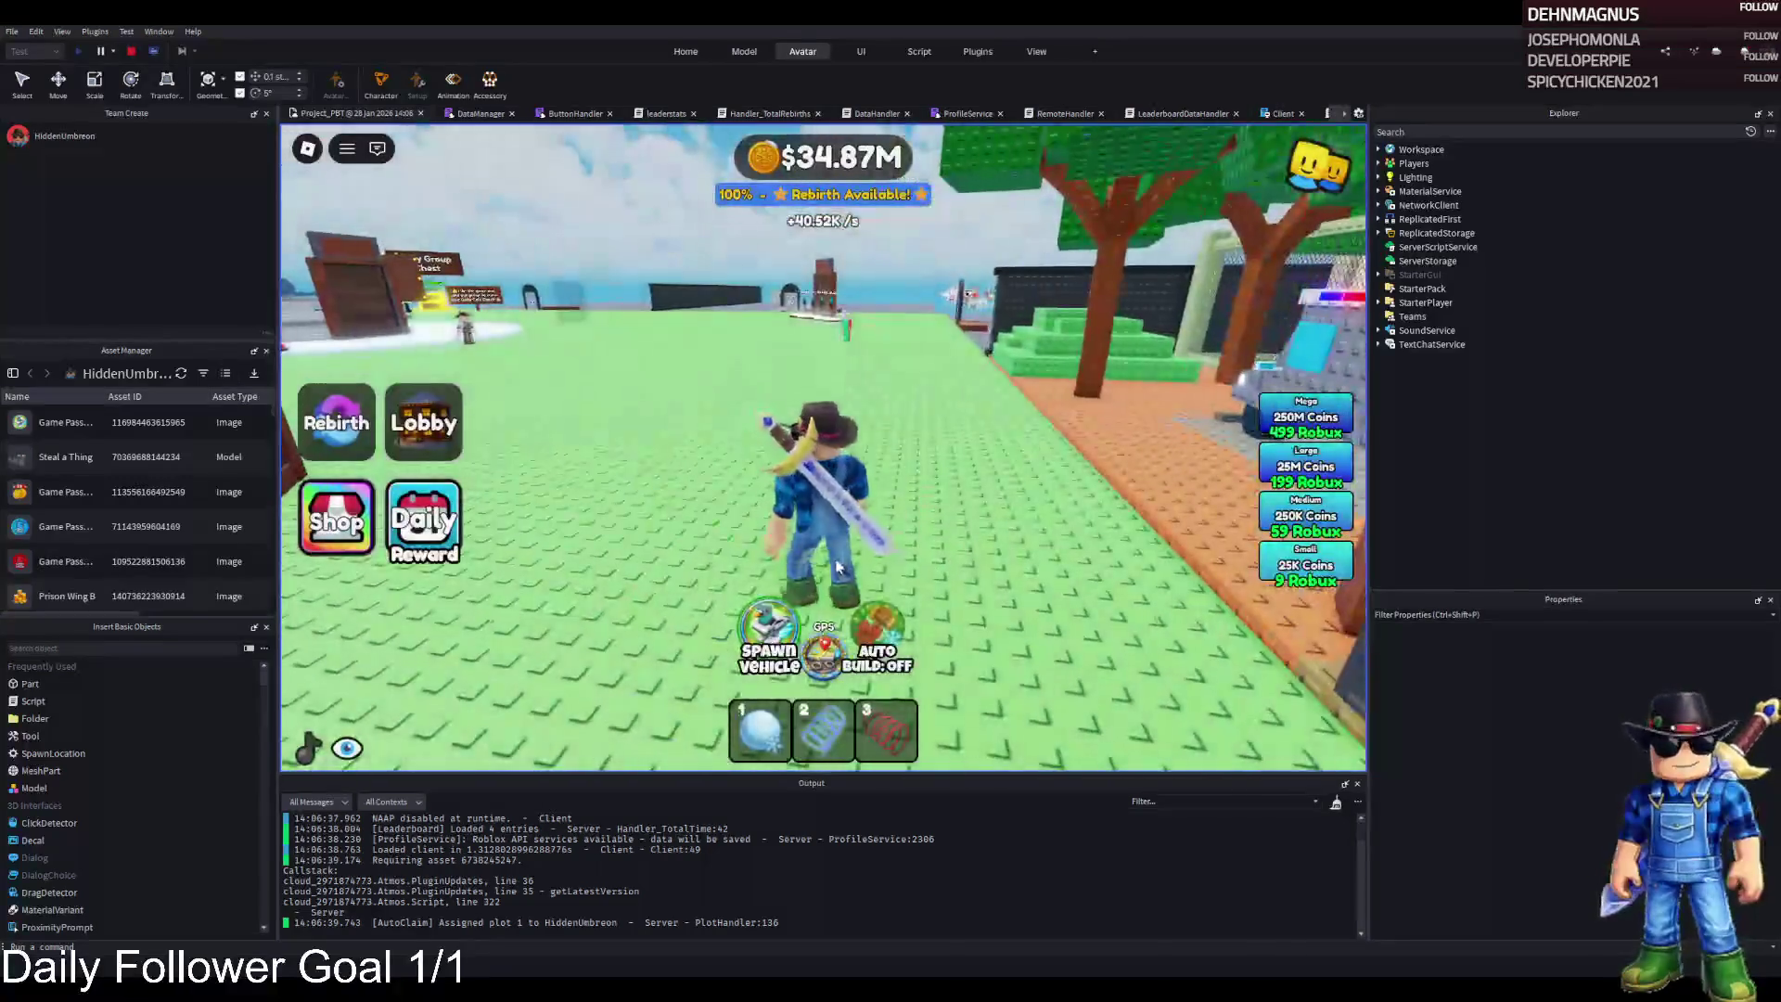
{"action": "left_click", "coordinate": [769, 649]}
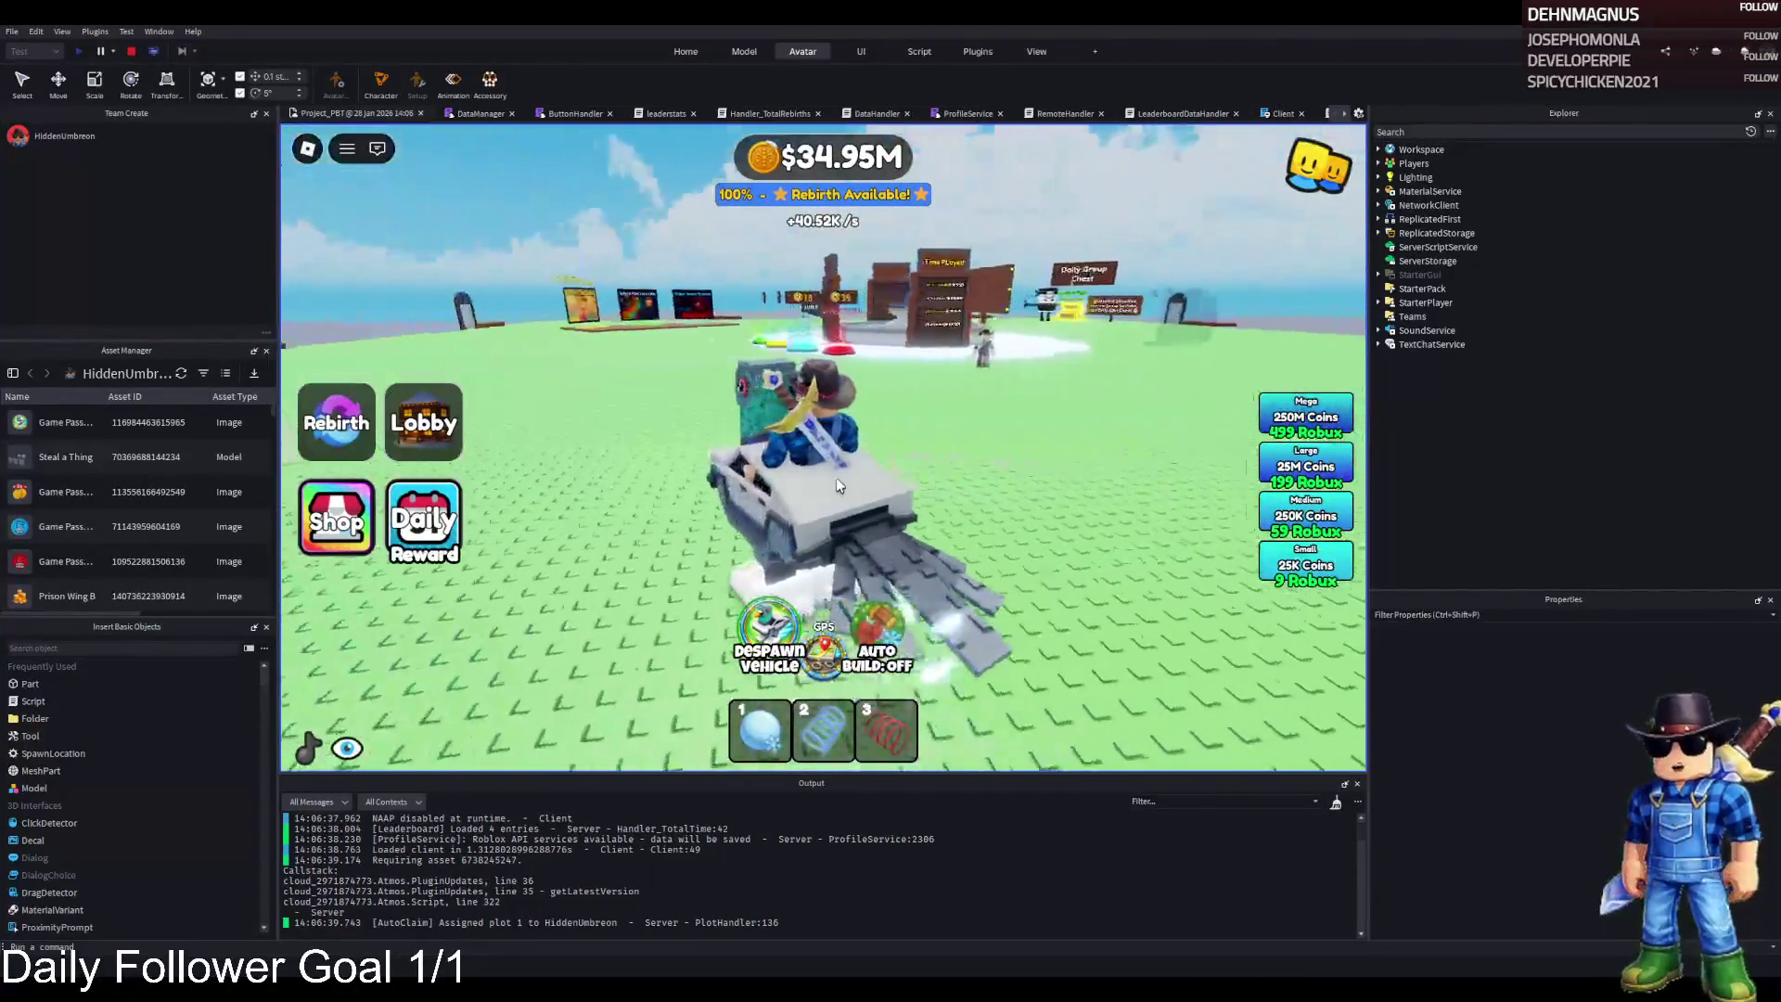
{"action": "key", "text": "a"}
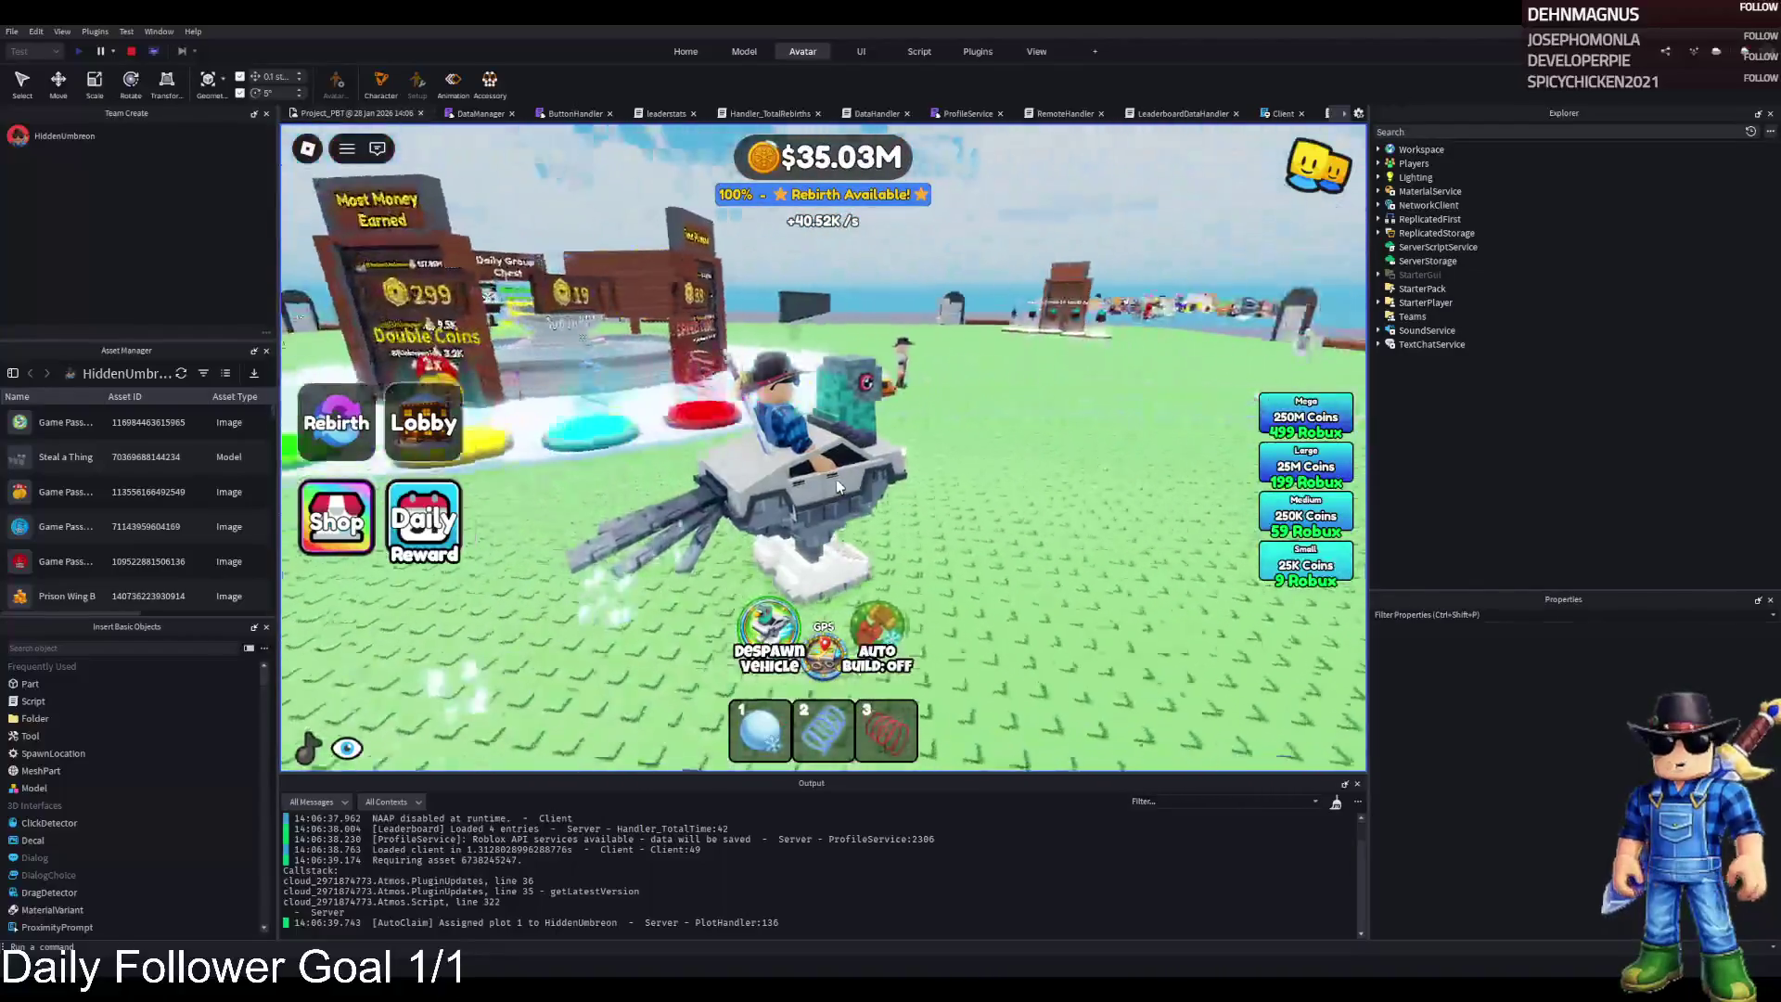
{"action": "key", "text": "w"}
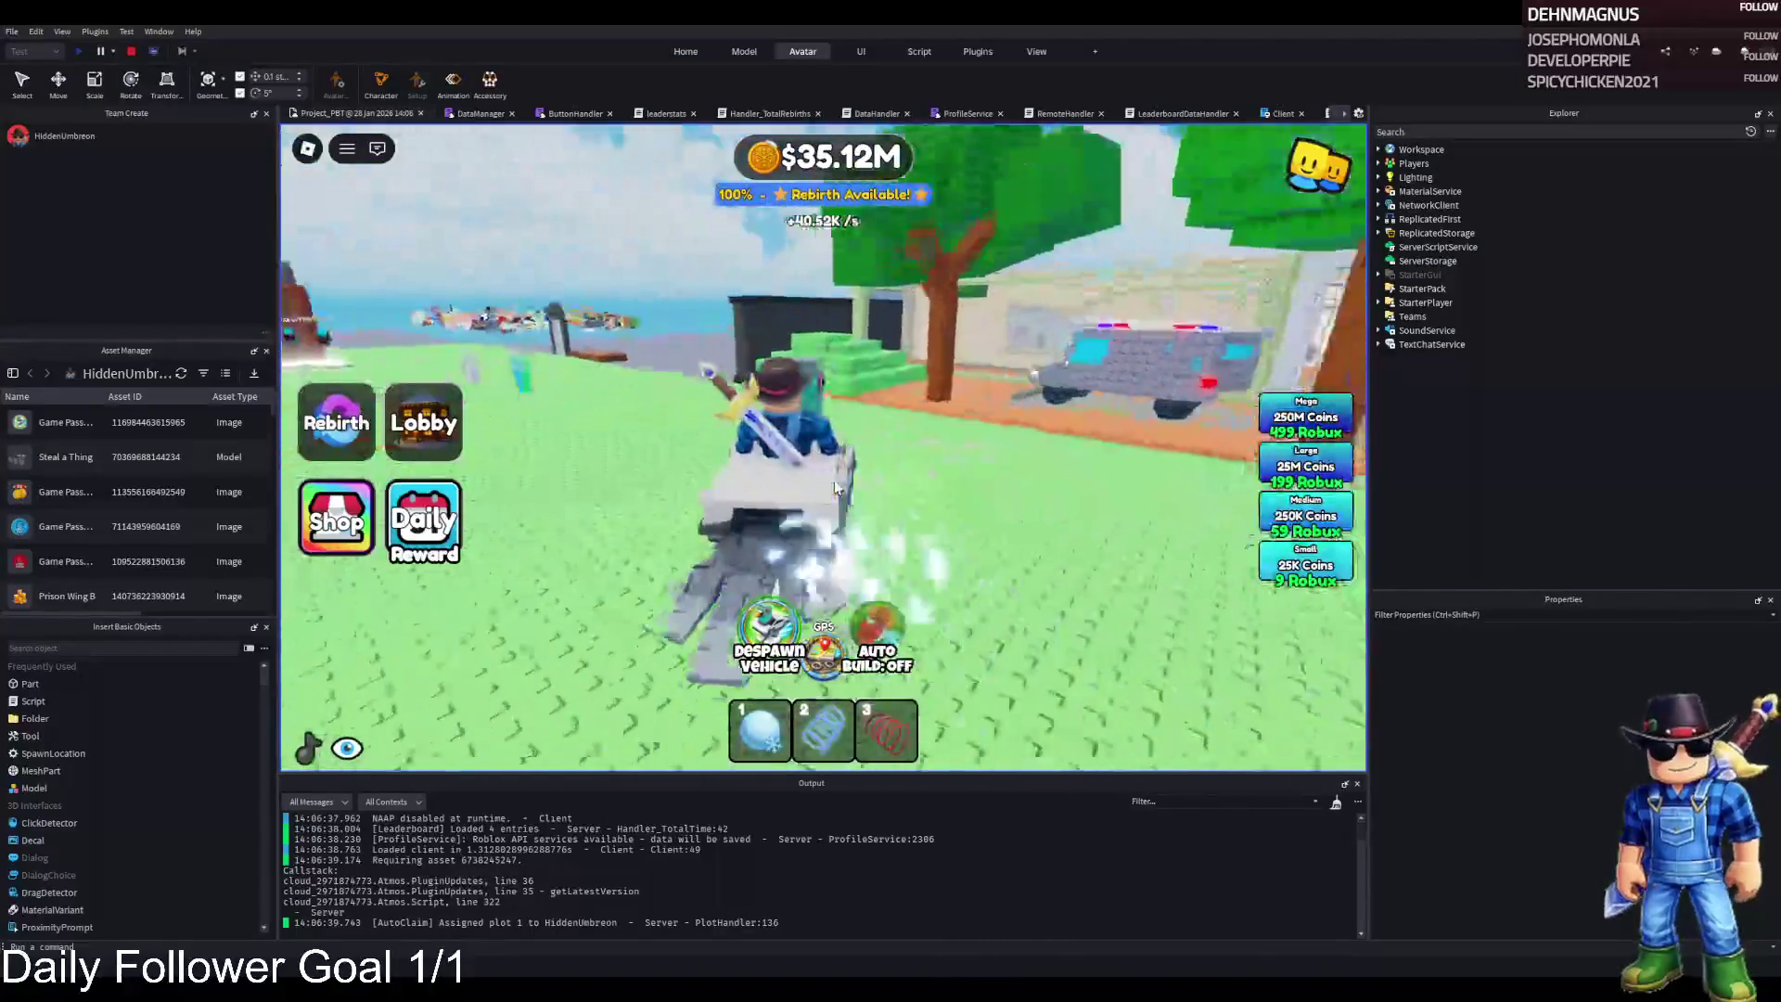
{"action": "key", "text": "d"}
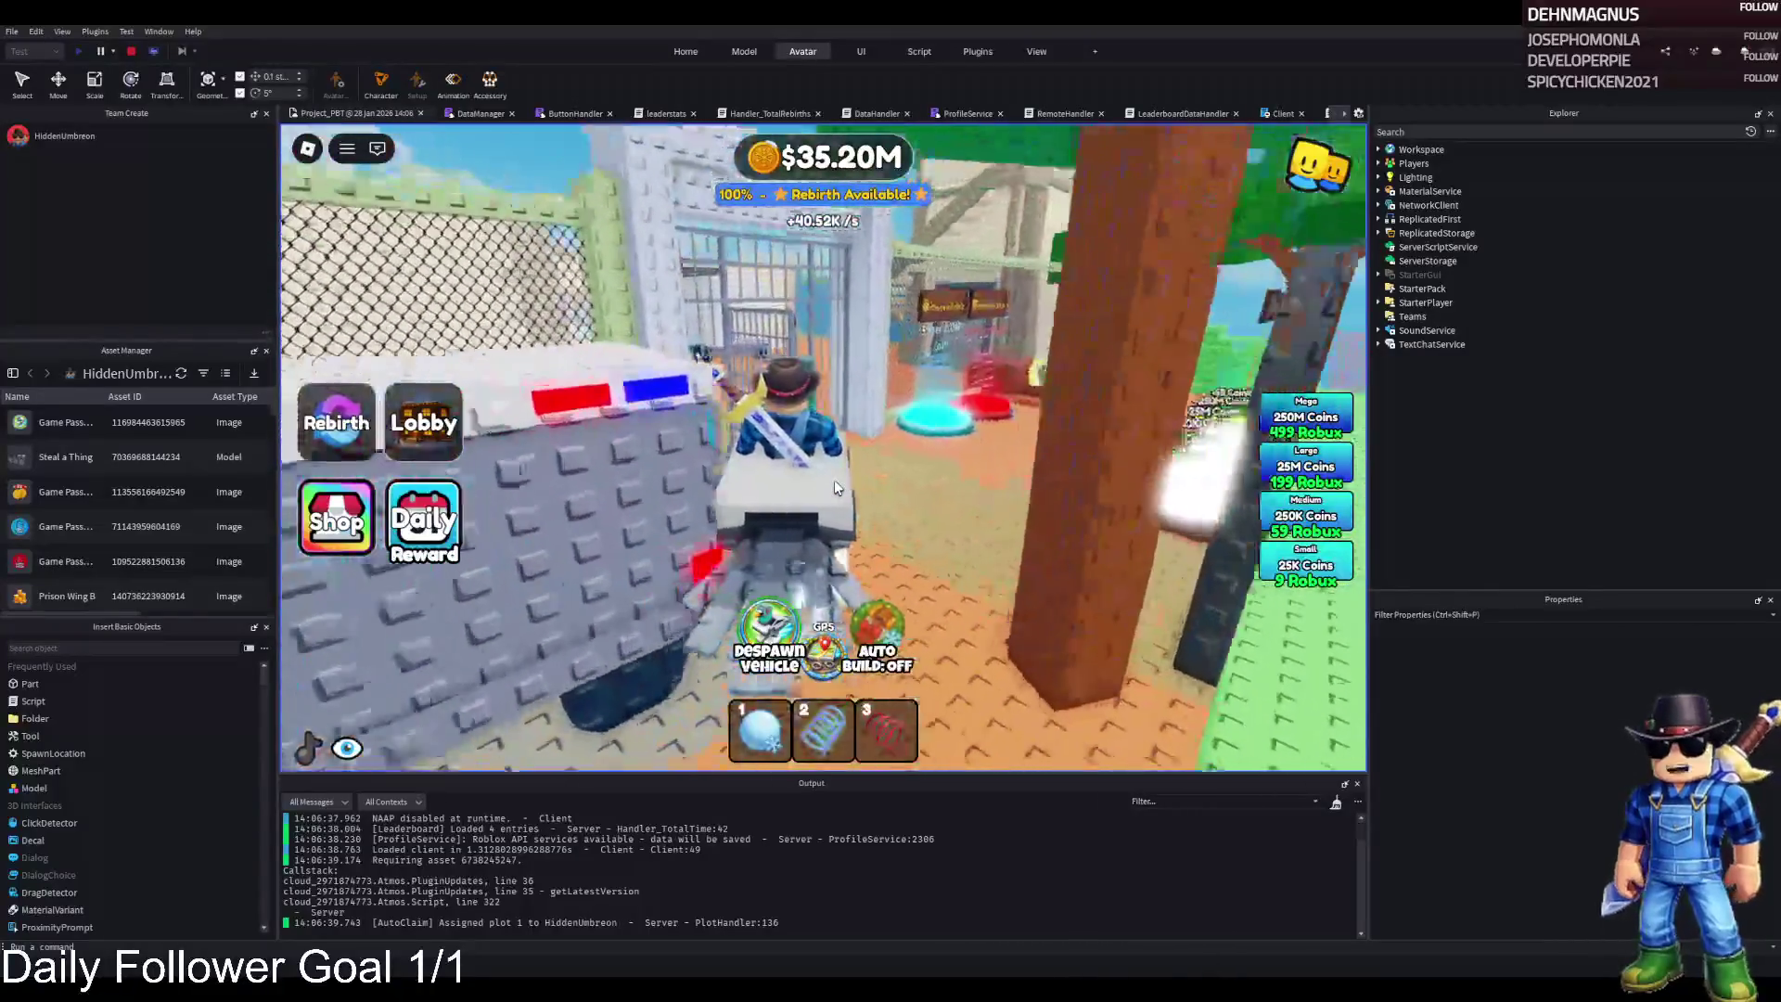
{"action": "key", "text": "d"}
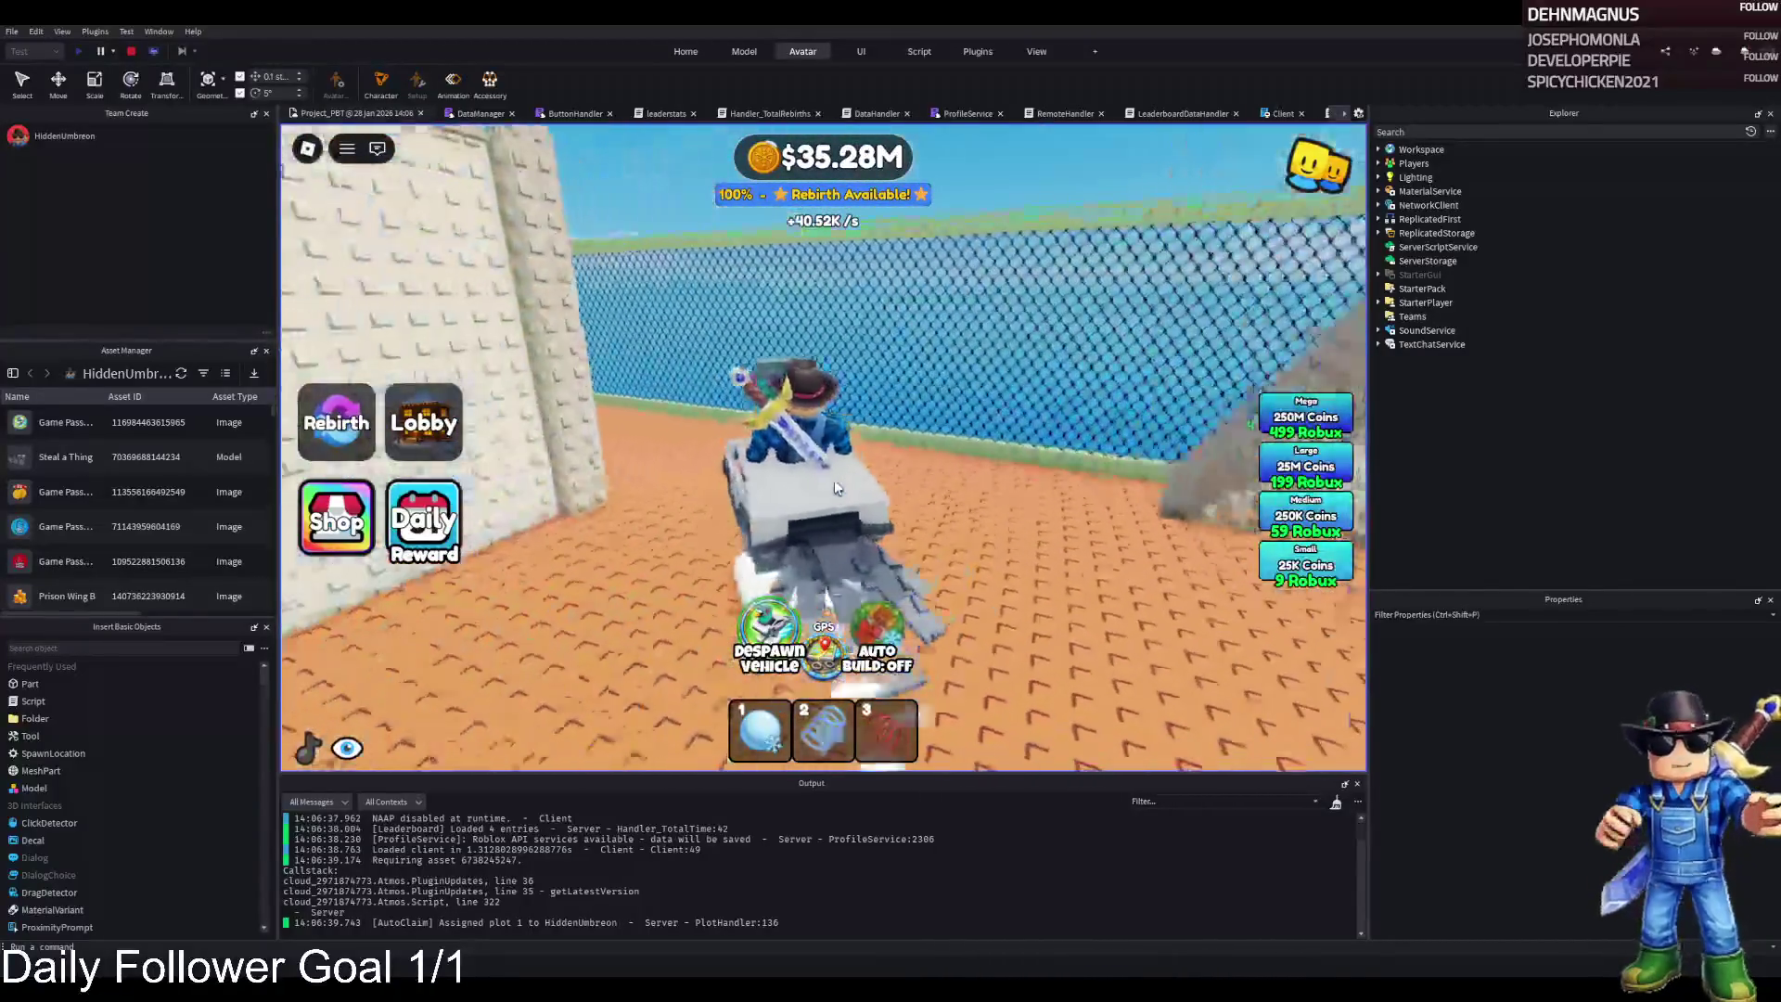
{"action": "key", "text": "a"}
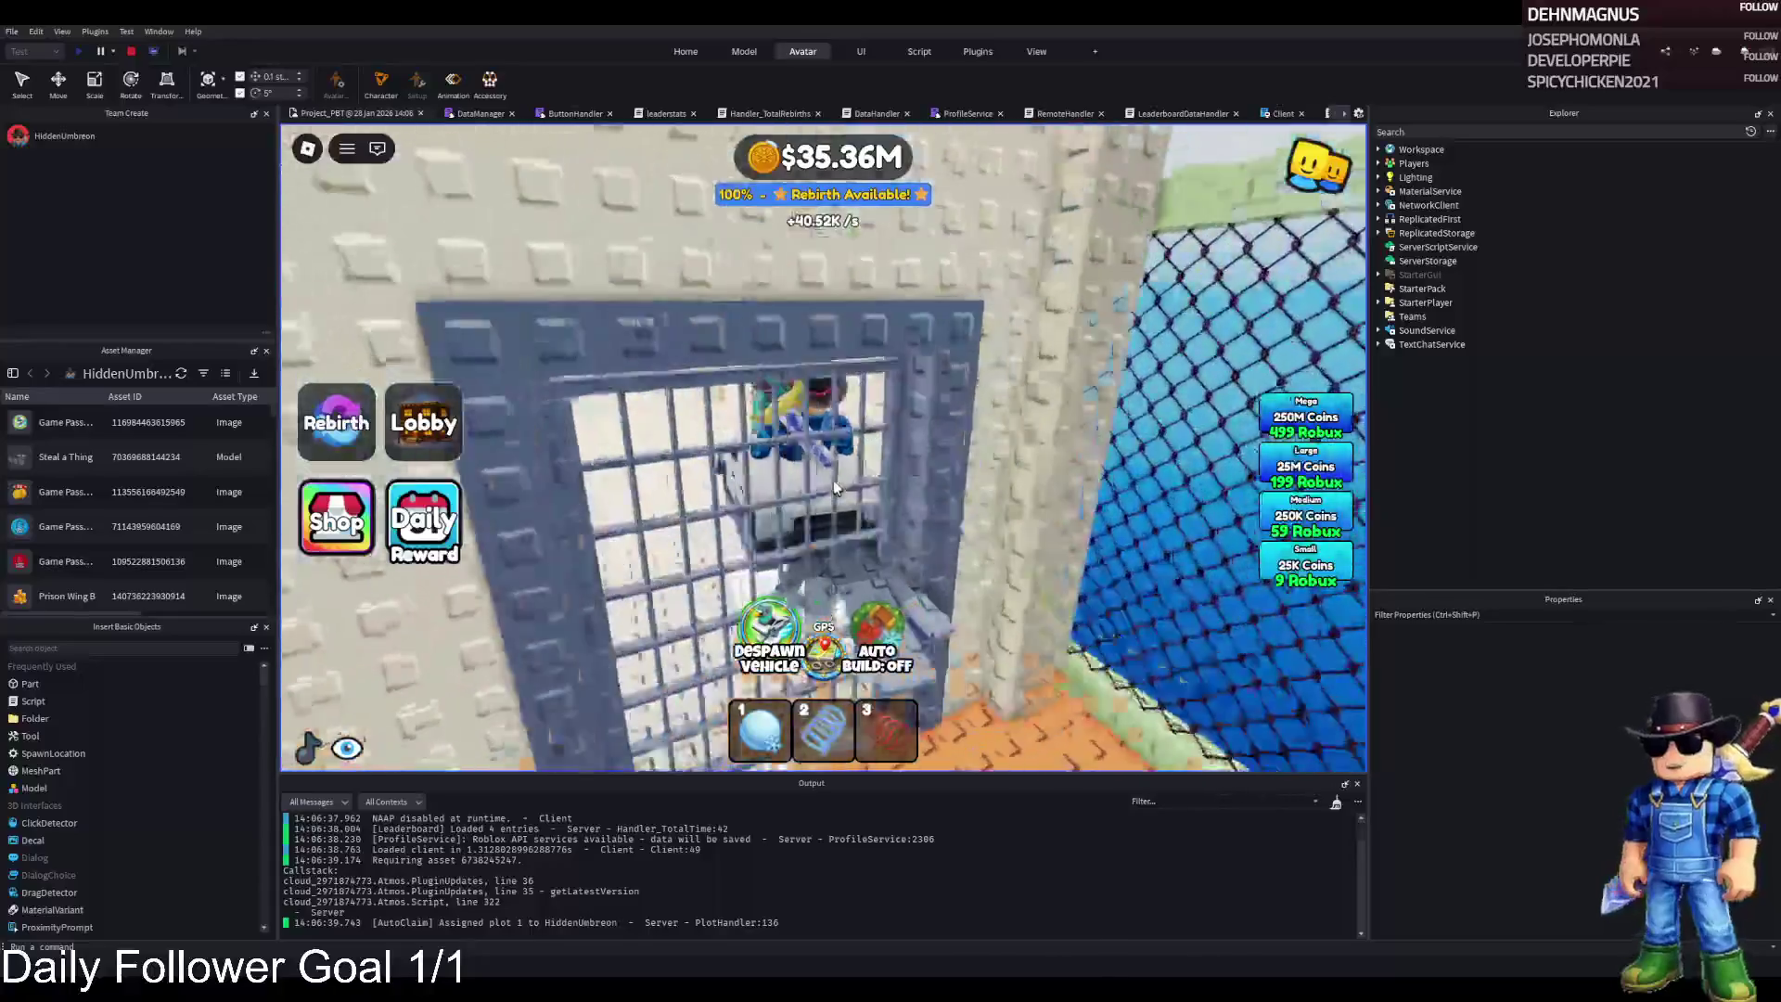
{"action": "key", "text": "w"}
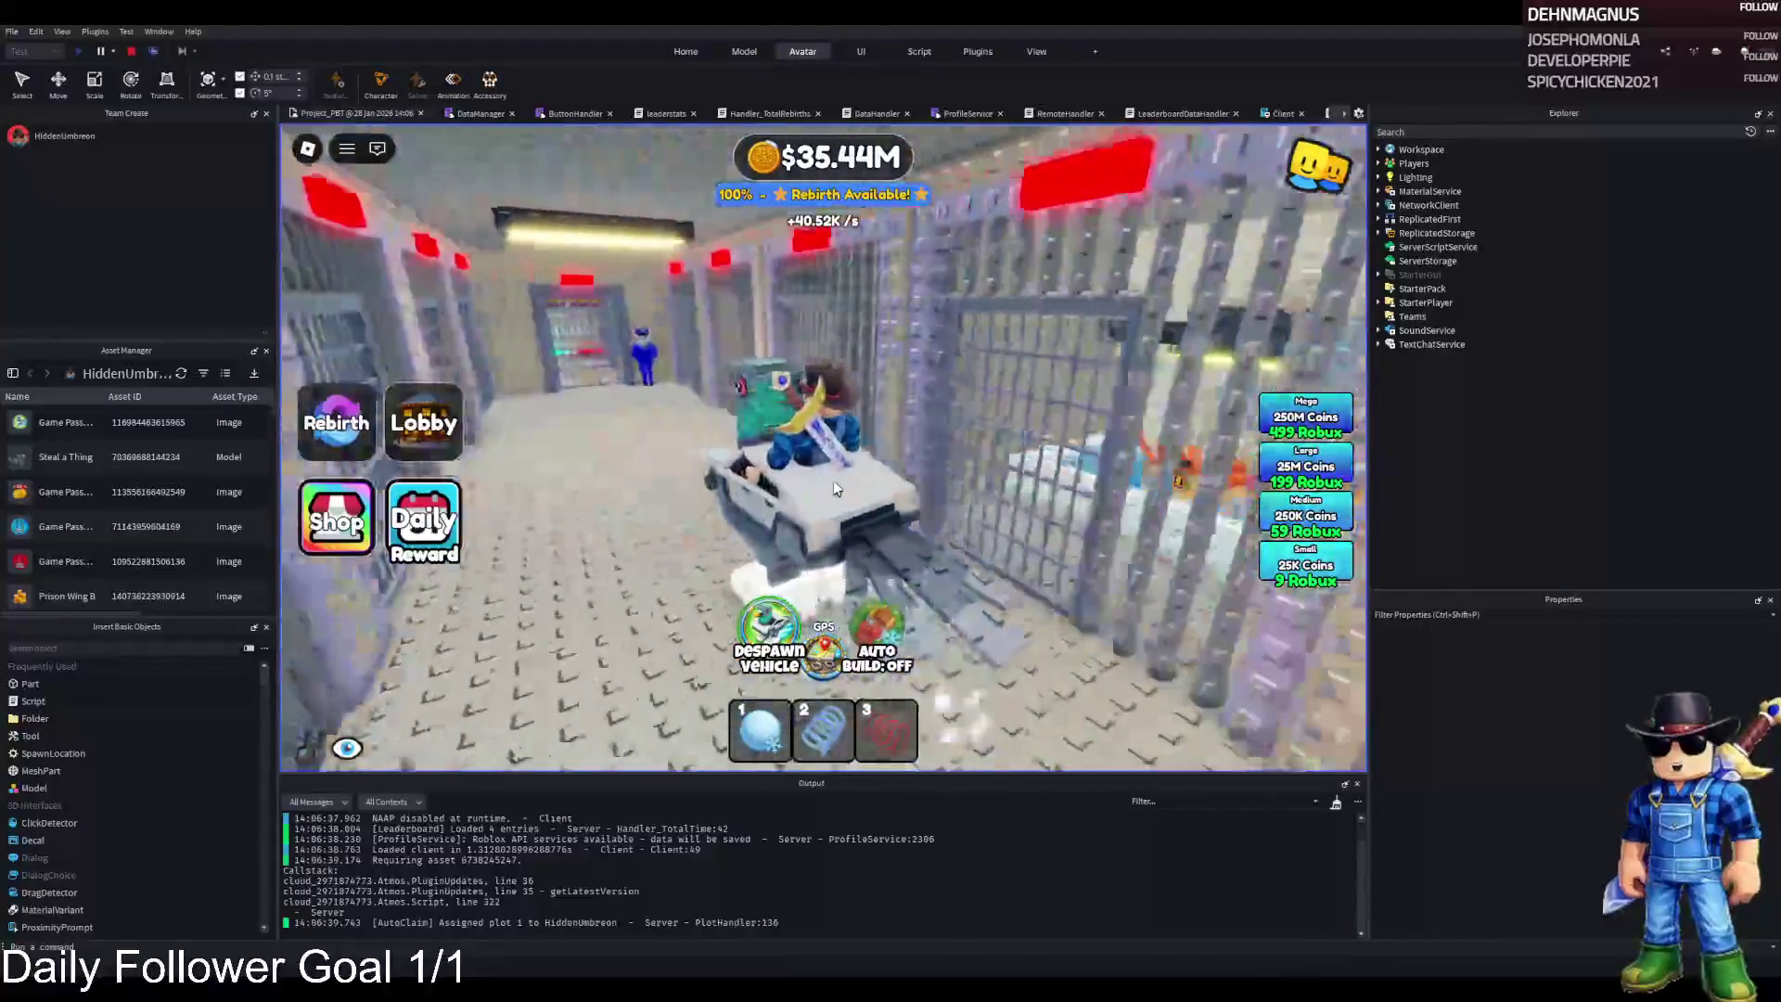
Drive through the cells and windowed room, along the chain fence, out of the prison
{"action": "key", "text": "a"}
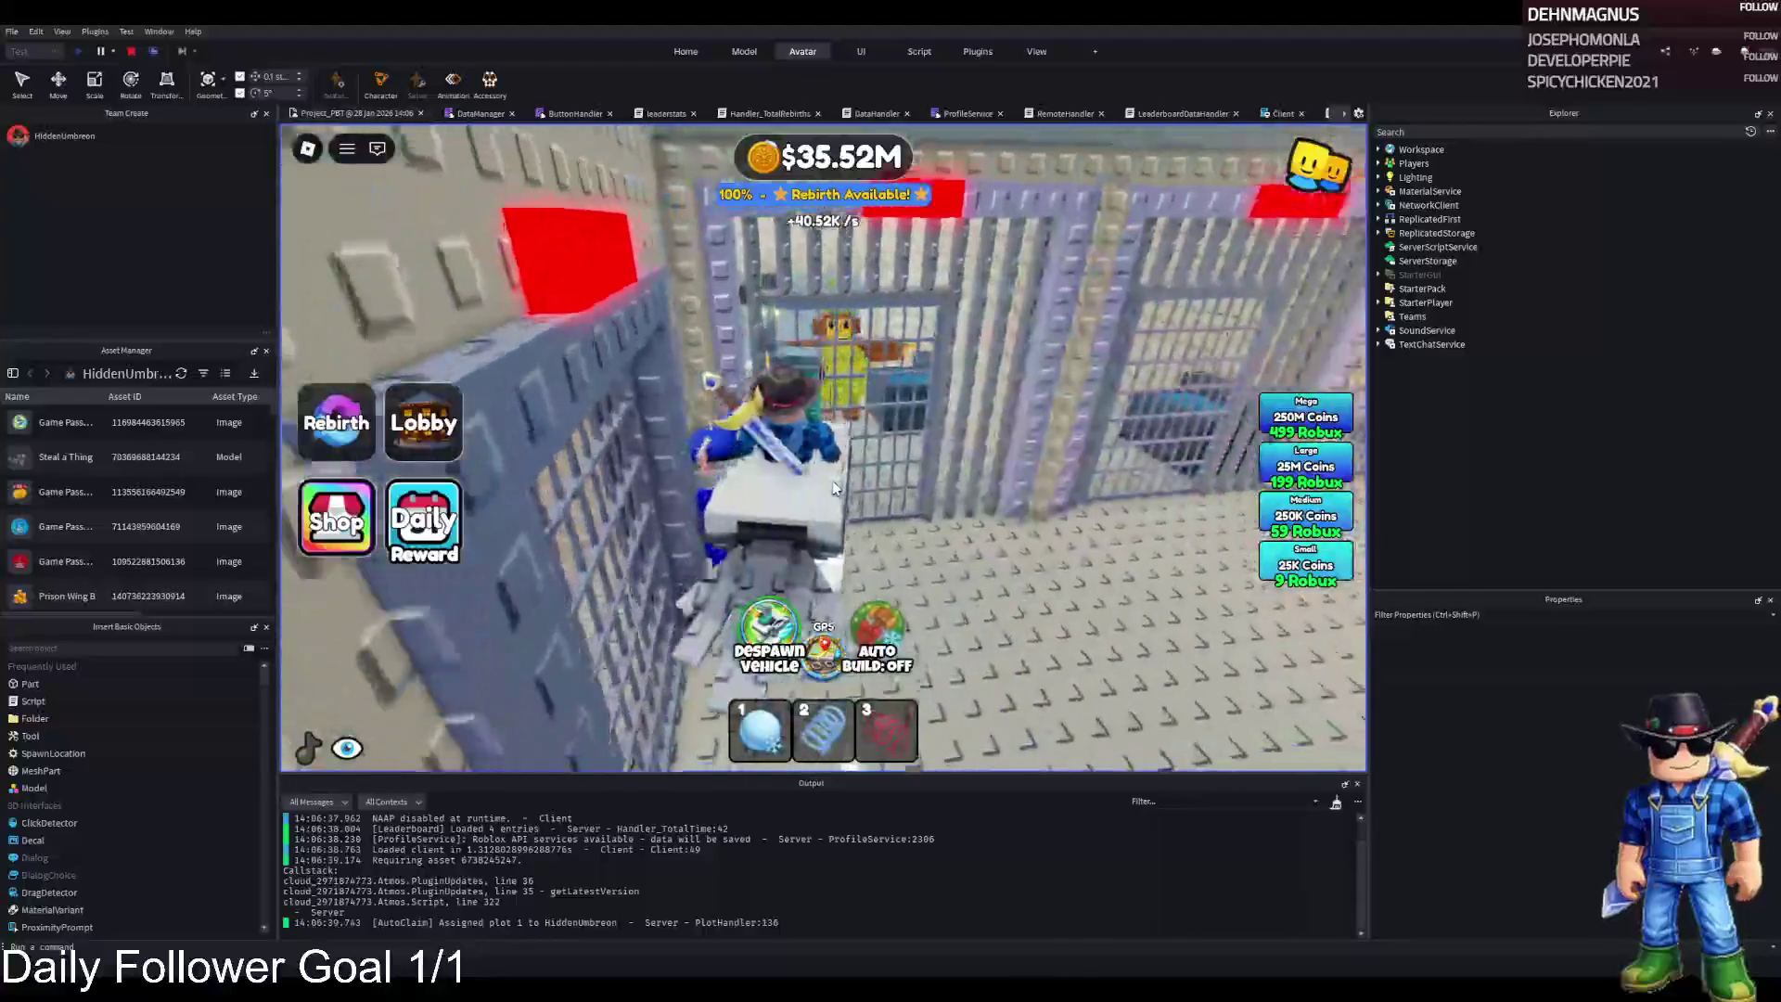
{"action": "key", "text": "w"}
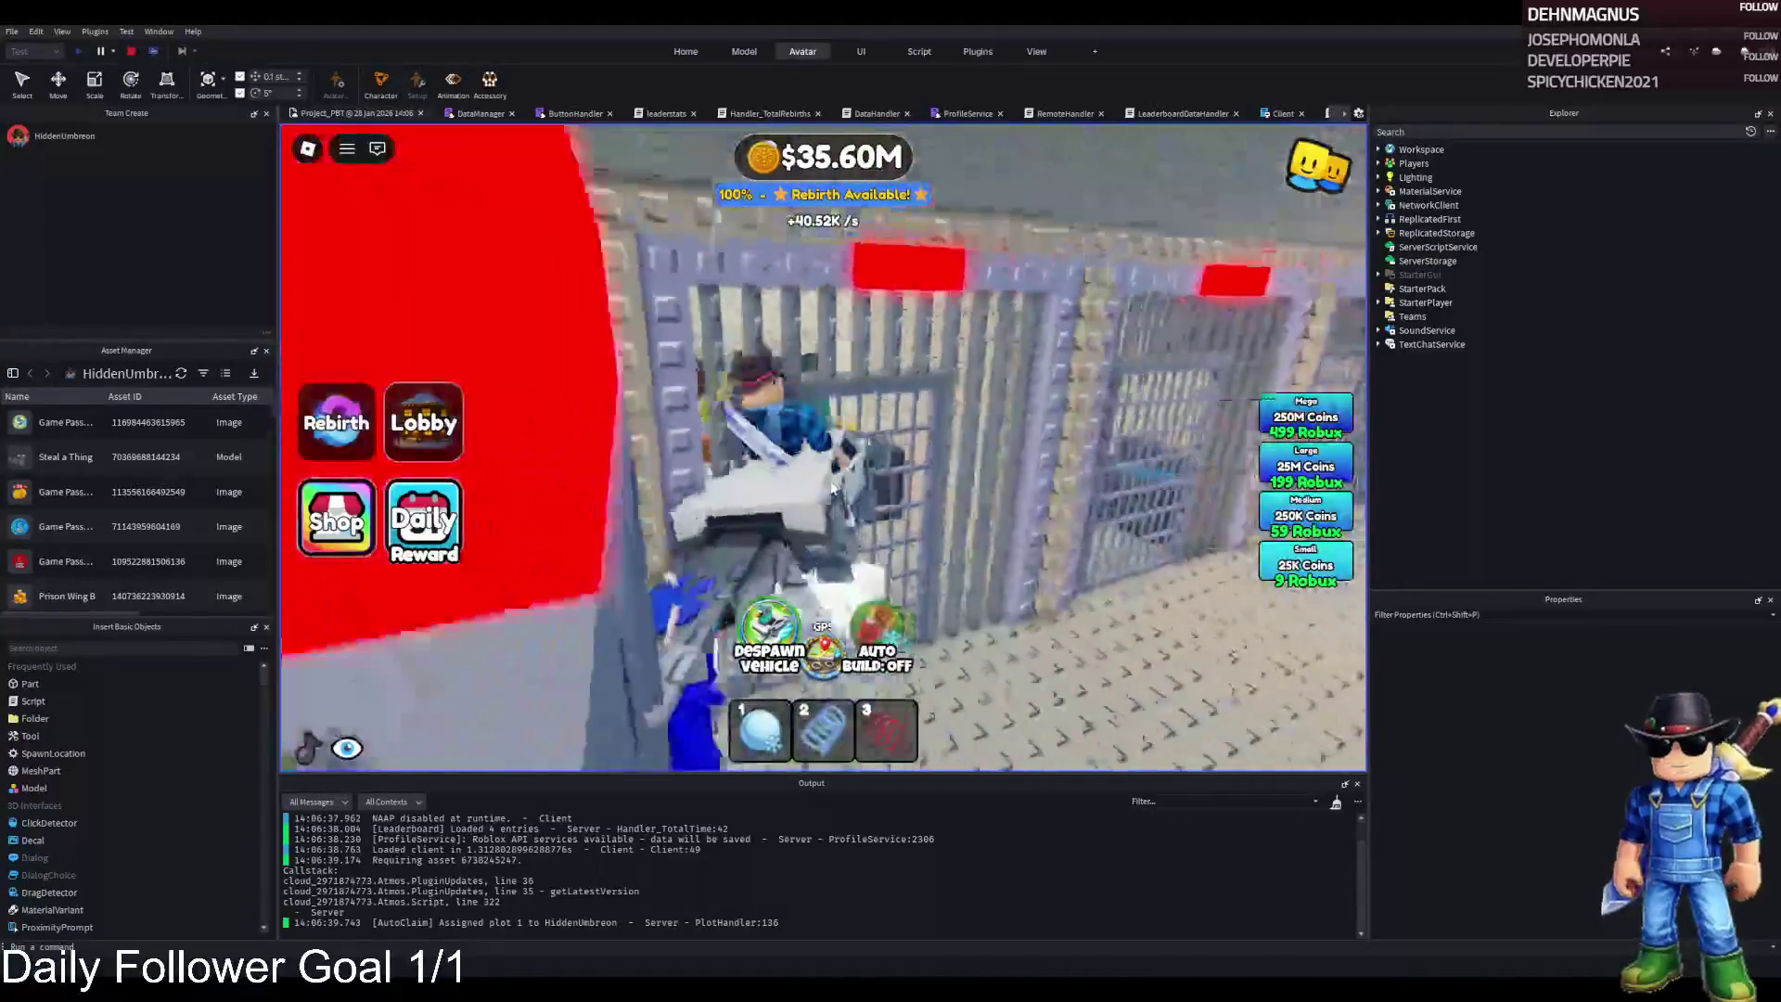
{"action": "key", "text": "w"}
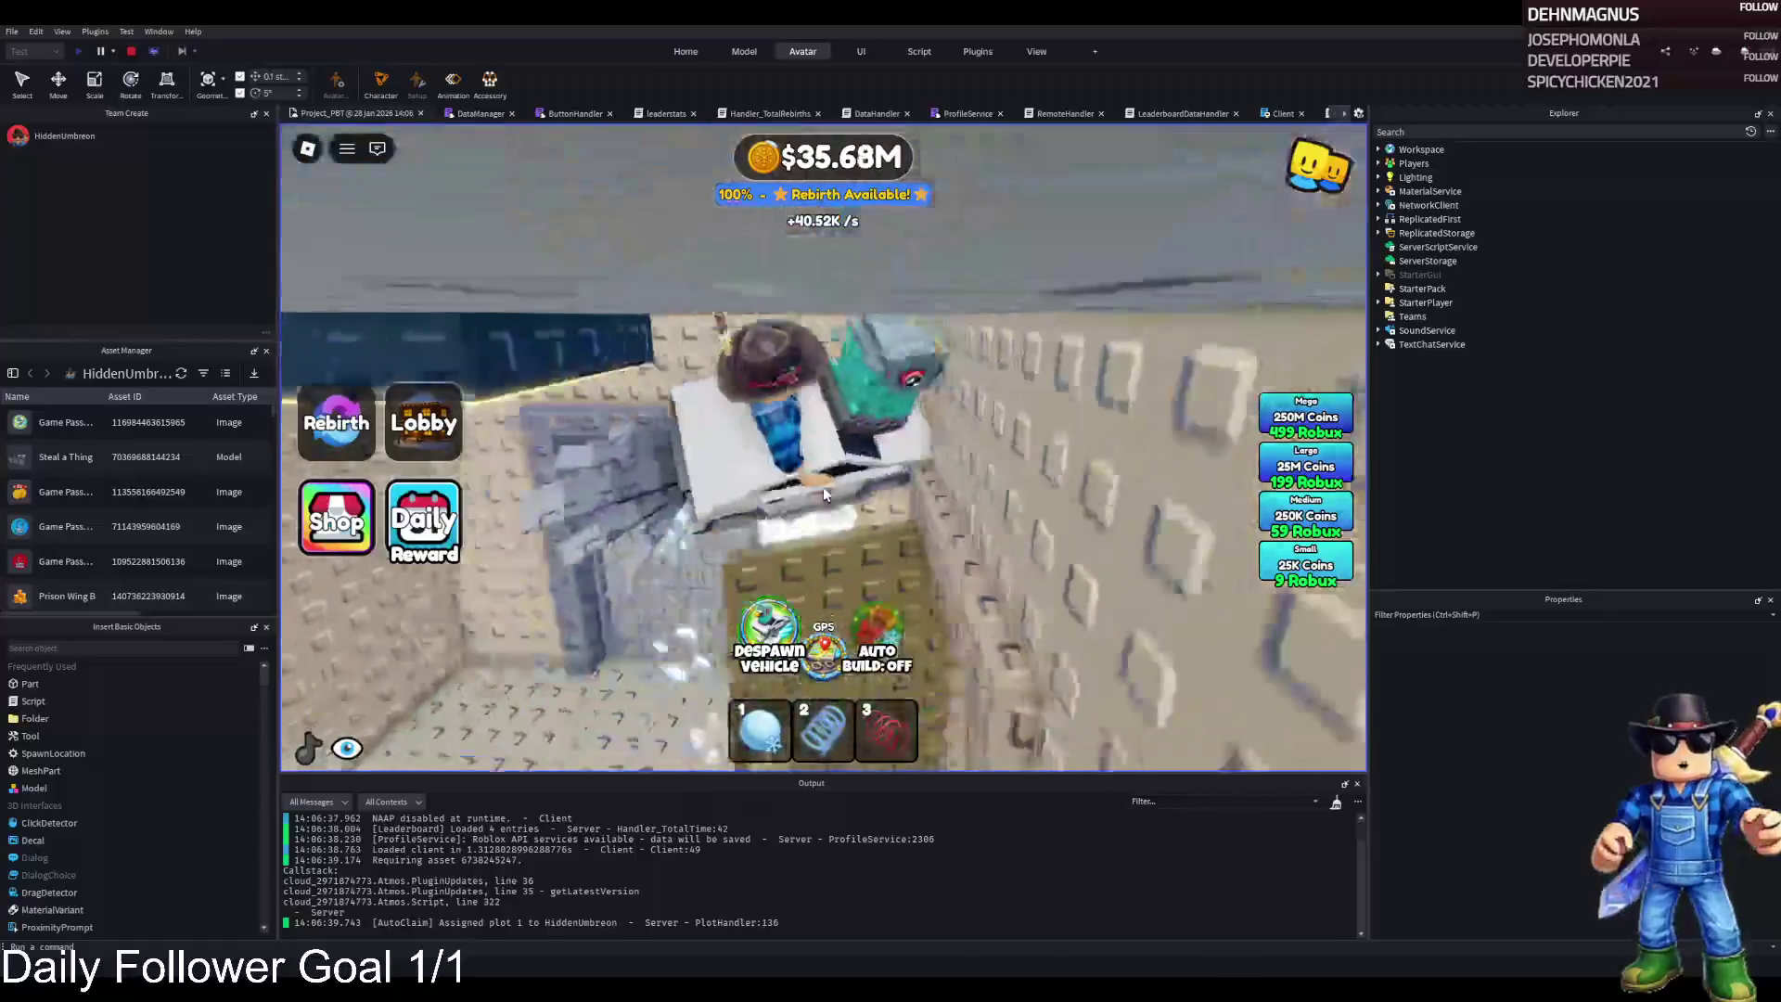
{"action": "key", "text": "w"}
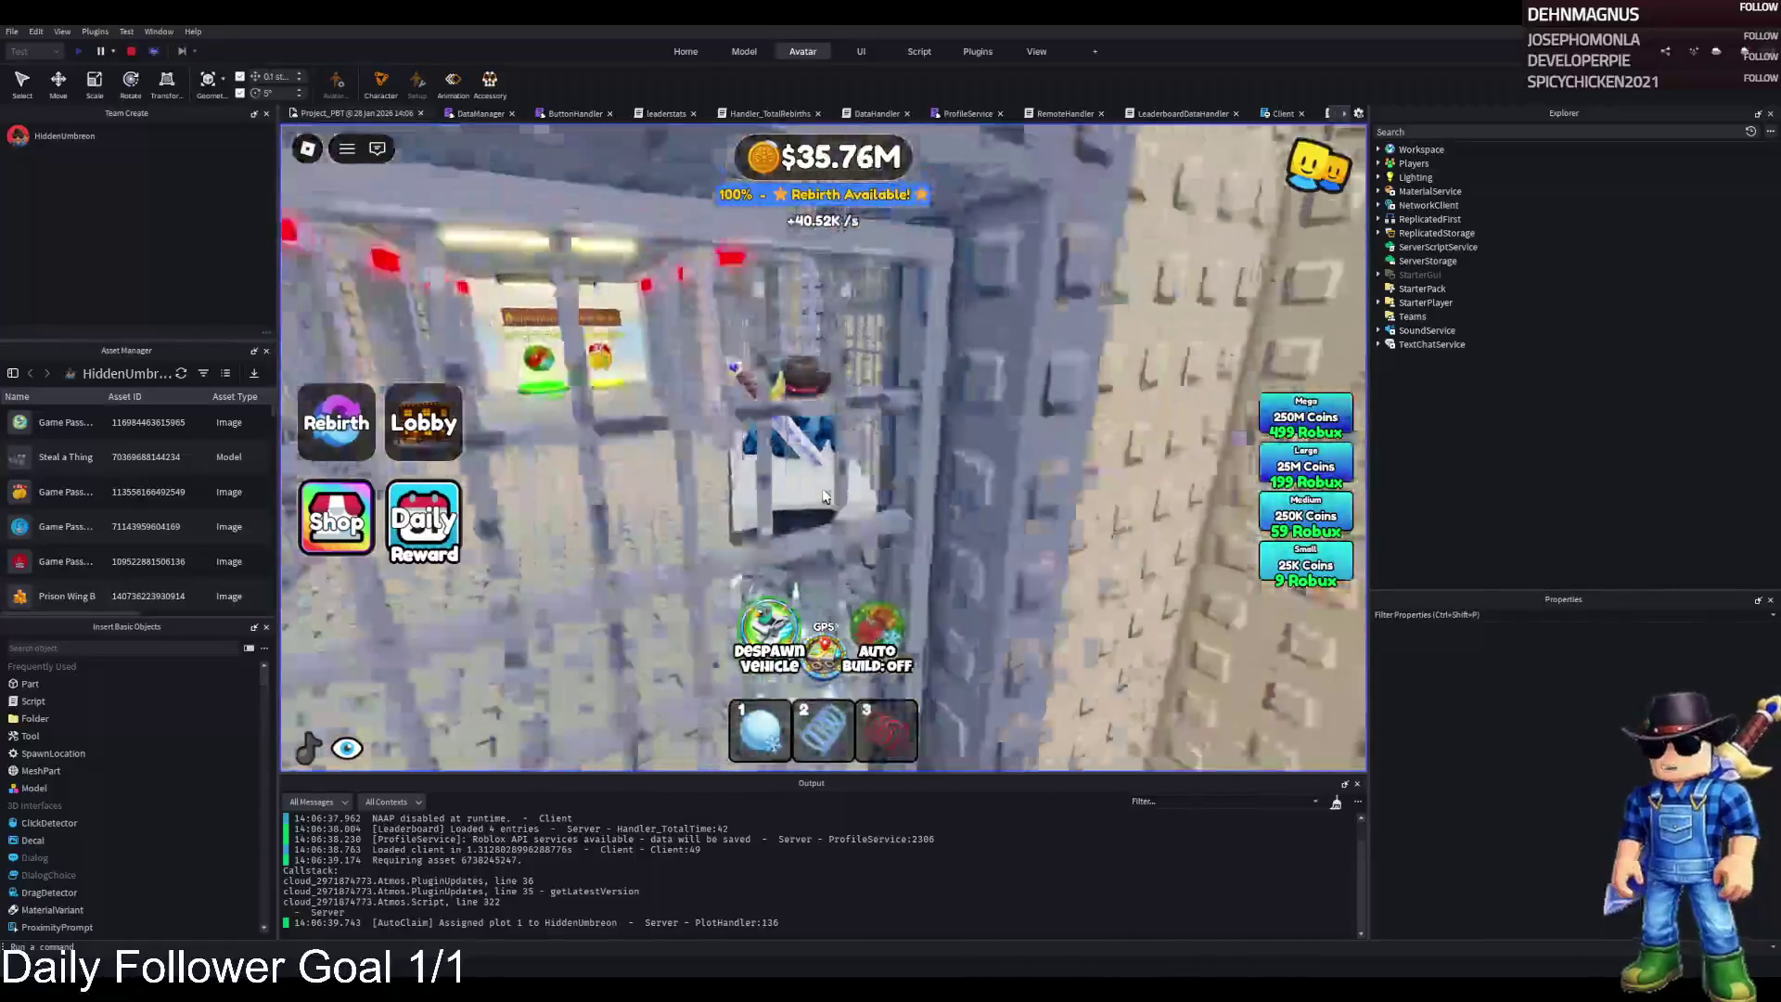
{"action": "key", "text": "w"}
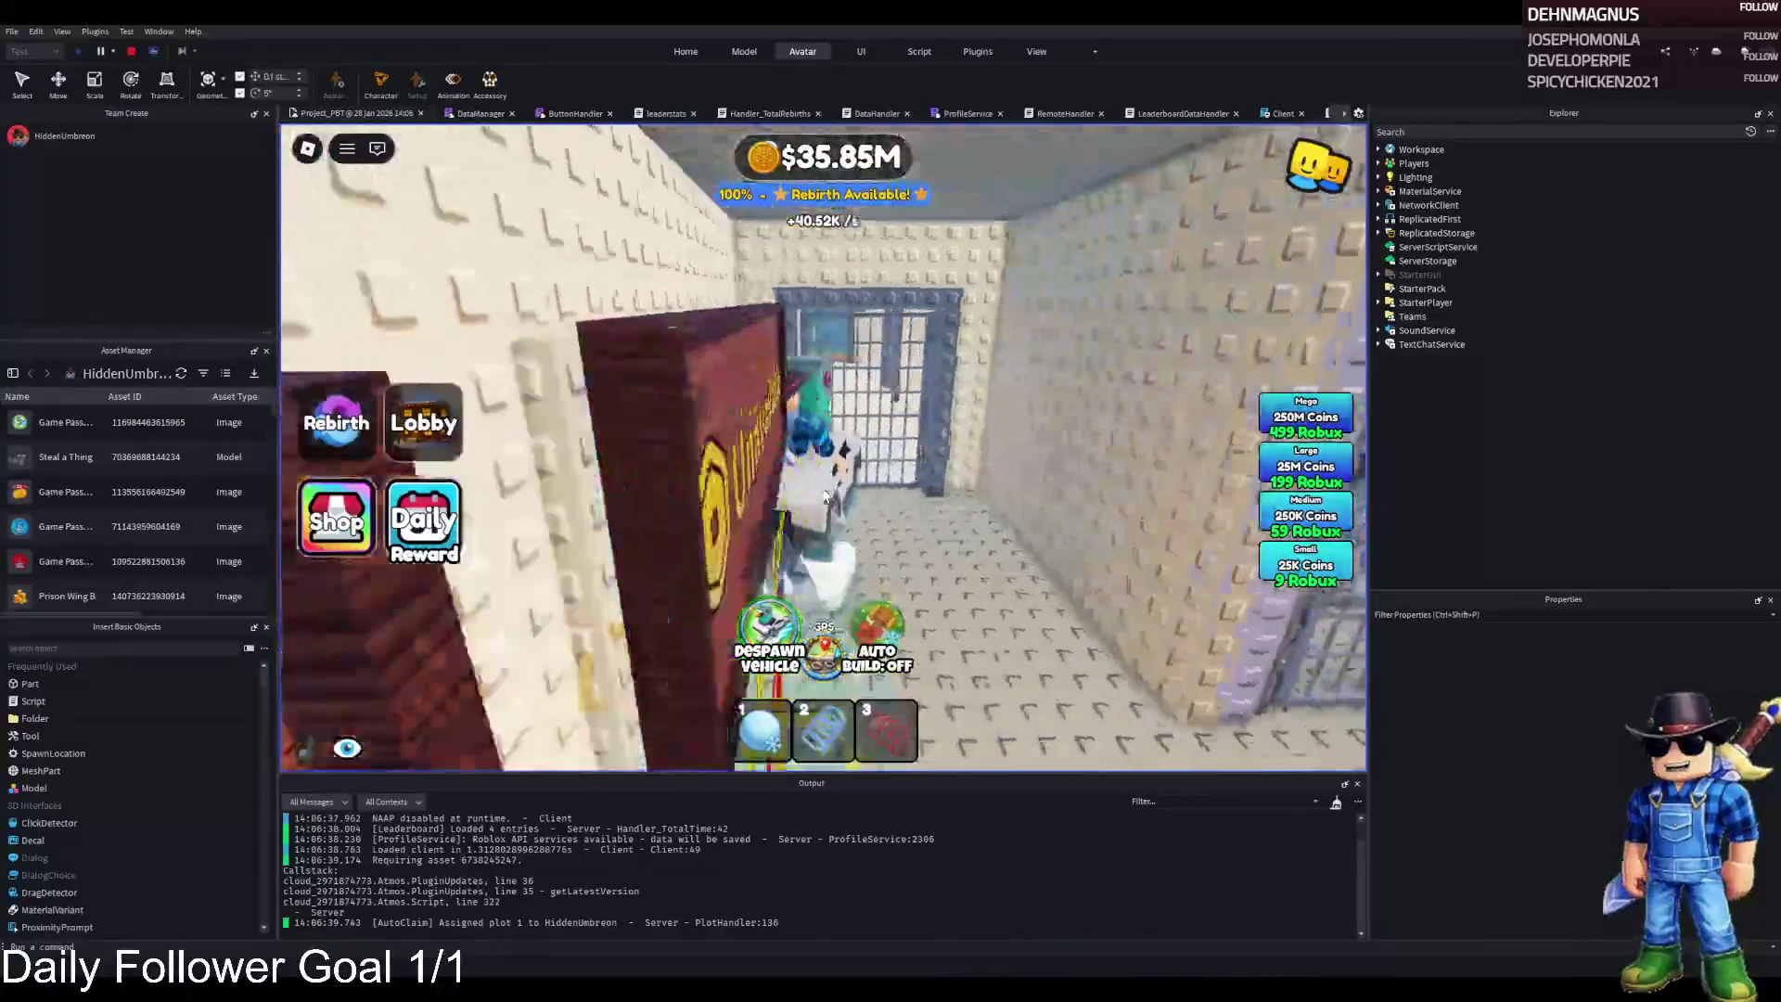
{"action": "key", "text": "w"}
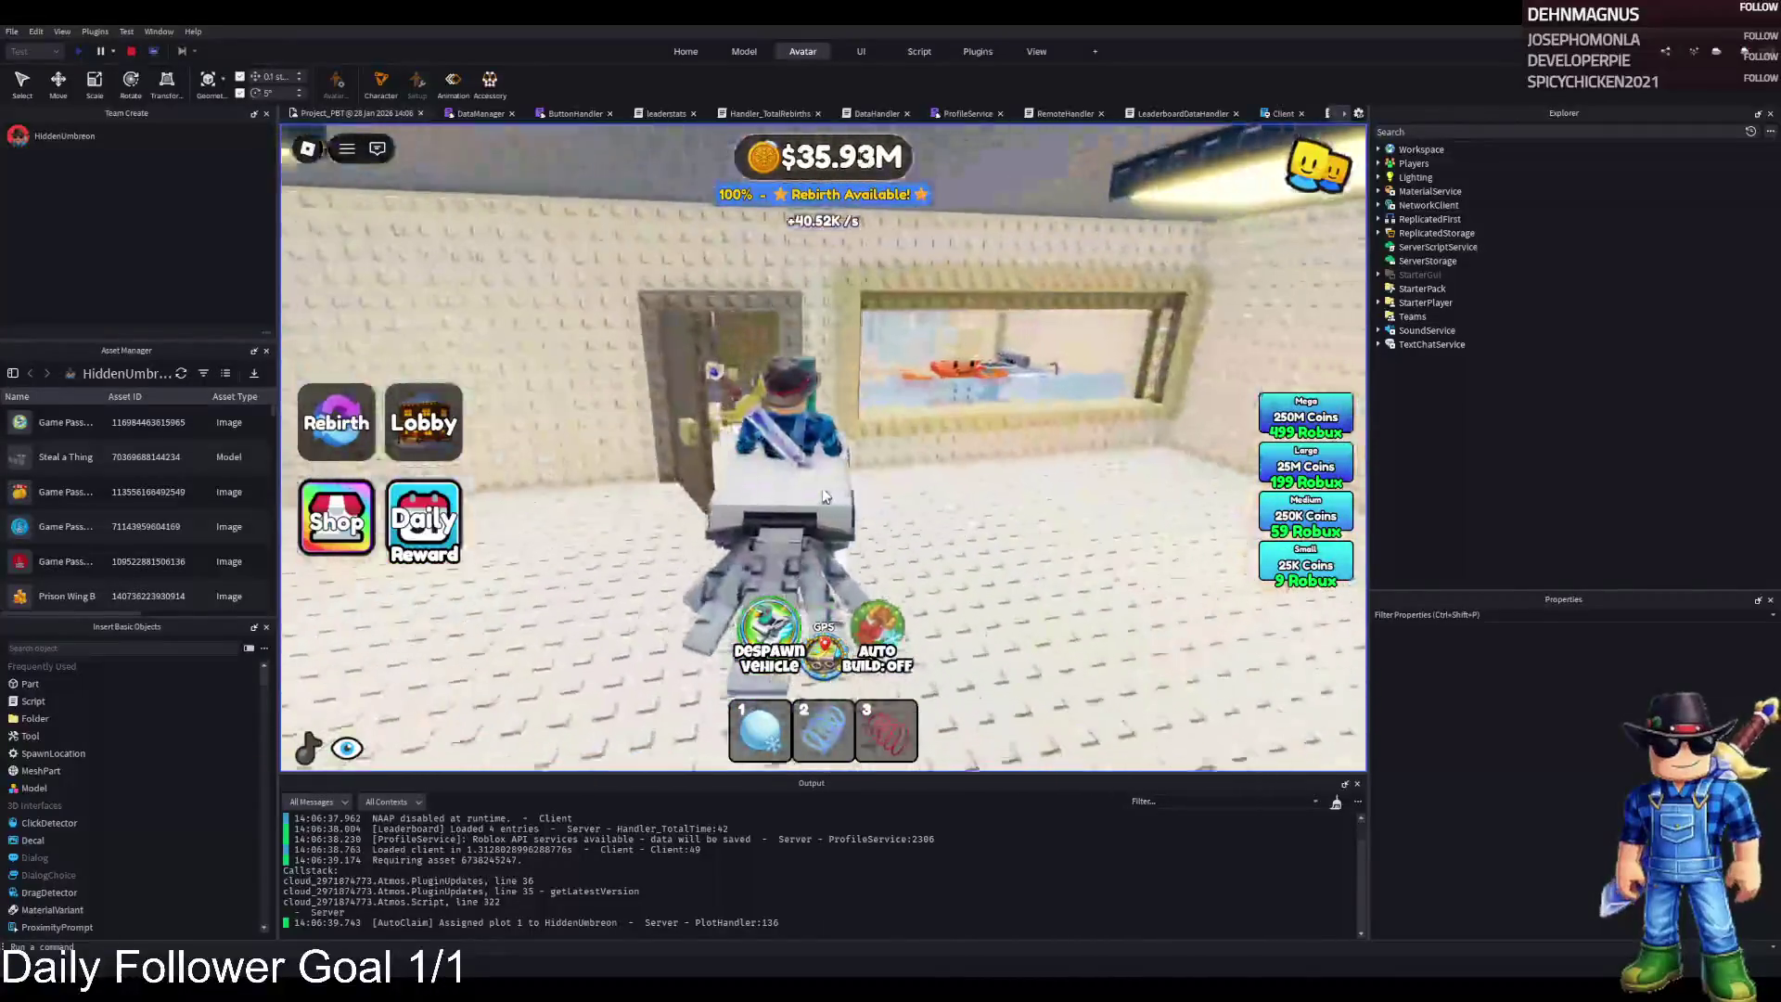
{"action": "key", "text": "w"}
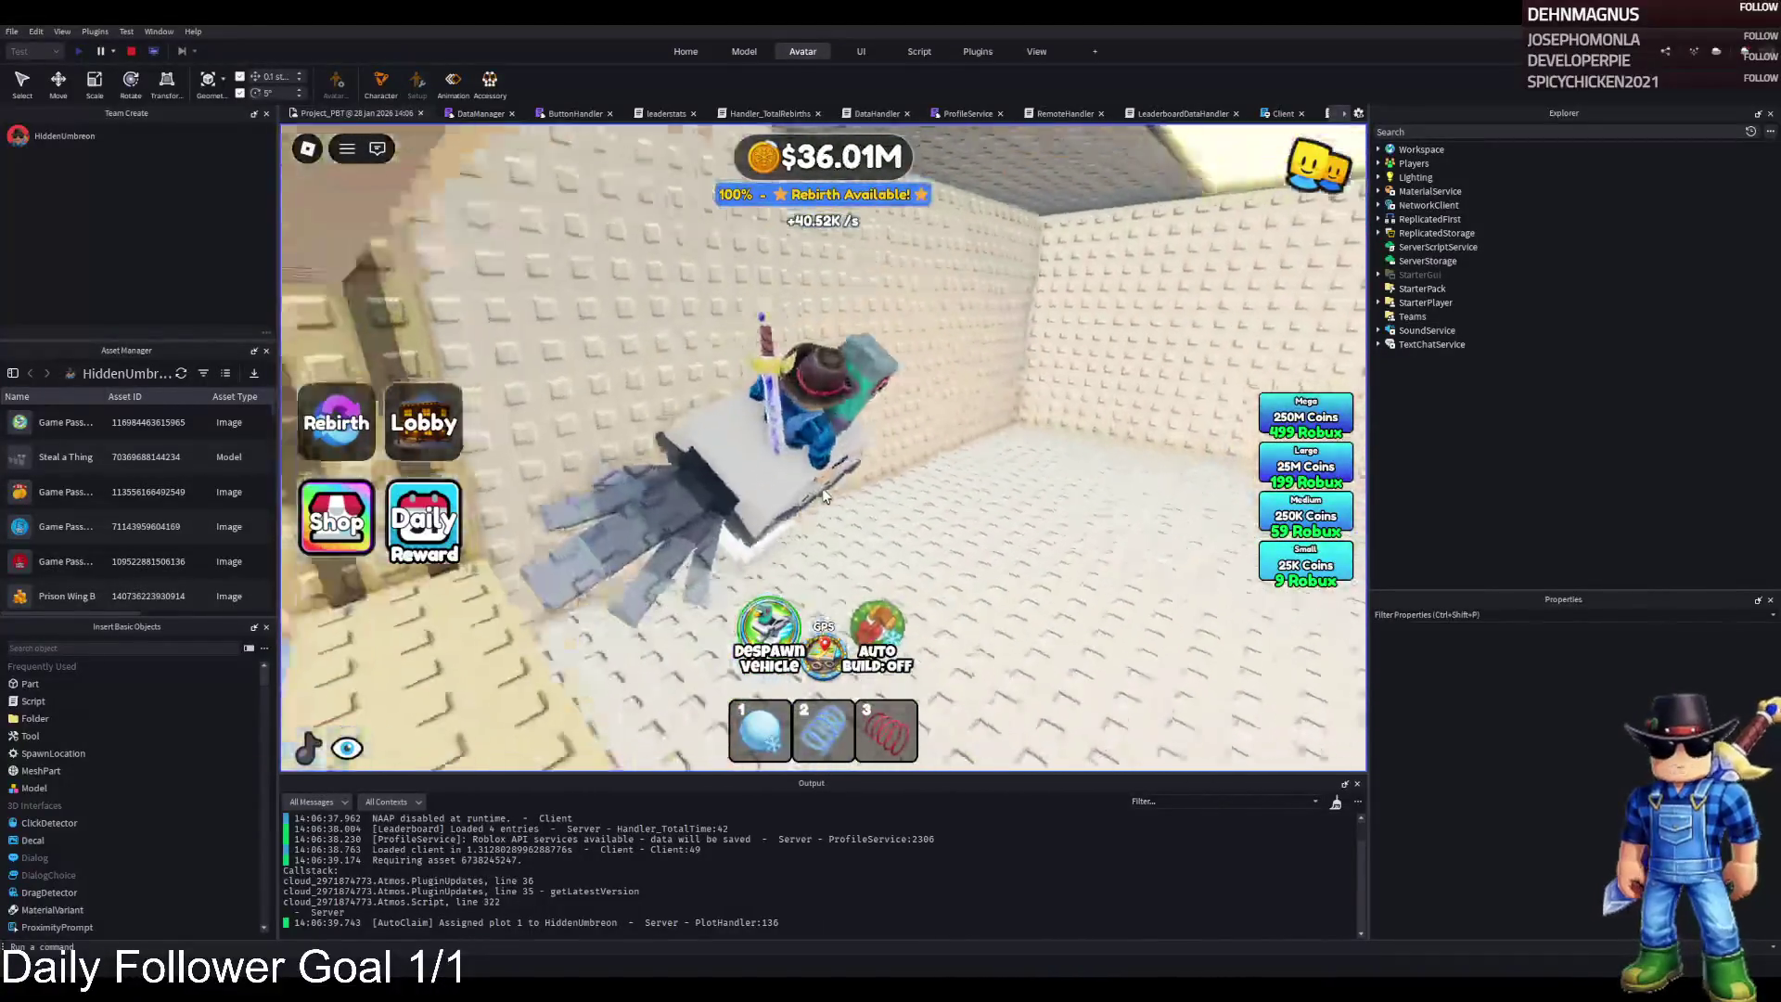
{"action": "key", "text": "w"}
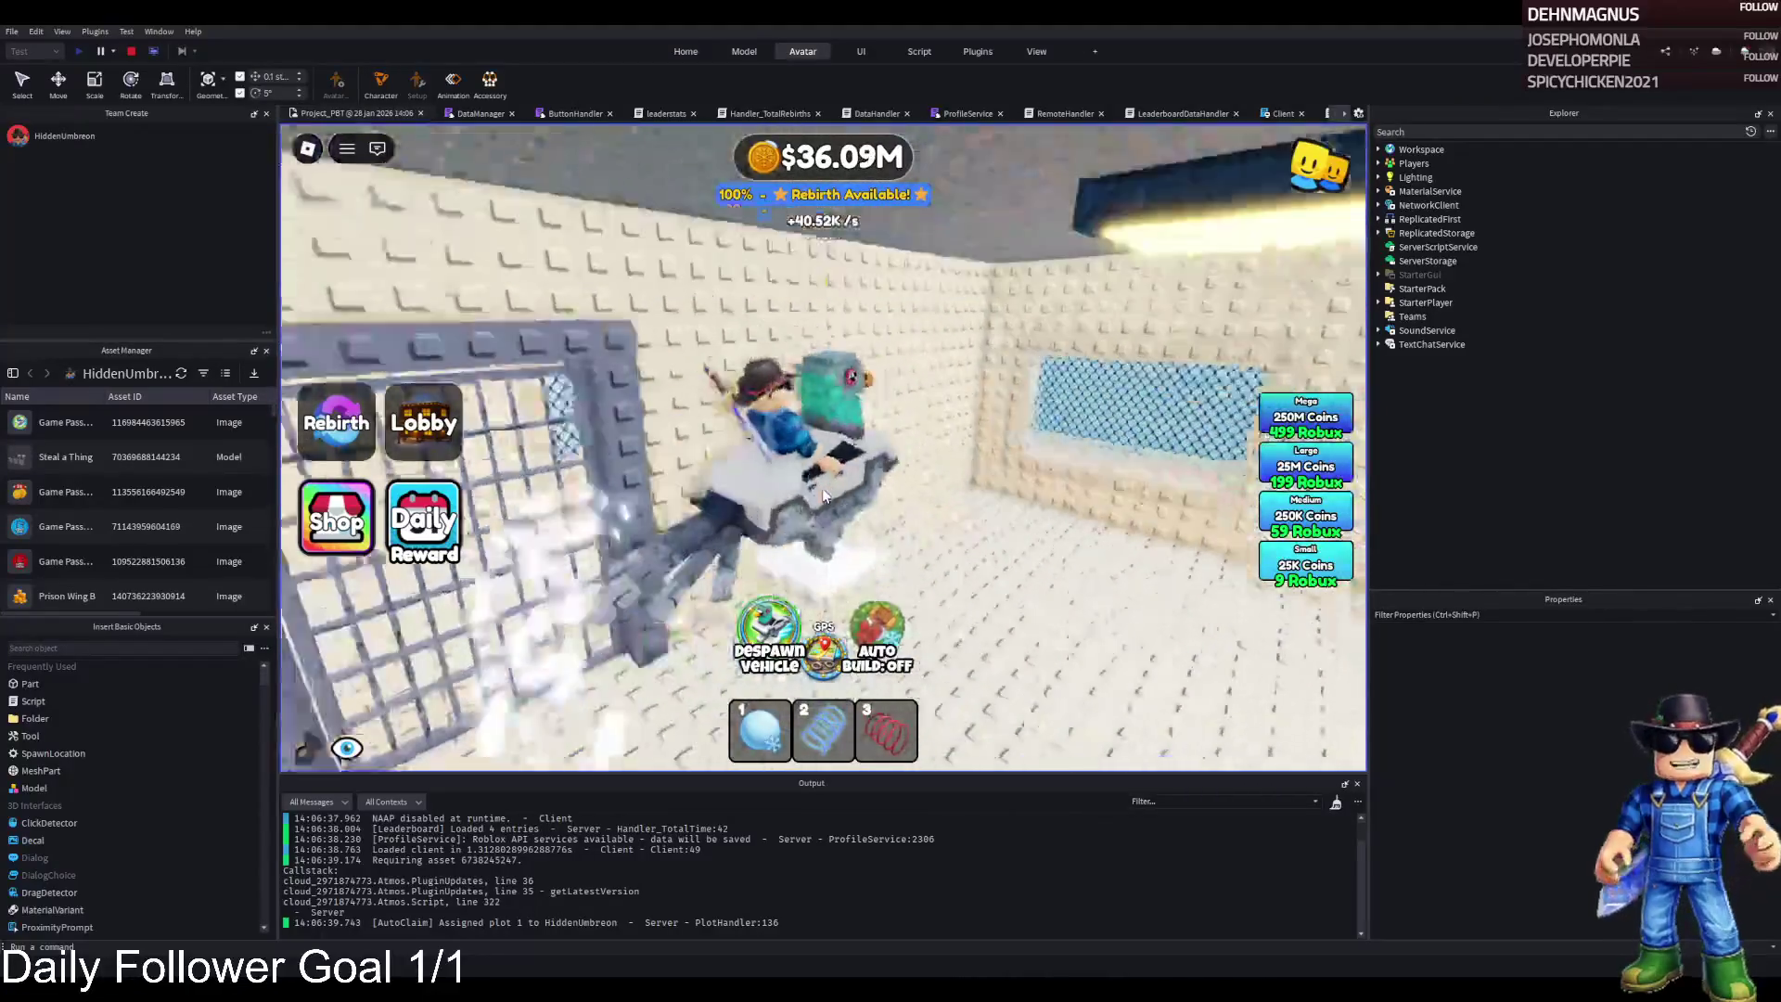
{"action": "key", "text": "w"}
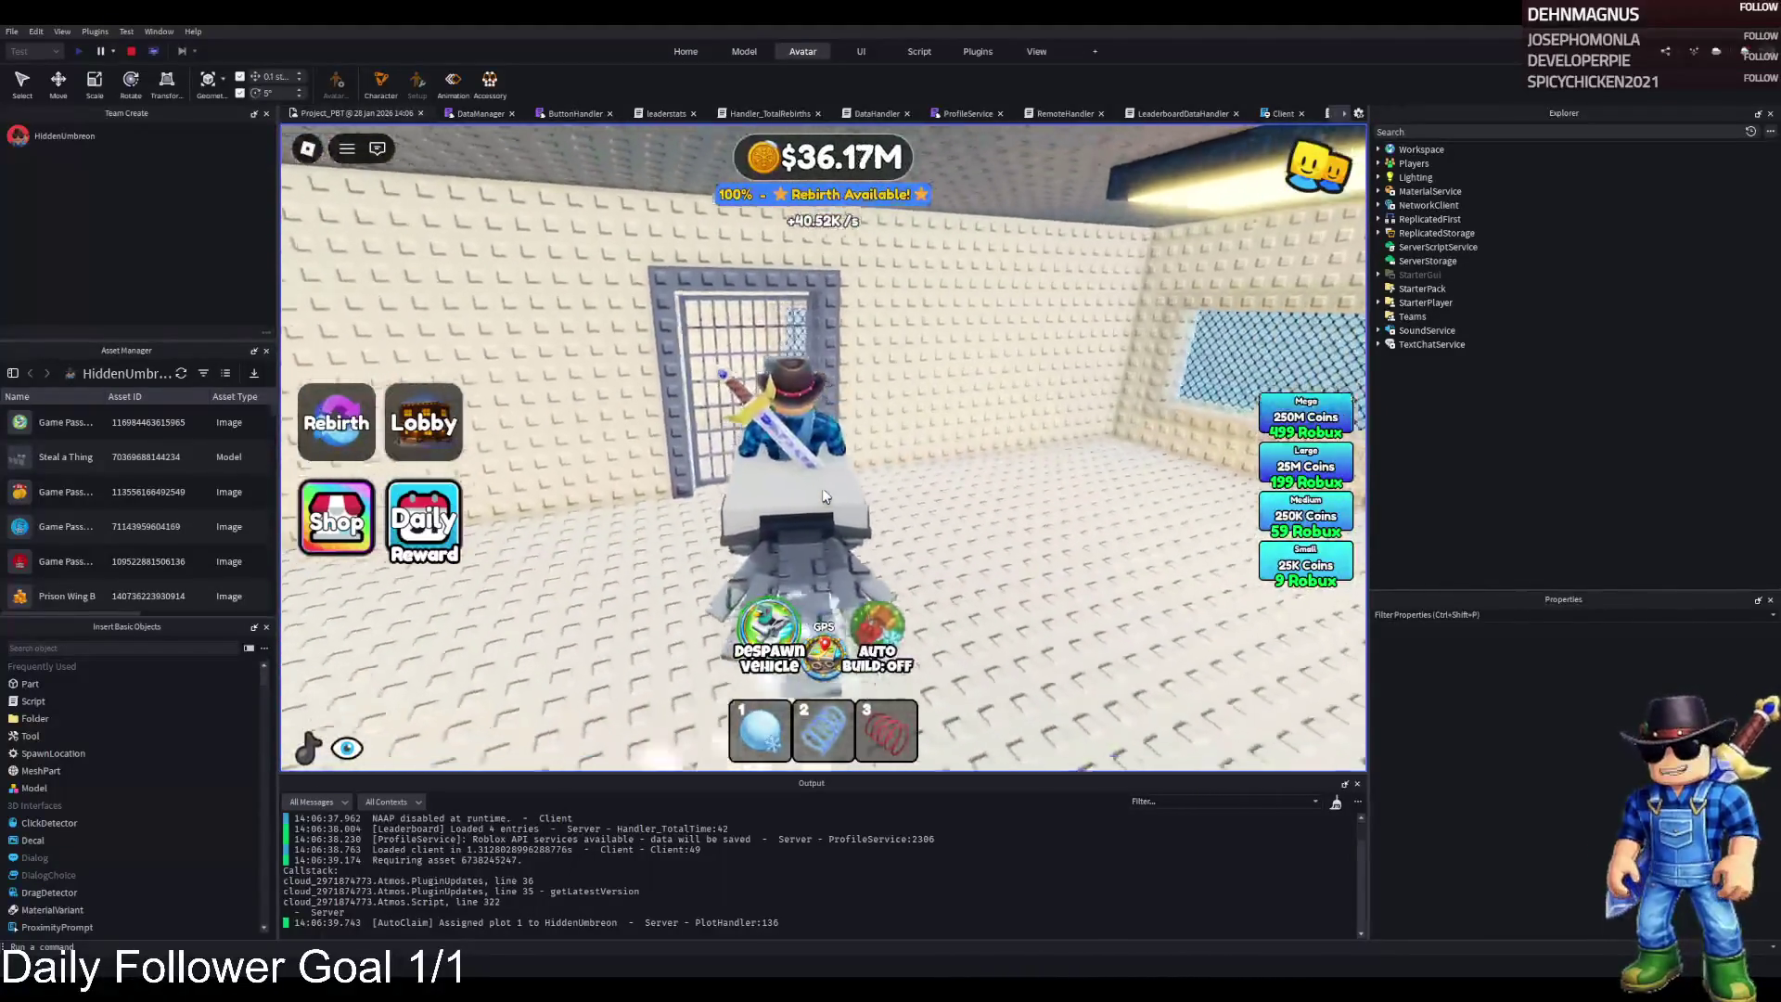
{"action": "key", "text": "w"}
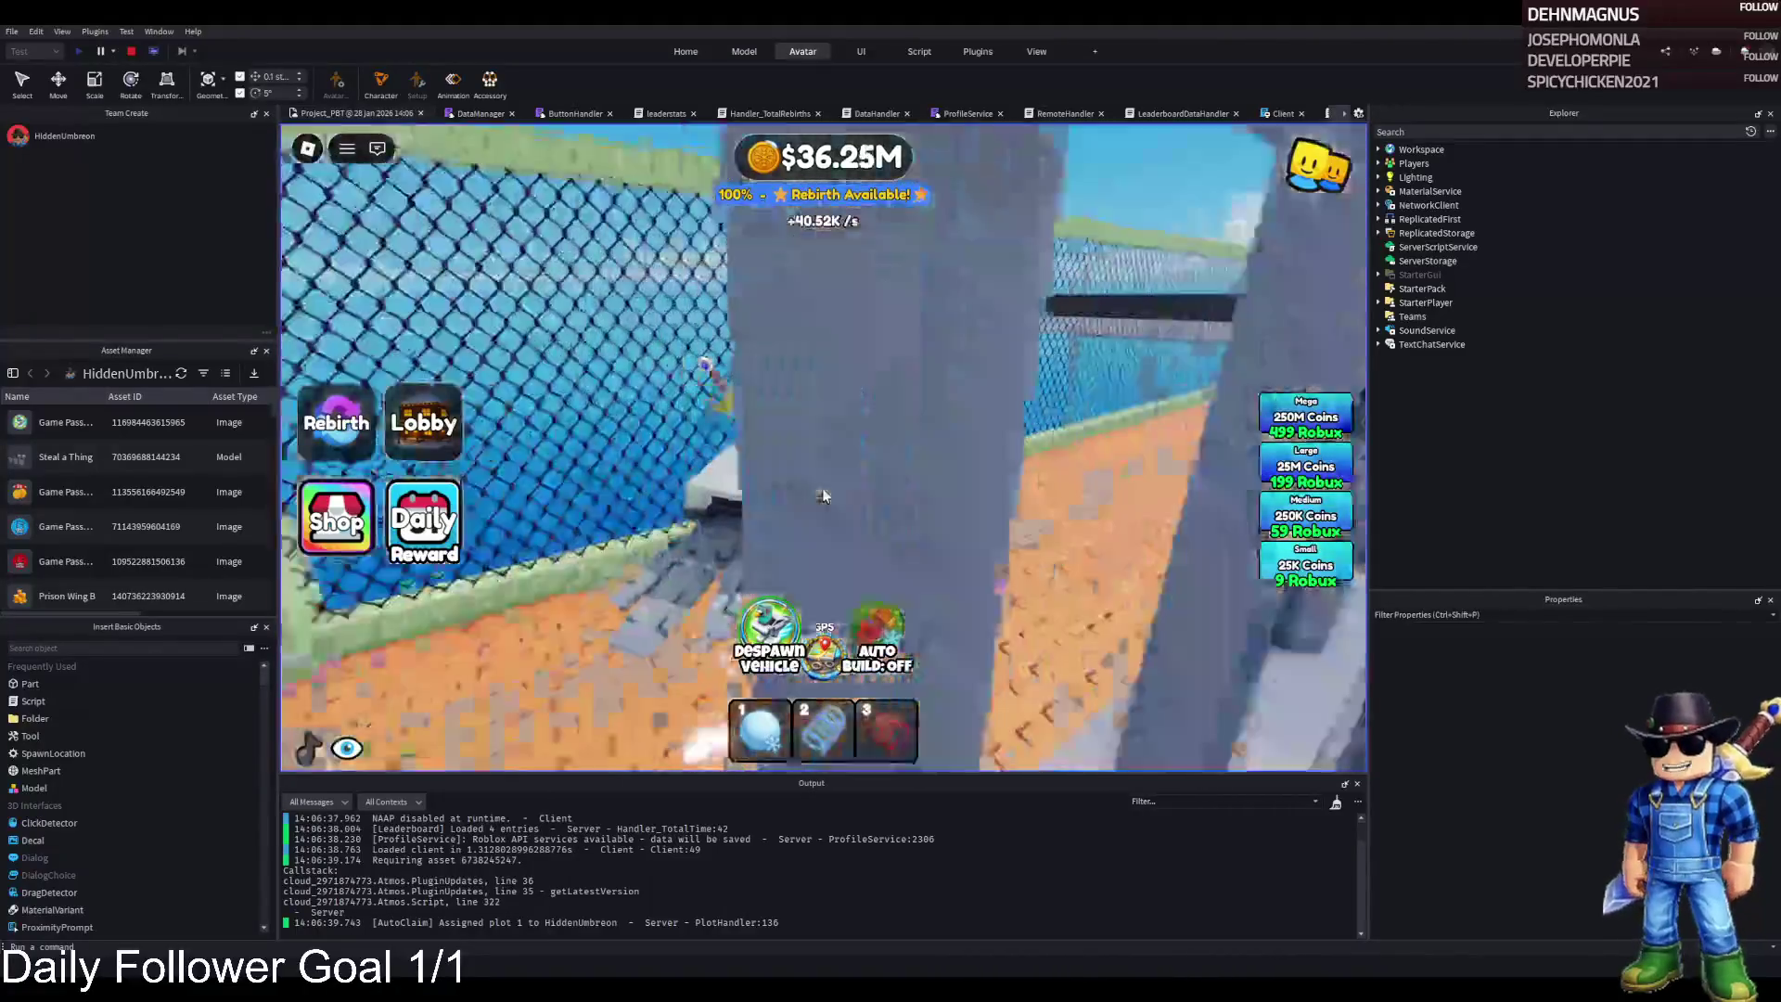
{"action": "key", "text": "w"}
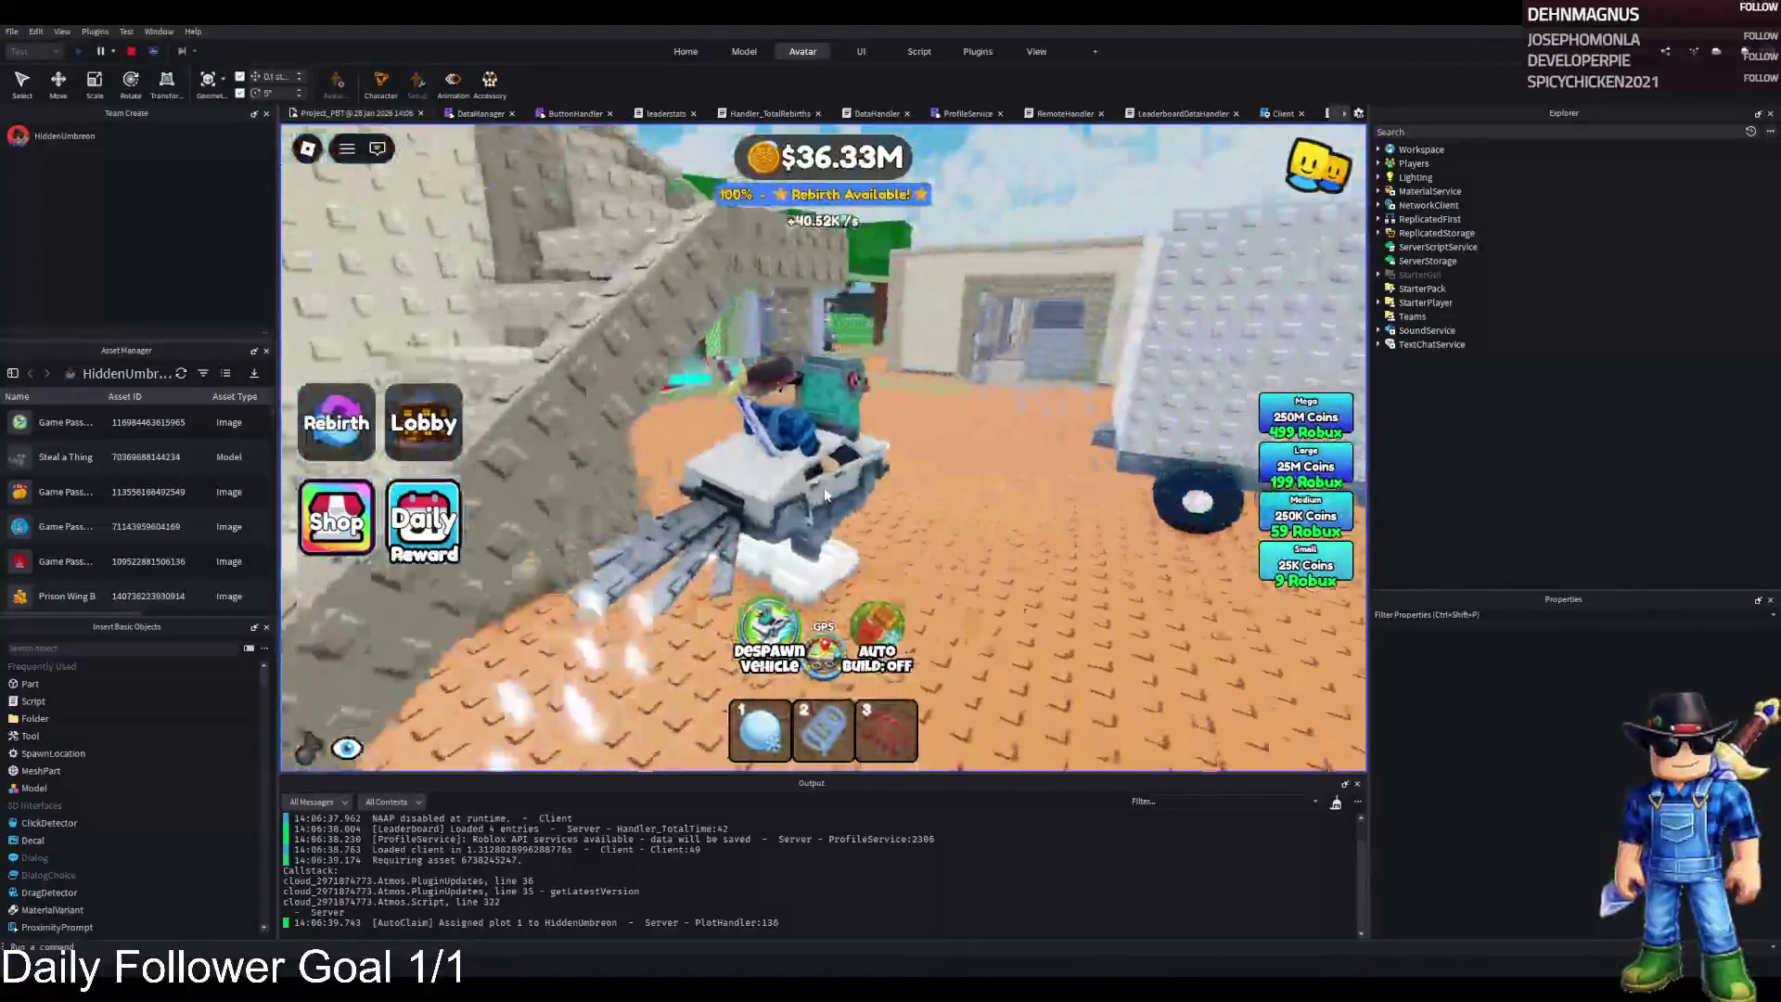
{"action": "key", "text": "w"}
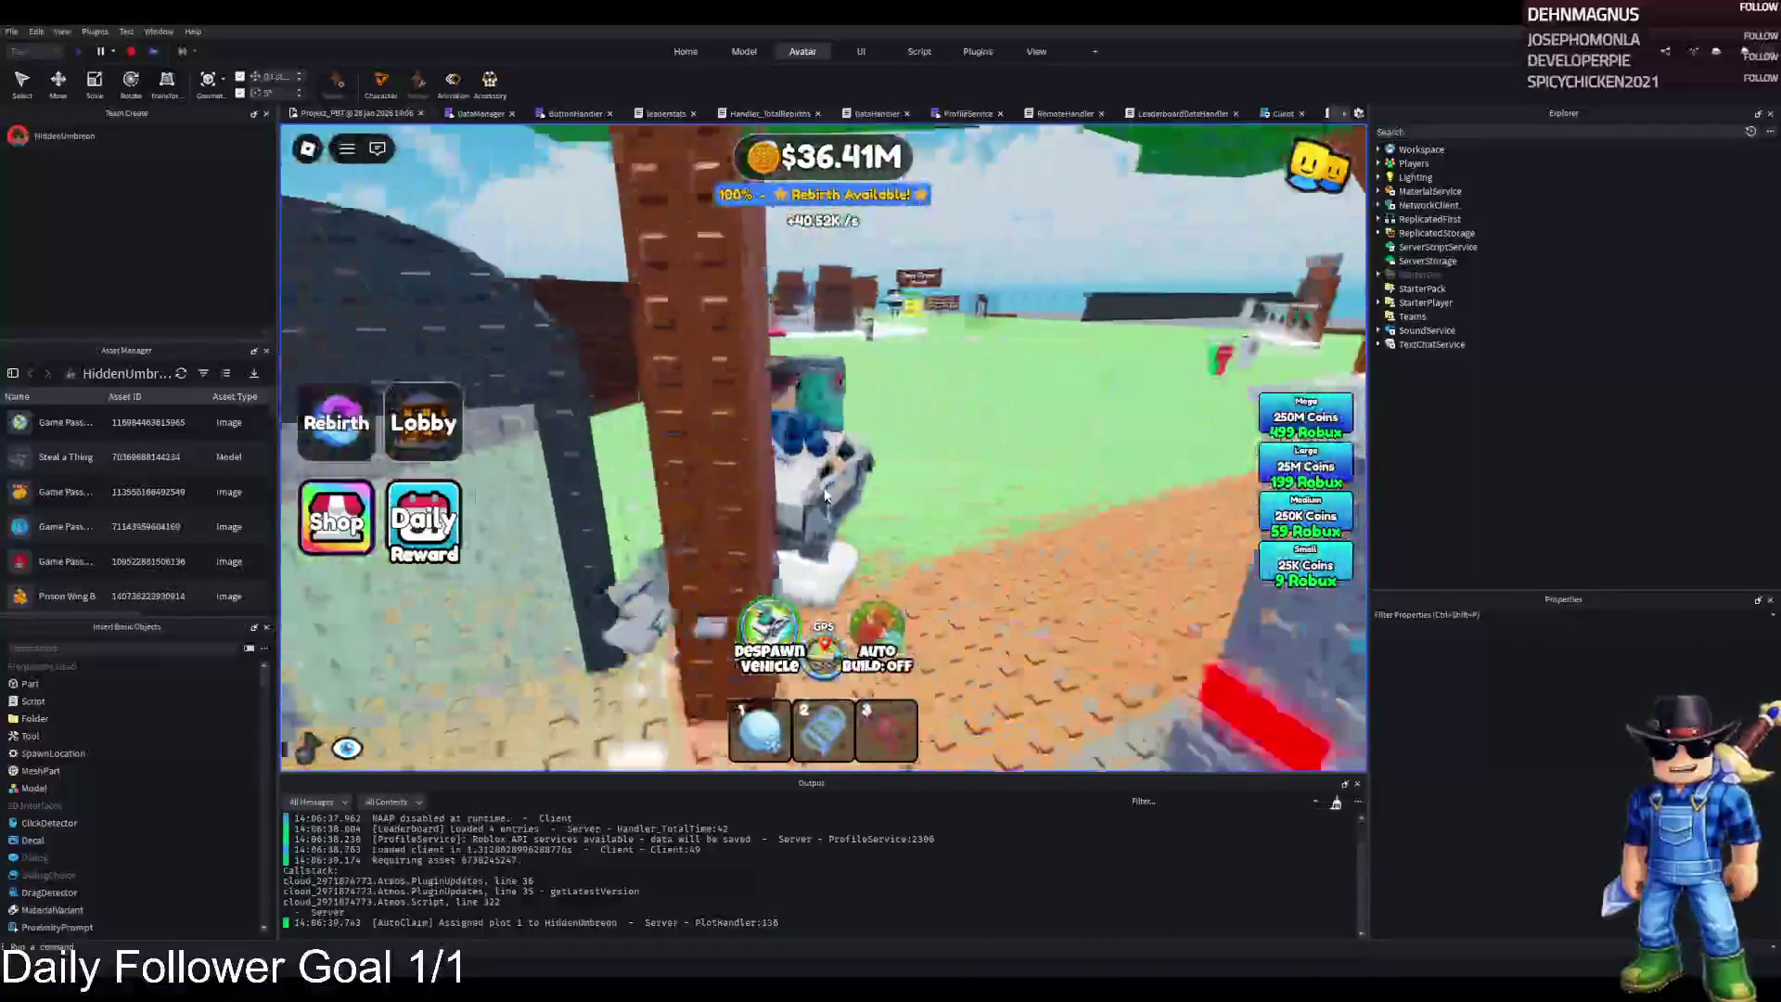
Circle the grassy lobby around the obby portals and boards, then mute the game music
{"action": "key", "text": "w"}
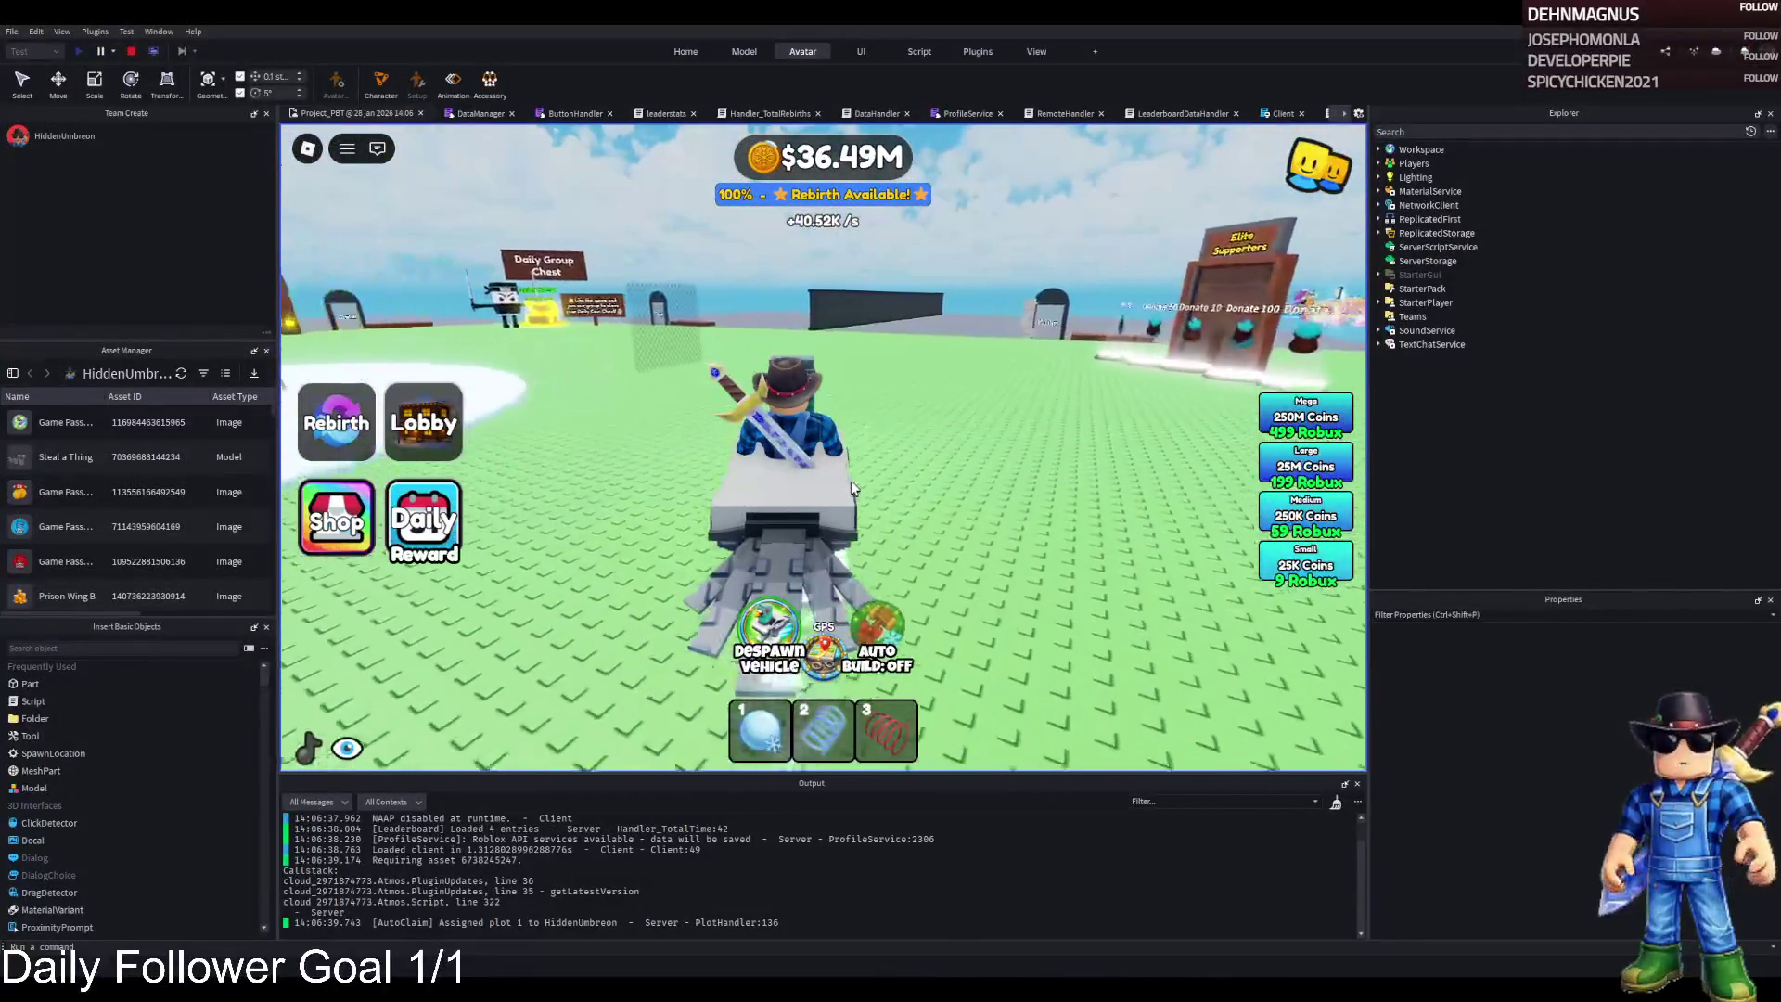
{"action": "key", "text": "a"}
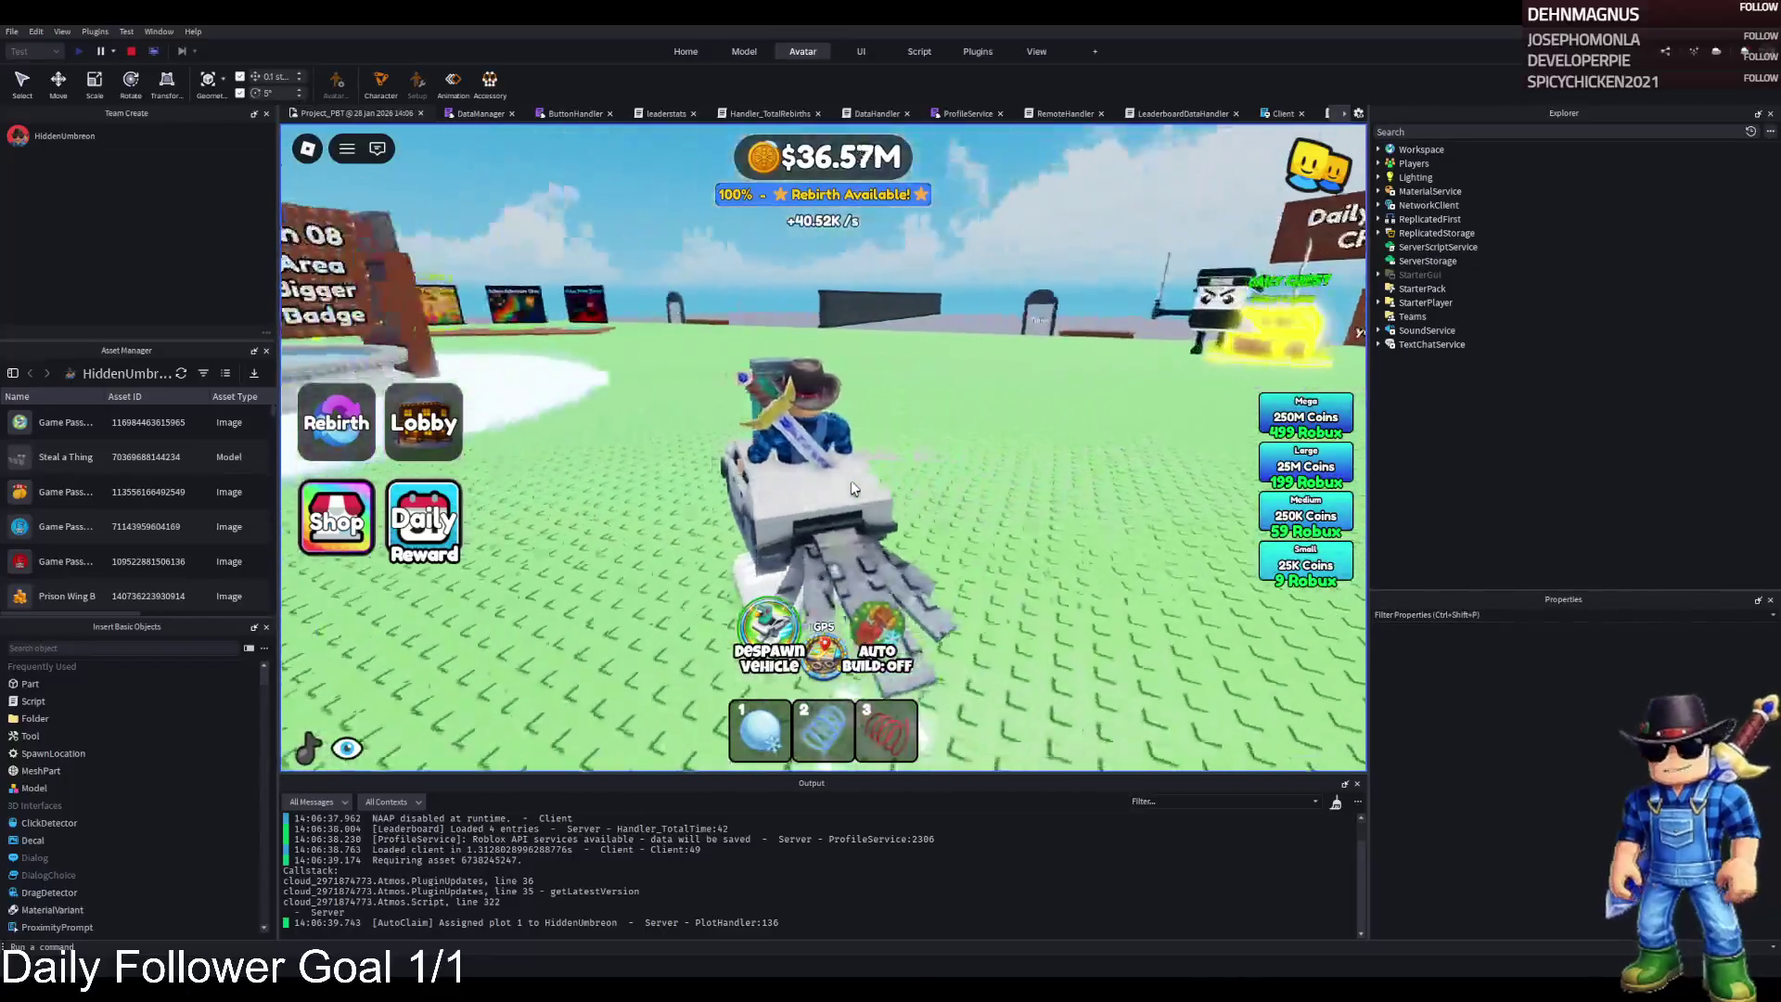
{"action": "key", "text": "d"}
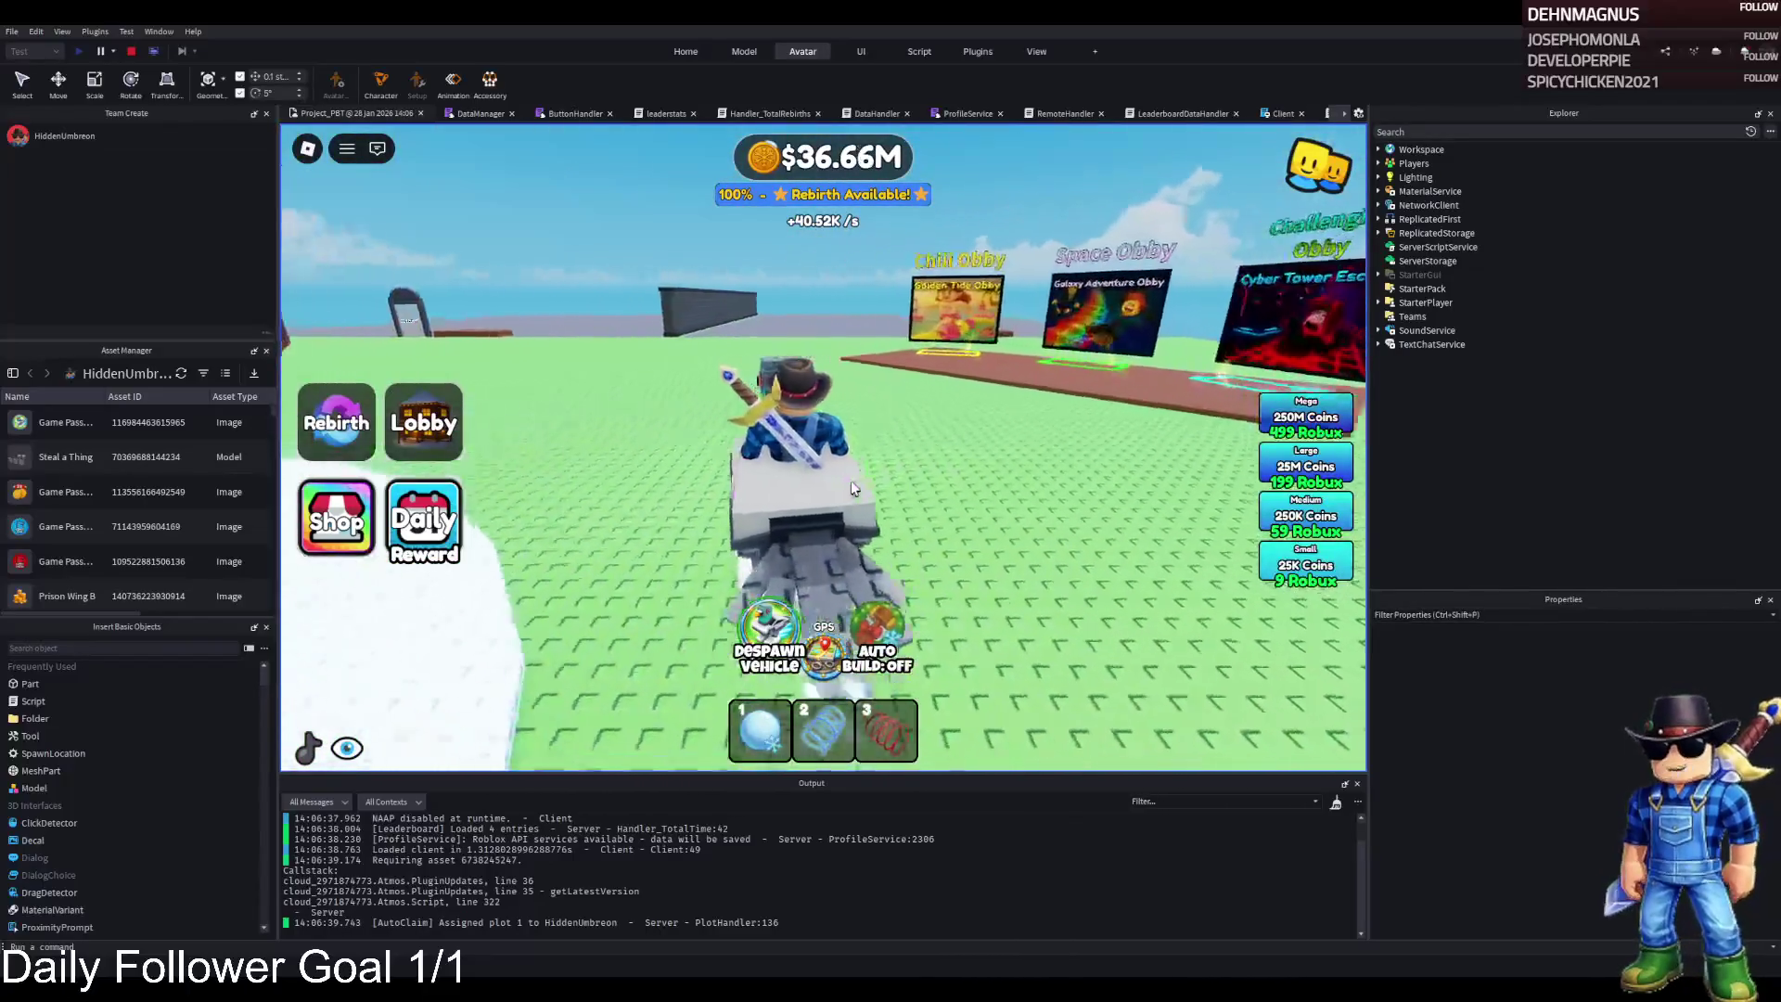
{"action": "key", "text": "a"}
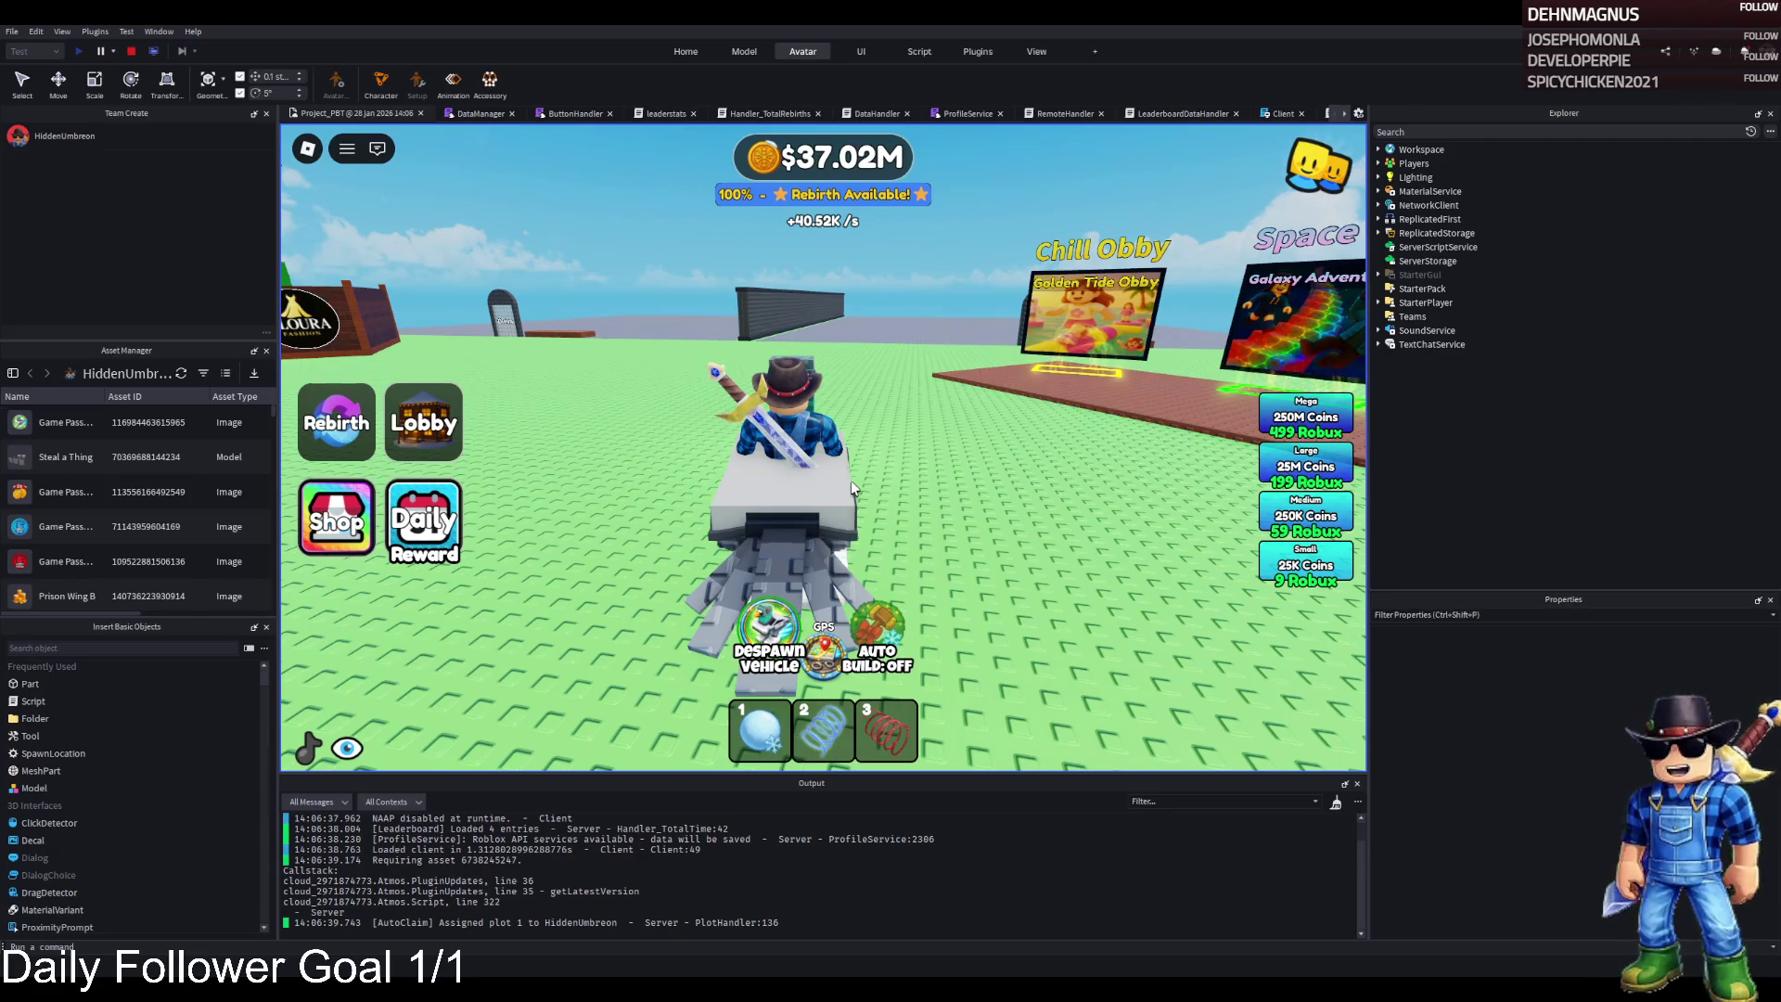
{"action": "key", "text": "a"}
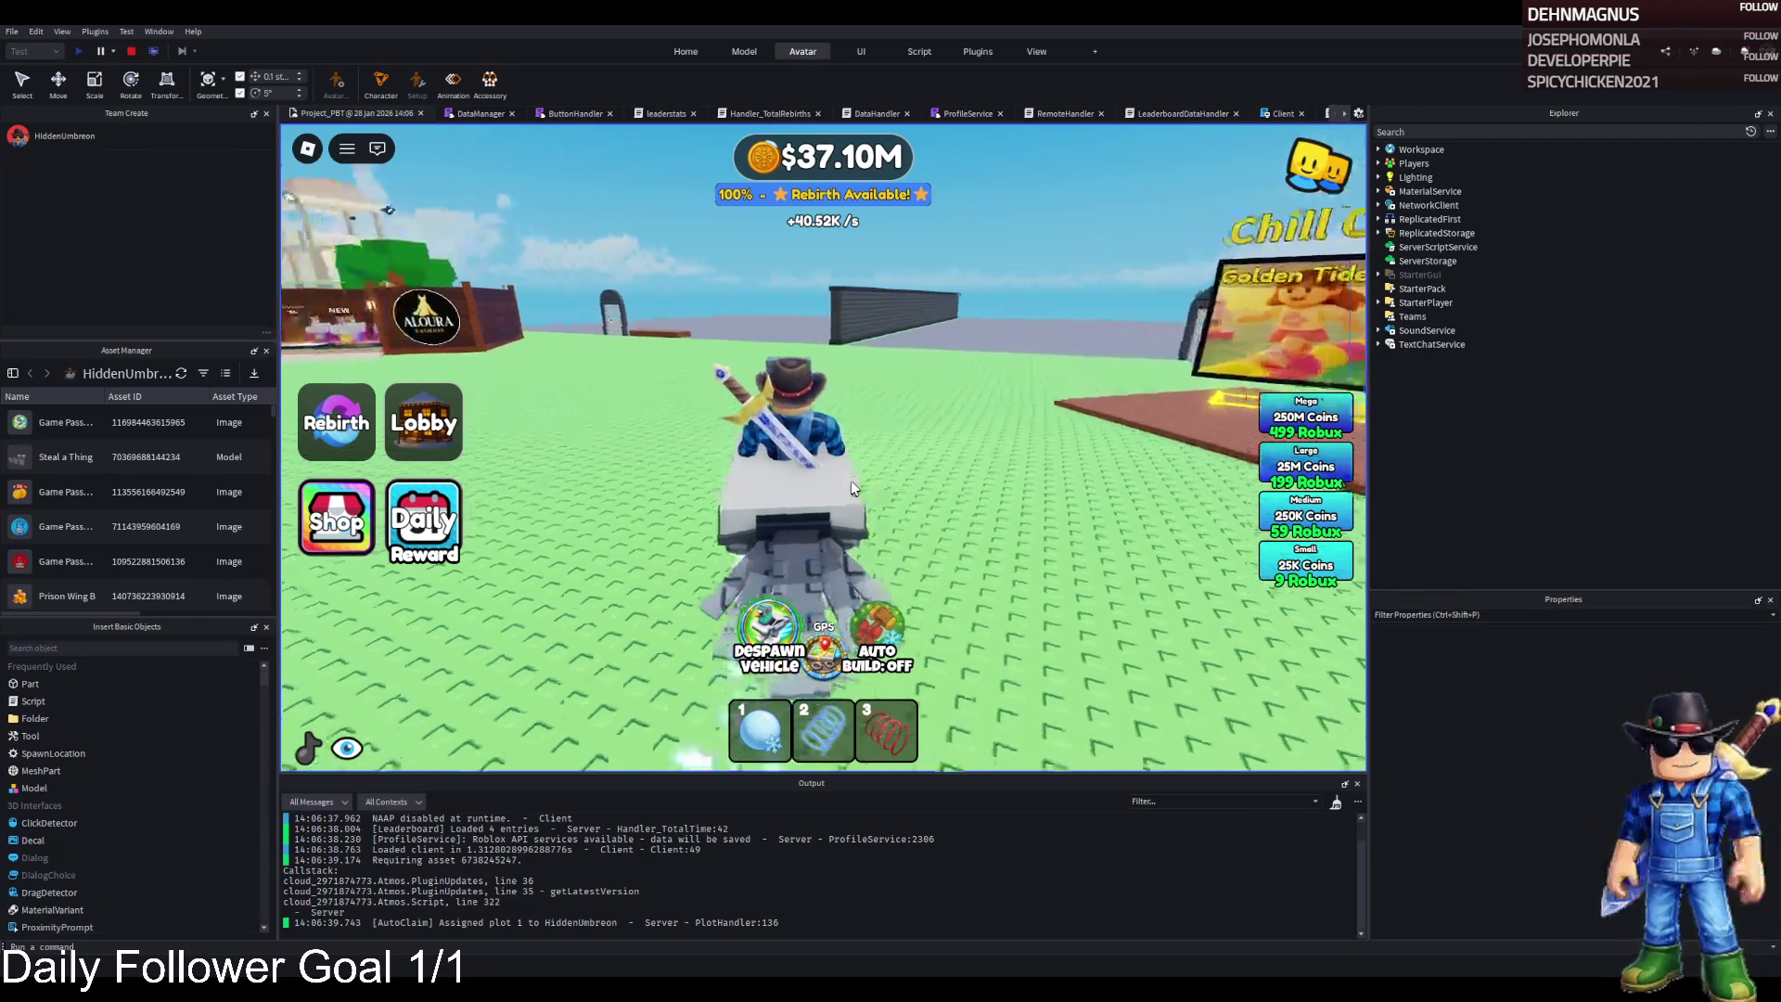
{"action": "key", "text": "a"}
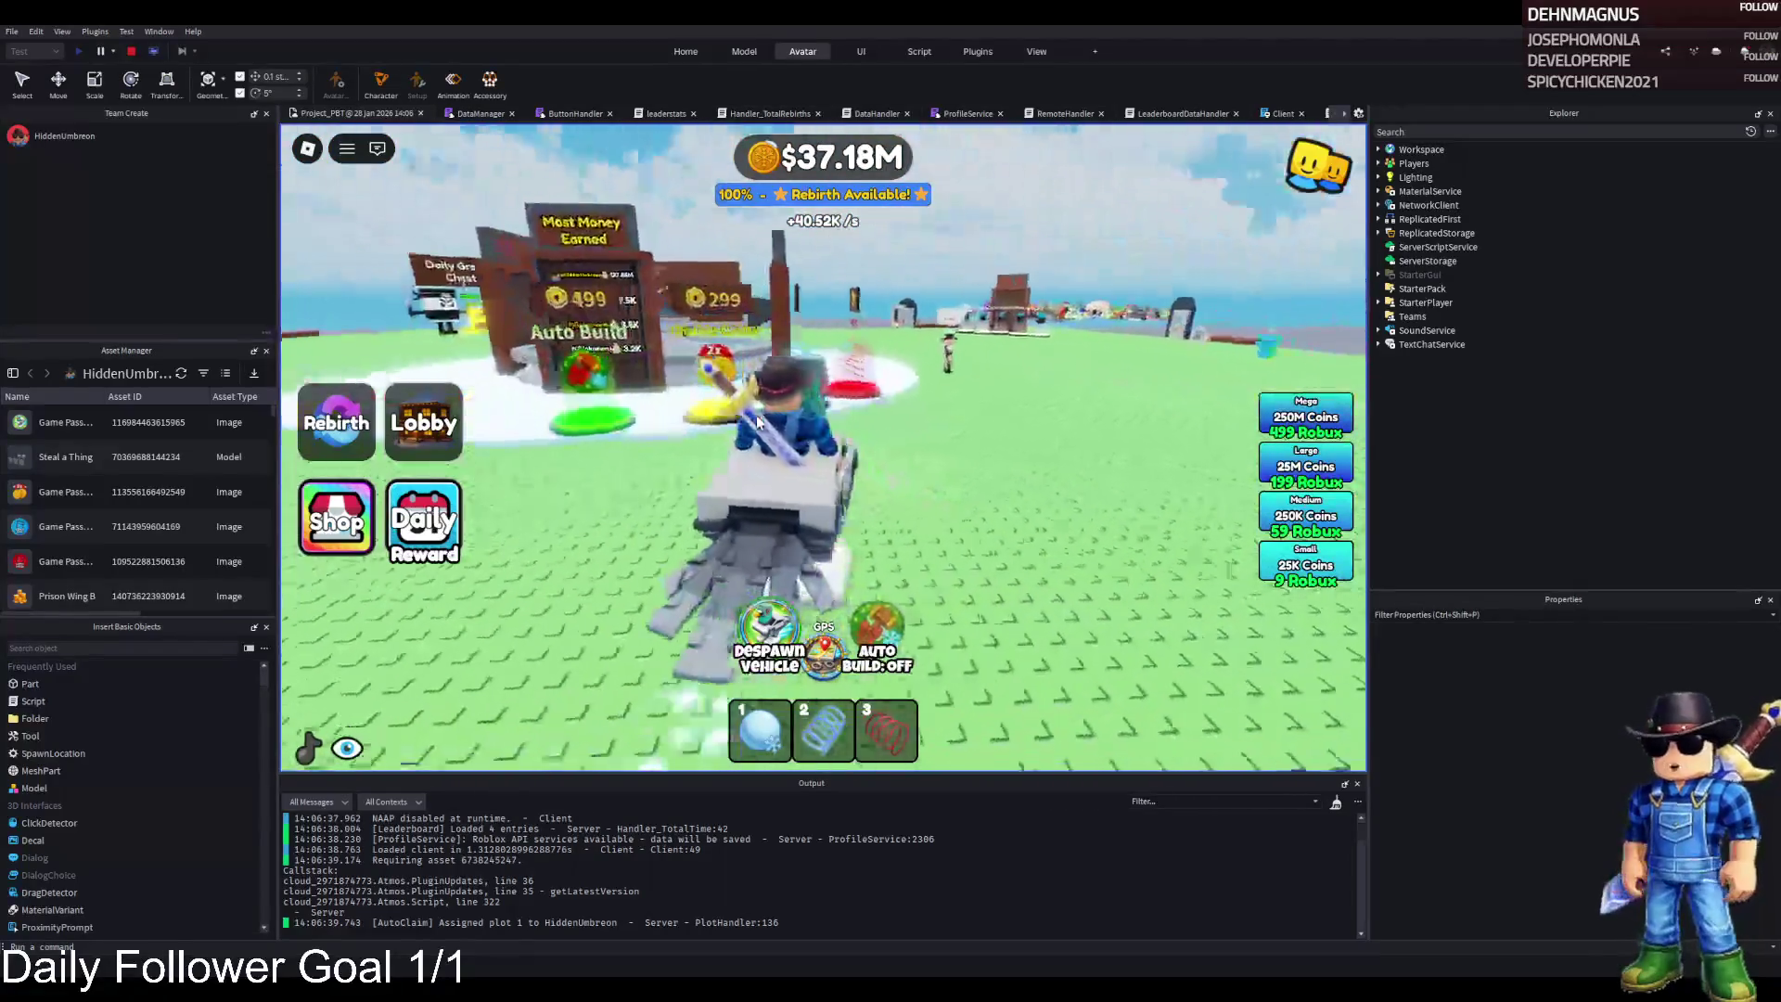
{"action": "key", "text": "a"}
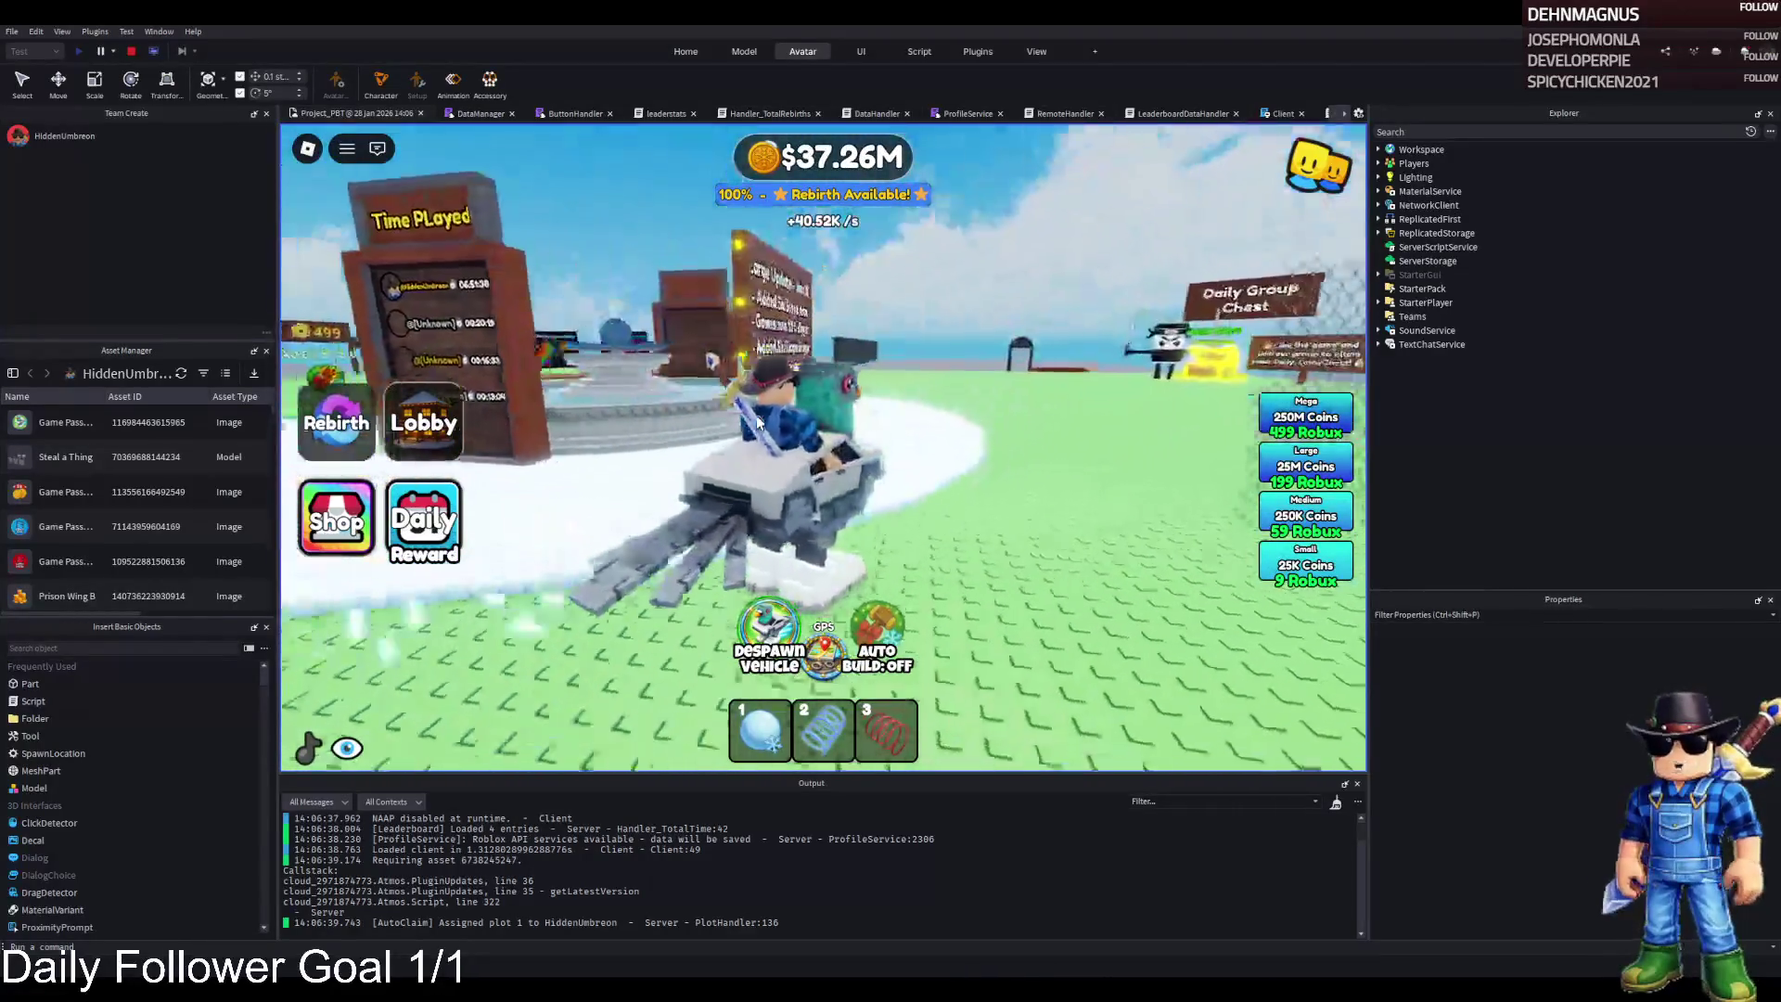
{"action": "key", "text": "a"}
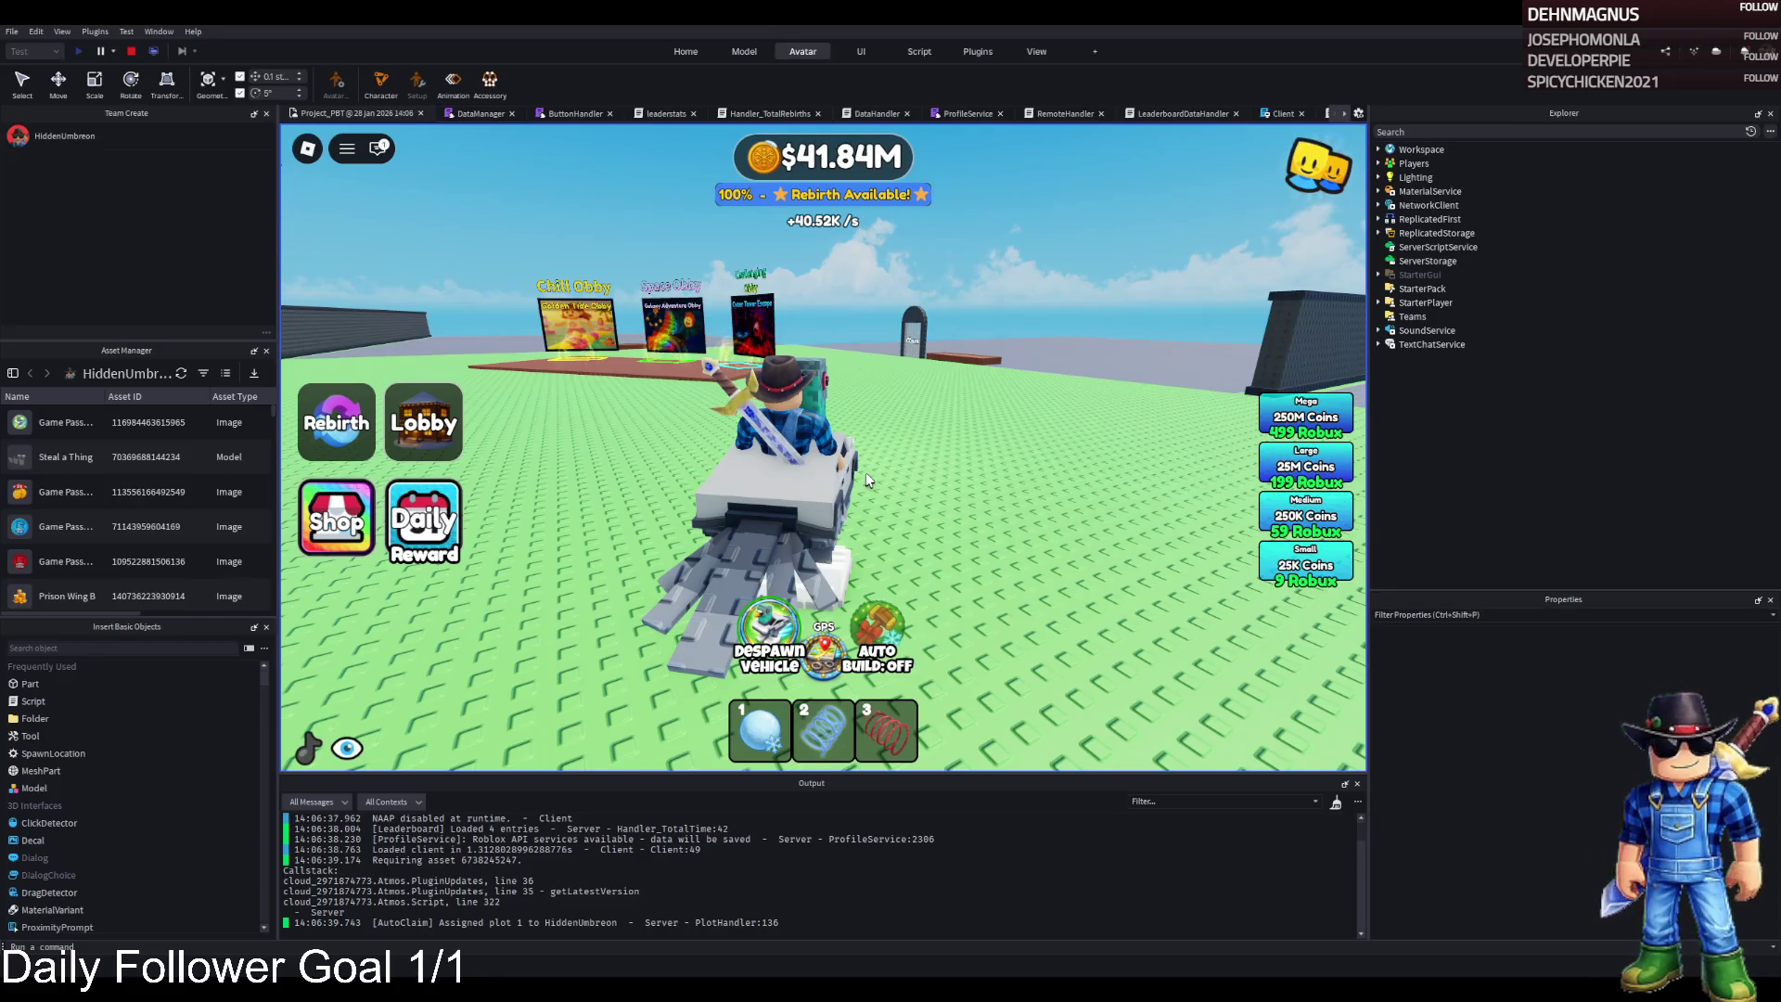
{"action": "left_click", "coordinate": [313, 751]}
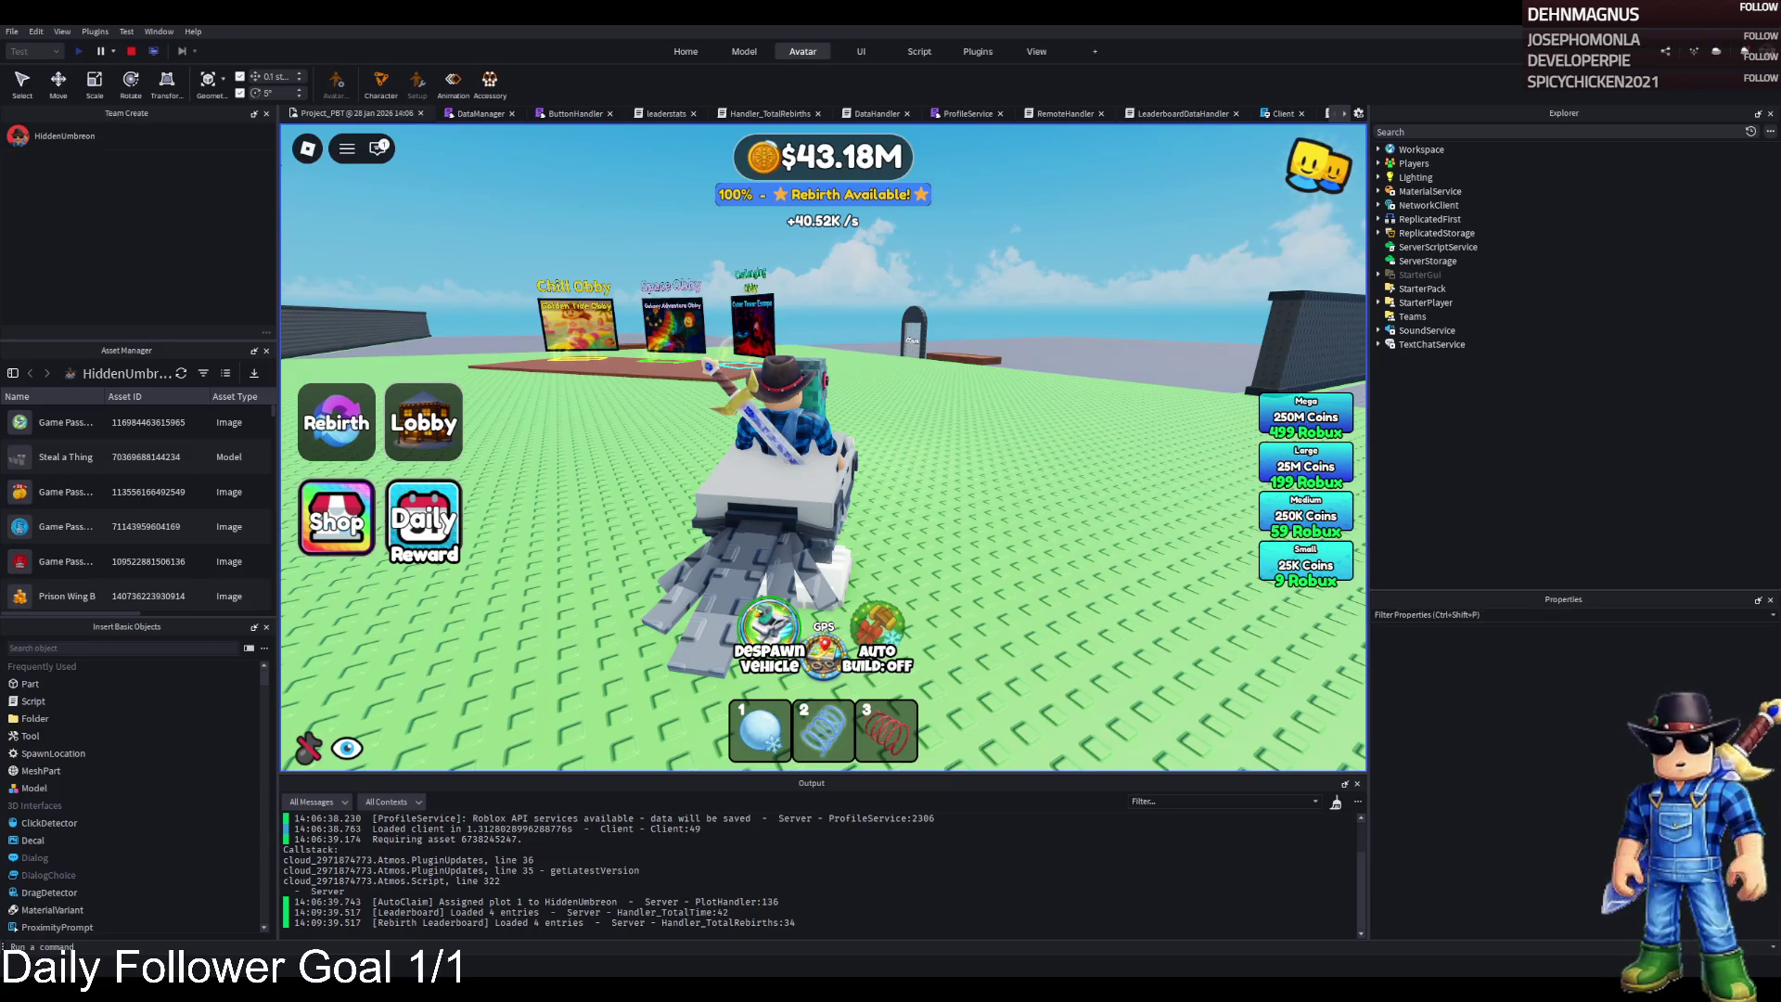
Circle the snowmobile past the Most Rebirths and Most Money Earned boards and shops, then stop
{"action": "key", "text": "a"}
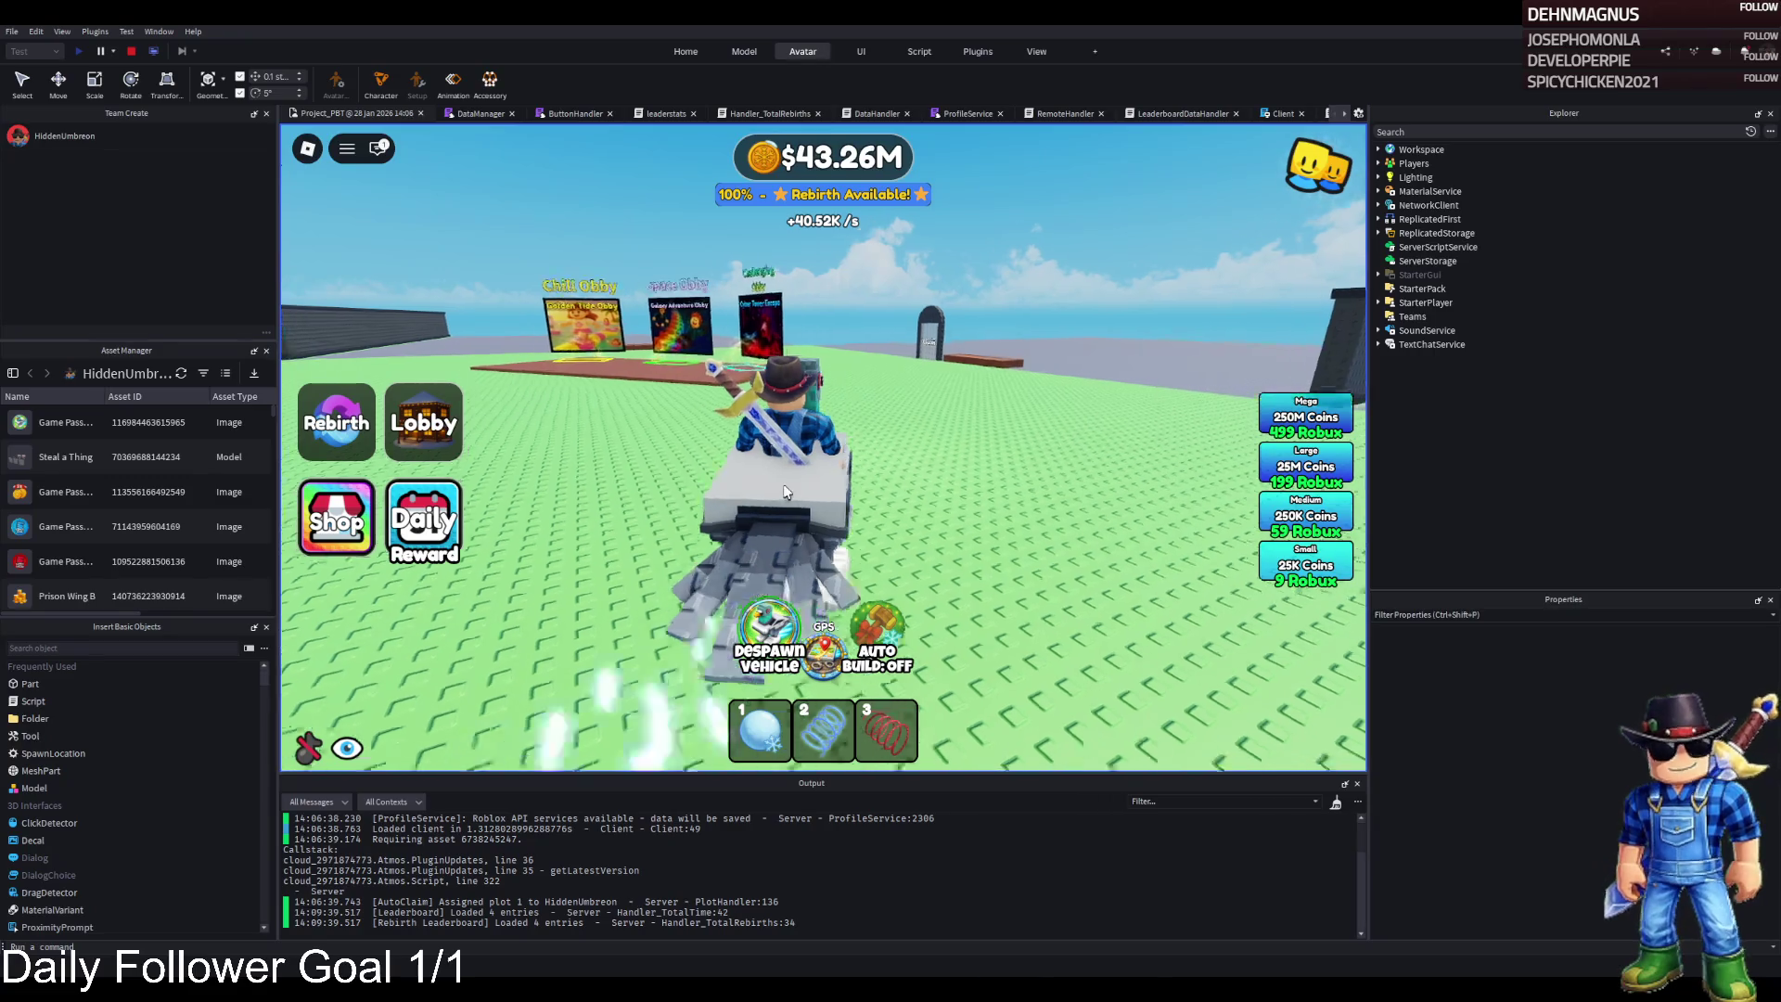
{"action": "key", "text": "d"}
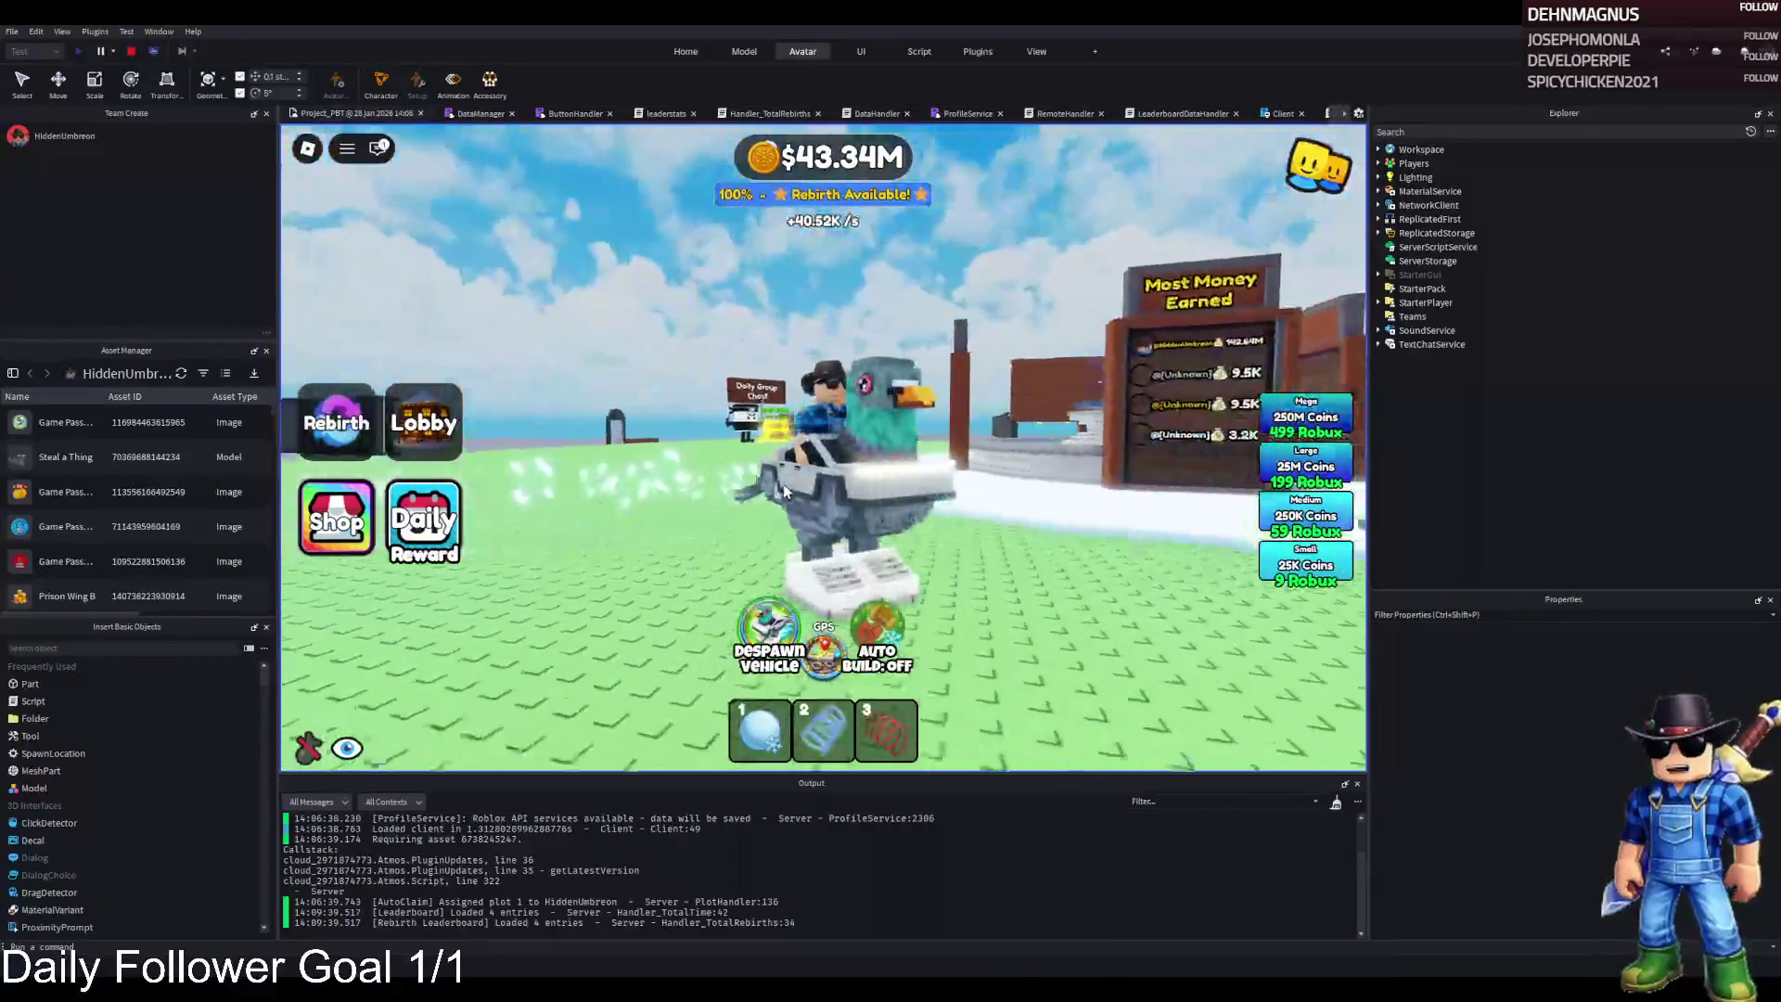
{"action": "key", "text": "d"}
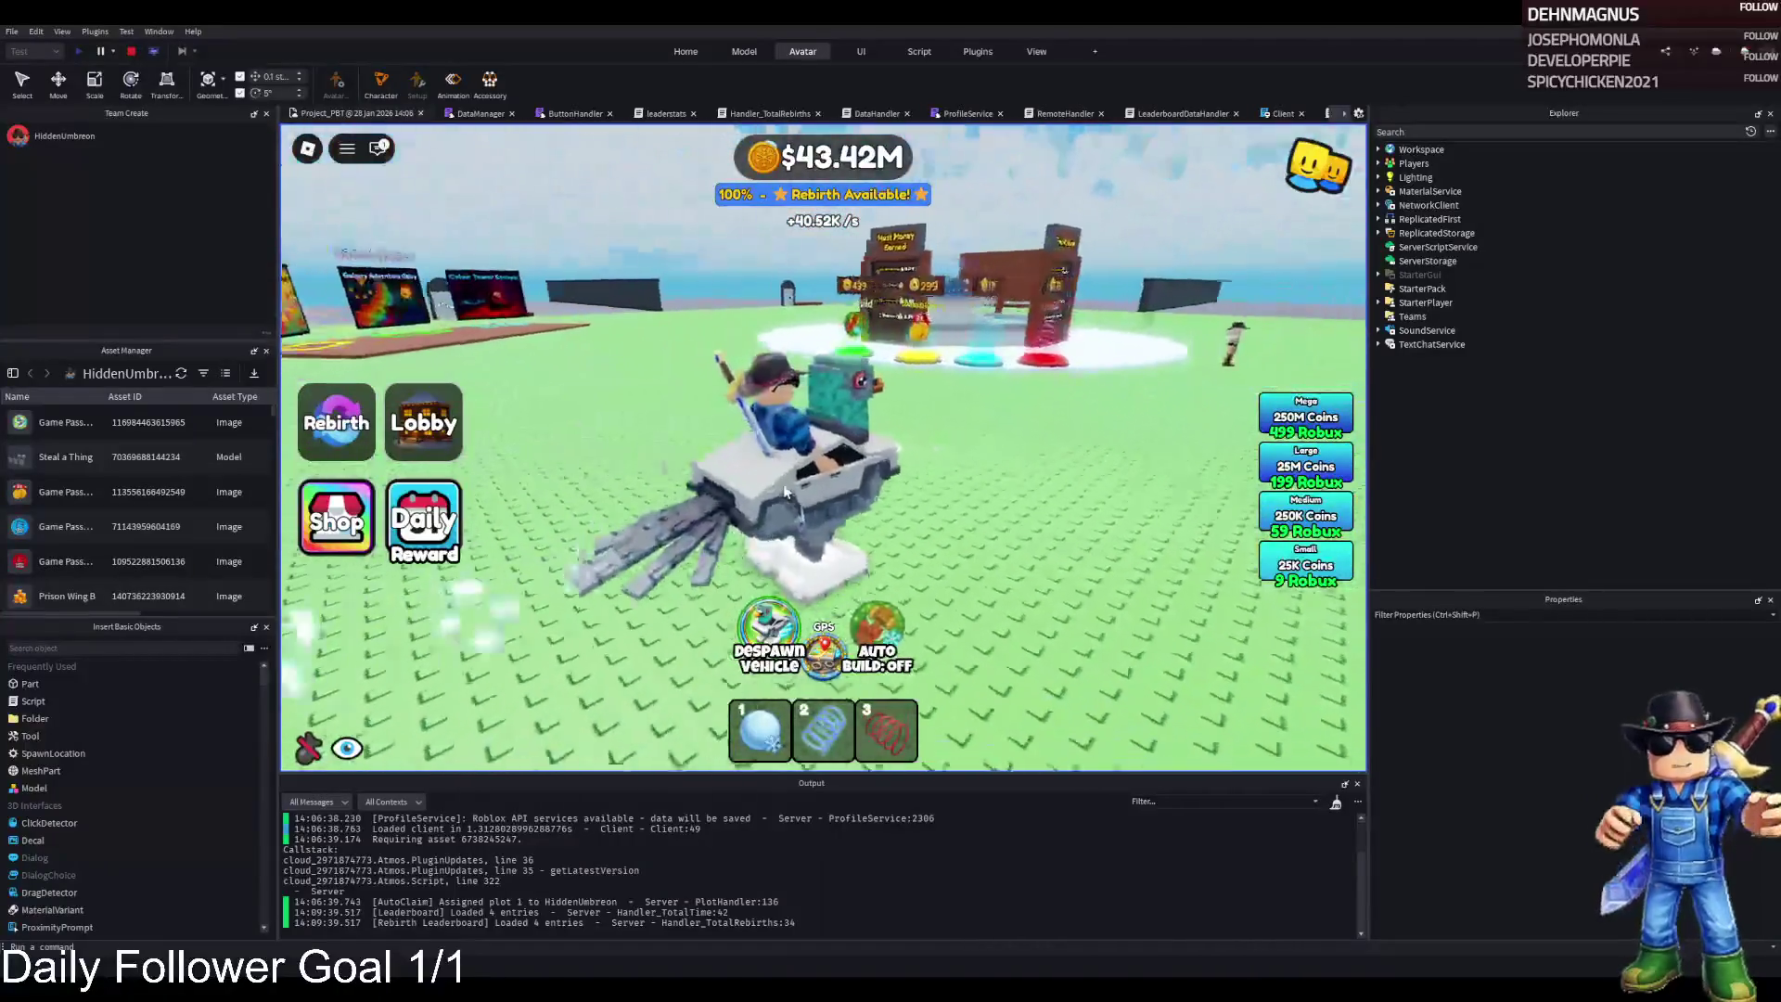
{"action": "key", "text": "d"}
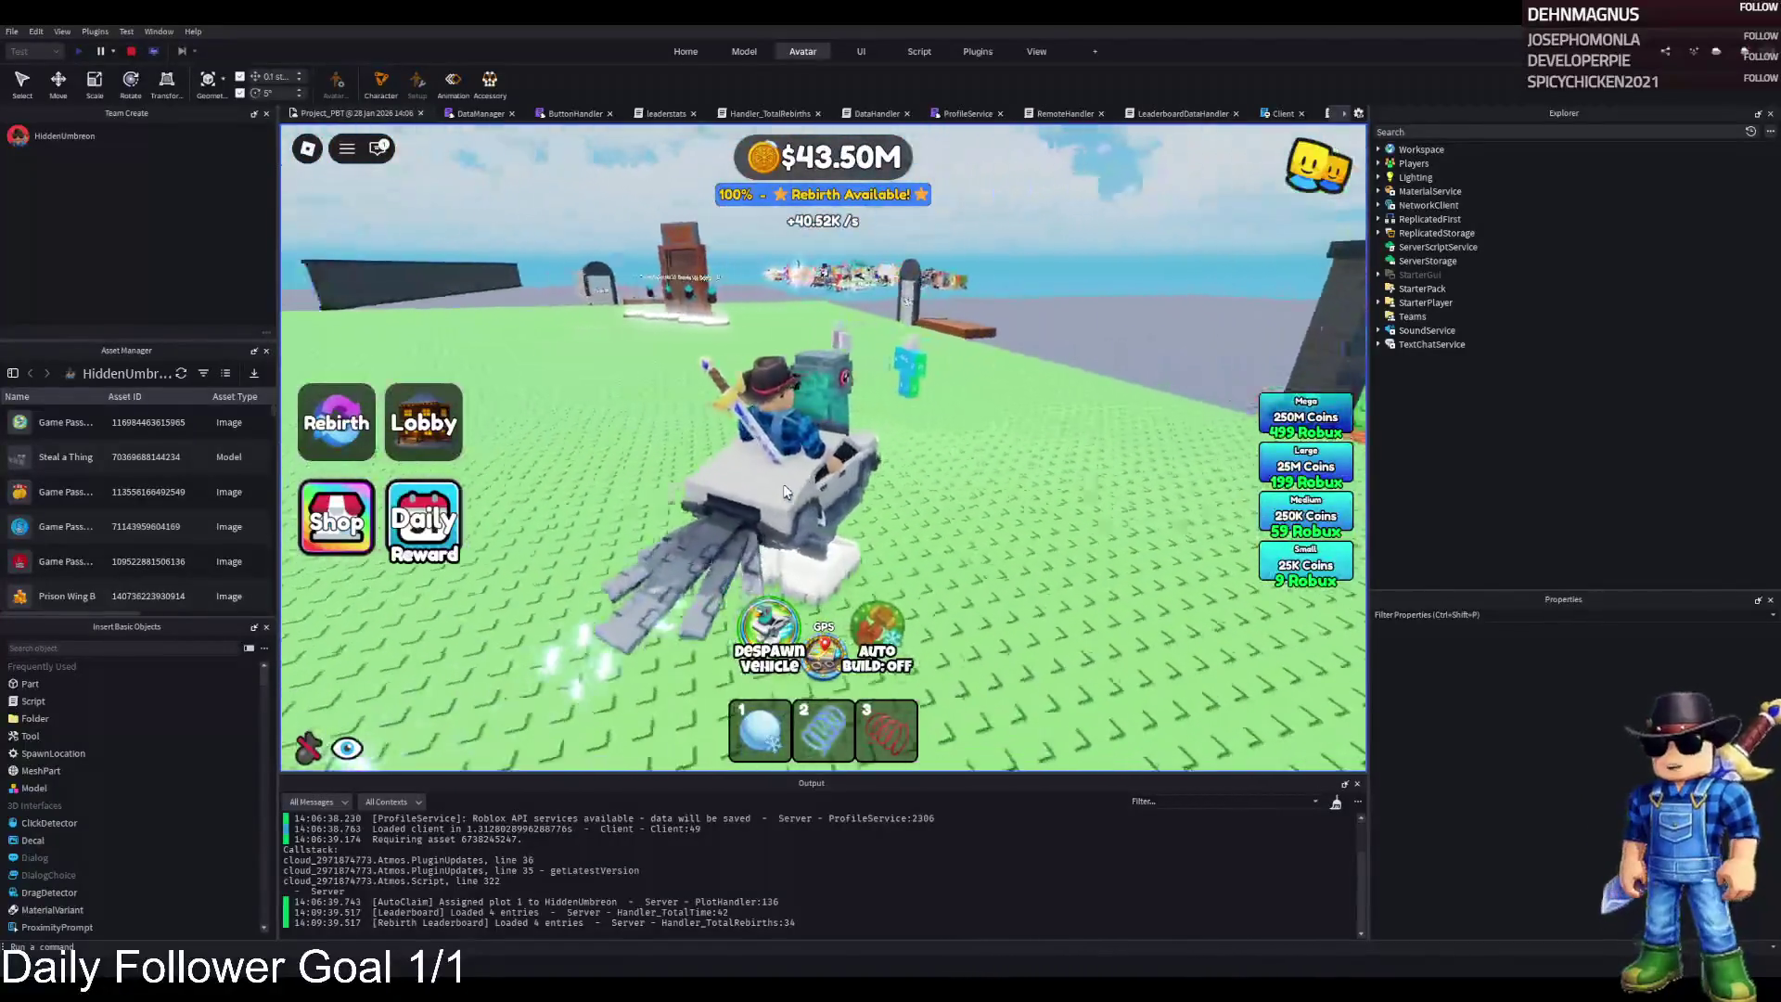
{"action": "key", "text": "d"}
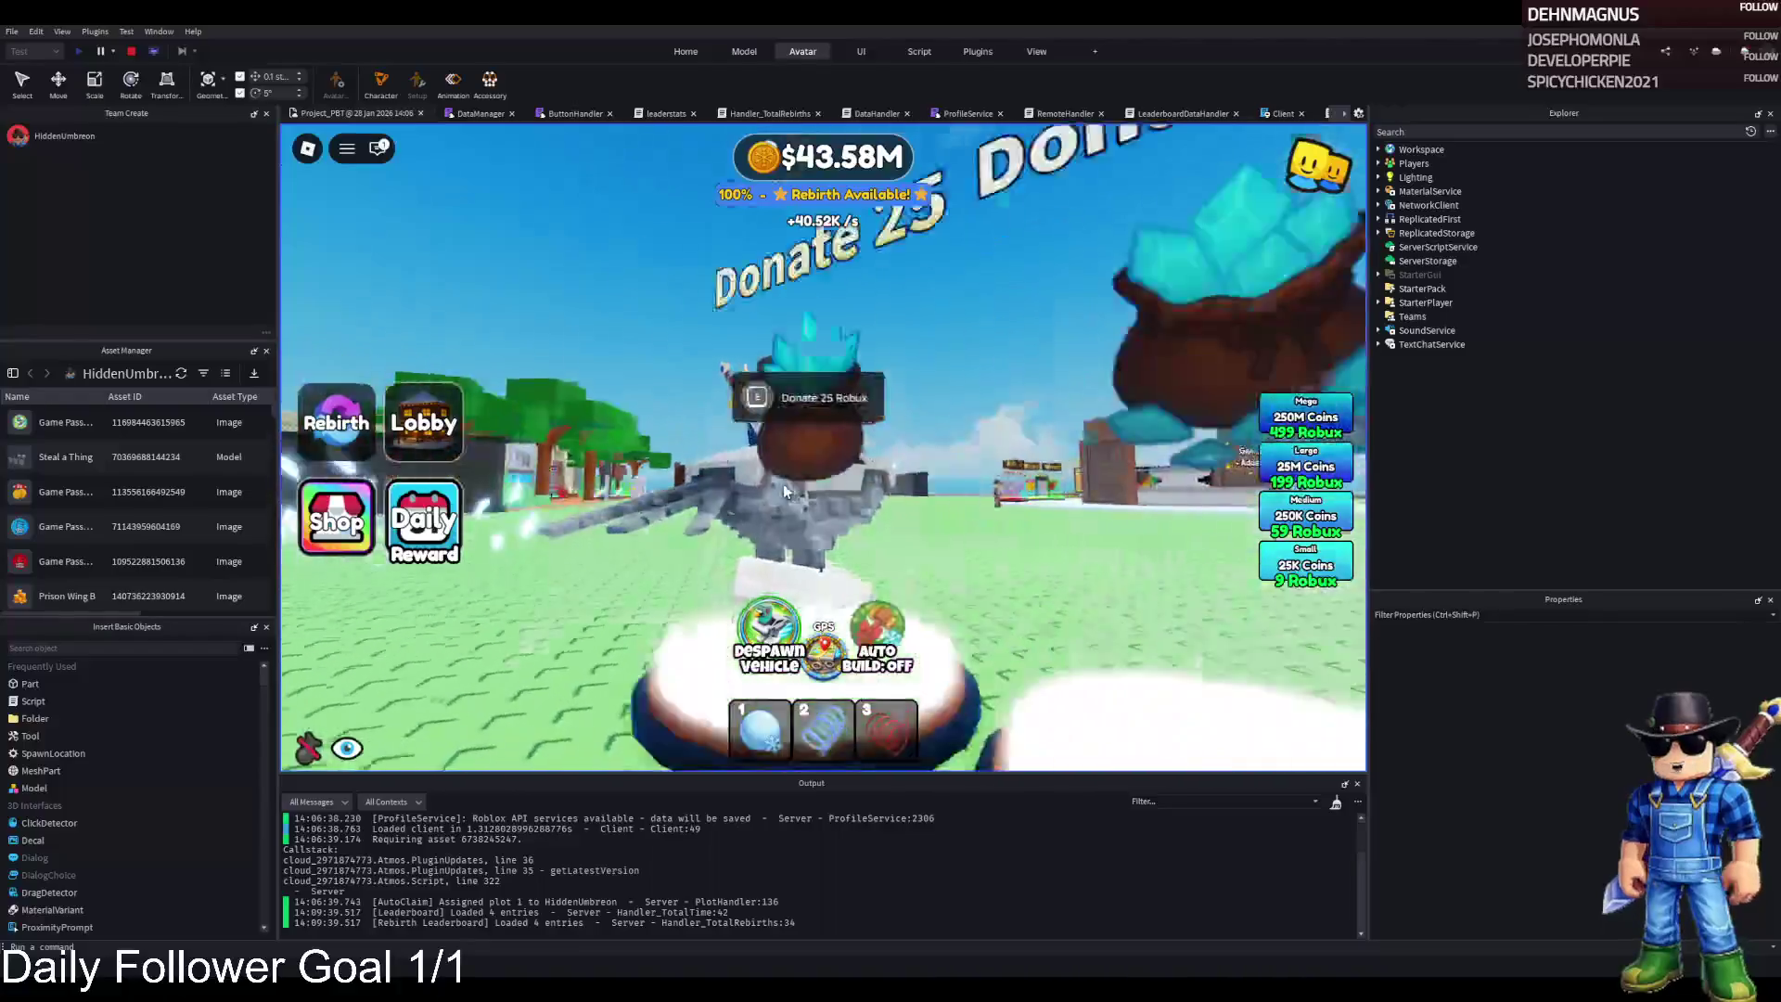
{"action": "key", "text": "d"}
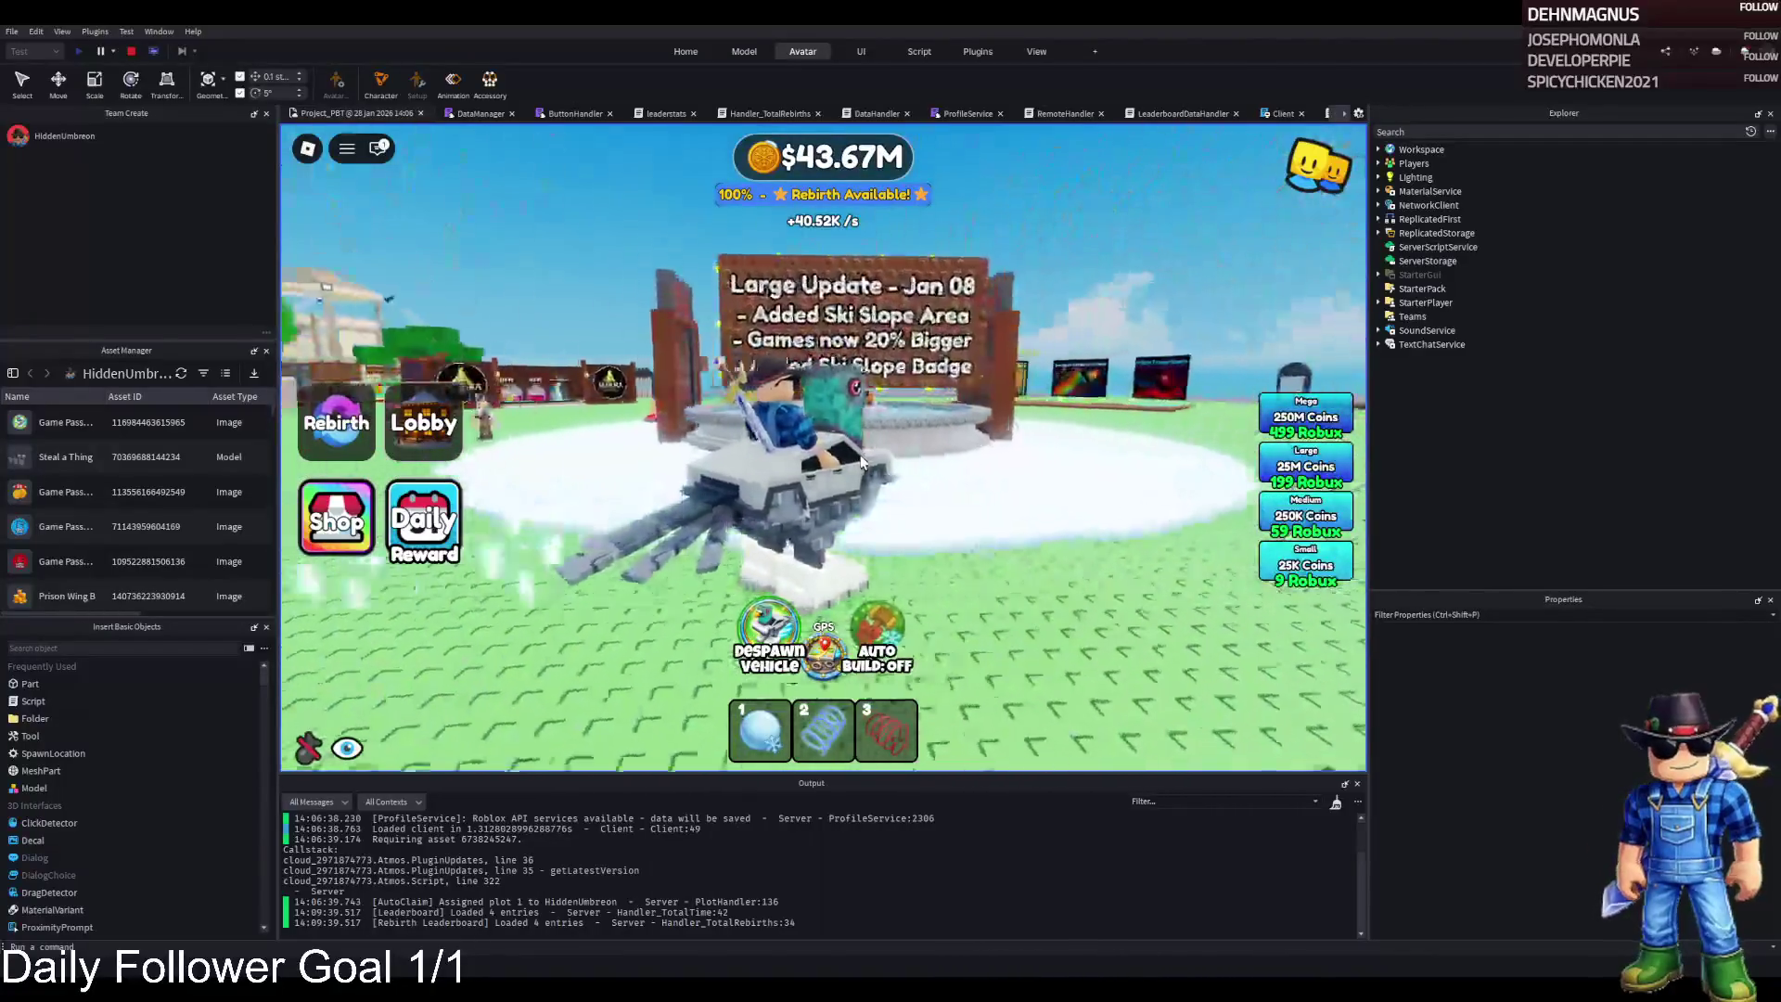
{"action": "key", "text": "a"}
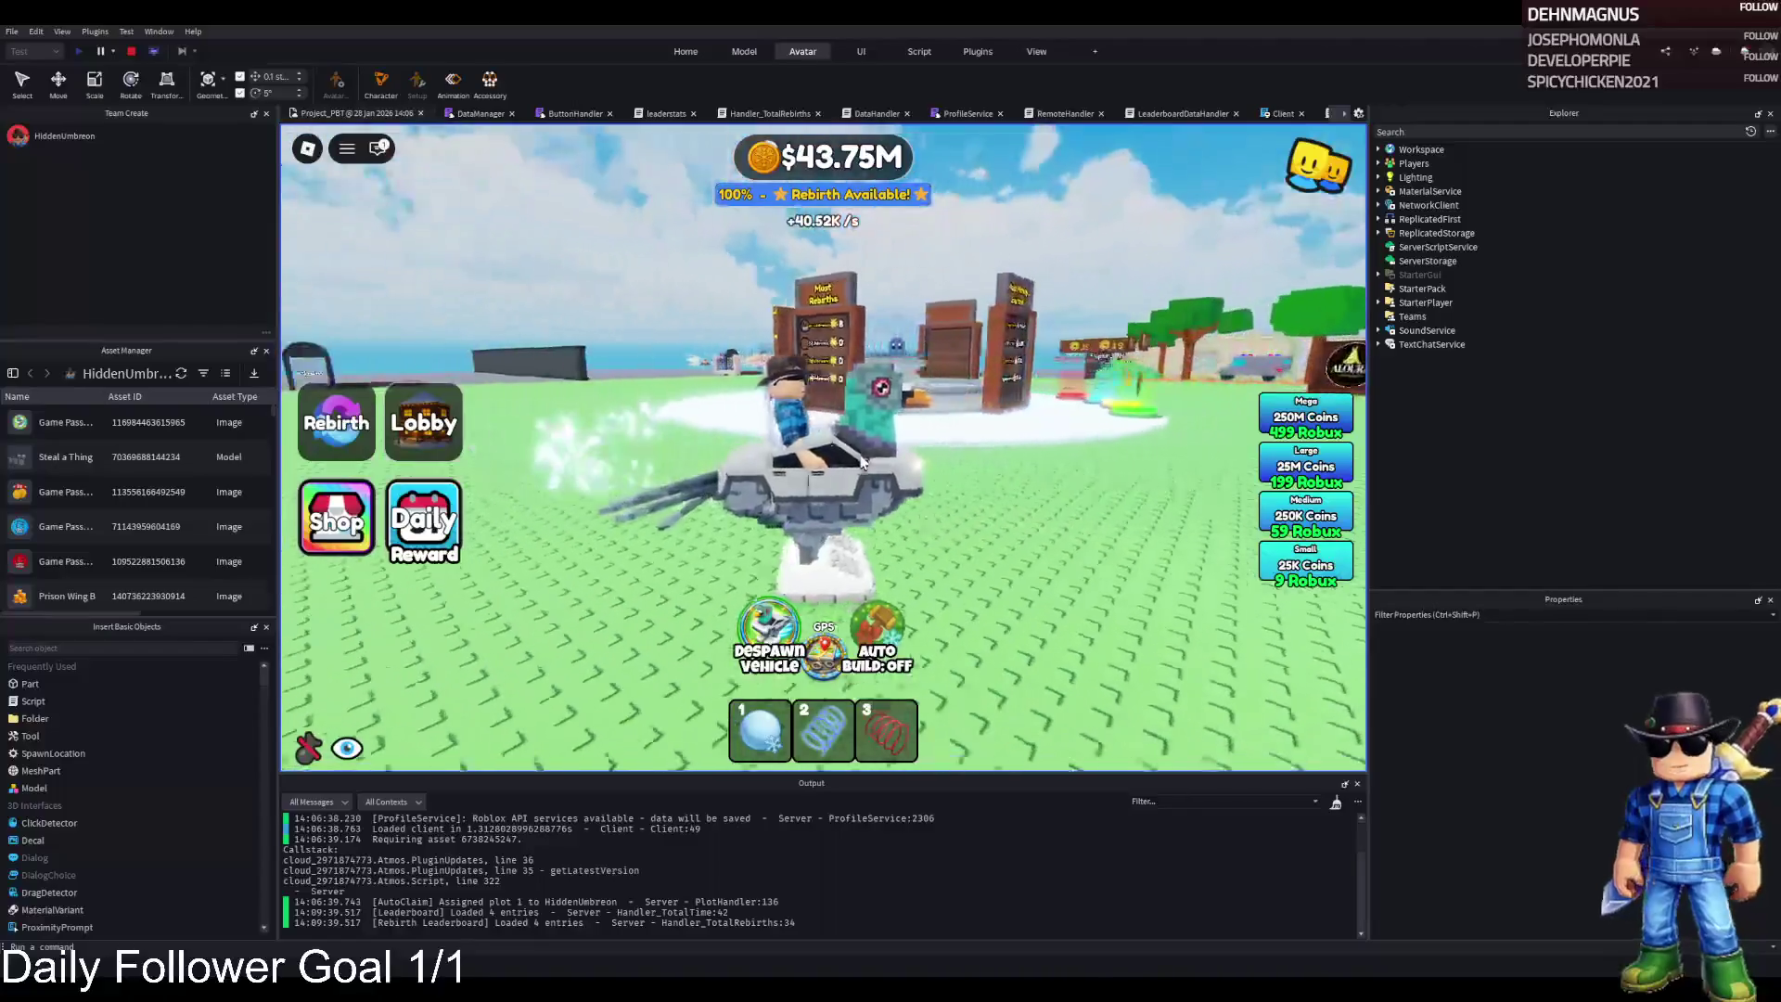
{"action": "key", "text": "a"}
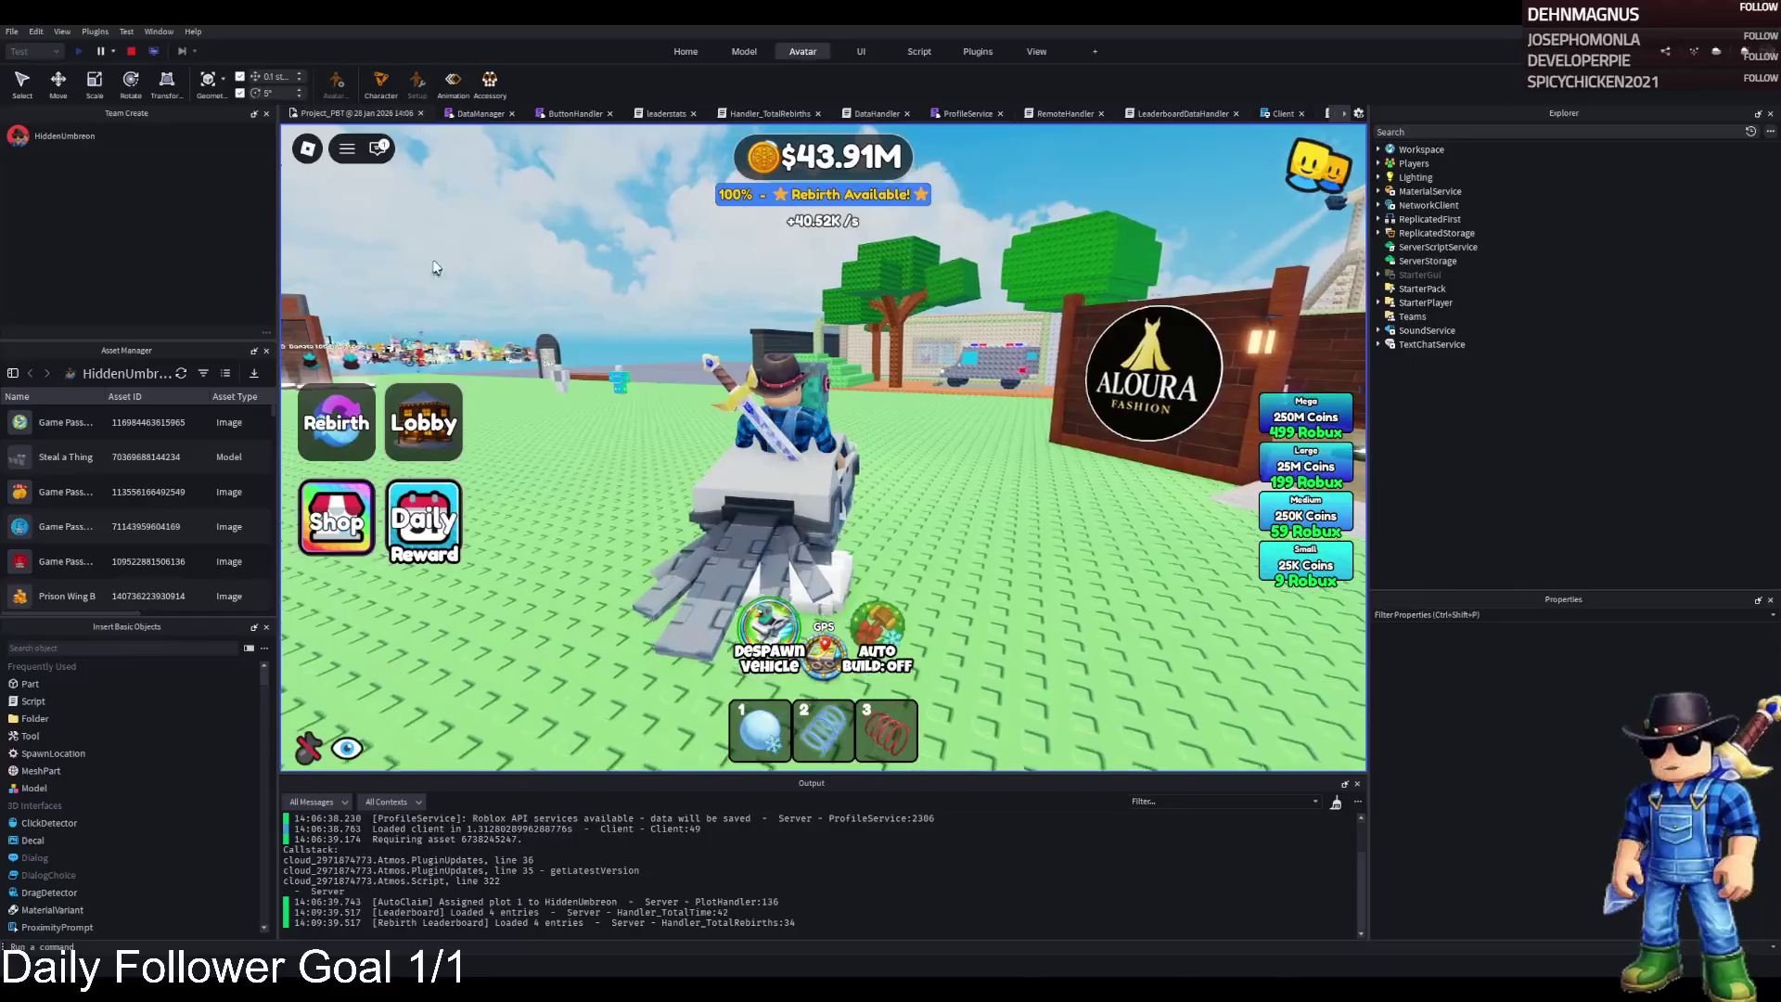
{"action": "key", "text": "a"}
{"action": "left_click", "coordinate": [131, 51]}
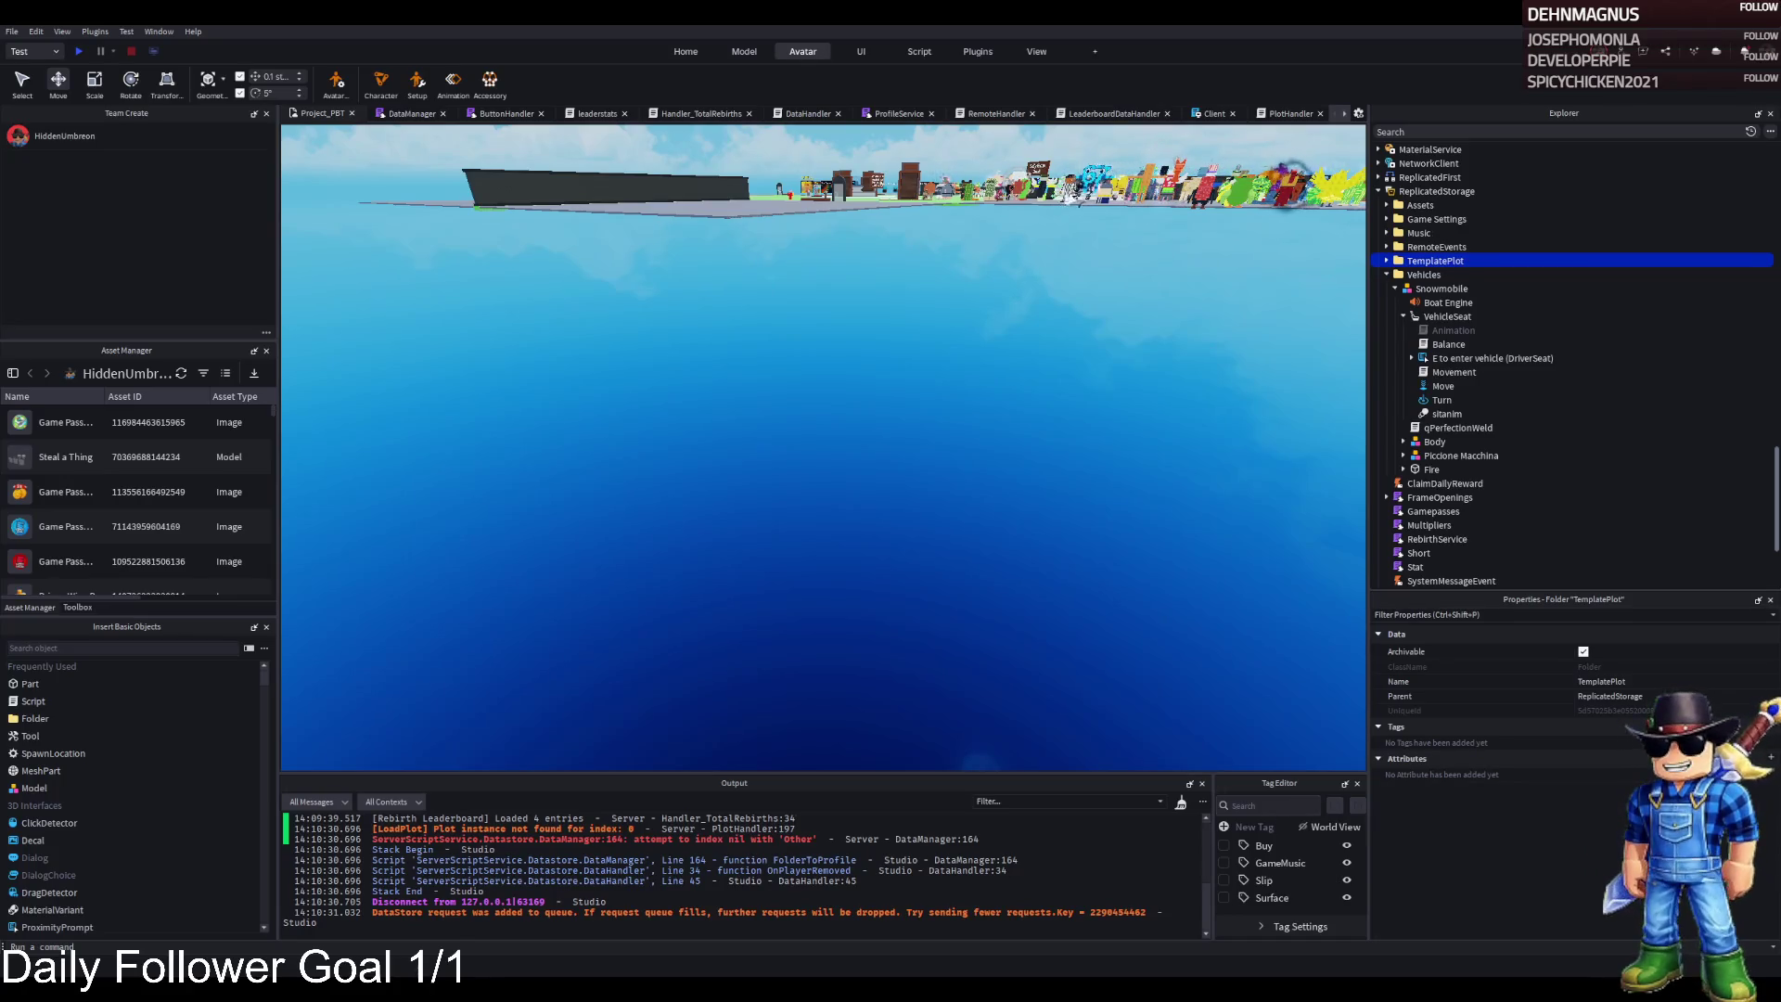
Collapse Vehicles and drag TemplatePlot from ReplicatedStorage into Workspace
{"action": "left_click", "coordinate": [1386, 275]}
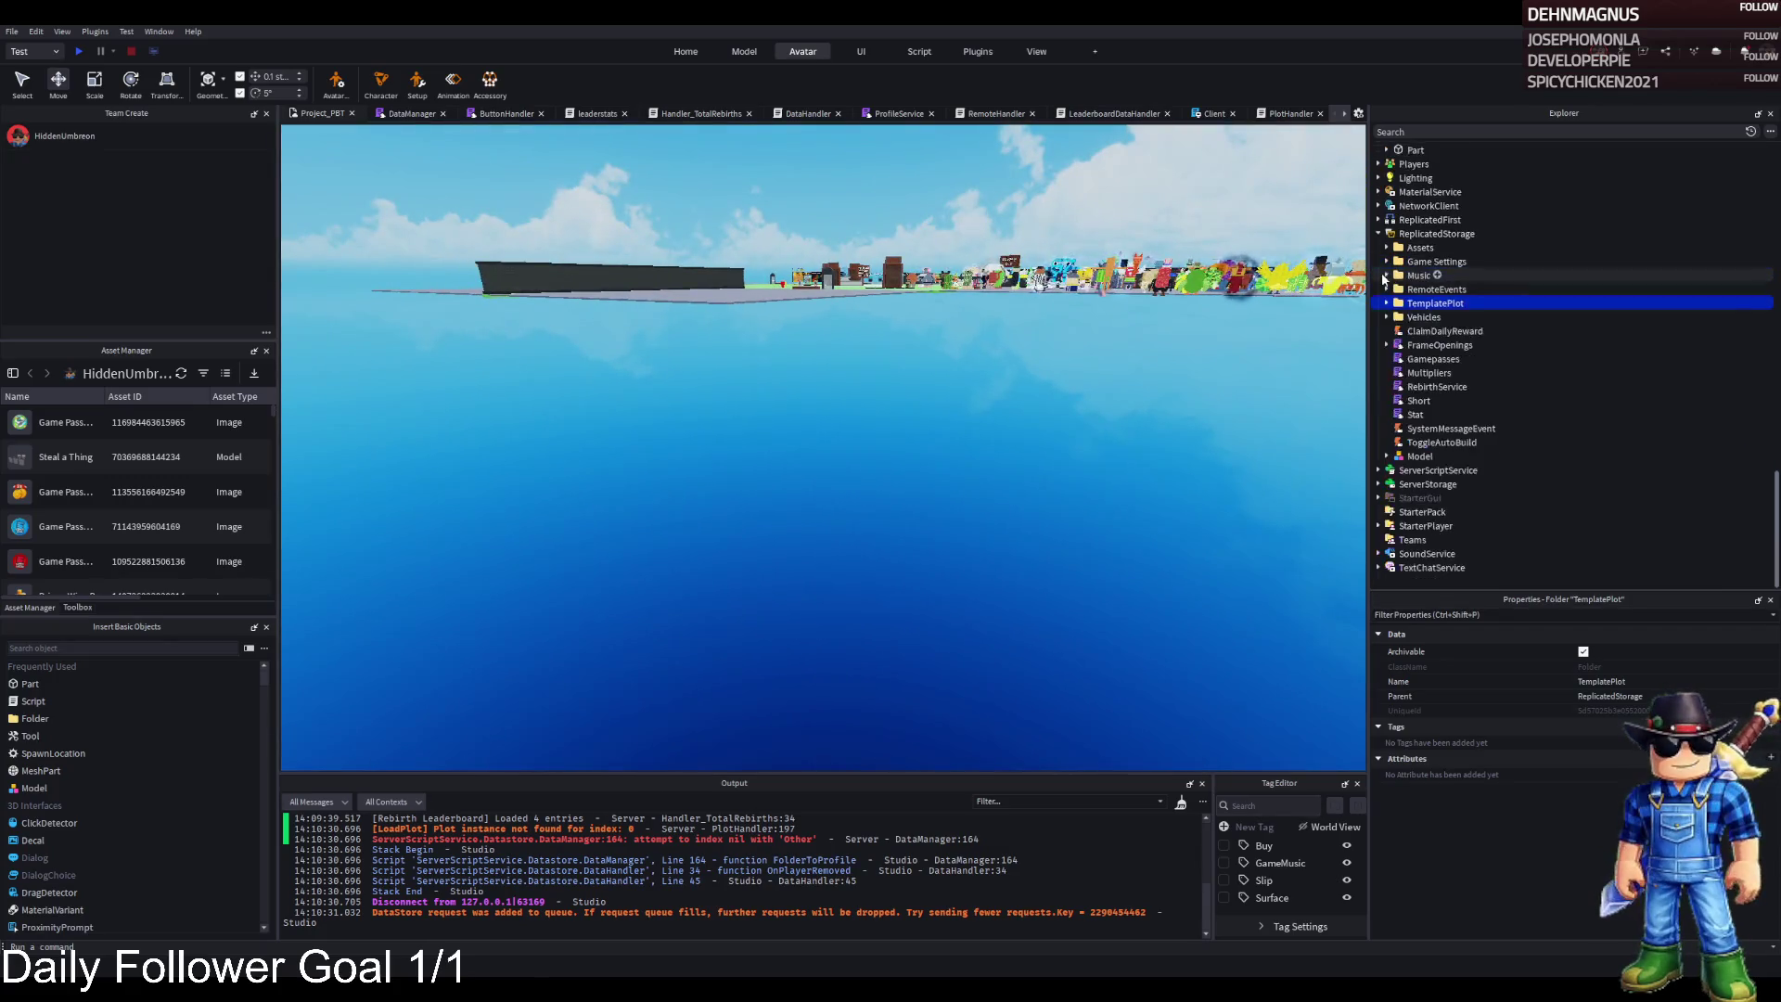
{"action": "scroll", "scroll_direction": "up", "scroll_amount": 3}
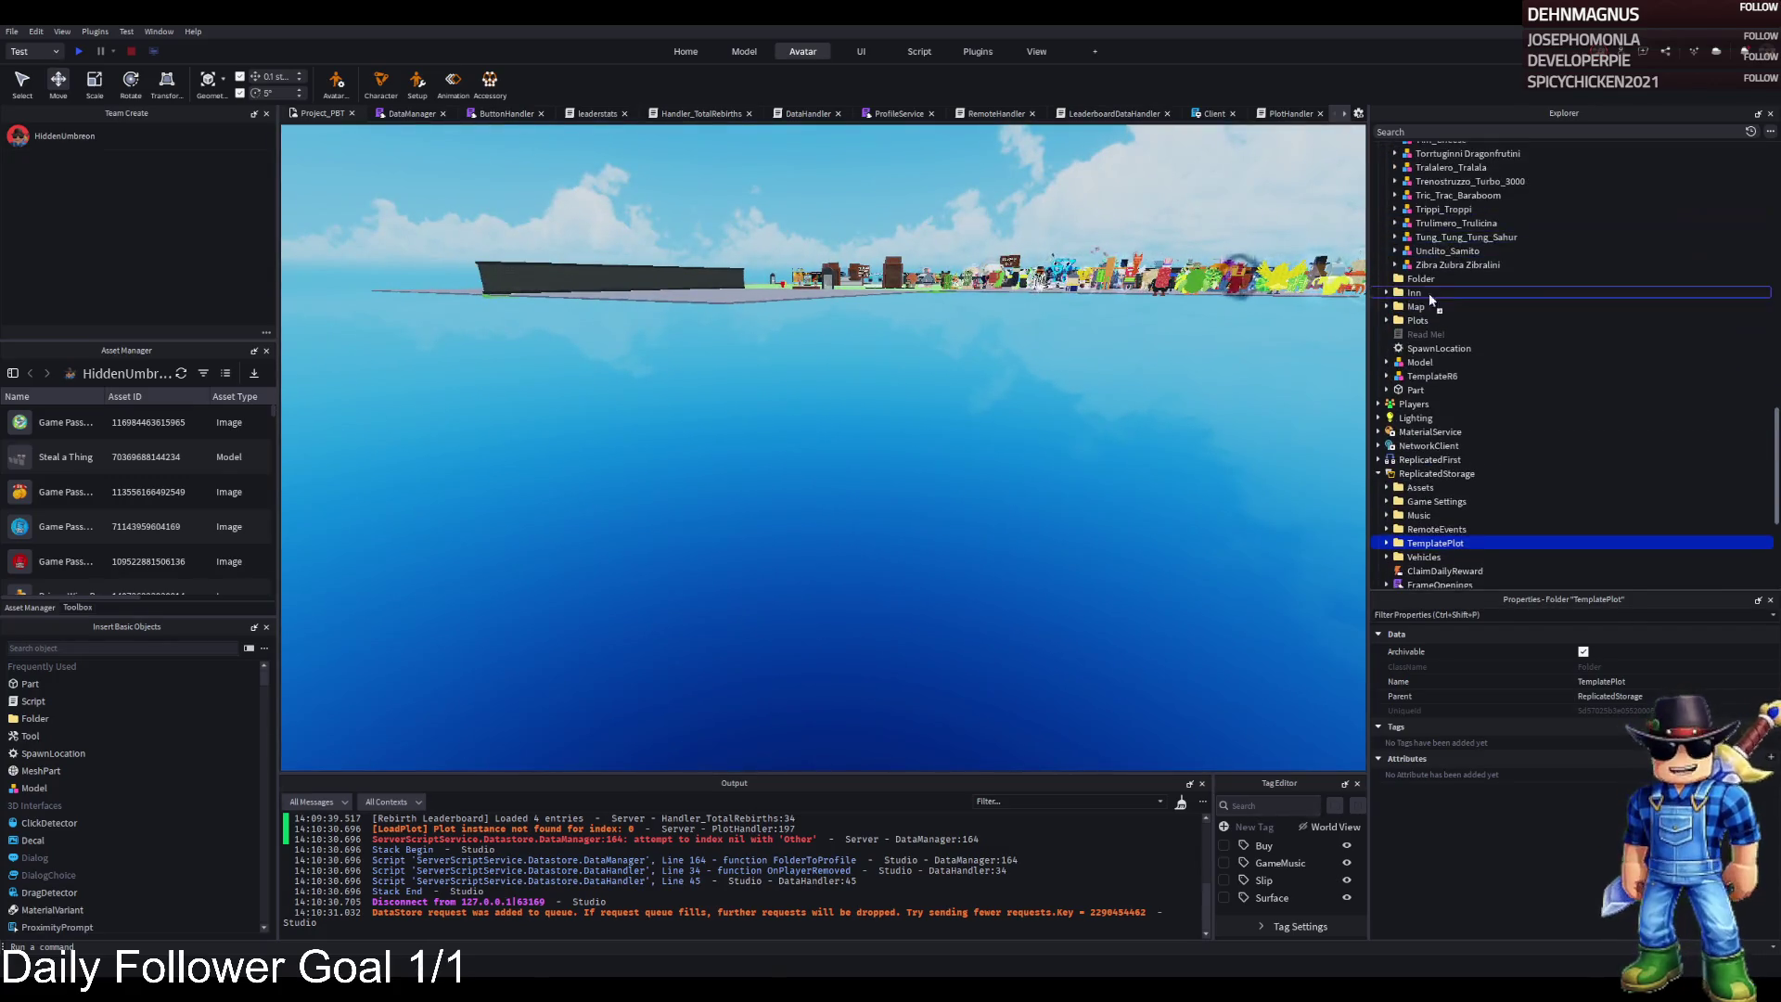
{"action": "left_click_drag", "start_coordinate": [1410, 320], "coordinate": [1410, 325]}
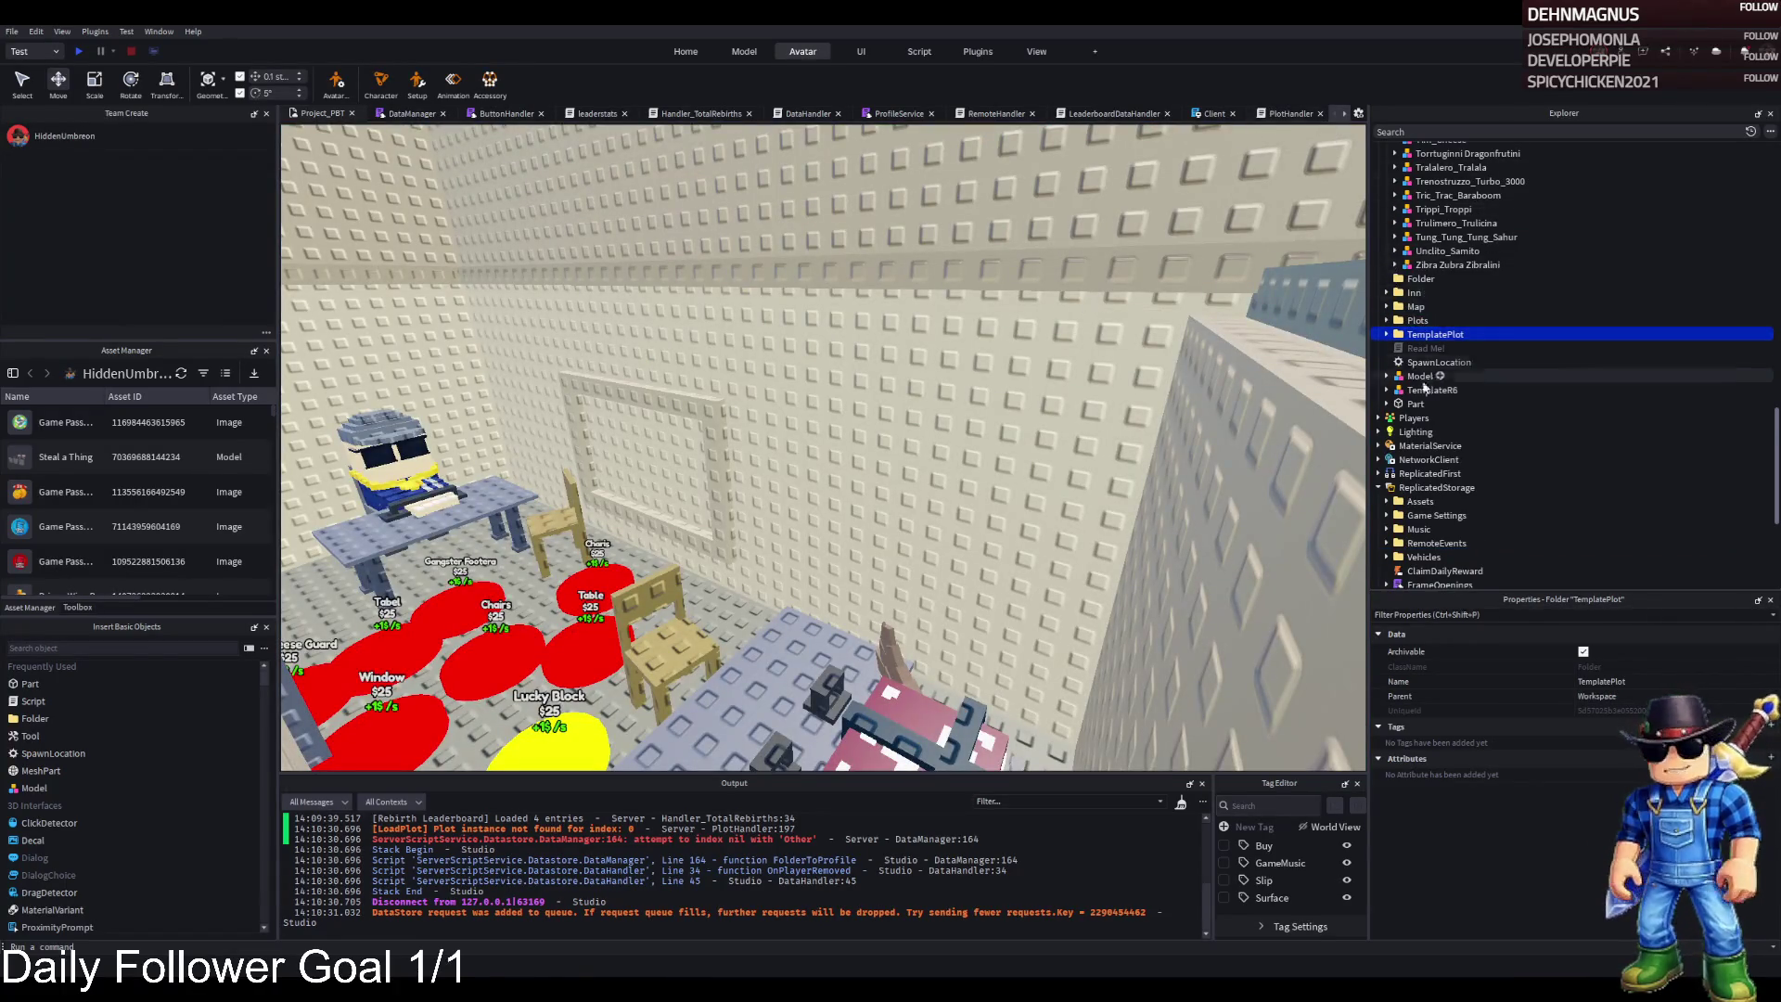
{"action": "scroll", "scroll_direction": "down", "scroll_amount": 3}
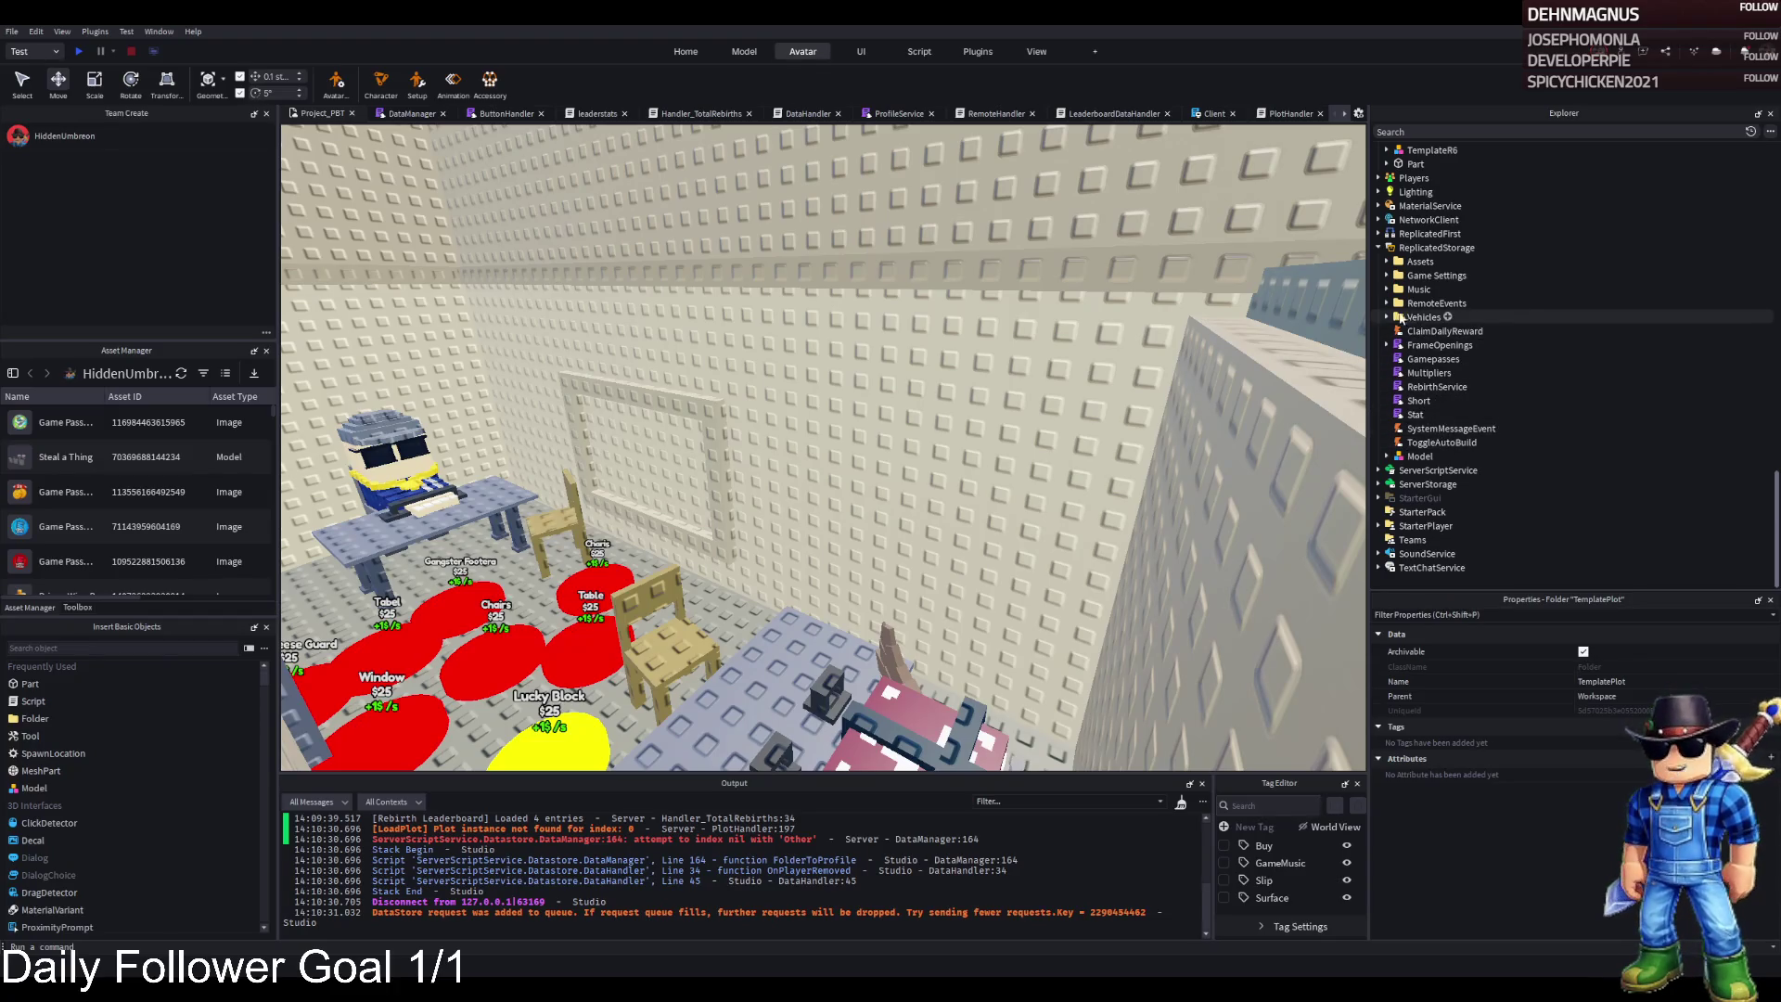
Expand Vehicles > Snowmobile and open its Movement script (maxSpeed 50, turnSpeed 2.5)
{"action": "left_click", "coordinate": [1387, 317]}
{"action": "left_click", "coordinate": [1447, 387]}
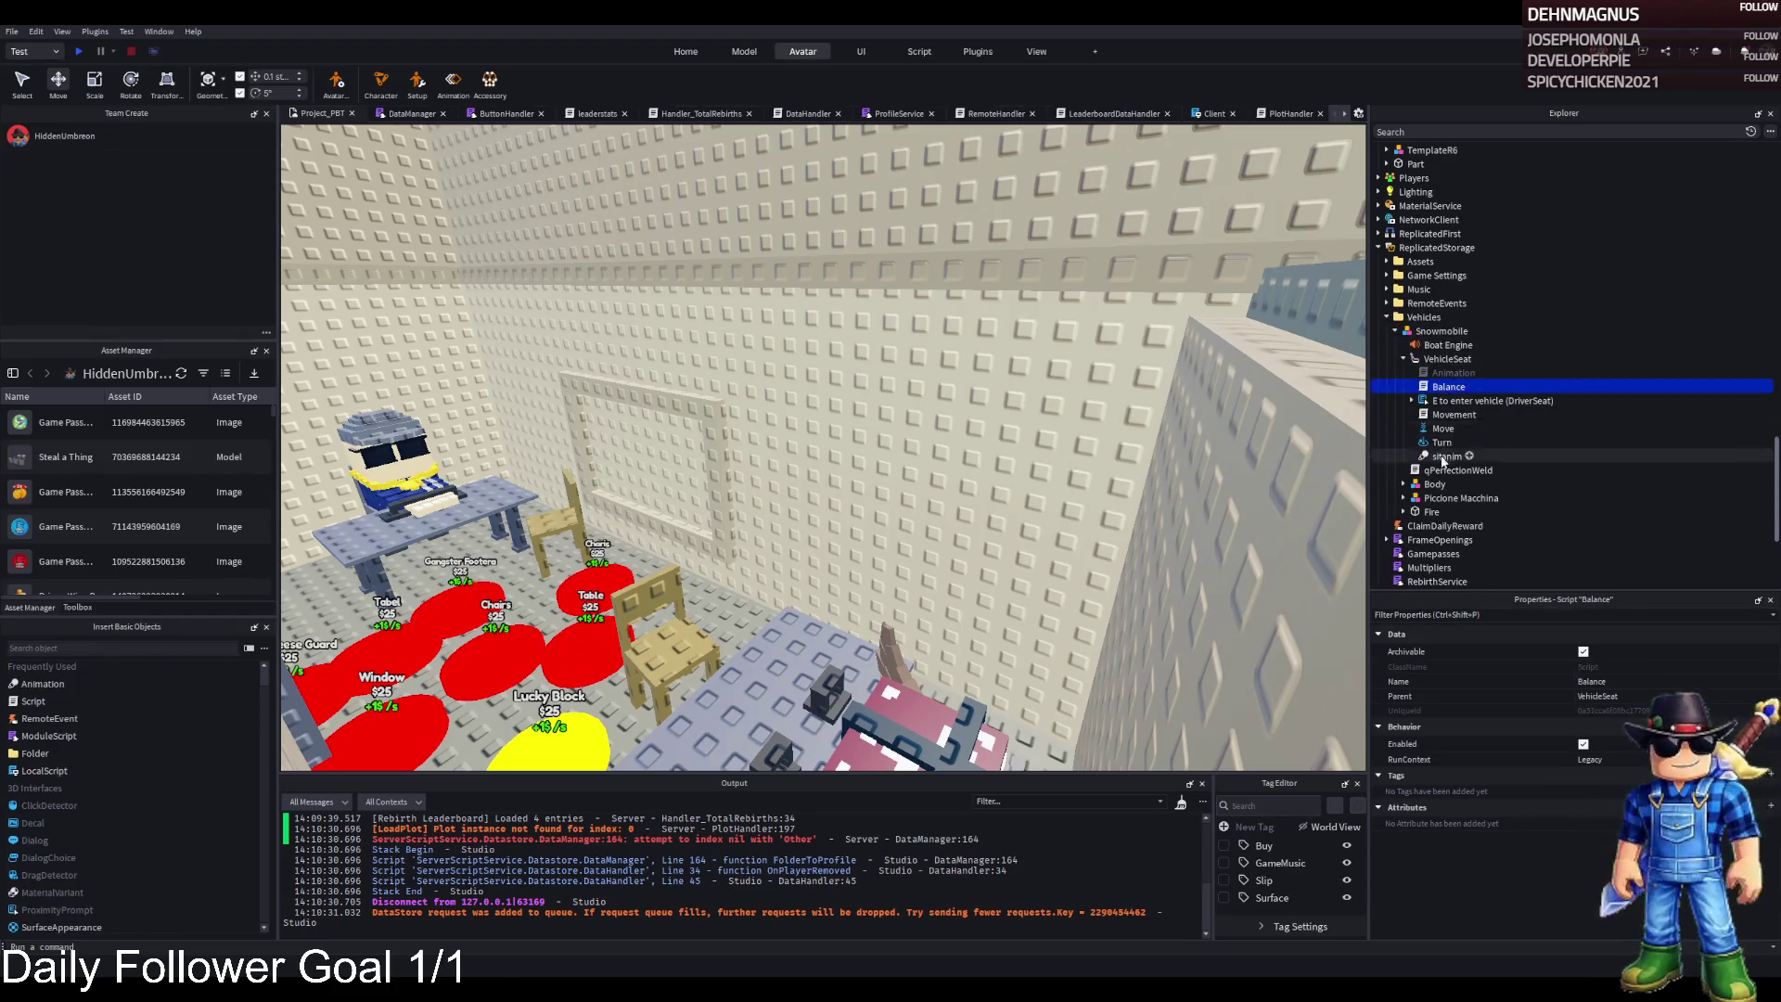
{"action": "double_click", "coordinate": [1447, 415]}
{"action": "left_click", "coordinate": [840, 355]}
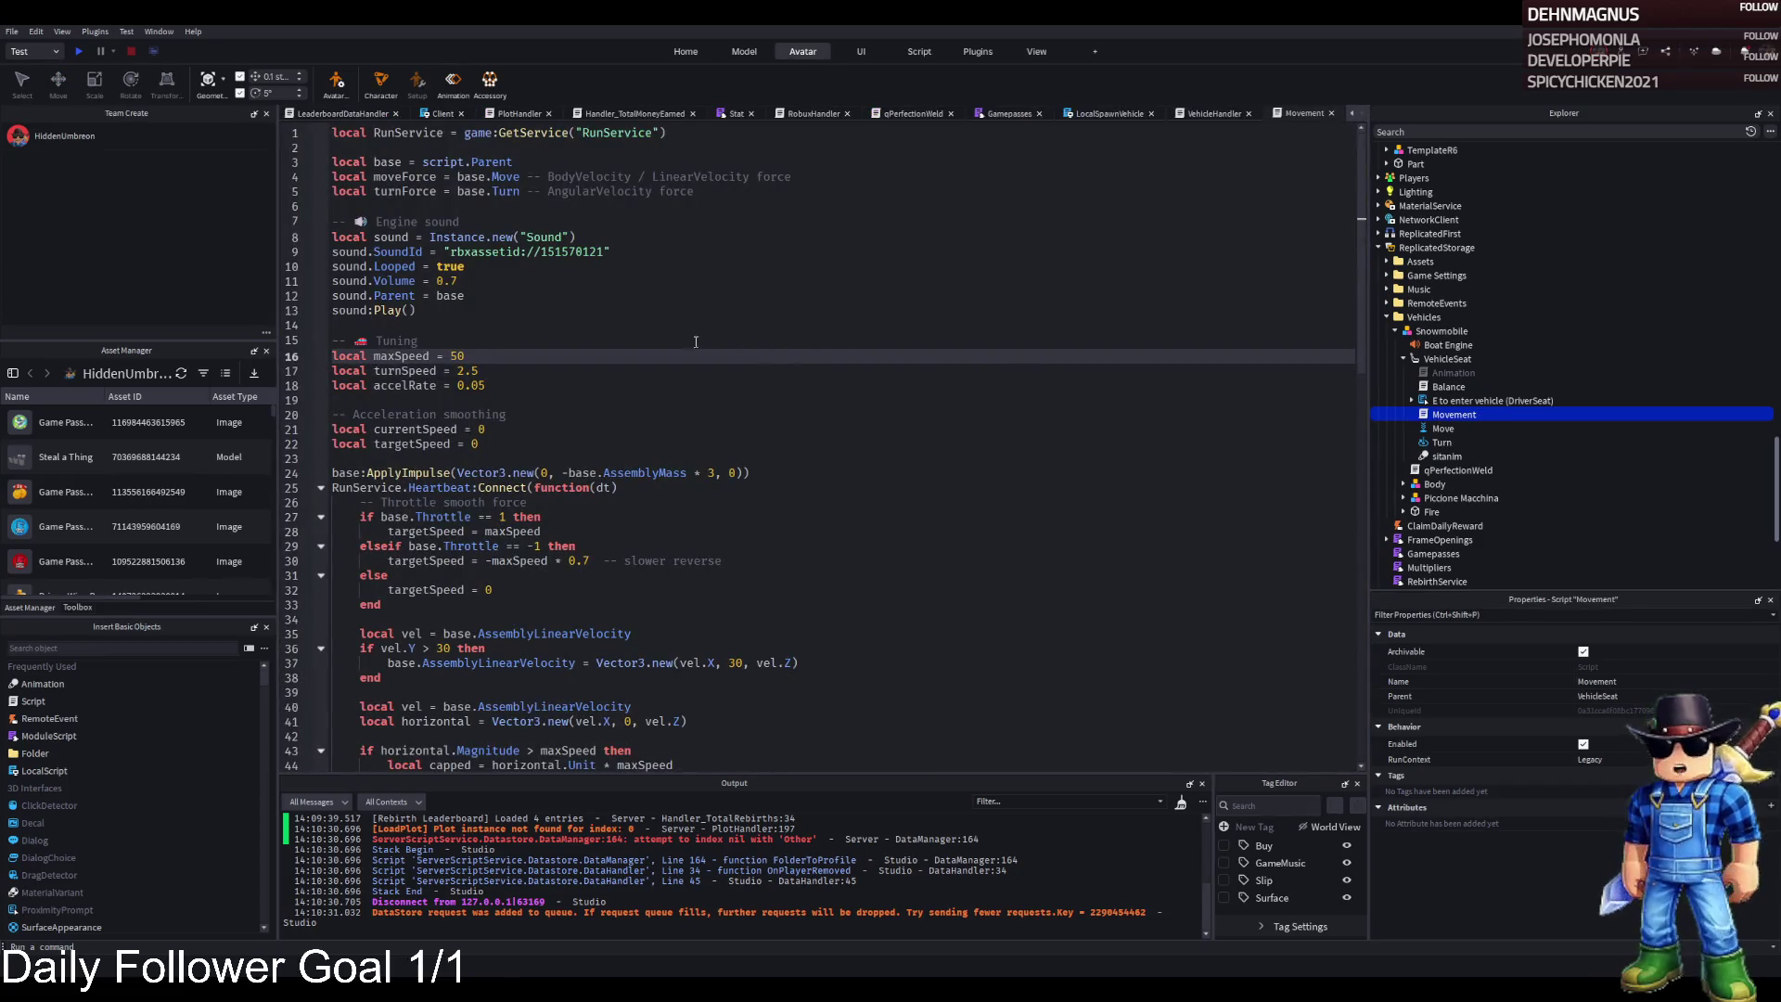
{"action": "key", "text": "ctrl+s"}
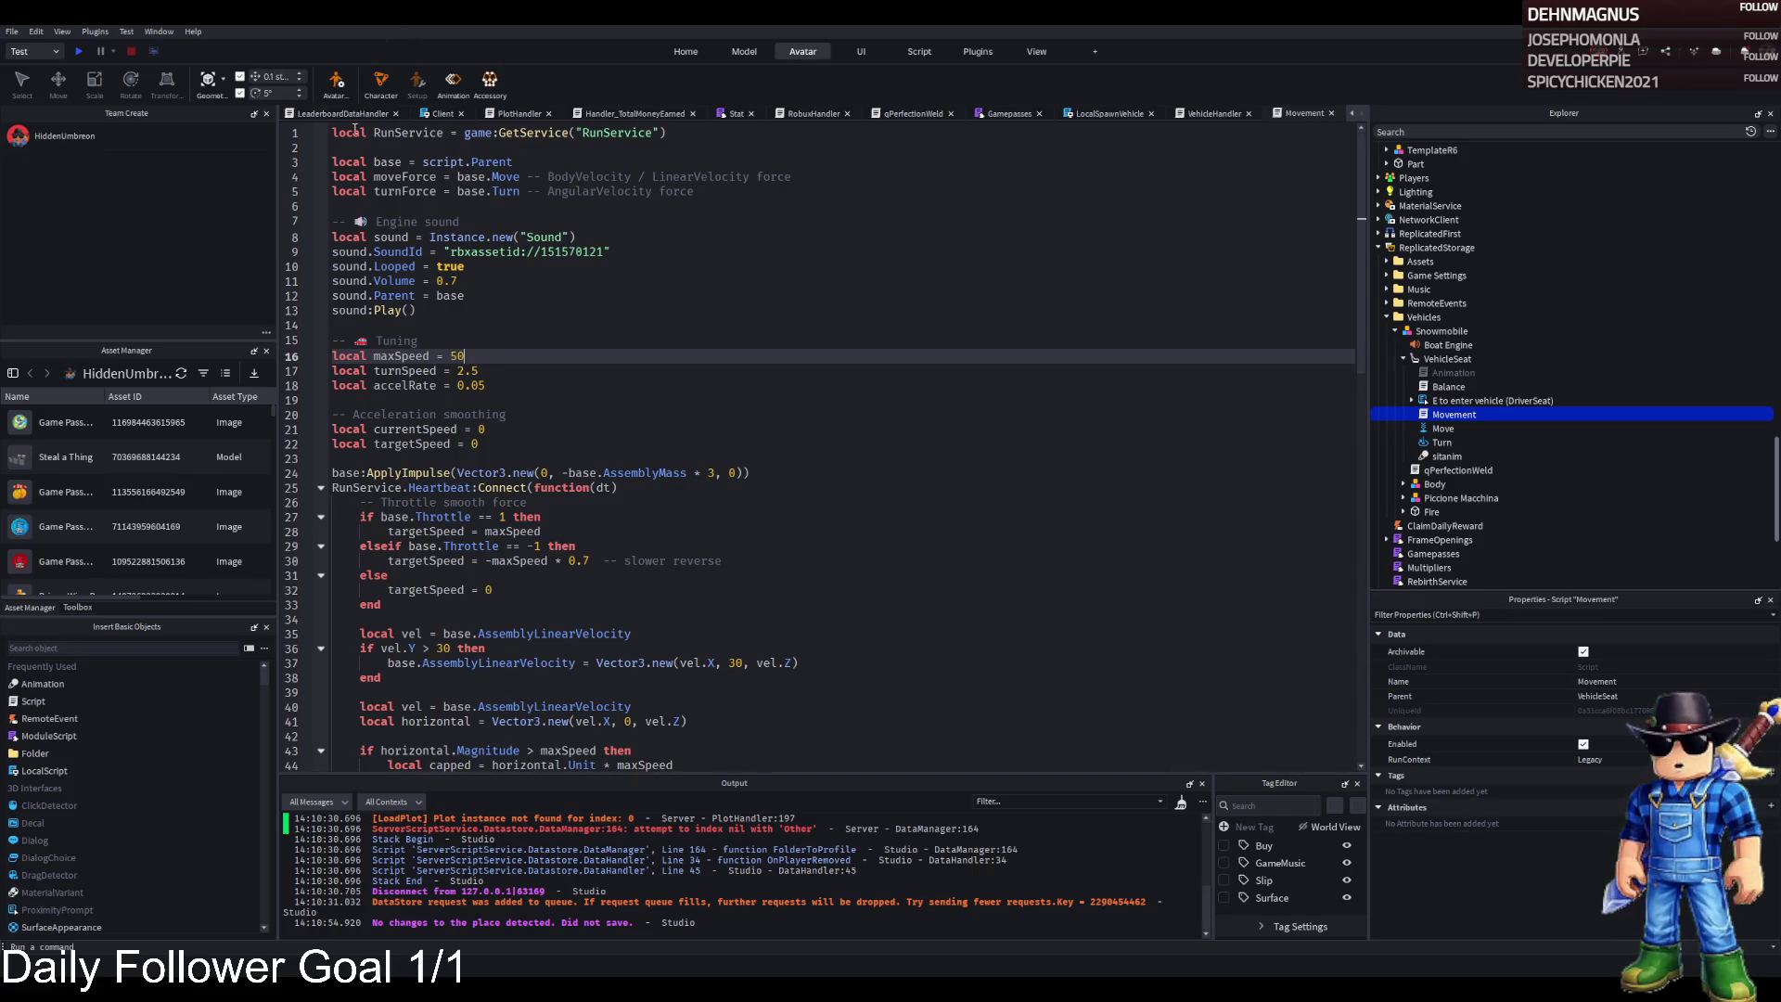
{"action": "left_click", "coordinate": [348, 114]}
{"action": "scroll", "scroll_direction": "up", "scroll_amount": 3}
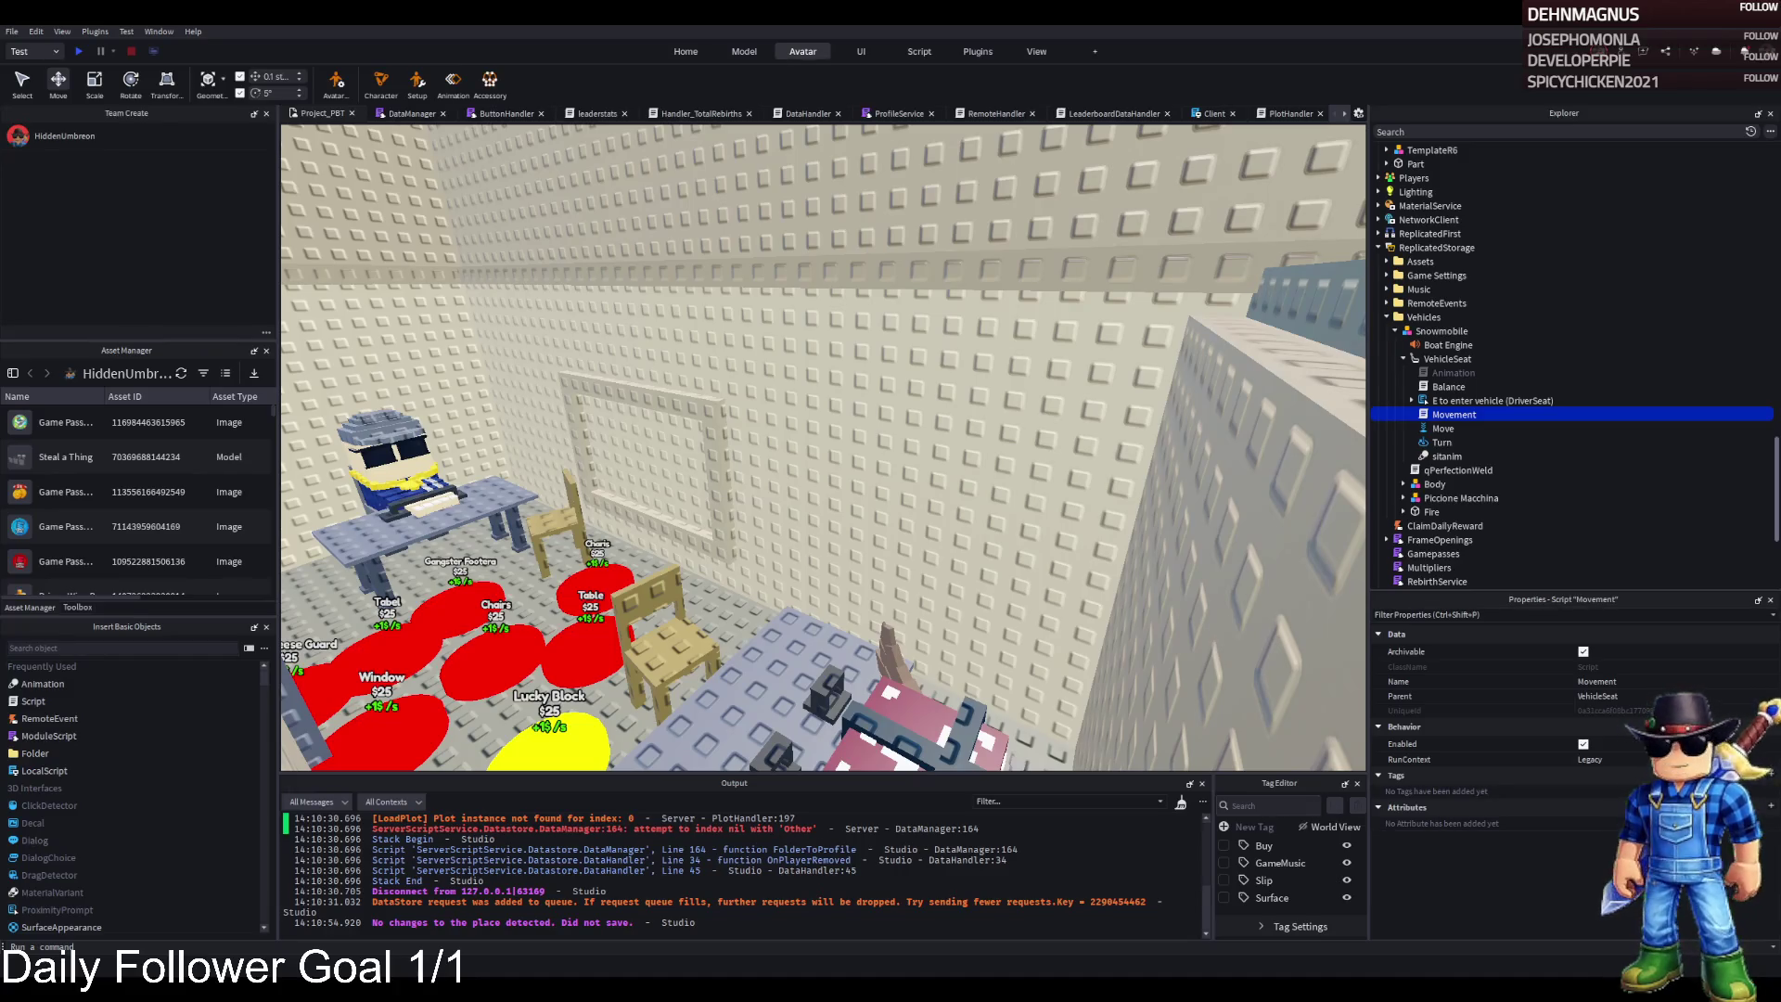
Fly the camera over the plot walls and select the Avocadini Guffo owl model
{"action": "key", "text": "w"}
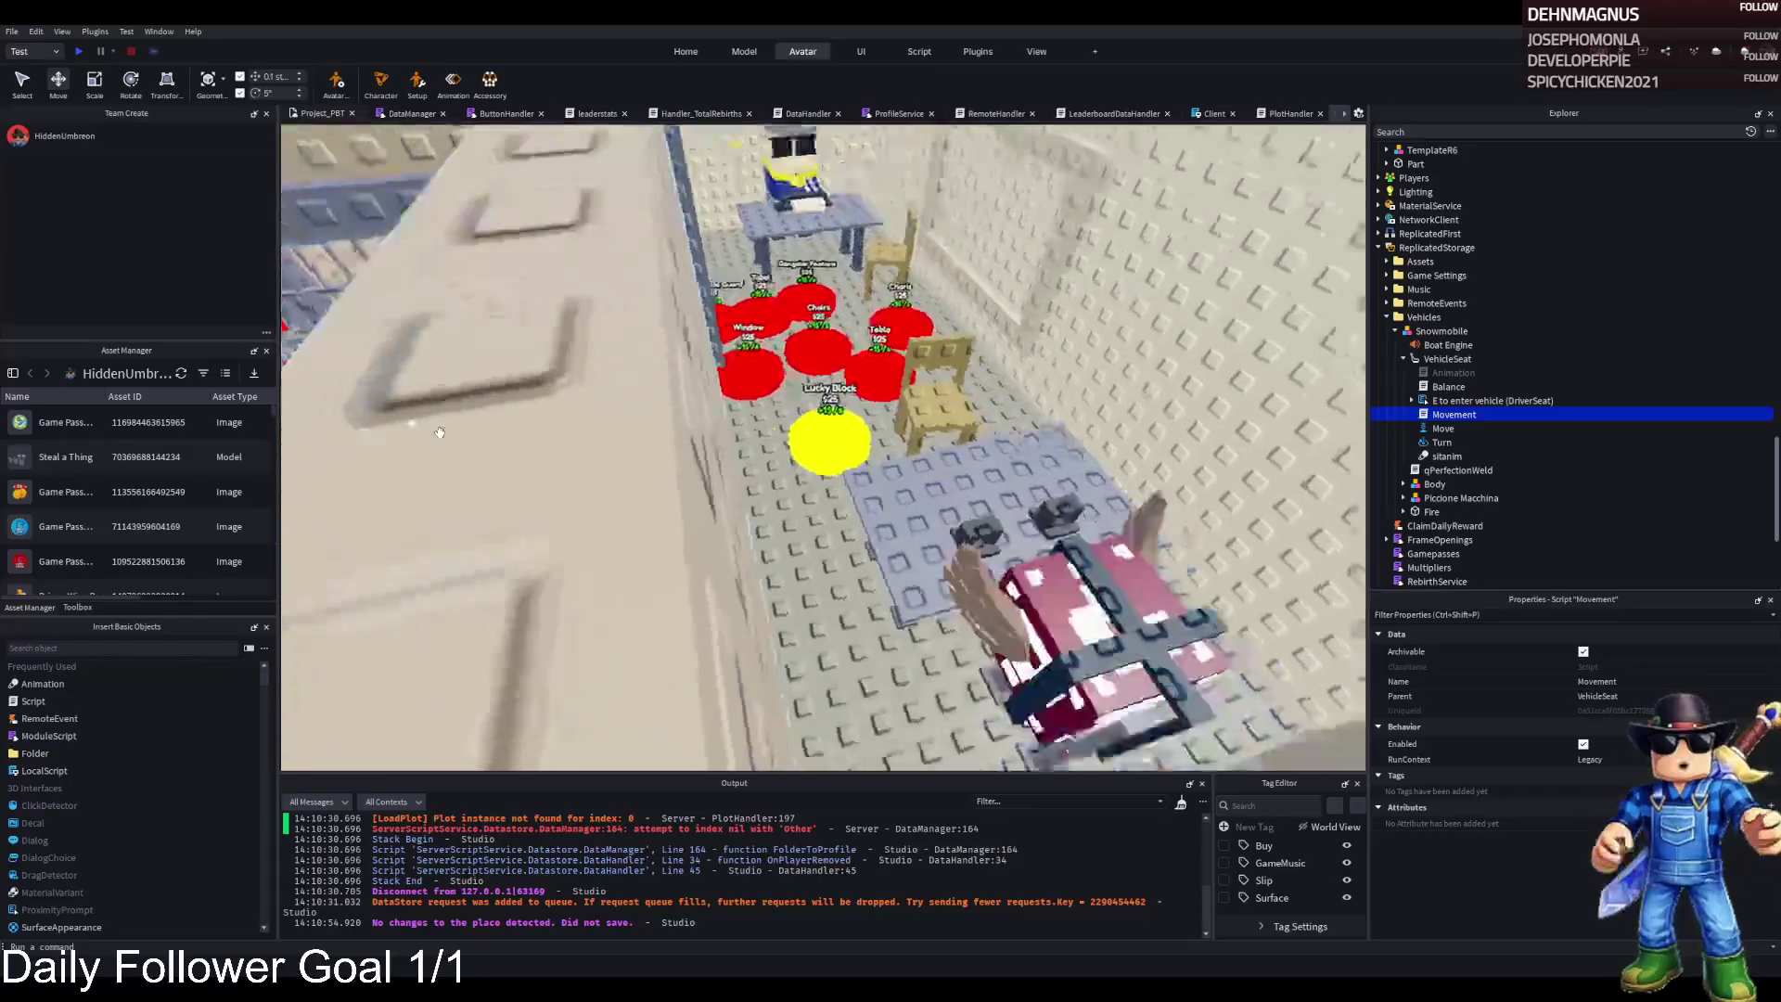
{"action": "key", "text": "w"}
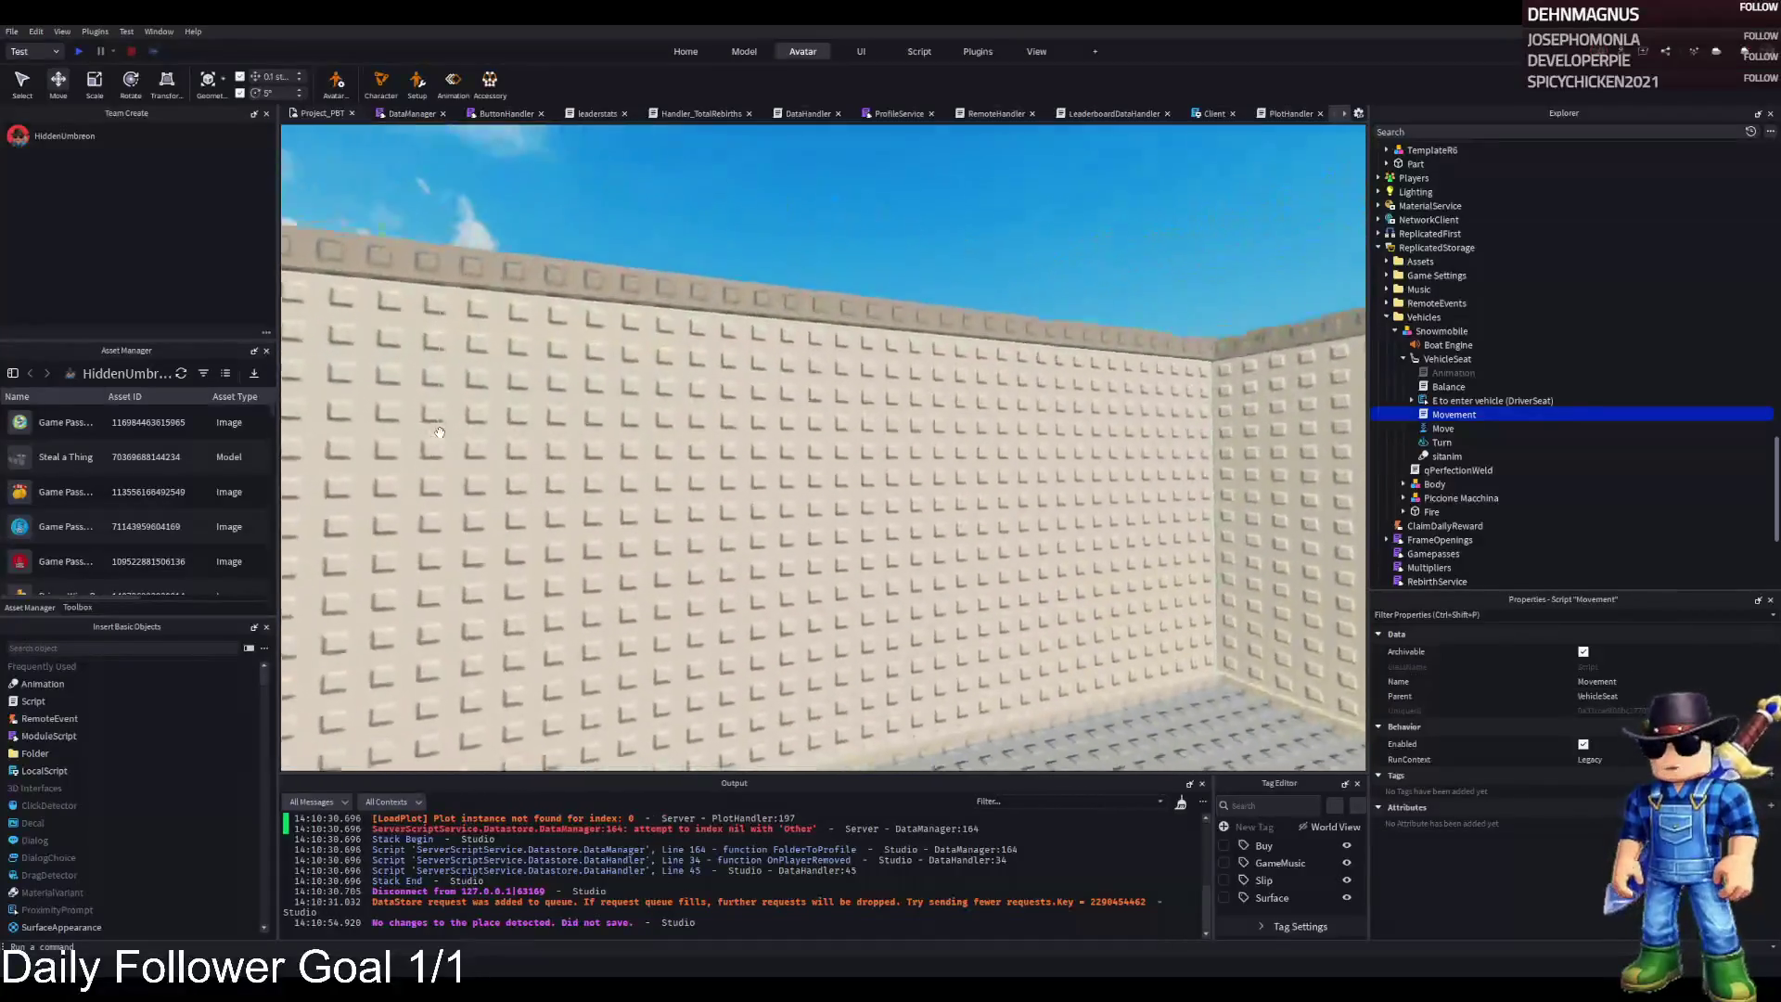
{"action": "key", "text": "w"}
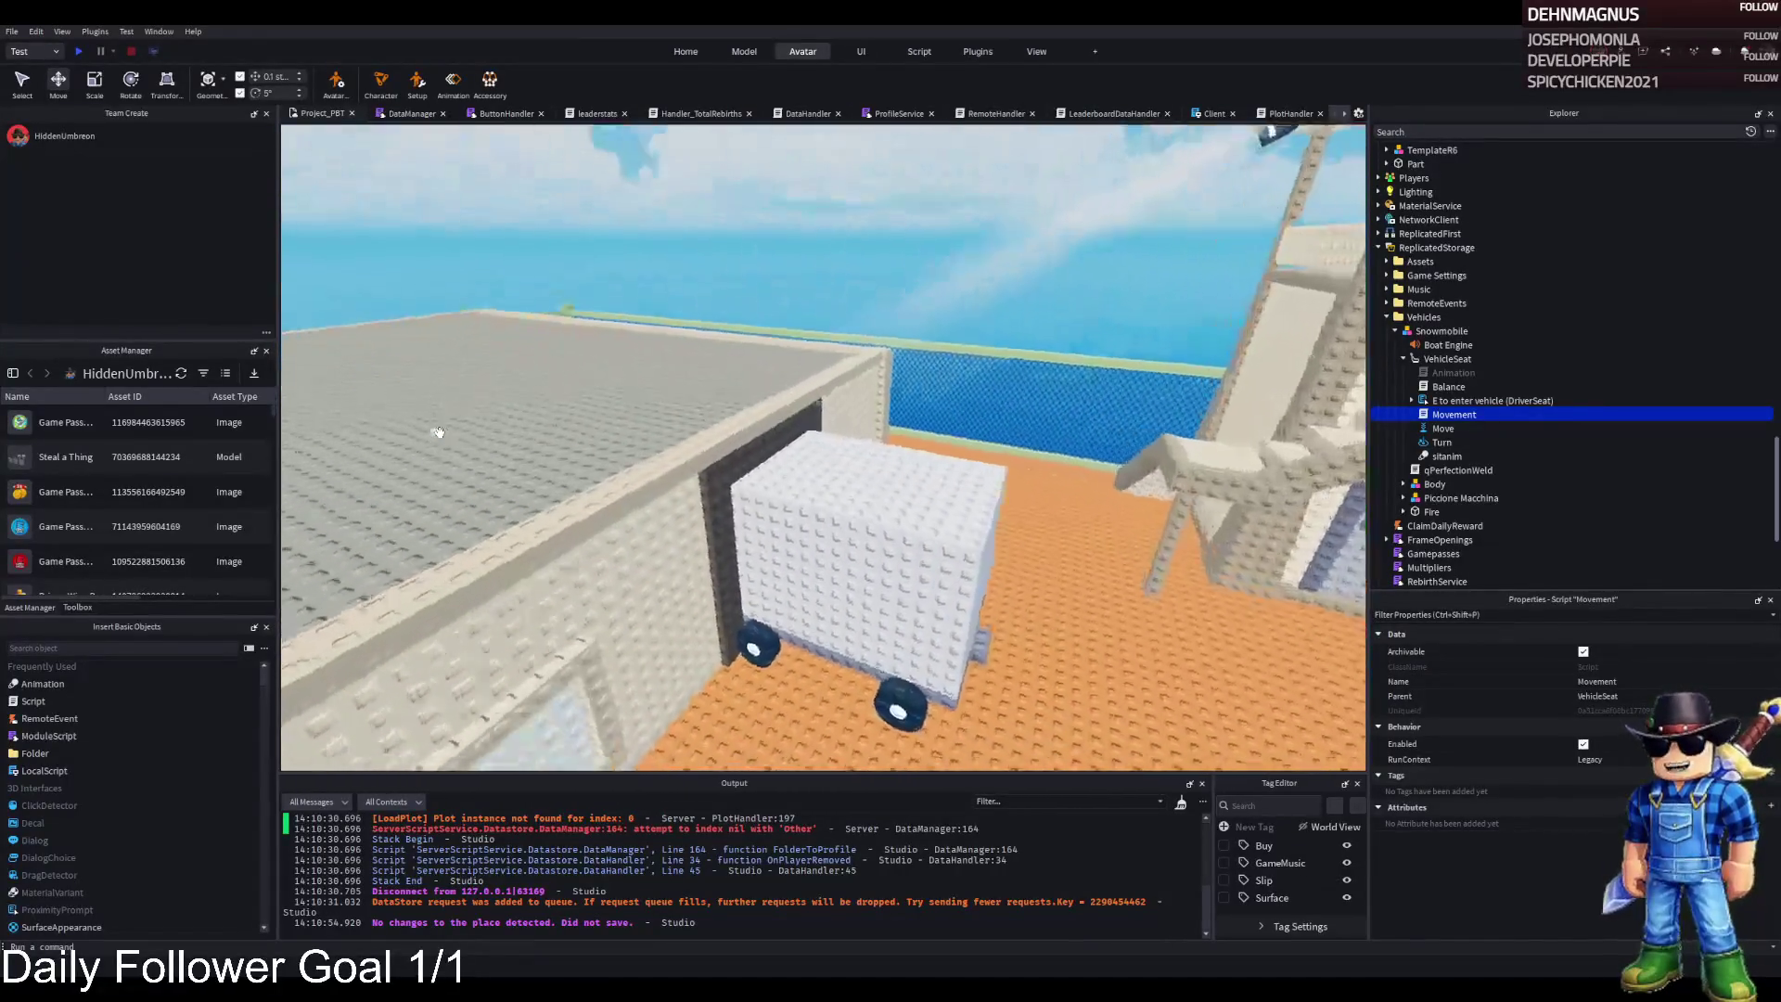
{"action": "key", "text": "w"}
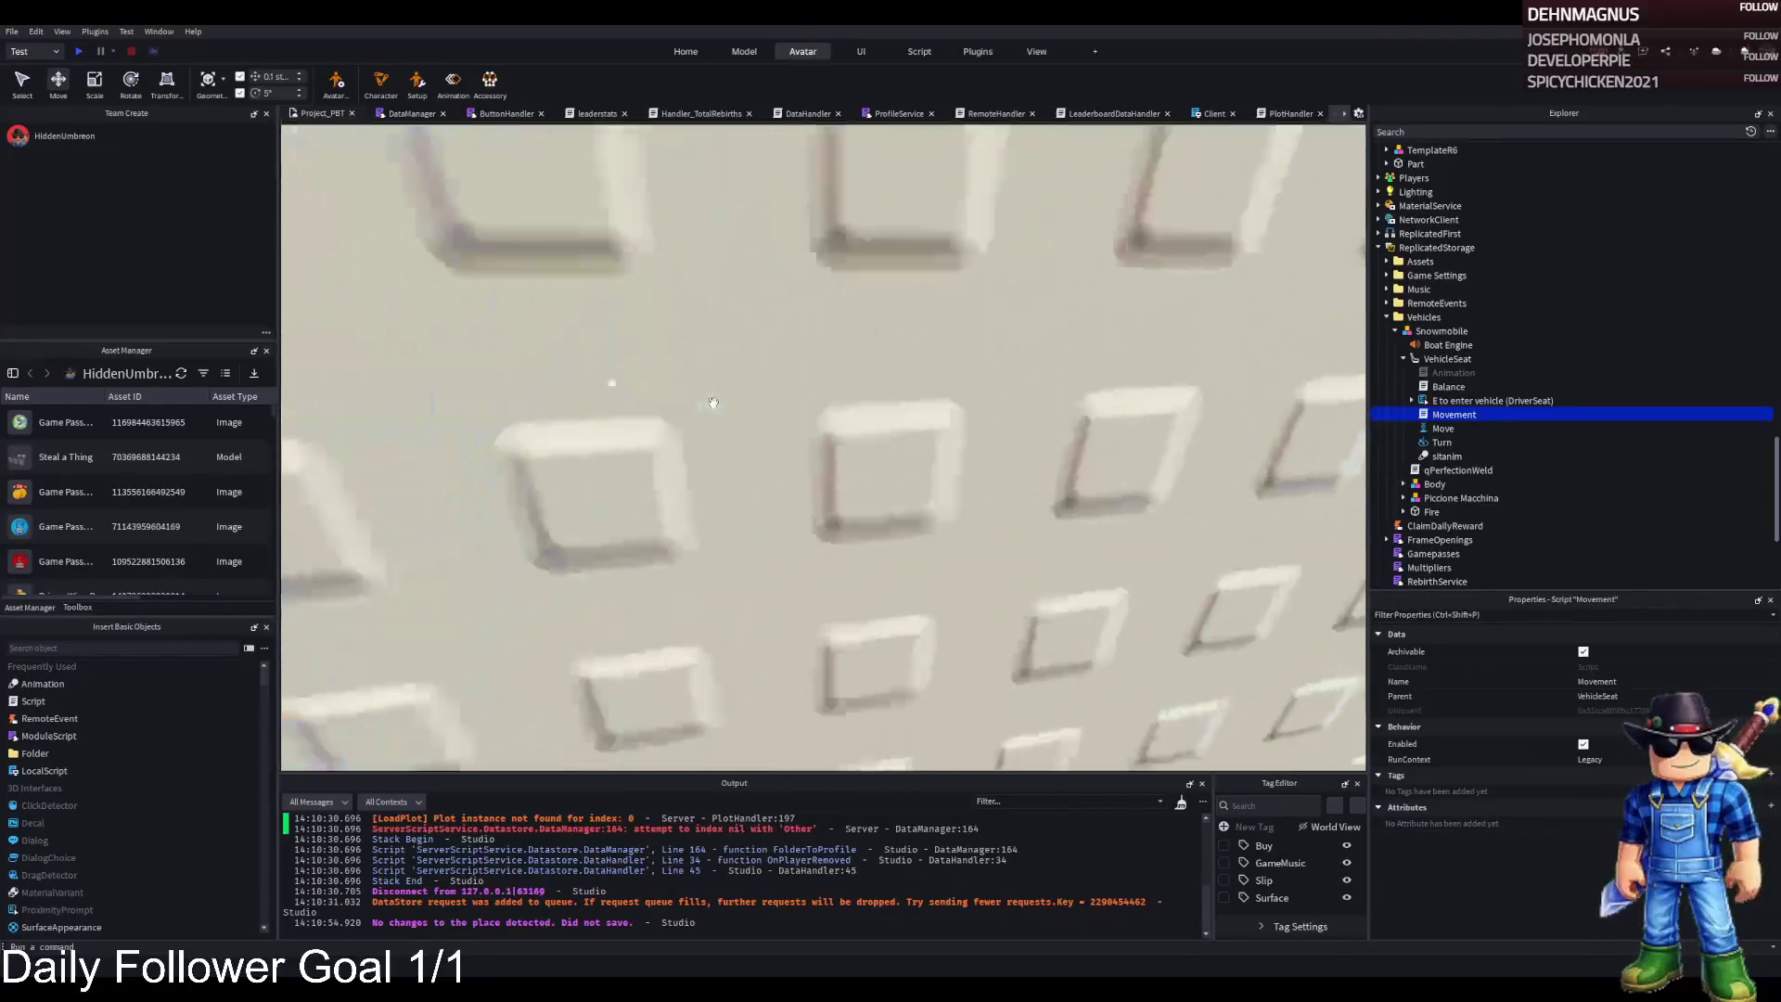
{"action": "key", "text": "w"}
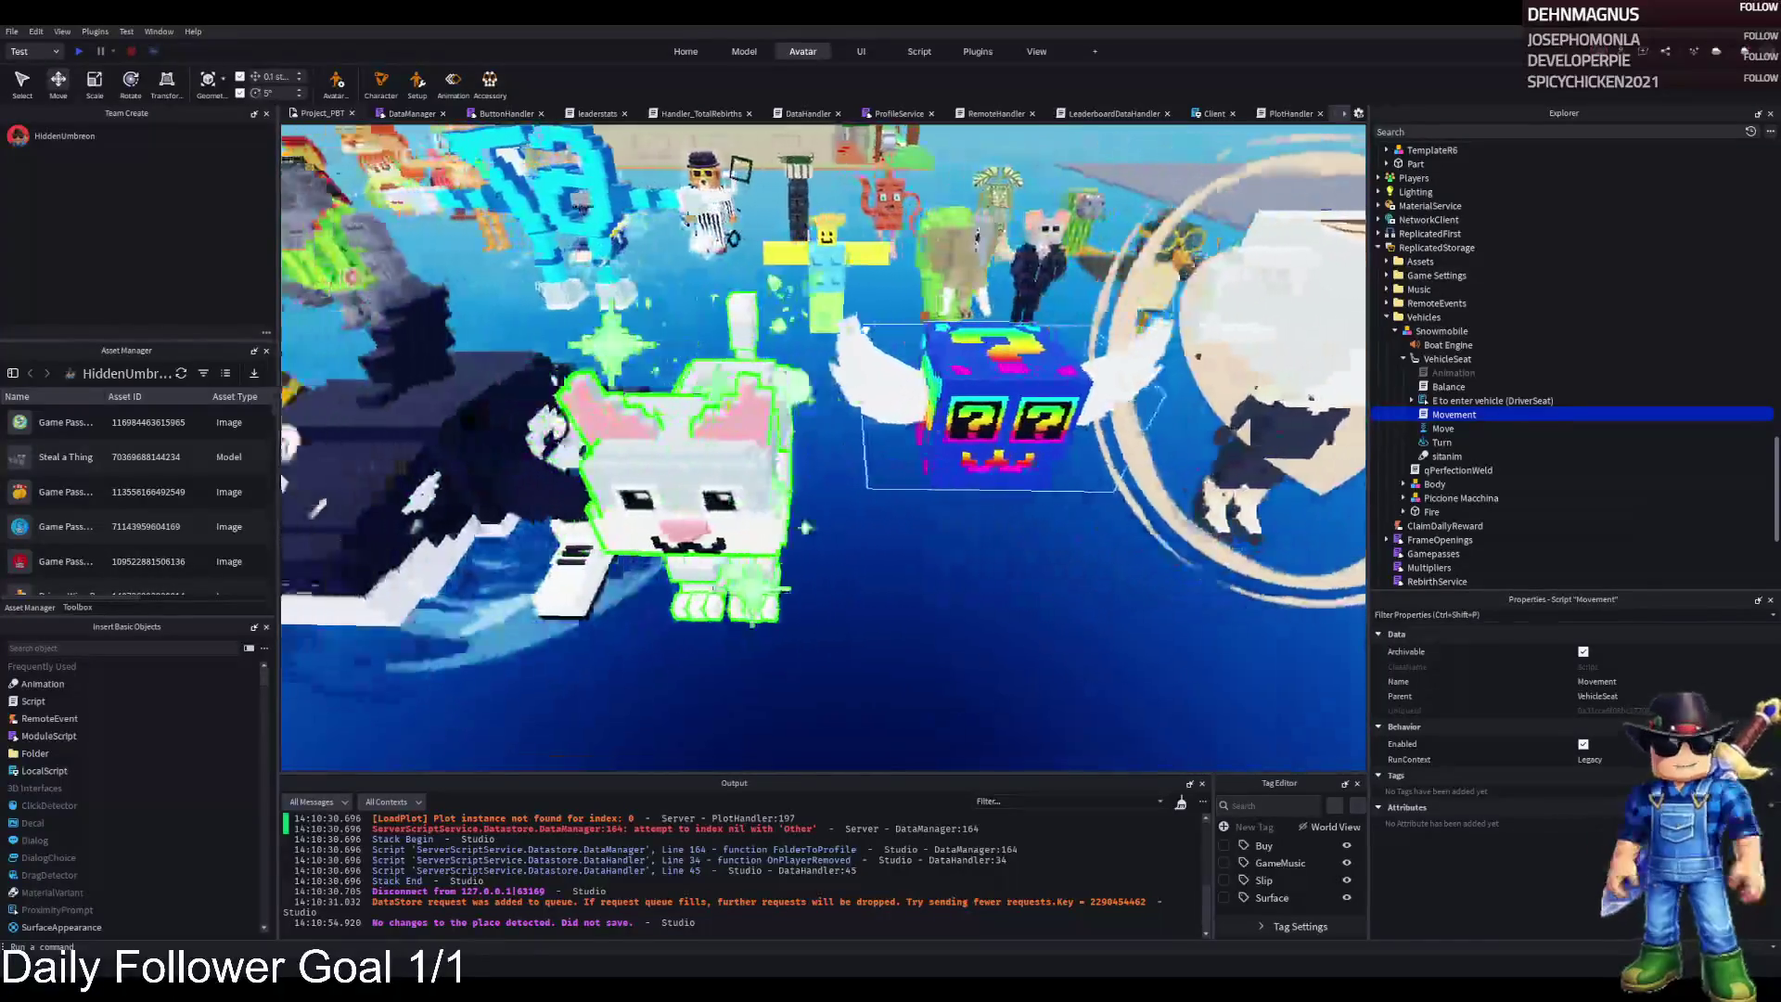
{"action": "left_click", "coordinate": [832, 351]}
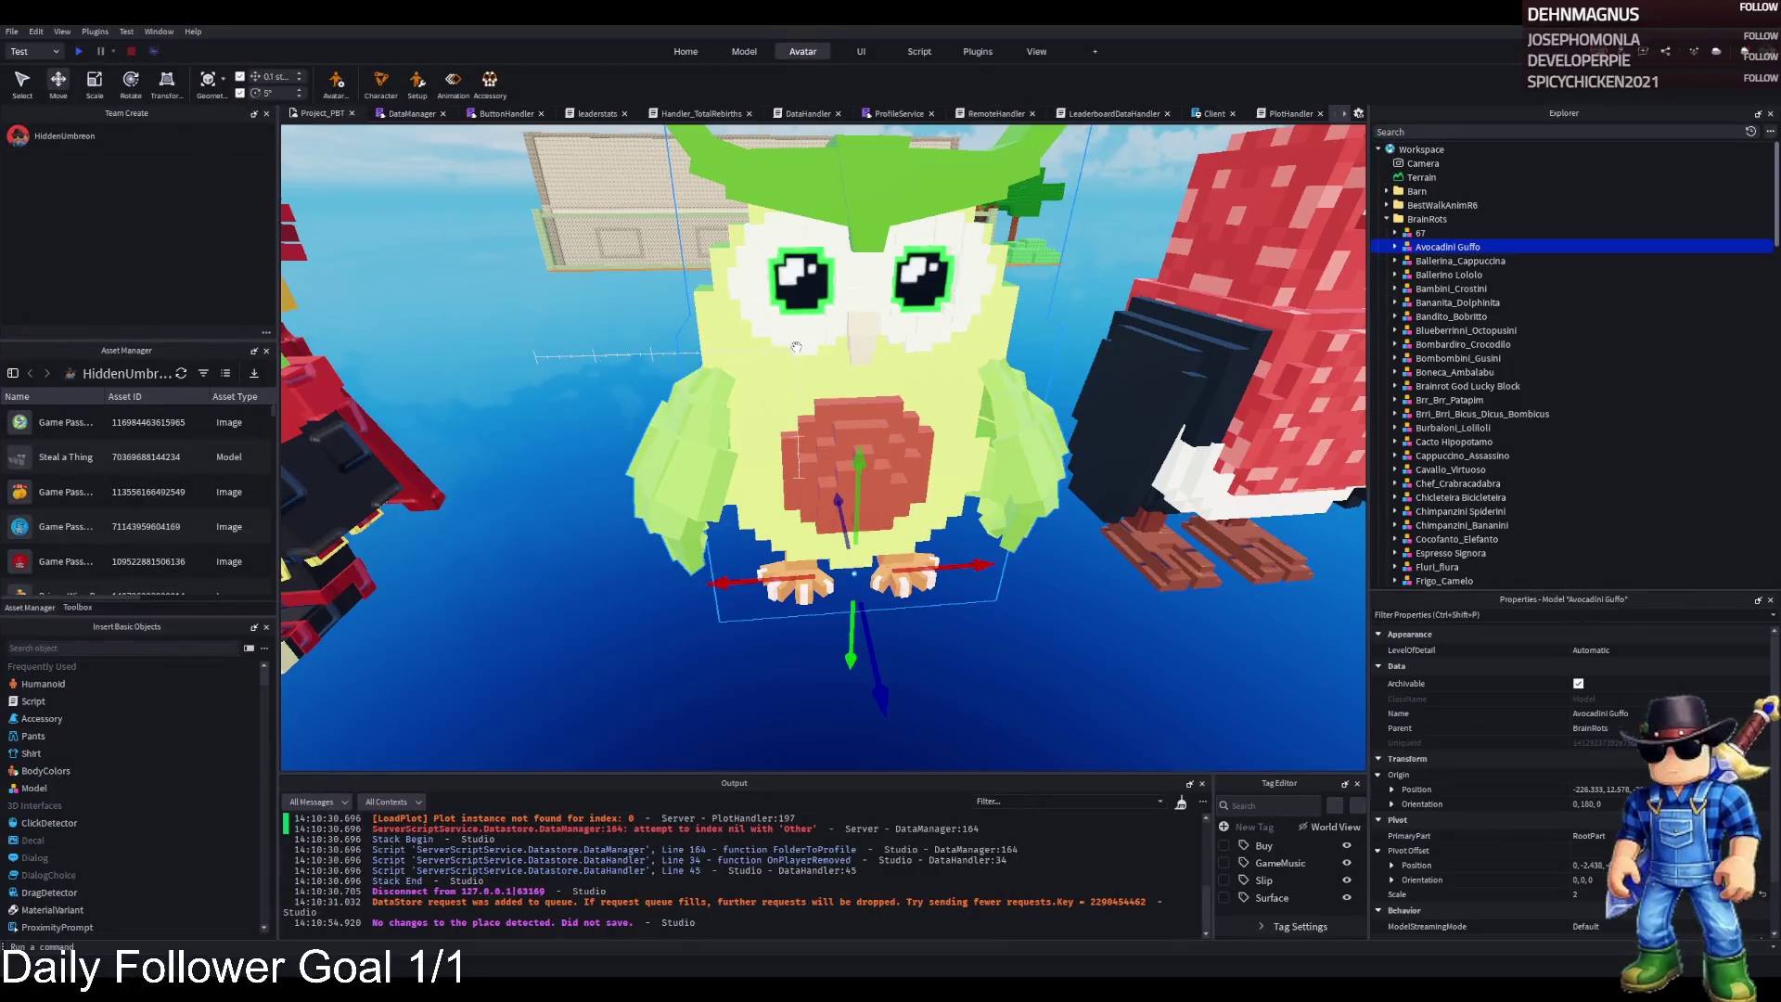
Drag the owl into the room beside the Supply Trailer and Inner Wall pads
{"action": "left_click_drag", "start_coordinate": [832, 351], "coordinate": [733, 459]}
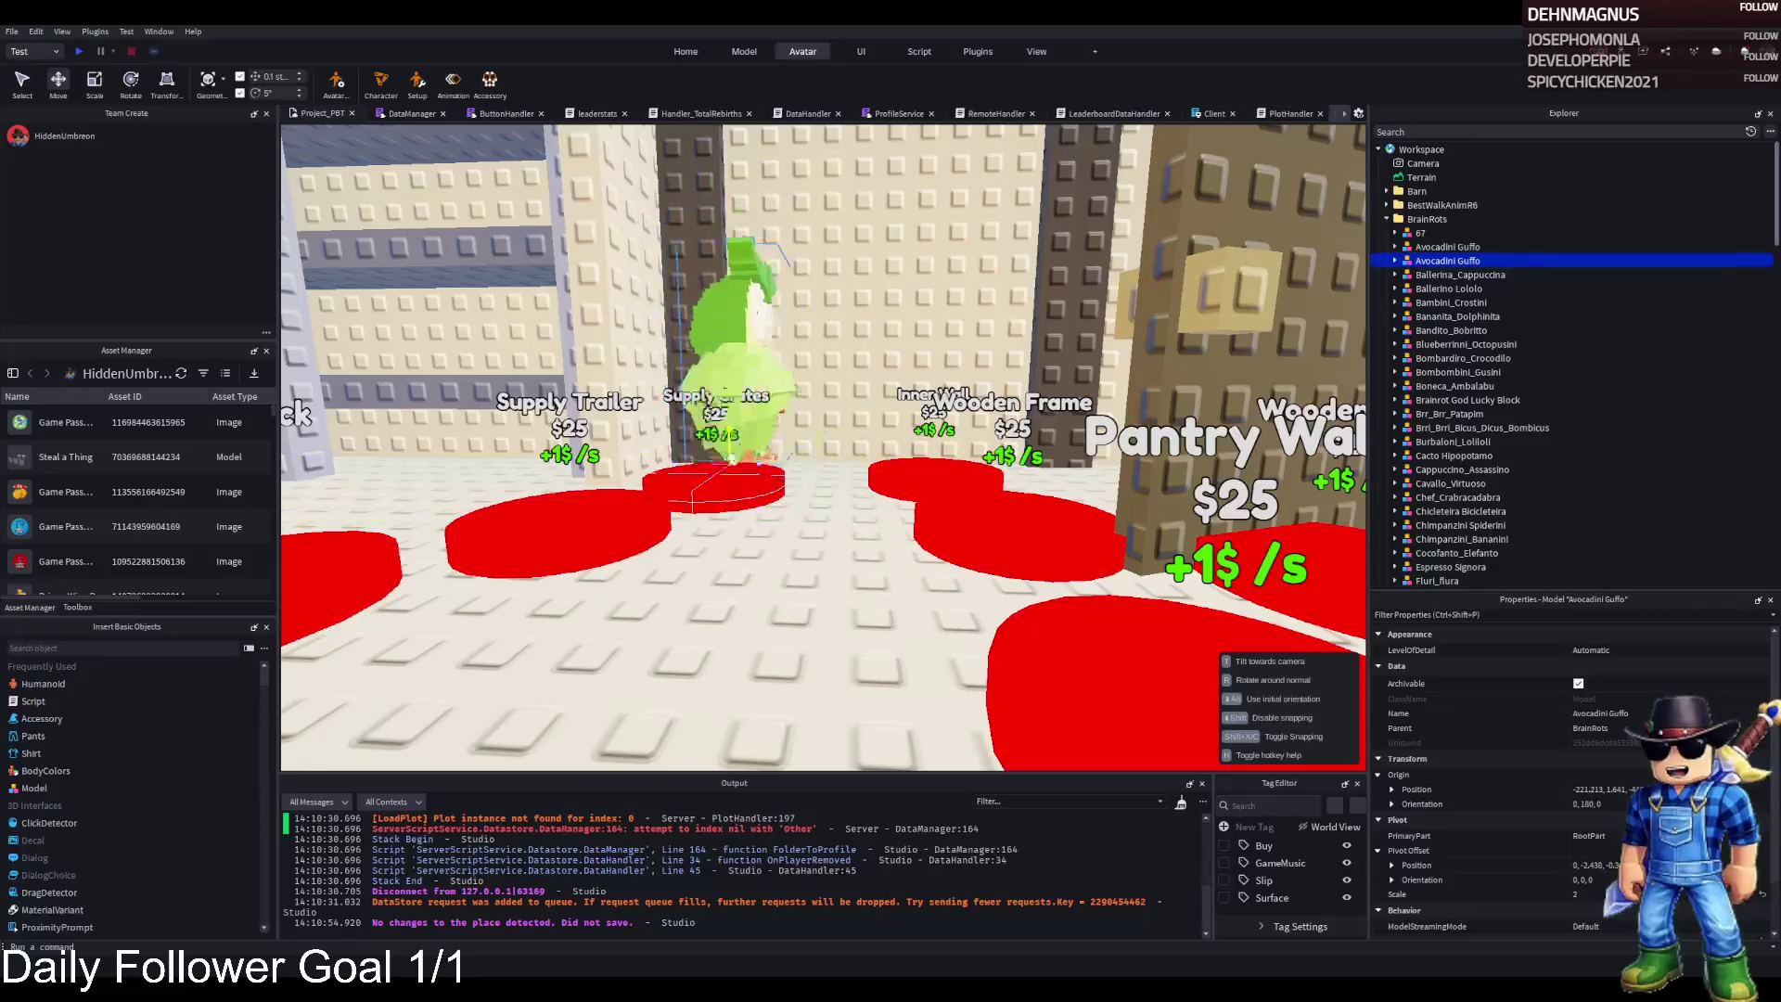
{"action": "left_click_drag", "start_coordinate": [803, 413], "coordinate": [805, 418]}
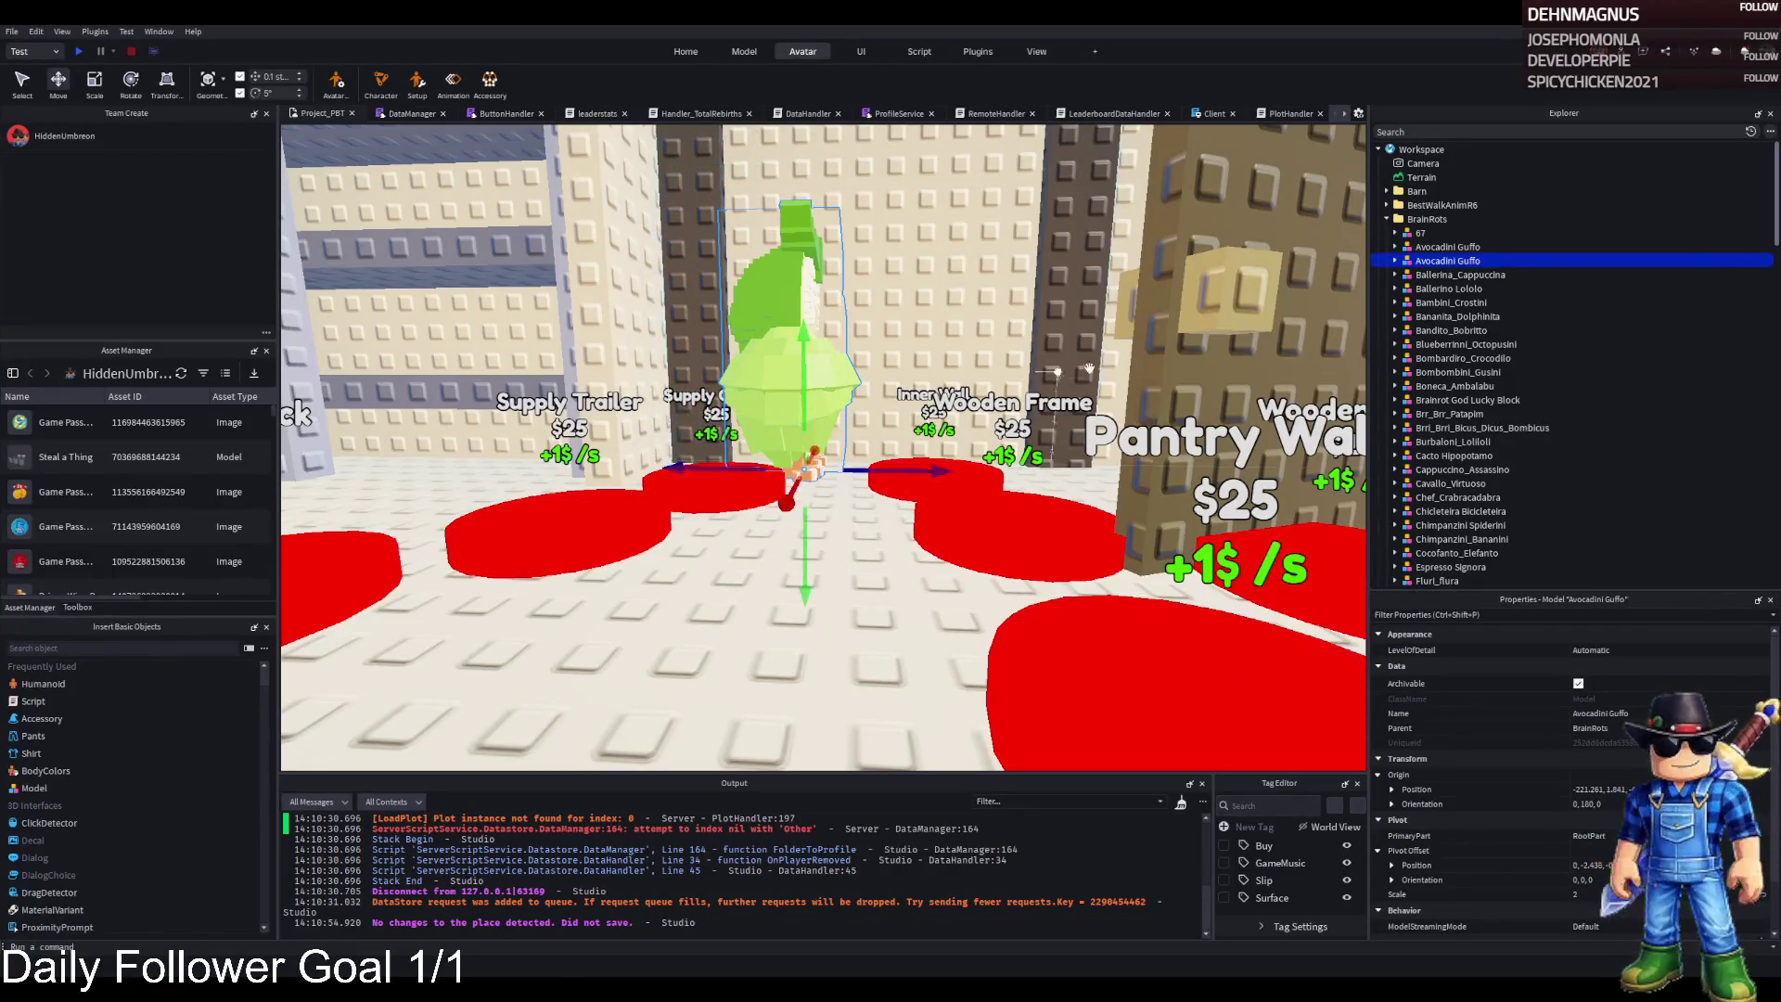
{"action": "scroll", "scroll_direction": "up", "scroll_amount": 3}
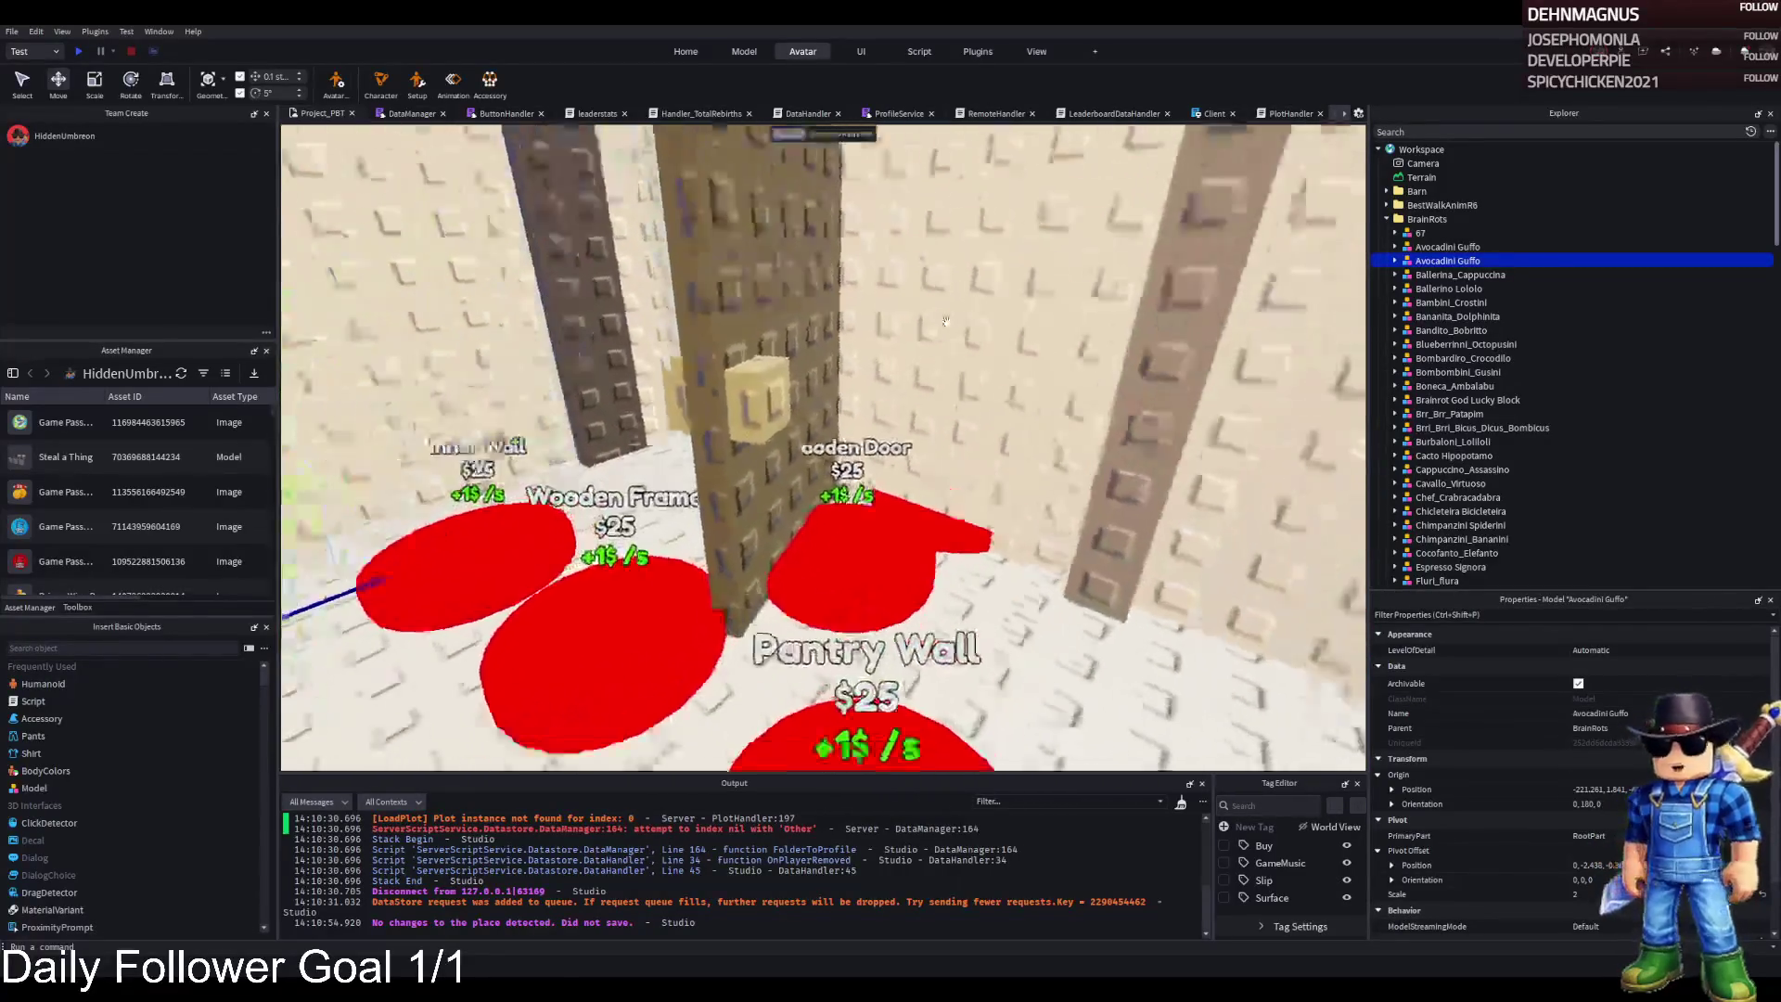
{"action": "scroll", "scroll_direction": "down", "scroll_amount": 3}
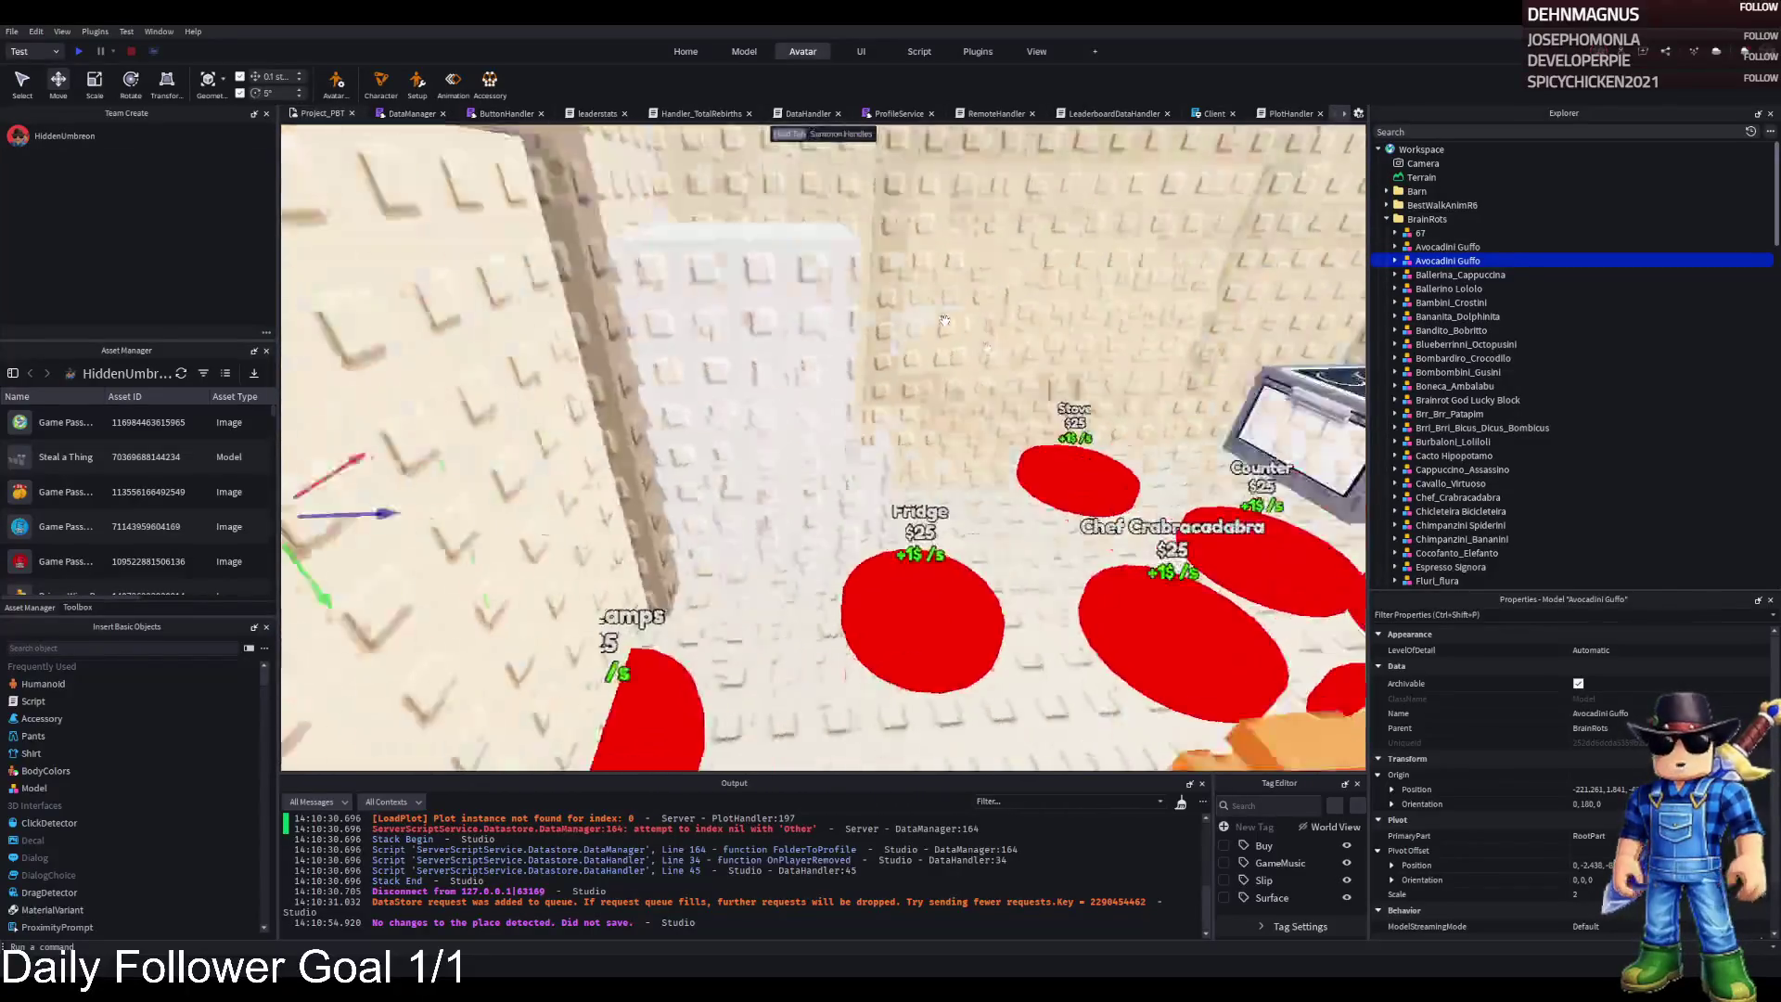
{"action": "left_click", "coordinate": [1461, 261]}
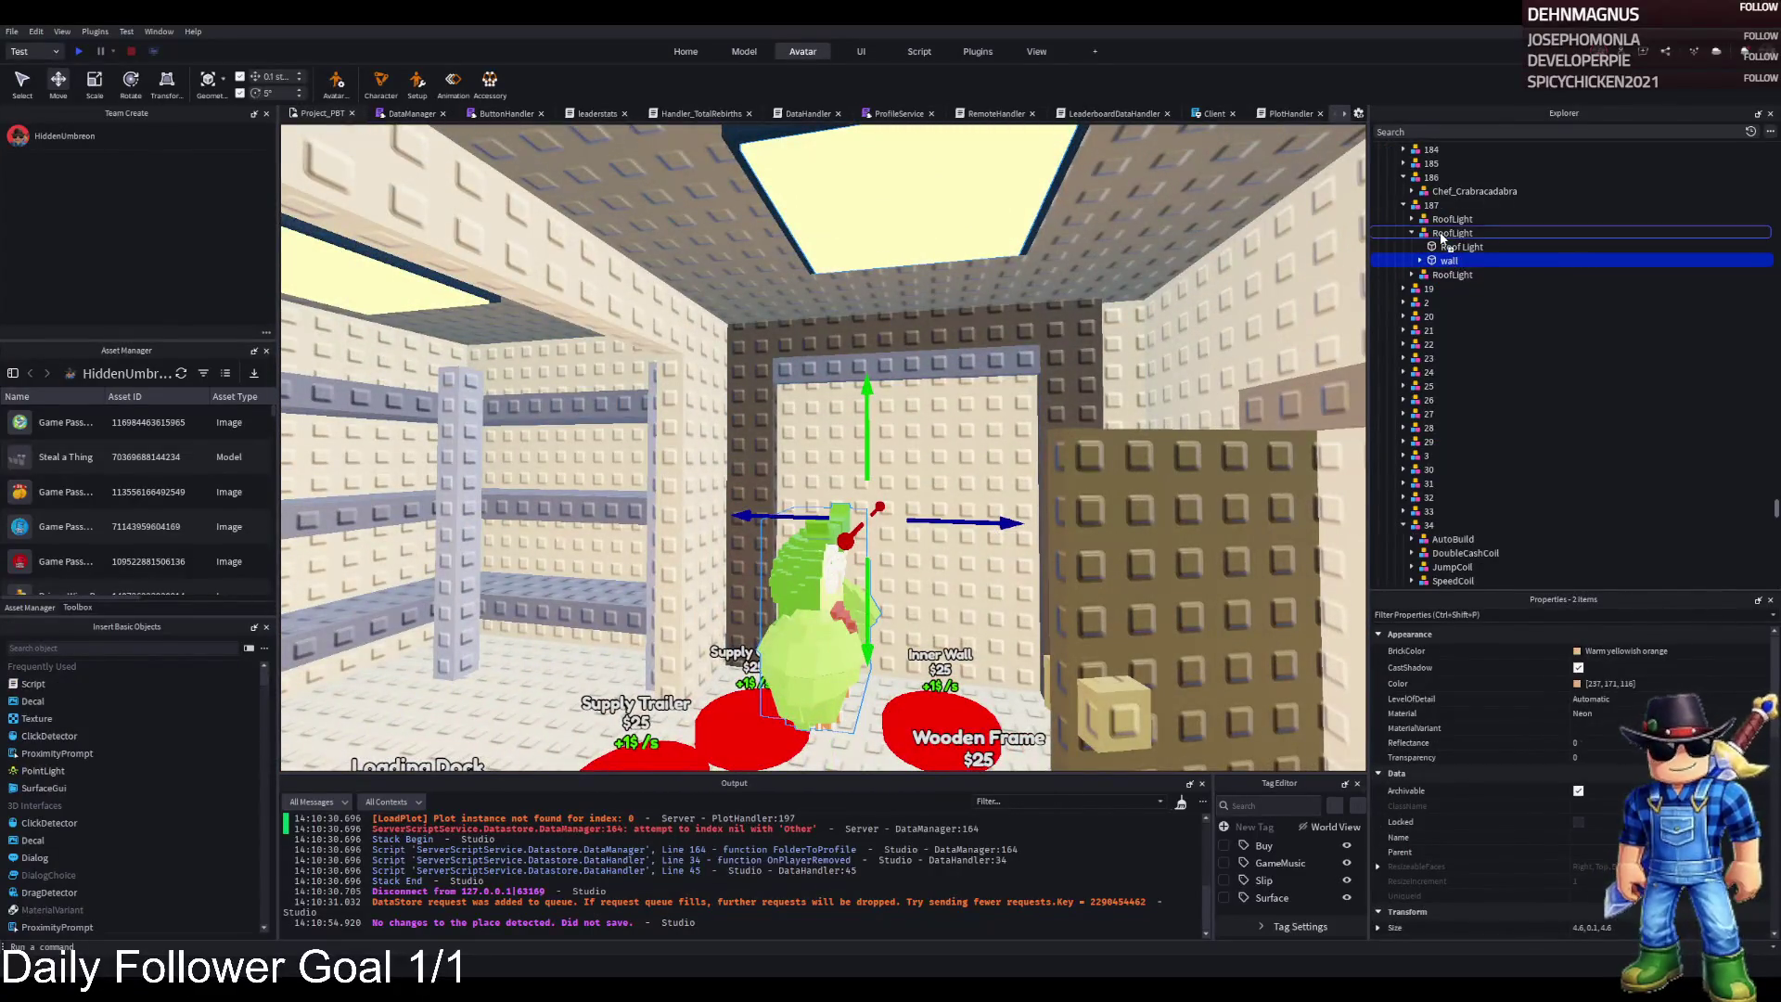
Select Avocadini Guffo under 187's RoofLight and drag it out of model 187
{"action": "left_click", "coordinate": [1446, 234]}
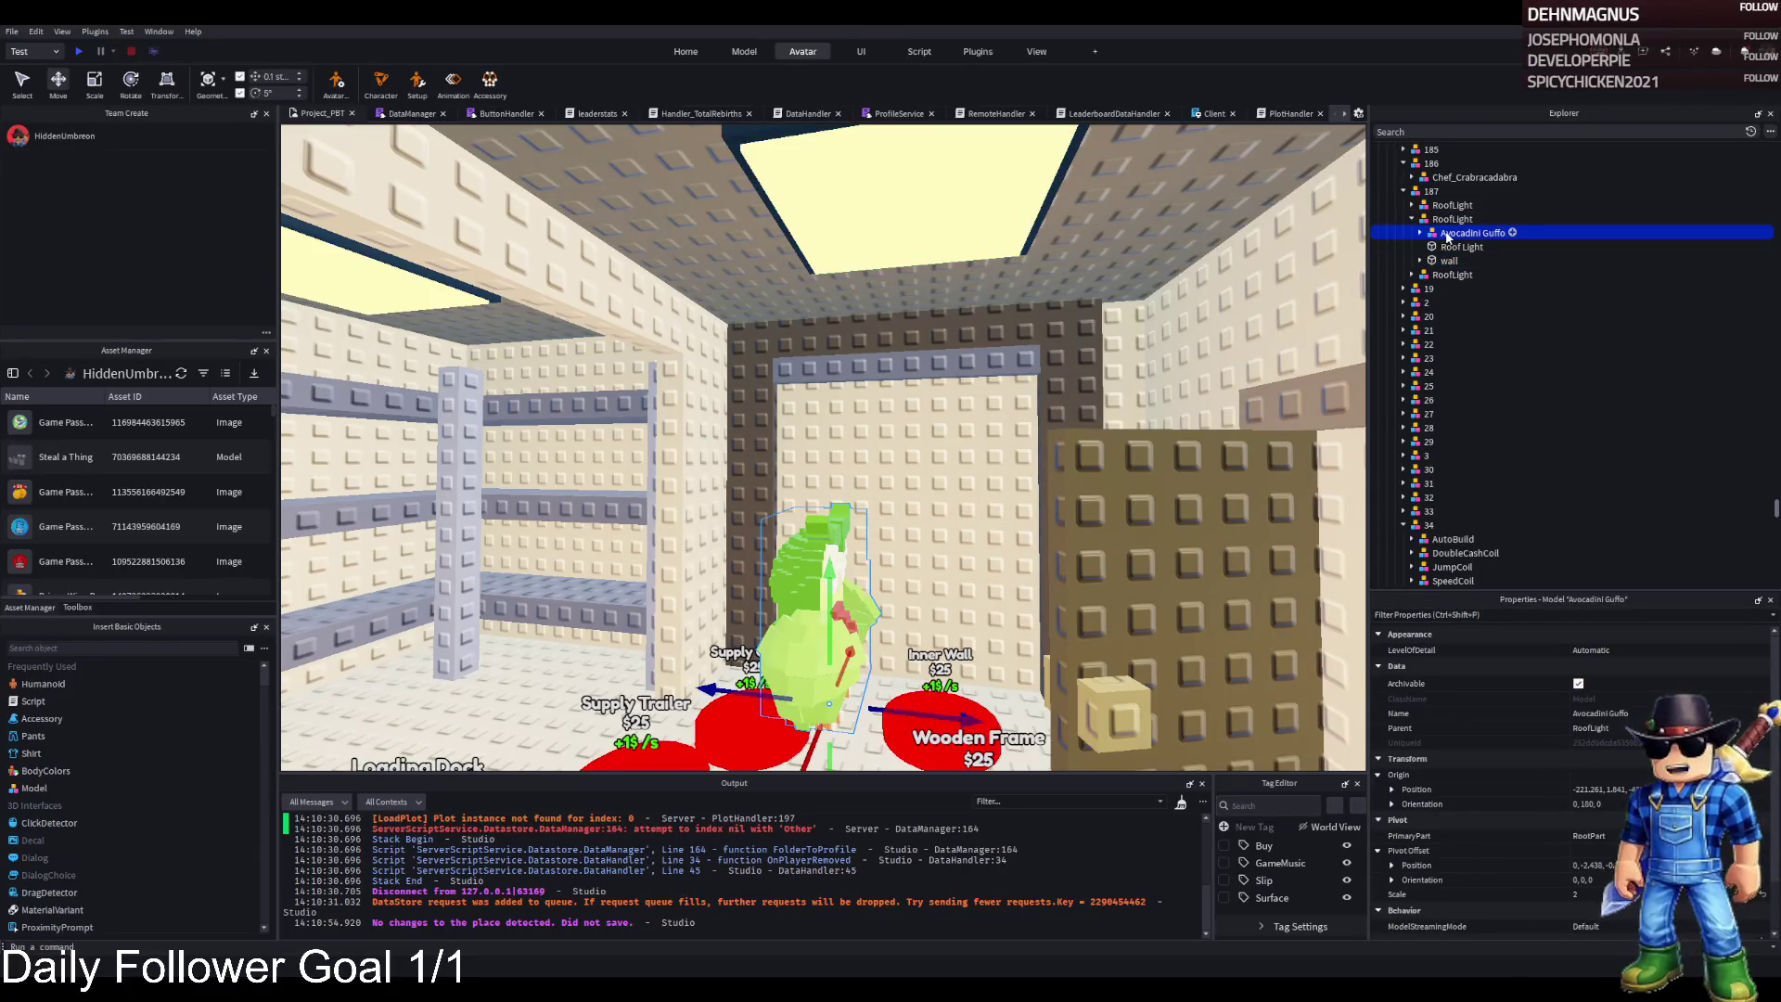
{"action": "key", "text": "Down"}
{"action": "key", "text": "Down"}
{"action": "key", "text": "Down"}
{"action": "key", "text": "F2"}
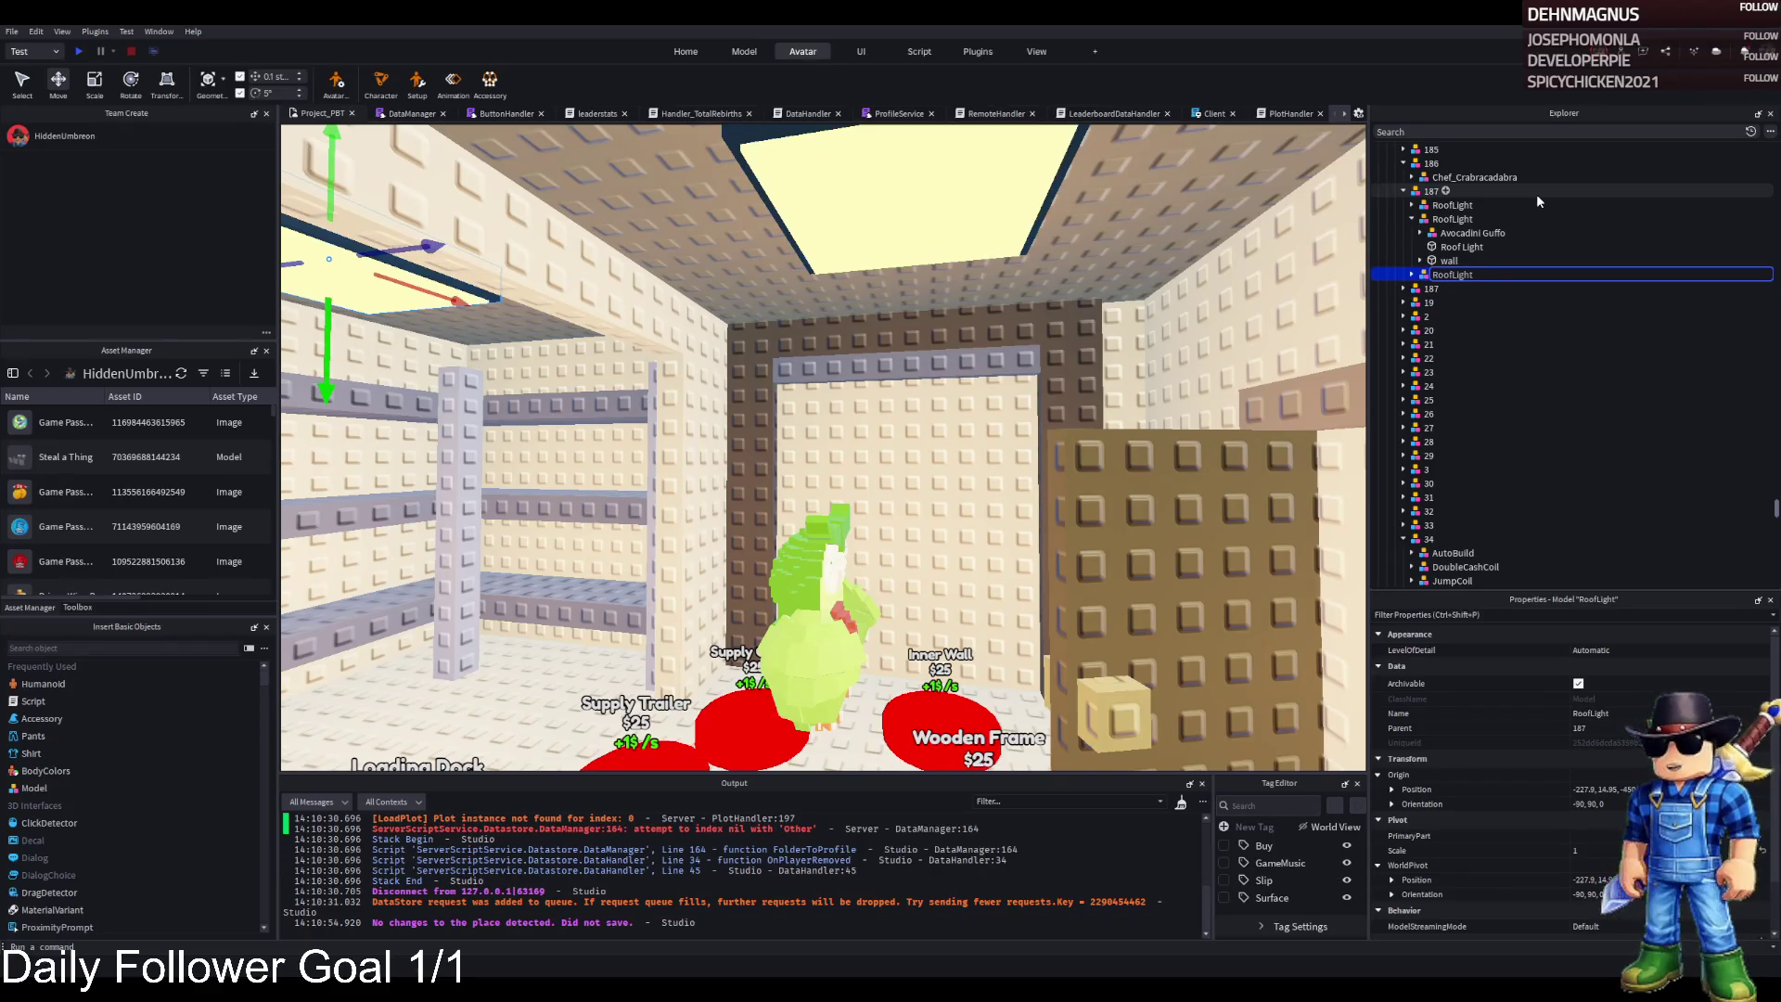
{"action": "key", "text": "Return"}
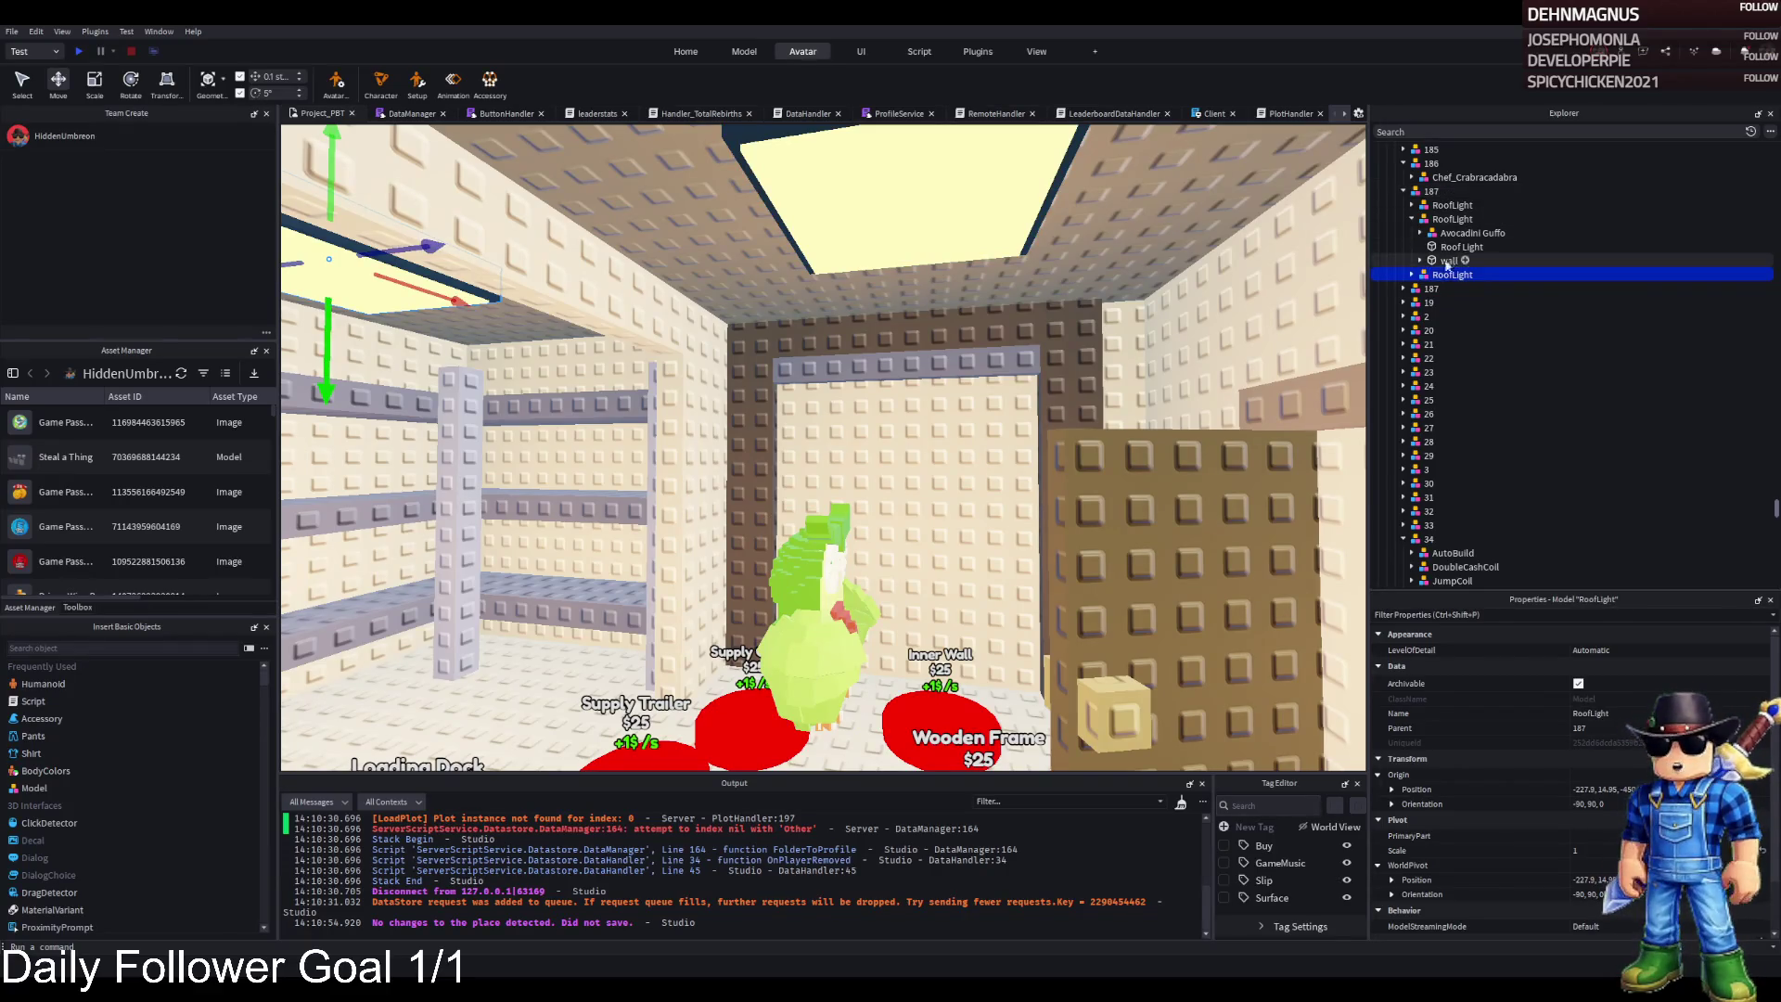
{"action": "left_click", "coordinate": [1418, 290]}
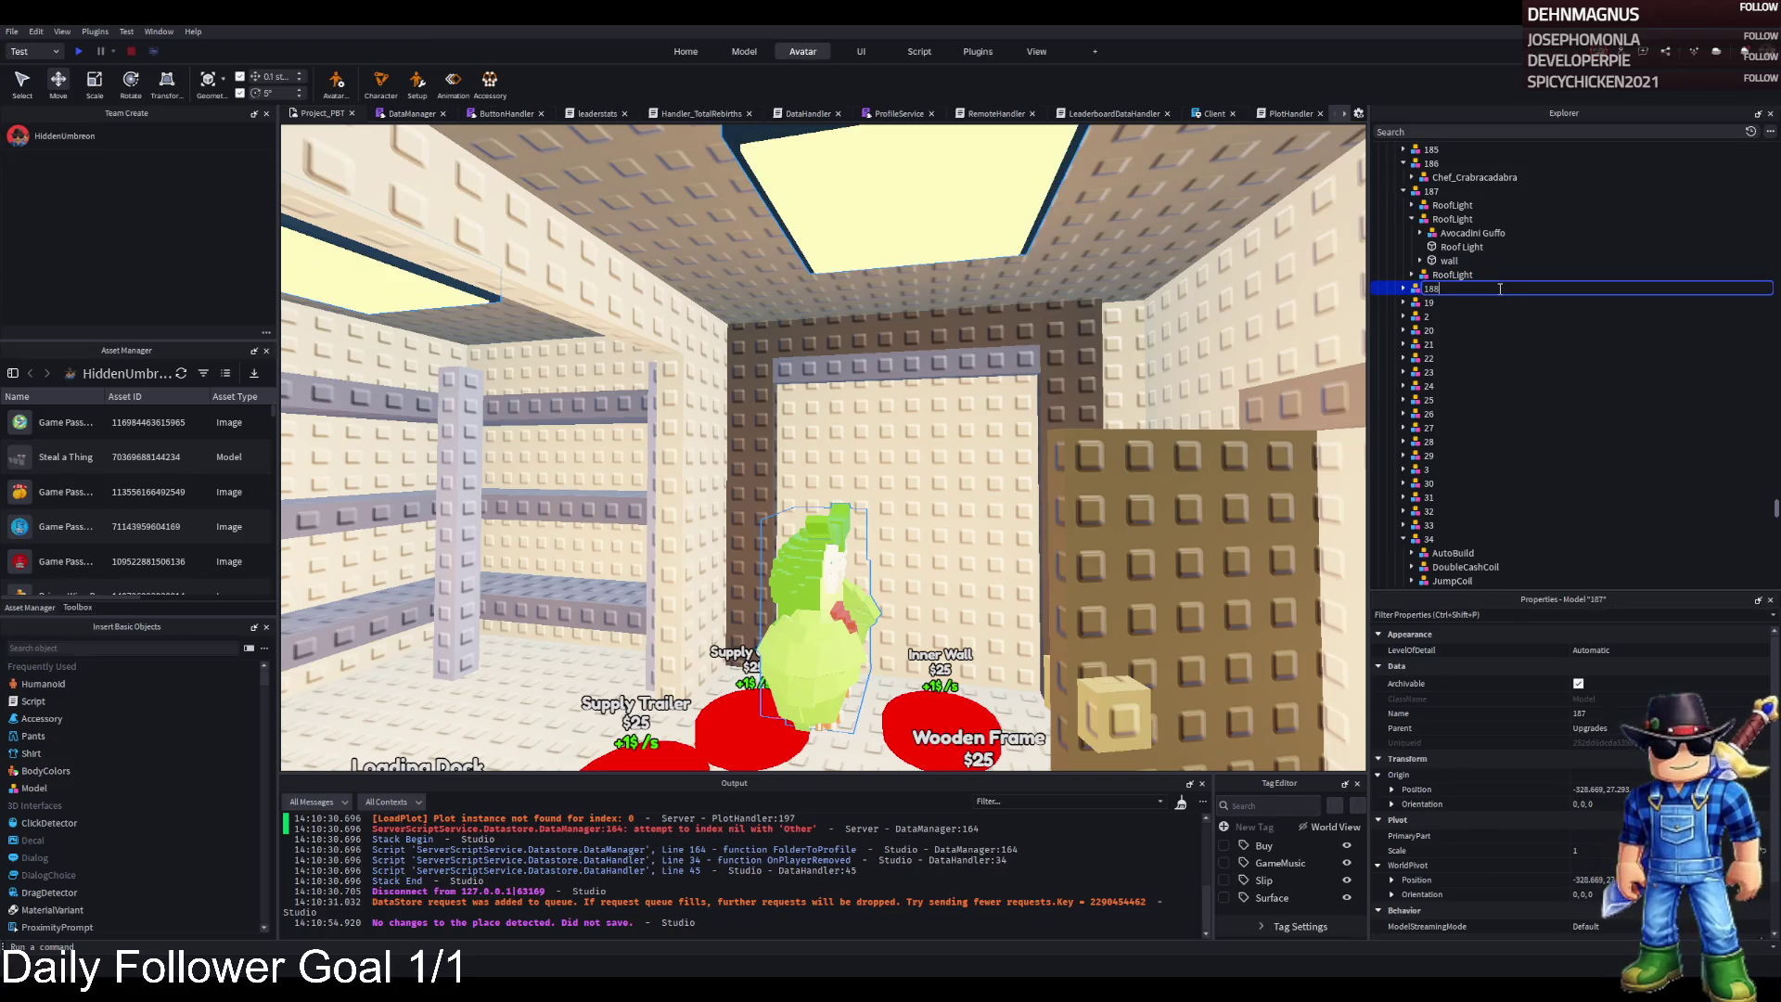
{"action": "left_click_drag", "start_coordinate": [1463, 233], "coordinate": [1438, 272]}
Expand model 188 and drop Avocadini Guffo directly under it
{"action": "key", "text": "Left"}
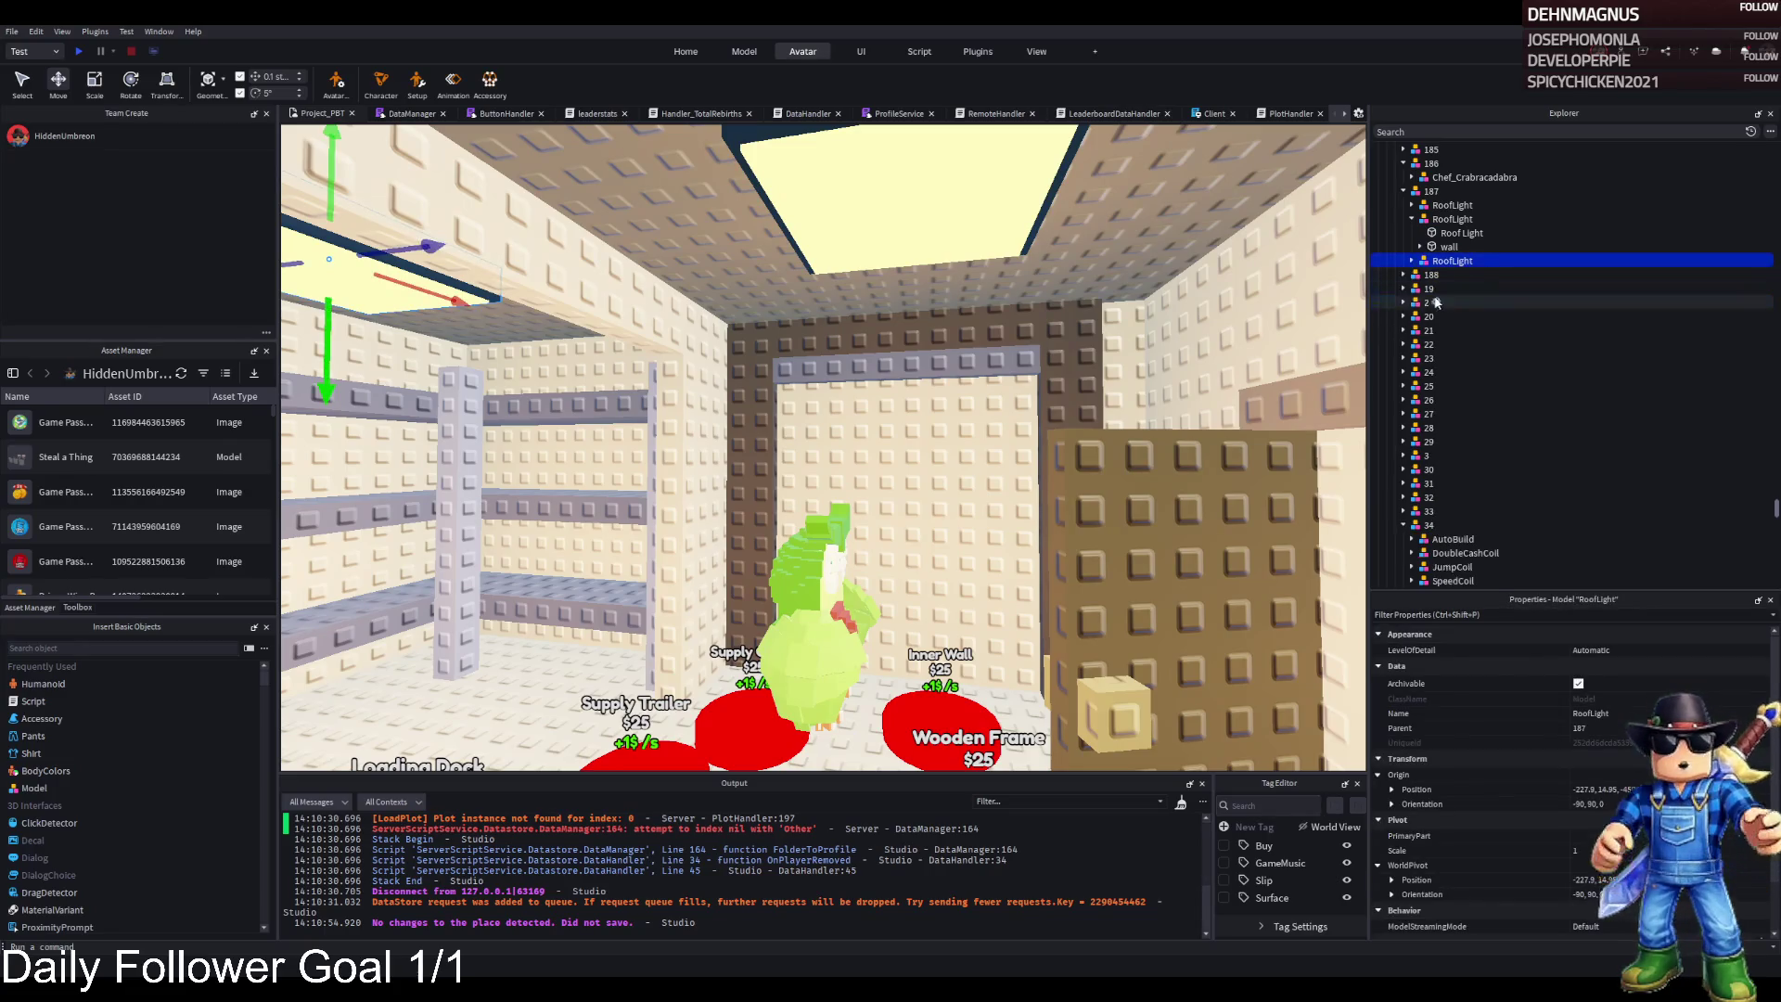
{"action": "double_click", "coordinate": [1422, 277]}
{"action": "left_click", "coordinate": [1454, 288]}
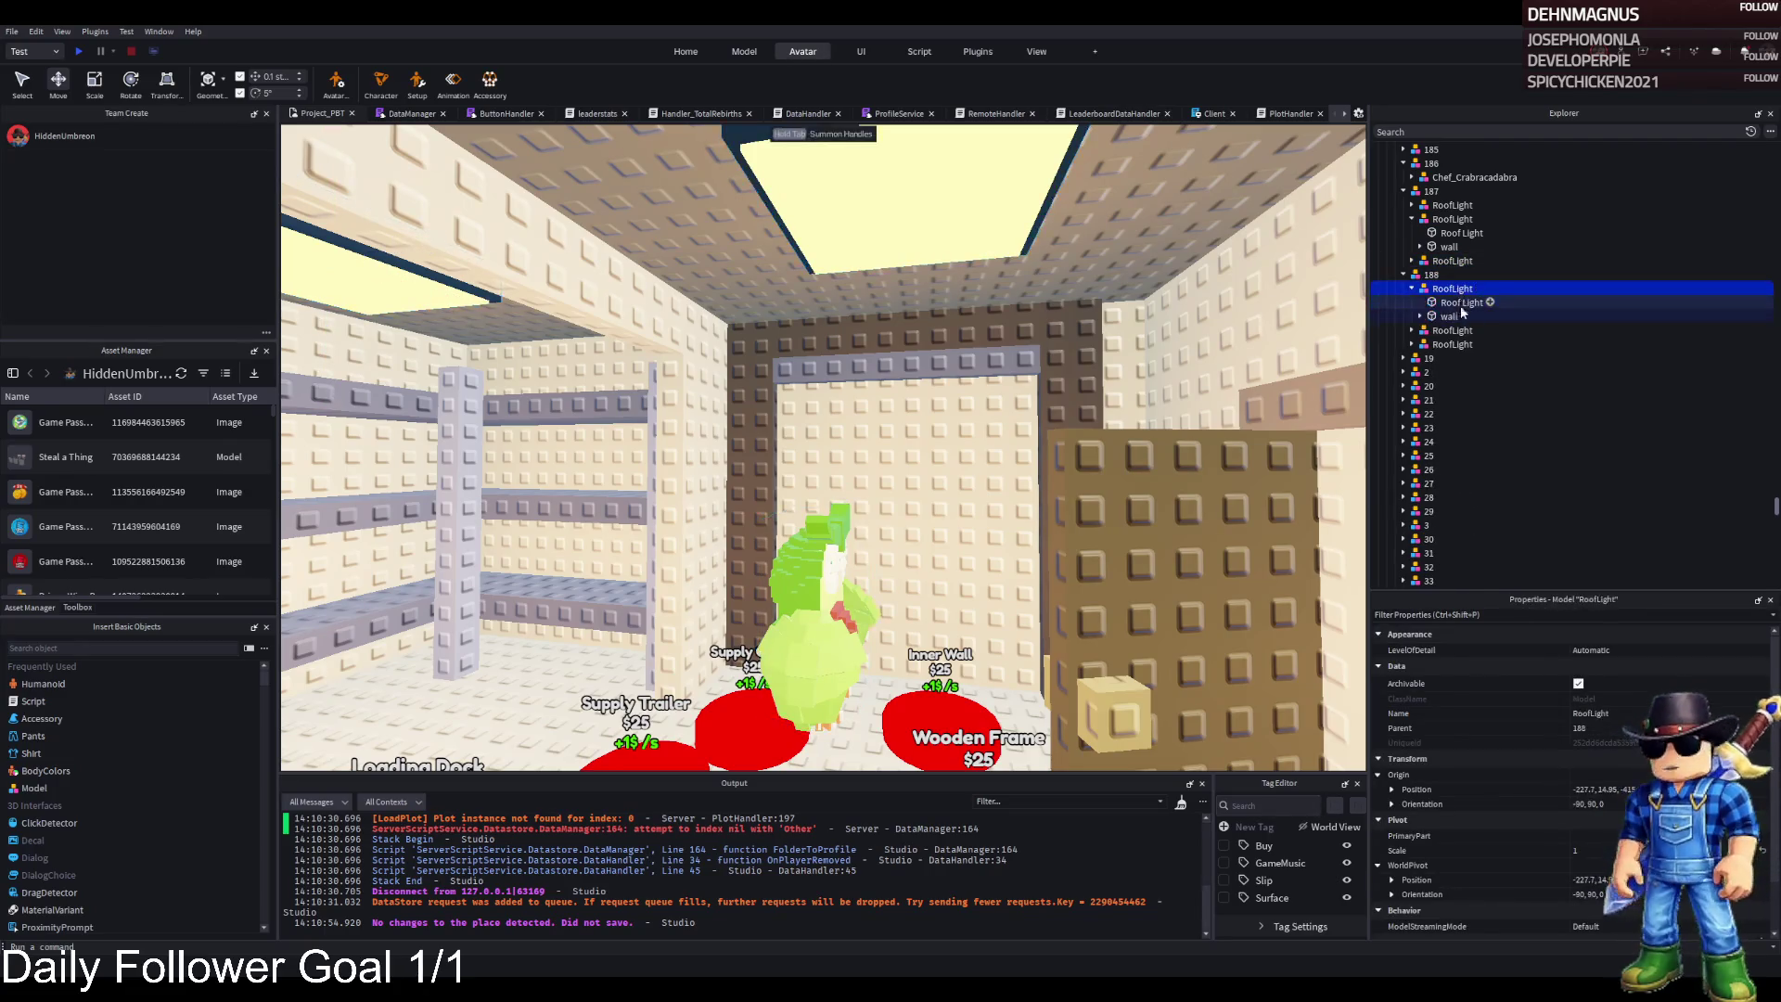
{"action": "left_click", "coordinate": [1452, 317]}
{"action": "key", "text": "Up"}
{"action": "key", "text": "Right"}
{"action": "key", "text": "Down"}
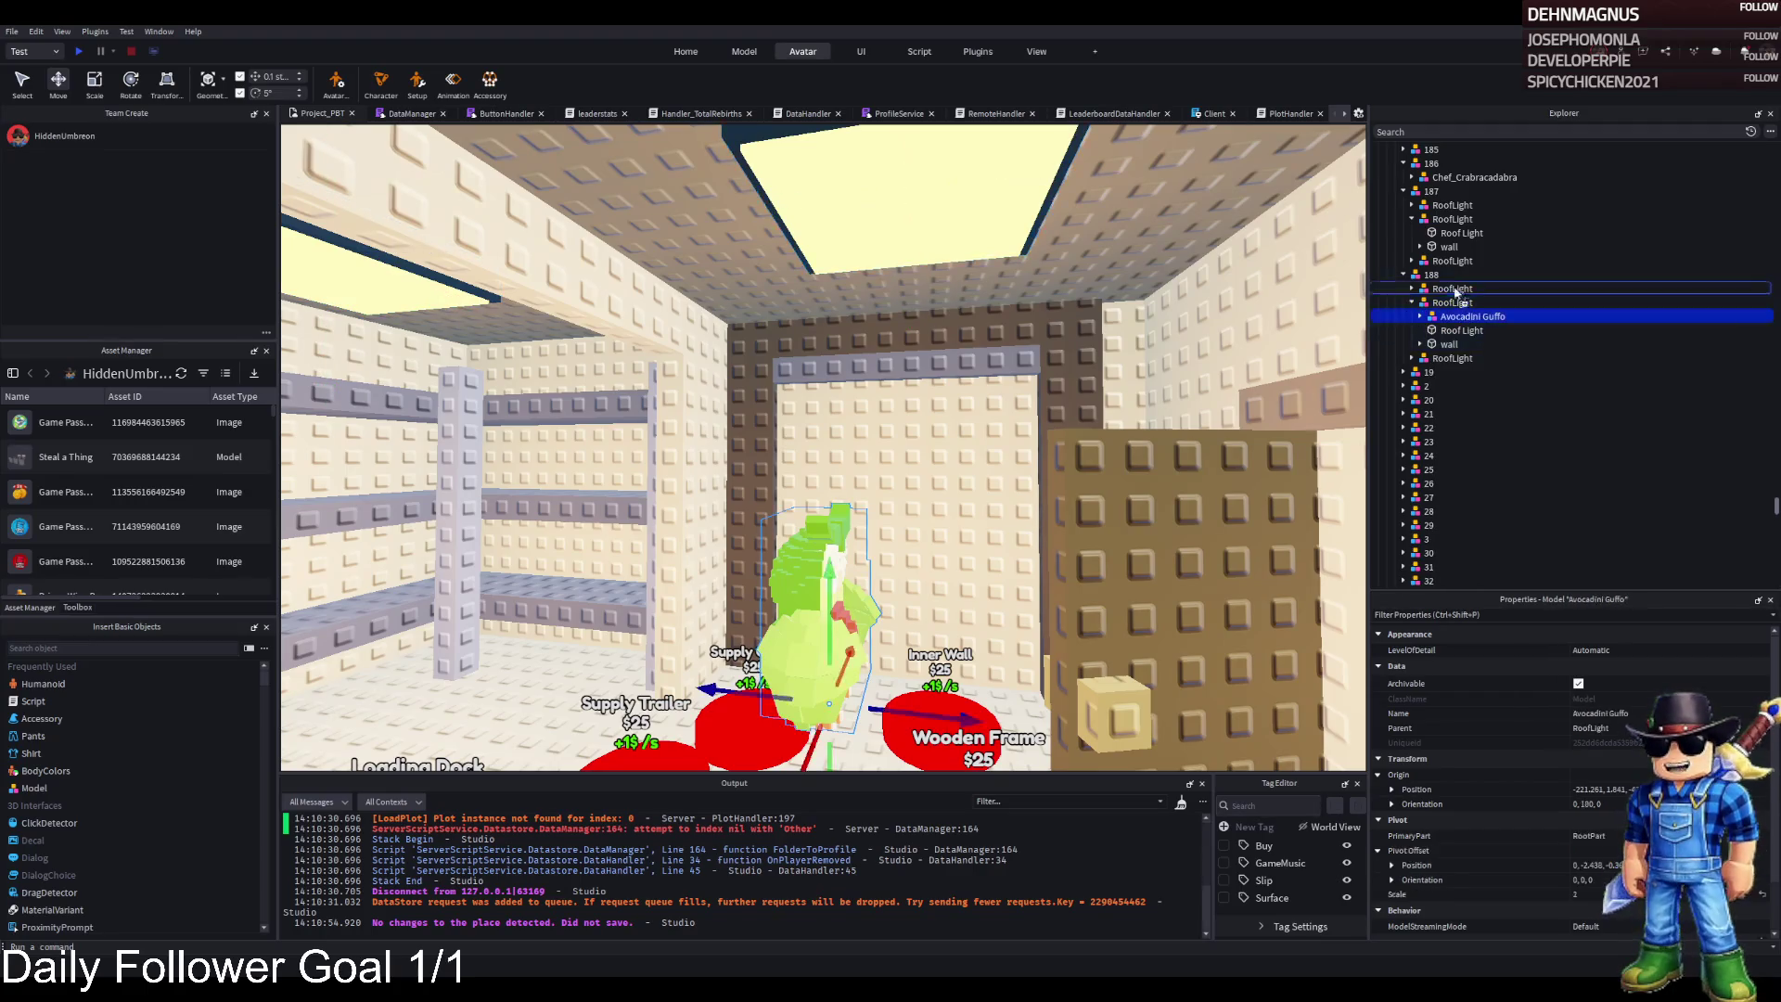
{"action": "left_click_drag", "start_coordinate": [1428, 278], "coordinate": [1429, 277]}
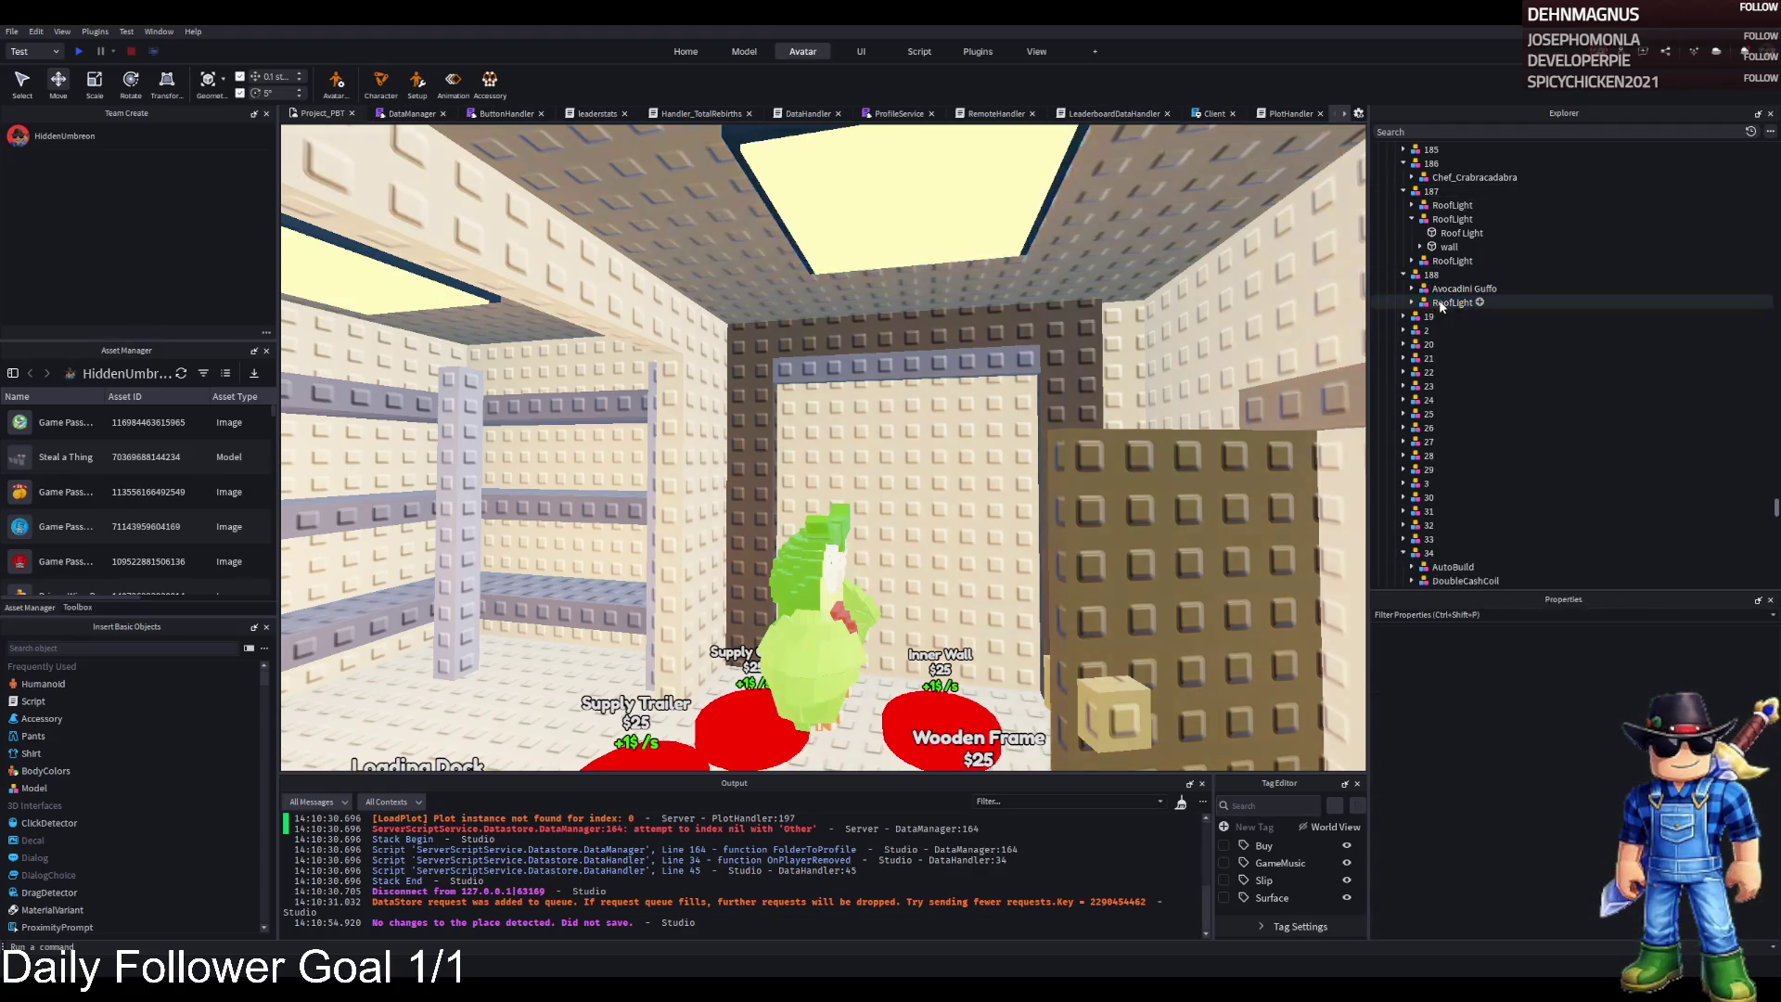
{"action": "scroll", "scroll_direction": "up", "scroll_amount": 3}
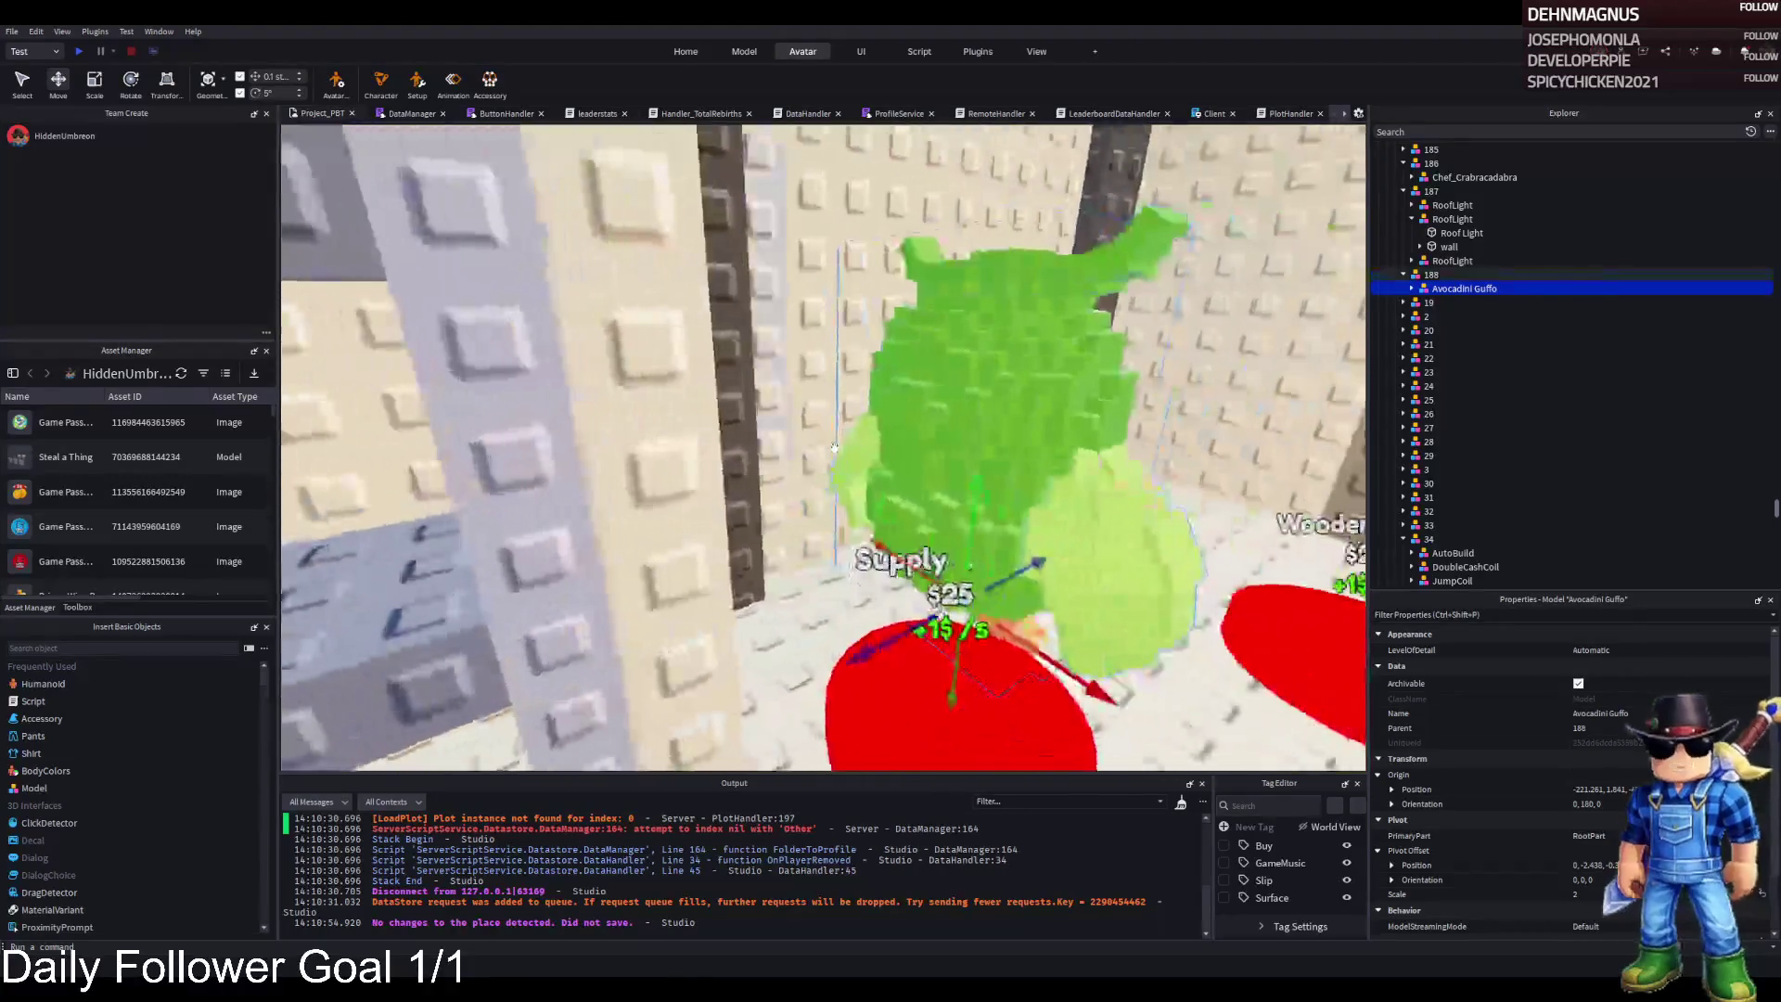
{"action": "key", "text": "a"}
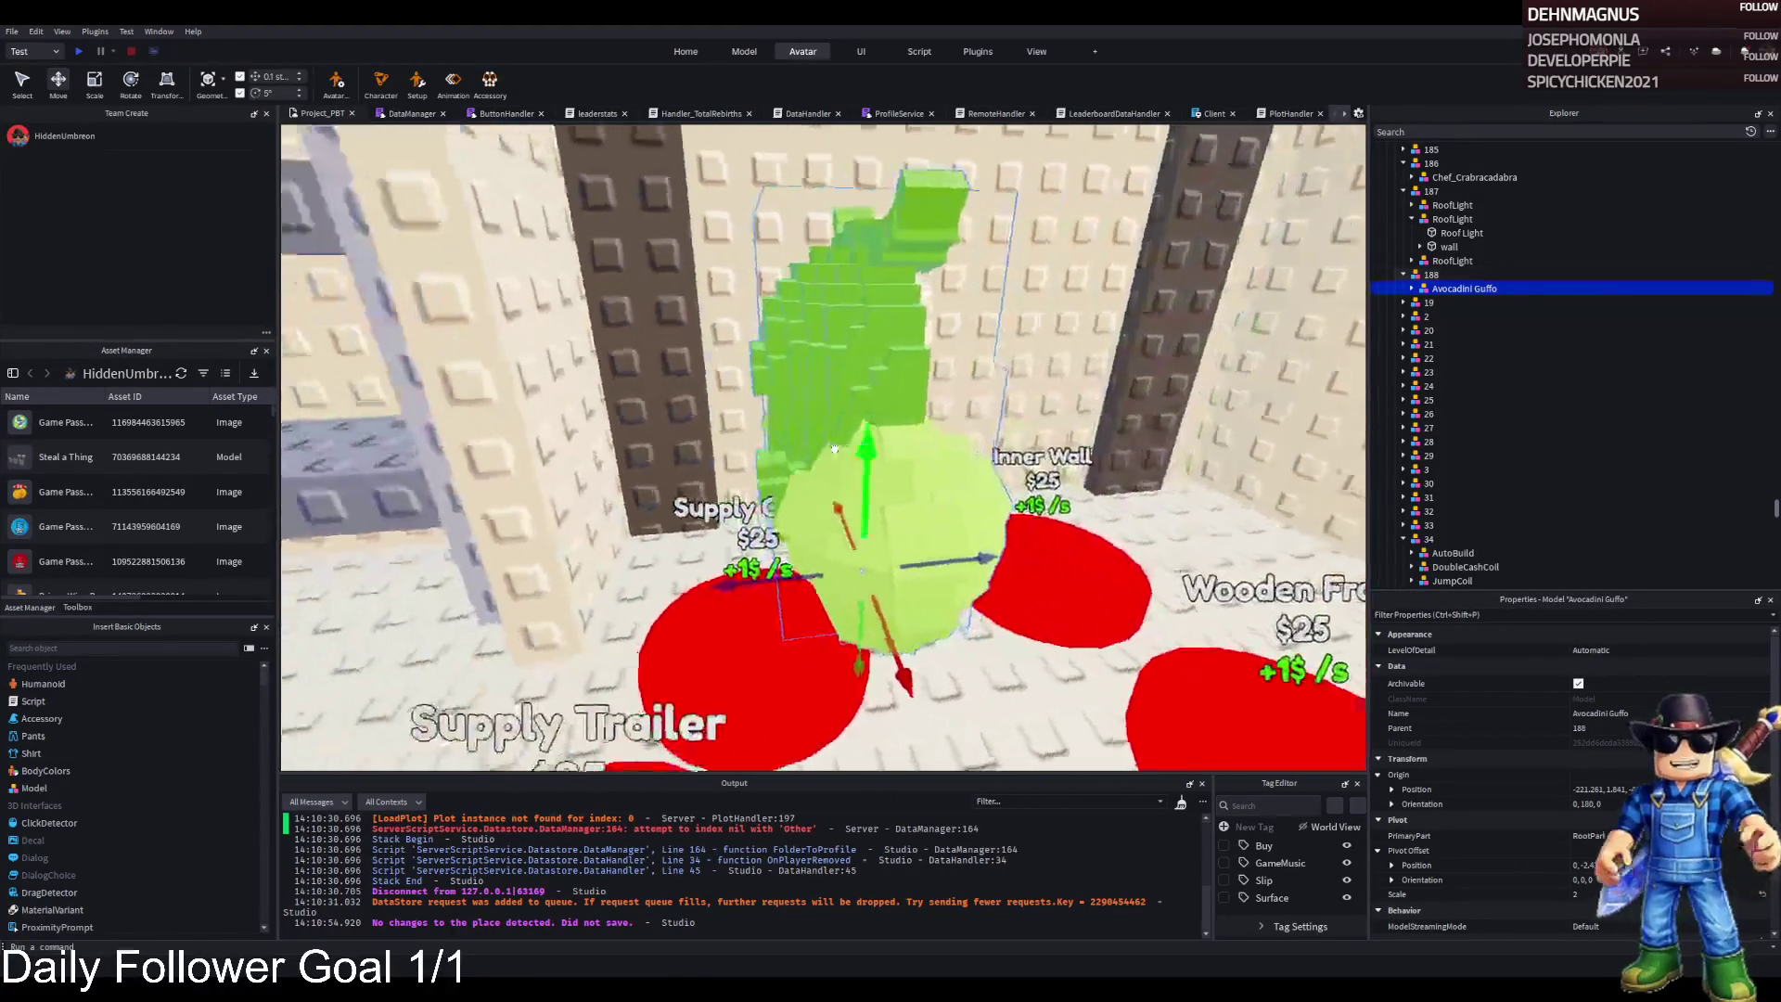
{"action": "scroll", "scroll_direction": "down", "scroll_amount": 3}
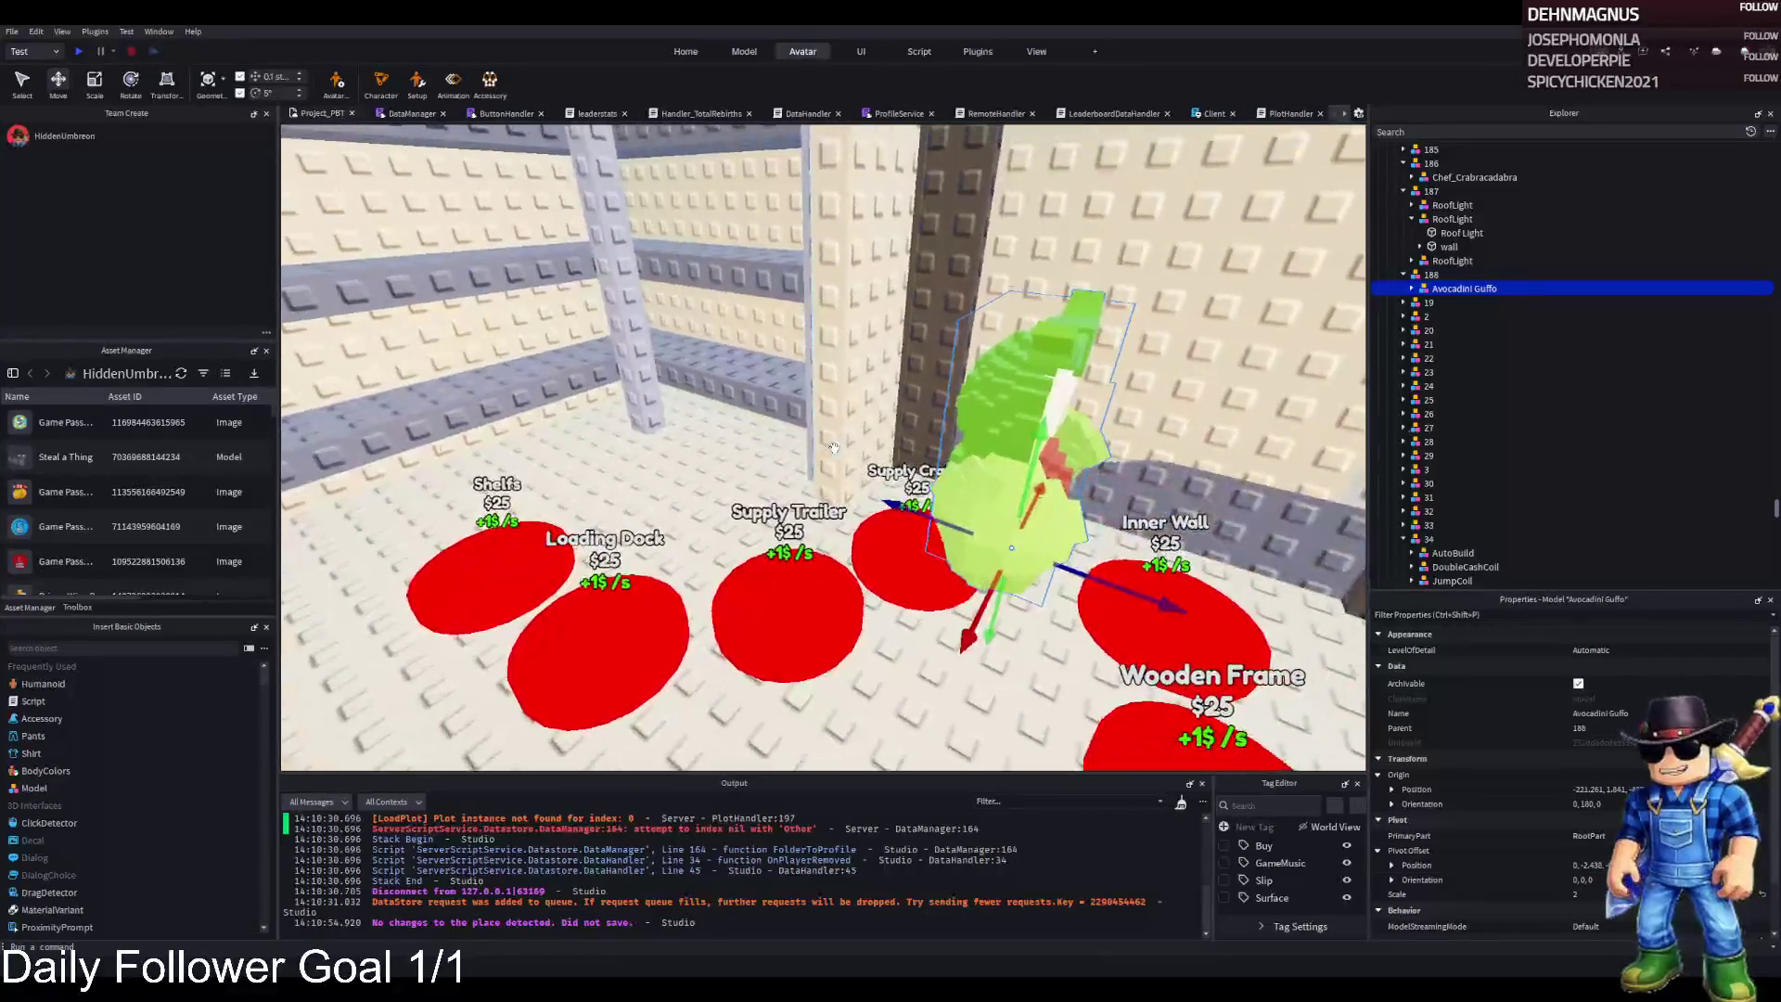
Focus on the owl and drag it back behind the Shelfs and Loading Dock pads
{"action": "scroll", "scroll_direction": "up", "scroll_amount": 3}
{"action": "scroll", "scroll_direction": "down", "scroll_amount": 3}
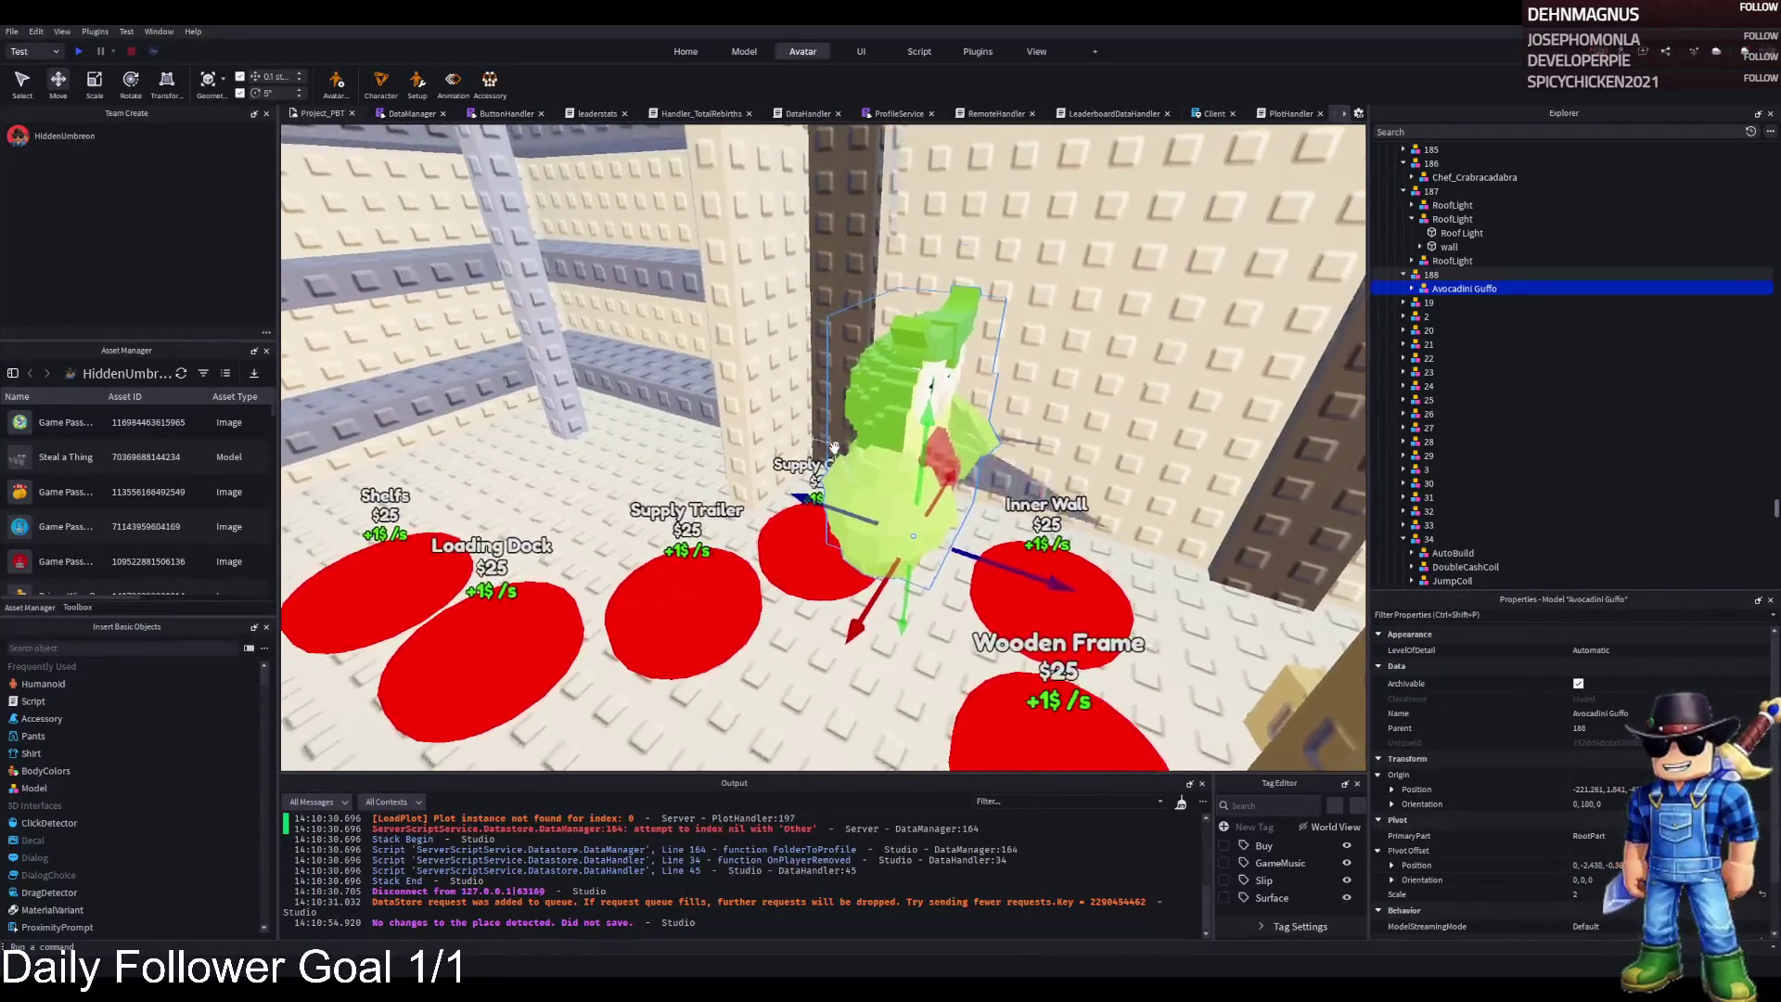
{"action": "key", "text": "a"}
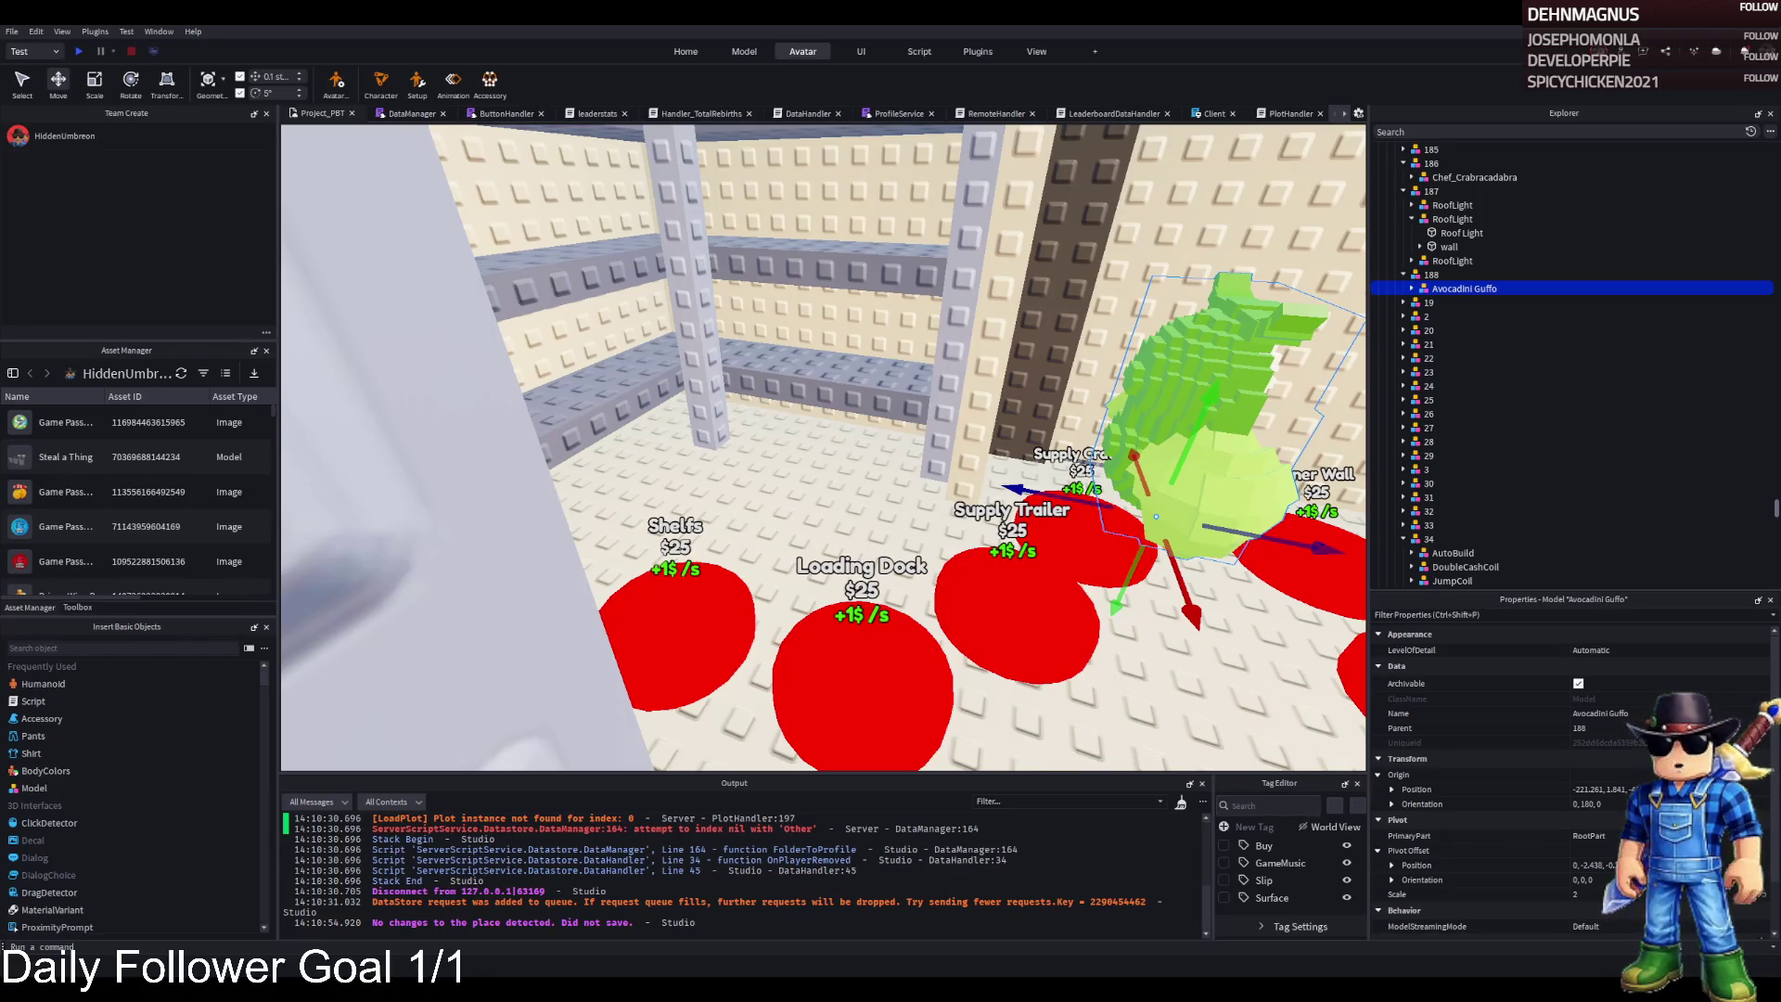
{"action": "key", "text": "f"}
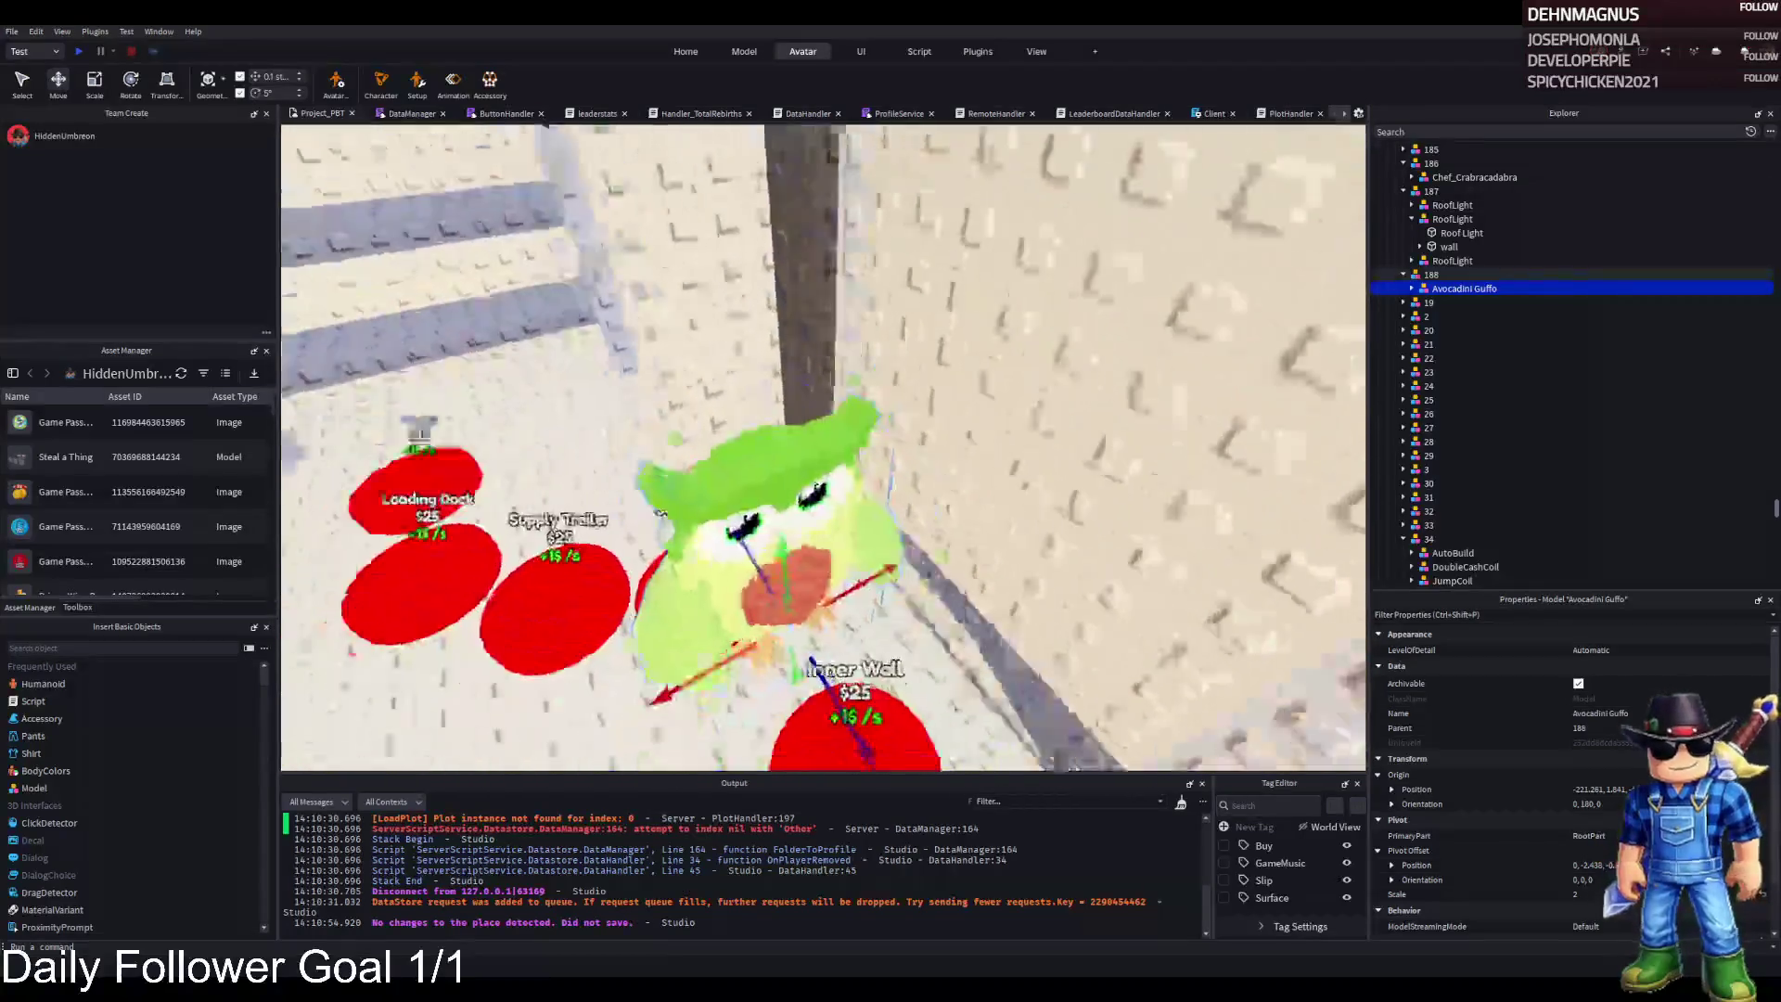
{"action": "left_click_drag", "start_coordinate": [775, 543], "coordinate": [834, 635]}
{"action": "left_click_drag", "start_coordinate": [834, 730], "coordinate": [971, 371]}
Rotate the owl's leaf part about 65 degrees, then undo it back onto the head
{"action": "left_click", "coordinate": [1430, 304]}
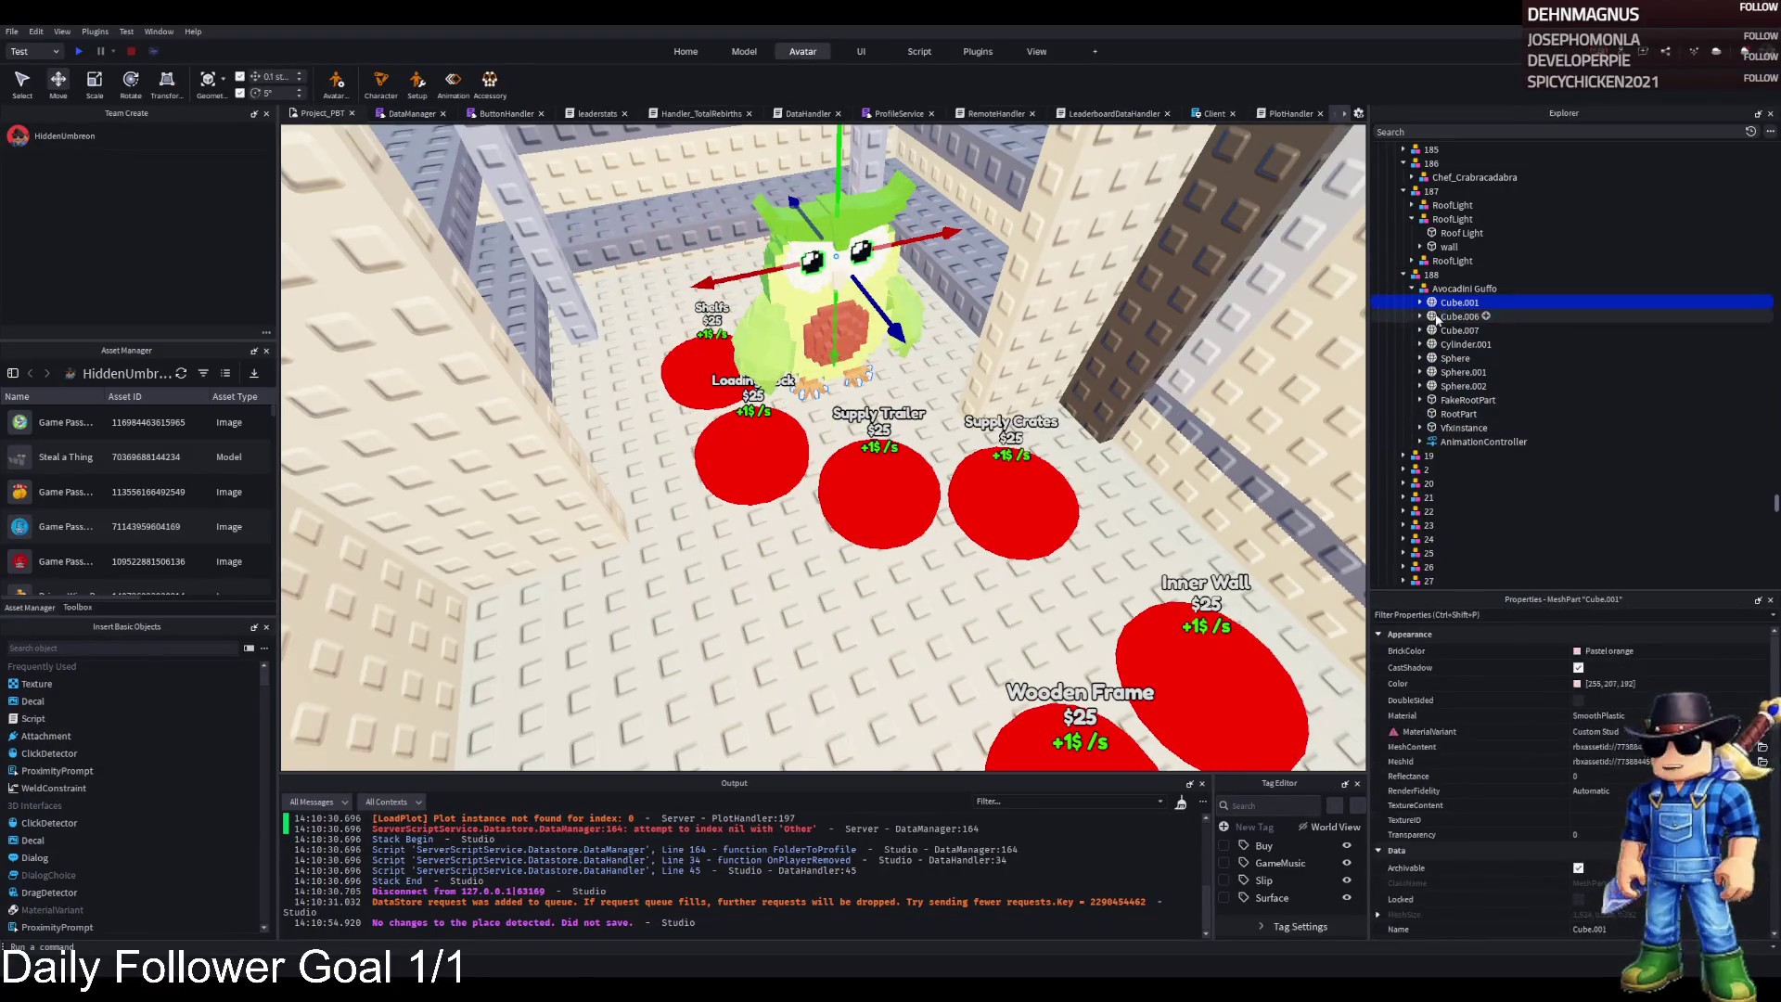
{"action": "key", "text": "f"}
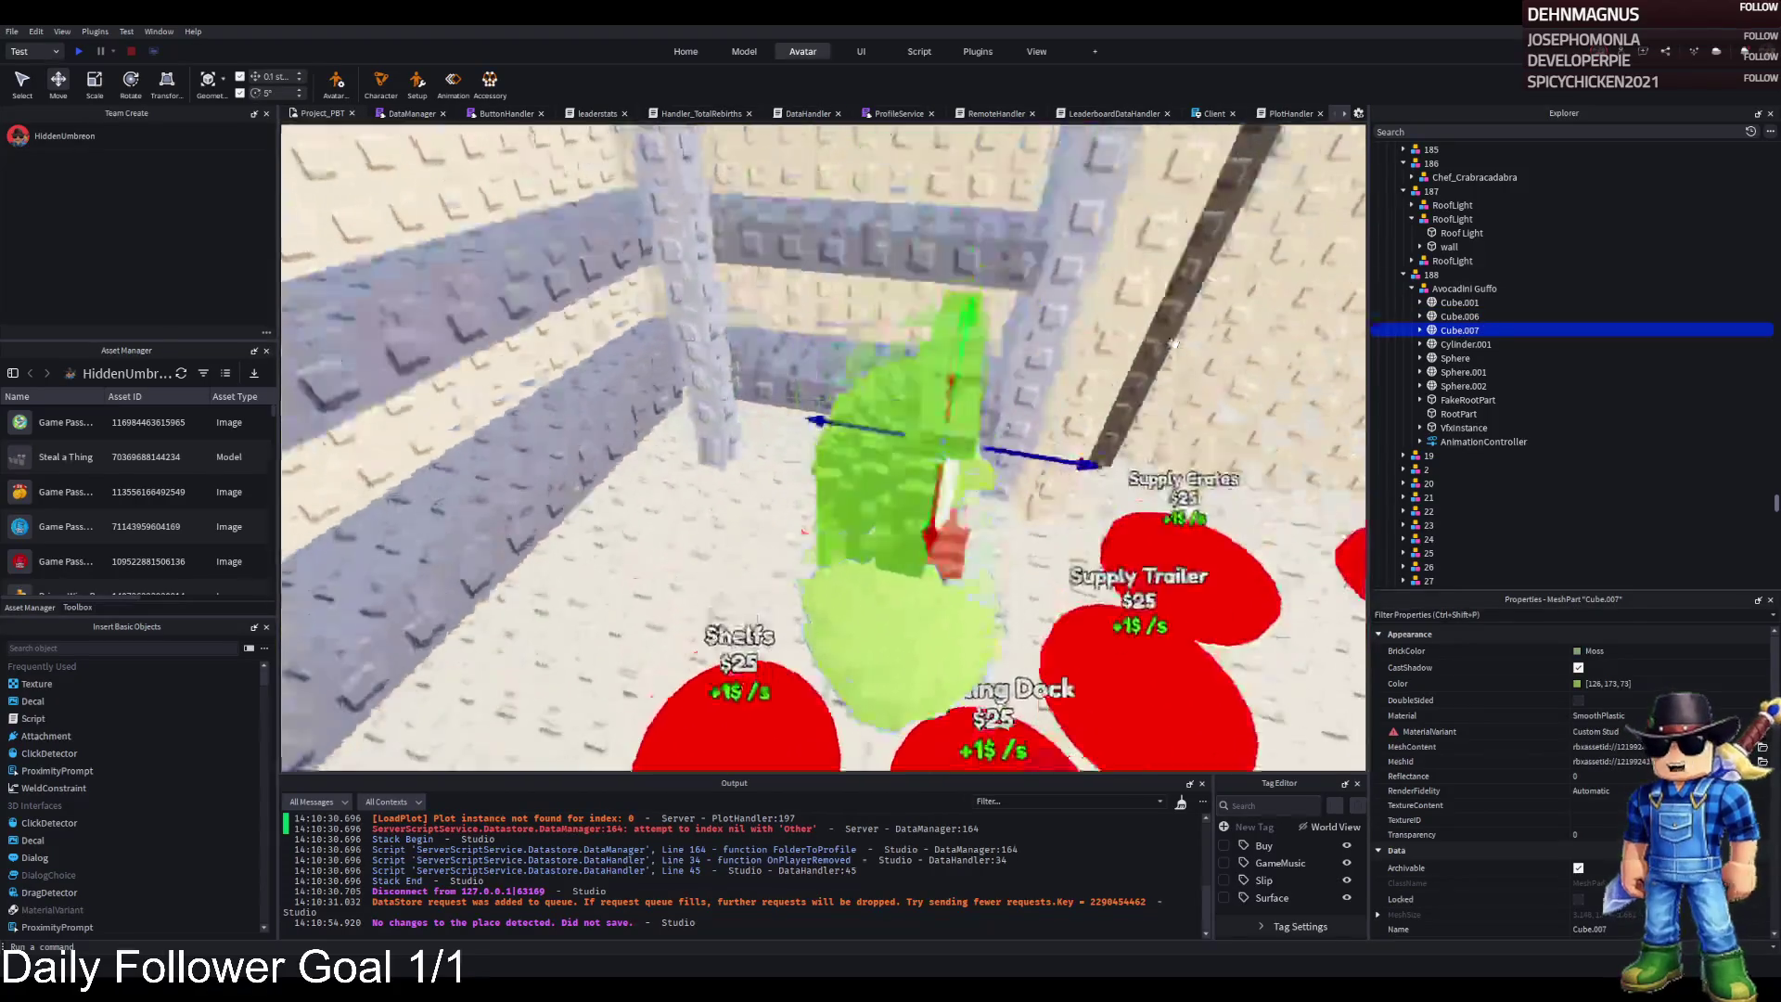
{"action": "left_click_drag", "start_coordinate": [822, 389], "coordinate": [728, 501]}
{"action": "key", "text": "ctrl+2"}
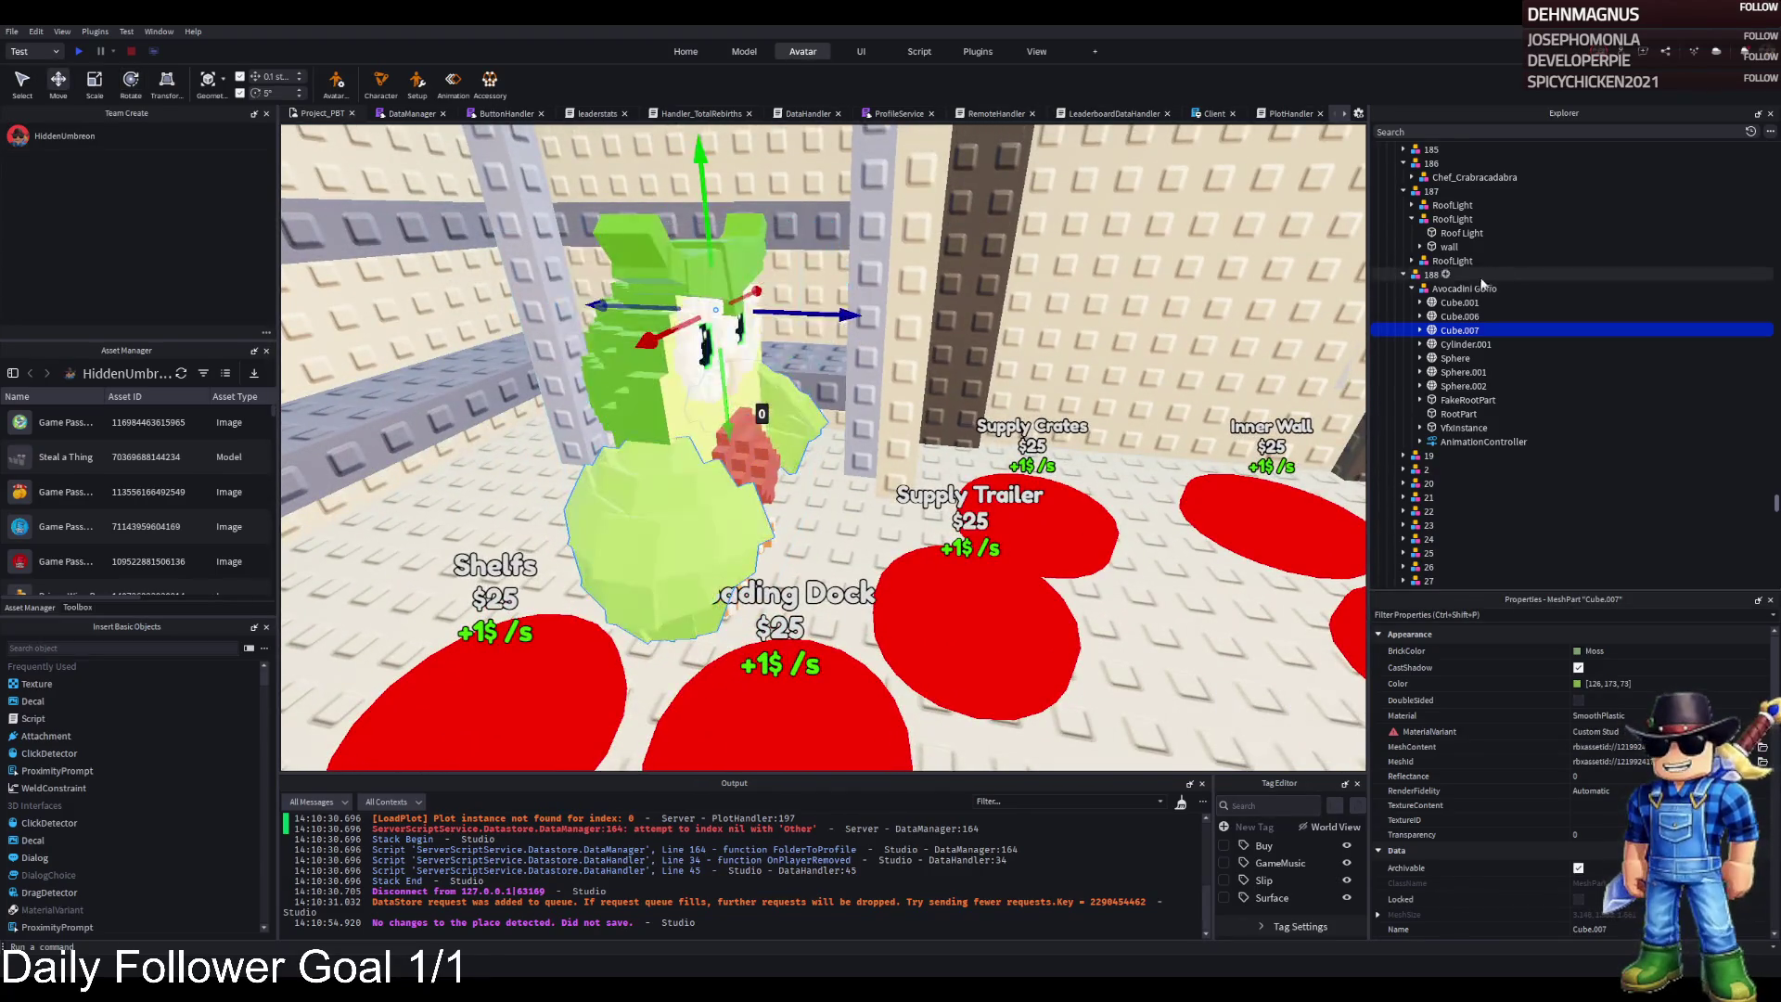
{"action": "left_click", "coordinate": [1419, 331]}
{"action": "left_click", "coordinate": [1443, 344]}
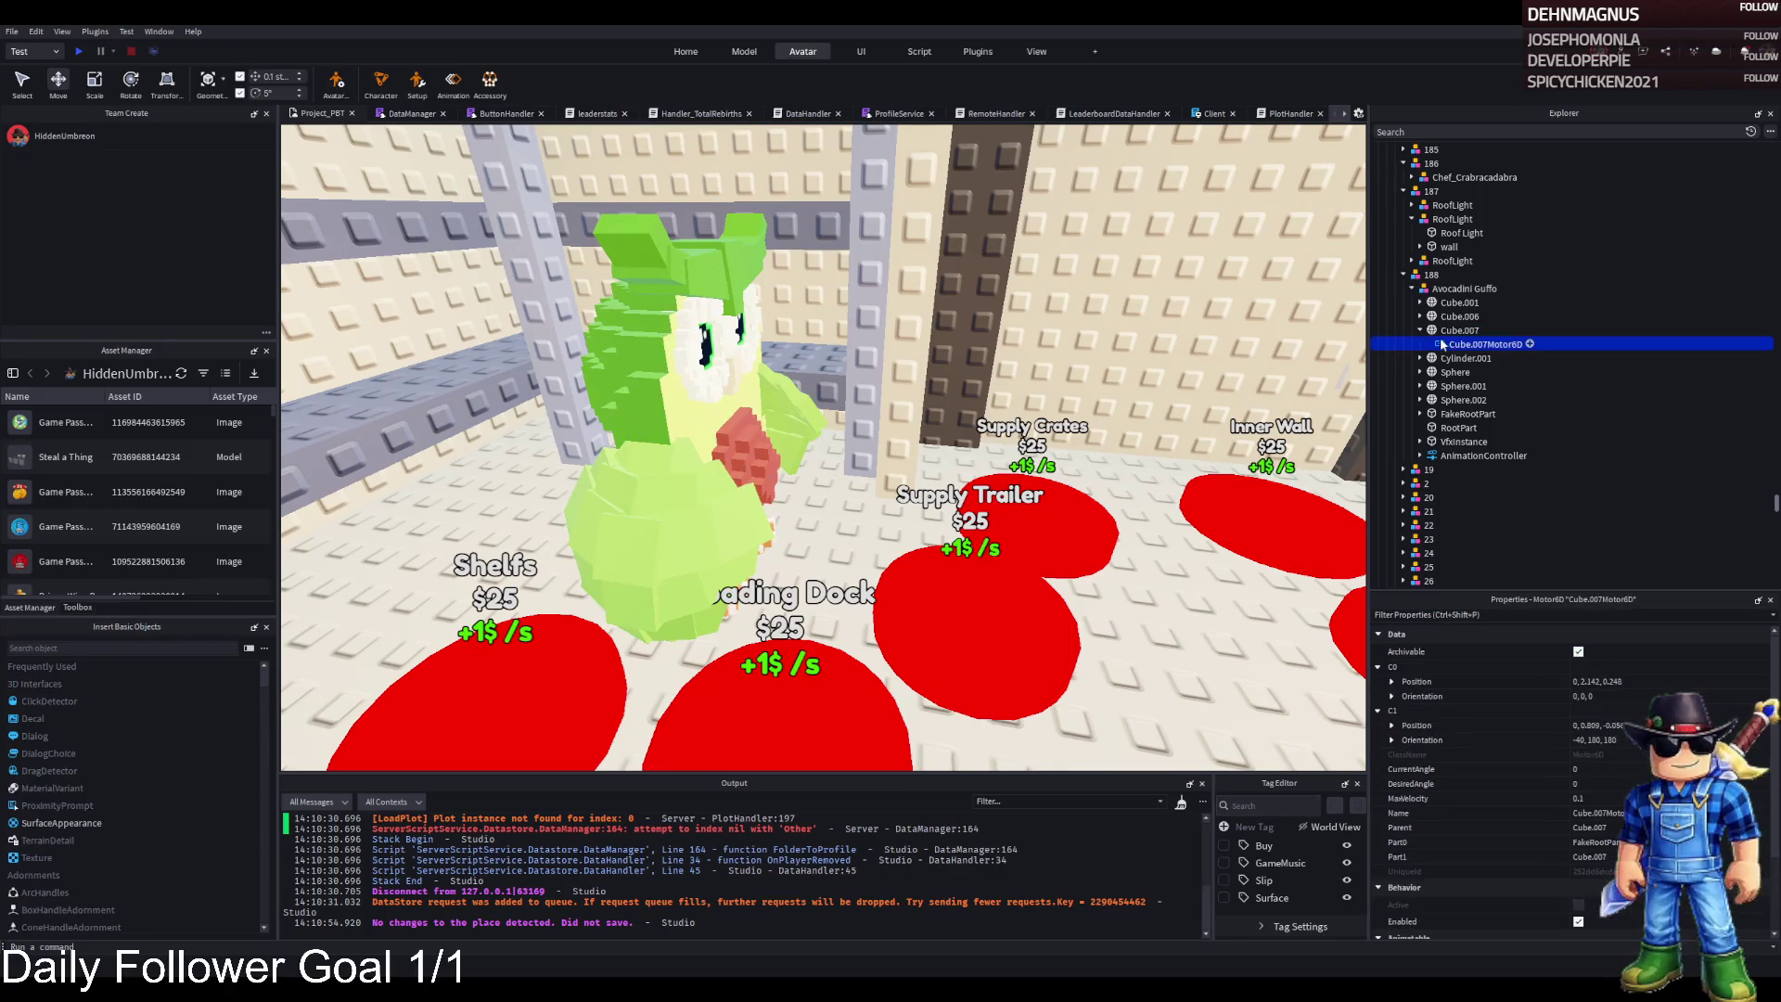
{"action": "key", "text": "ctrl+z"}
{"action": "key", "text": "ctrl+z"}
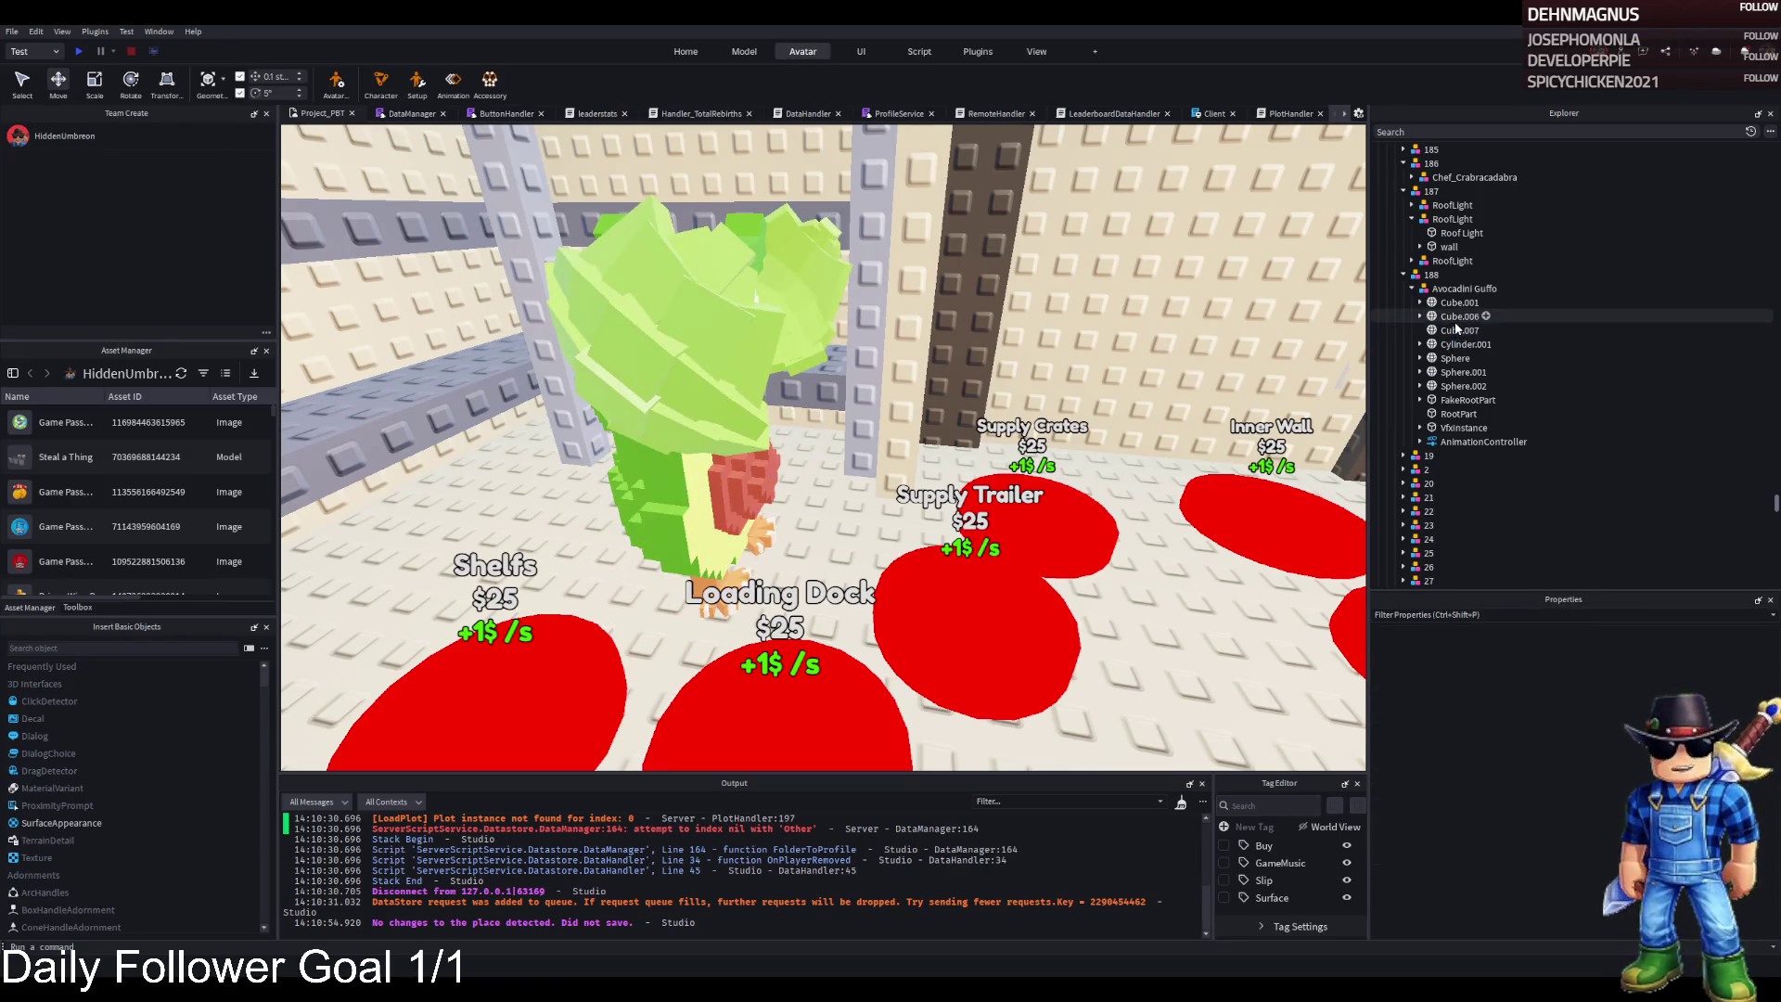
Orbit to the owl's front and select the whole Avocadini Guffo model
{"action": "left_click_drag", "start_coordinate": [727, 399], "coordinate": [725, 423]}
{"action": "key", "text": "ctrl+4"}
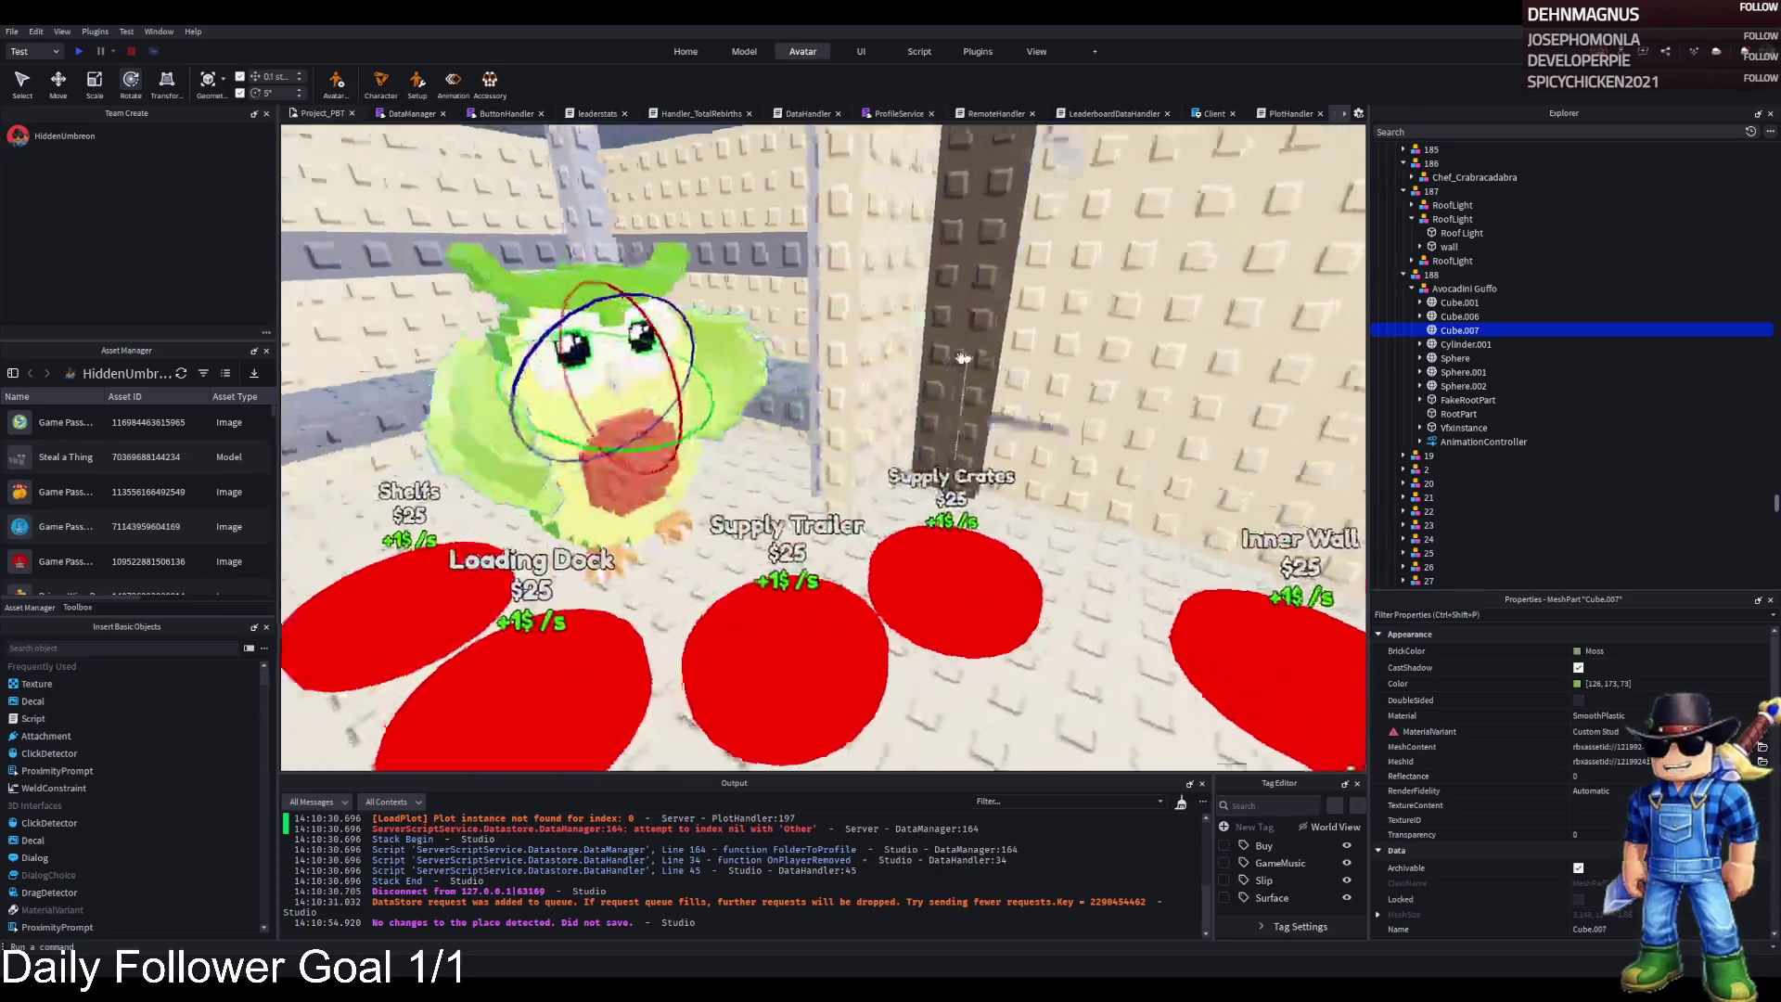
{"action": "key", "text": "w"}
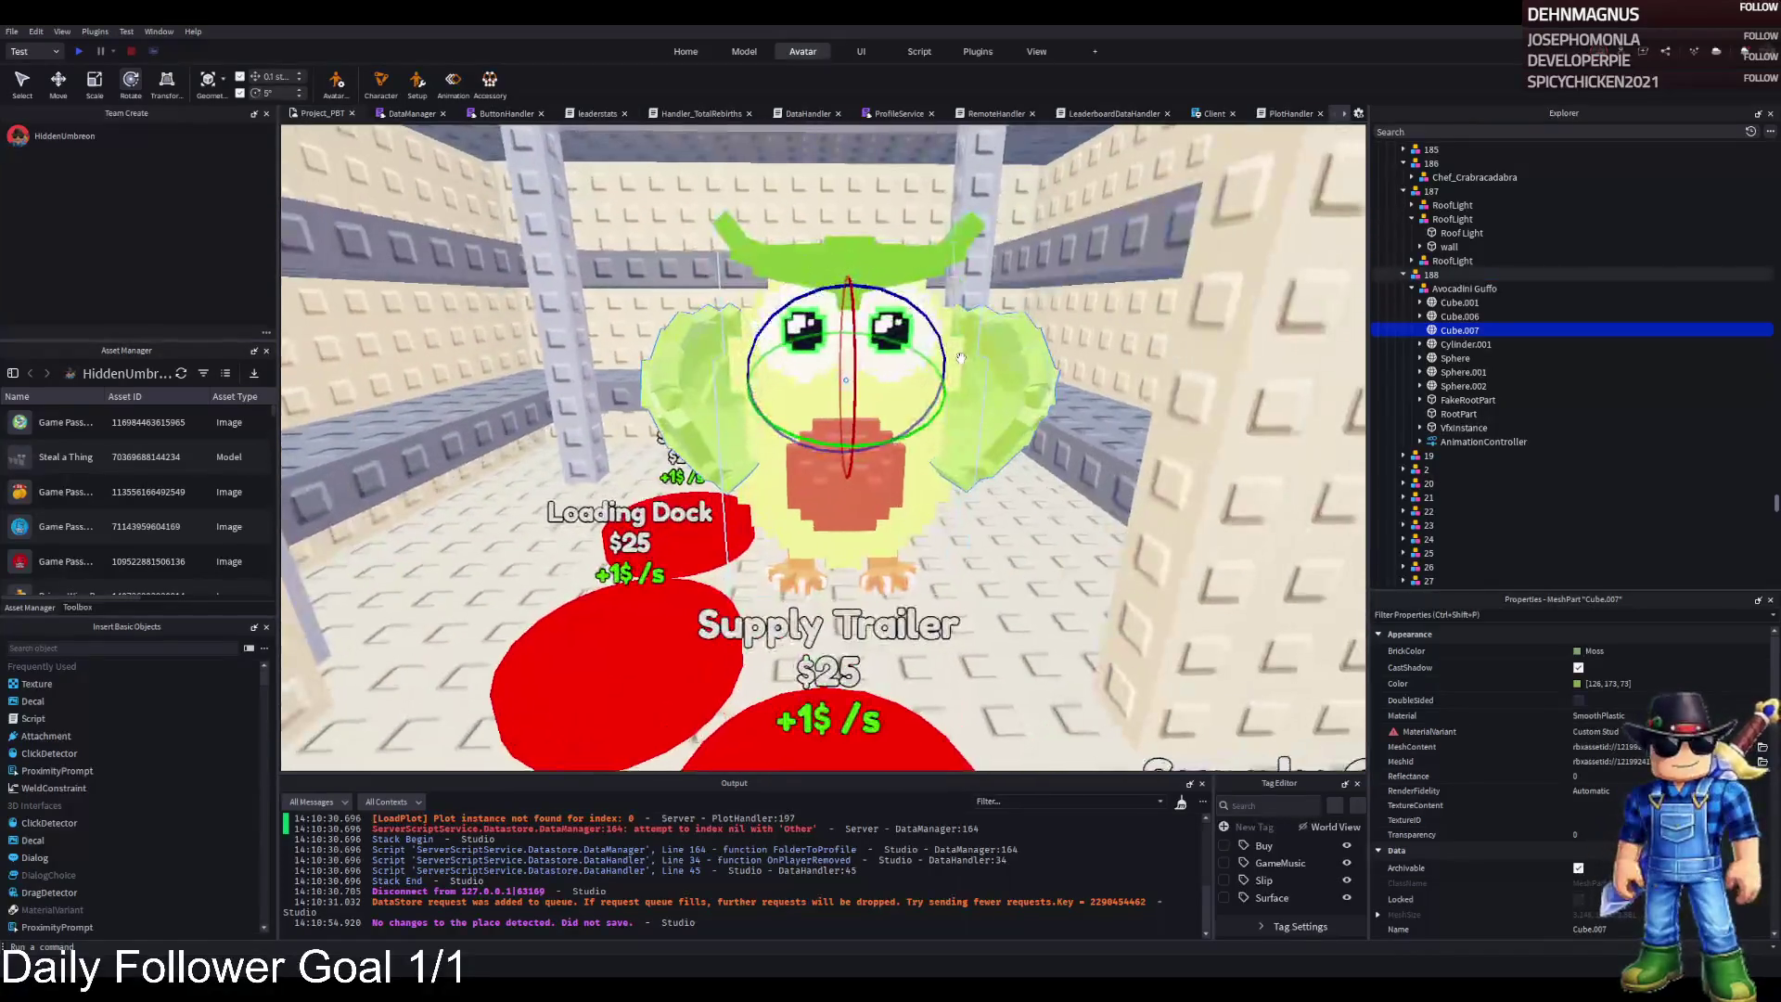
{"action": "left_click", "coordinate": [1498, 289]}
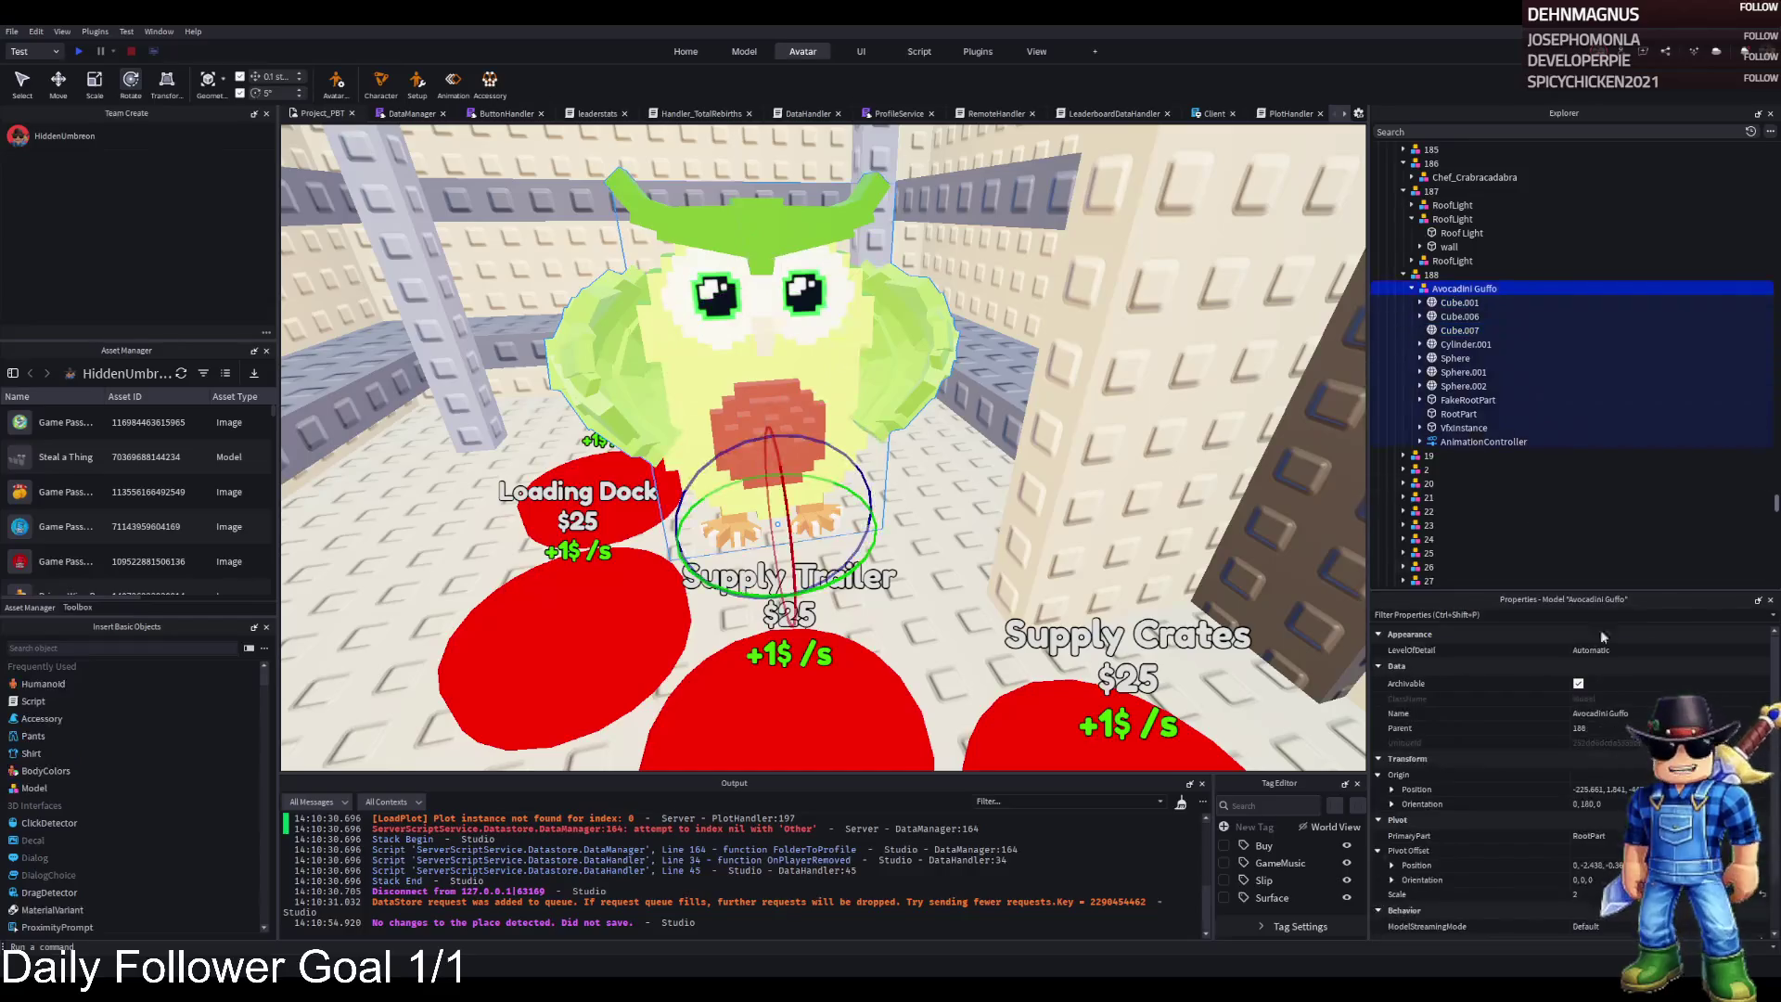
Set the Avocadini Guffo model's Scale to 2.5
{"action": "scroll", "scroll_direction": "down", "scroll_amount": 3}
{"action": "left_click", "coordinate": [1603, 835]}
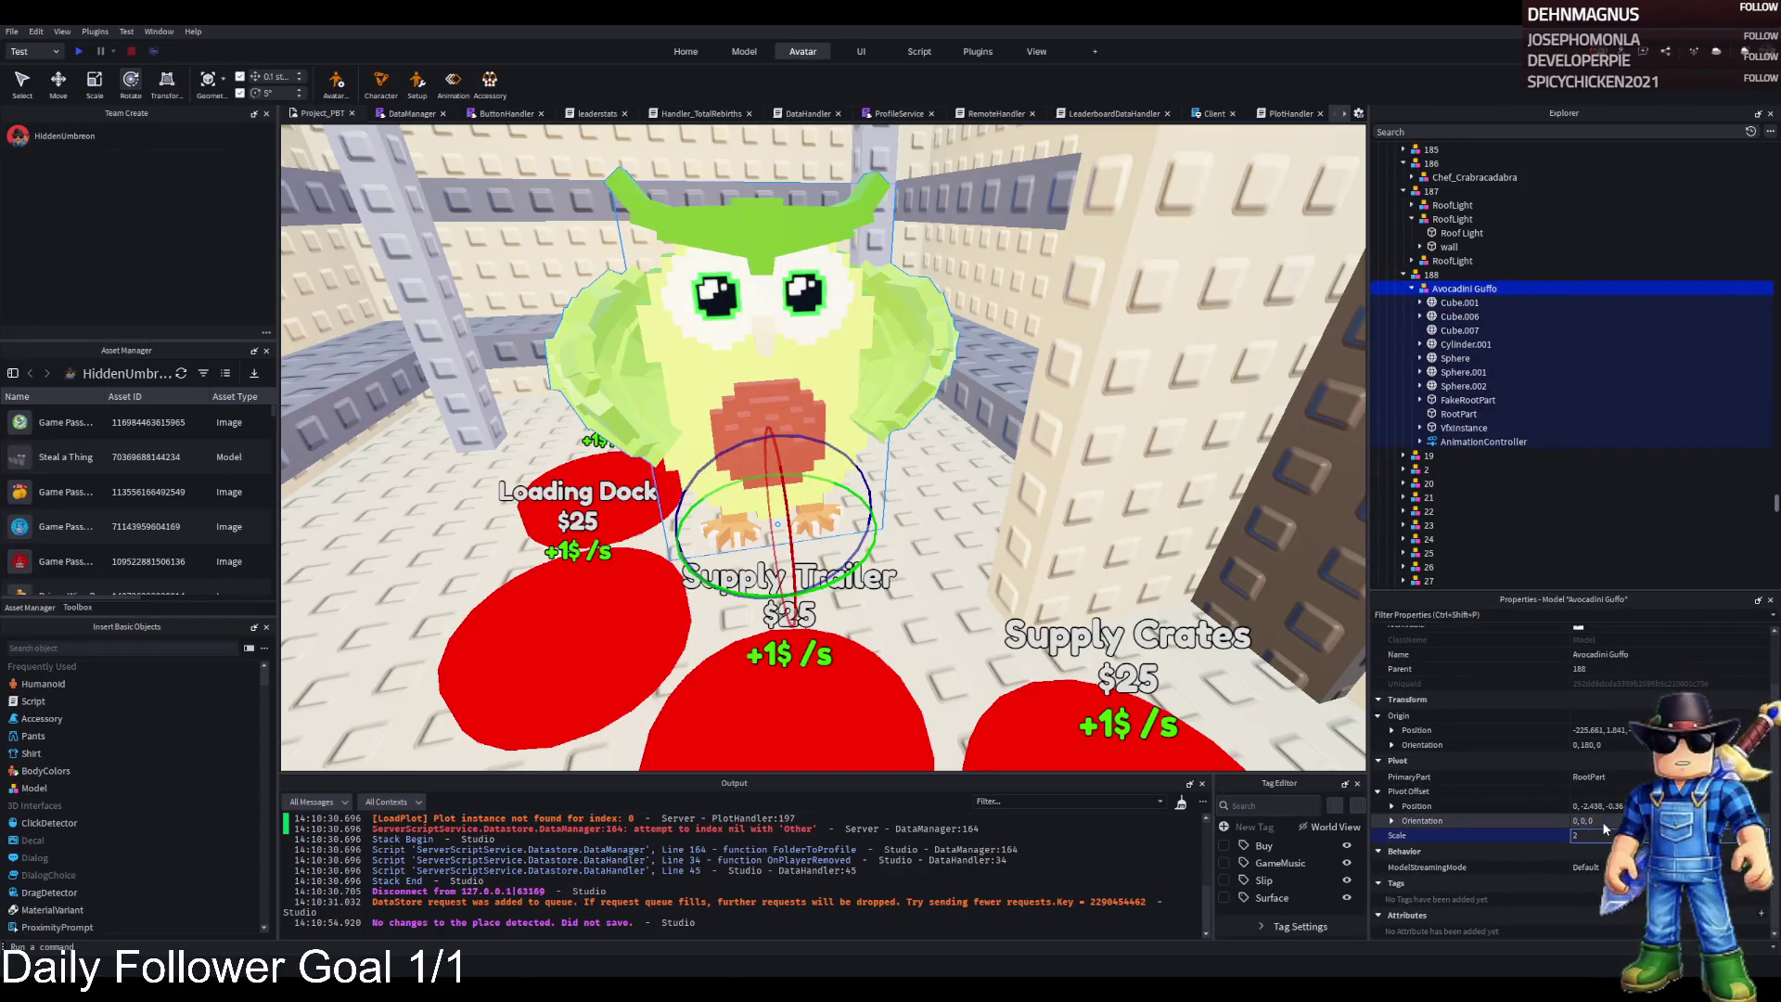
{"action": "type", "text": ".5"}
{"action": "key", "text": "Return"}
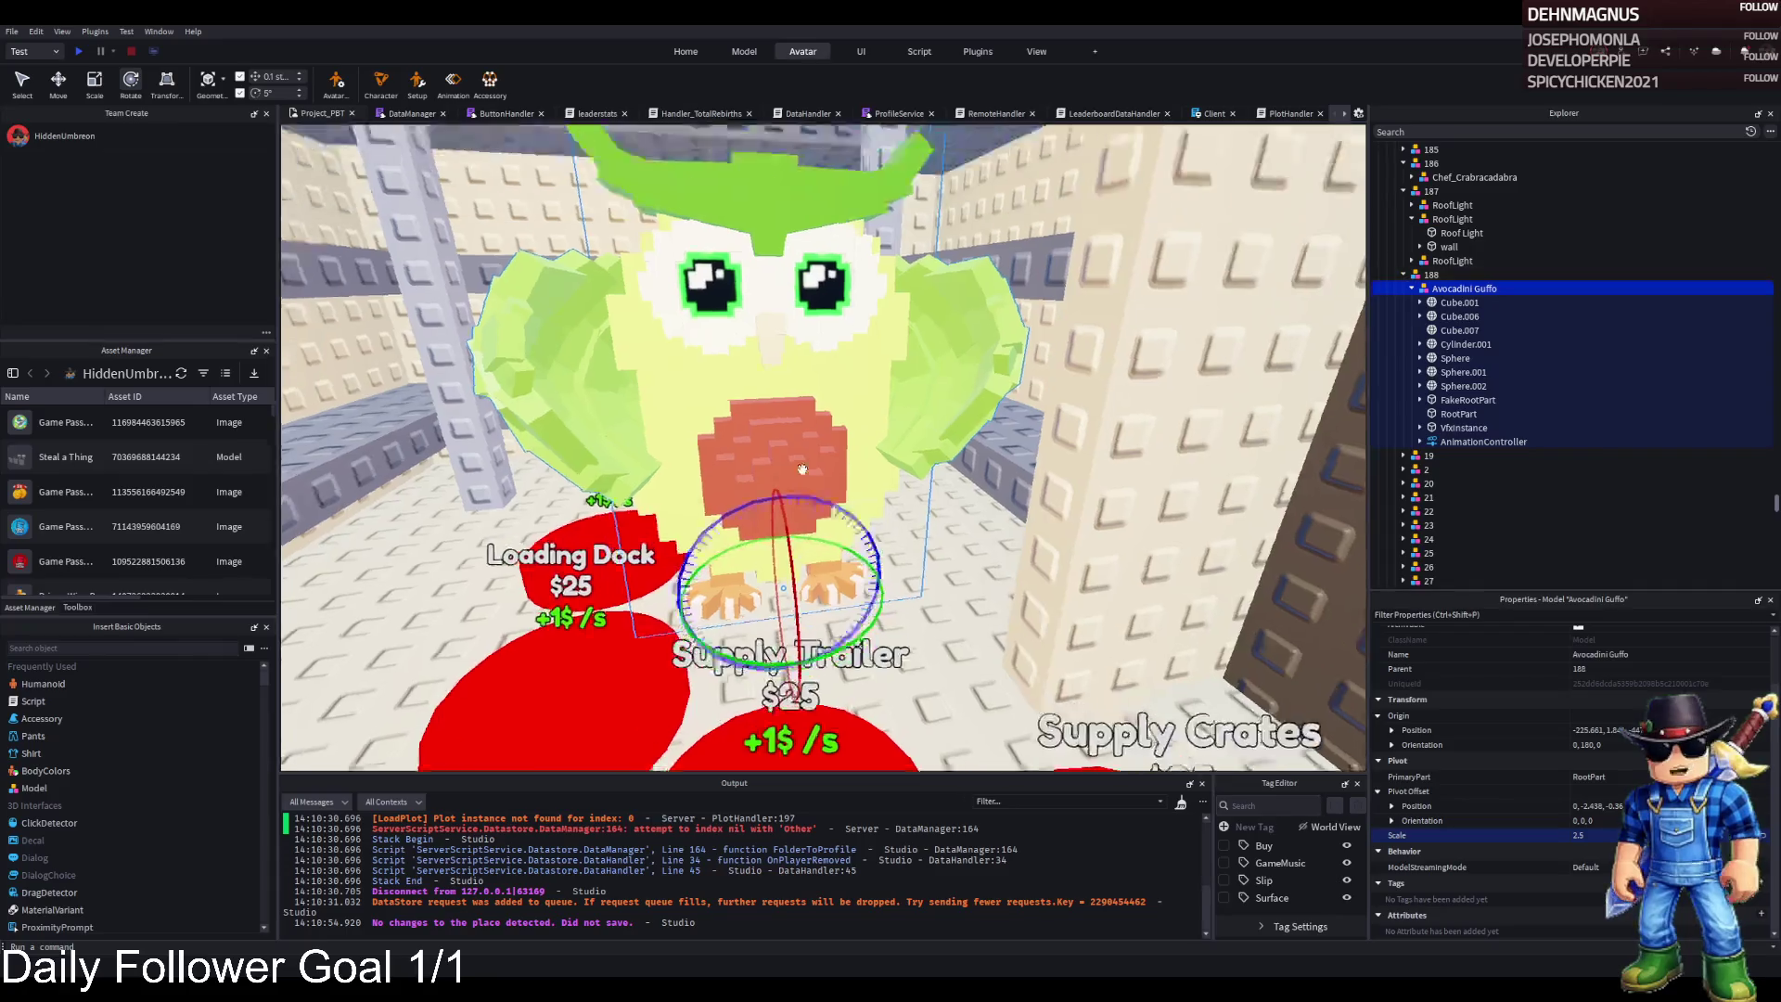
Turn the owl roughly 20° and lower it slightly toward the floor
{"action": "key", "text": "ctrl+2"}
{"action": "scroll", "scroll_direction": "up", "scroll_amount": 3}
{"action": "key", "text": "ctrl+3"}
{"action": "scroll", "scroll_direction": "up", "scroll_amount": 3}
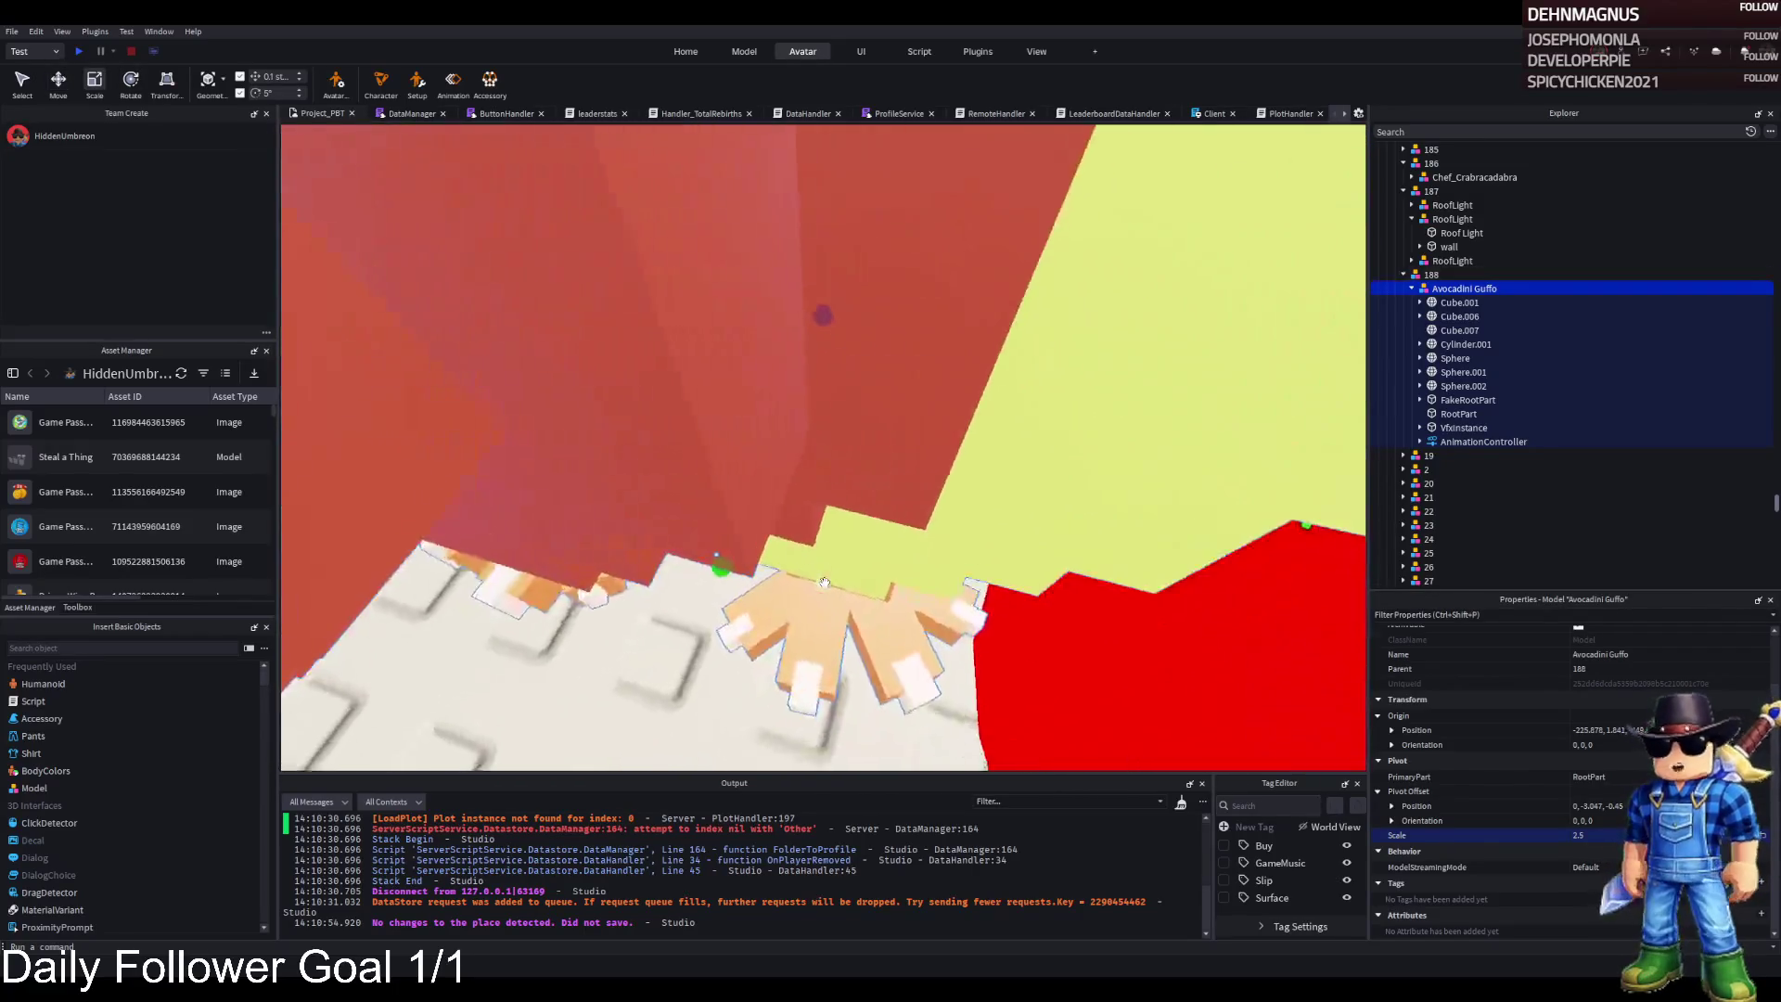
{"action": "scroll", "scroll_direction": "down", "scroll_amount": 3}
{"action": "scroll", "scroll_direction": "down", "scroll_amount": 3}
{"action": "key", "text": "ctrl+4"}
{"action": "left_click_drag", "start_coordinate": [728, 654], "coordinate": [768, 609]}
{"action": "key", "text": "ctrl+2"}
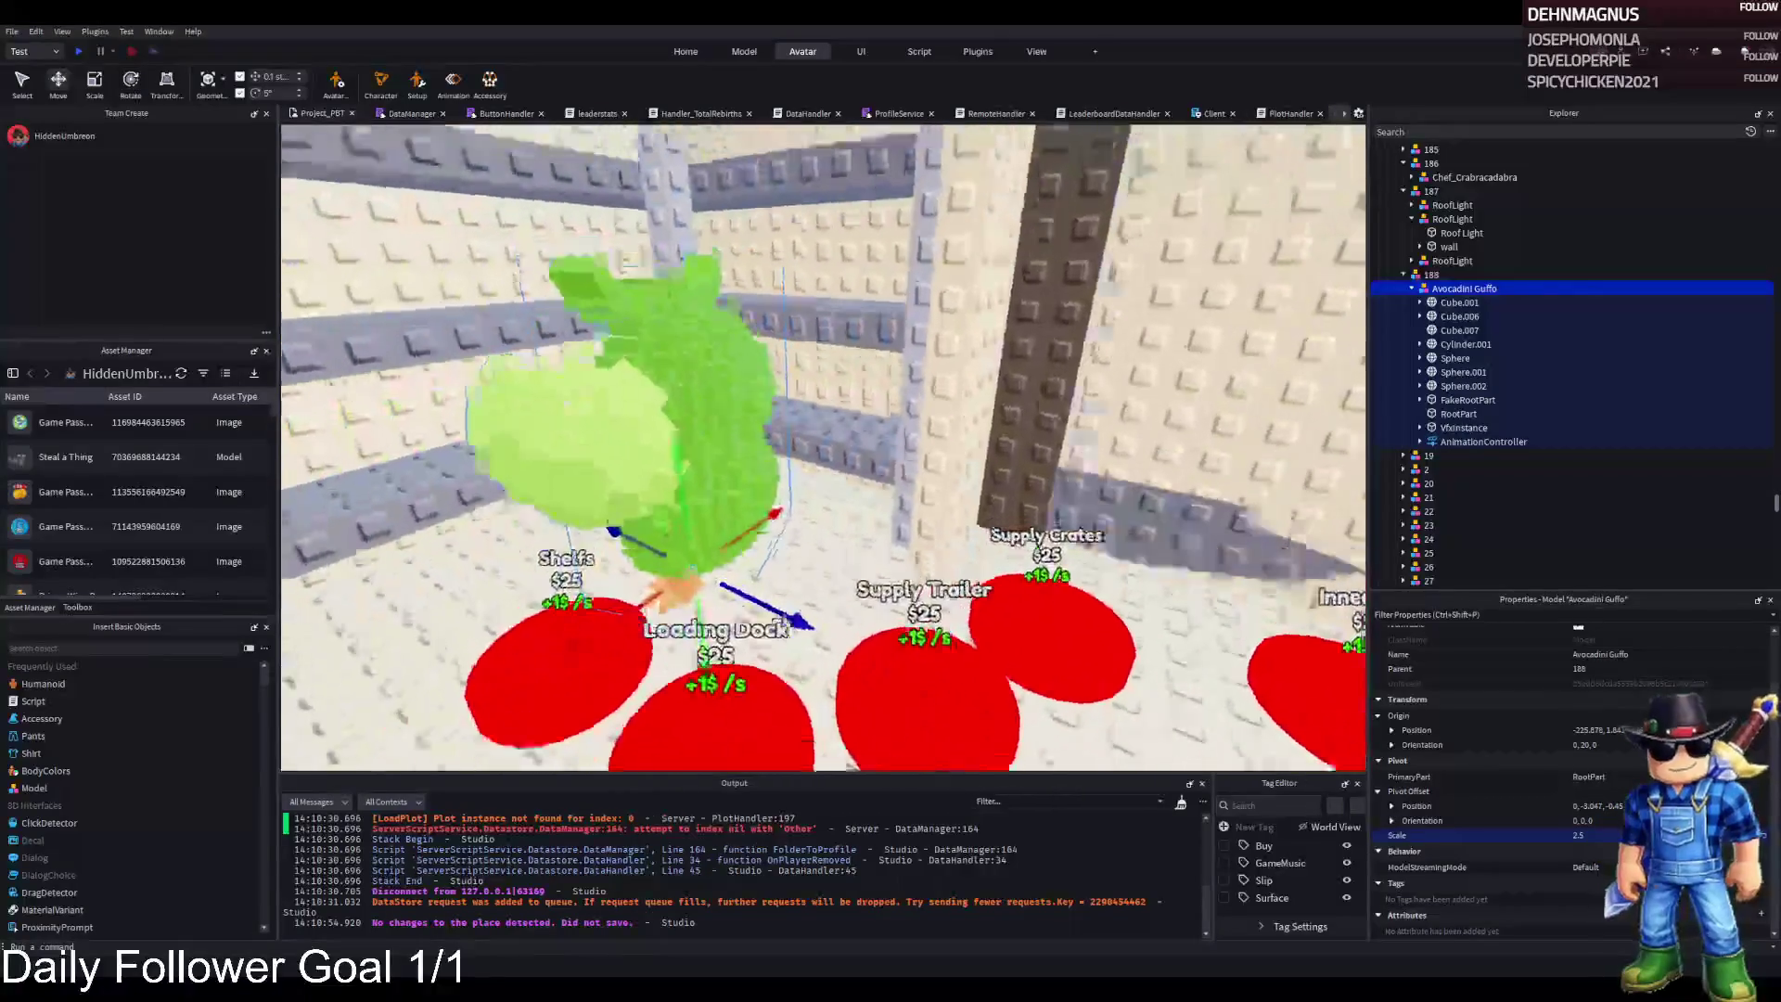
{"action": "scroll", "scroll_direction": "up", "scroll_amount": 3}
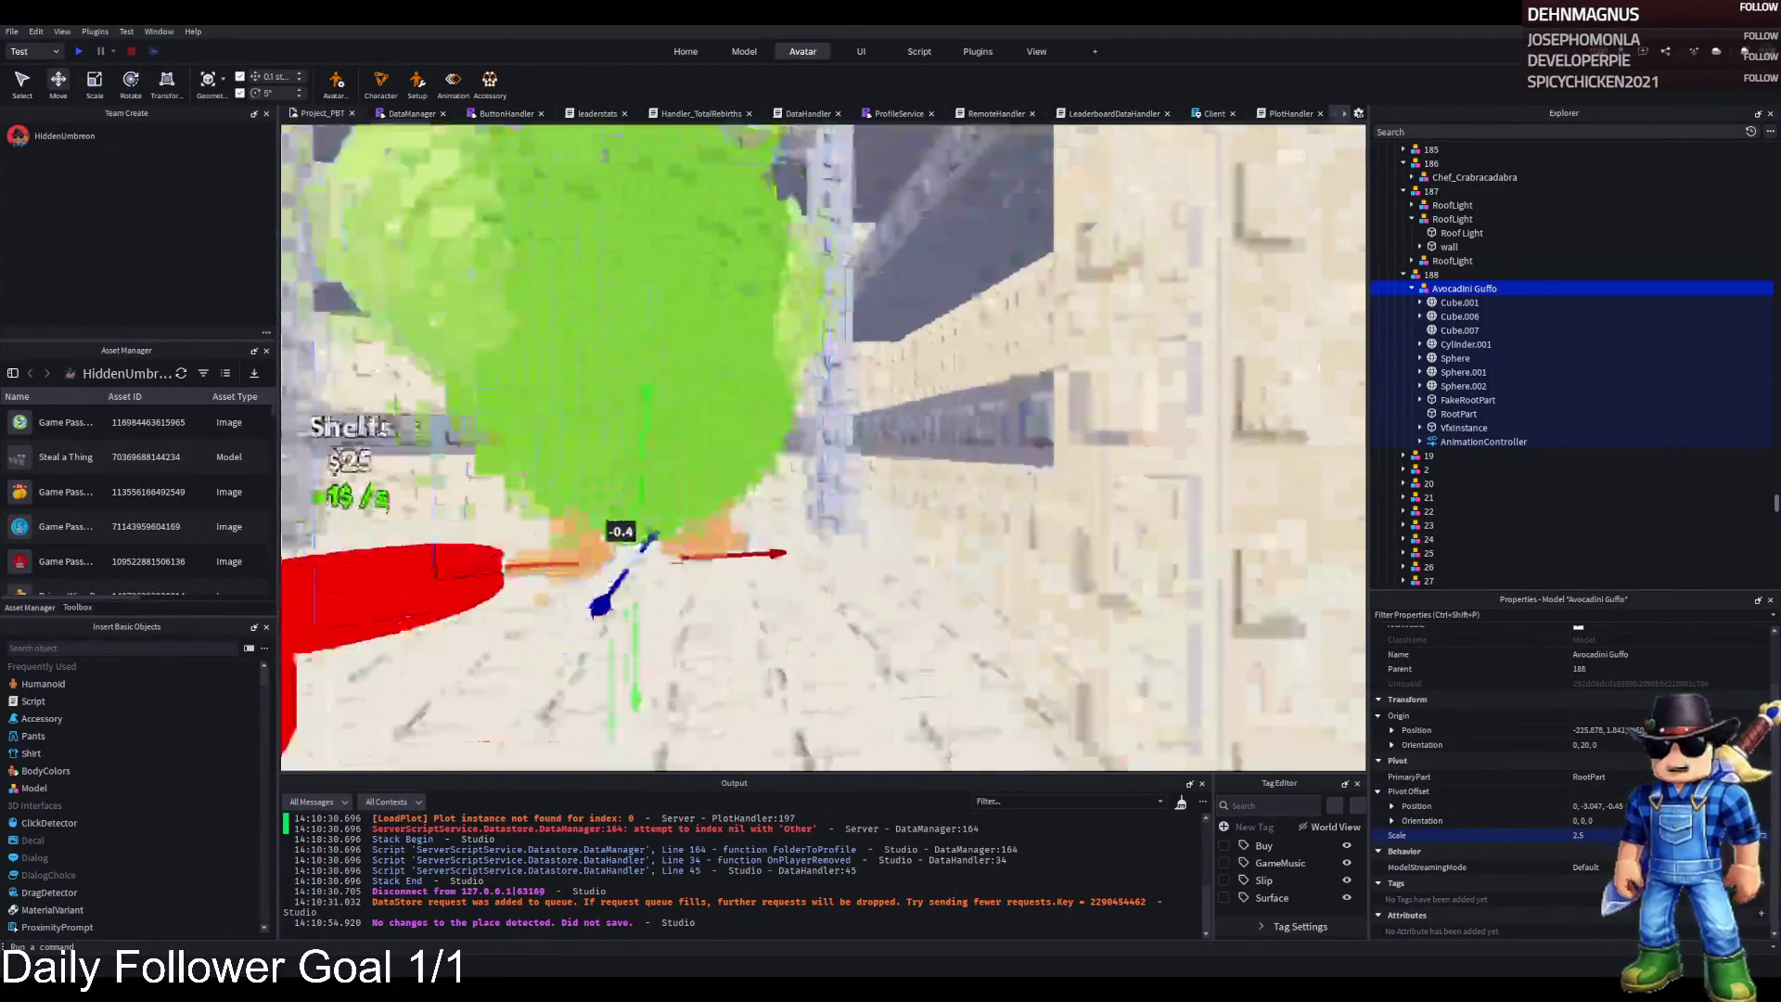
{"action": "left_click_drag", "start_coordinate": [622, 632], "coordinate": [619, 636]}
Delete the model's FakeRootPart, RootPart and VfxInstance
{"action": "scroll", "scroll_direction": "down", "scroll_amount": 3}
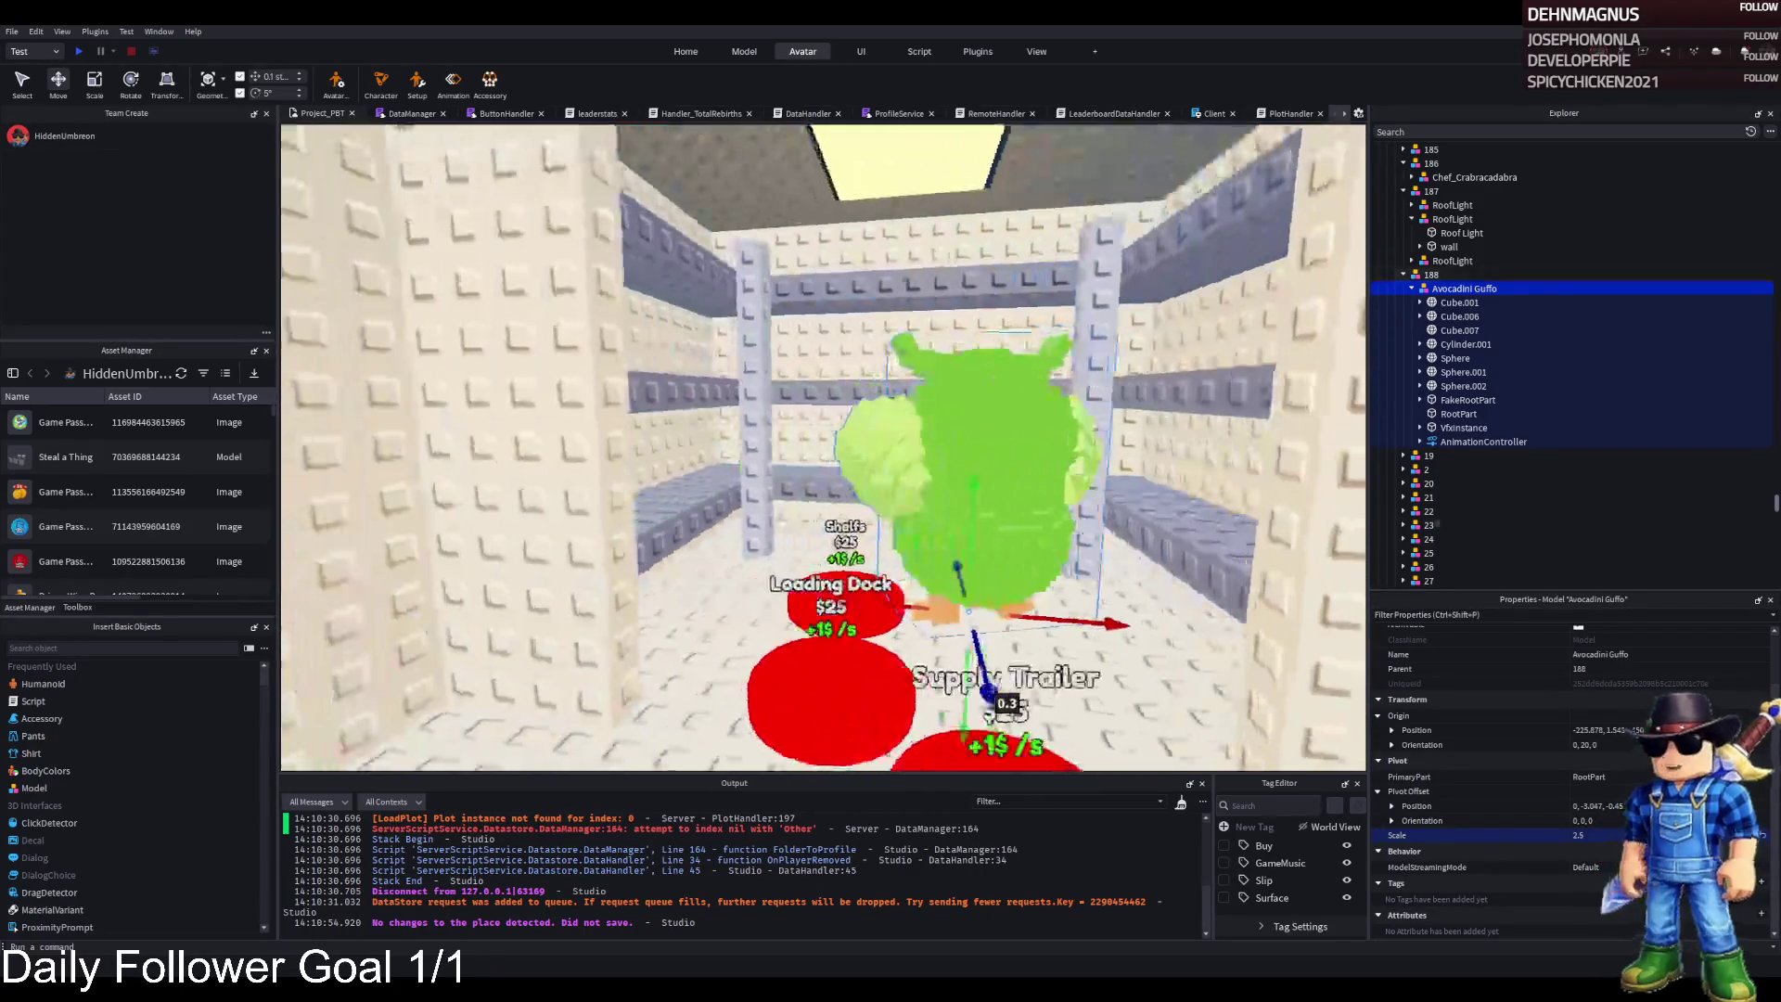
{"action": "left_click", "coordinate": [1462, 429]}
{"action": "key", "text": "Delete"}
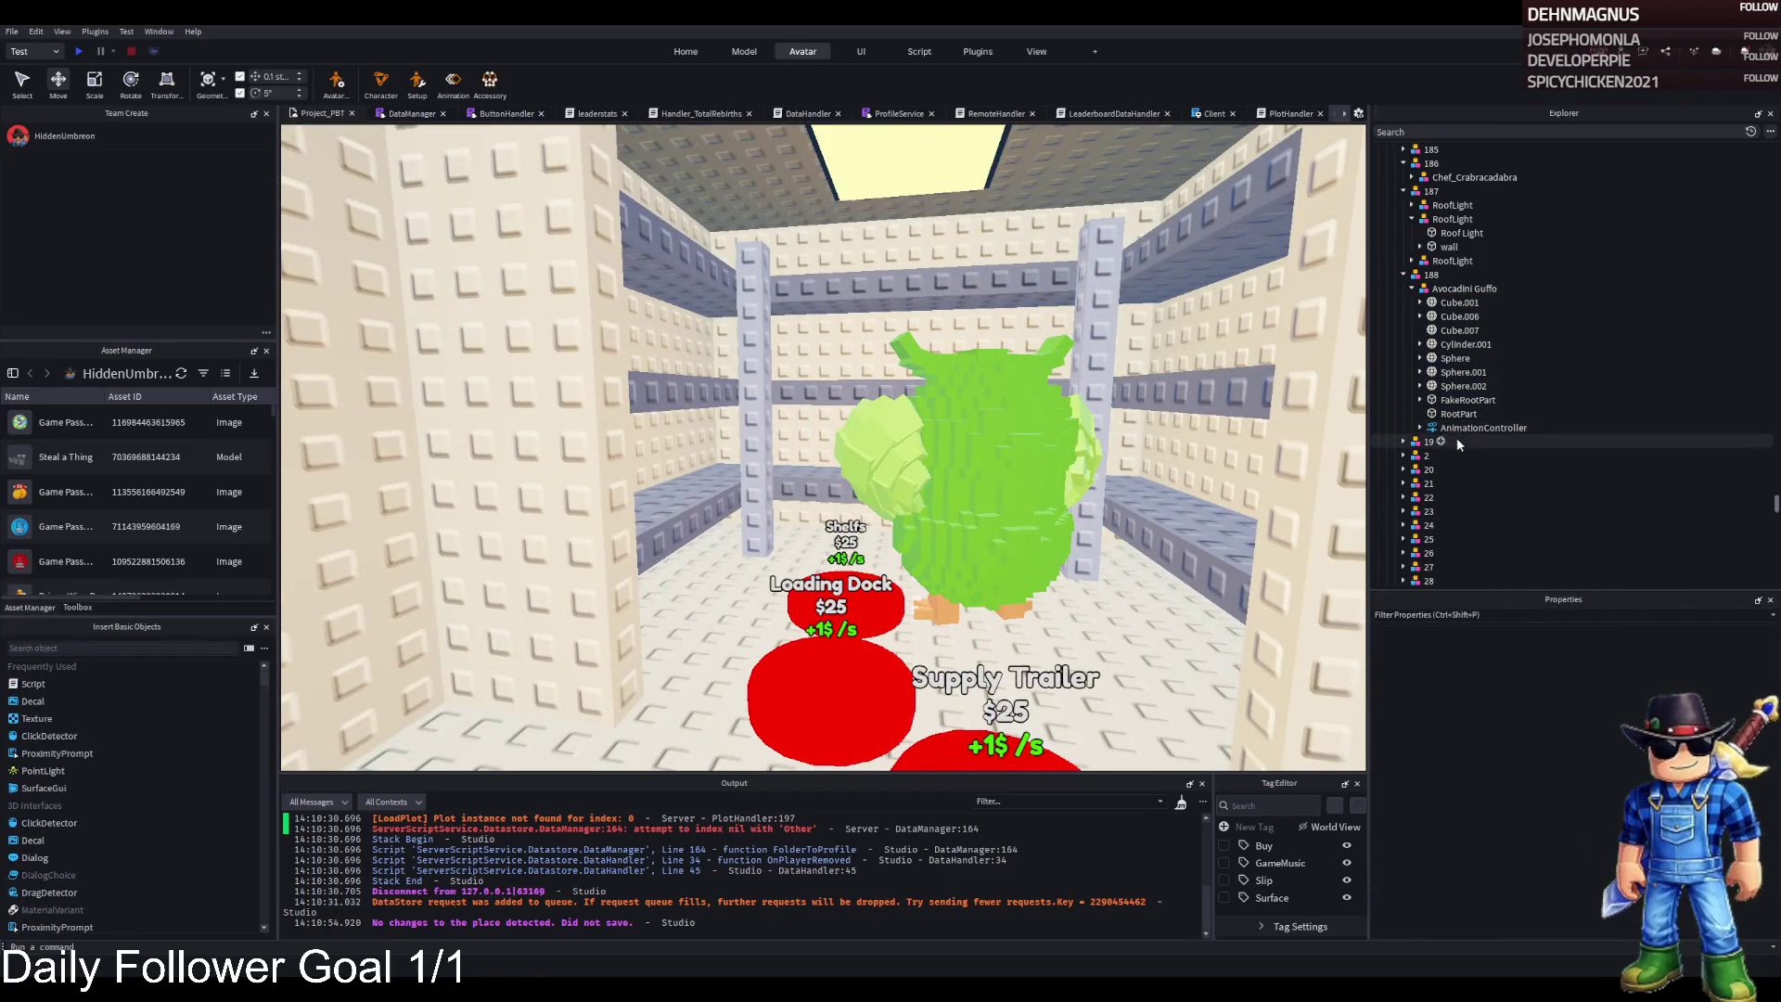
{"action": "key", "text": "ctrl+z"}
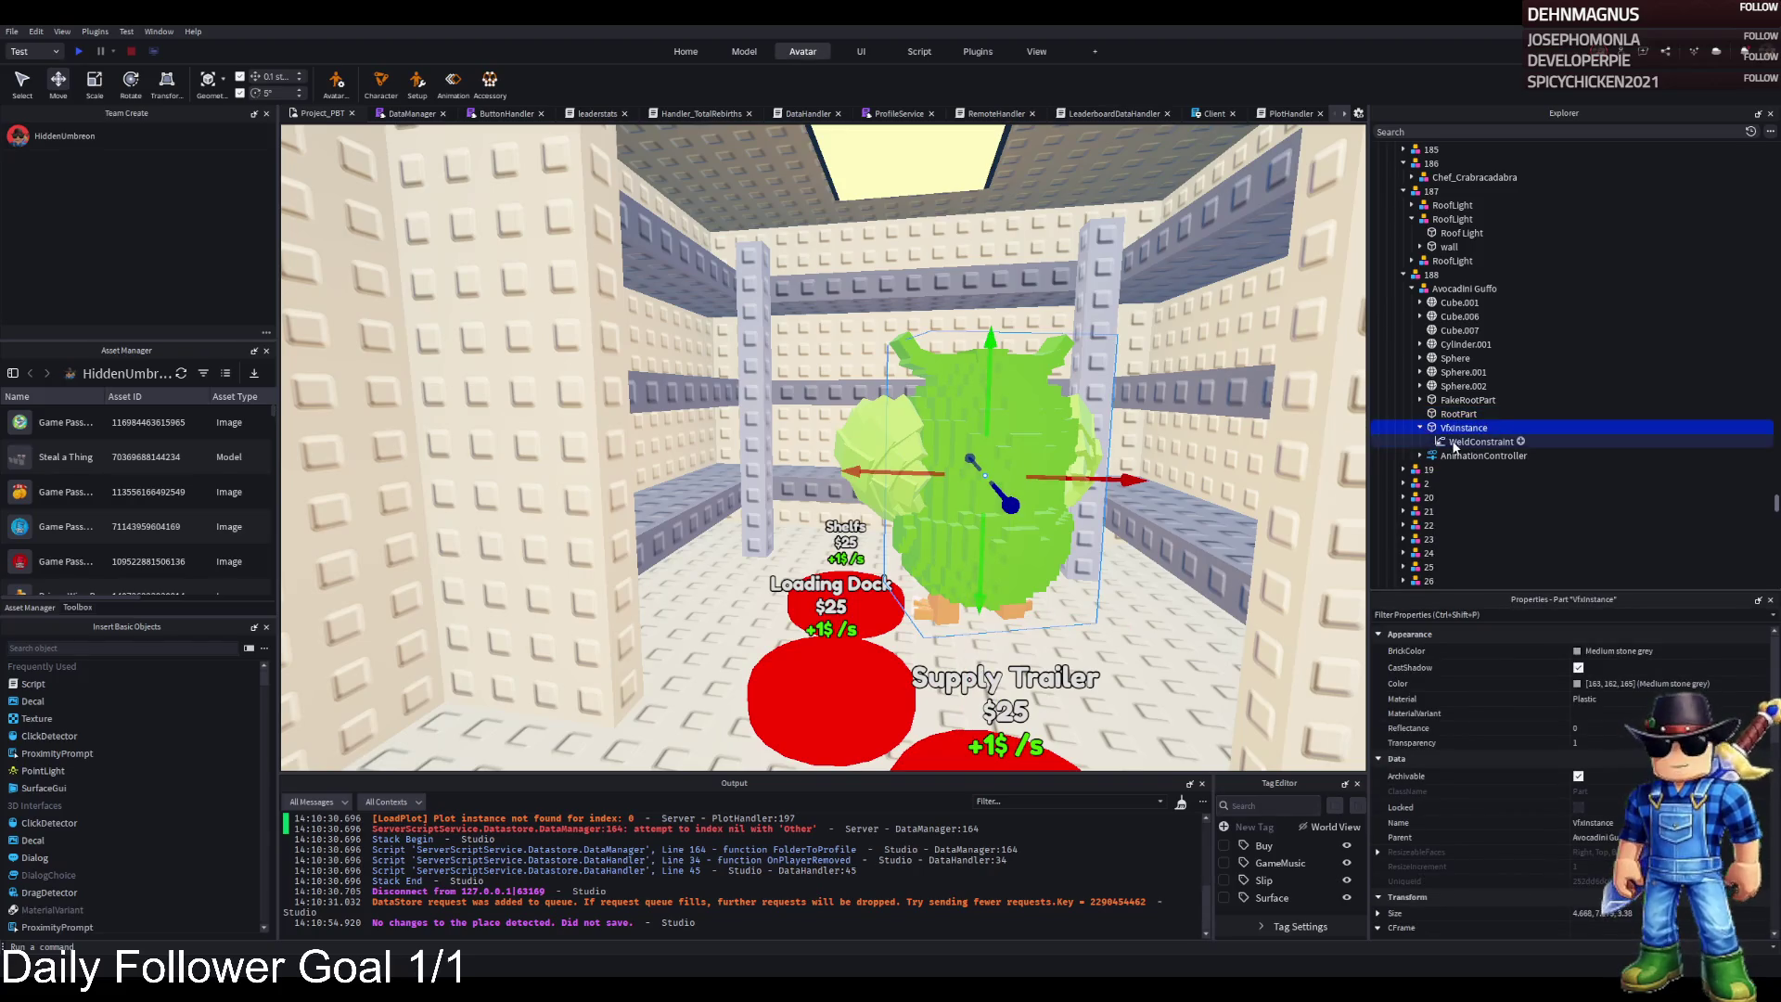
{"action": "left_click", "coordinate": [1460, 400]}
{"action": "key", "text": "Delete"}
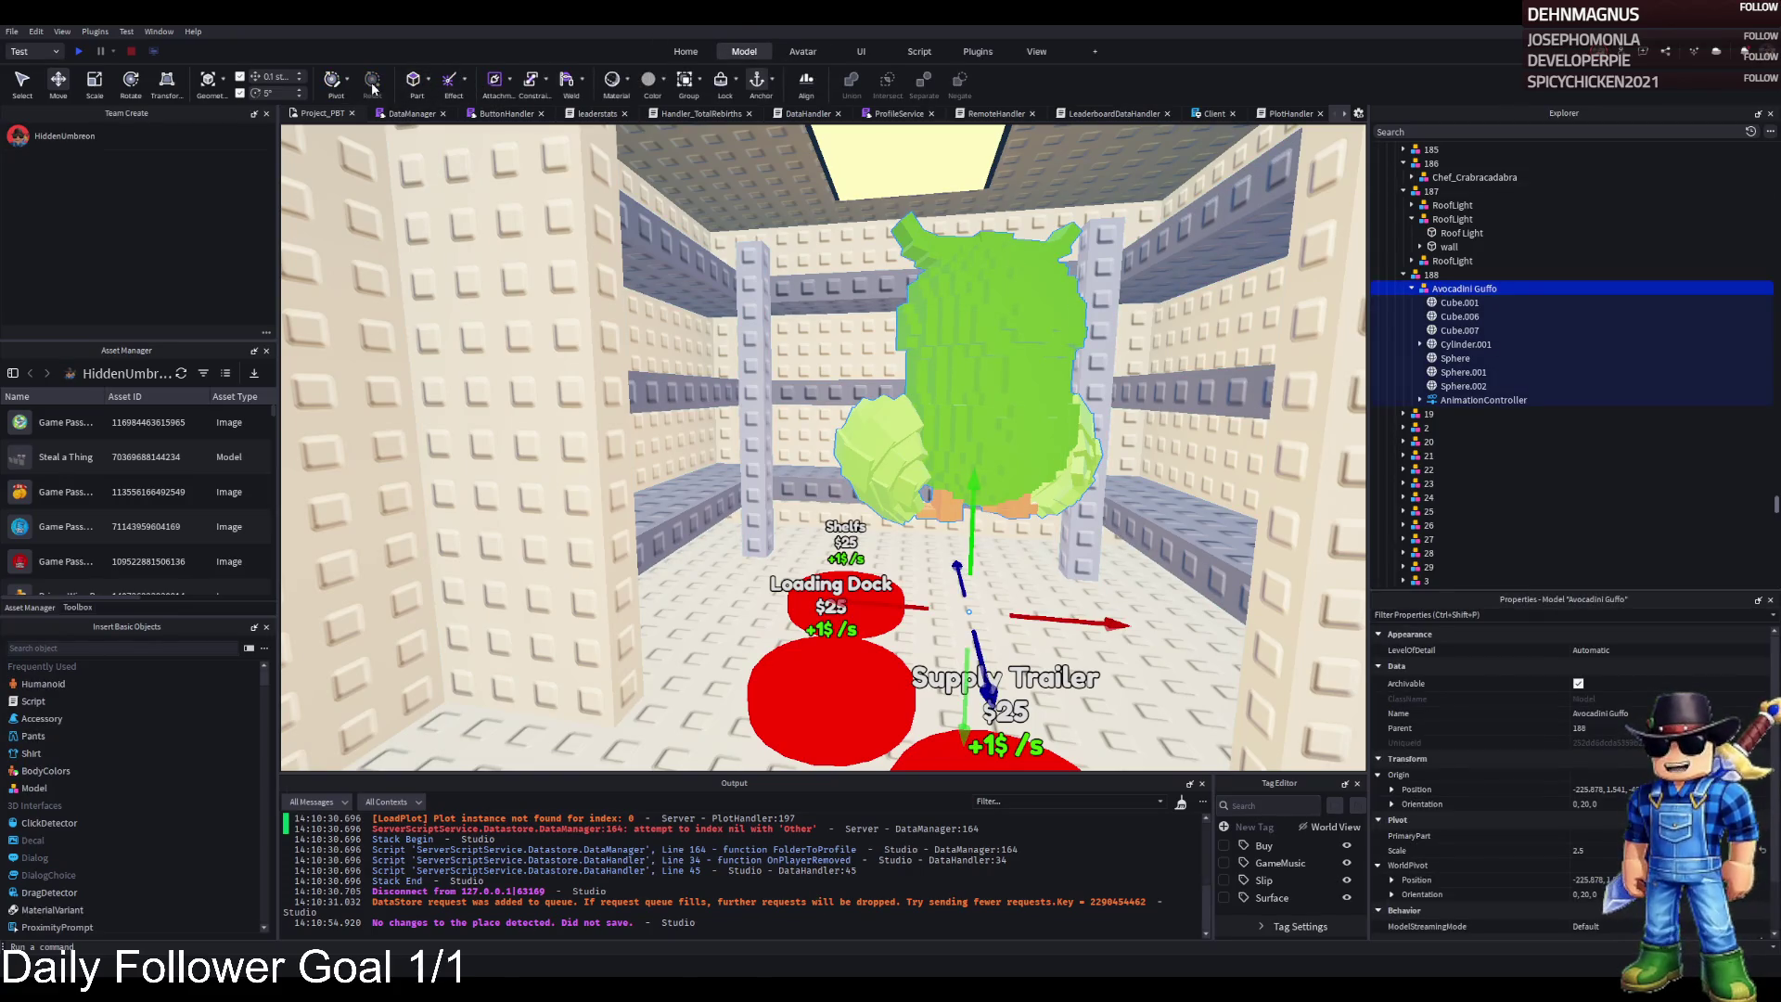
Reset the owl's pivot to its centre and lower it onto the floor
{"action": "left_click", "coordinate": [333, 82]}
{"action": "left_click", "coordinate": [372, 81]}
{"action": "left_click_drag", "start_coordinate": [979, 492], "coordinate": [968, 535]}
Nudge the Cube.007 leaf part about 0.2 studs and look around the owl
{"action": "left_click", "coordinate": [1459, 319]}
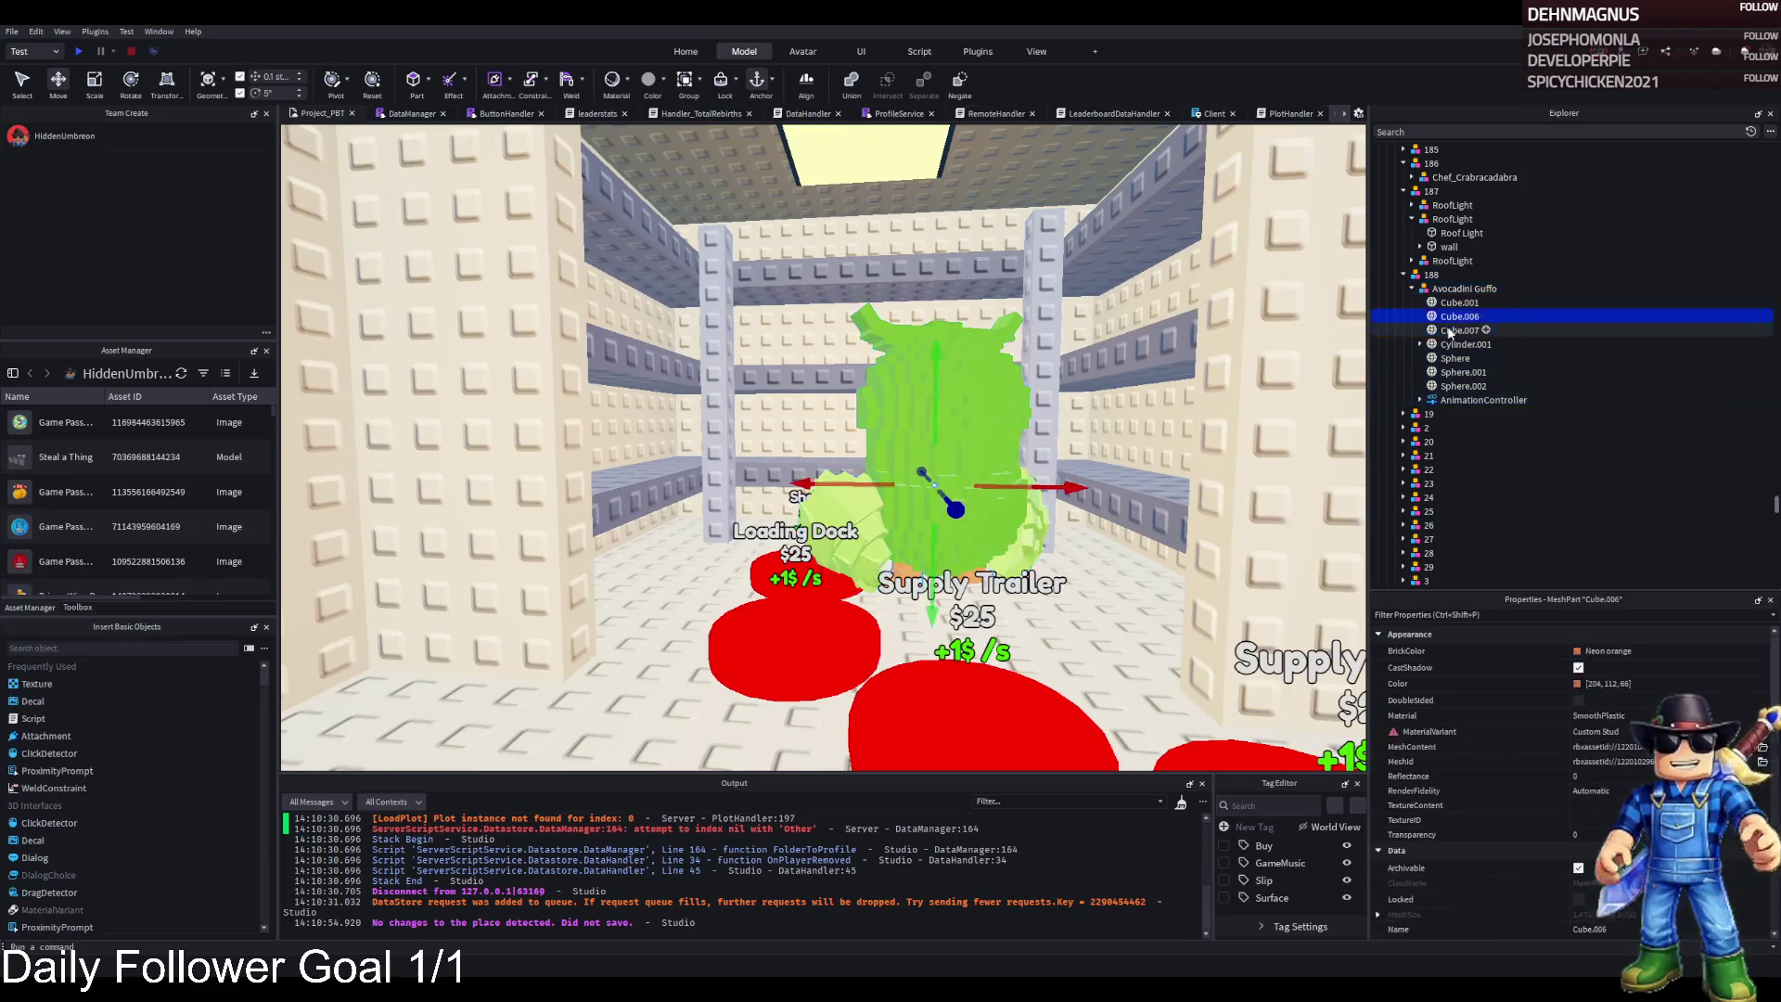
{"action": "left_click", "coordinate": [1433, 333]}
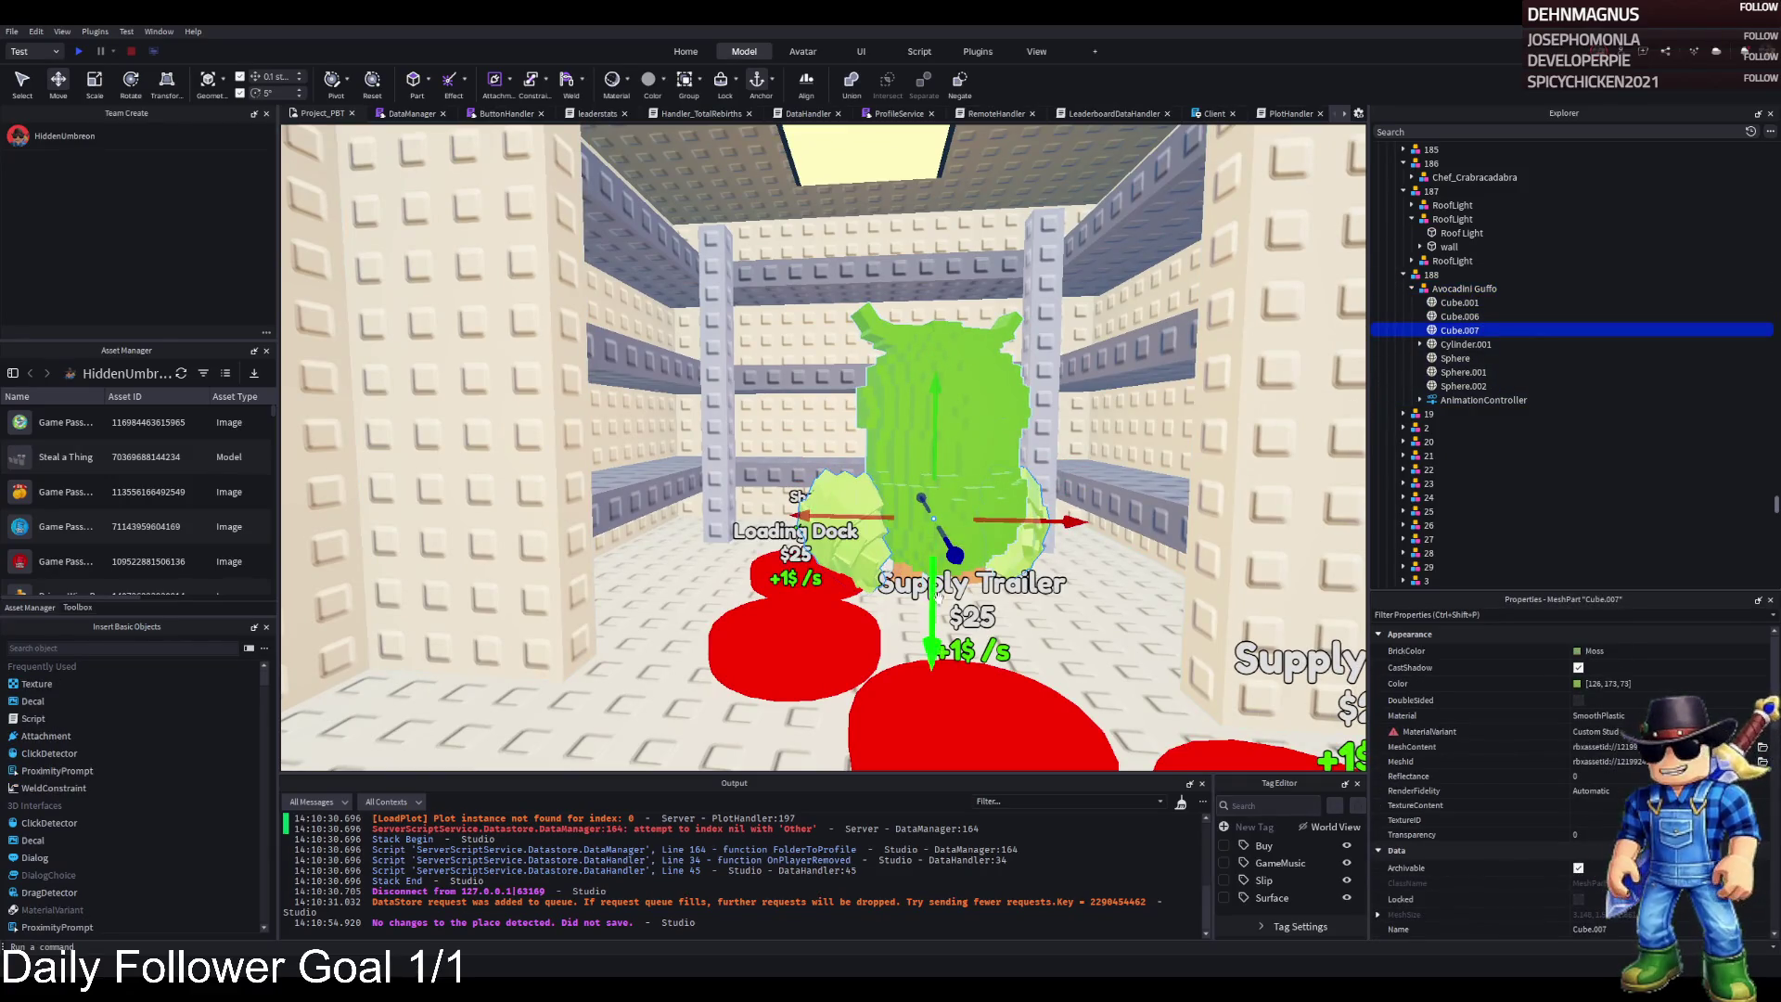
{"action": "left_click_drag", "start_coordinate": [937, 595], "coordinate": [941, 513]}
{"action": "scroll", "scroll_direction": "up", "scroll_amount": 3}
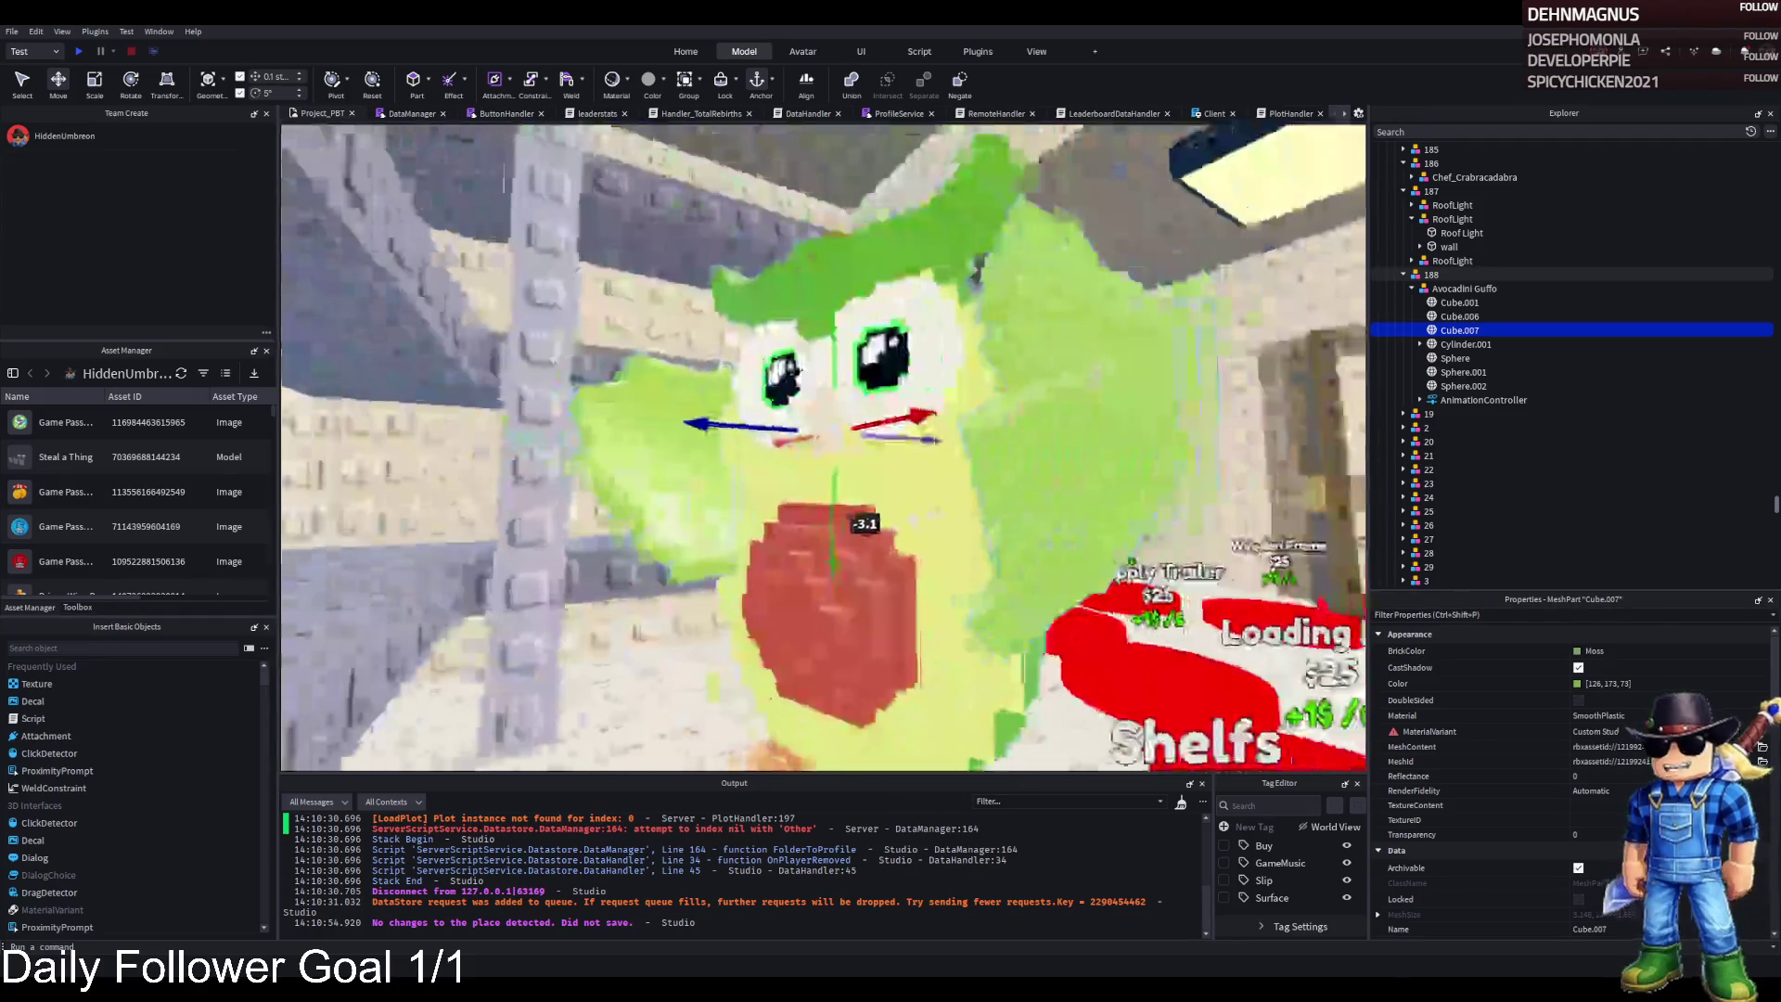
{"action": "left_click_drag", "start_coordinate": [855, 650], "coordinate": [815, 478]}
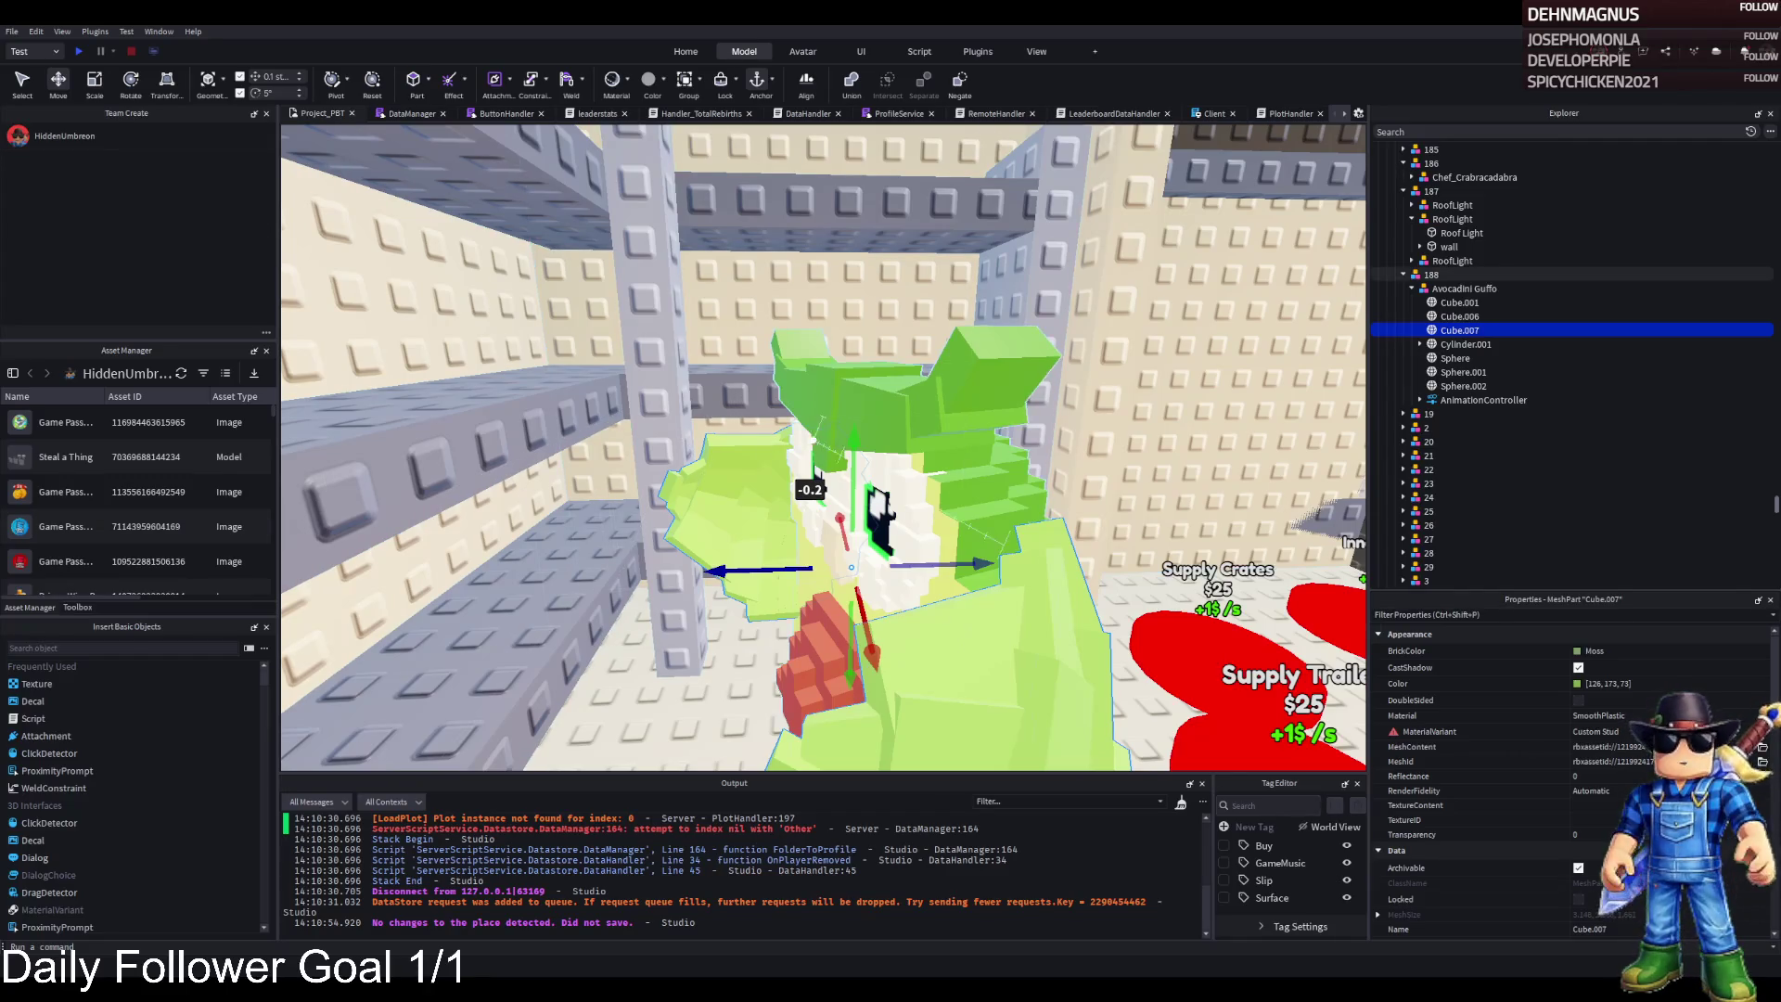
{"action": "key", "text": "d"}
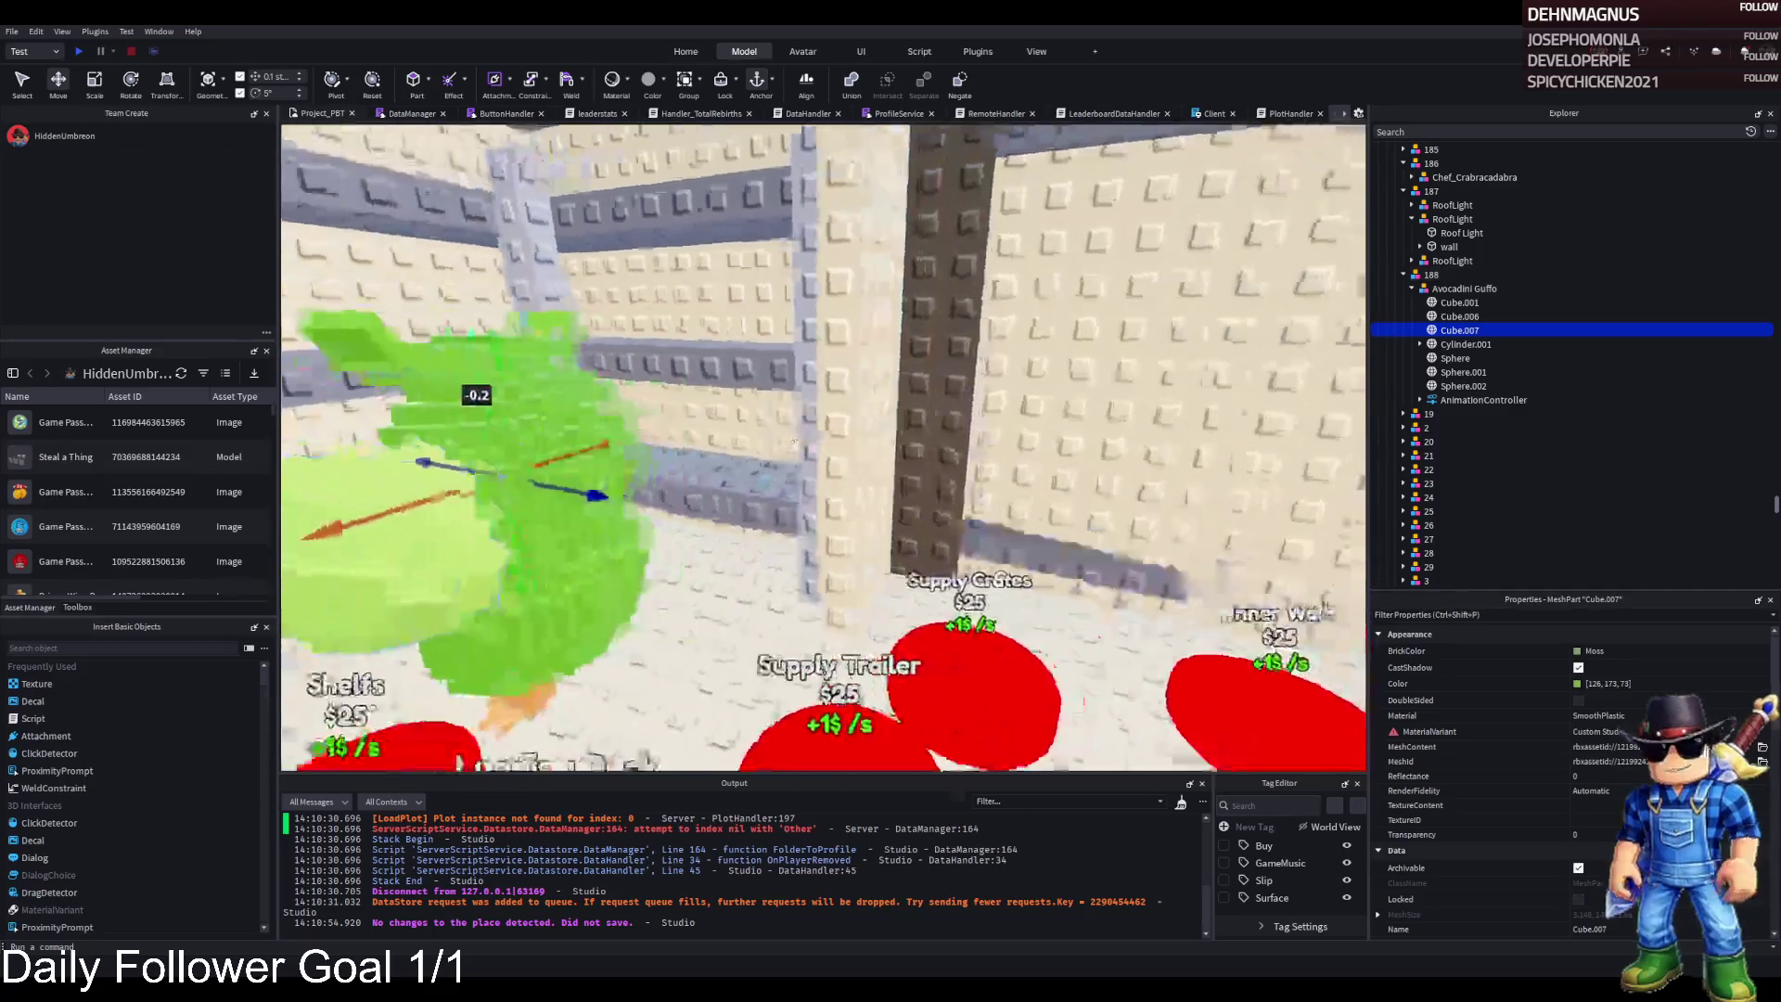
{"action": "key", "text": "a"}
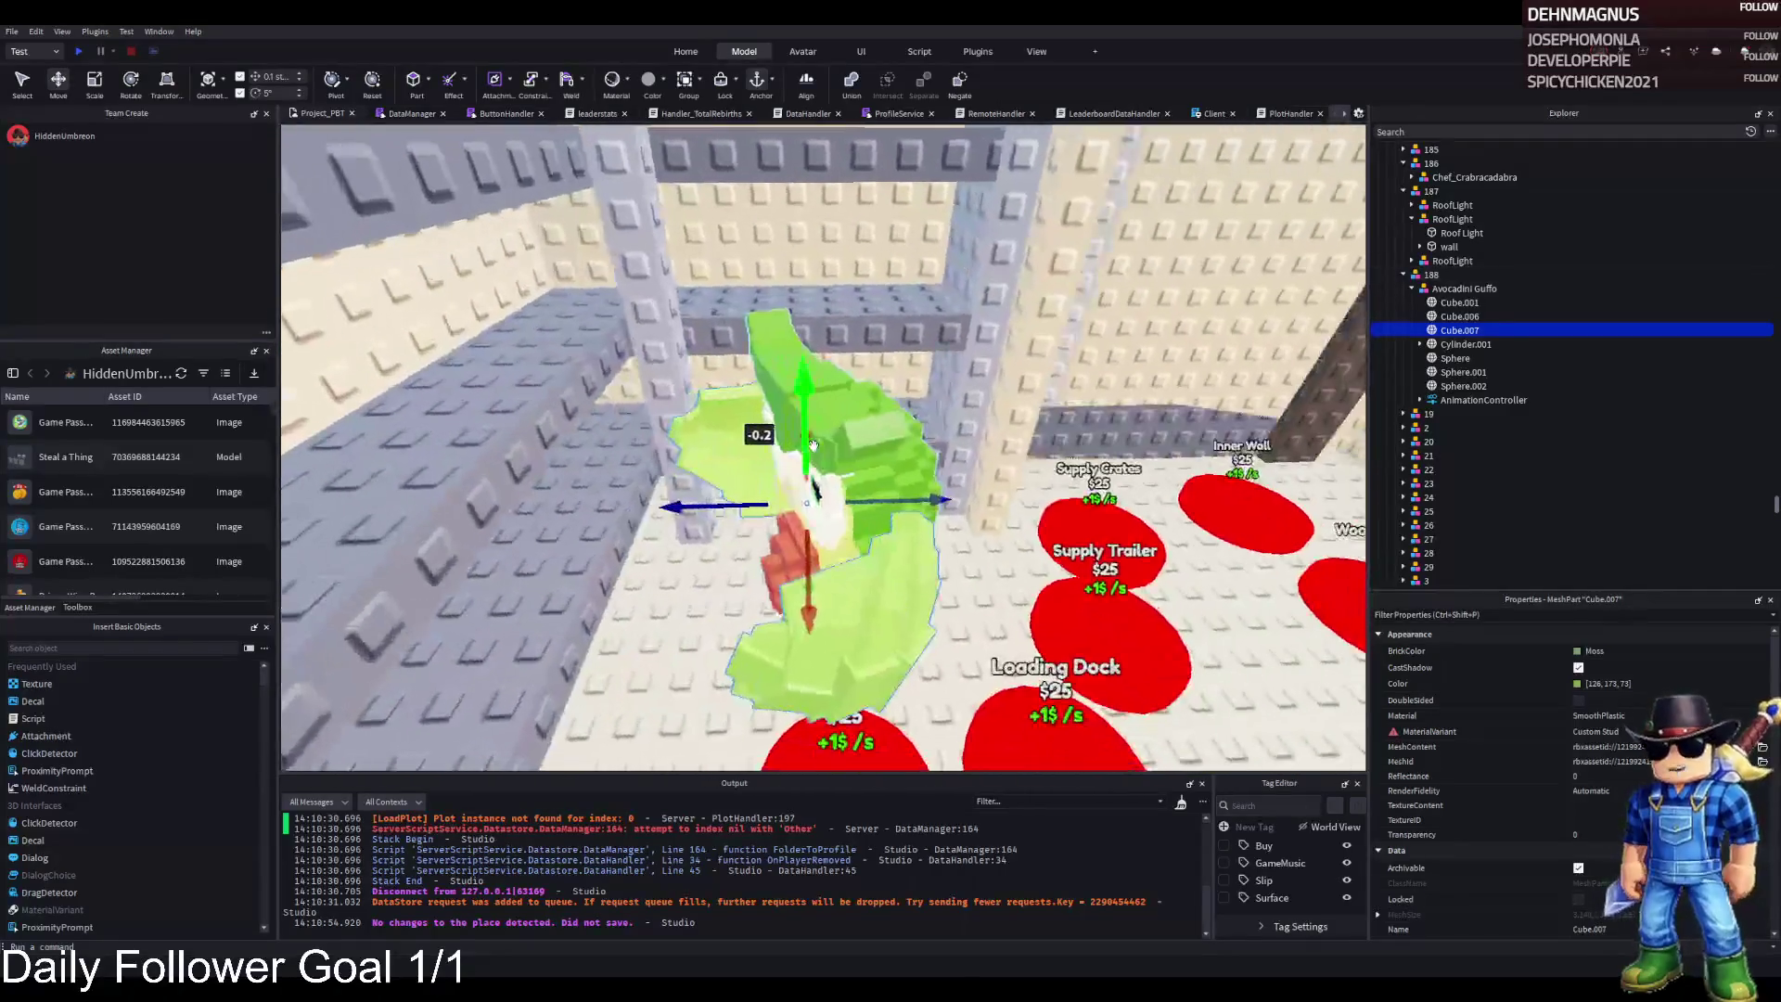
{"action": "key", "text": "d"}
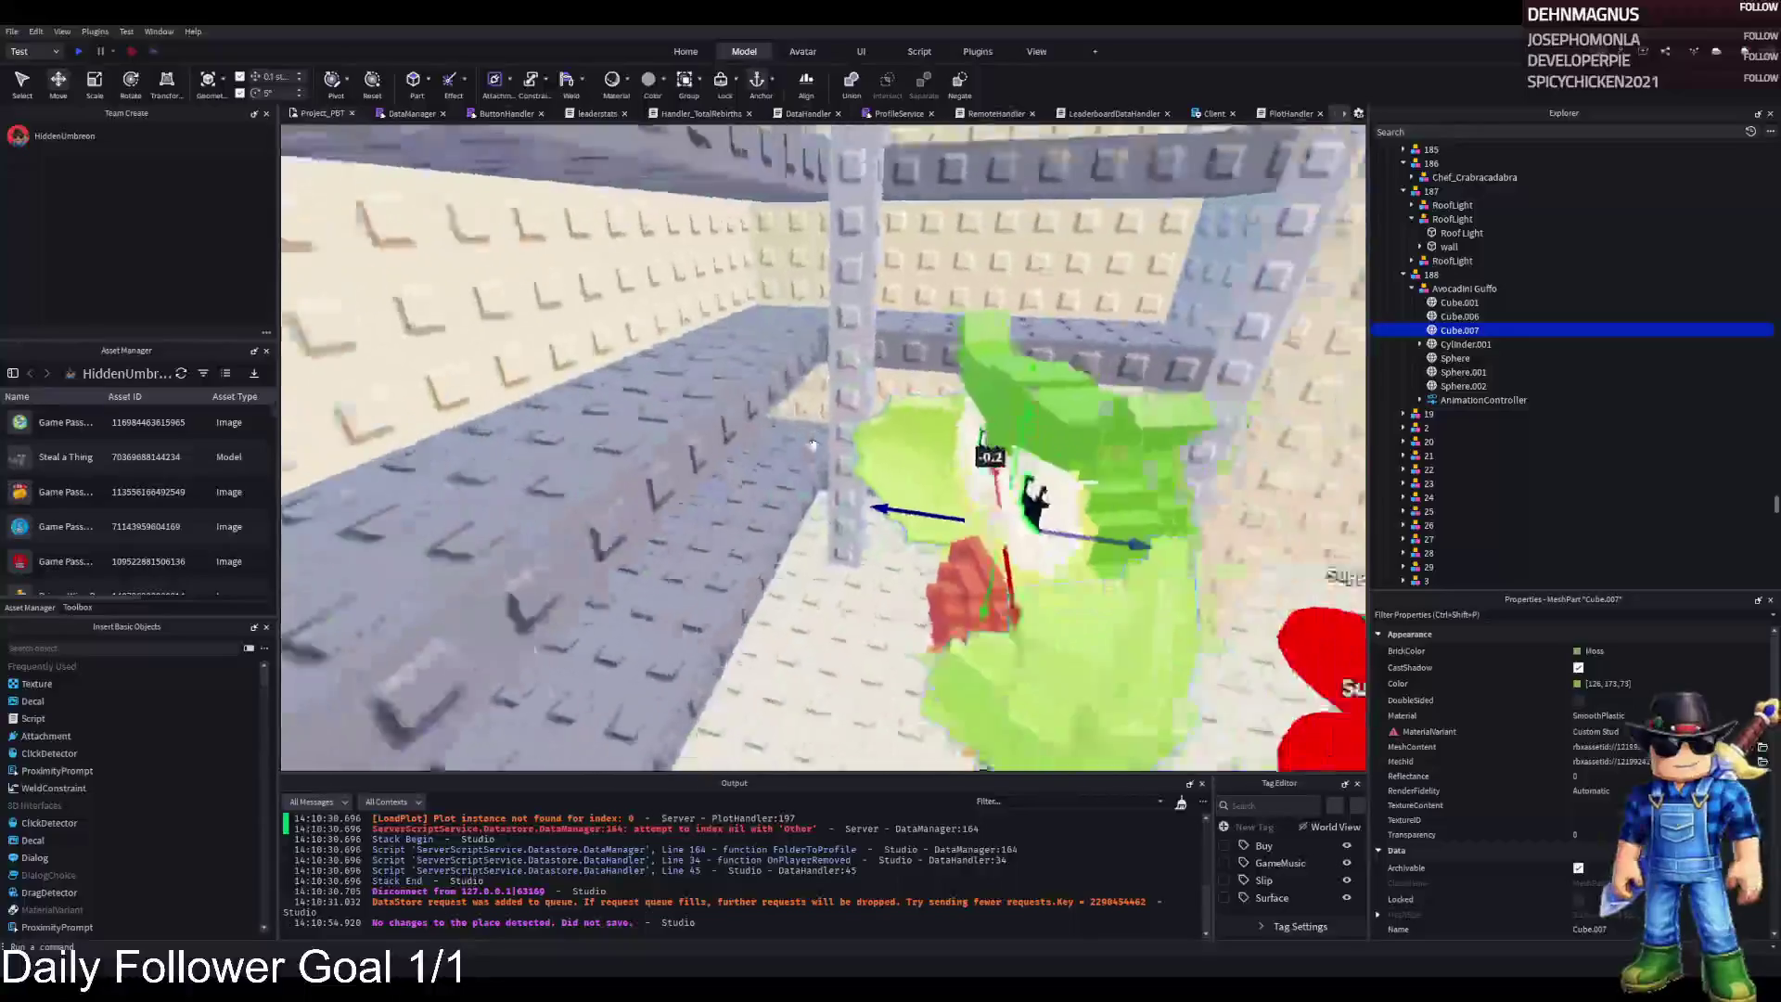
{"action": "key", "text": "d"}
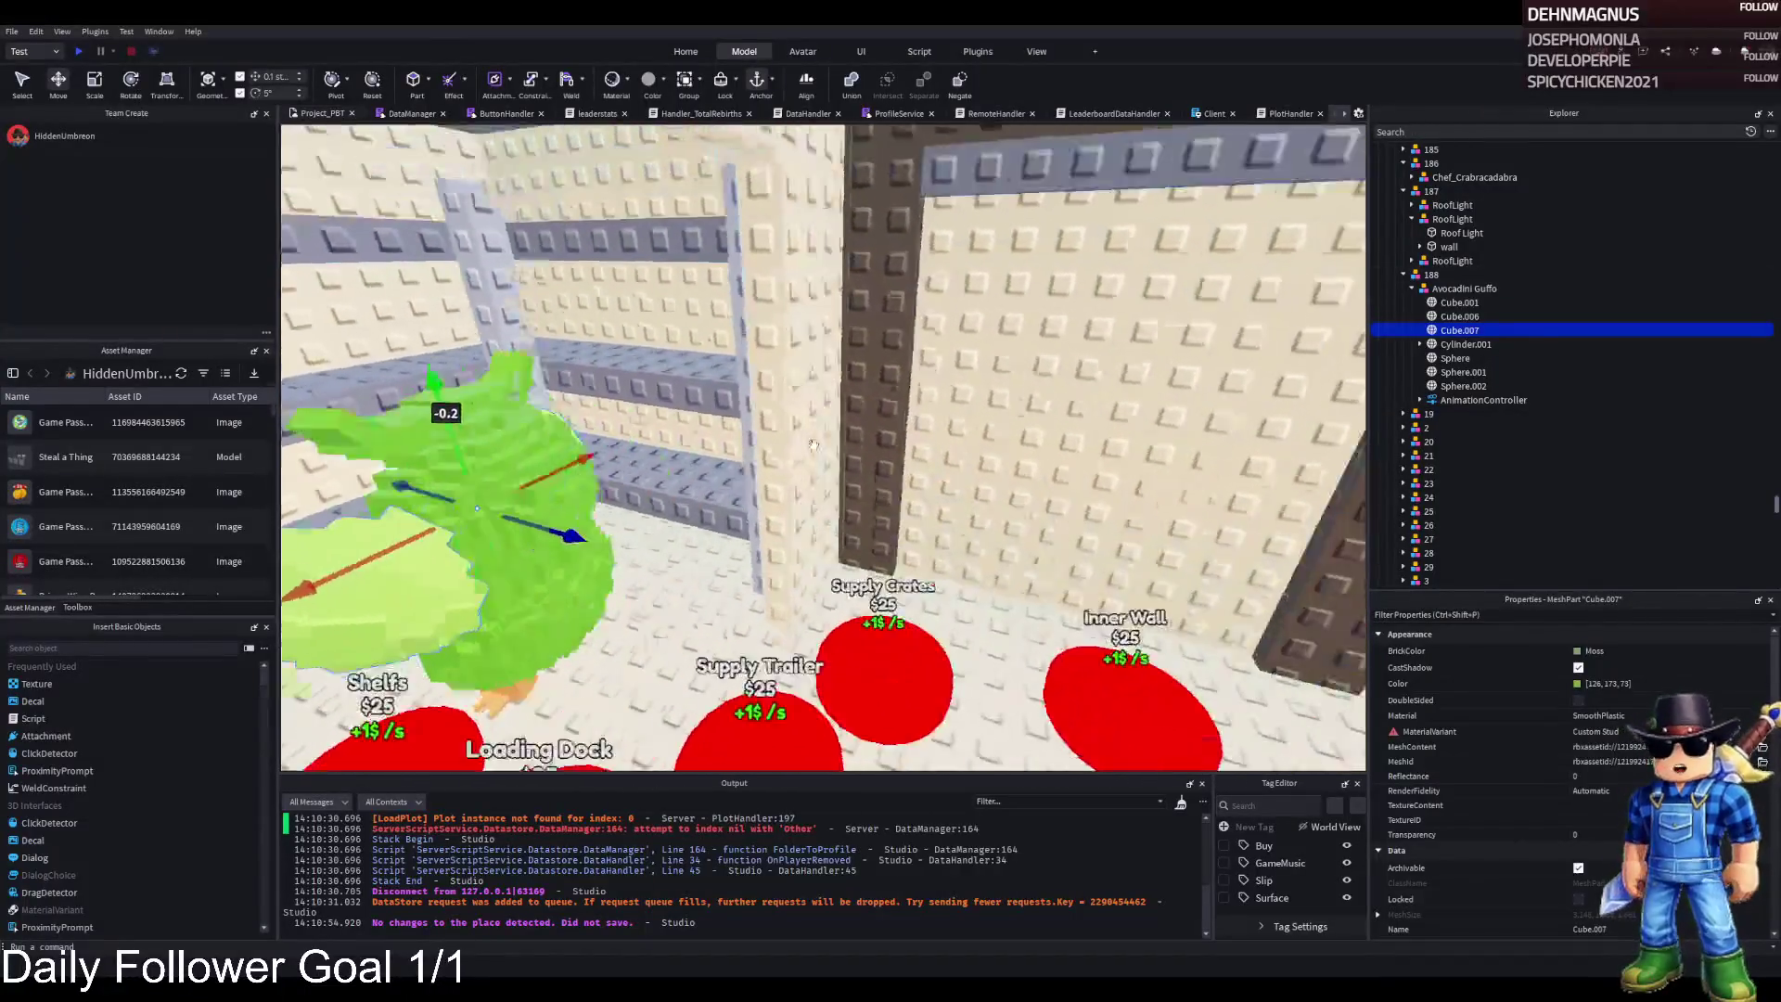
Duplicate the crate stack model and move the copy next to the Pantry Wall pad
{"action": "left_click", "coordinate": [1031, 580]}
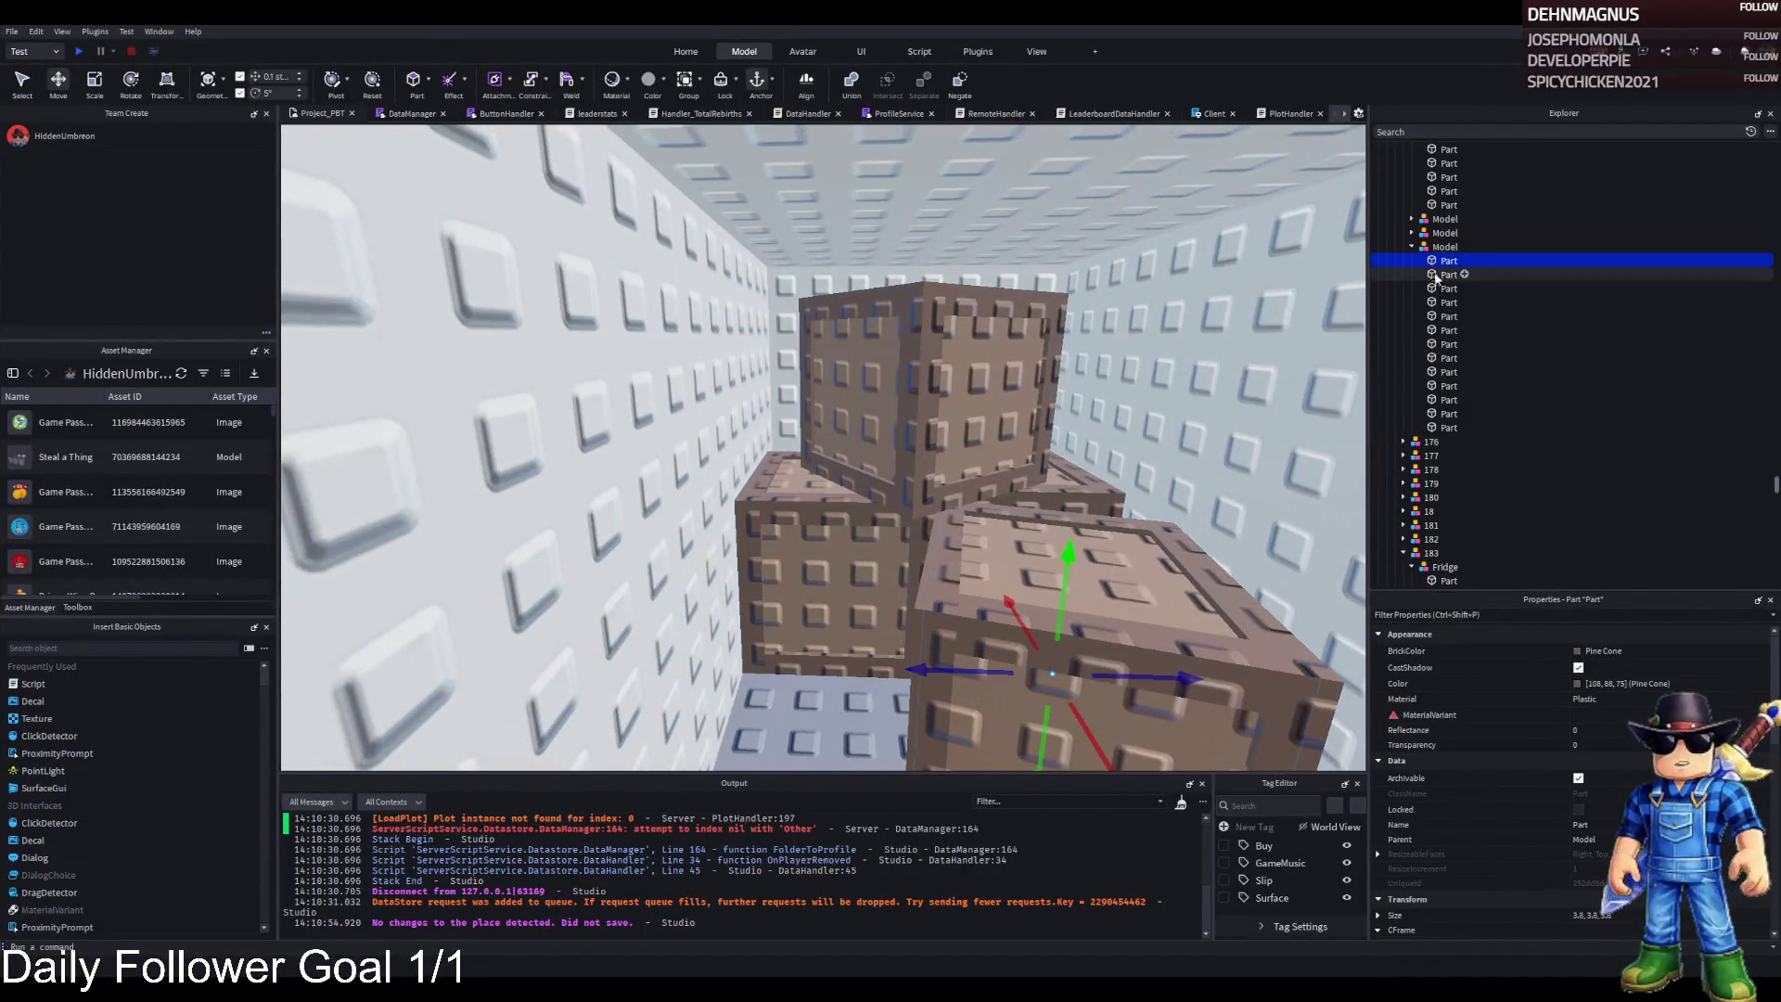
{"action": "left_click", "coordinate": [1445, 247]}
{"action": "key", "text": "ctrl+d"}
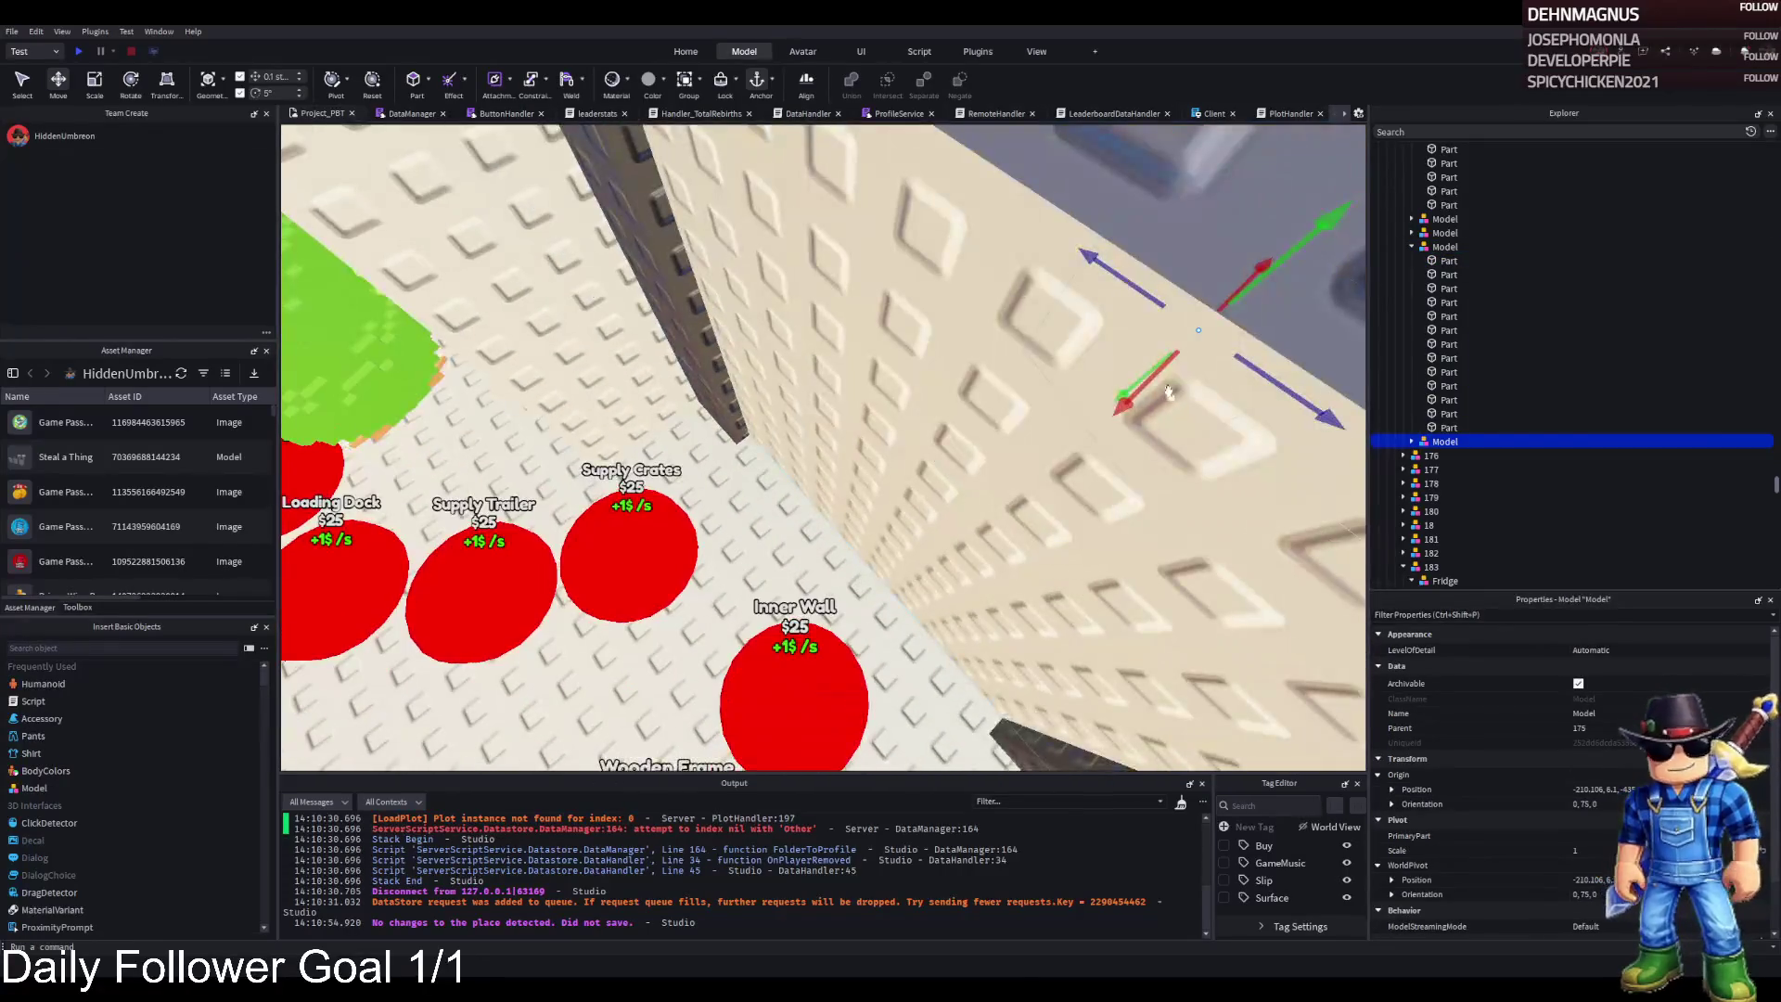
{"action": "left_click_drag", "start_coordinate": [1132, 401], "coordinate": [936, 409]}
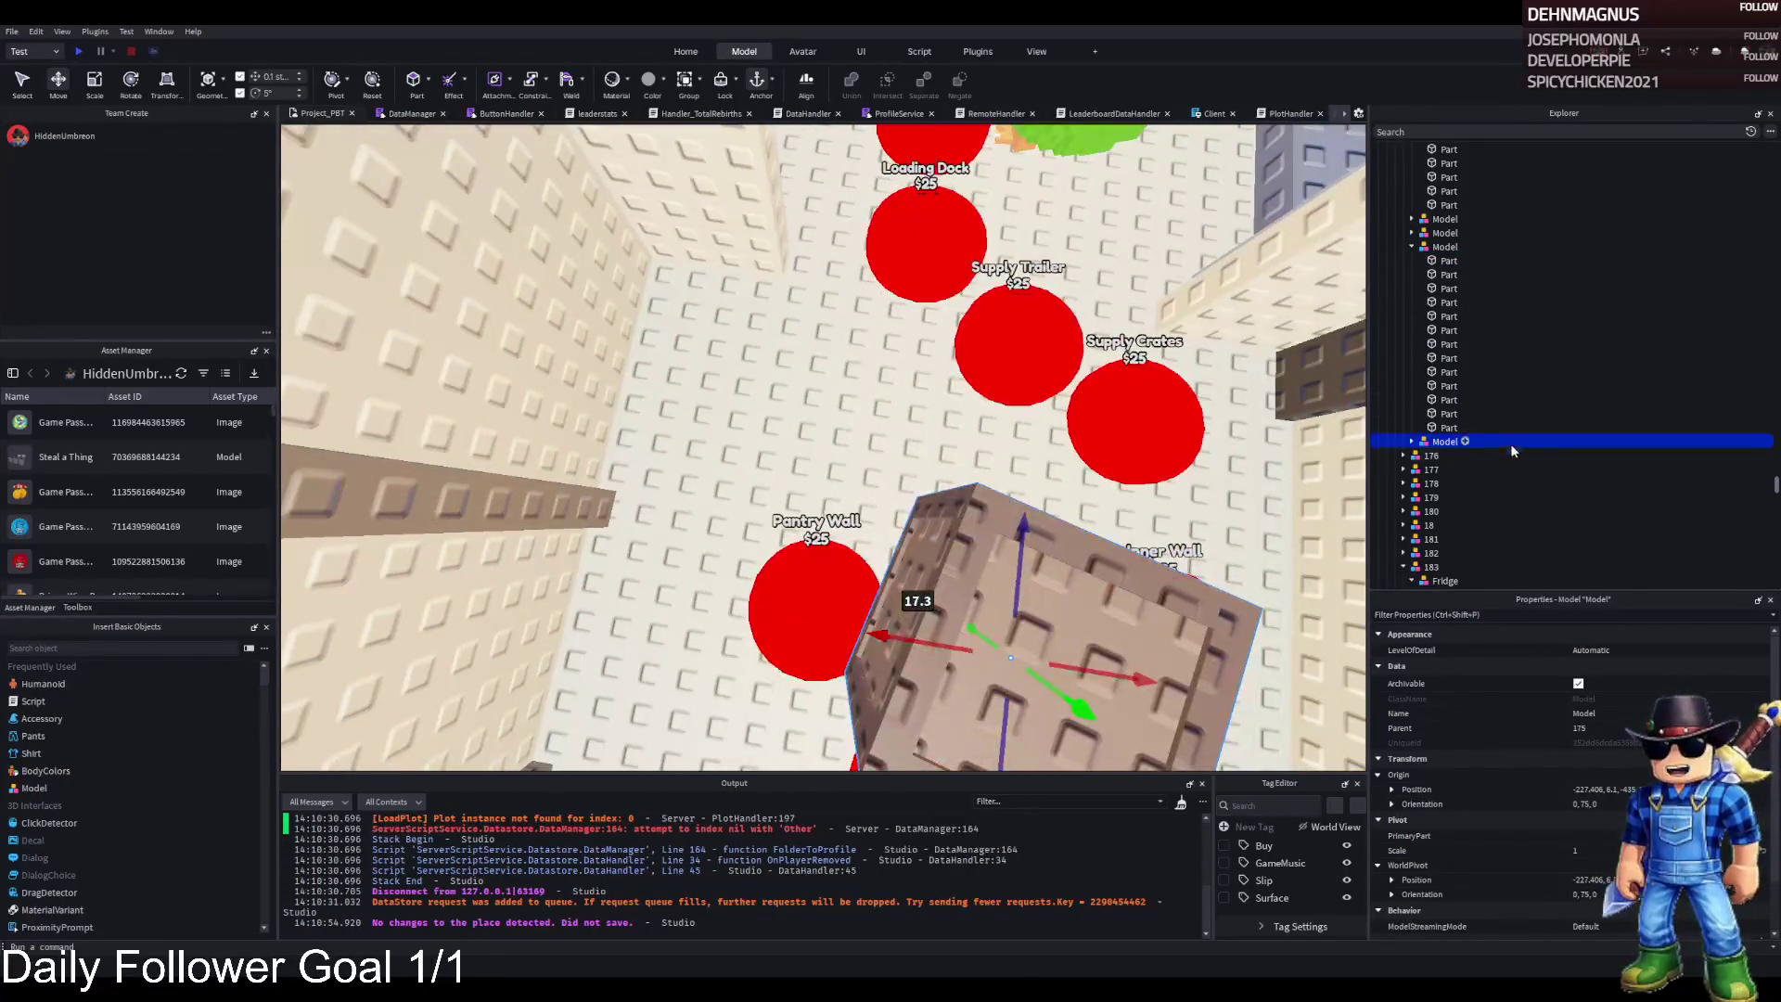
Put the crate Model inside folder 188 and centre it among the plots
{"action": "left_click_drag", "start_coordinate": [1443, 448], "coordinate": [1465, 481]}
{"action": "scroll", "scroll_direction": "down", "scroll_amount": 3}
{"action": "left_click_drag", "start_coordinate": [1478, 473], "coordinate": [1481, 474]}
{"action": "scroll", "scroll_direction": "down", "scroll_amount": 3}
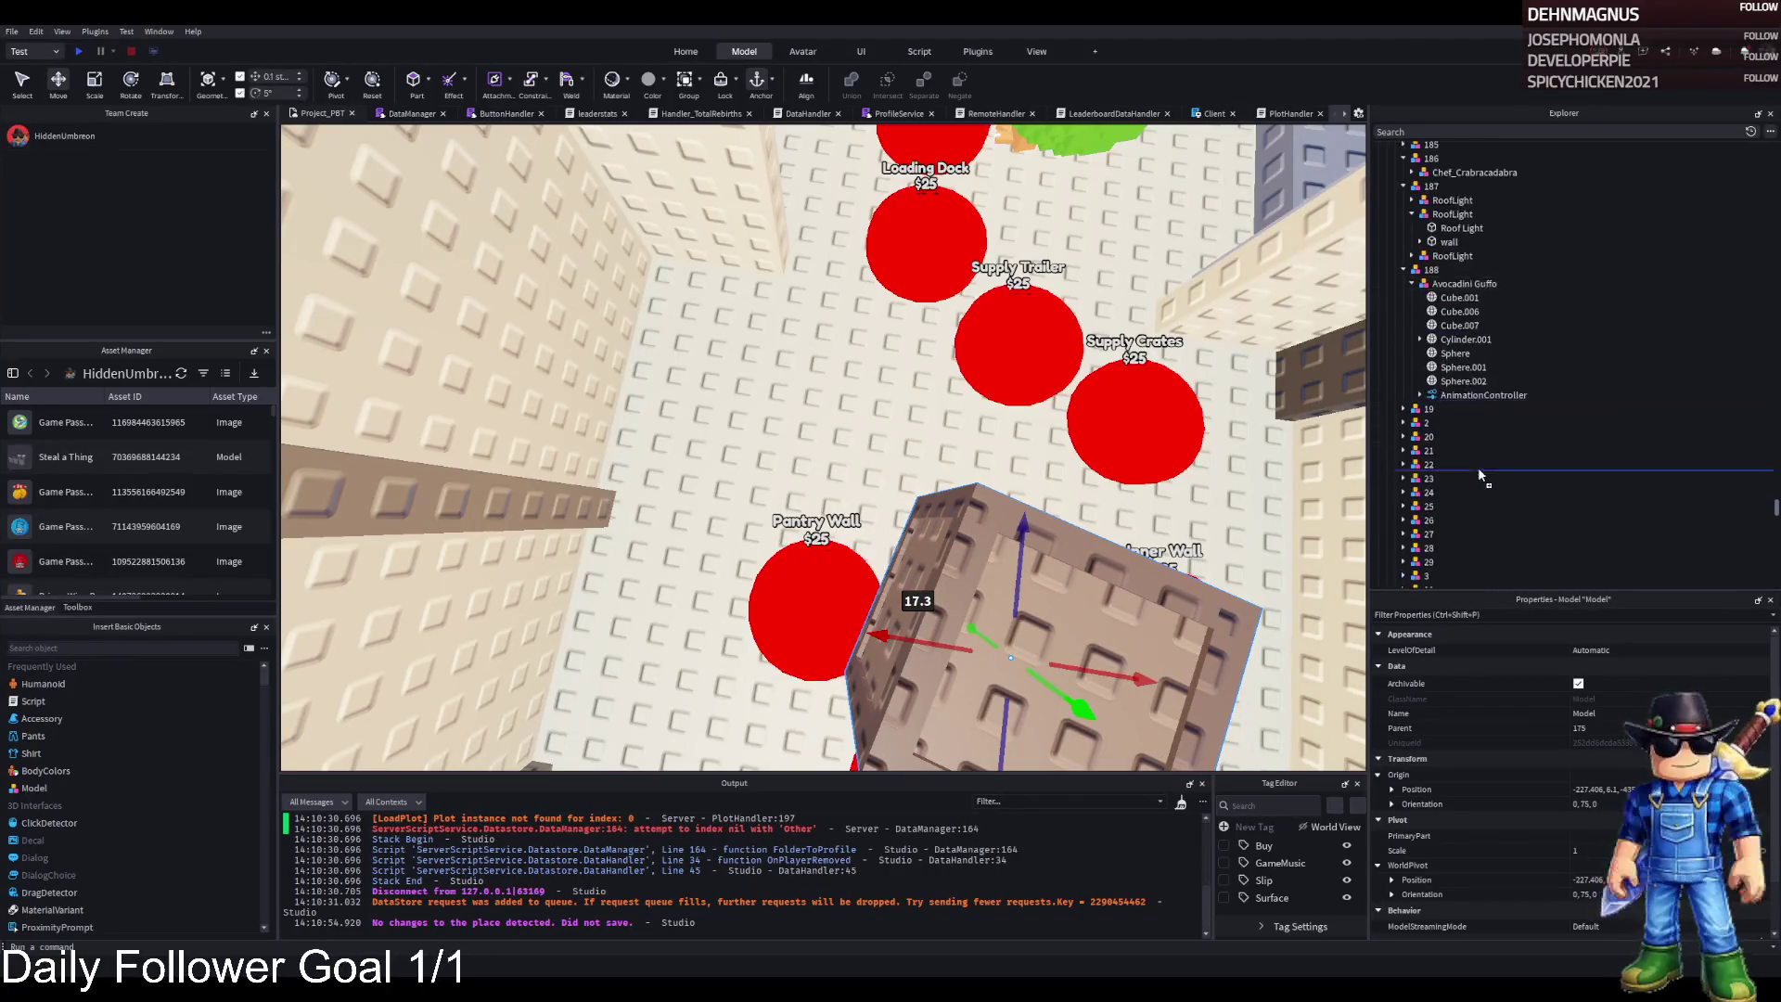
{"action": "left_click_drag", "start_coordinate": [1439, 182], "coordinate": [1435, 272]}
{"action": "key", "text": "s"}
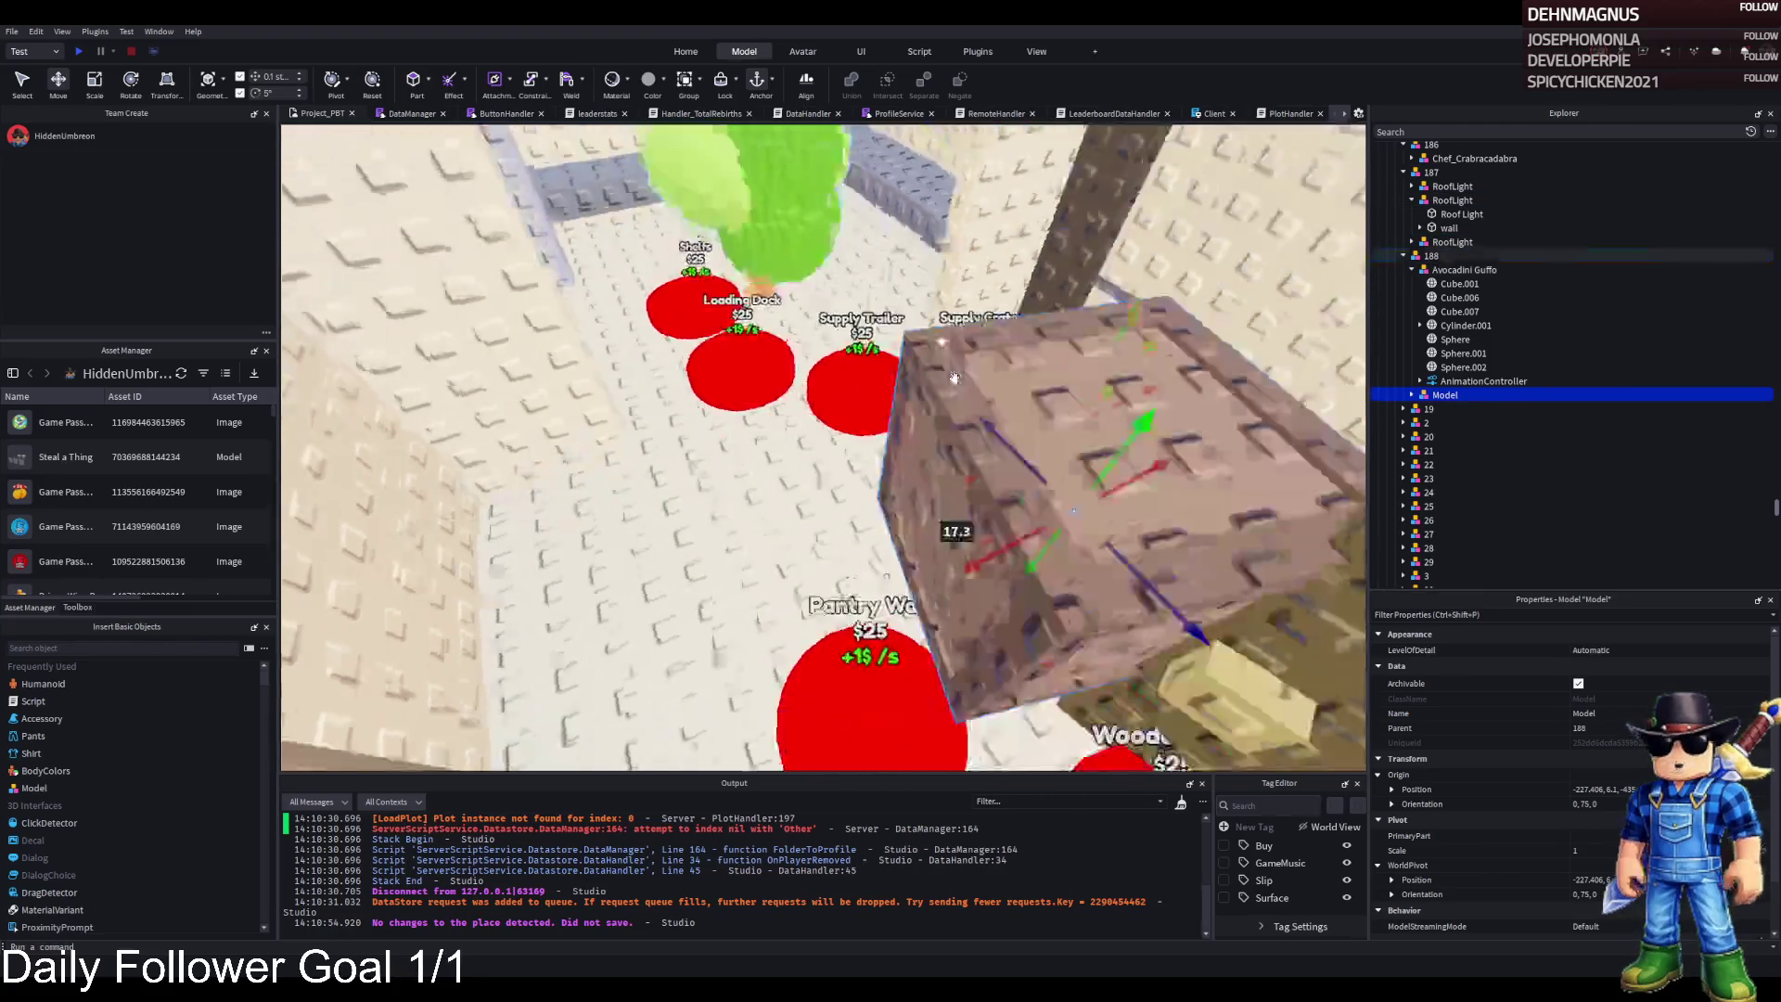
{"action": "left_click_drag", "start_coordinate": [1068, 530], "coordinate": [808, 410]}
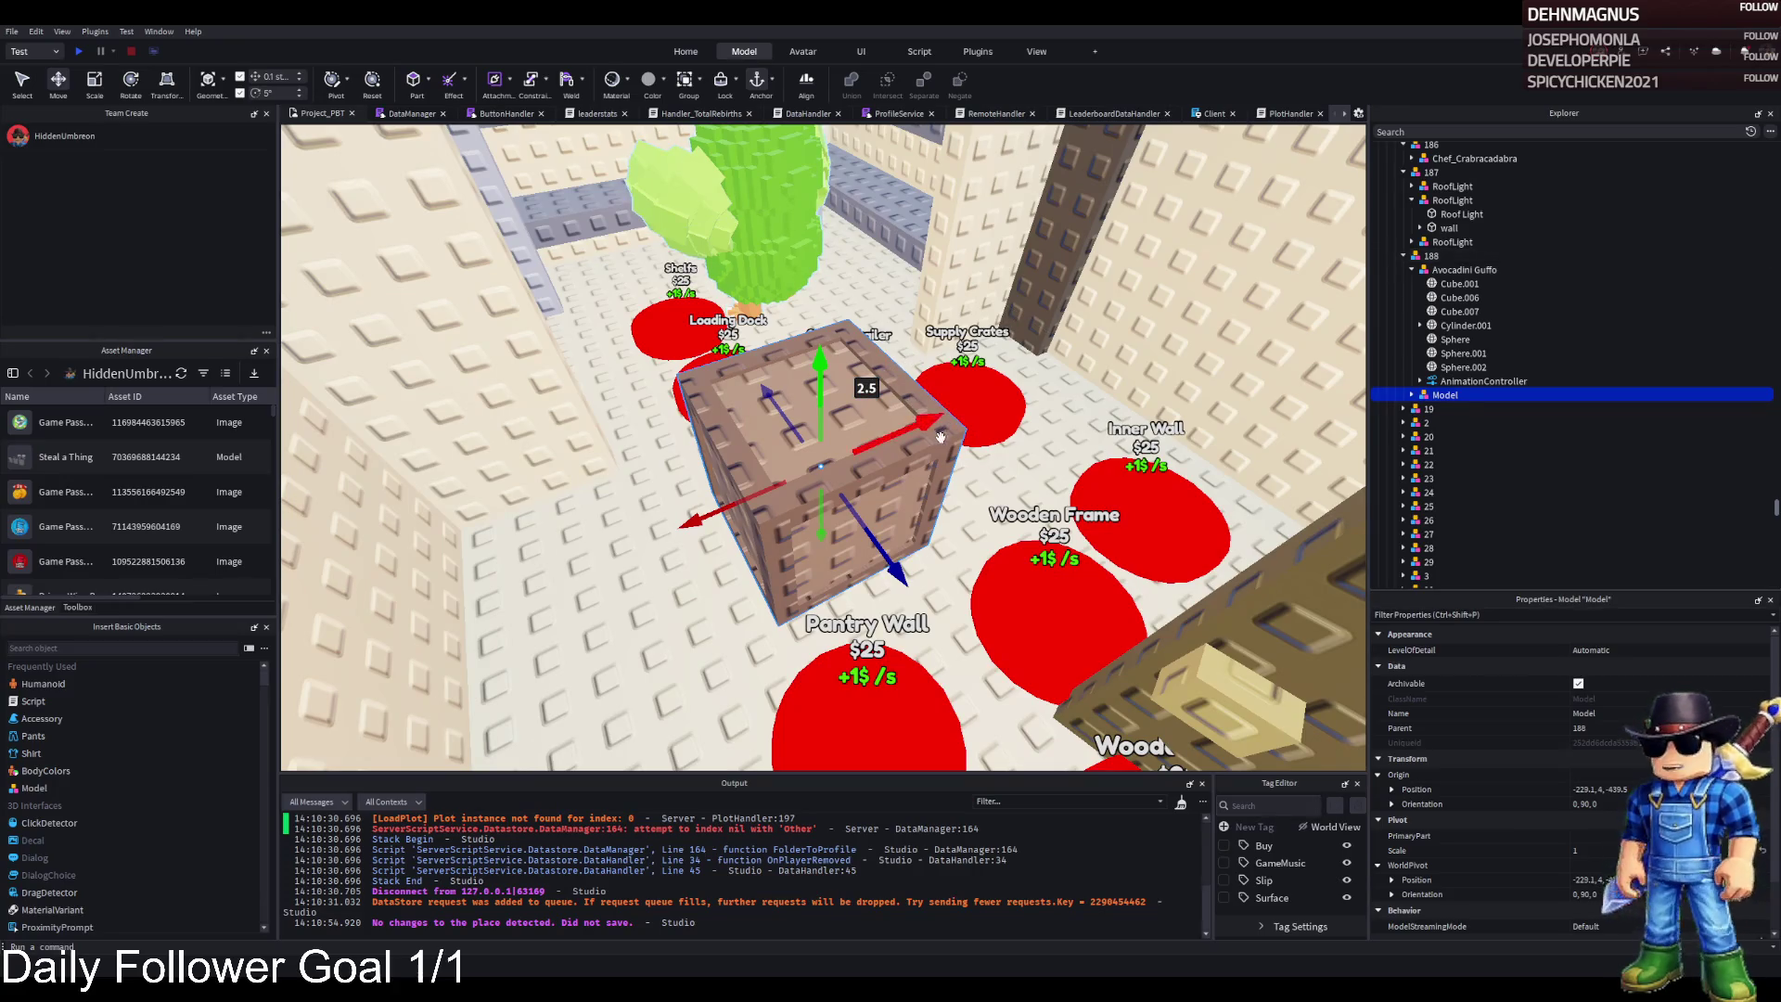
{"action": "scroll", "scroll_direction": "up", "scroll_amount": 3}
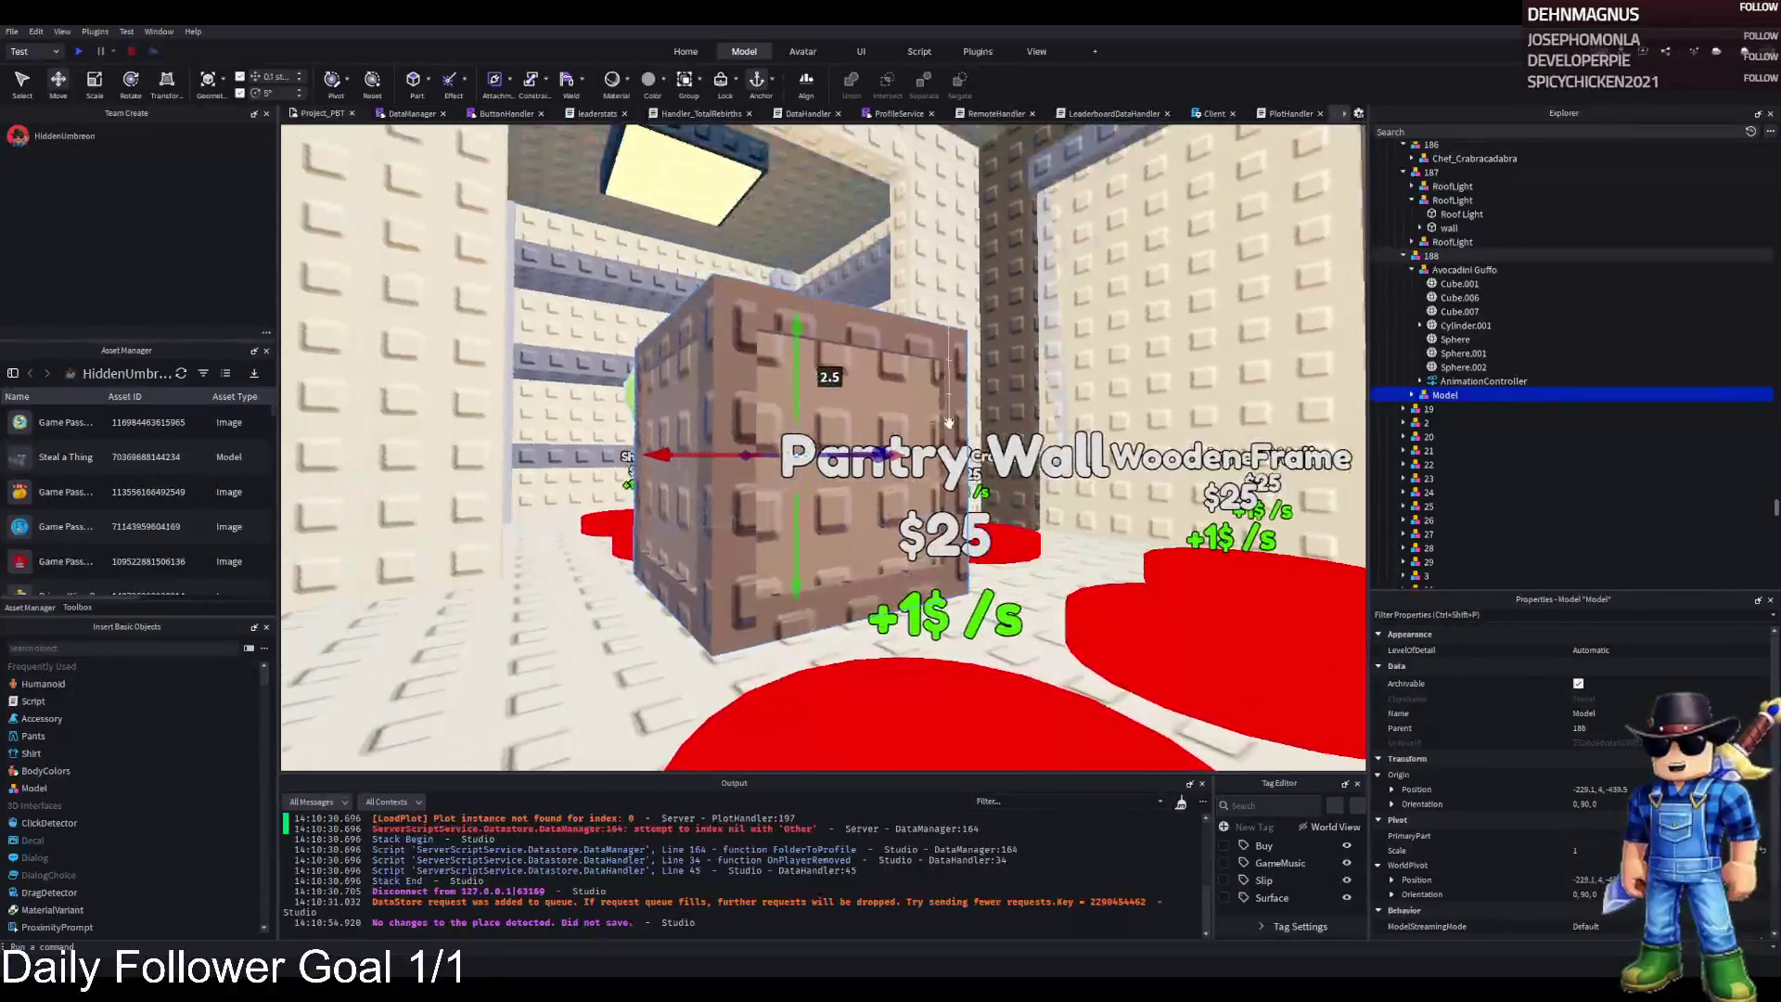
Shorten the crate's posts to 2.3, 2.5, 2.6 and 2.7 studs
{"action": "left_click", "coordinate": [839, 328]}
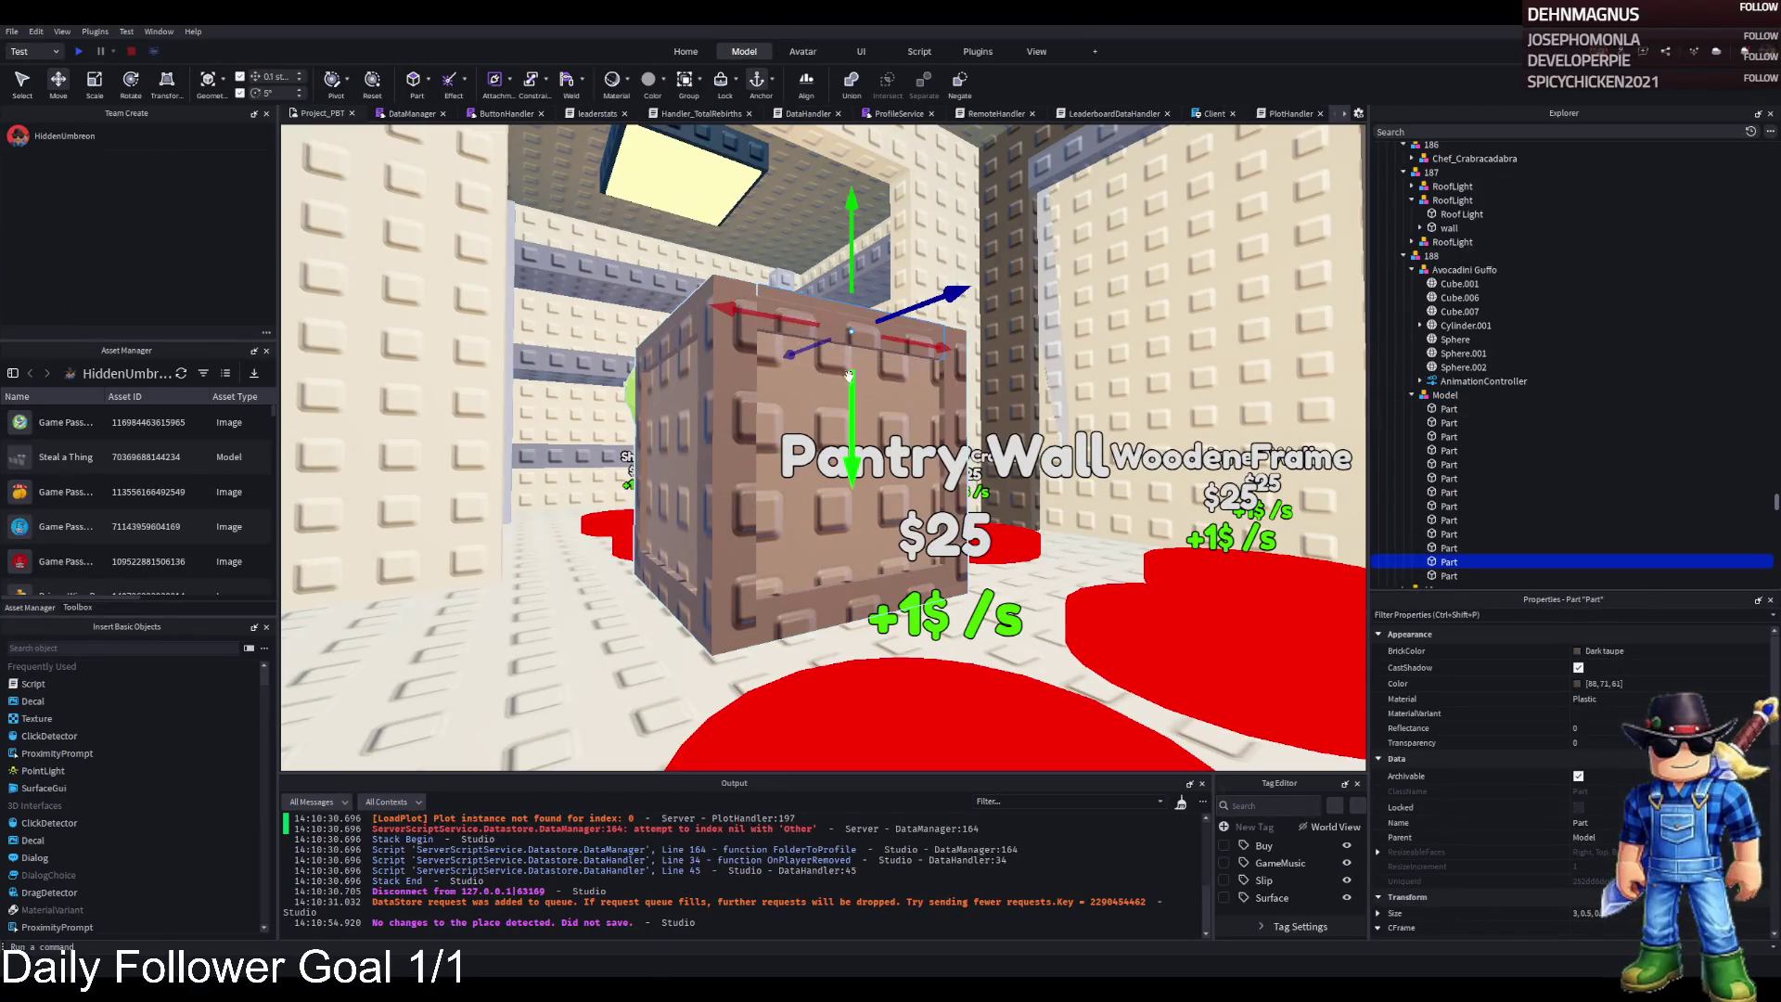
{"action": "left_click_drag", "start_coordinate": [851, 541], "coordinate": [853, 554]}
{"action": "left_click", "coordinate": [733, 323]}
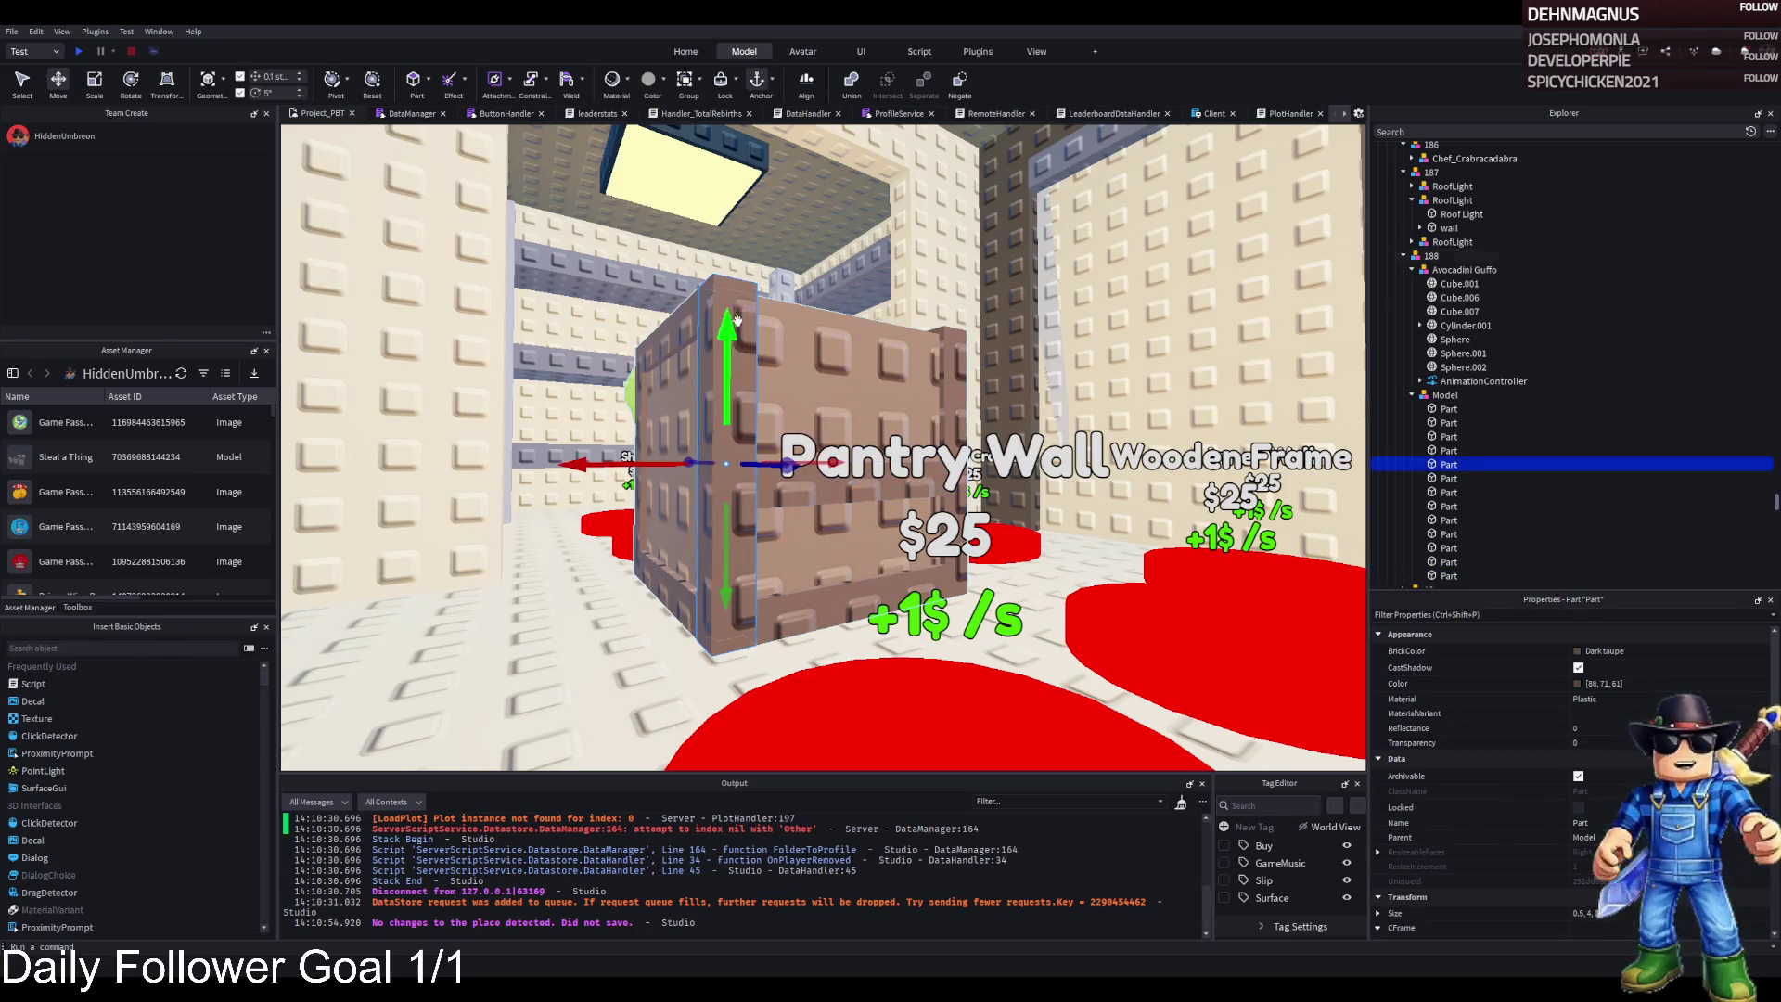
{"action": "left_click_drag", "start_coordinate": [738, 304], "coordinate": [749, 433]}
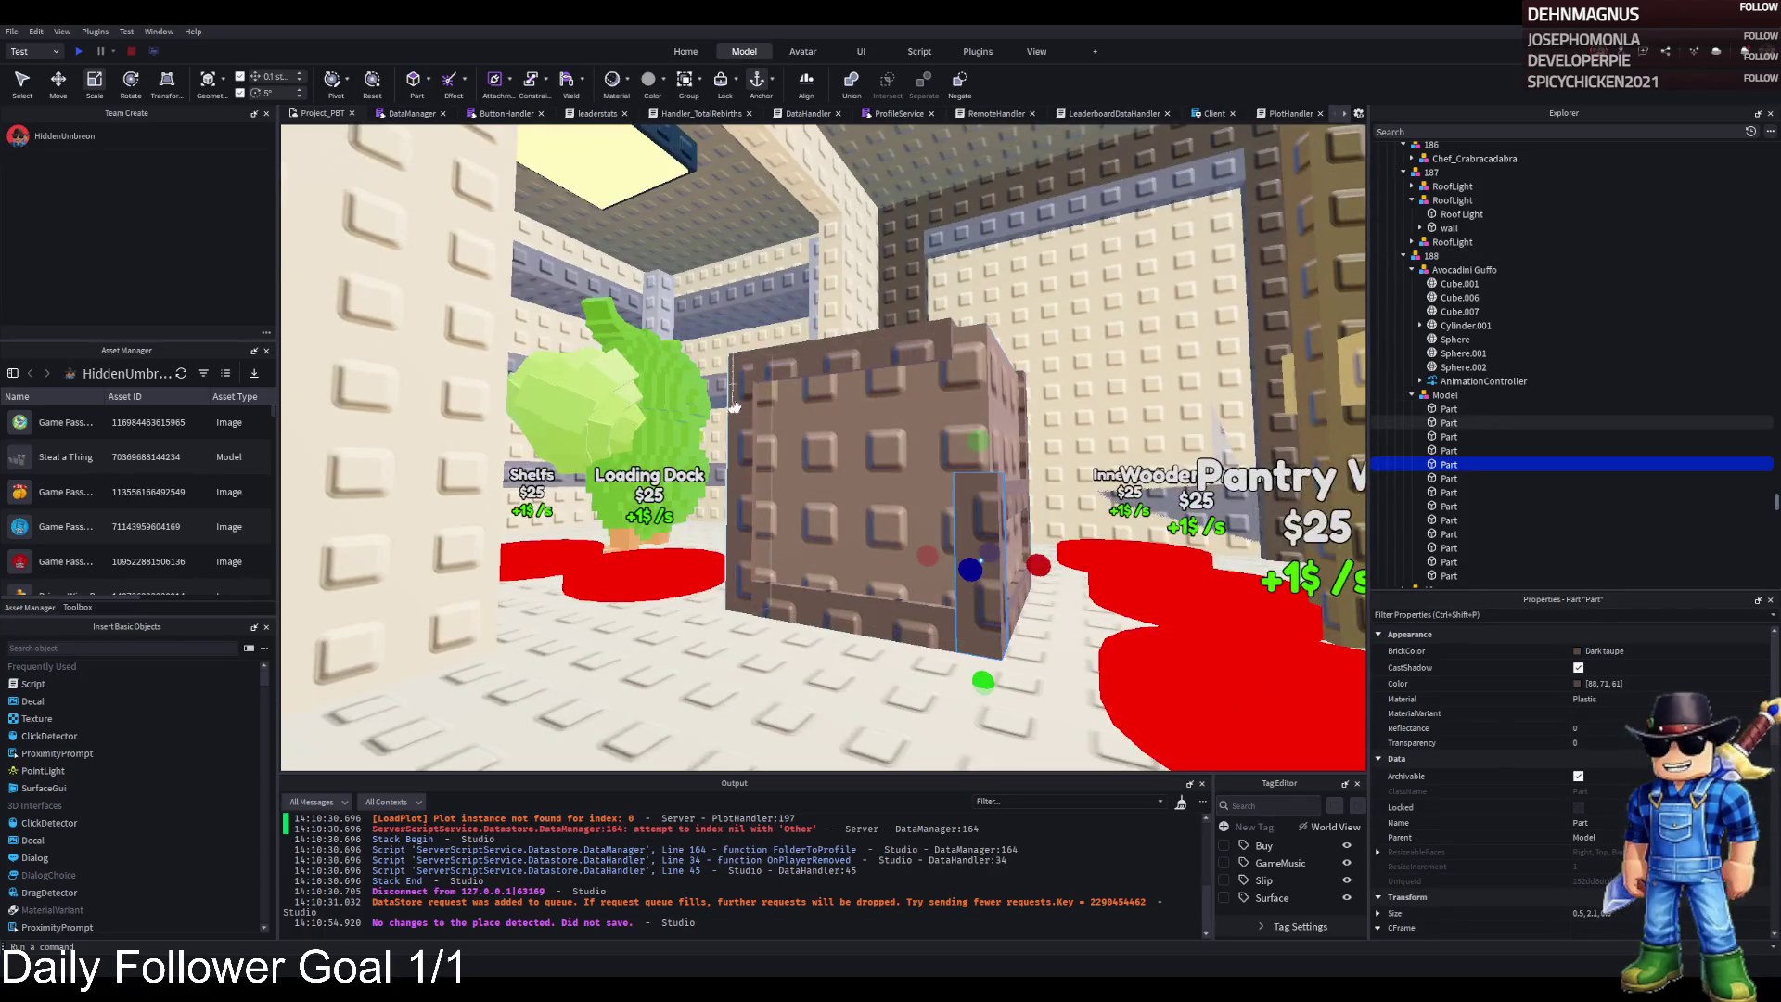
{"action": "left_click", "coordinate": [705, 445]}
{"action": "key", "text": "ctrl+2"}
{"action": "left_click_drag", "start_coordinate": [686, 506], "coordinate": [671, 586]}
{"action": "left_click", "coordinate": [796, 371]}
{"action": "left_click_drag", "start_coordinate": [792, 307], "coordinate": [797, 436]}
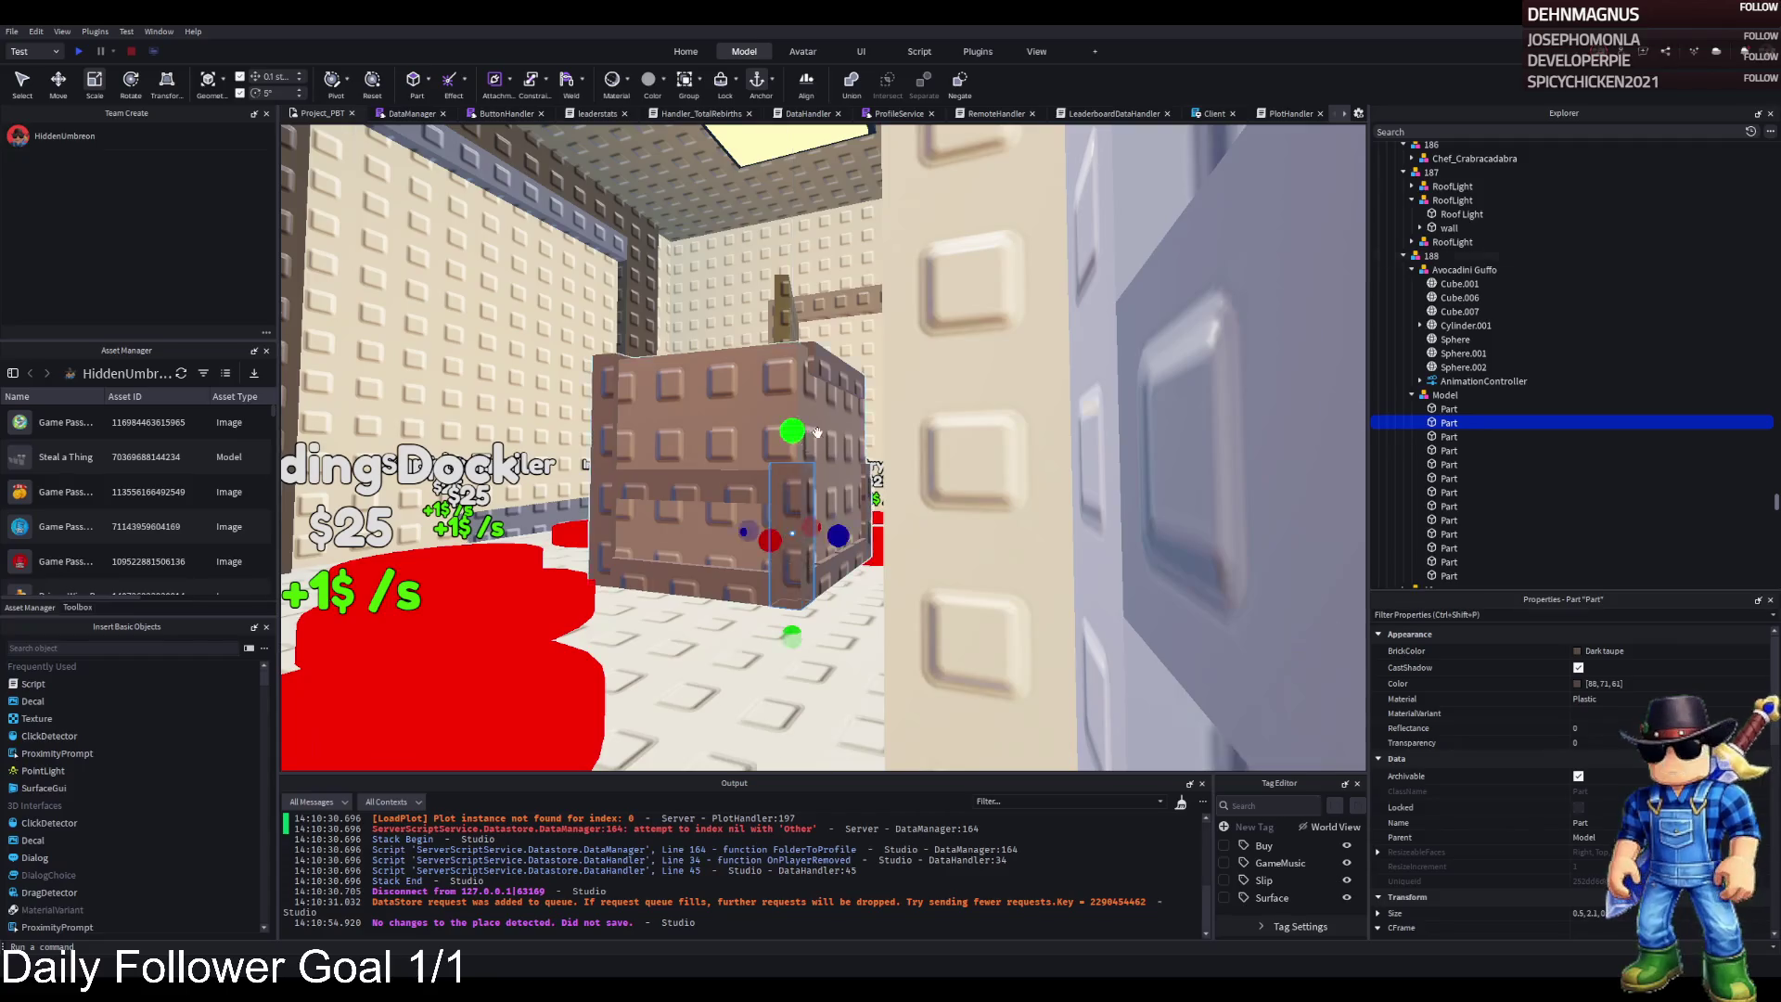
{"action": "left_click", "coordinate": [825, 353]}
{"action": "left_click_drag", "start_coordinate": [827, 278], "coordinate": [808, 473]}
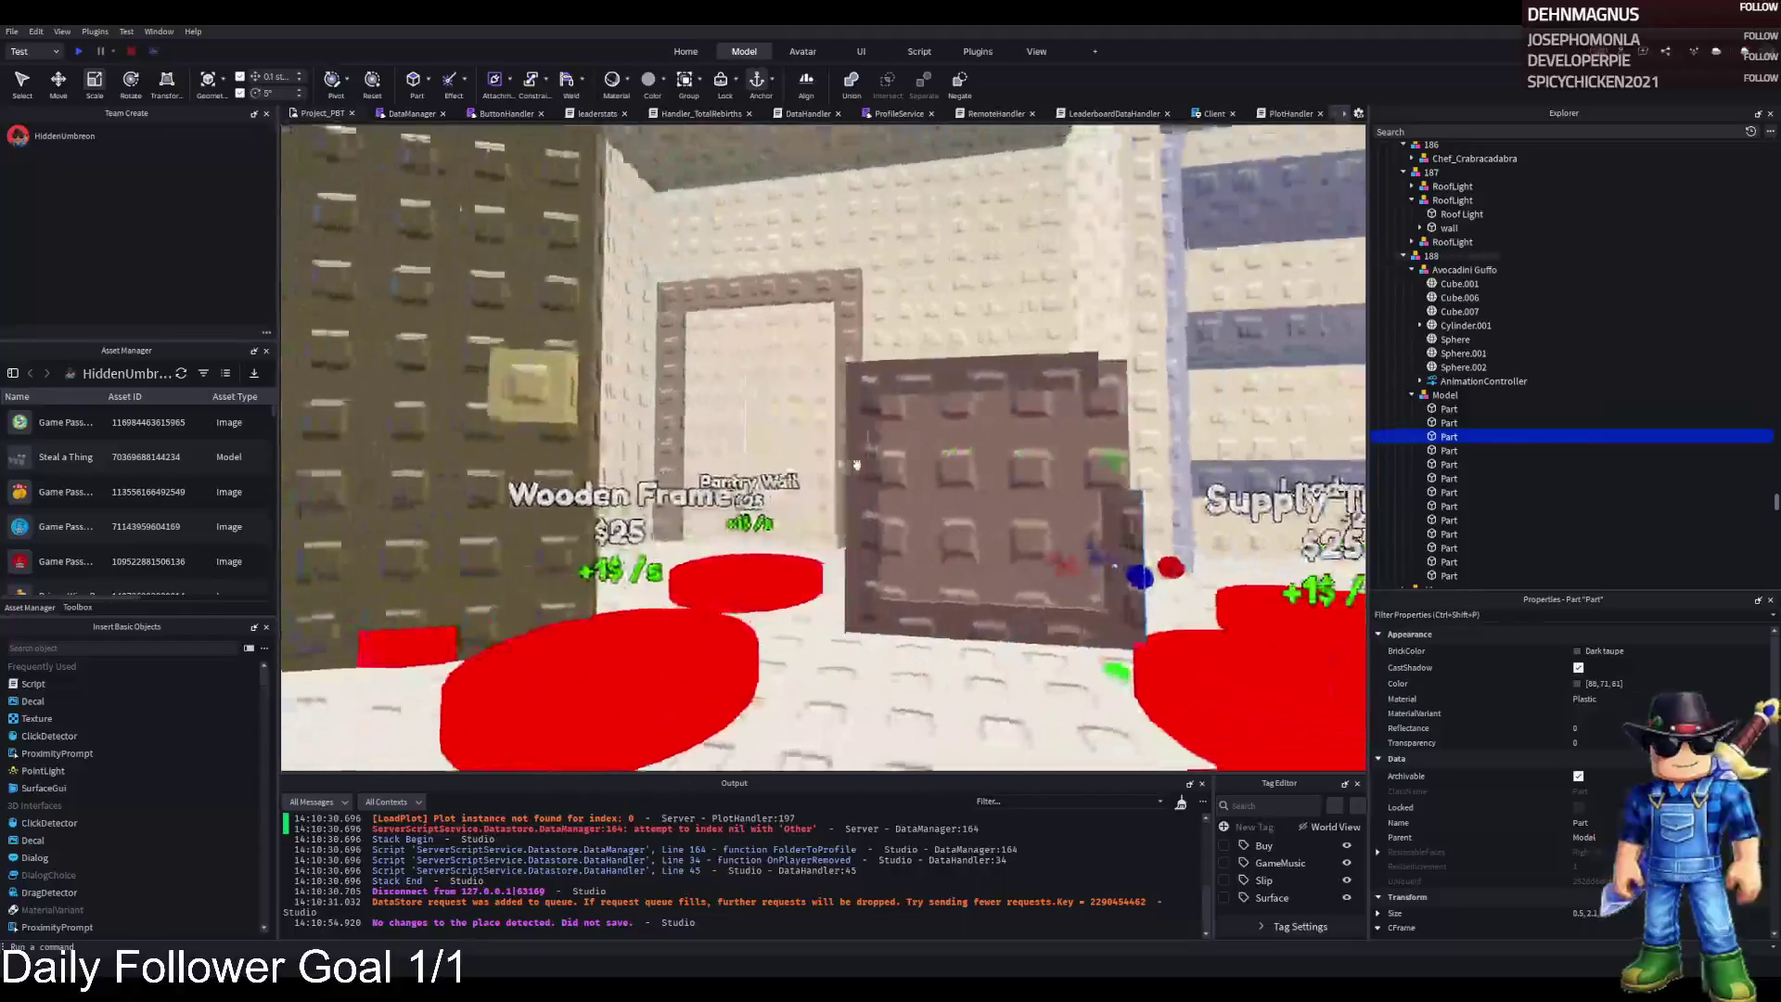
{"action": "left_click", "coordinate": [851, 390]}
{"action": "left_click_drag", "start_coordinate": [856, 329], "coordinate": [833, 452]}
Lower the top plank about 1.8 studs and shrink another part's height from 3.8 to 2
{"action": "left_click", "coordinate": [969, 371]}
{"action": "key", "text": "ctrl+2"}
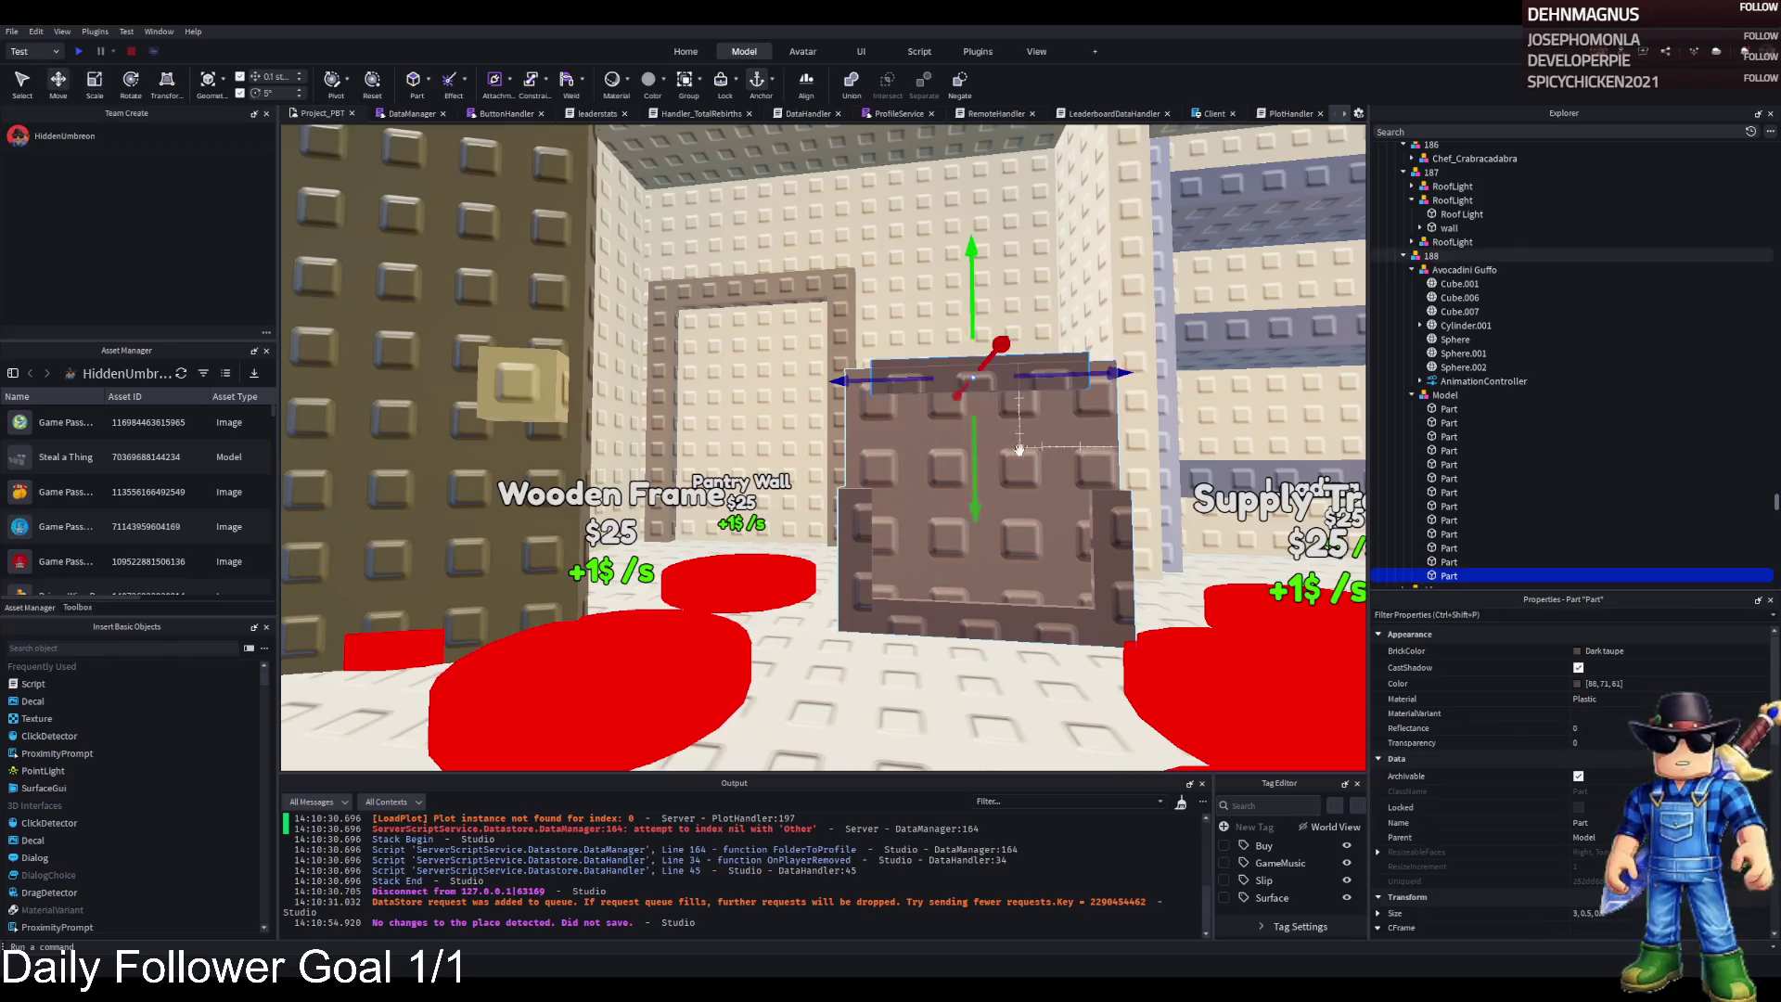
{"action": "left_click_drag", "start_coordinate": [975, 464], "coordinate": [983, 538]}
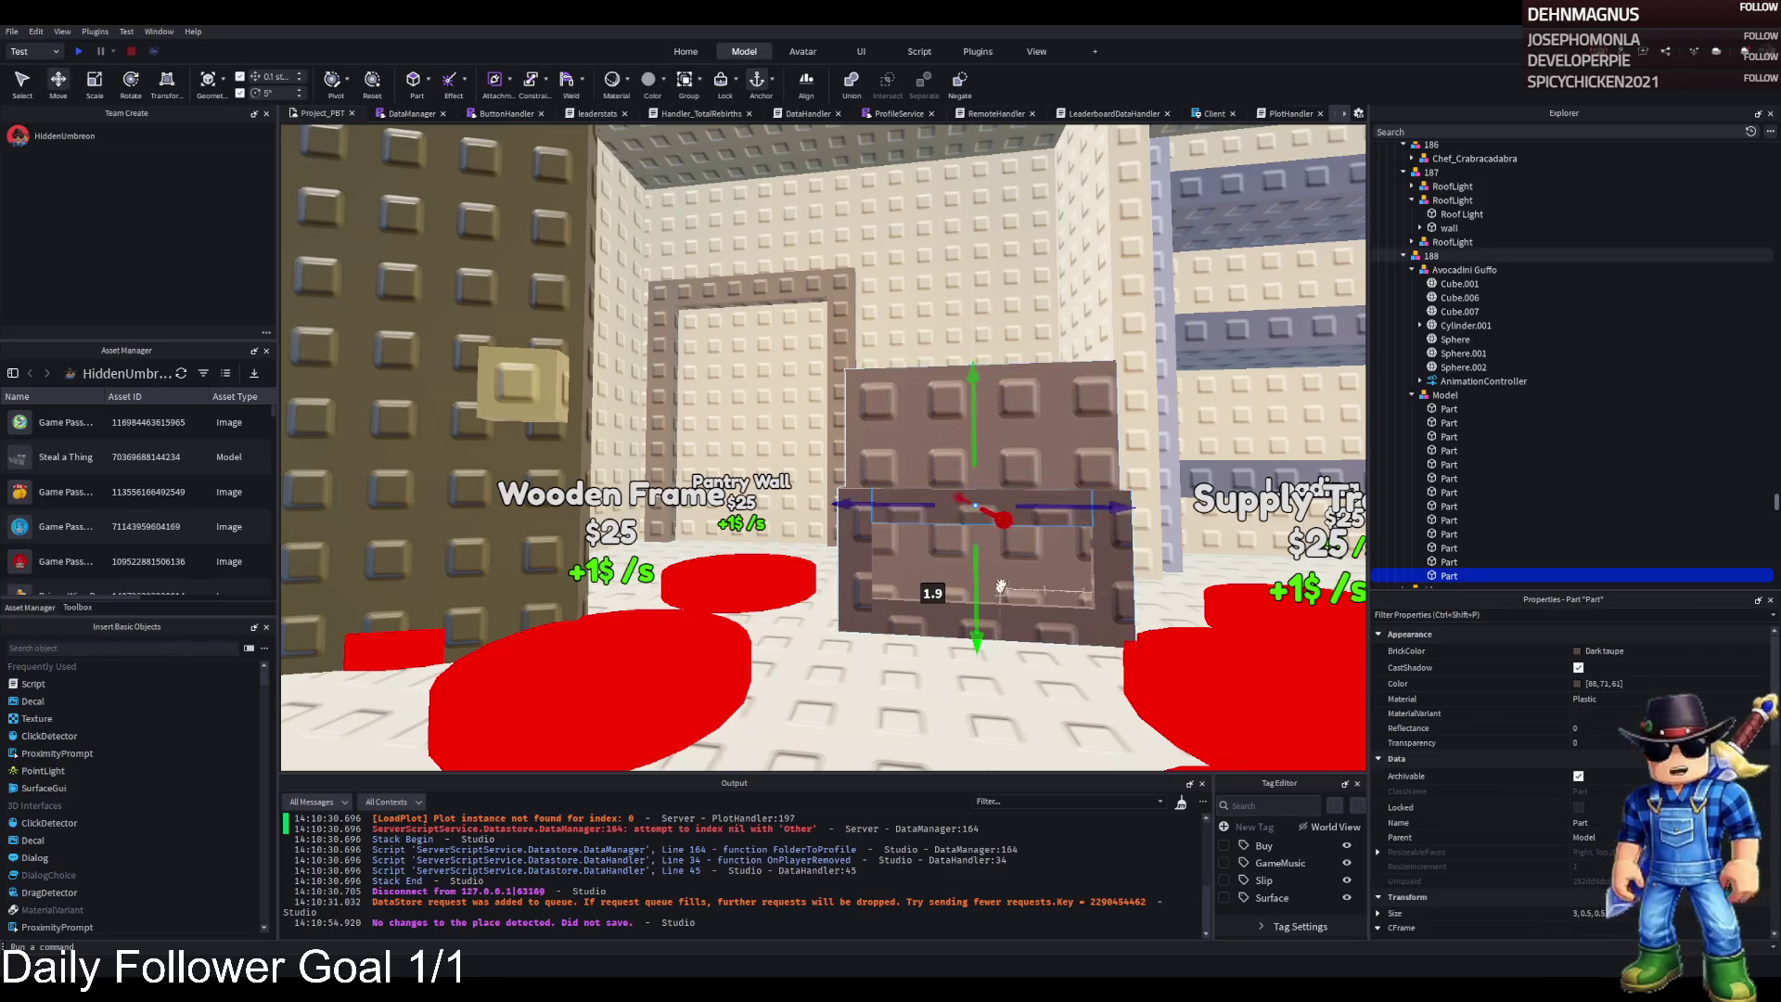
{"action": "left_click_drag", "start_coordinate": [813, 583], "coordinate": [817, 714]}
{"action": "left_click", "coordinate": [703, 489]}
{"action": "key", "text": "ctrl+3"}
{"action": "left_click_drag", "start_coordinate": [703, 488], "coordinate": [659, 631]}
{"action": "key", "text": "a"}
{"action": "left_click_drag", "start_coordinate": [730, 550], "coordinate": [735, 559]}
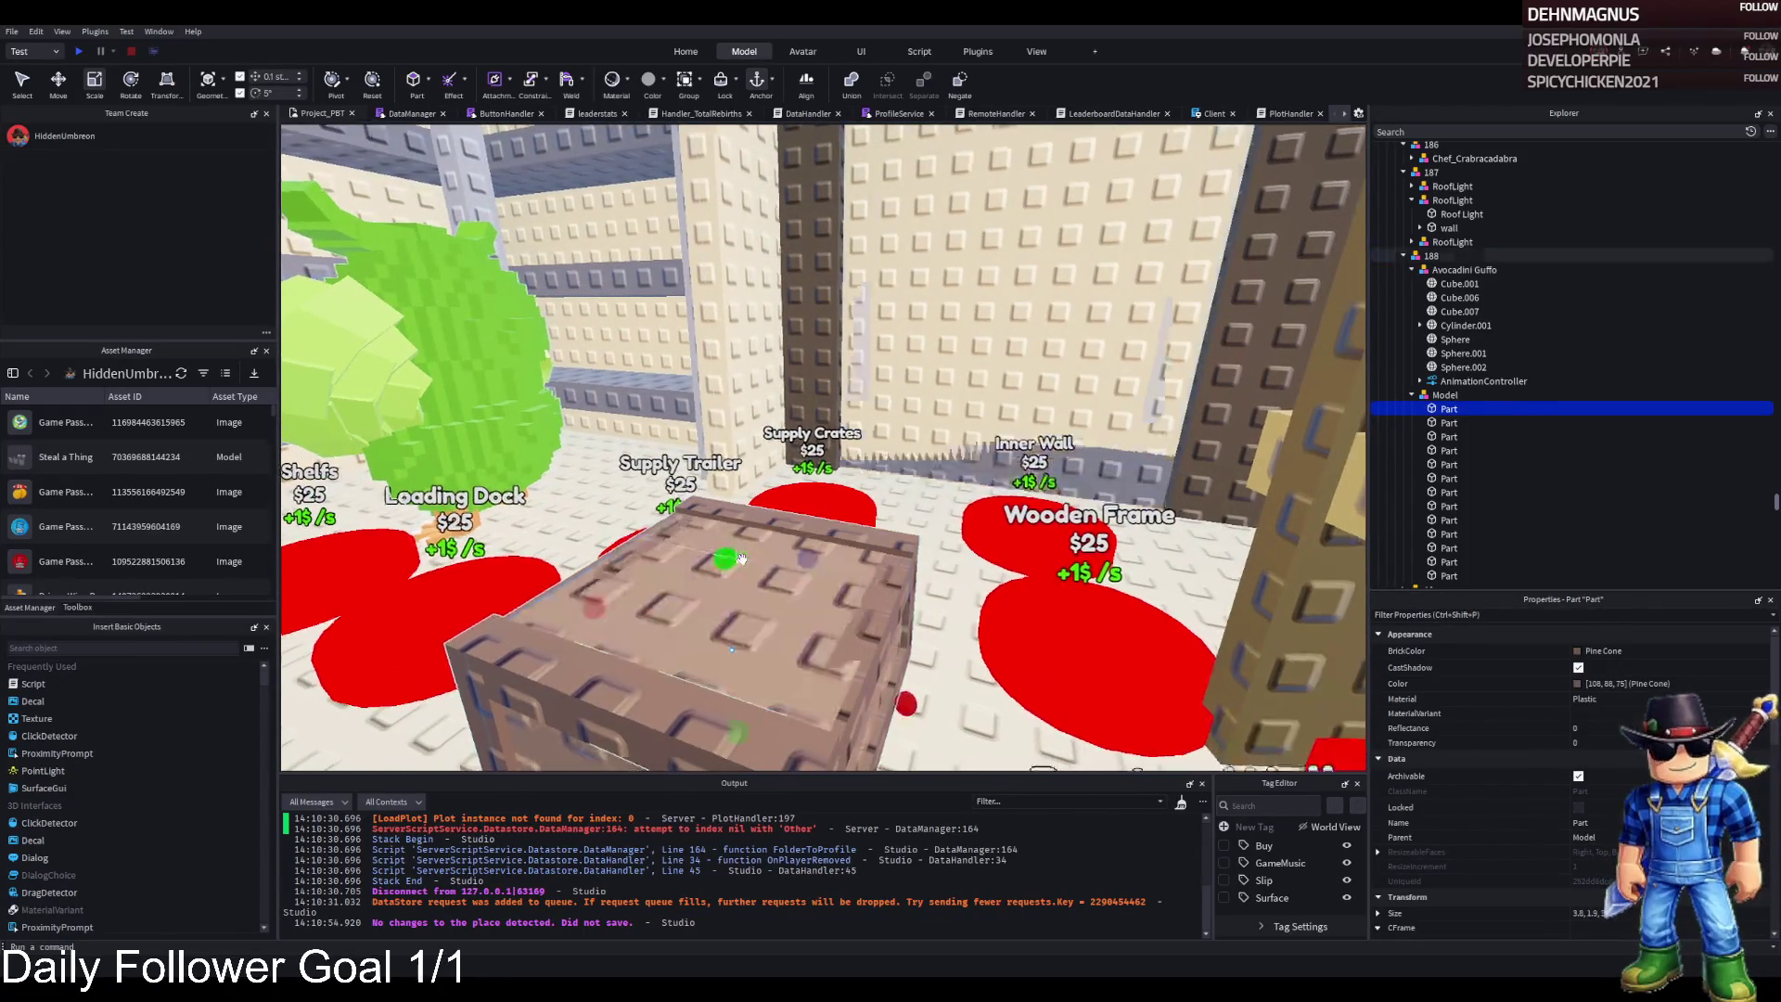
{"action": "key", "text": "w"}
Inspect the crate from the far side and nudge the top slab and another part down
{"action": "left_click", "coordinate": [735, 579]}
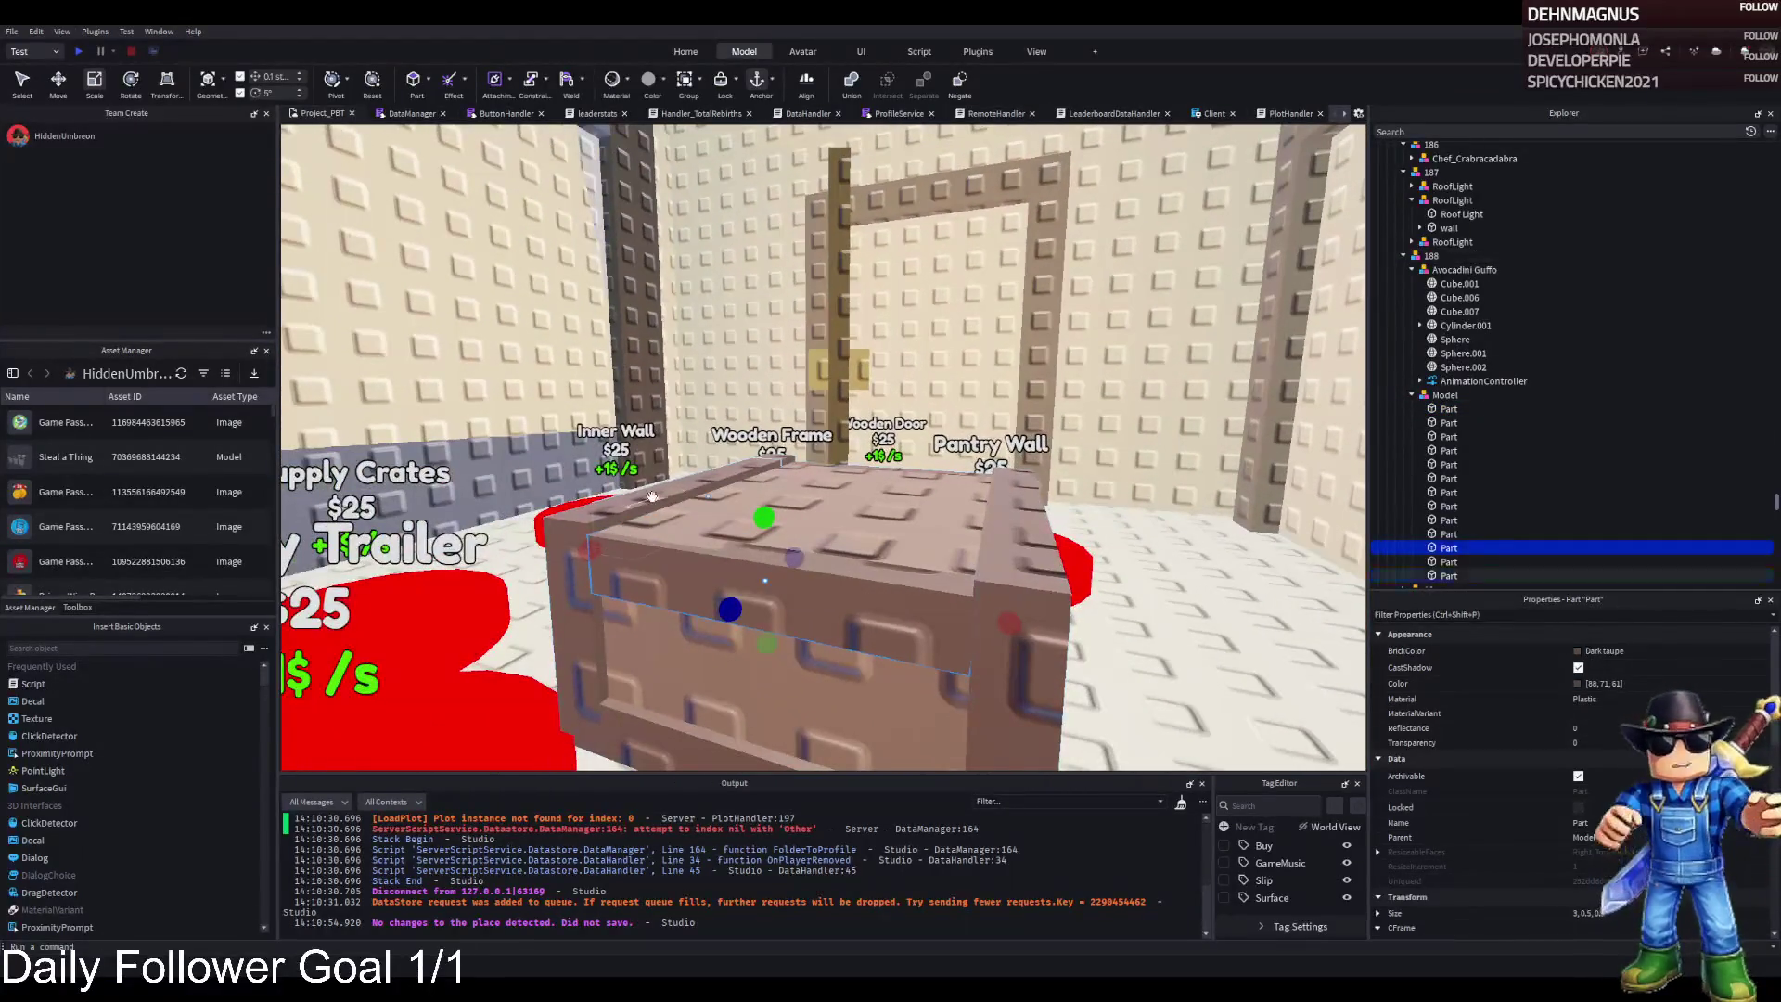
{"action": "left_click", "coordinate": [1010, 509]}
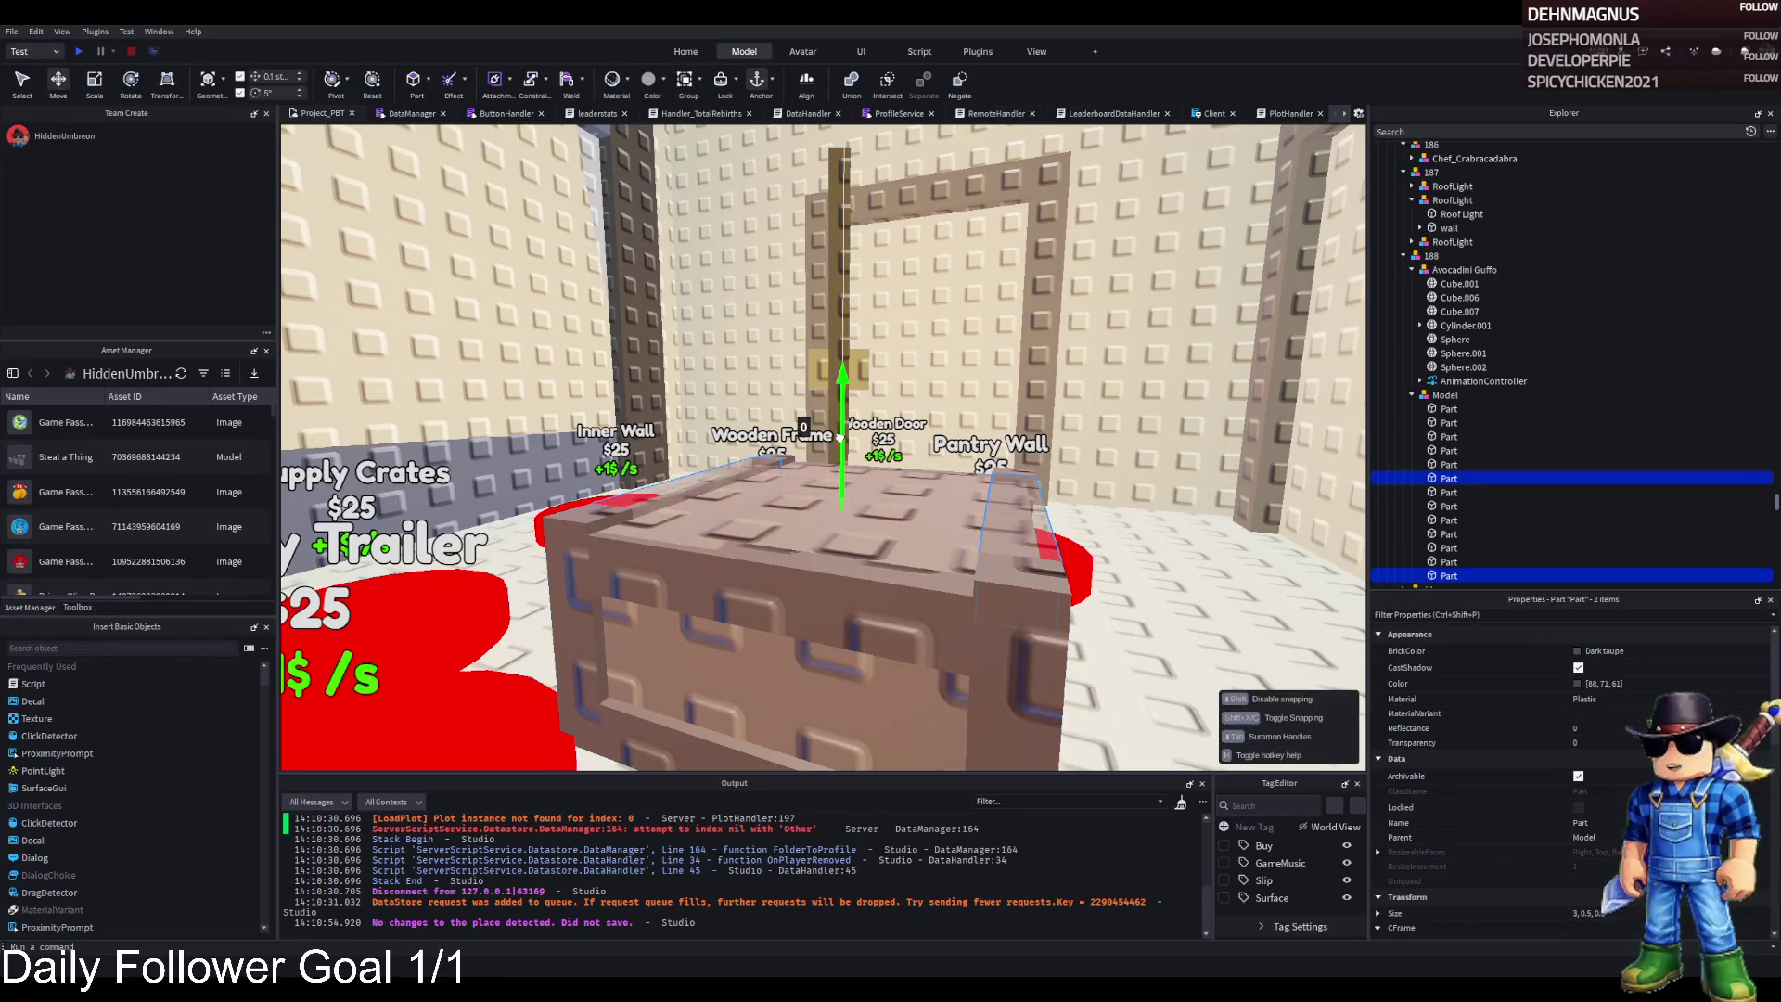
{"action": "left_click_drag", "start_coordinate": [840, 445], "coordinate": [804, 493]}
{"action": "left_click", "coordinate": [677, 525]}
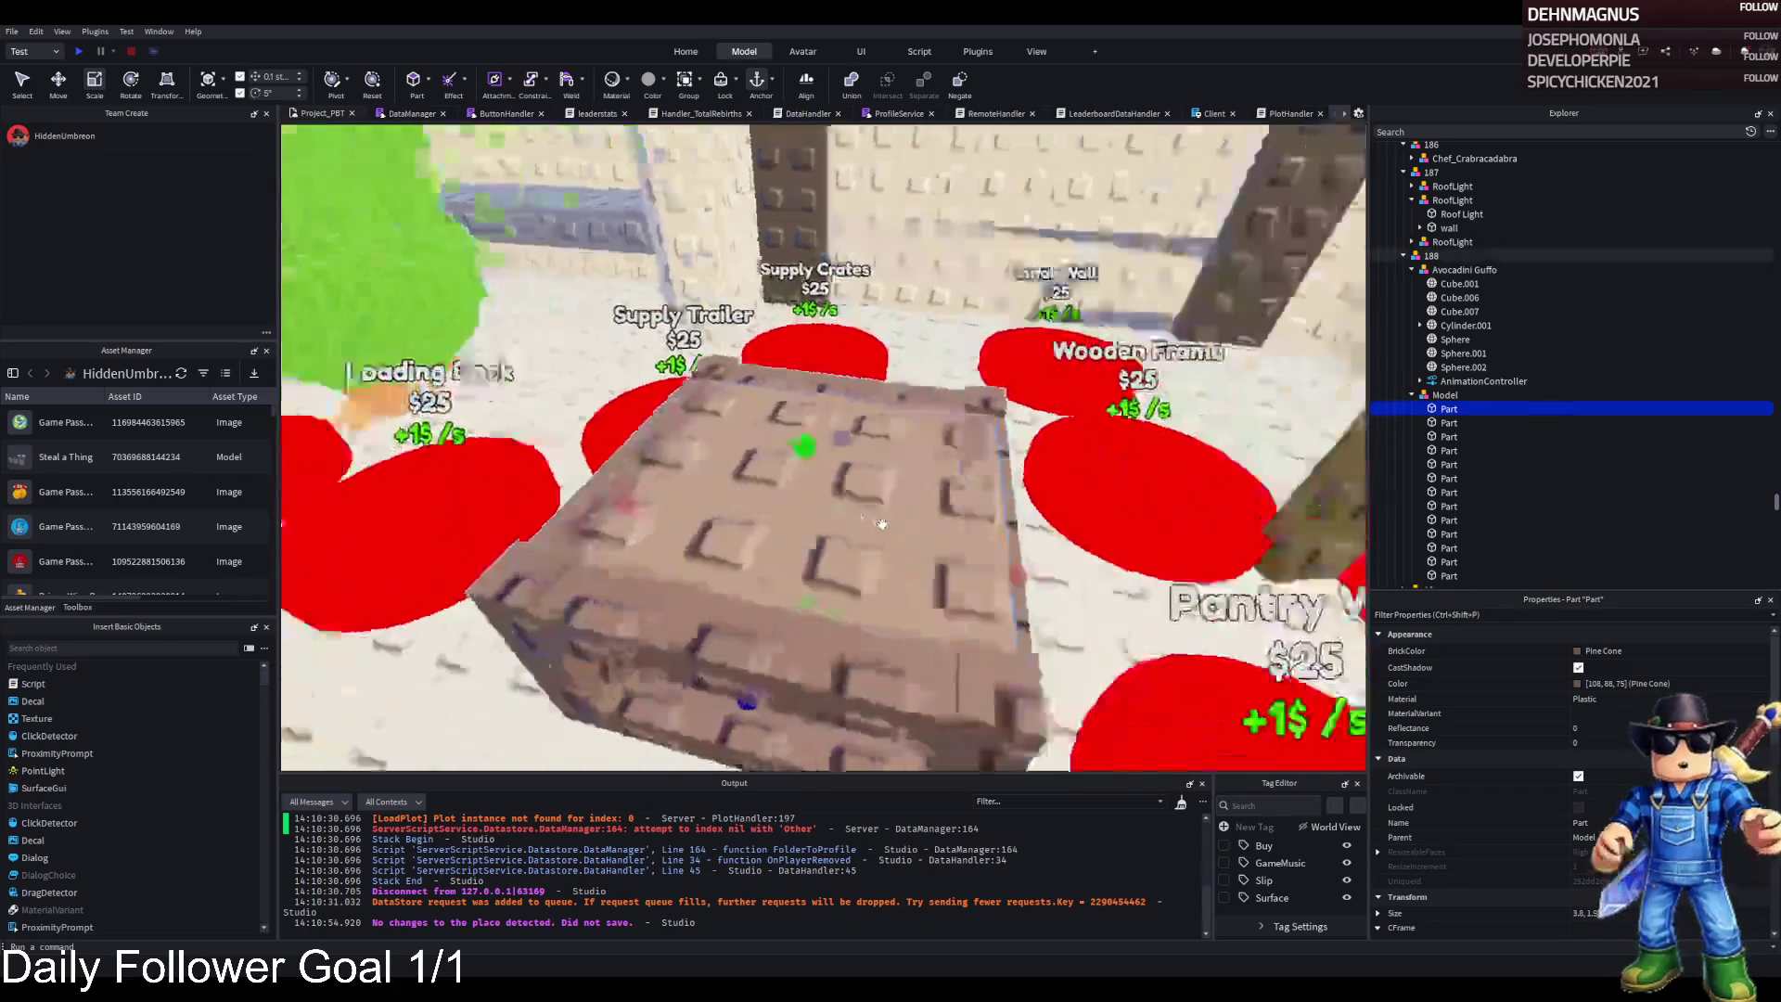
{"action": "left_click_drag", "start_coordinate": [927, 545], "coordinate": [927, 545]}
{"action": "left_click", "coordinate": [913, 520]}
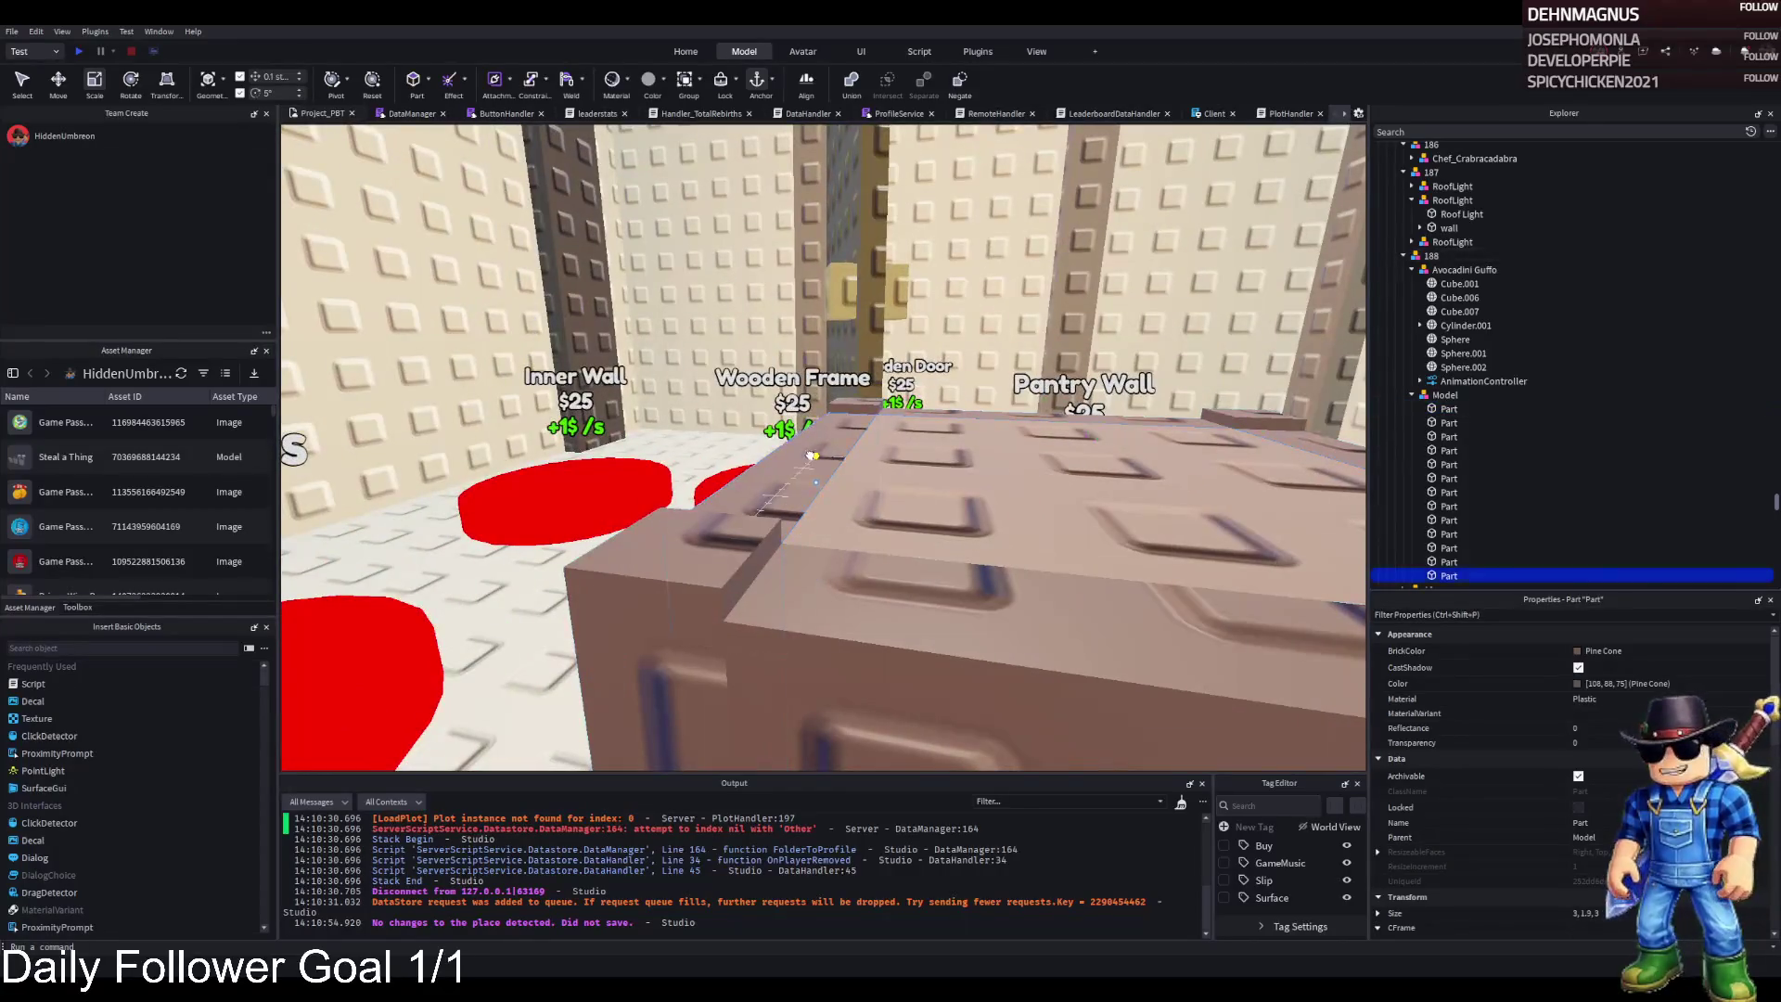
{"action": "left_click", "coordinate": [837, 538]}
{"action": "key", "text": "ctrl+2"}
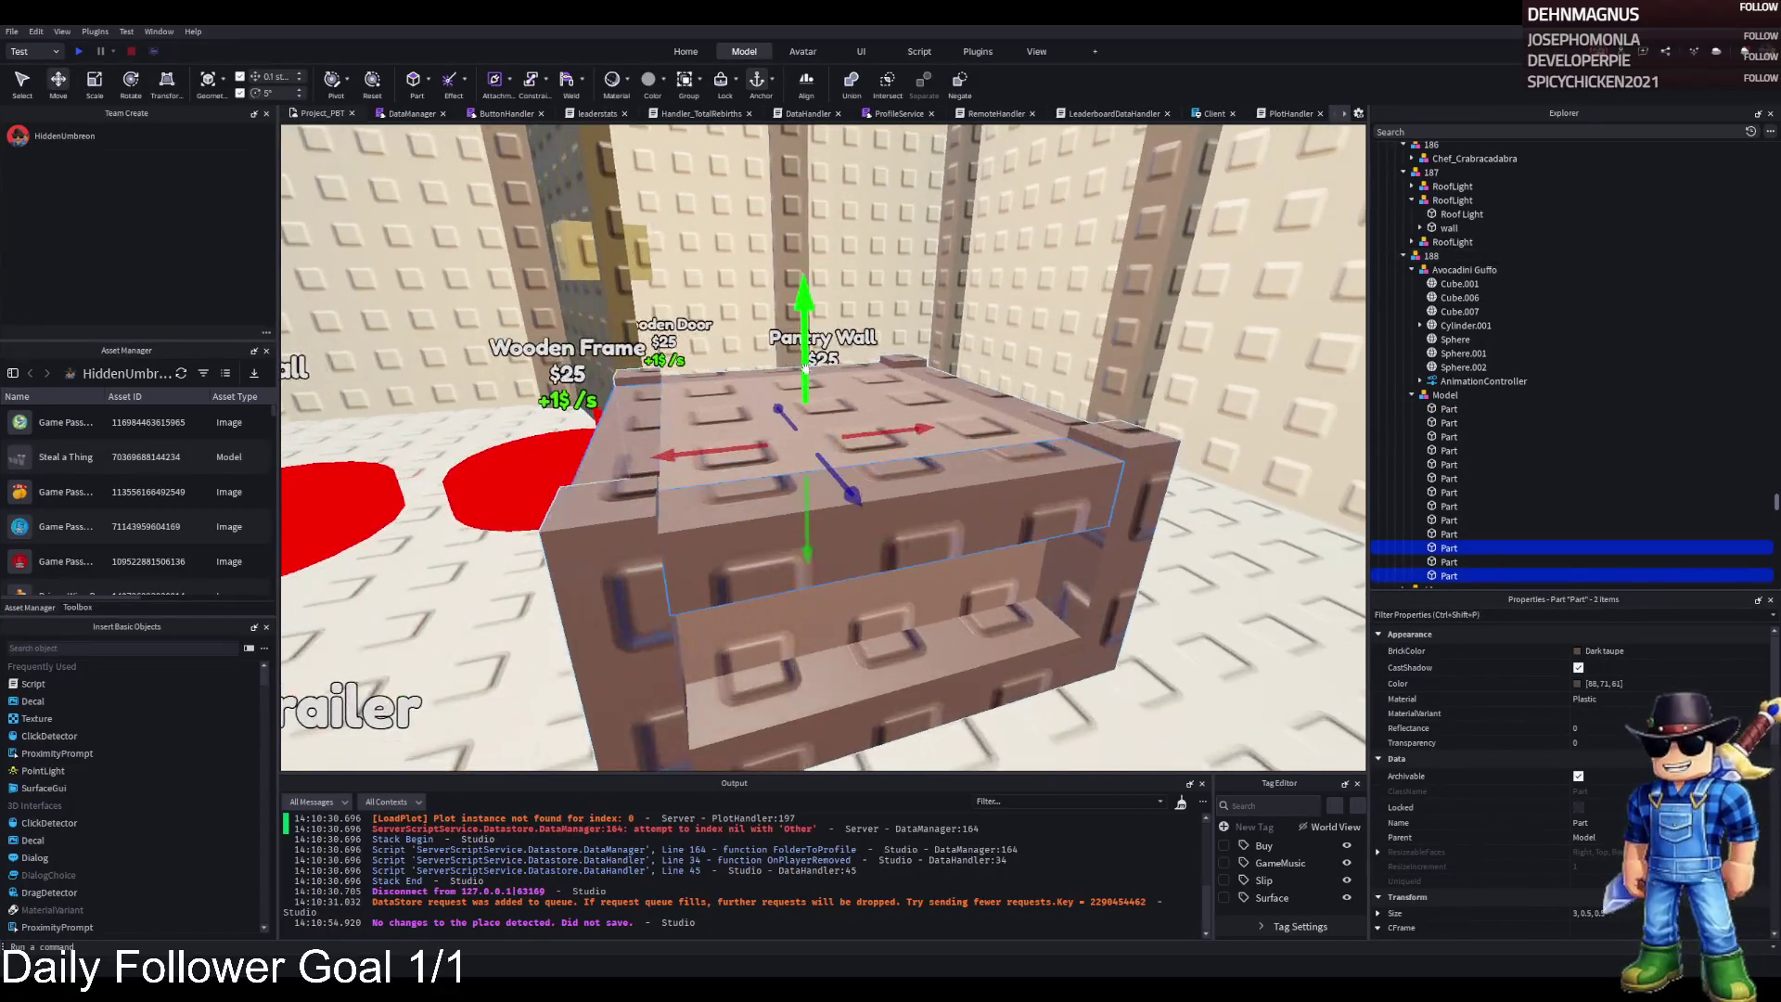
{"action": "left_click", "coordinate": [797, 376]}
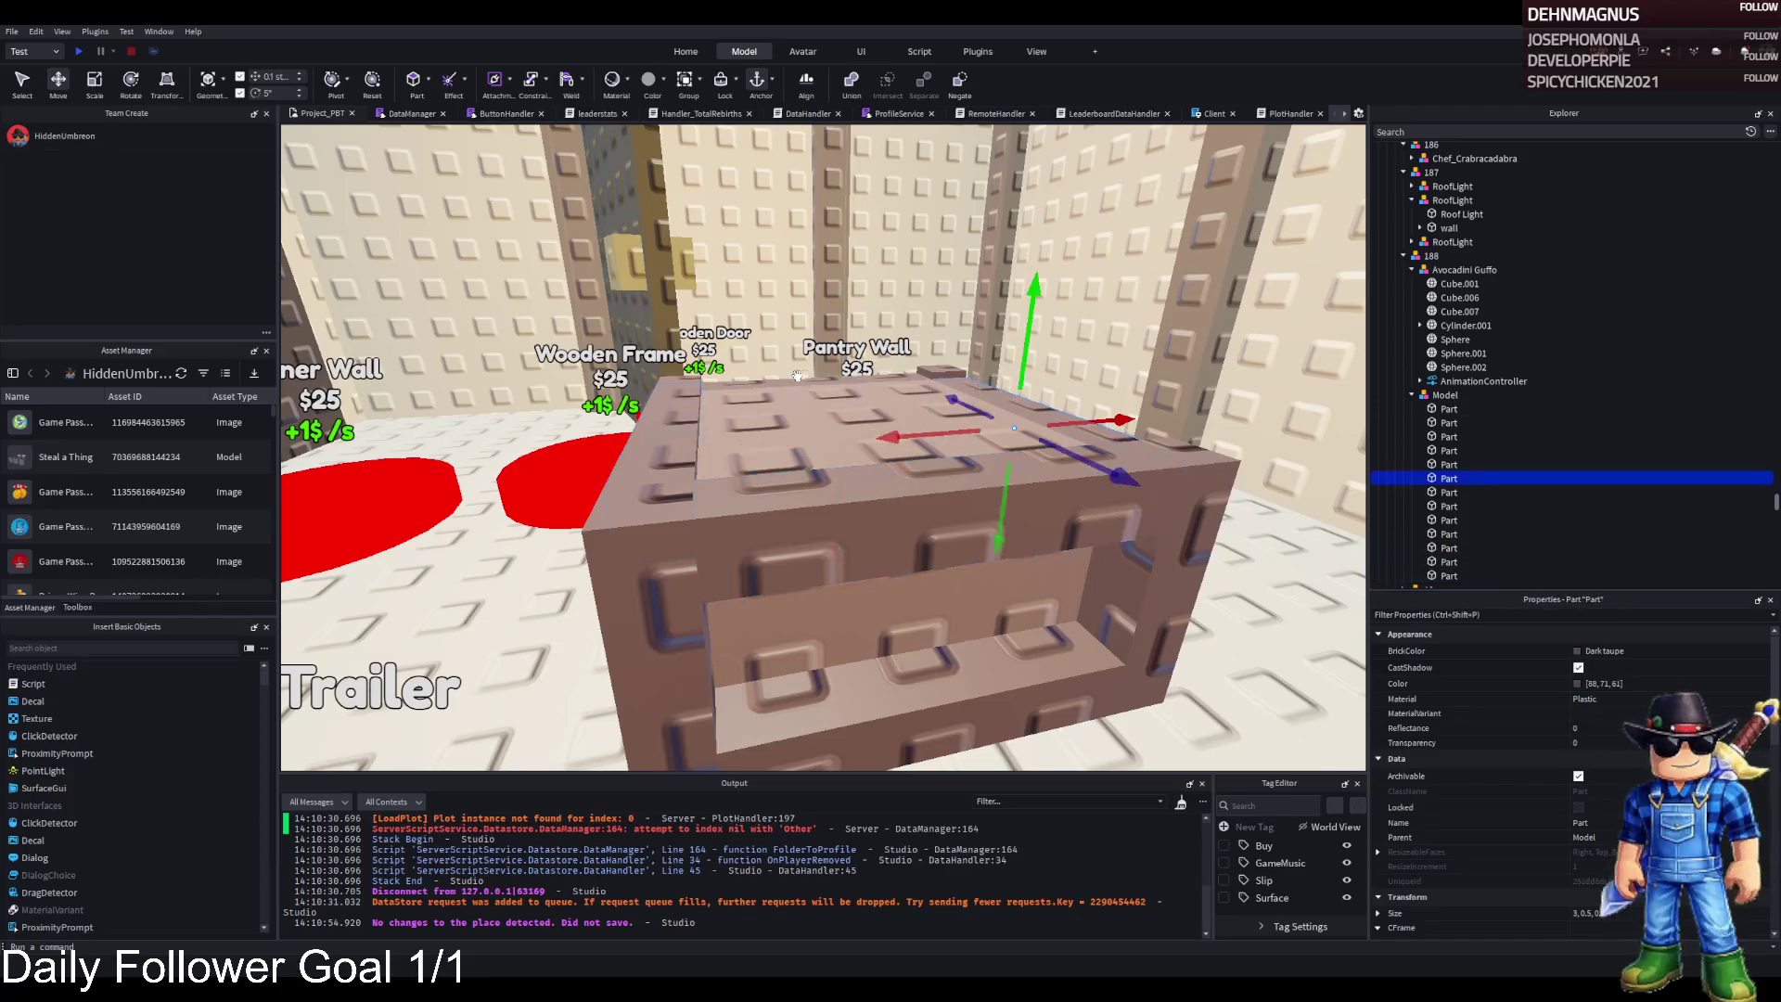
{"action": "left_click", "coordinate": [899, 515]}
{"action": "left_click_drag", "start_coordinate": [867, 517], "coordinate": [1019, 397]}
Slide three selected crate parts sideways
{"action": "left_click", "coordinate": [1022, 387]}
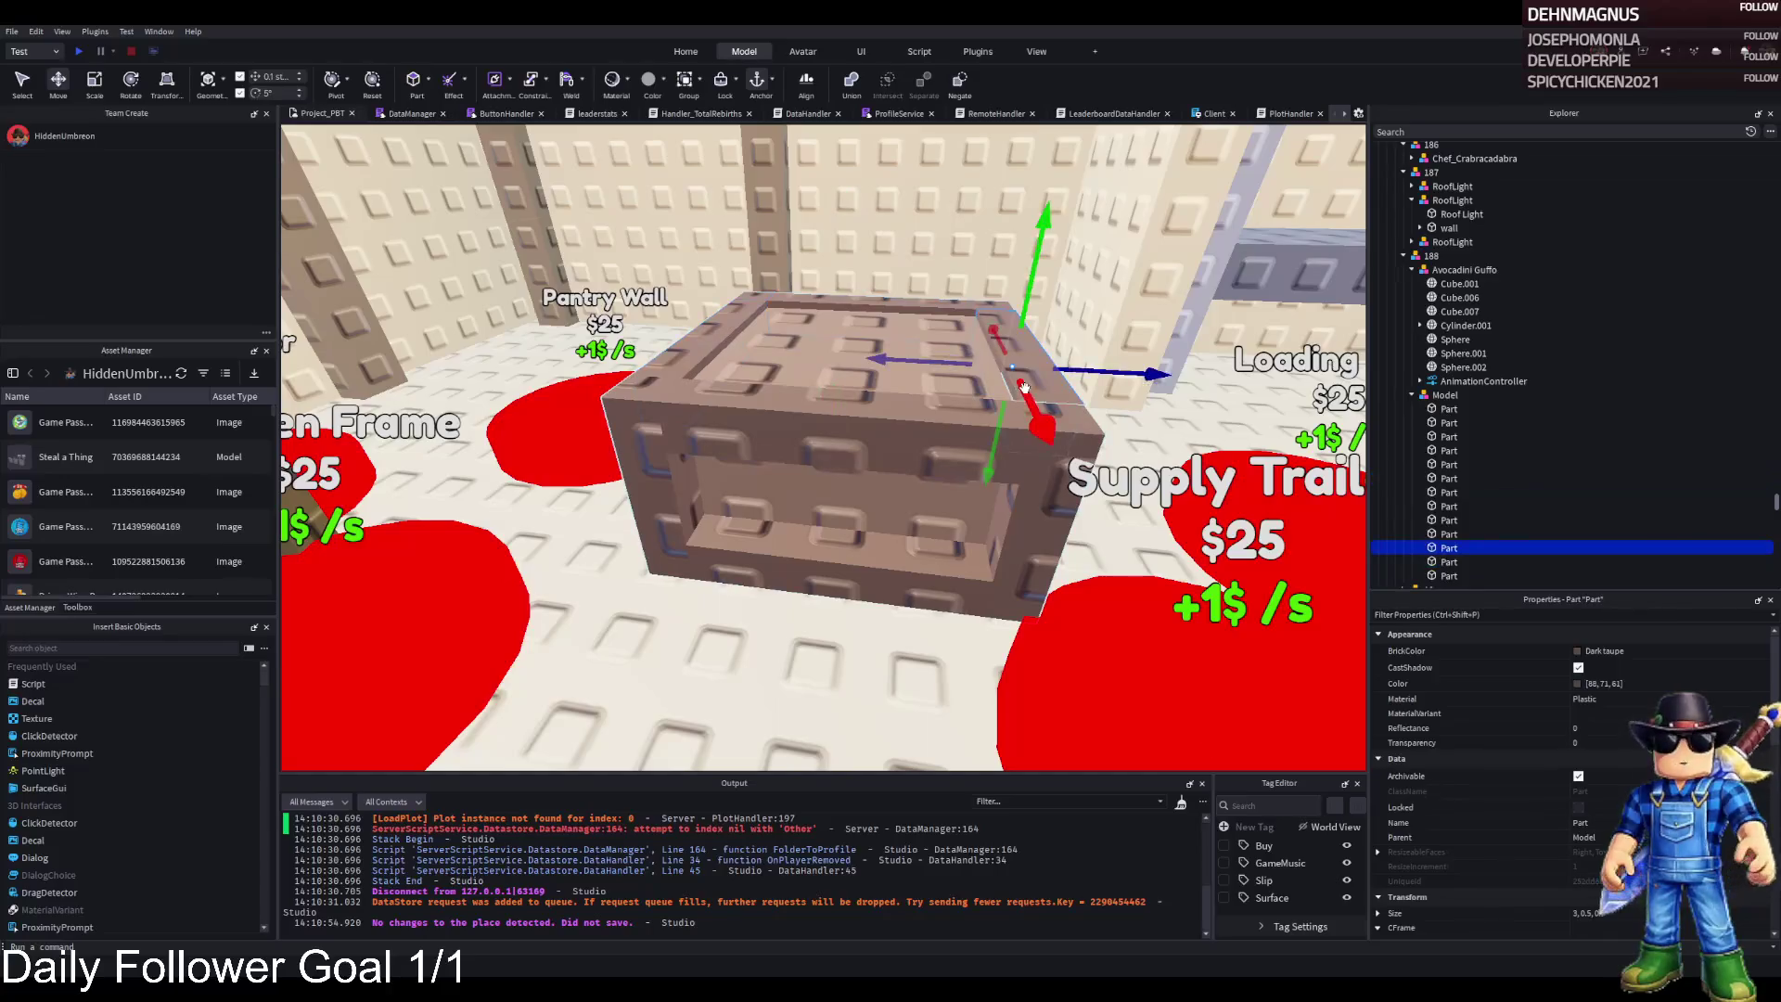
{"action": "scroll", "scroll_direction": "up", "scroll_amount": 3}
{"action": "left_click", "coordinate": [680, 419]}
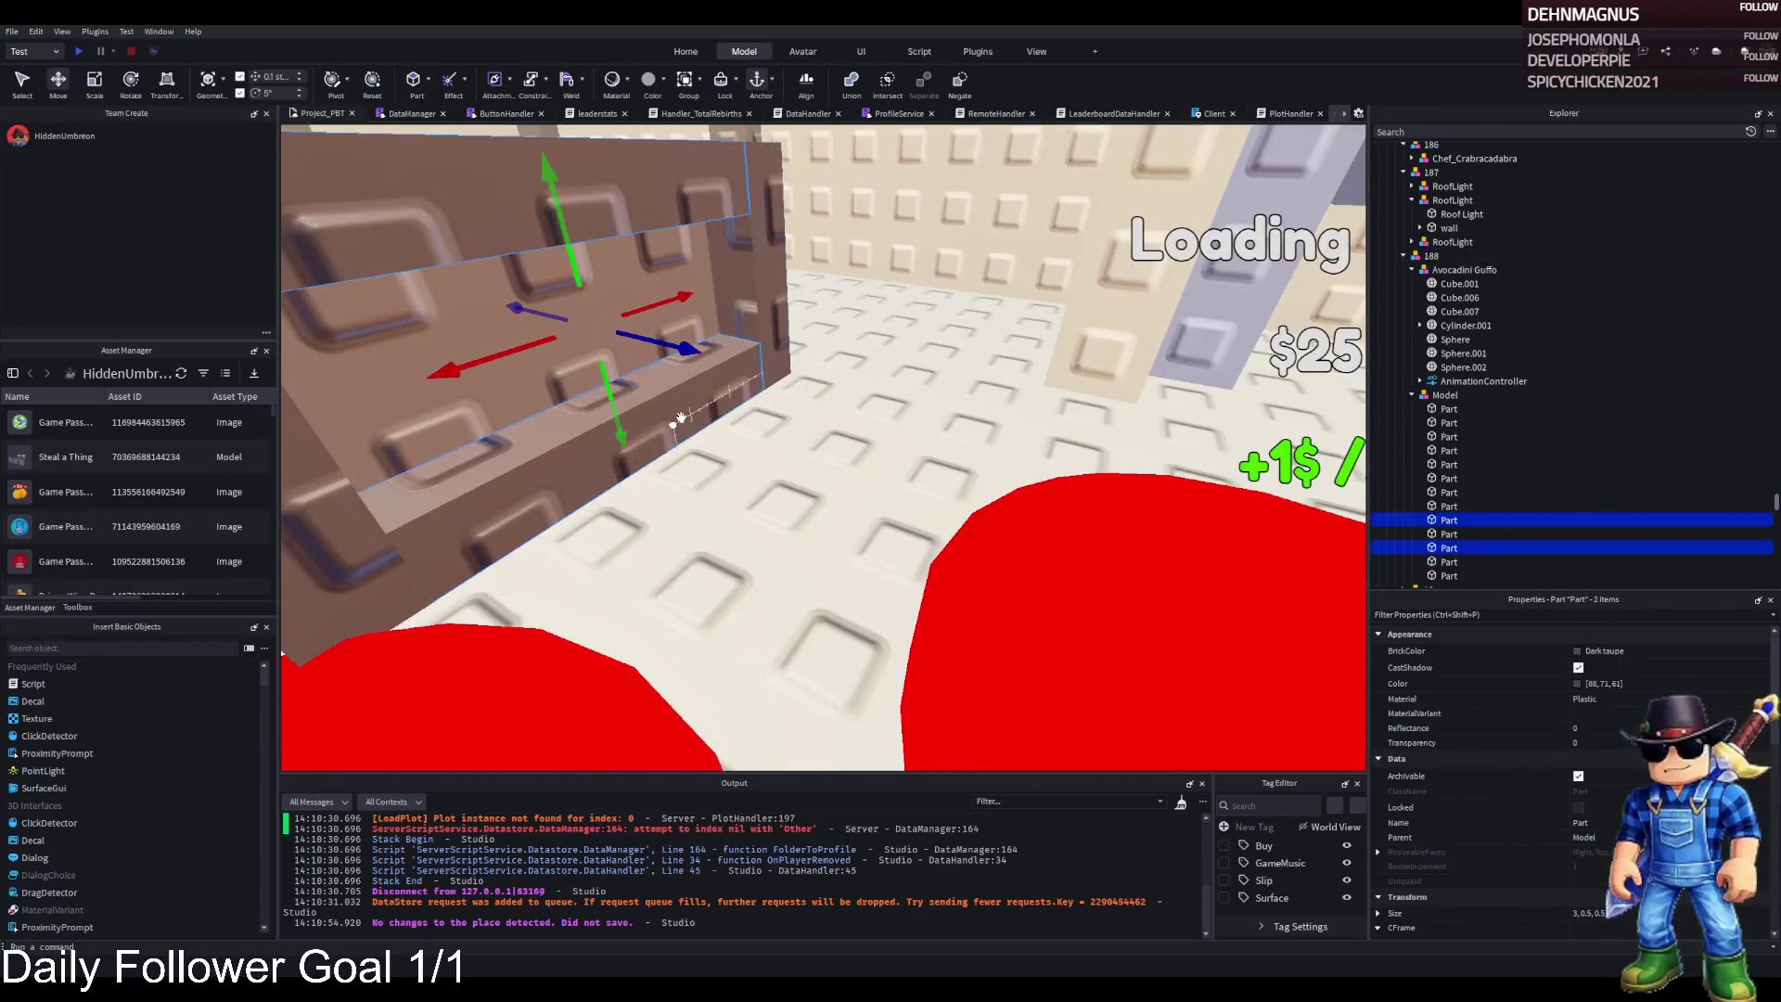
{"action": "scroll", "scroll_direction": "down", "scroll_amount": 3}
{"action": "left_click", "coordinate": [793, 429]}
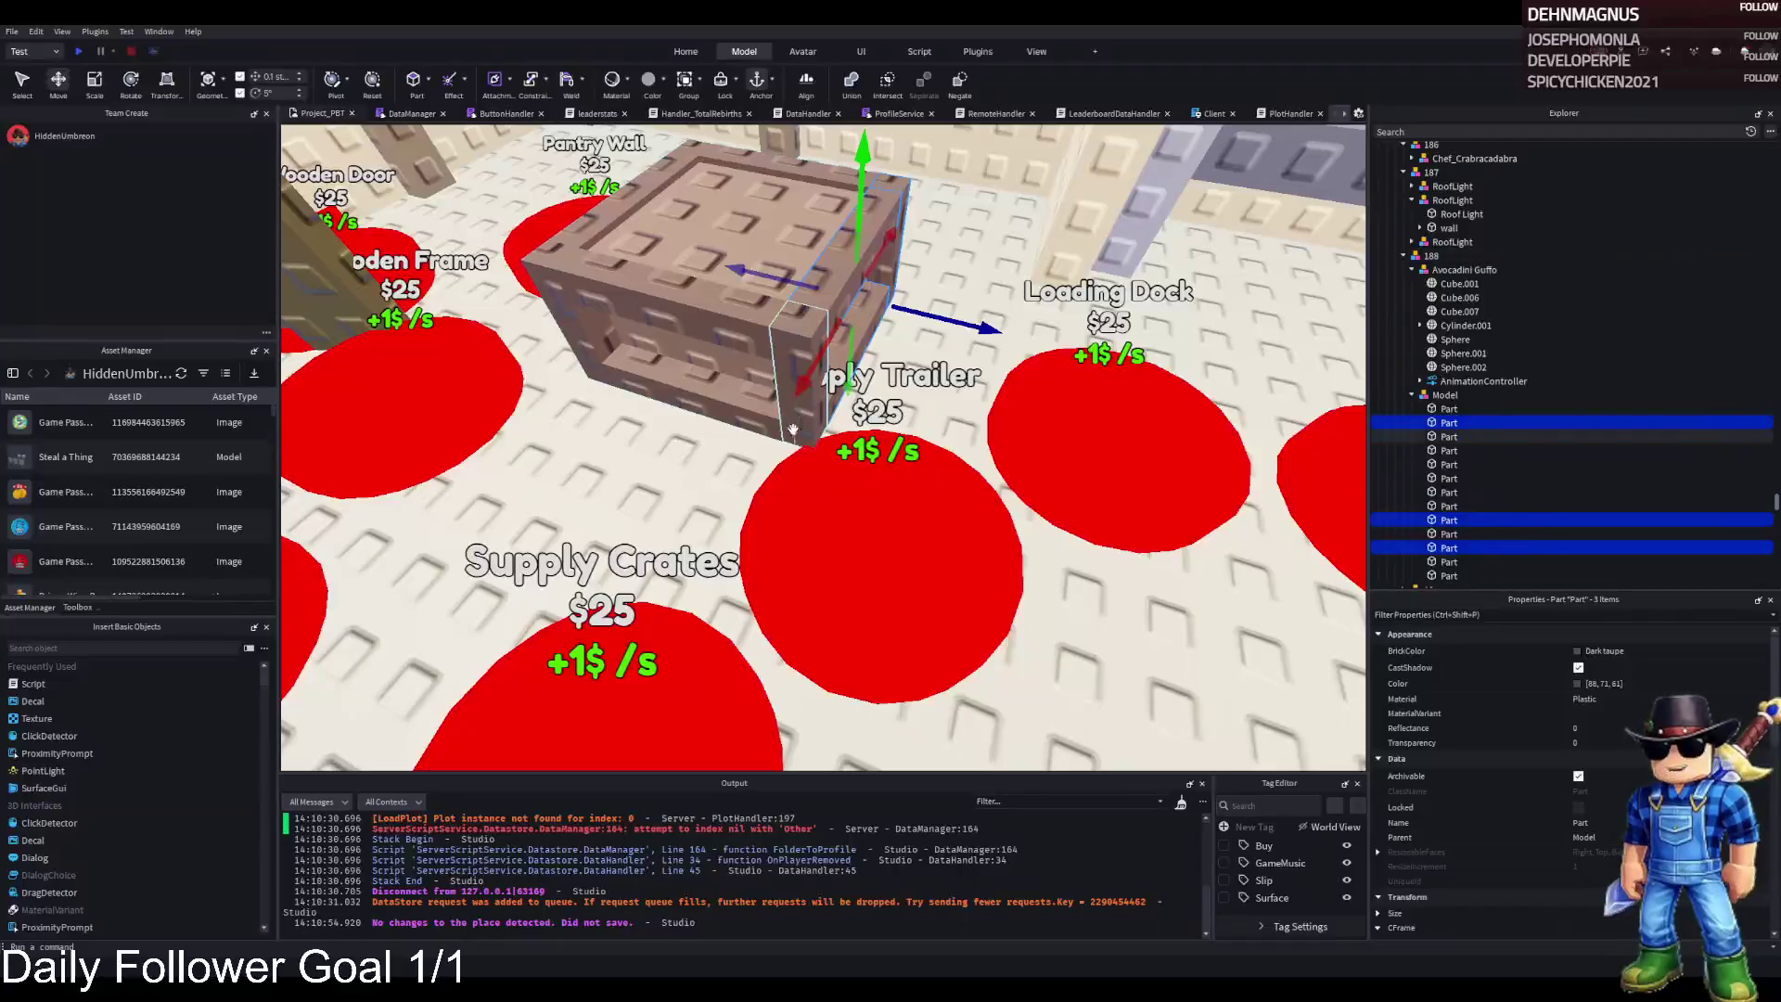
{"action": "left_click_drag", "start_coordinate": [840, 353], "coordinate": [904, 361]}
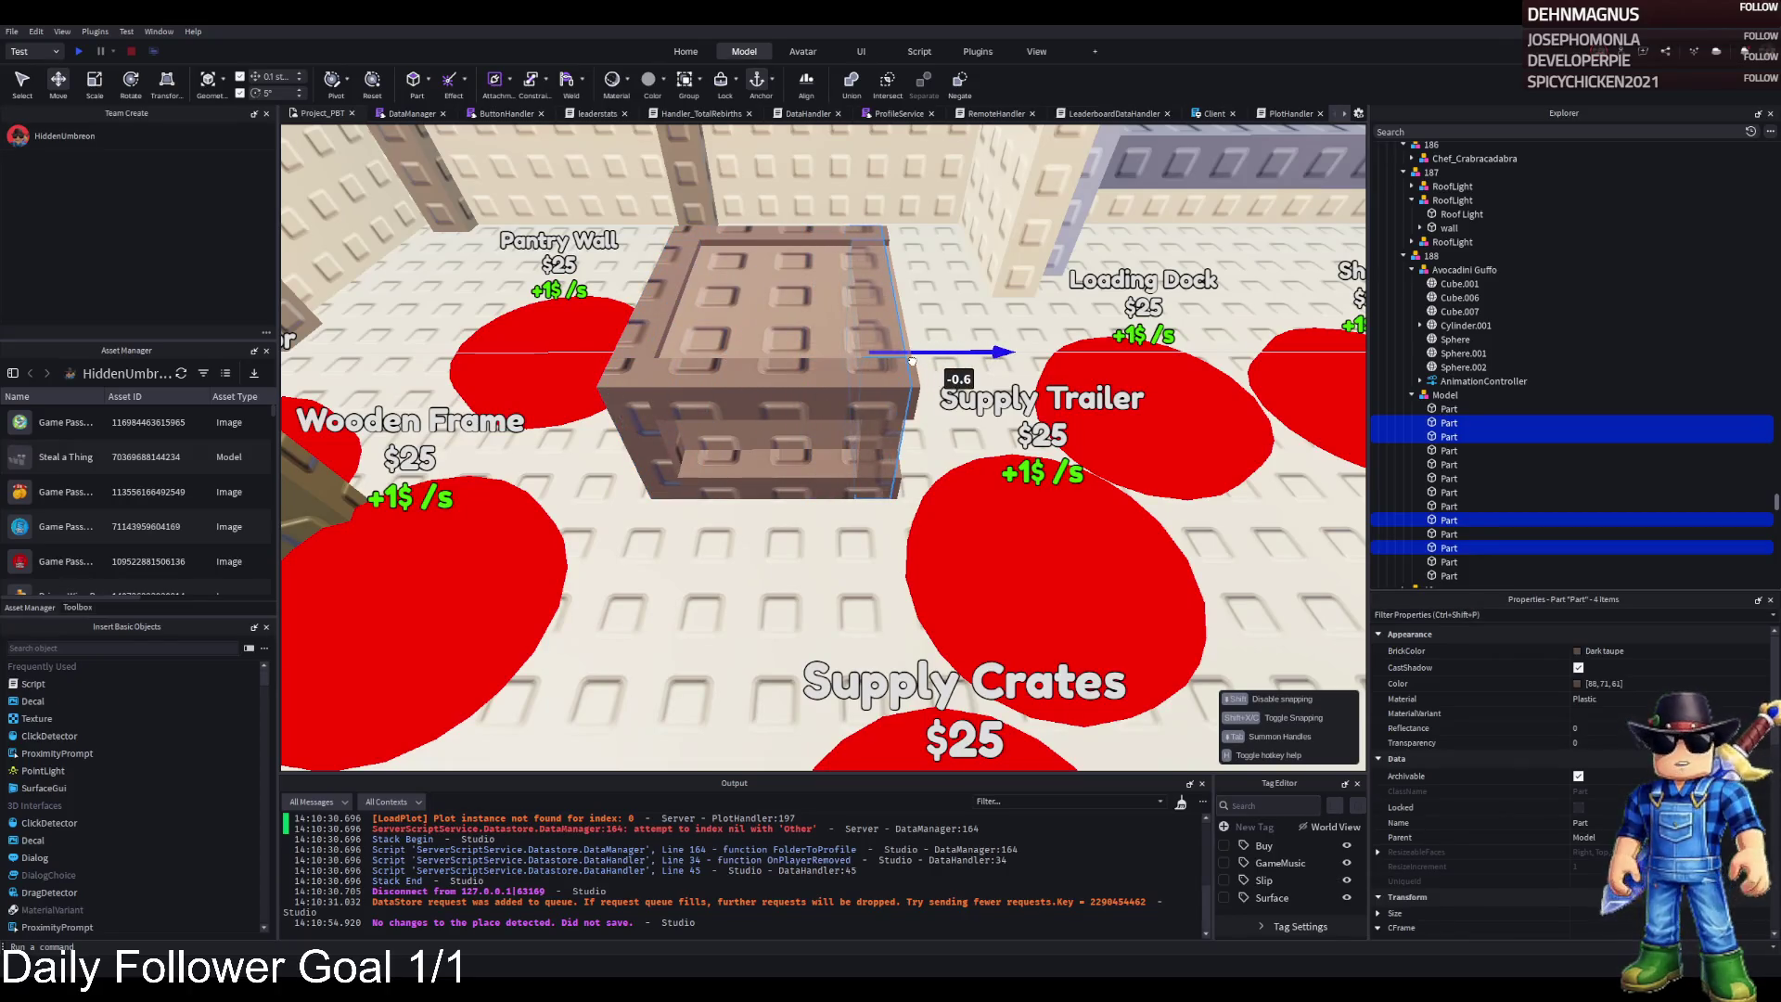
Narrow the lower and upper parts to 2.4 studs and the top part from 3 to 2
{"action": "left_click", "coordinate": [907, 384]}
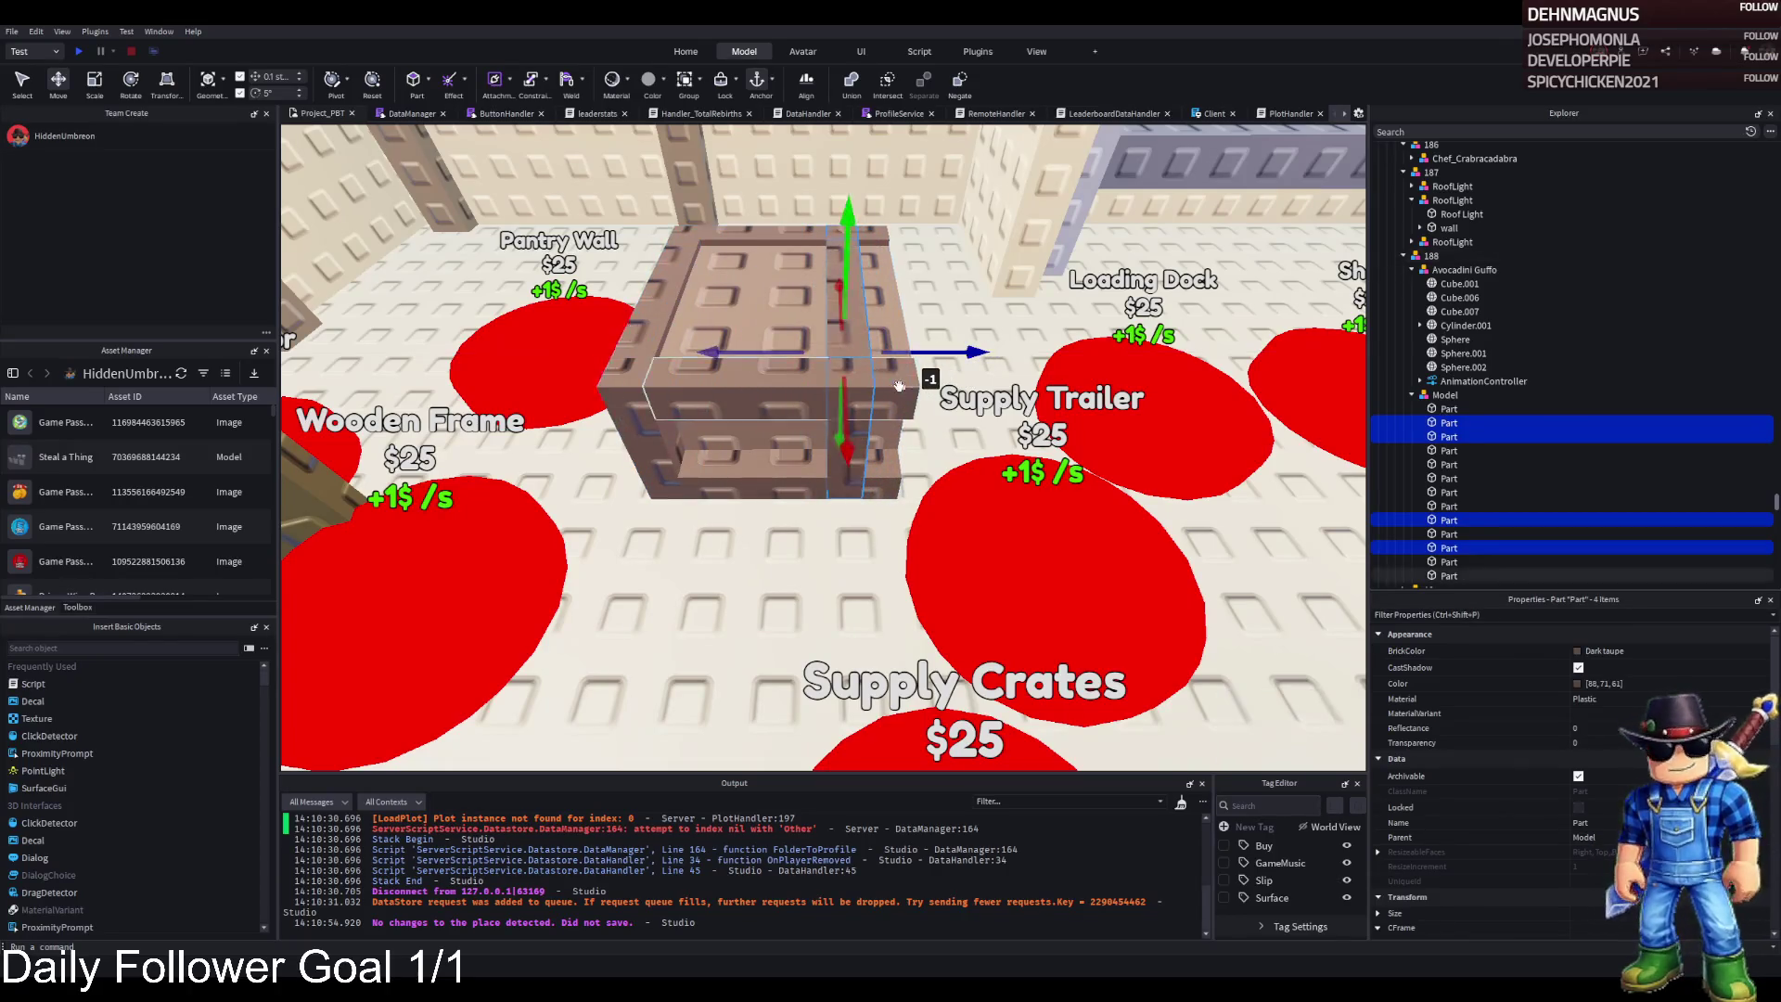
{"action": "left_click", "coordinate": [760, 468]}
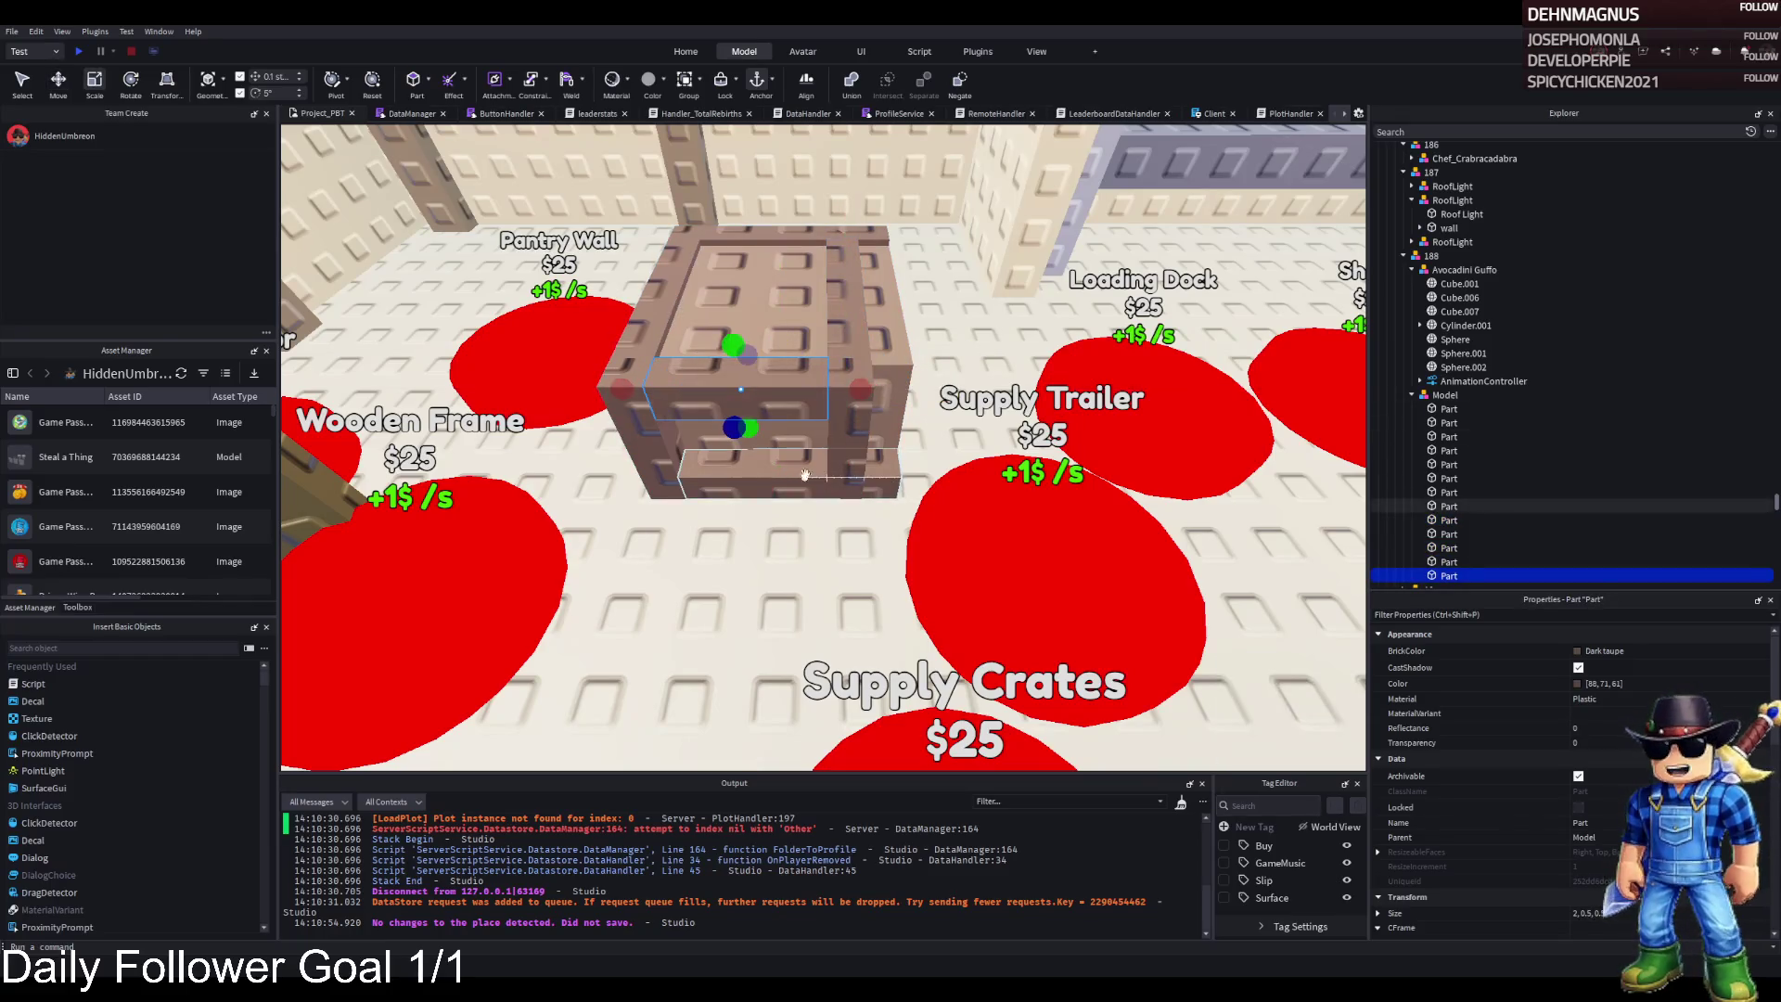
{"action": "left_click_drag", "start_coordinate": [931, 479], "coordinate": [846, 486]}
{"action": "left_click", "coordinate": [788, 306]}
{"action": "left_click_drag", "start_coordinate": [918, 350], "coordinate": [893, 391]}
{"action": "left_click", "coordinate": [956, 399]}
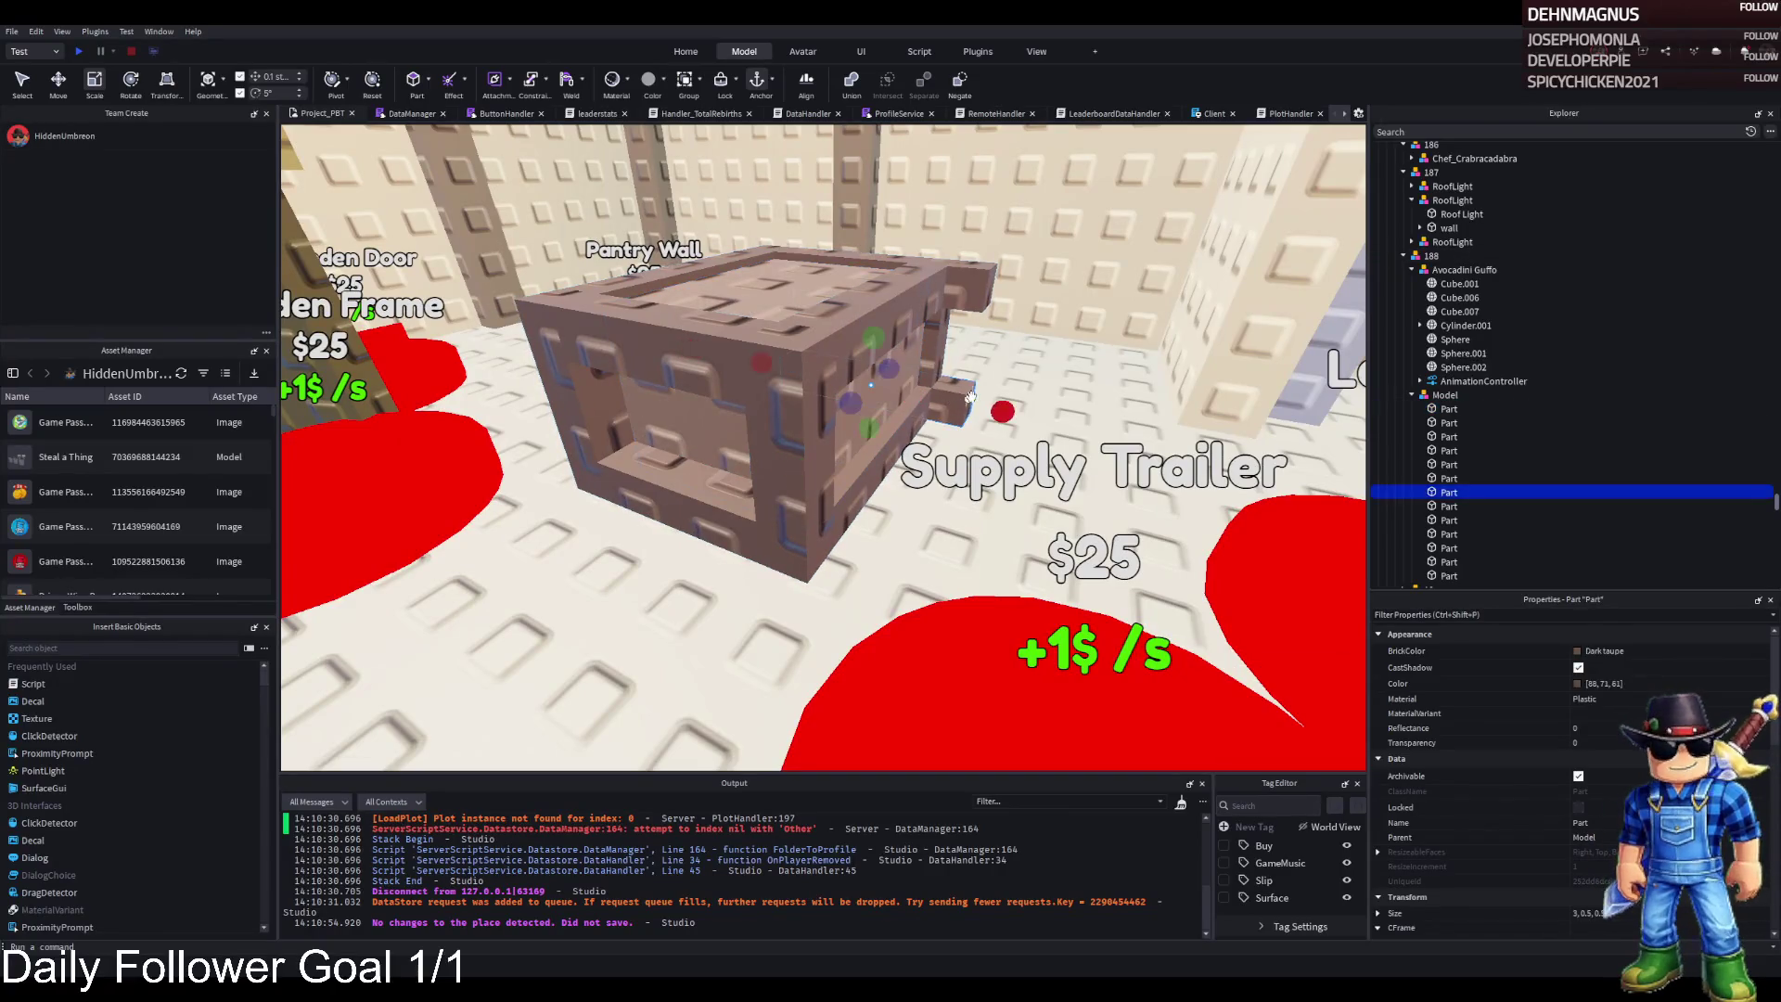
{"action": "left_click_drag", "start_coordinate": [609, 474], "coordinate": [598, 483]}
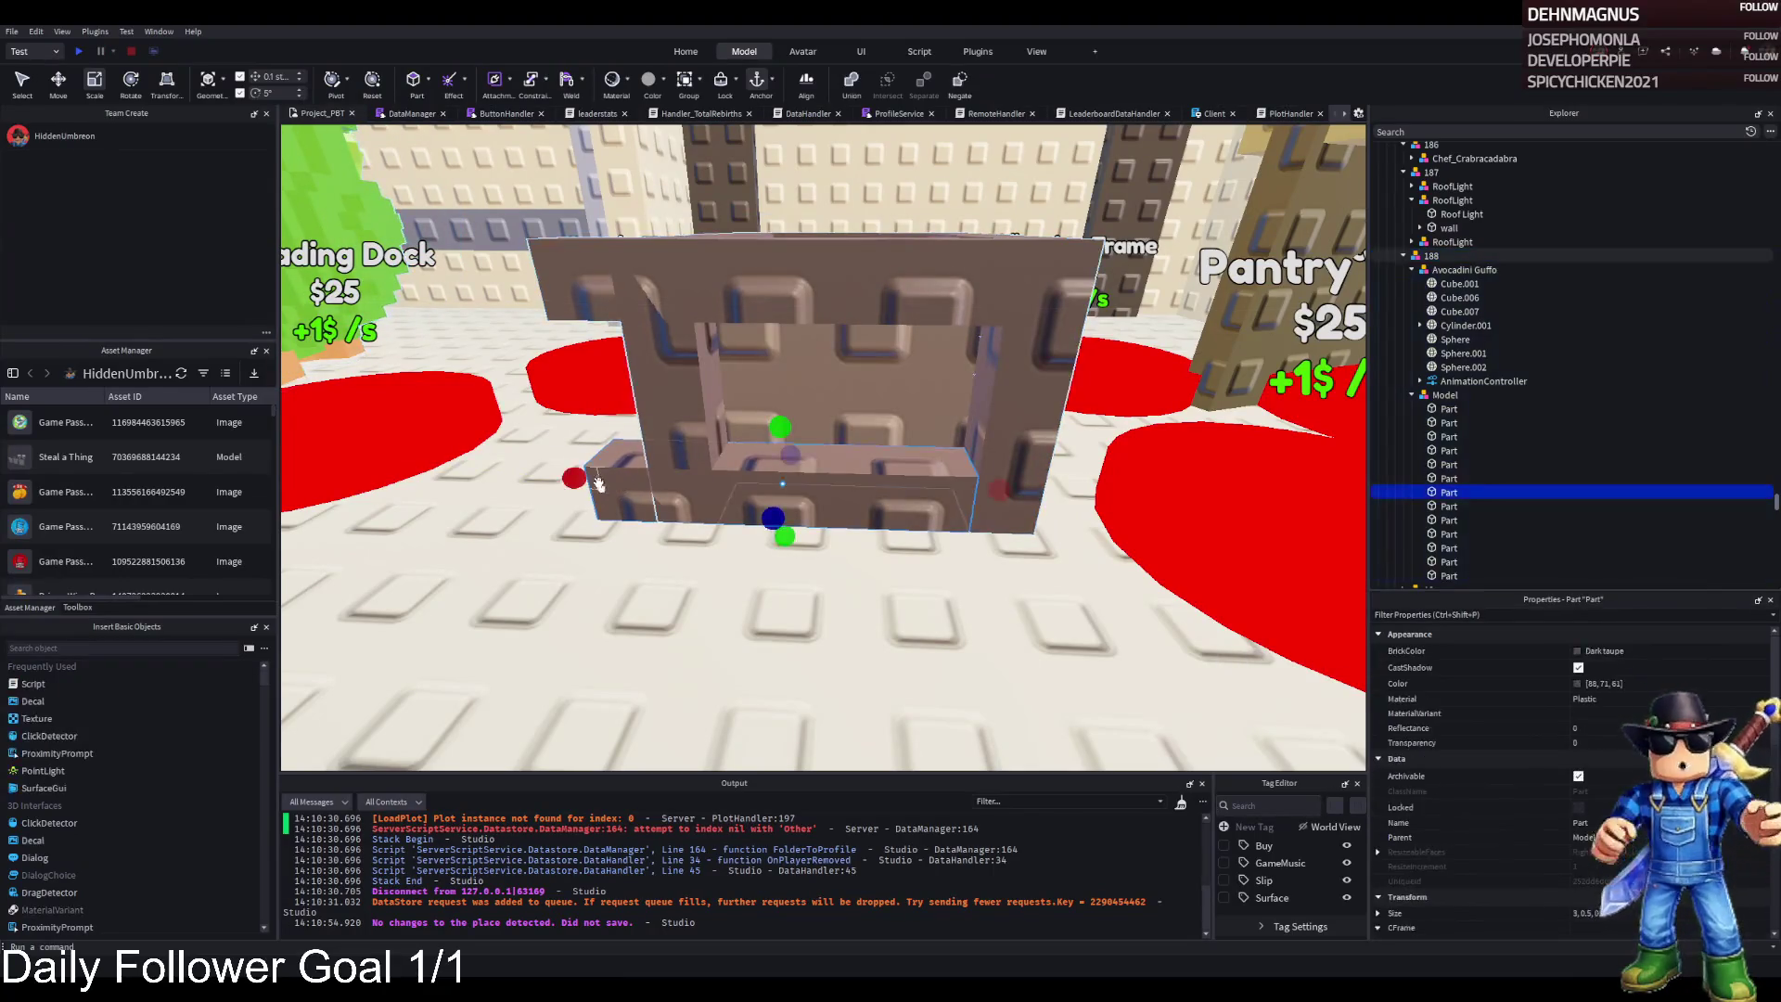
{"action": "left_click", "coordinate": [631, 288]}
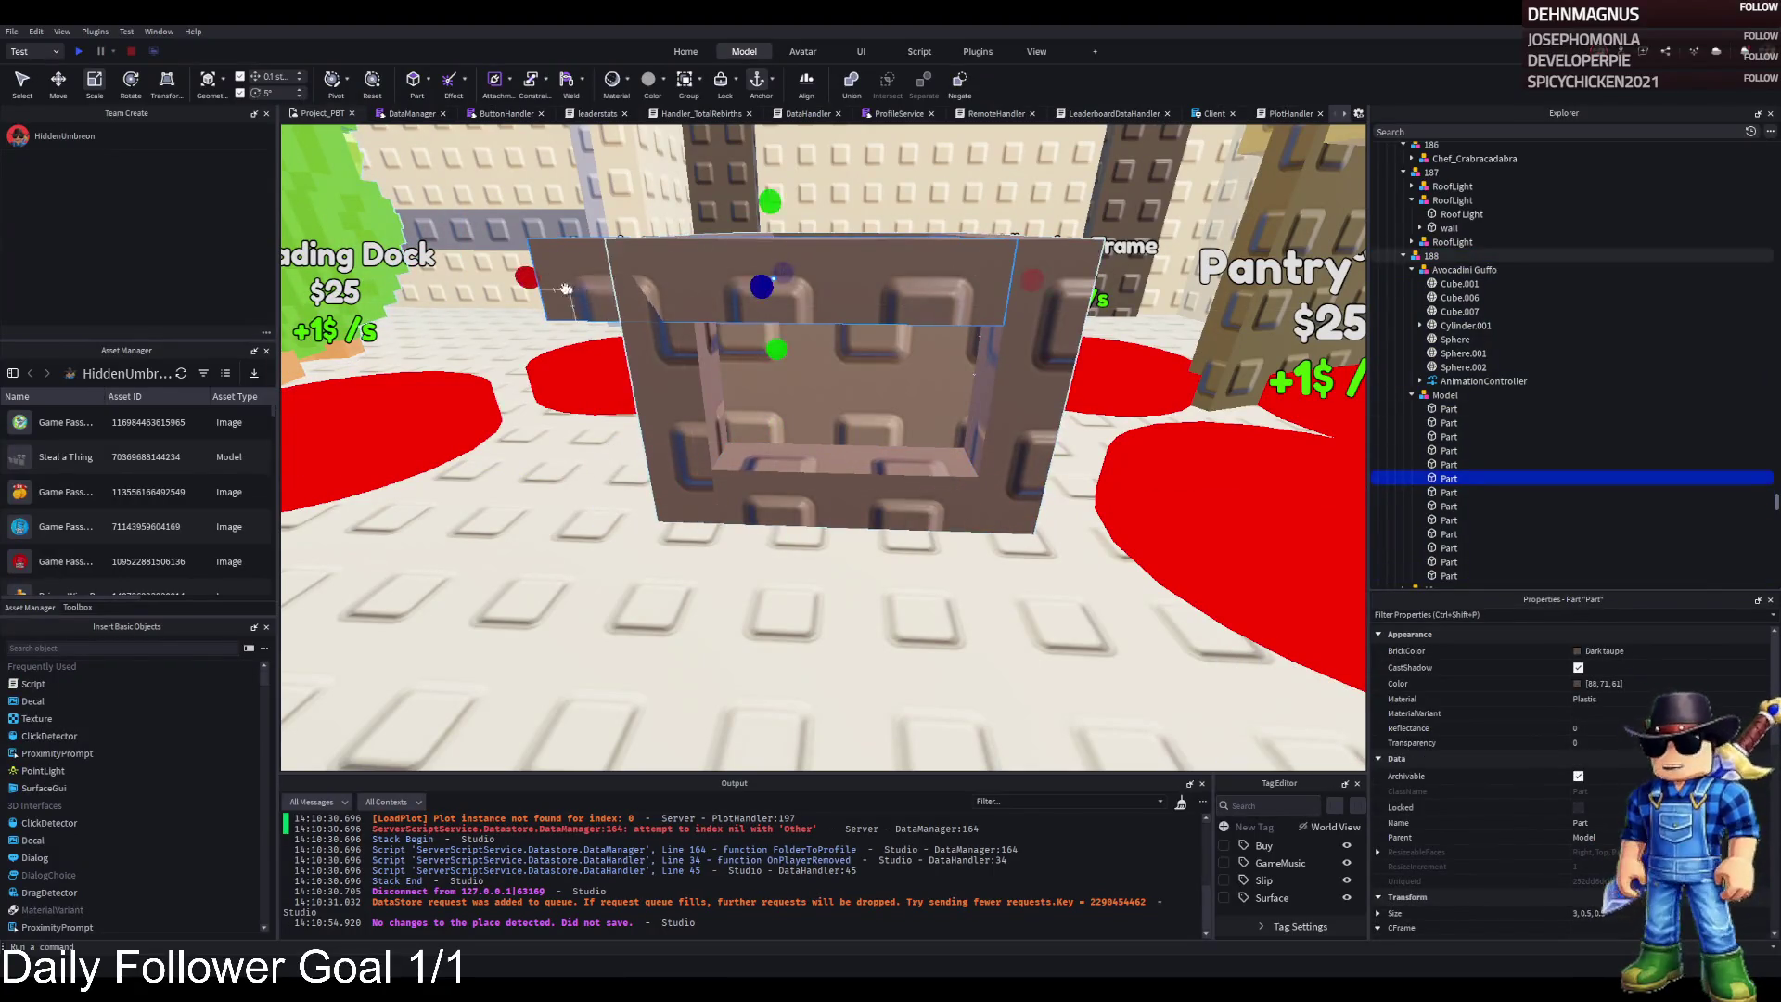
{"action": "left_click_drag", "start_coordinate": [565, 288], "coordinate": [673, 281]}
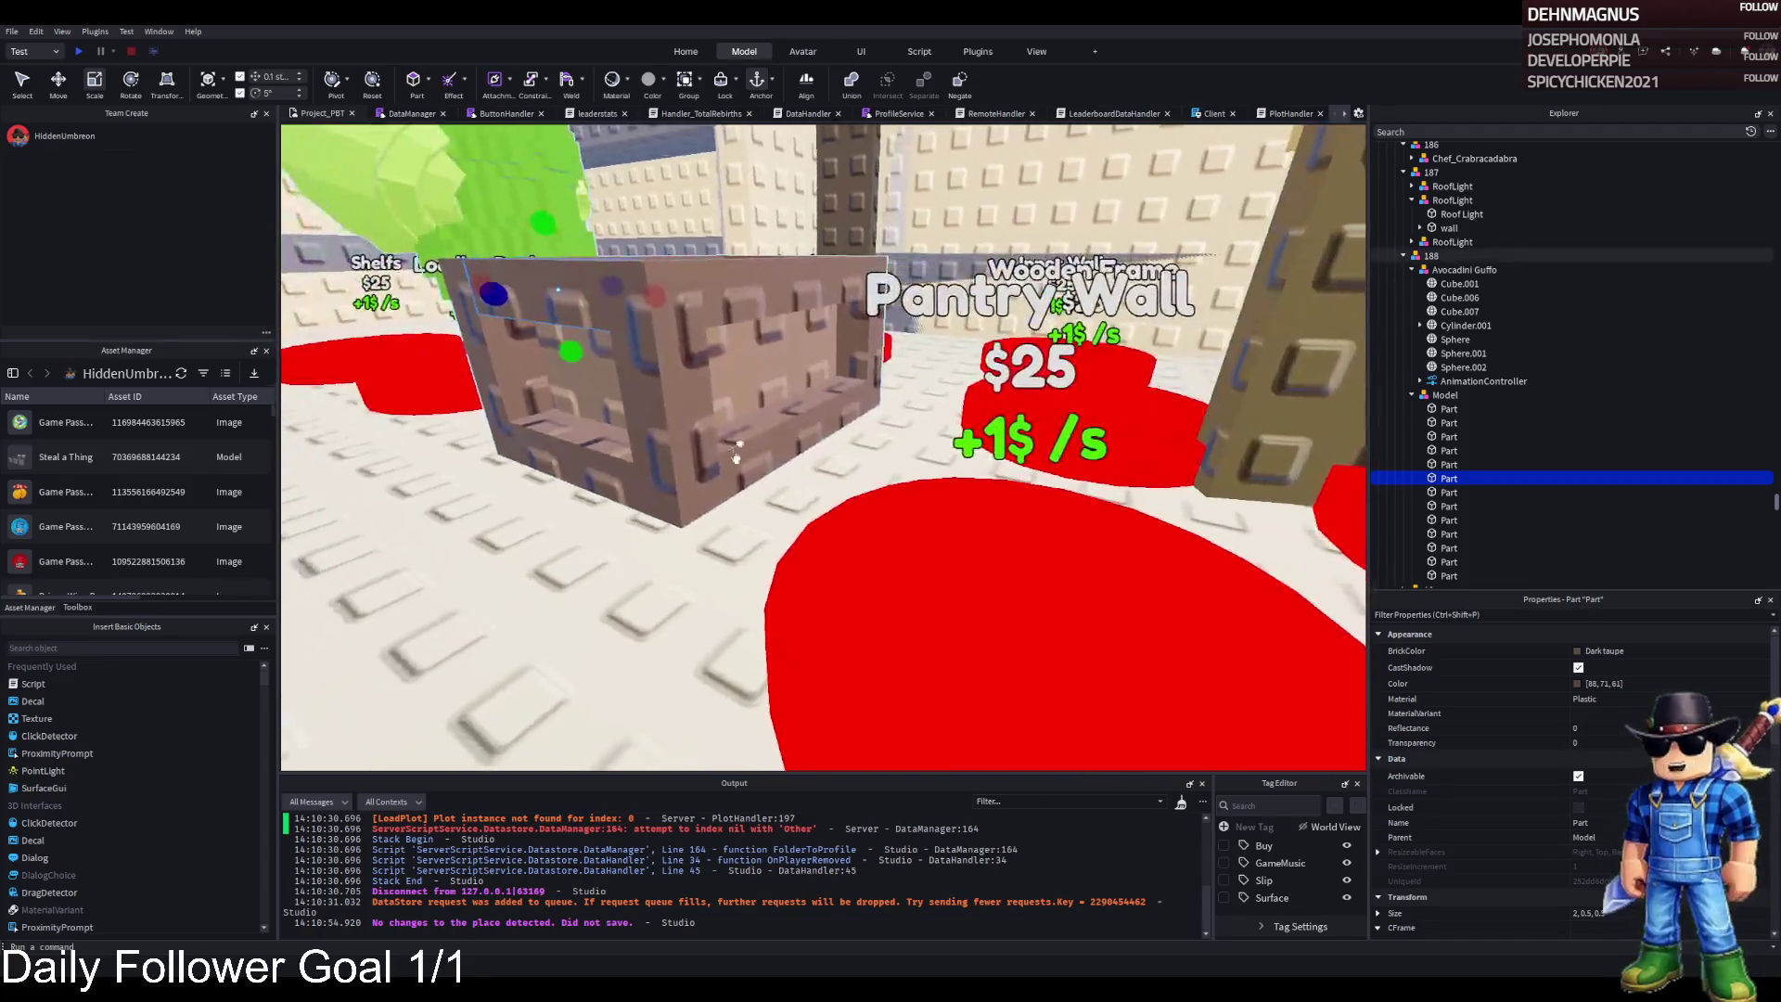
{"action": "left_click", "coordinate": [1445, 394]}
Move the whole crate model back to a new spot beside the red upgrade pads
{"action": "key", "text": "f"}
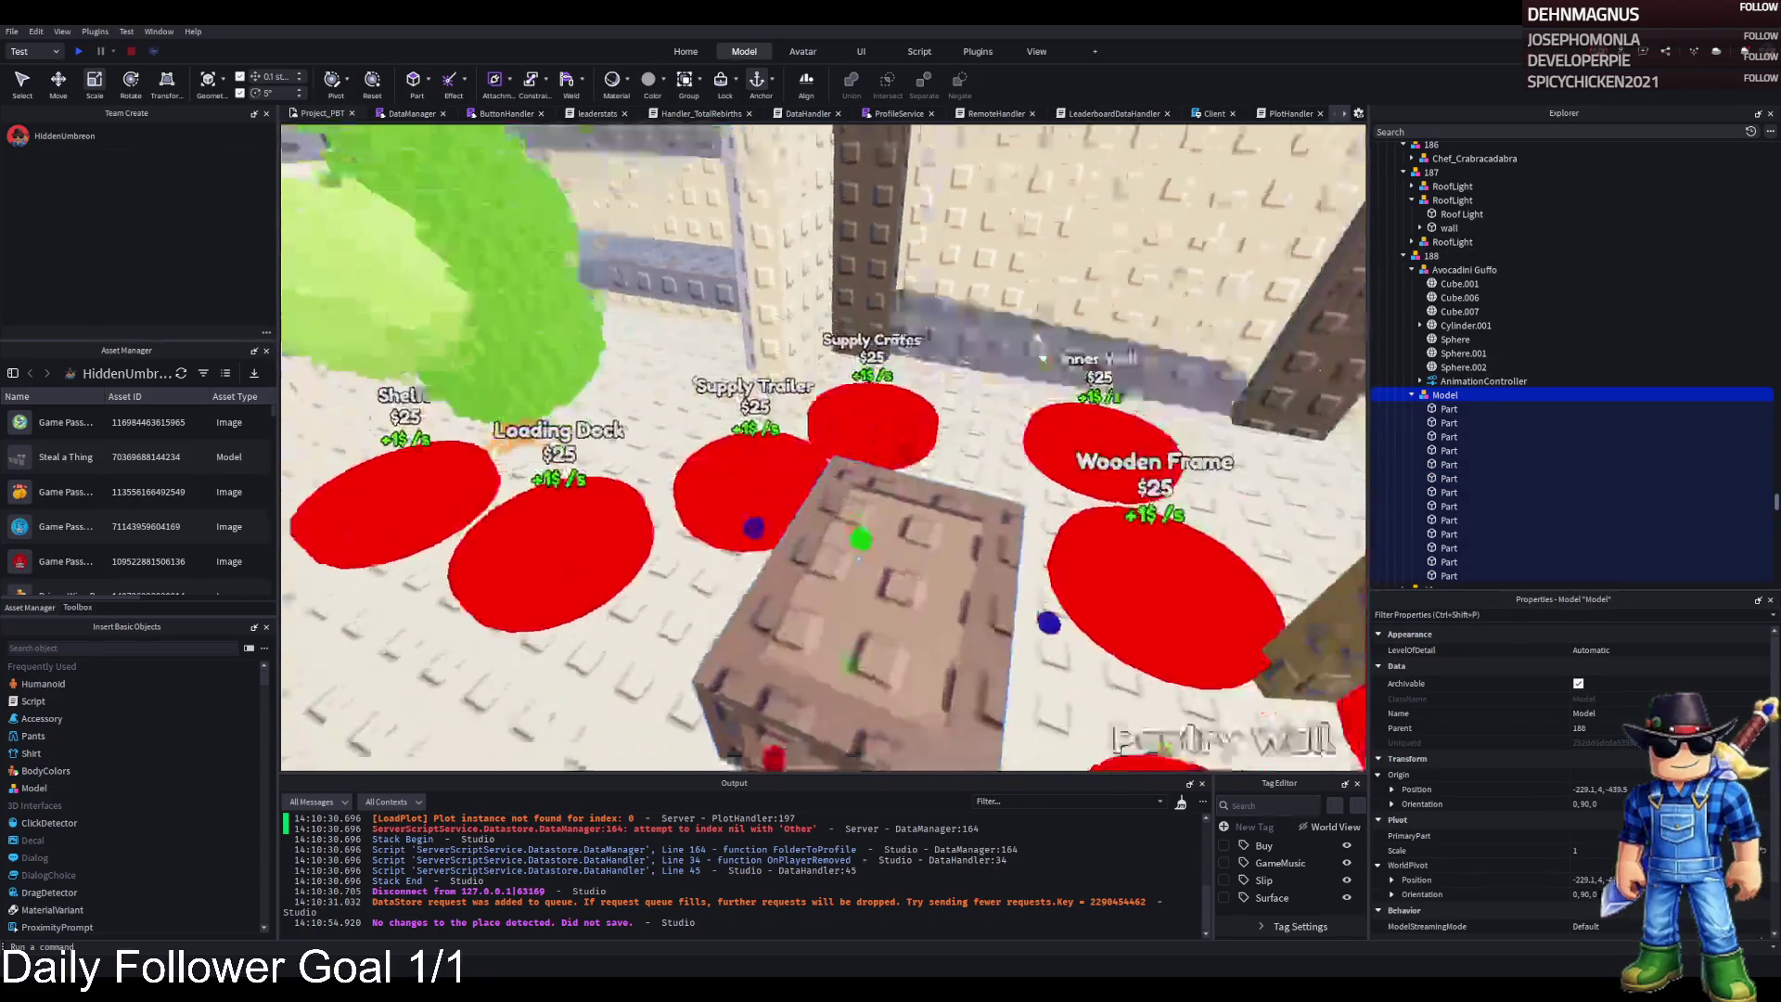
{"action": "key", "text": "ctrl+2"}
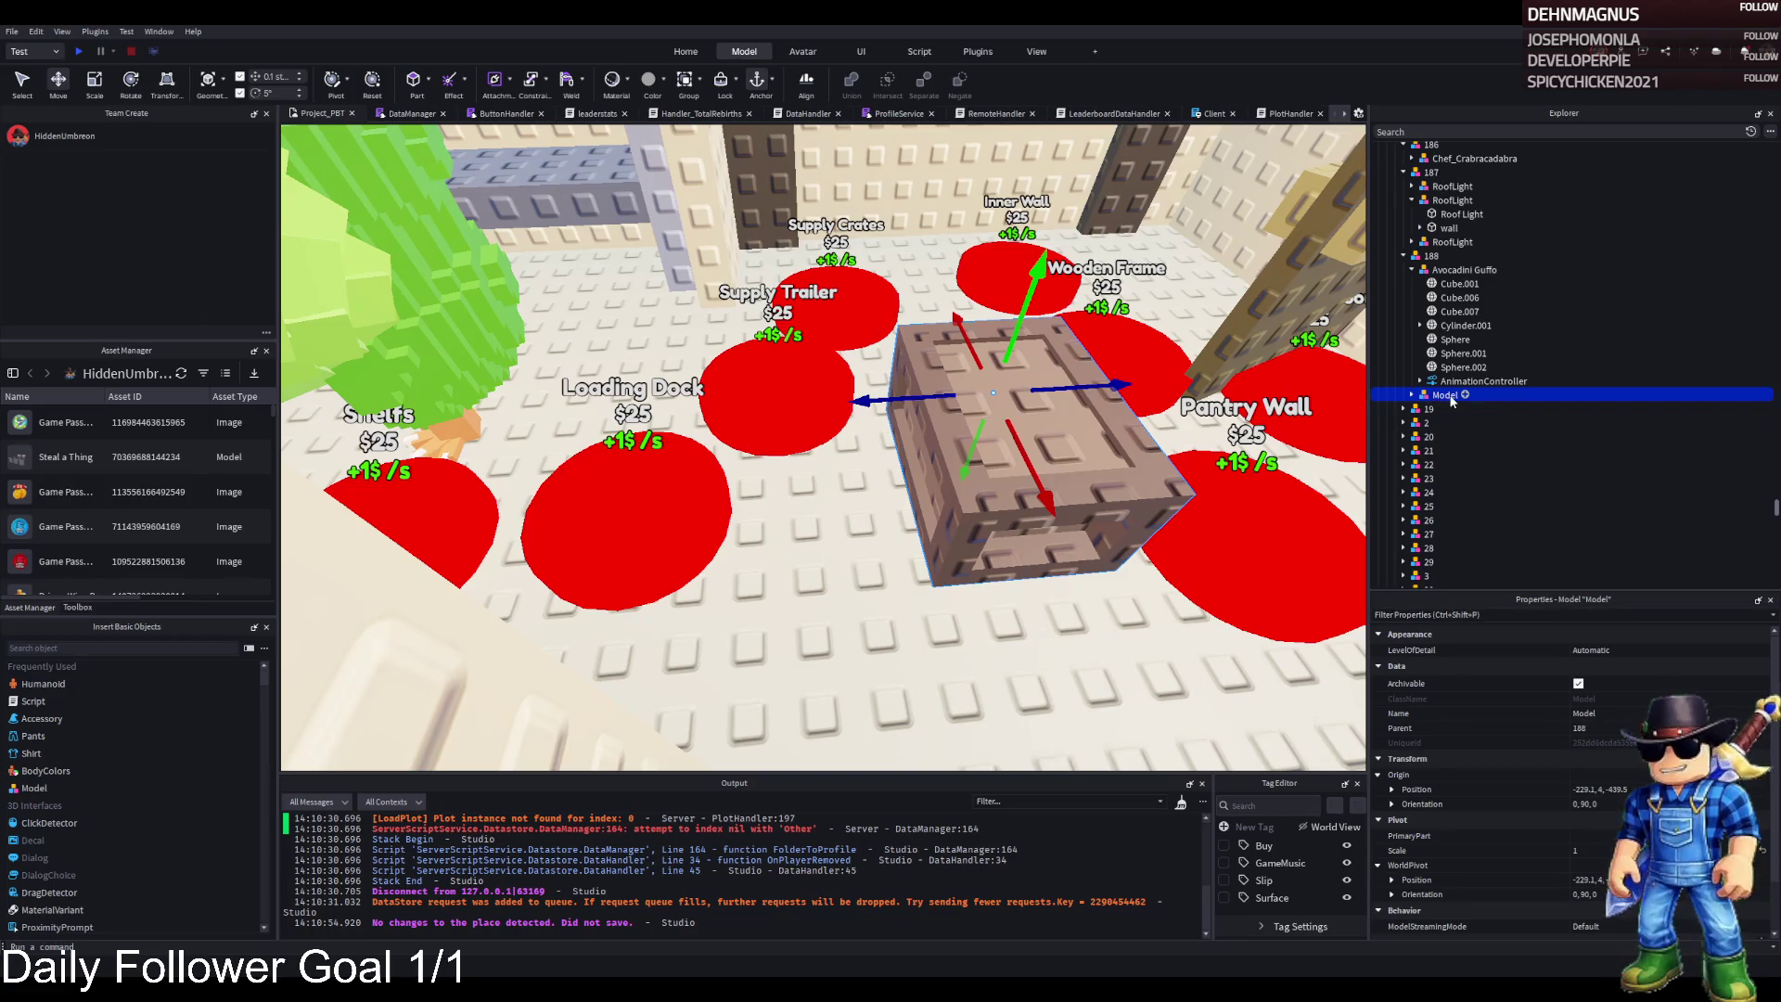
{"action": "scroll", "scroll_direction": "up", "scroll_amount": 3}
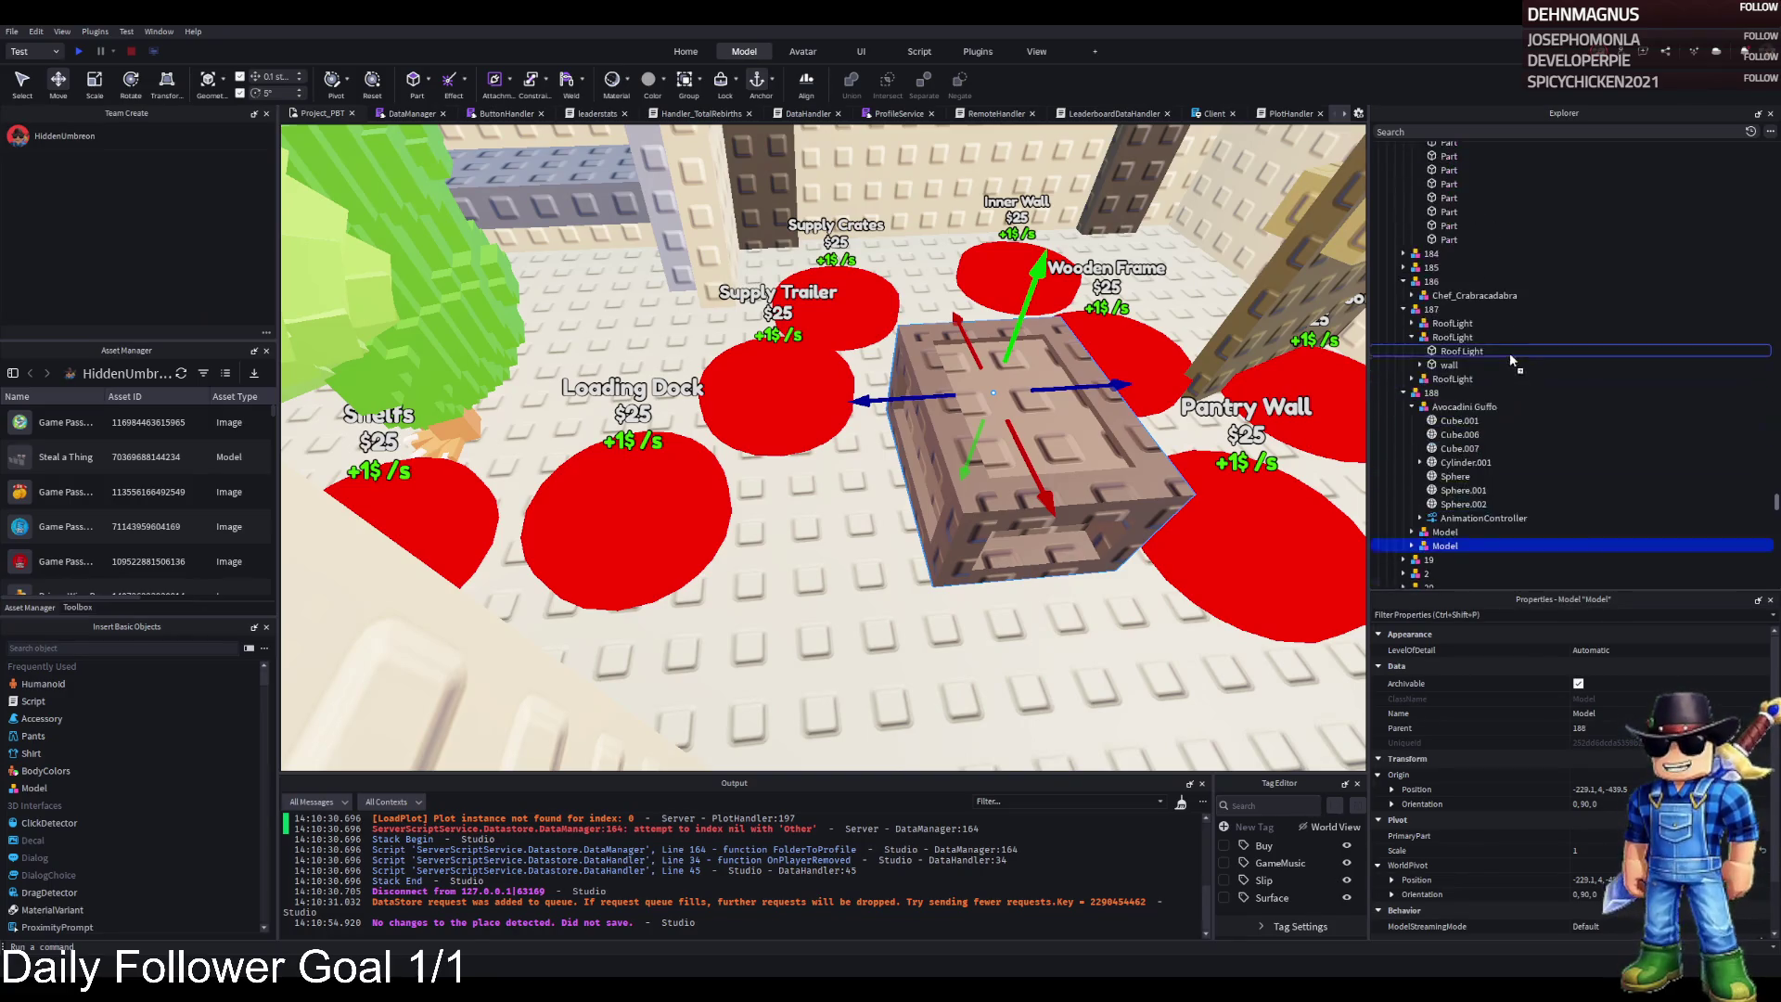
{"action": "scroll", "scroll_direction": "down", "scroll_amount": 3}
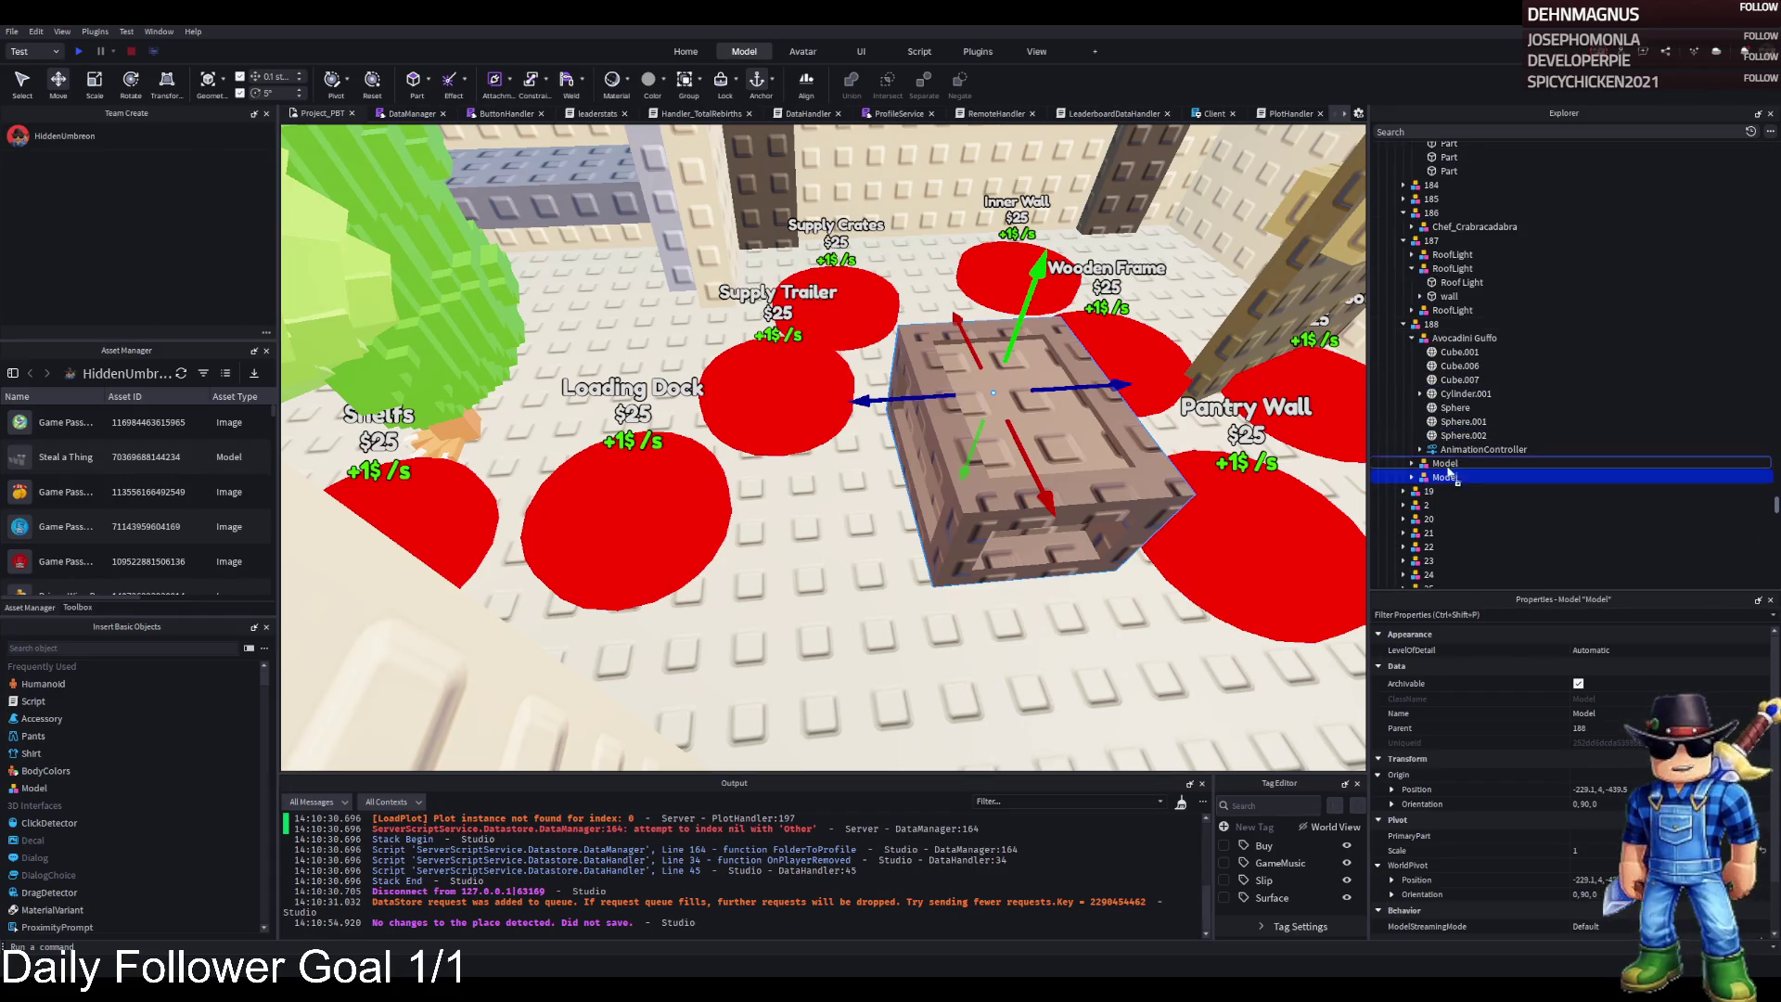
{"action": "left_click_drag", "start_coordinate": [992, 399], "coordinate": [1132, 448]}
{"action": "left_click_drag", "start_coordinate": [816, 436], "coordinate": [607, 645]}
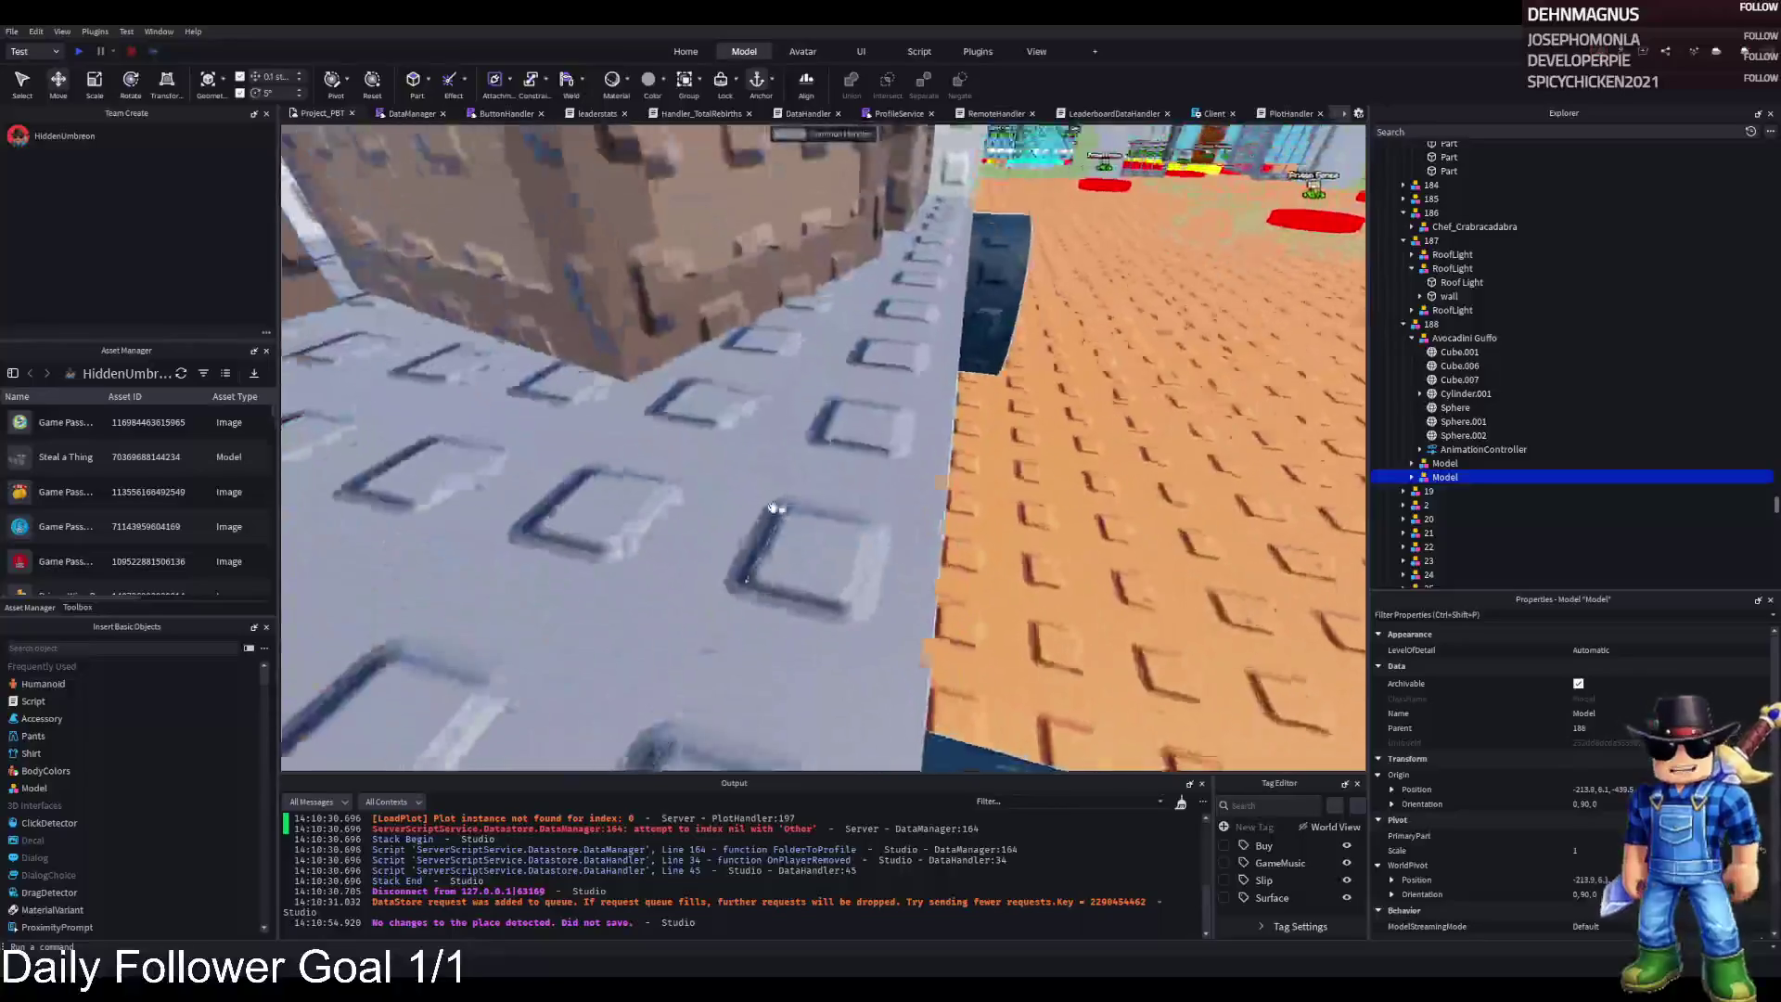
Duplicate the crate model and nudge the copy slightly along the vertical axis
{"action": "left_click", "coordinate": [773, 508]}
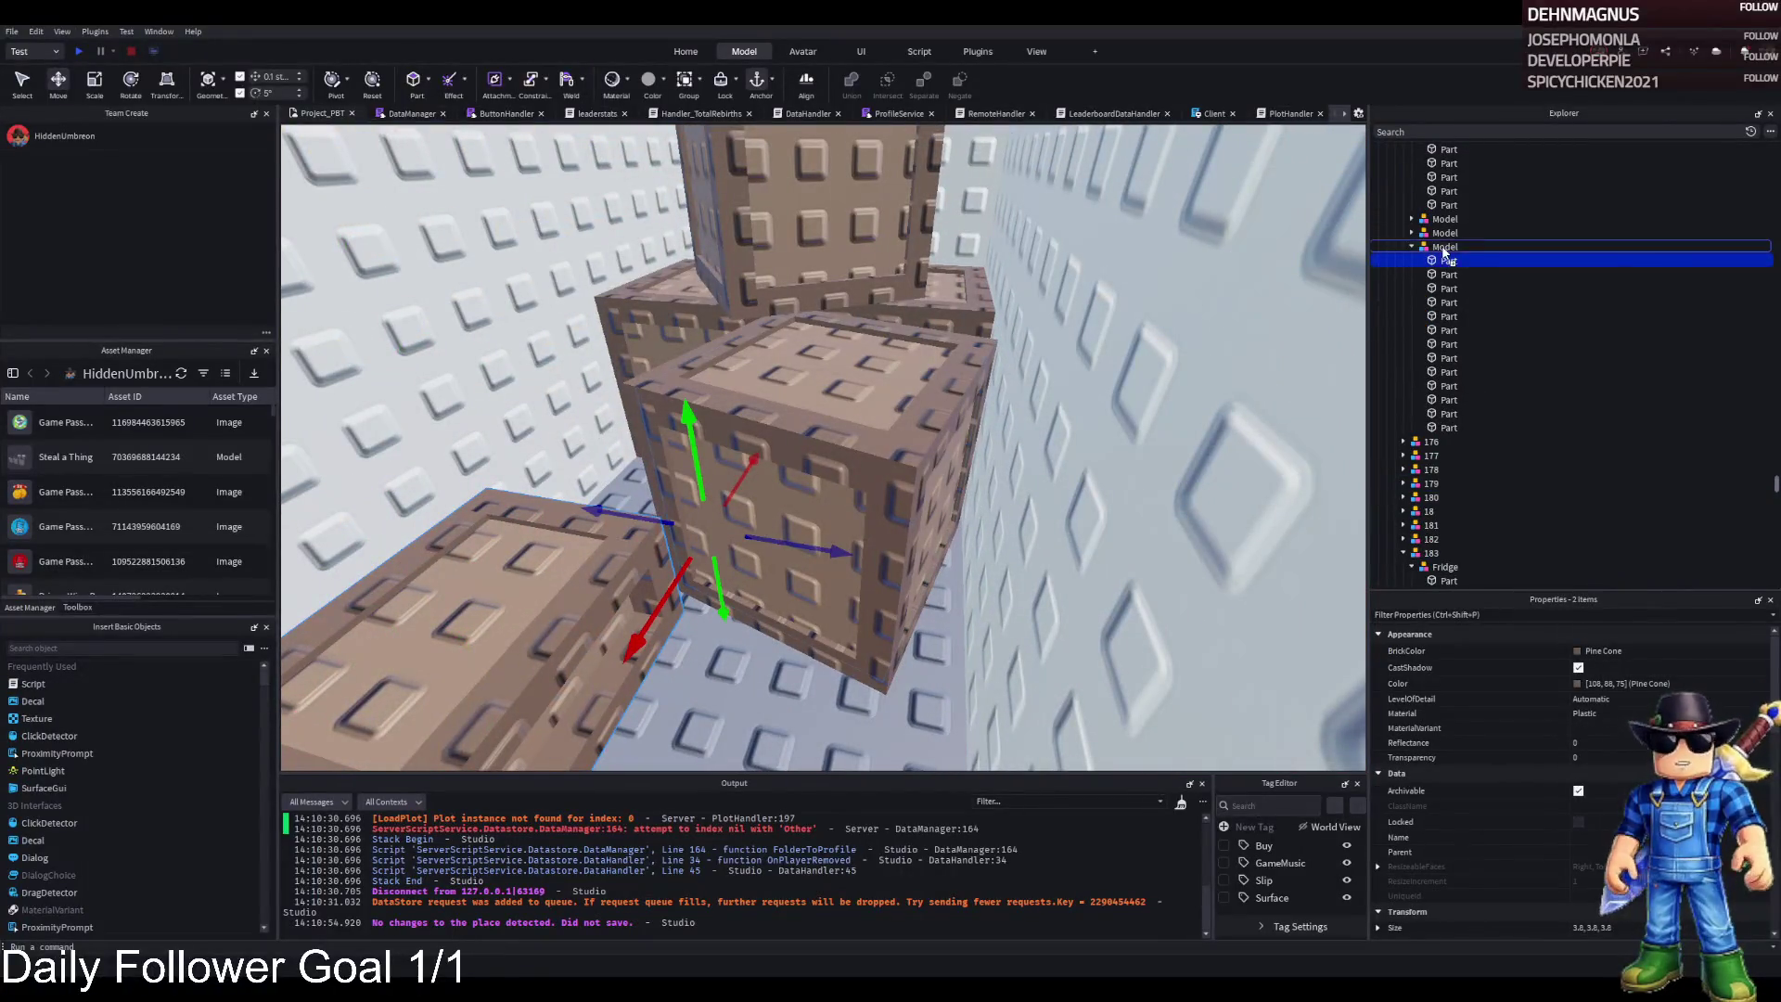
{"action": "left_click", "coordinate": [1445, 248]}
{"action": "key", "text": "ctrl+d"}
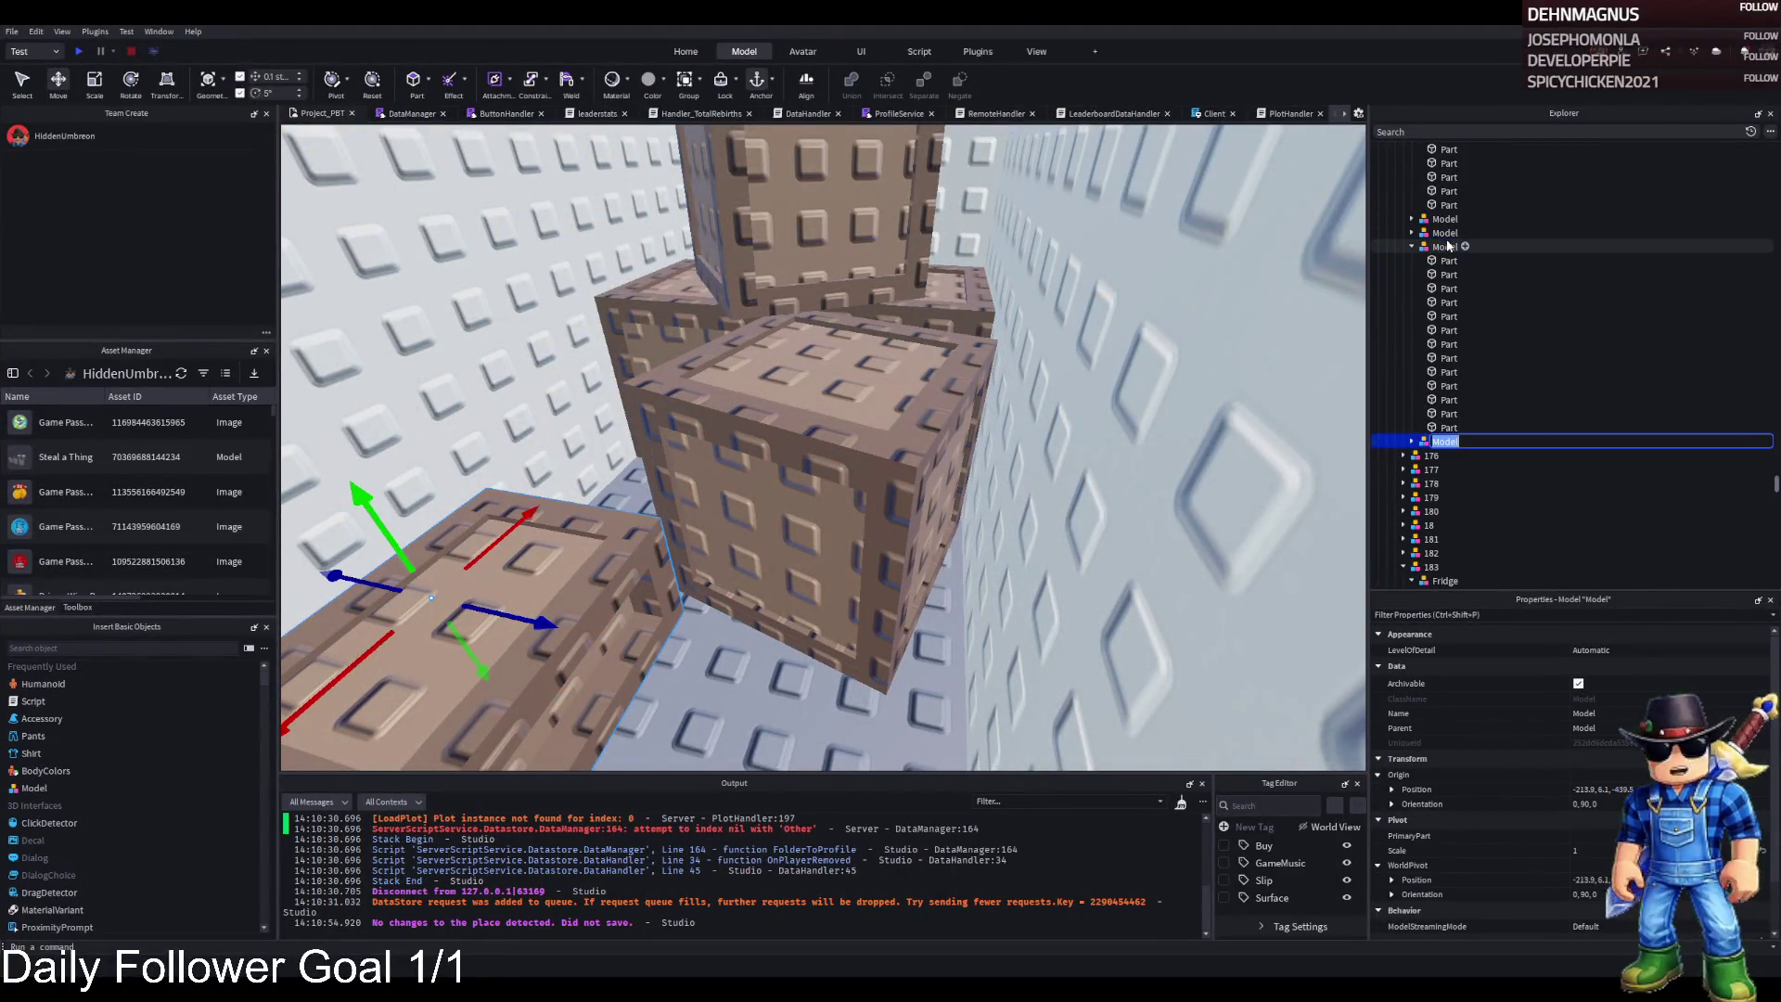
{"action": "key", "text": "f"}
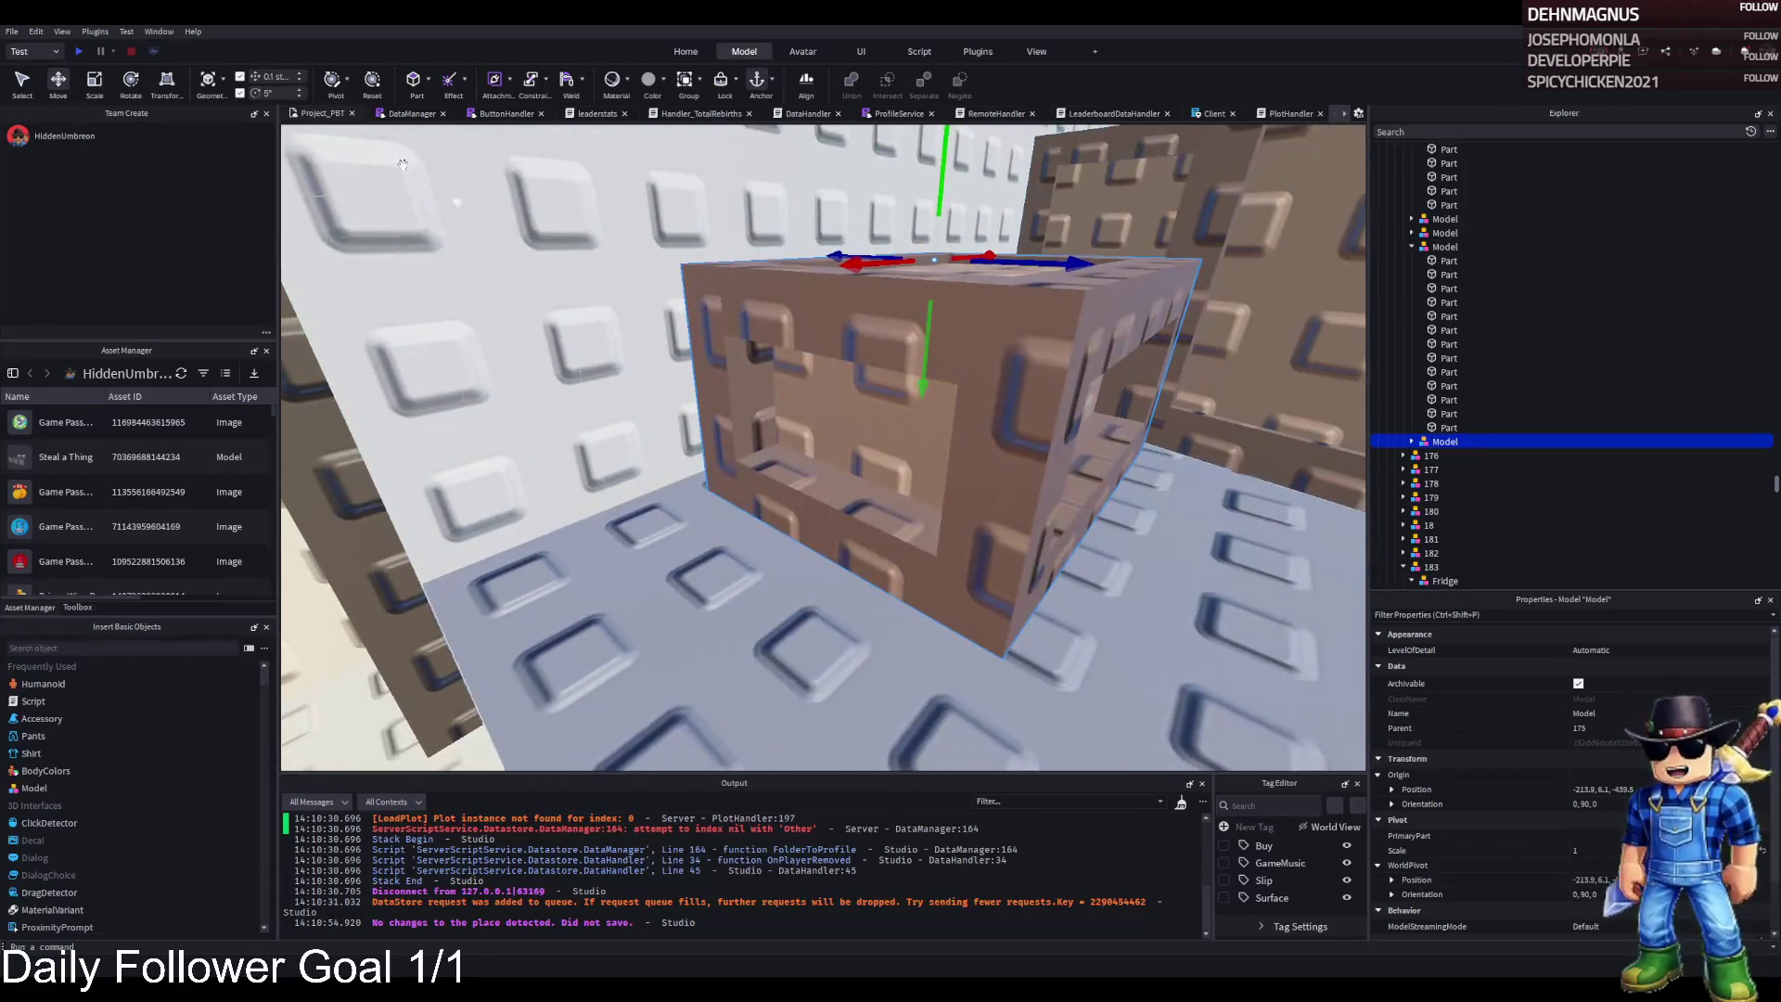
{"action": "left_click", "coordinate": [375, 86]}
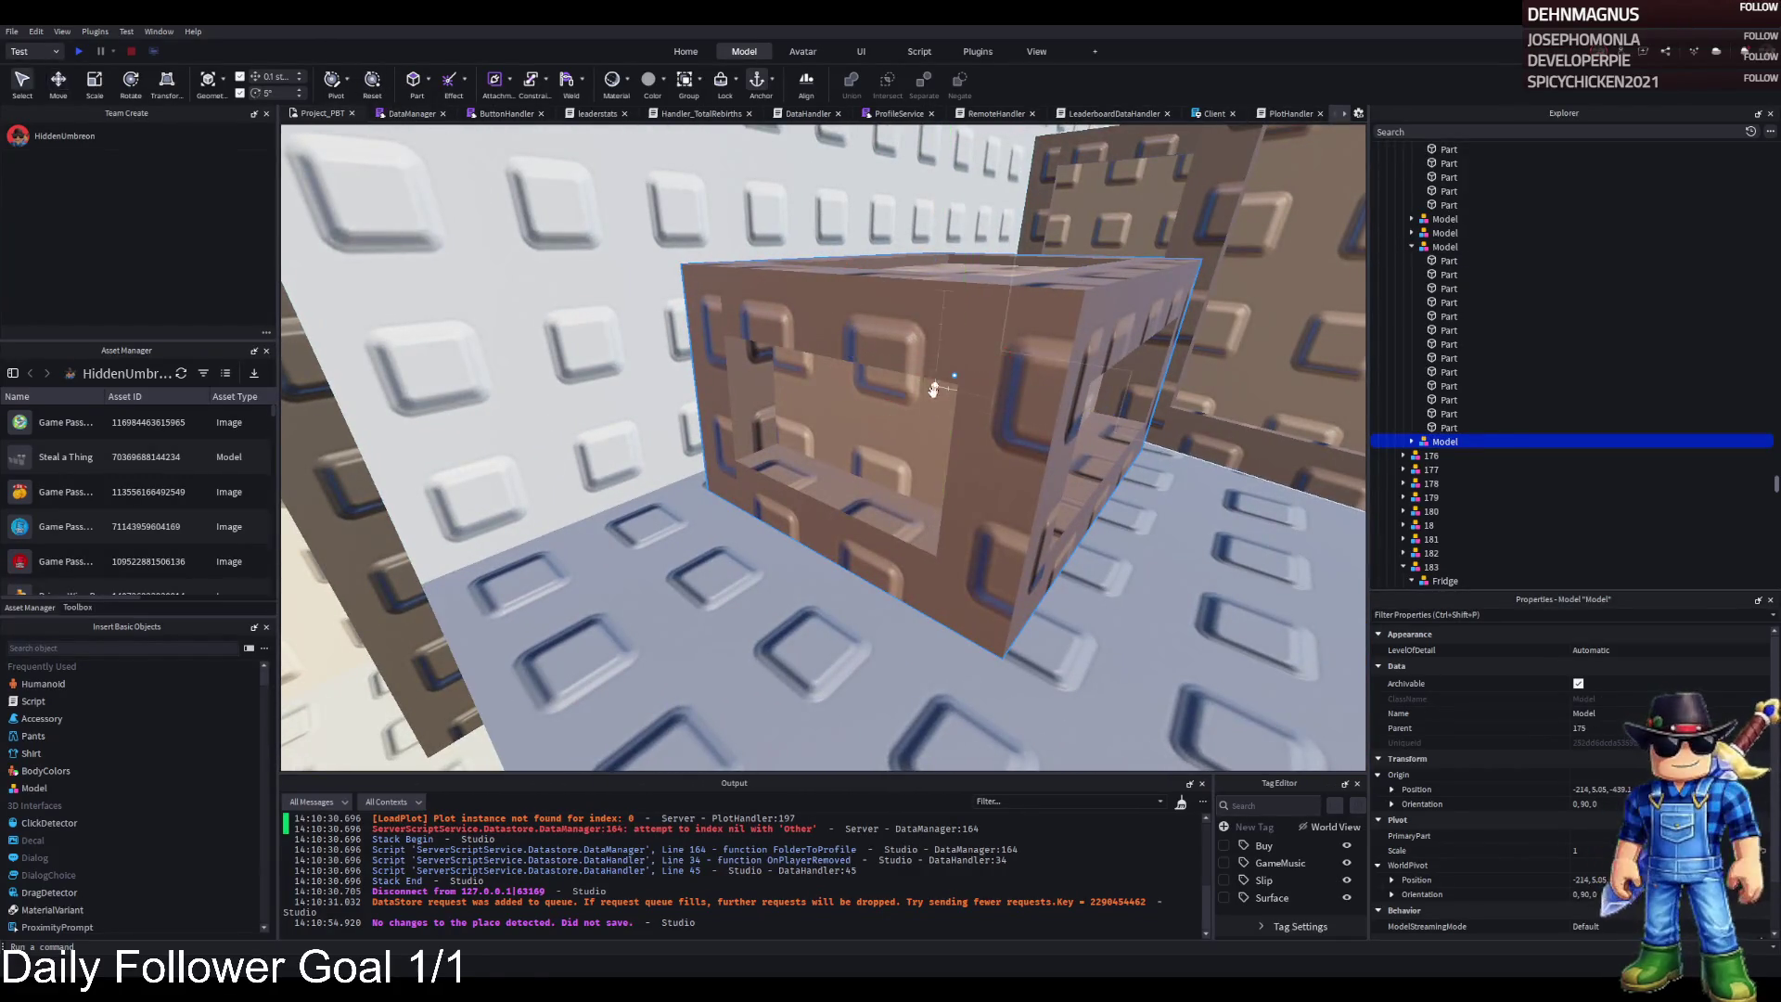
{"action": "left_click_drag", "start_coordinate": [952, 418], "coordinate": [961, 419]}
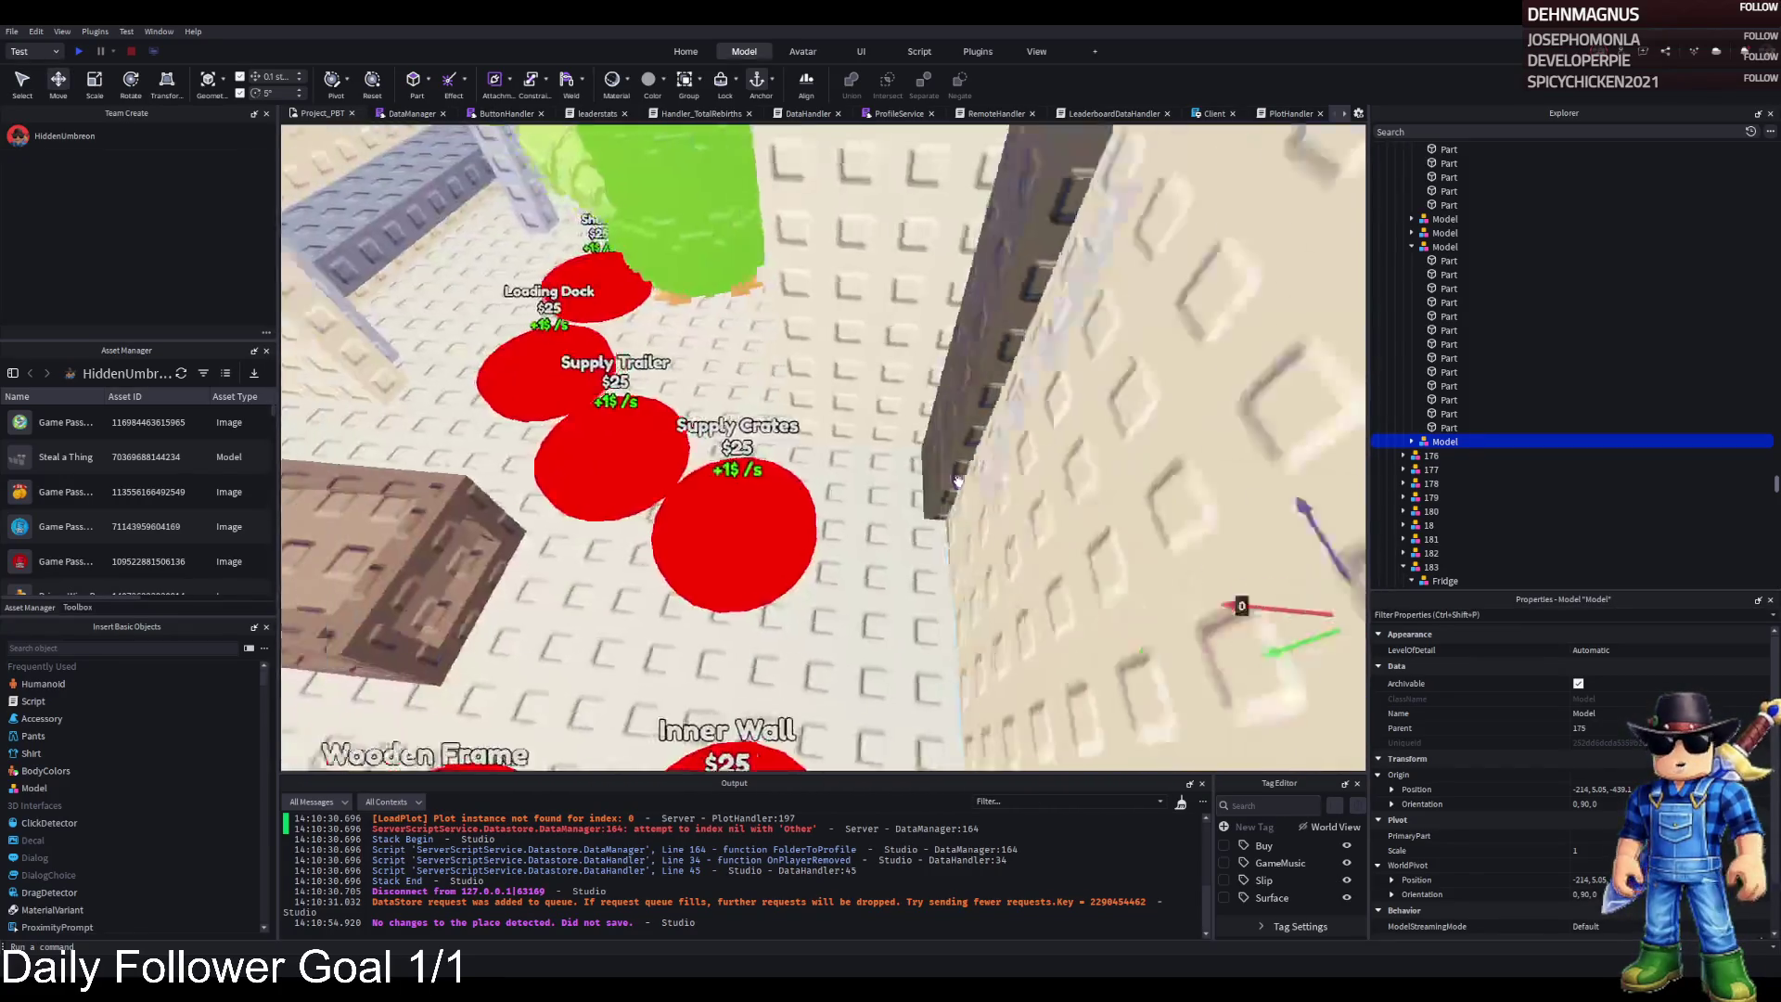
{"action": "left_click", "coordinate": [782, 509]}
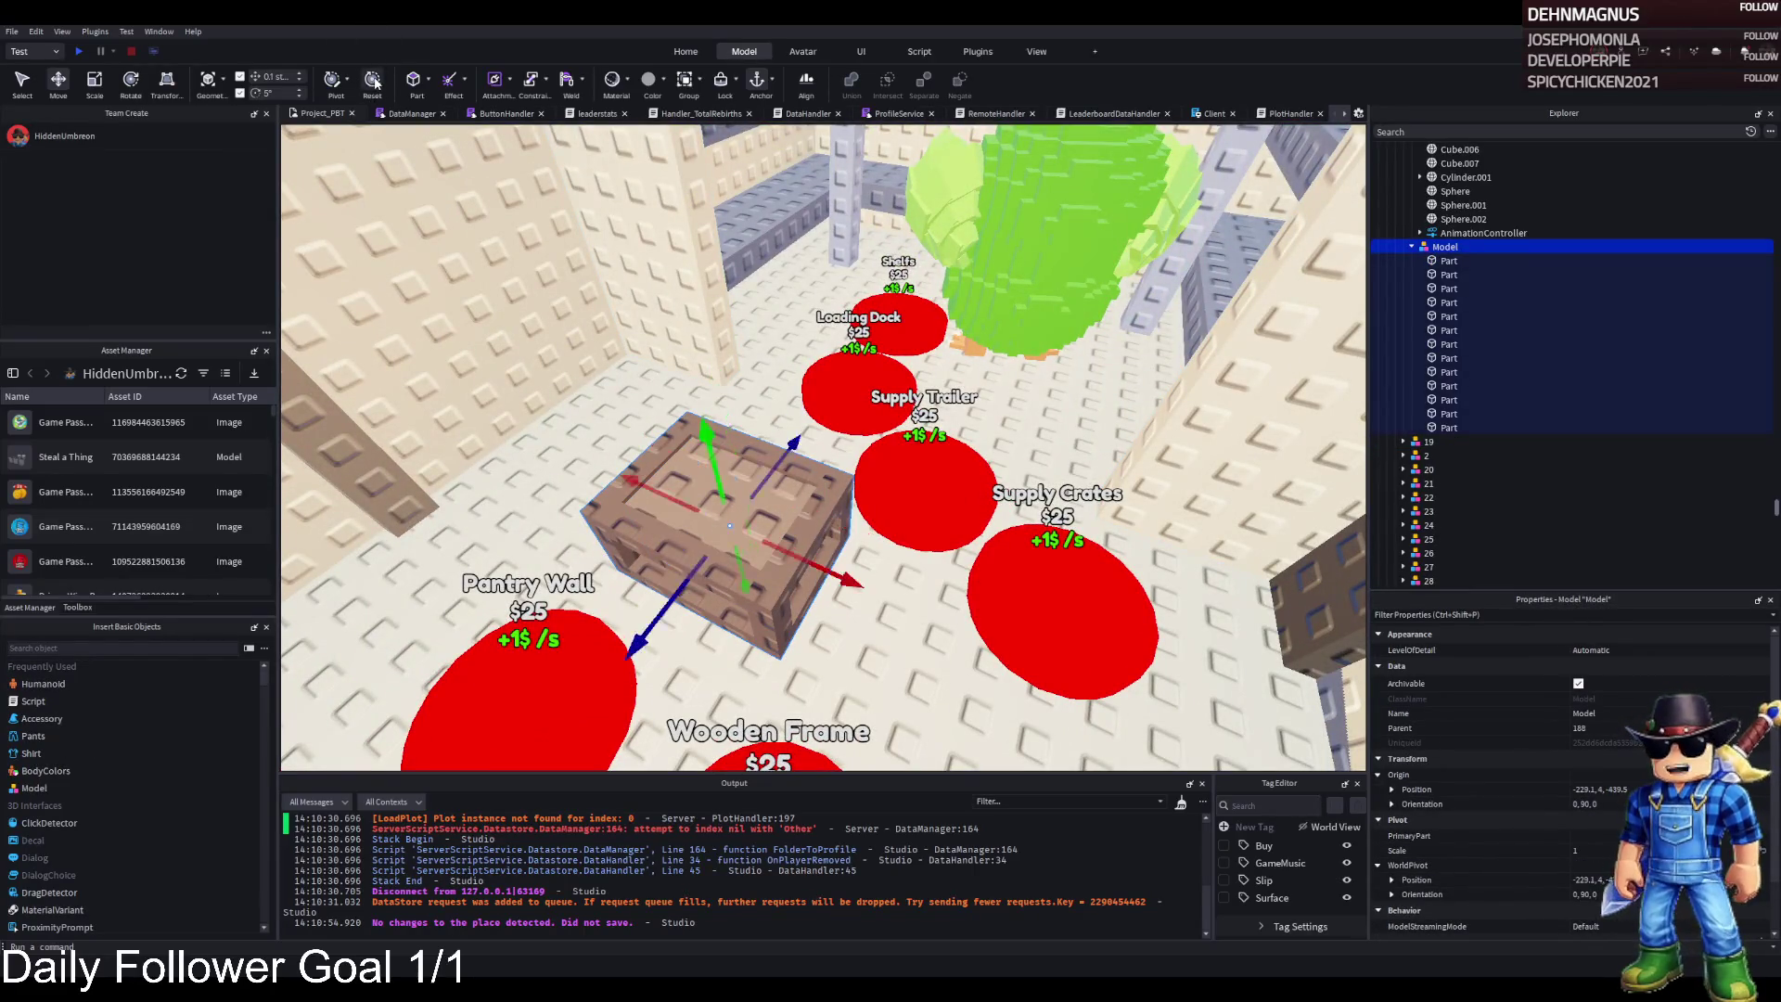
Slide and lift the crate beside the green brainrot, and stretch its green mesh piece wider
{"action": "left_click_drag", "start_coordinate": [715, 594], "coordinate": [802, 635]}
{"action": "key", "text": "ctrl+4"}
{"action": "key", "text": "ctrl+2"}
{"action": "left_click_drag", "start_coordinate": [739, 464], "coordinate": [733, 484]}
{"action": "left_click_drag", "start_coordinate": [739, 492], "coordinate": [742, 675]}
{"action": "left_click", "coordinate": [742, 674]}
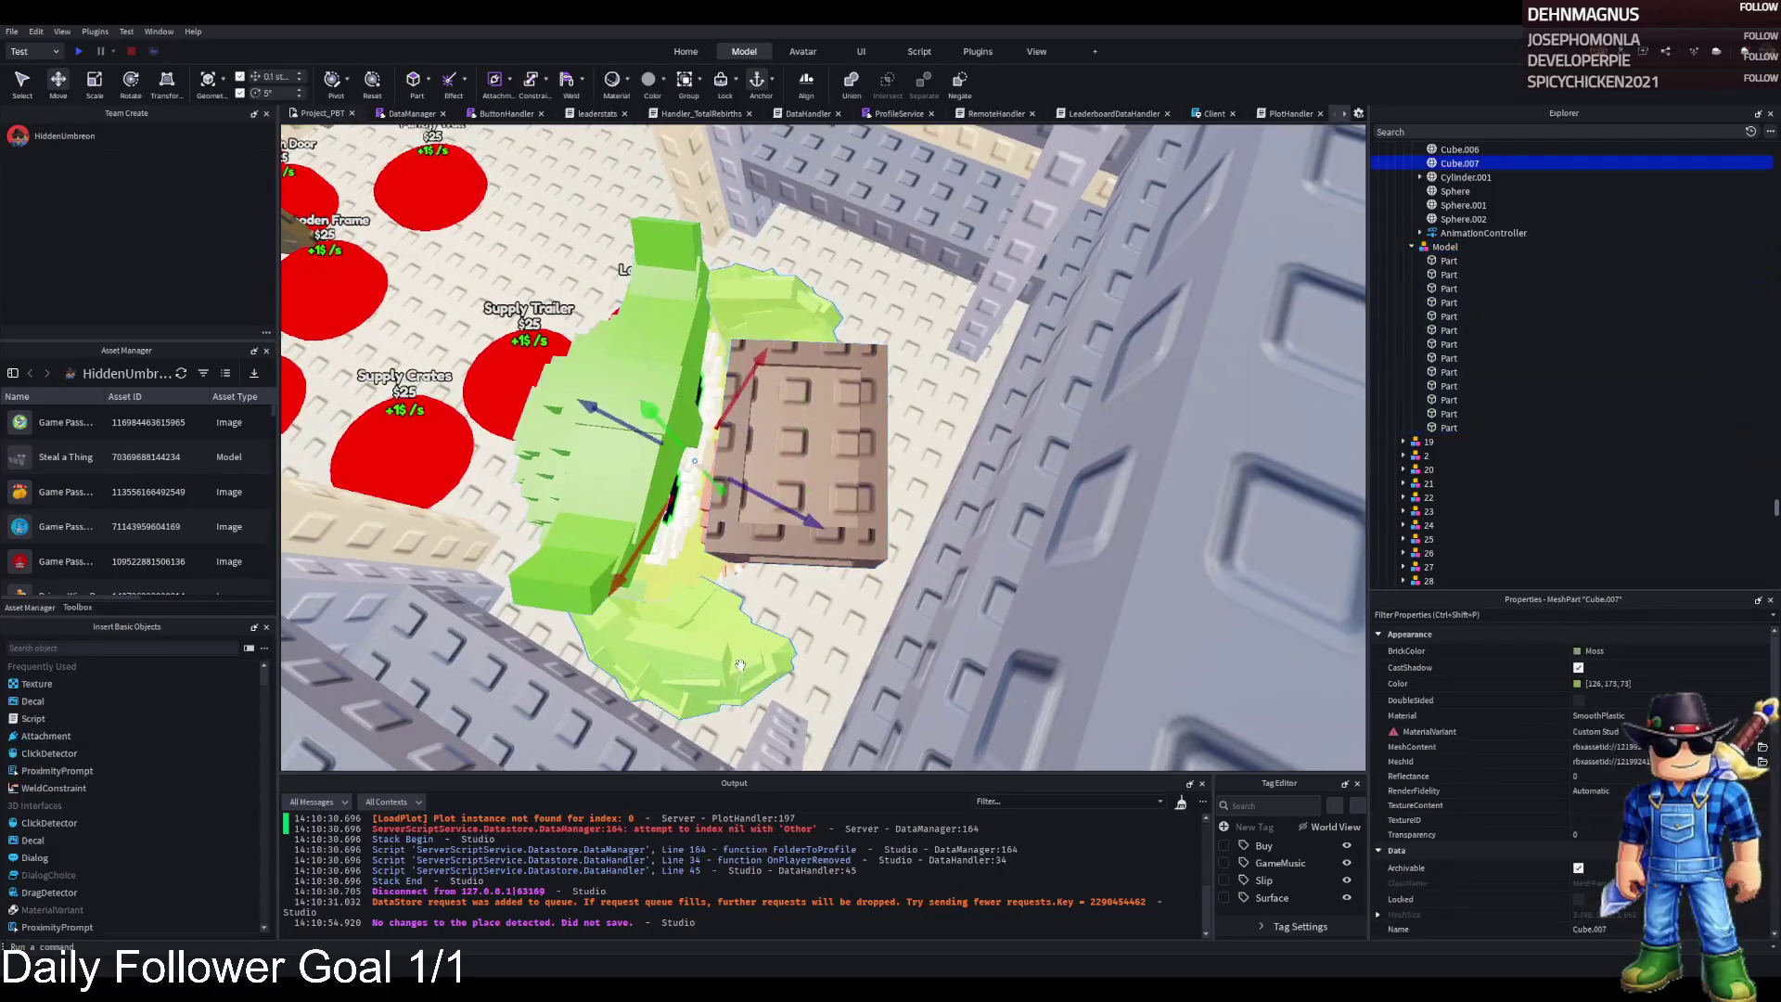
{"action": "left_click_drag", "start_coordinate": [898, 322], "coordinate": [884, 340]}
Nudge the crate slightly sideways, then duplicate it and place the copy up on the shelf
{"action": "left_click", "coordinate": [1444, 246]}
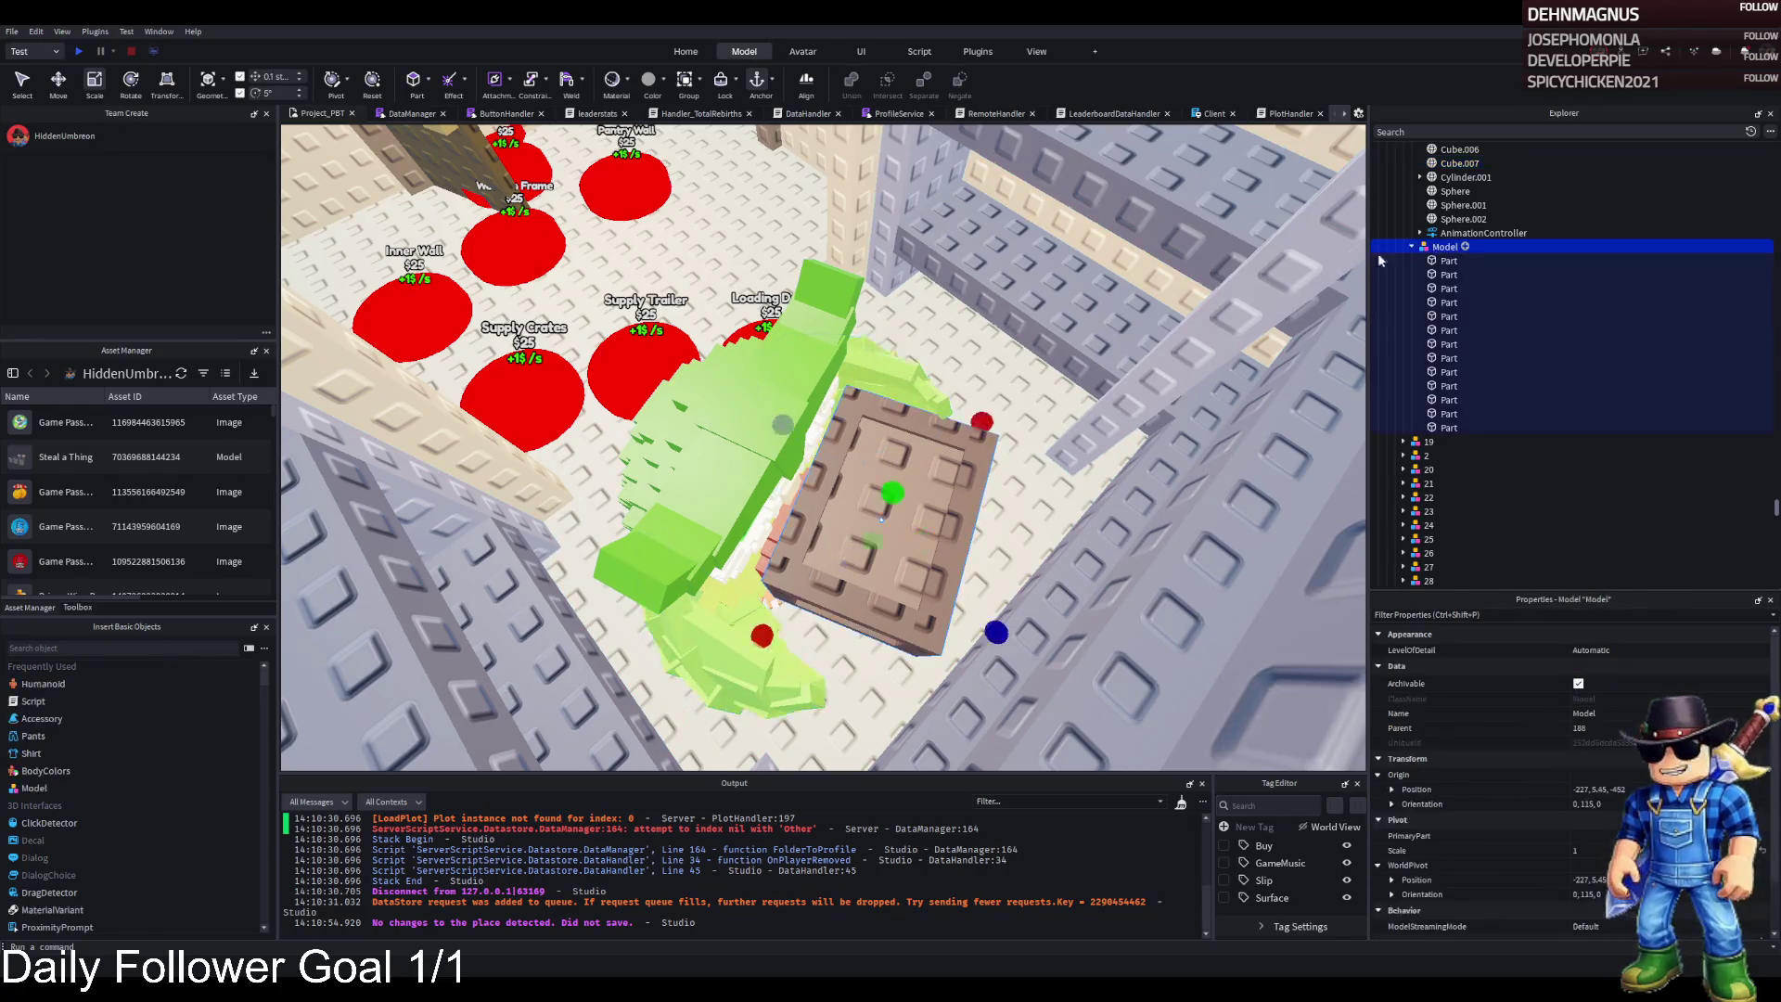
{"action": "key", "text": "f"}
{"action": "left_click_drag", "start_coordinate": [835, 466], "coordinate": [803, 456]}
{"action": "key", "text": "s"}
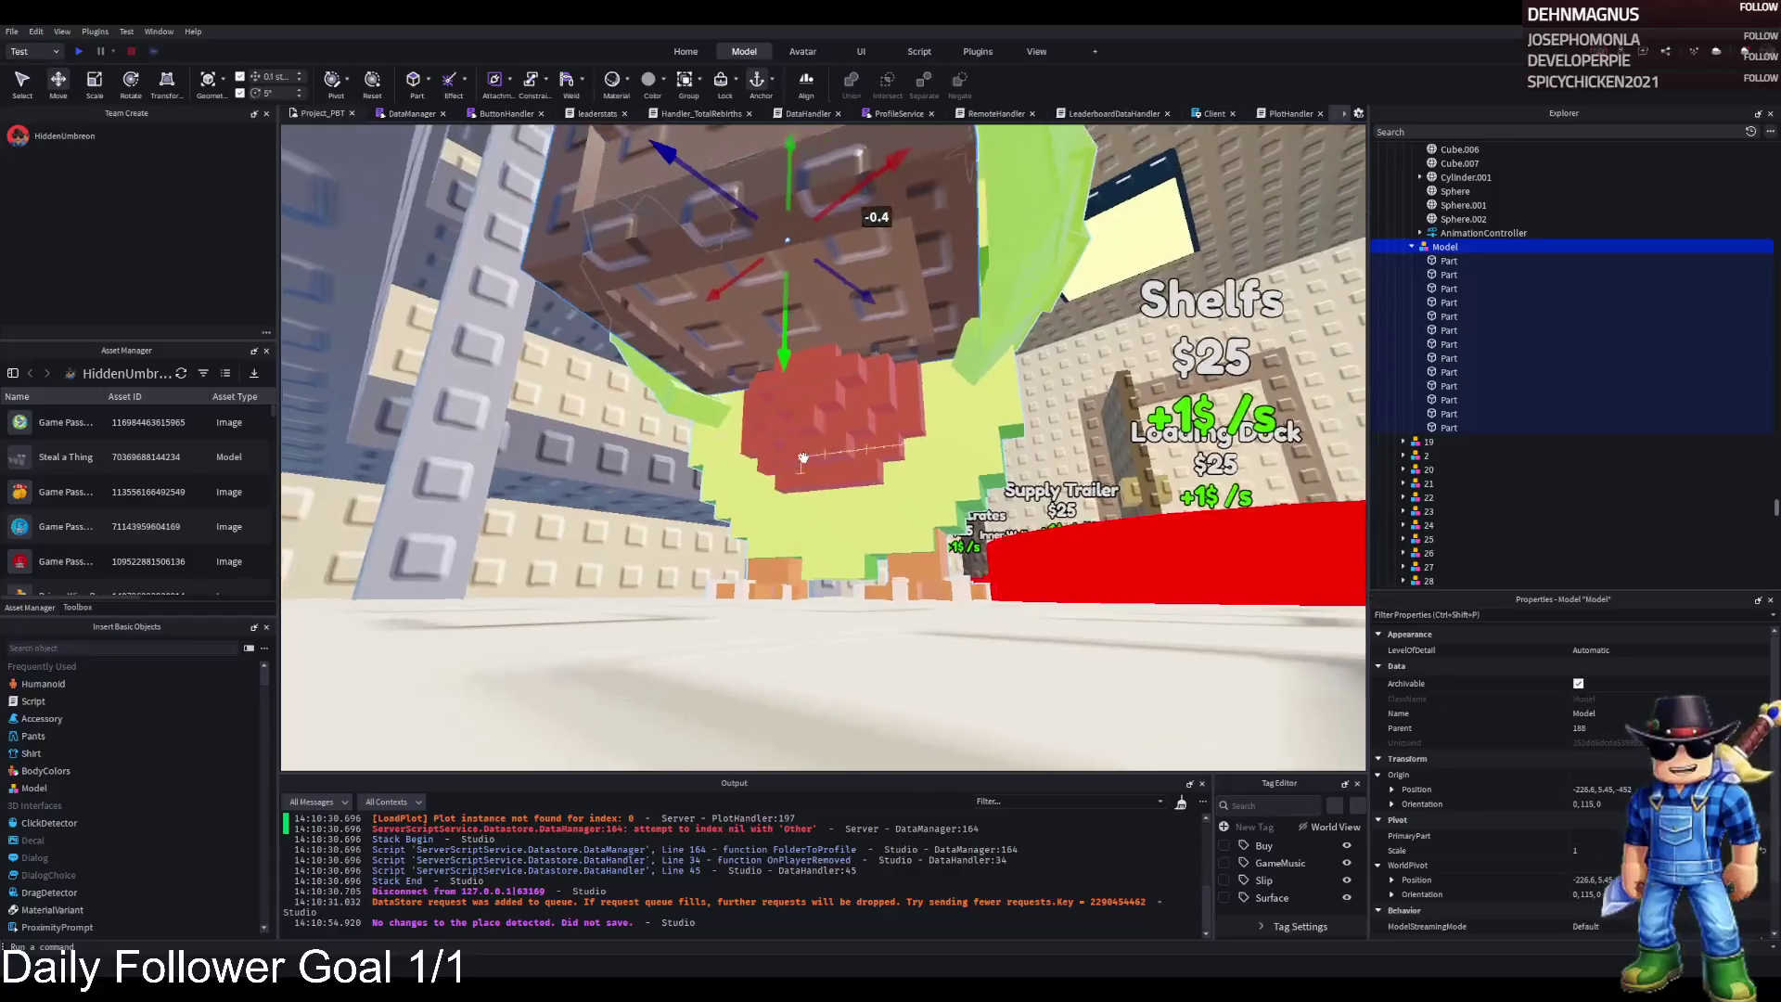
{"action": "key", "text": "a"}
{"action": "key", "text": "w"}
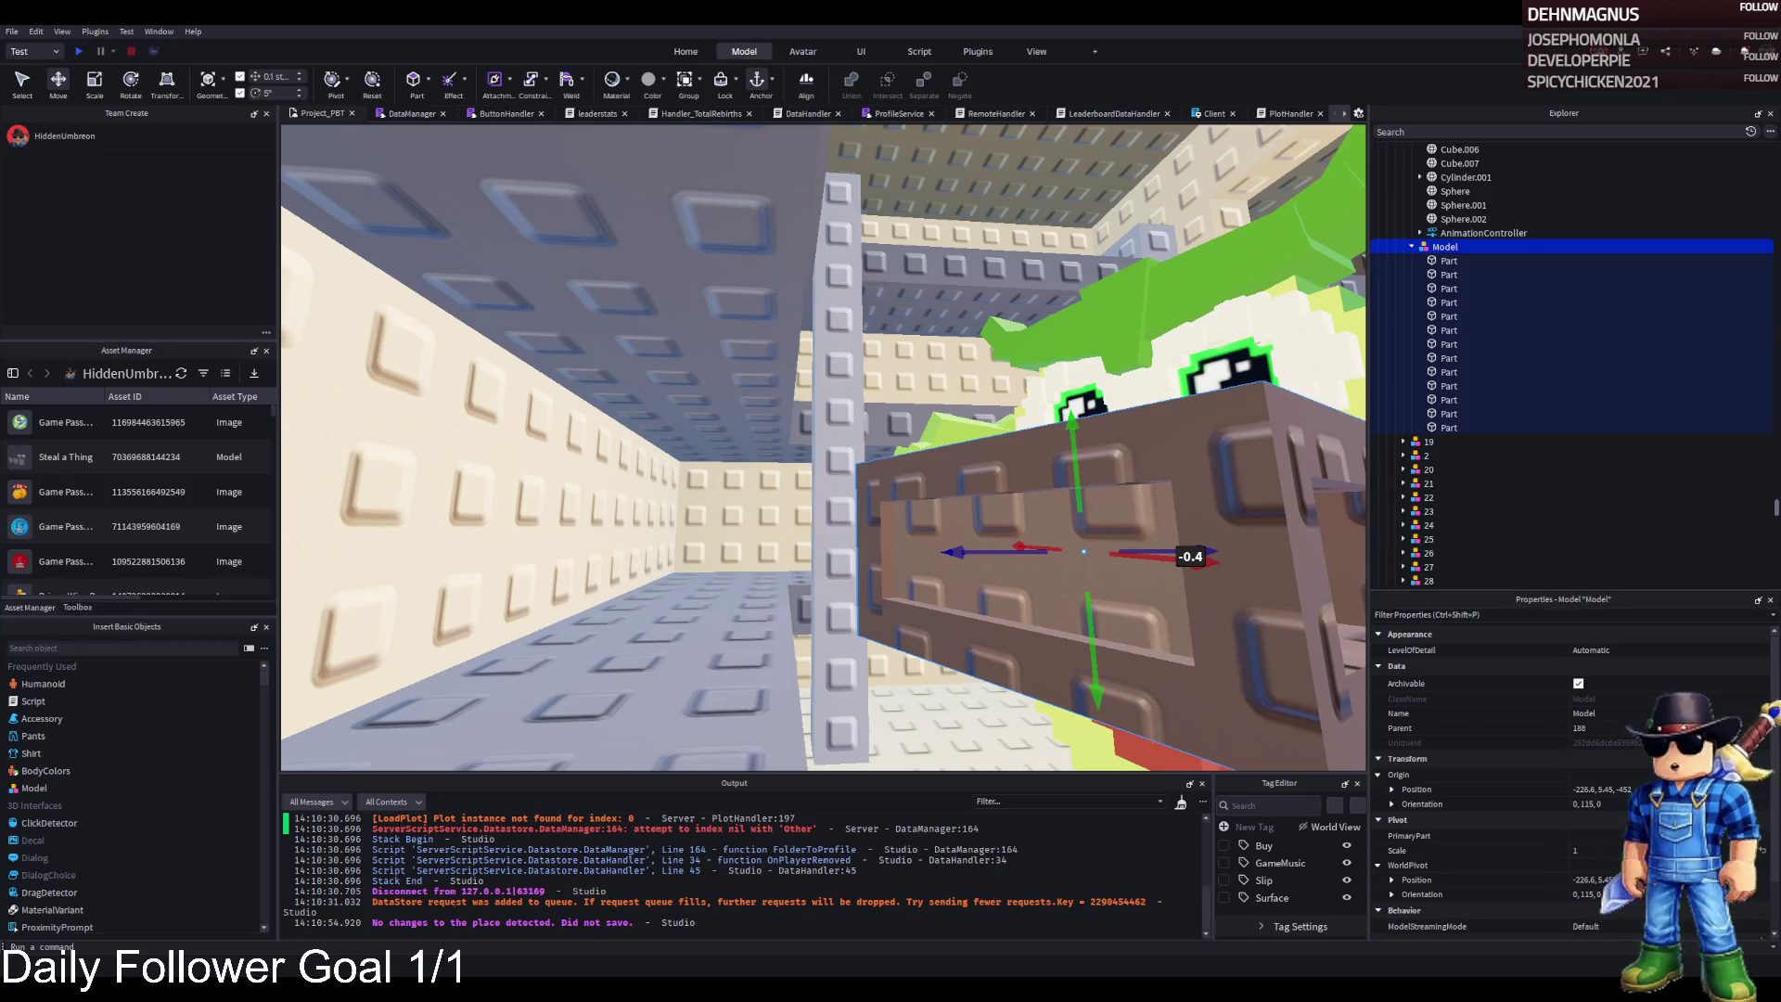
{"action": "key", "text": "s"}
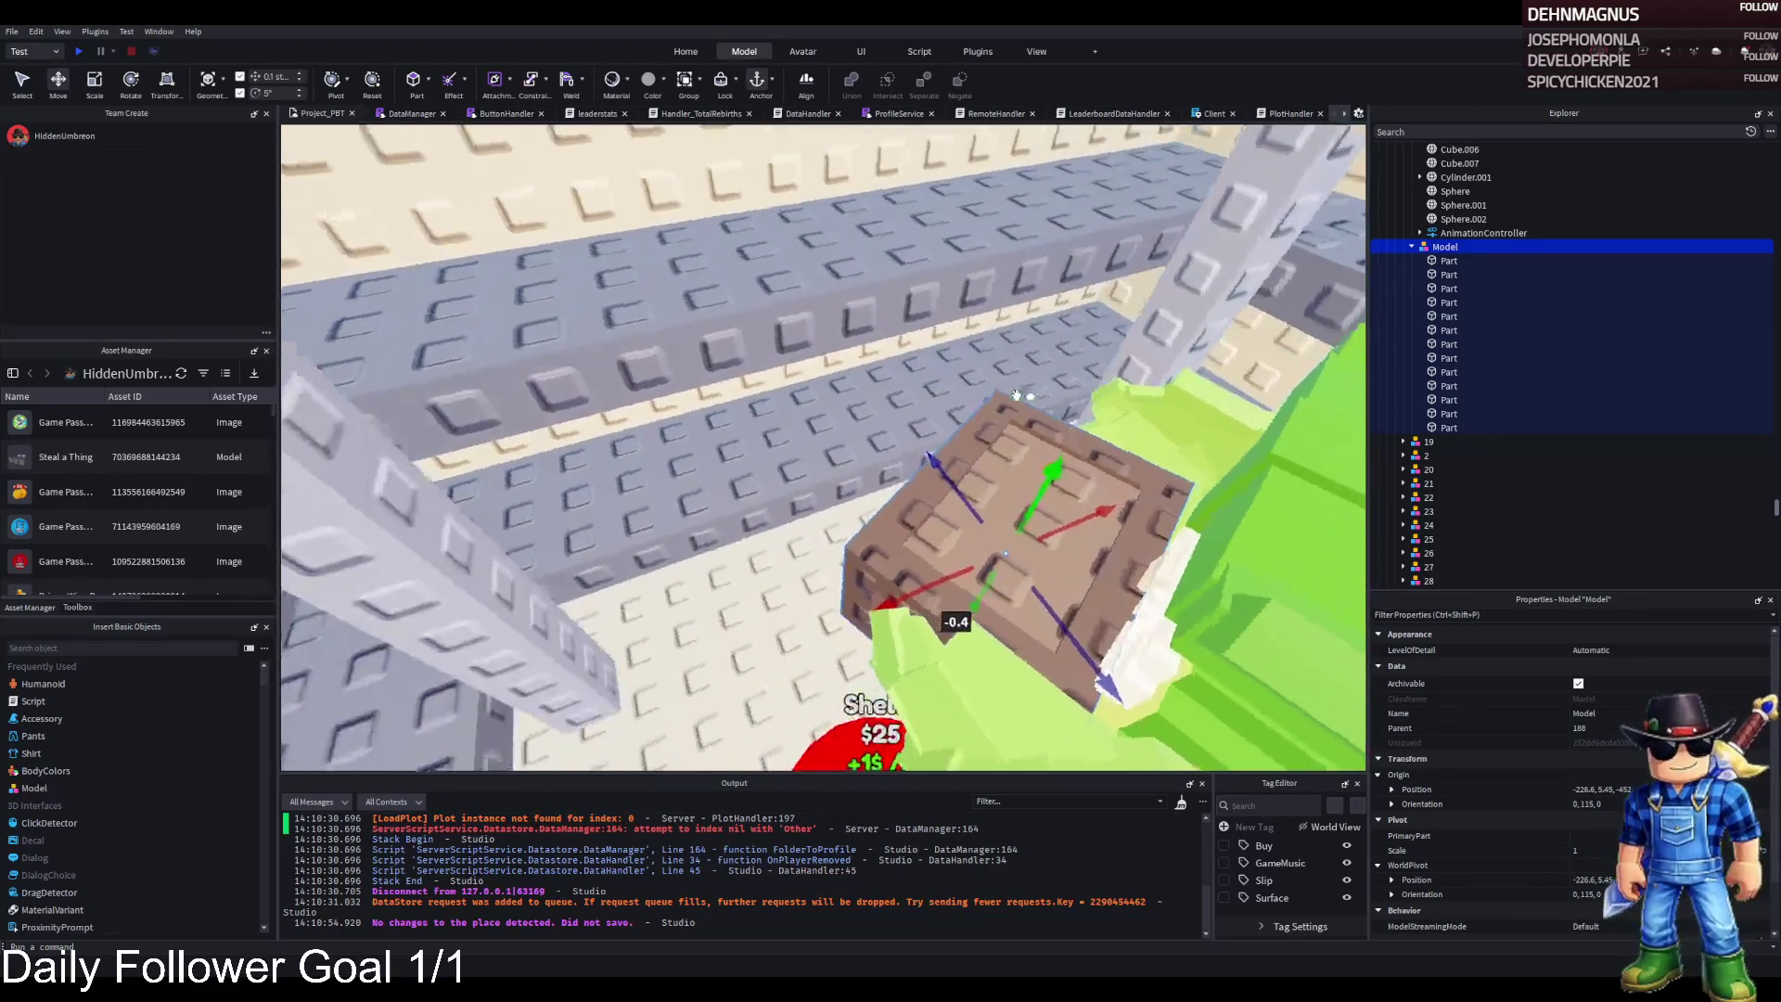
{"action": "key", "text": "ctrl+d"}
{"action": "left_click_drag", "start_coordinate": [1032, 567], "coordinate": [1044, 267]}
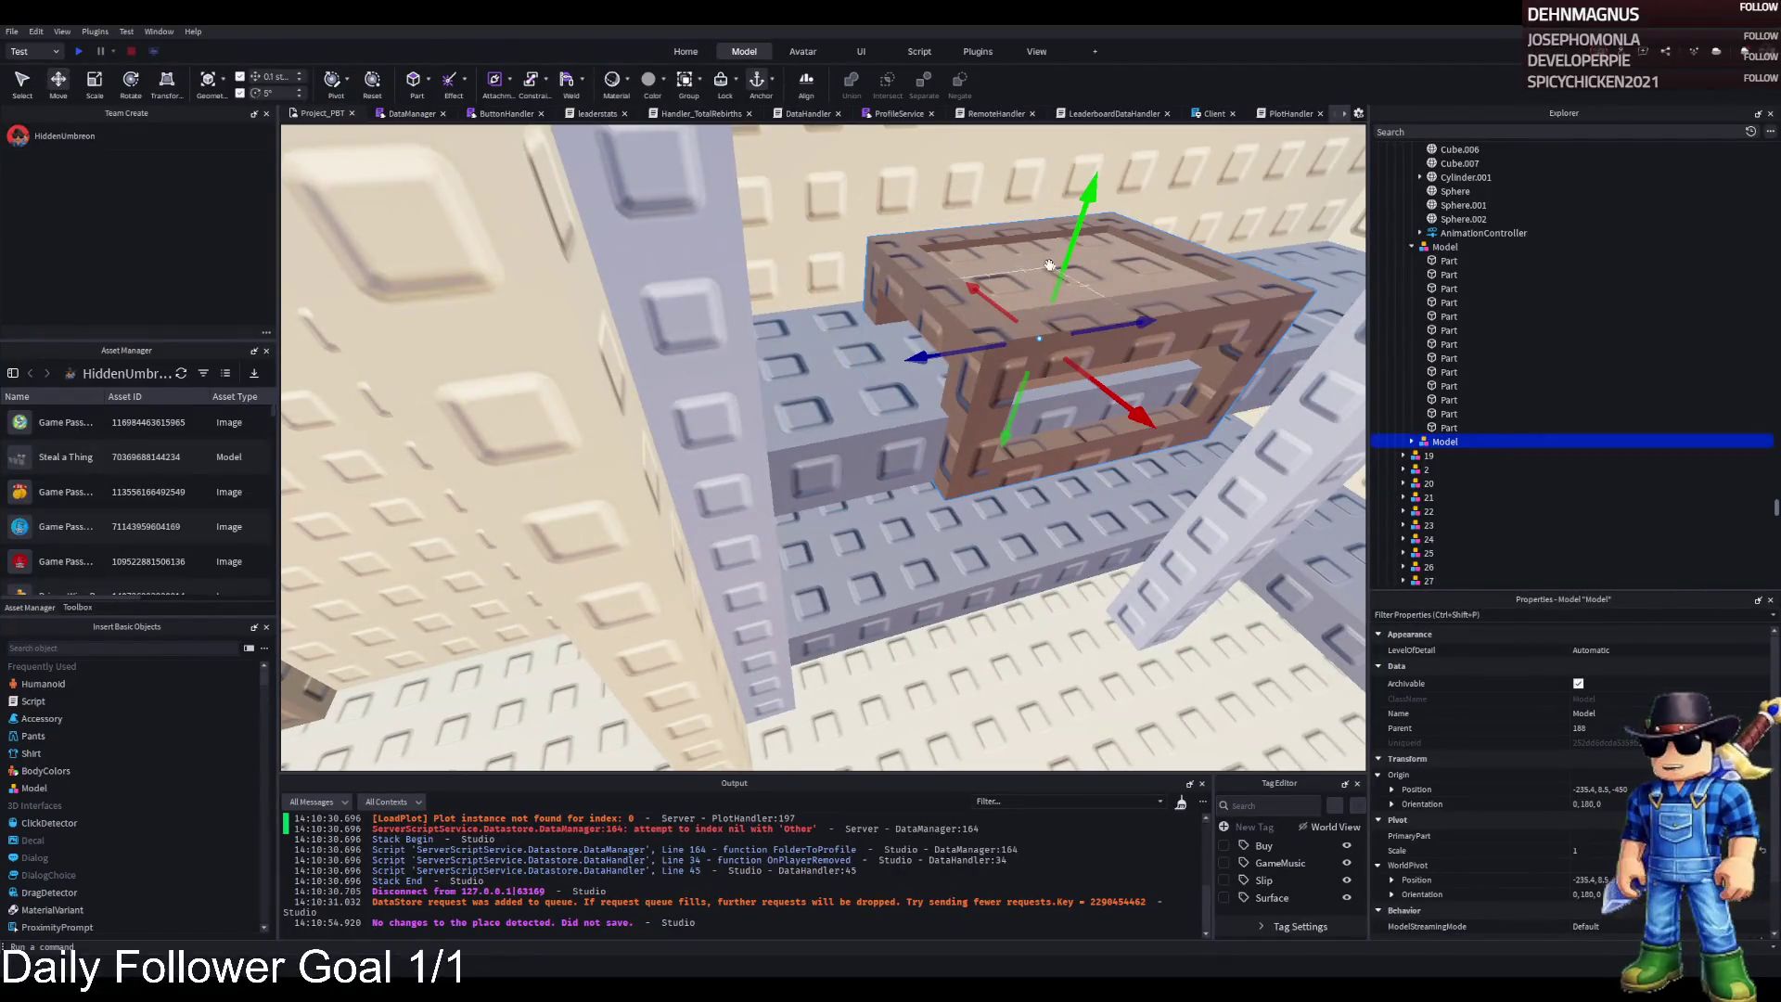
Select the second crate model under 188 and lower it onto the shelf
{"action": "left_click", "coordinate": [1049, 266]}
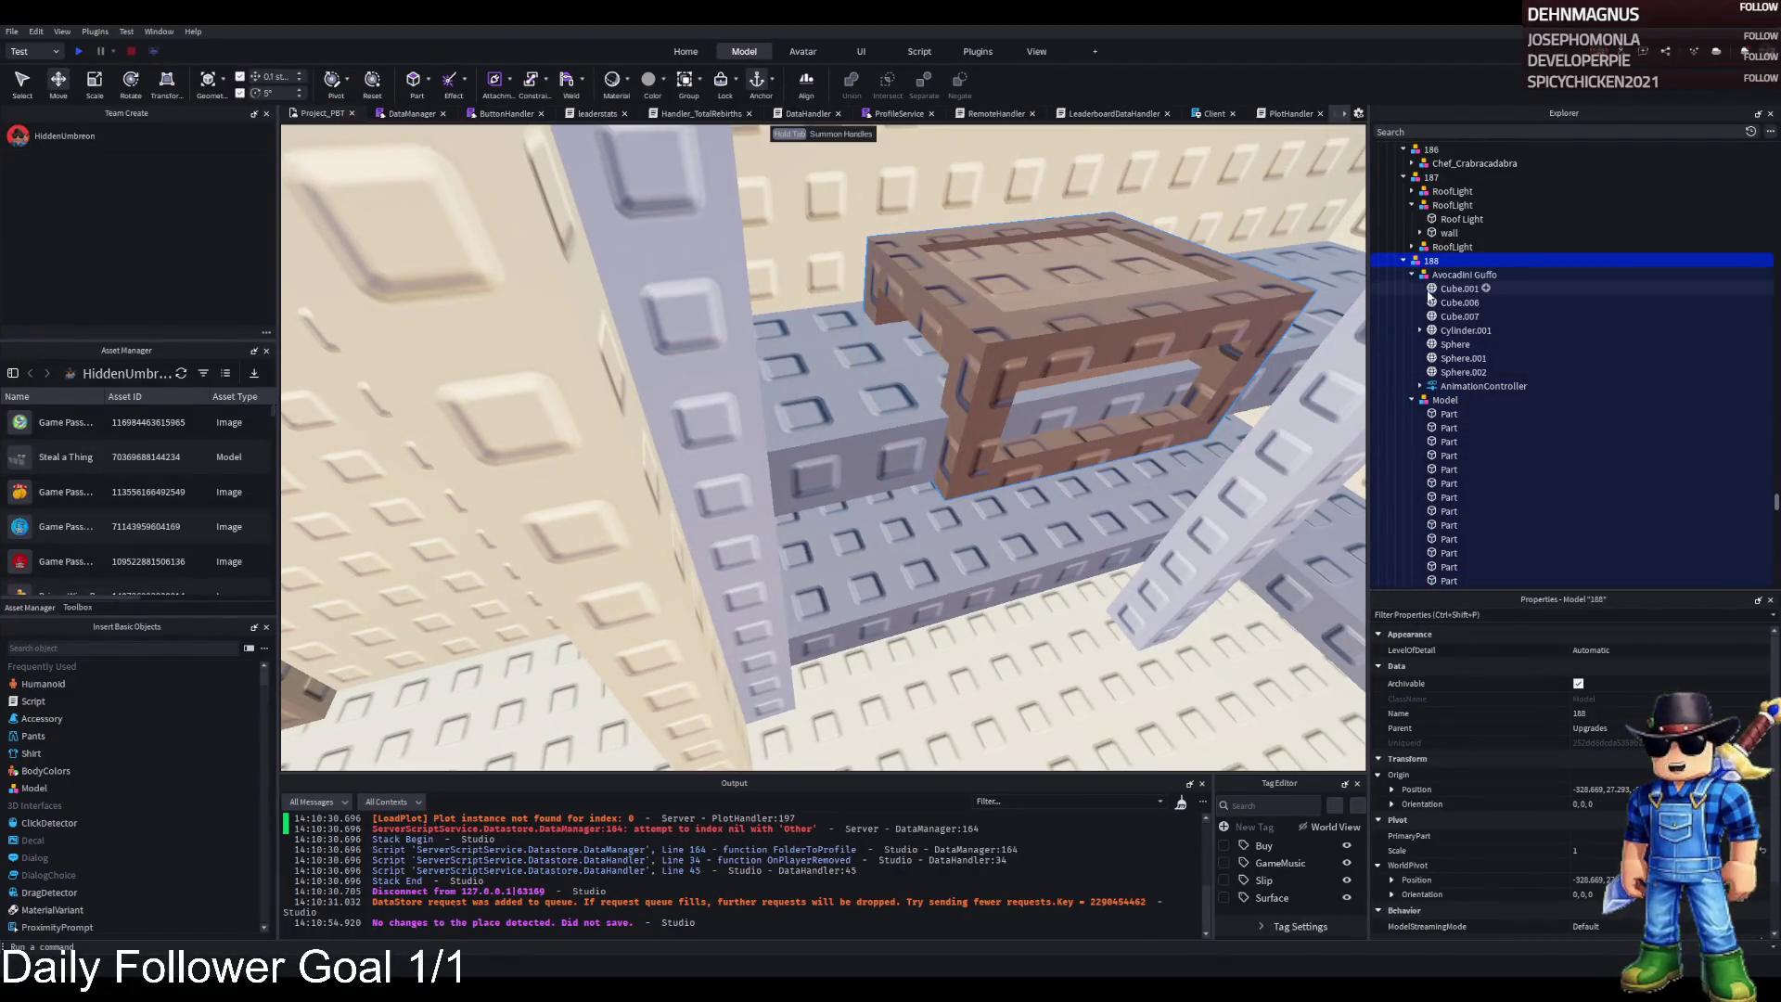
{"action": "left_click", "coordinate": [1410, 275]}
{"action": "left_click", "coordinate": [1415, 288]}
{"action": "left_click", "coordinate": [1411, 288]}
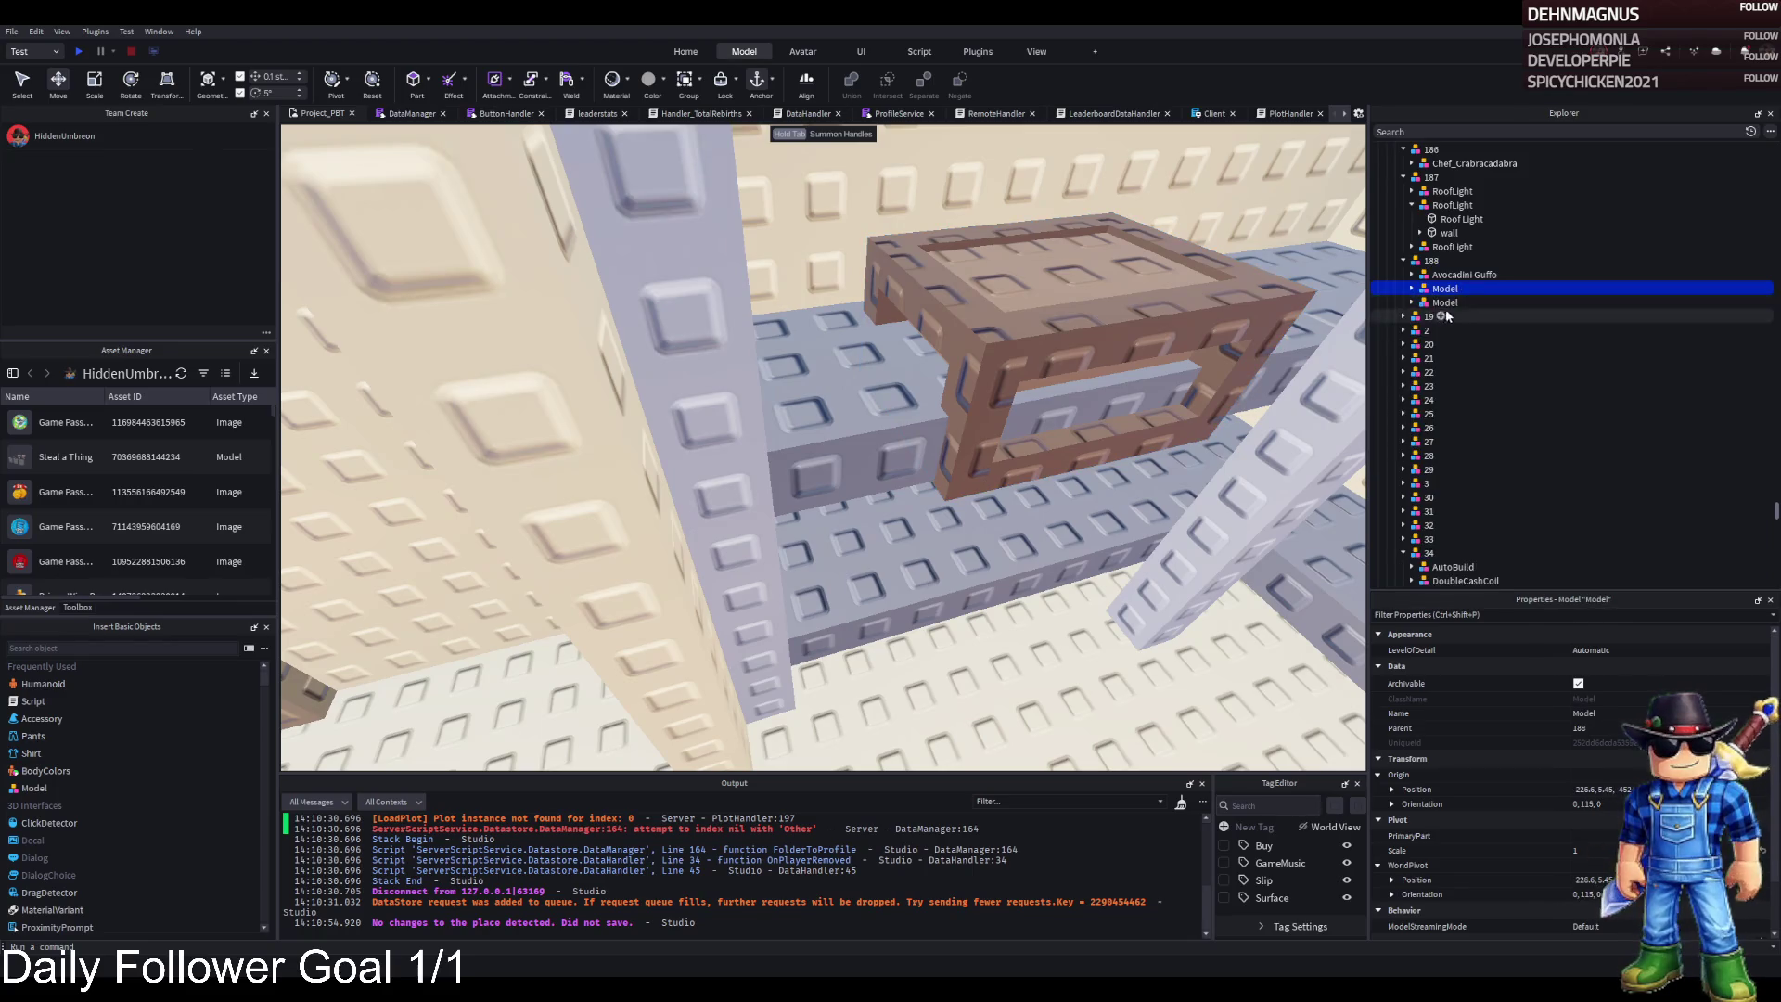
{"action": "left_click", "coordinate": [1444, 302]}
{"action": "key", "text": "f"}
{"action": "left_click_drag", "start_coordinate": [948, 529], "coordinate": [936, 537]}
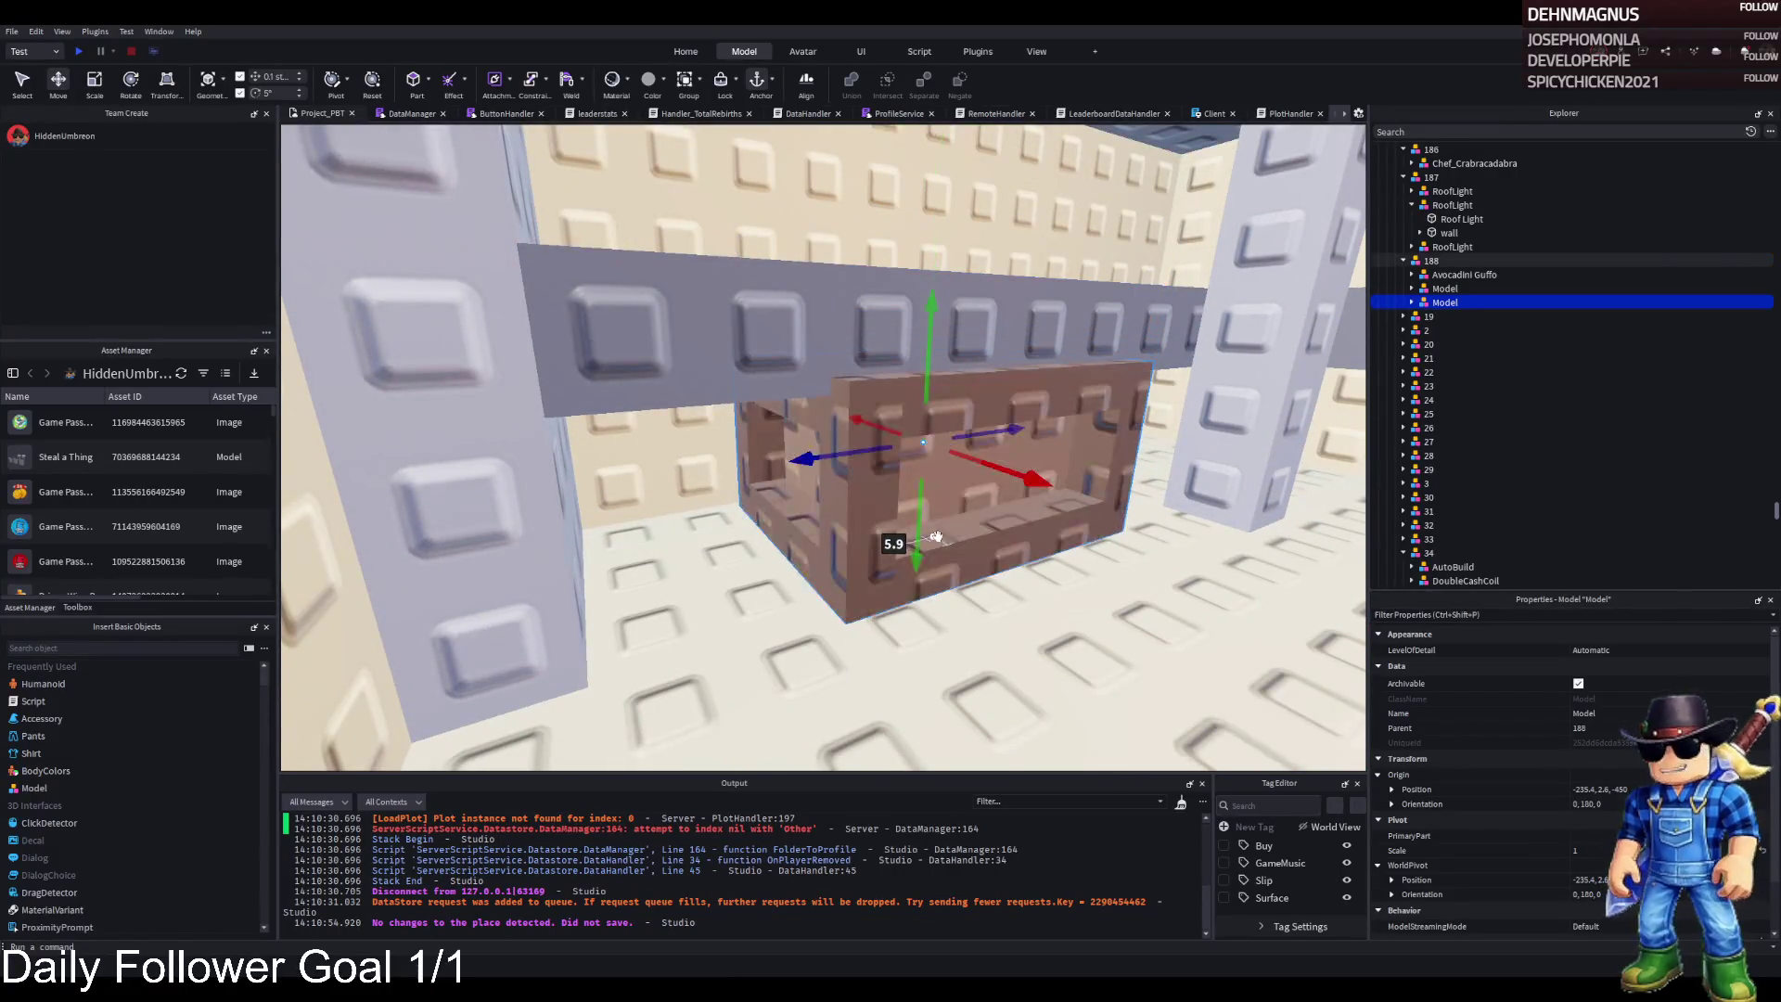
Fine-tune the second crate's height, lowering it 0.1, and bring it forward to the shelf edge
{"action": "key", "text": "d"}
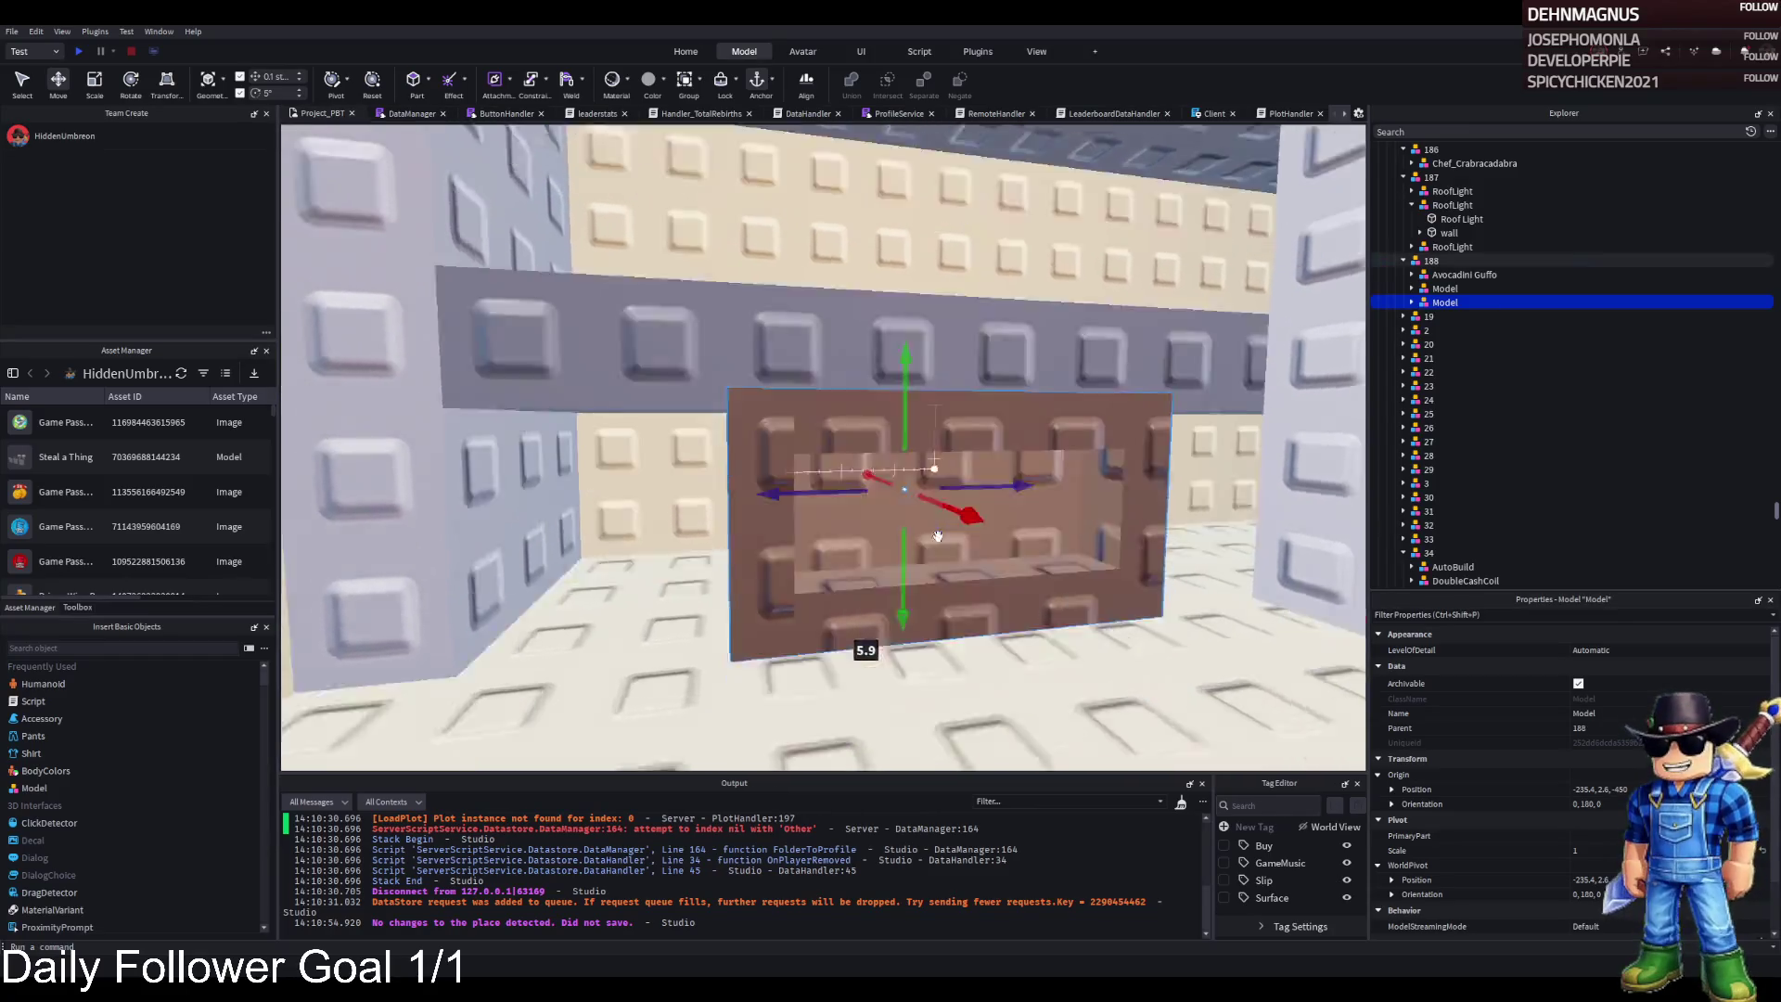
{"action": "key", "text": "d"}
{"action": "key", "text": "q"}
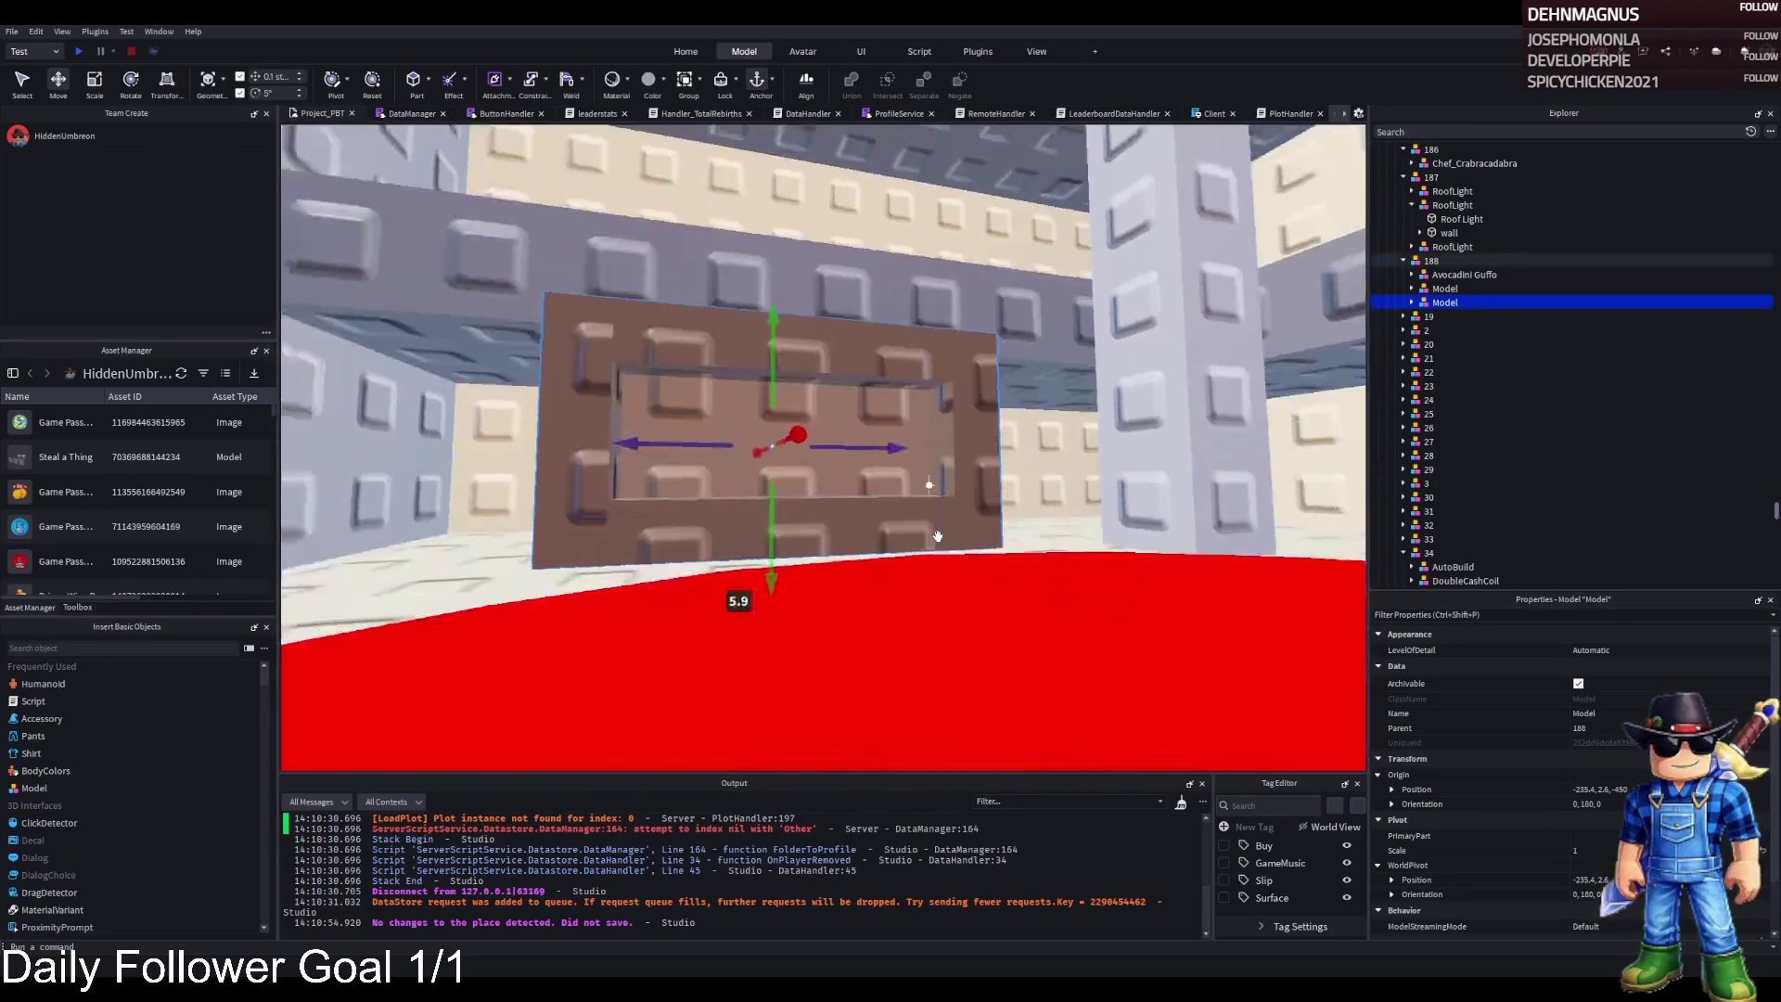
{"action": "key", "text": "e"}
{"action": "left_click_drag", "start_coordinate": [762, 650], "coordinate": [737, 389]}
{"action": "key", "text": "w"}
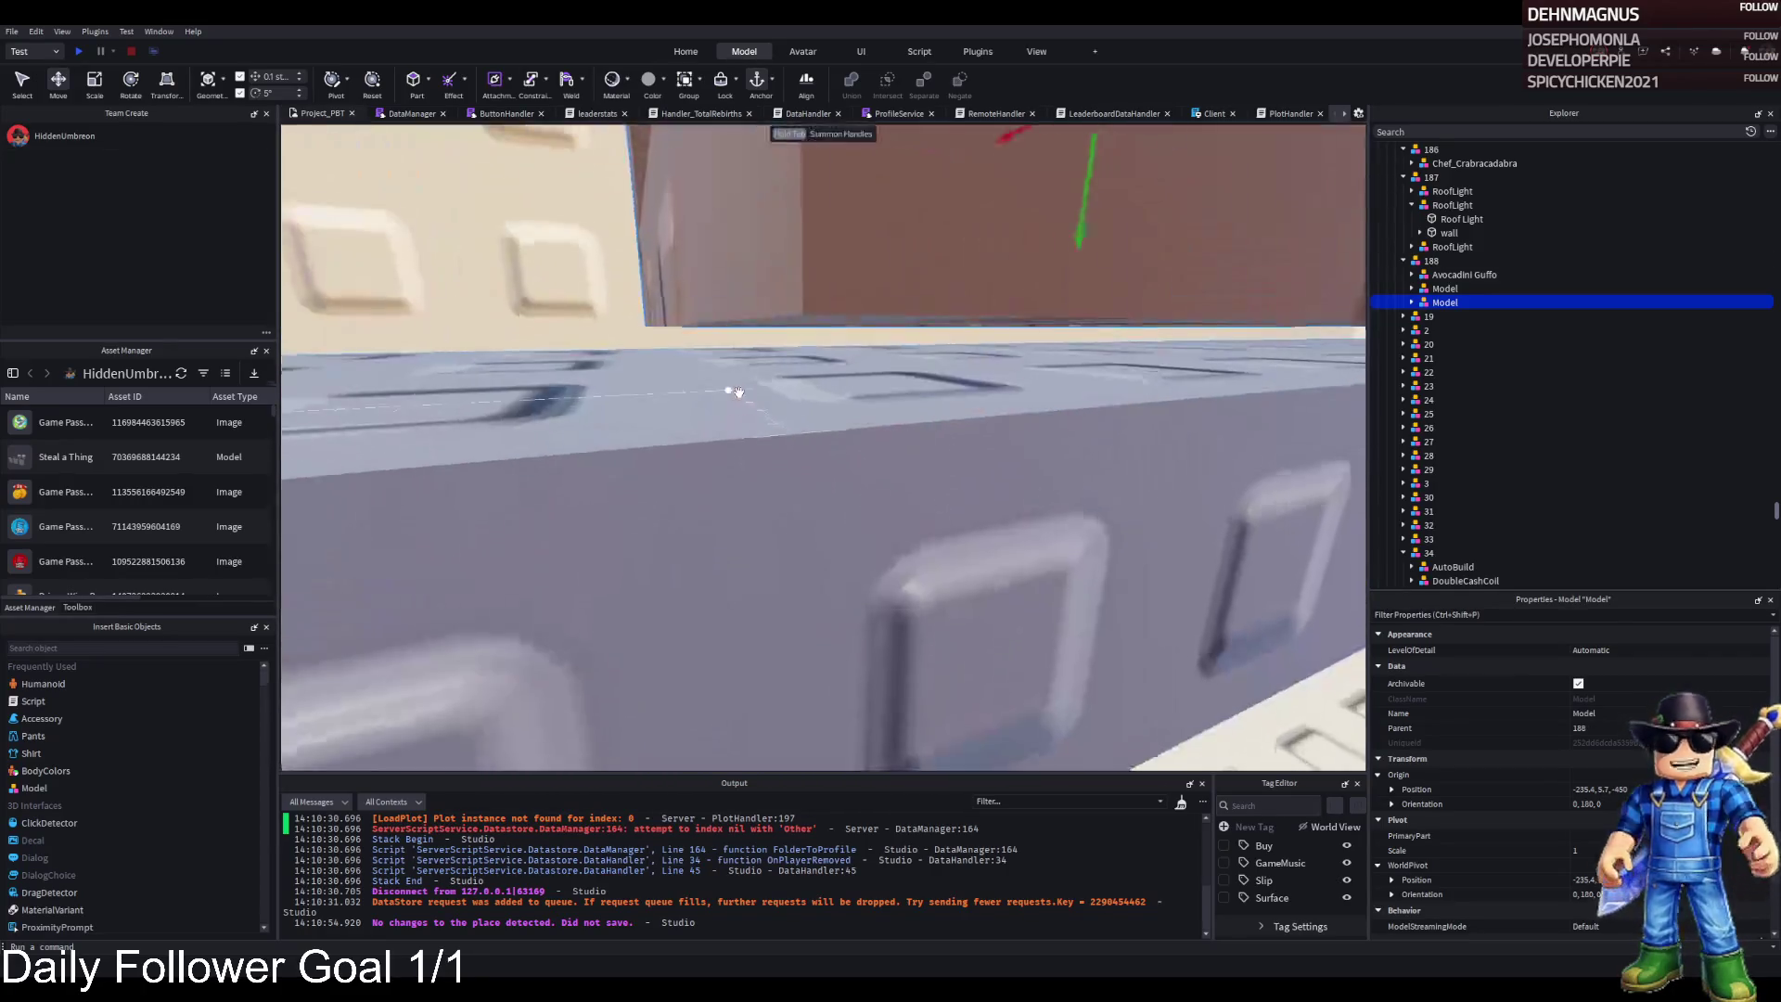
{"action": "key", "text": "s"}
{"action": "left_click_drag", "start_coordinate": [1021, 297], "coordinate": [1036, 312]}
{"action": "left_click_drag", "start_coordinate": [961, 408], "coordinate": [898, 399]}
{"action": "left_click_drag", "start_coordinate": [758, 397], "coordinate": [668, 432]}
Turn off rotation snapping, rotate the crate slightly, and slide a duplicate along the shelf
{"action": "left_click", "coordinate": [239, 93]}
{"action": "key", "text": "ctrl+2"}
{"action": "left_click_drag", "start_coordinate": [803, 321], "coordinate": [817, 321]}
{"action": "key", "text": "ctrl+2"}
{"action": "key", "text": "ctrl+d"}
{"action": "left_click_drag", "start_coordinate": [733, 269], "coordinate": [1025, 320]}
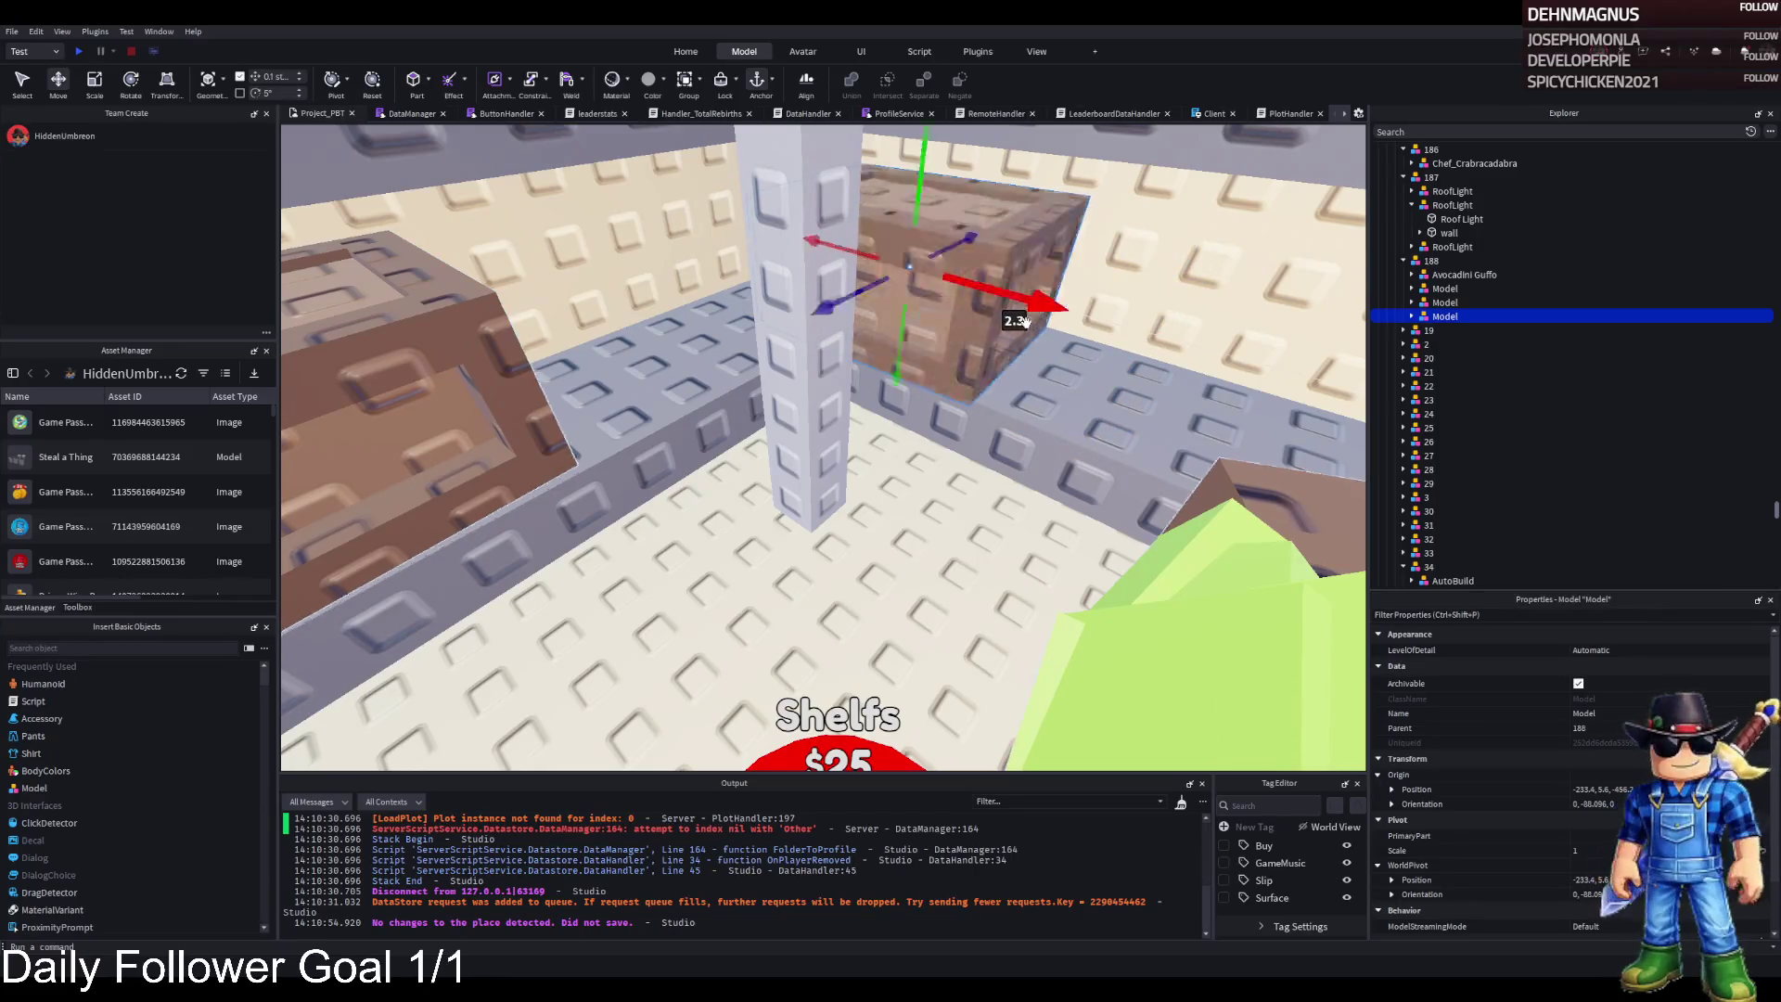
Duplicate the crate and turn the new copy about five degrees
{"action": "scroll", "scroll_direction": "up", "scroll_amount": 3}
{"action": "scroll", "scroll_direction": "down", "scroll_amount": 3}
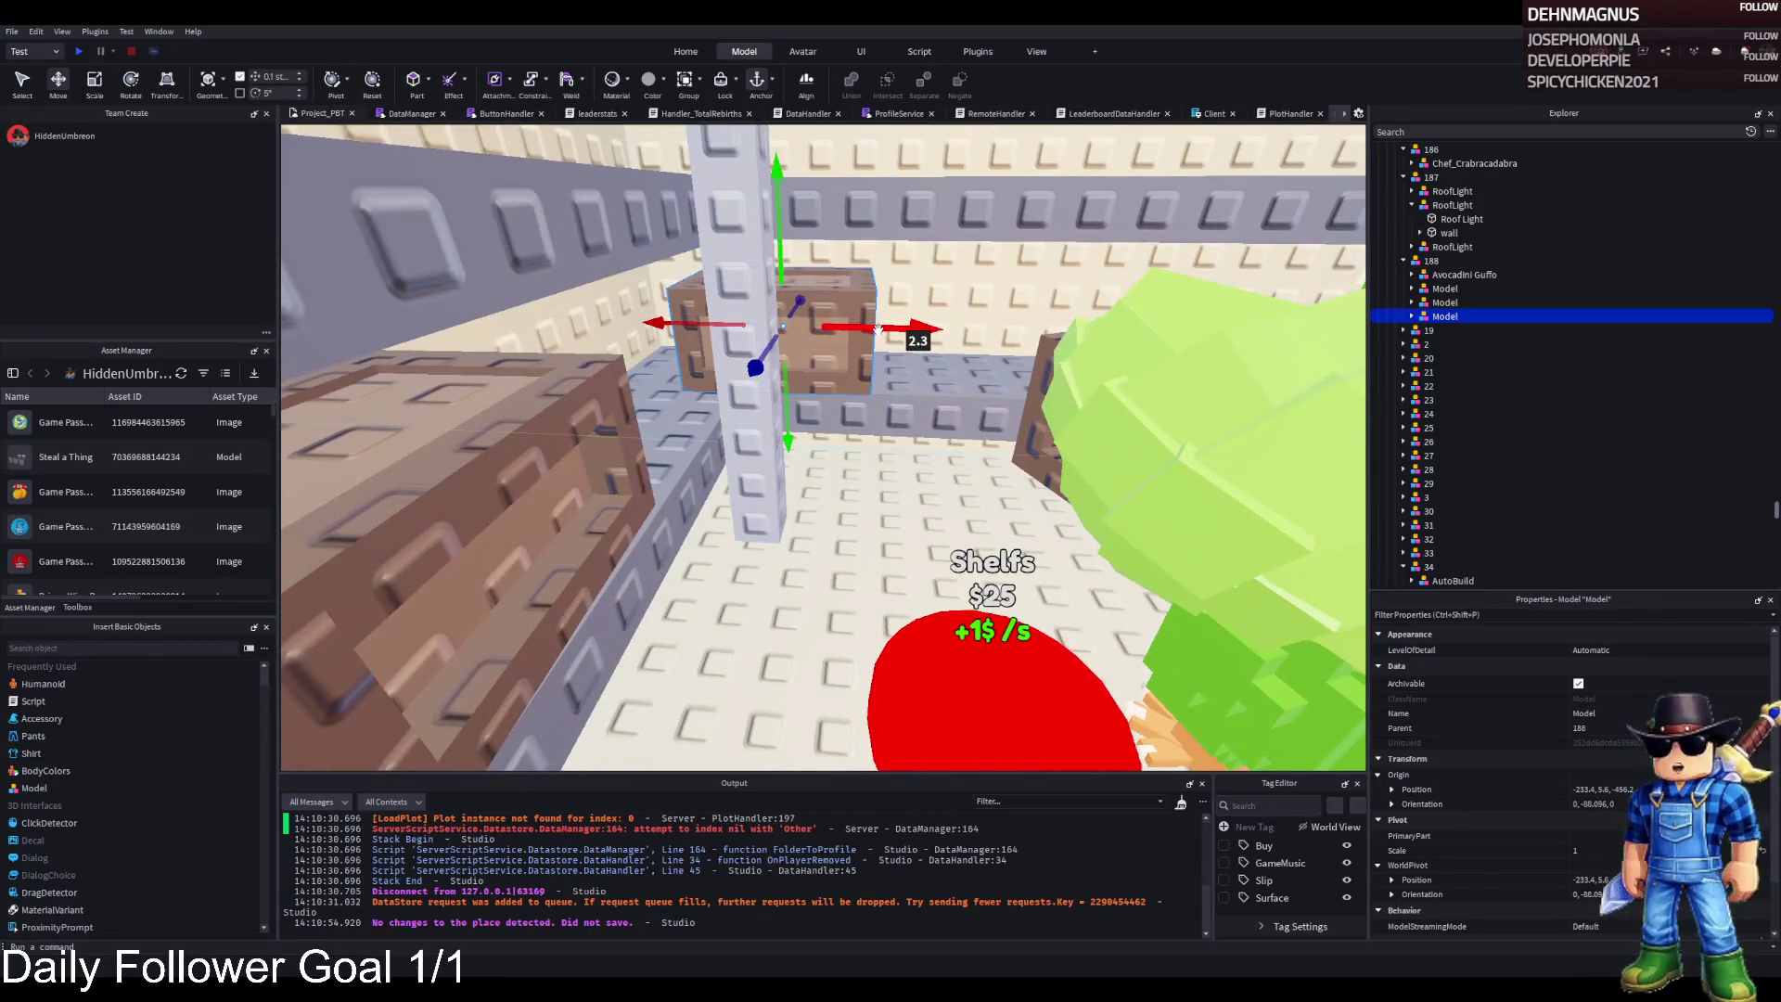
{"action": "key", "text": "ctrl+d"}
{"action": "key", "text": "ctrl+4"}
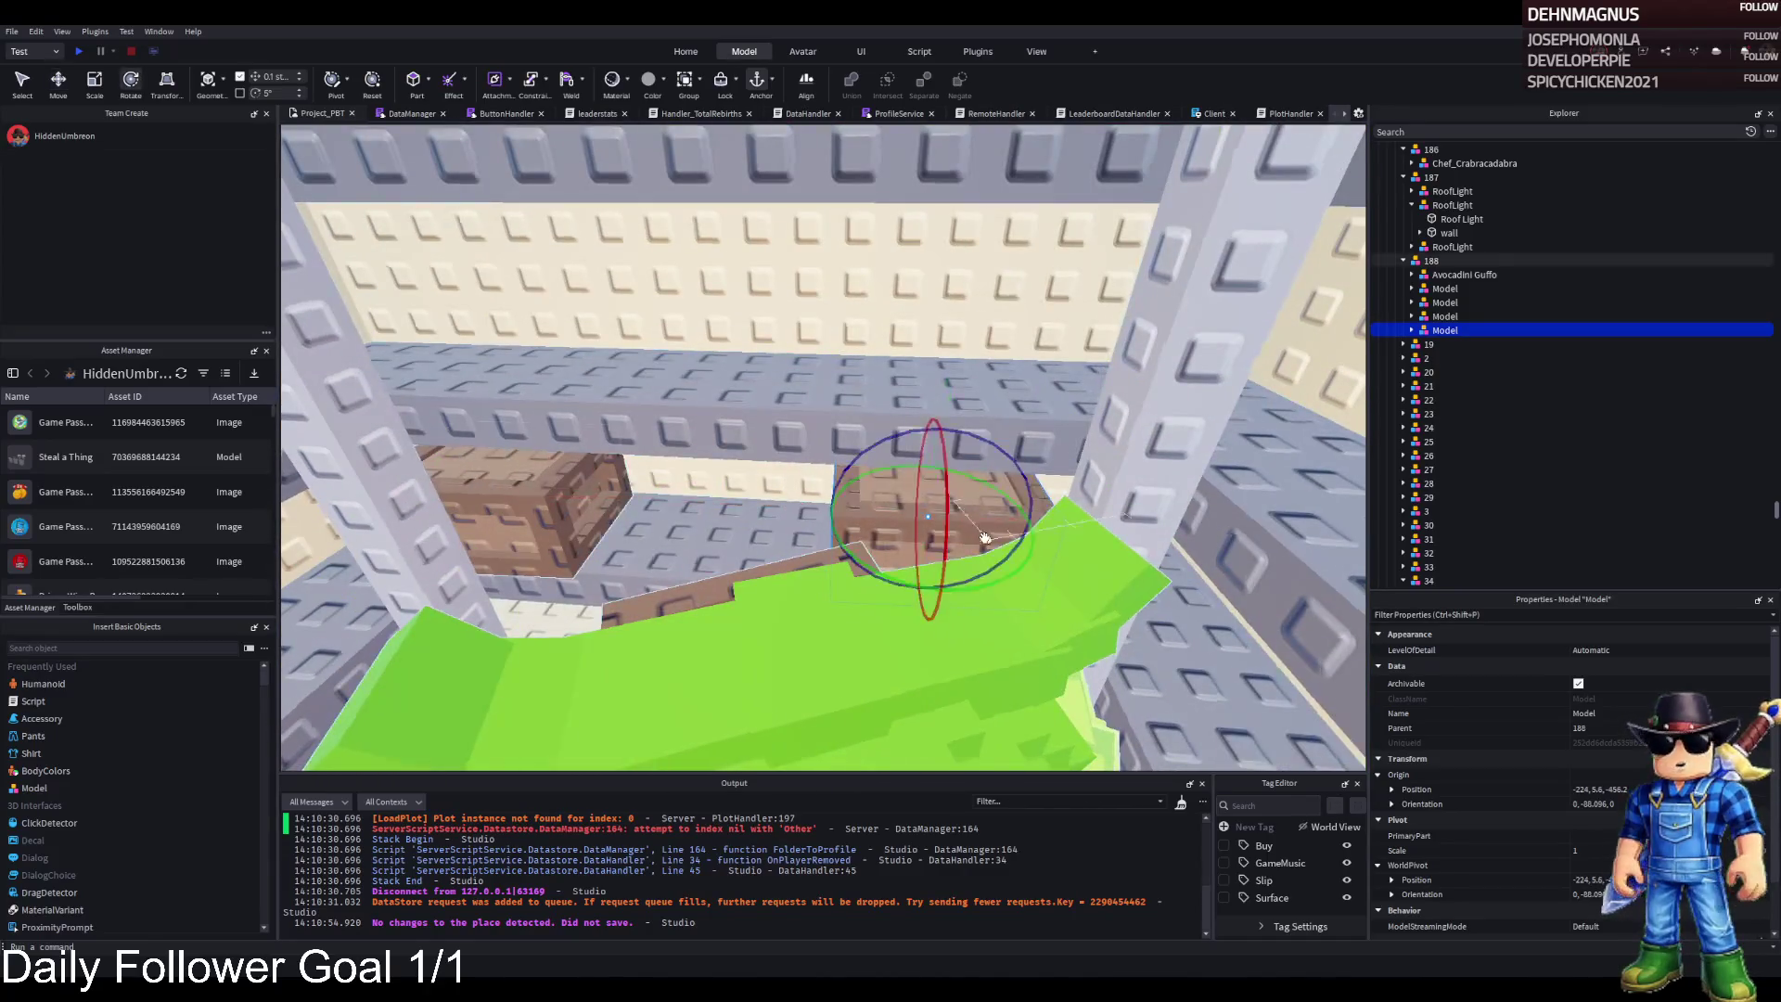
{"action": "left_click_drag", "start_coordinate": [997, 505], "coordinate": [950, 505]}
{"action": "key", "text": "ctrl+2"}
{"action": "key", "text": "s"}
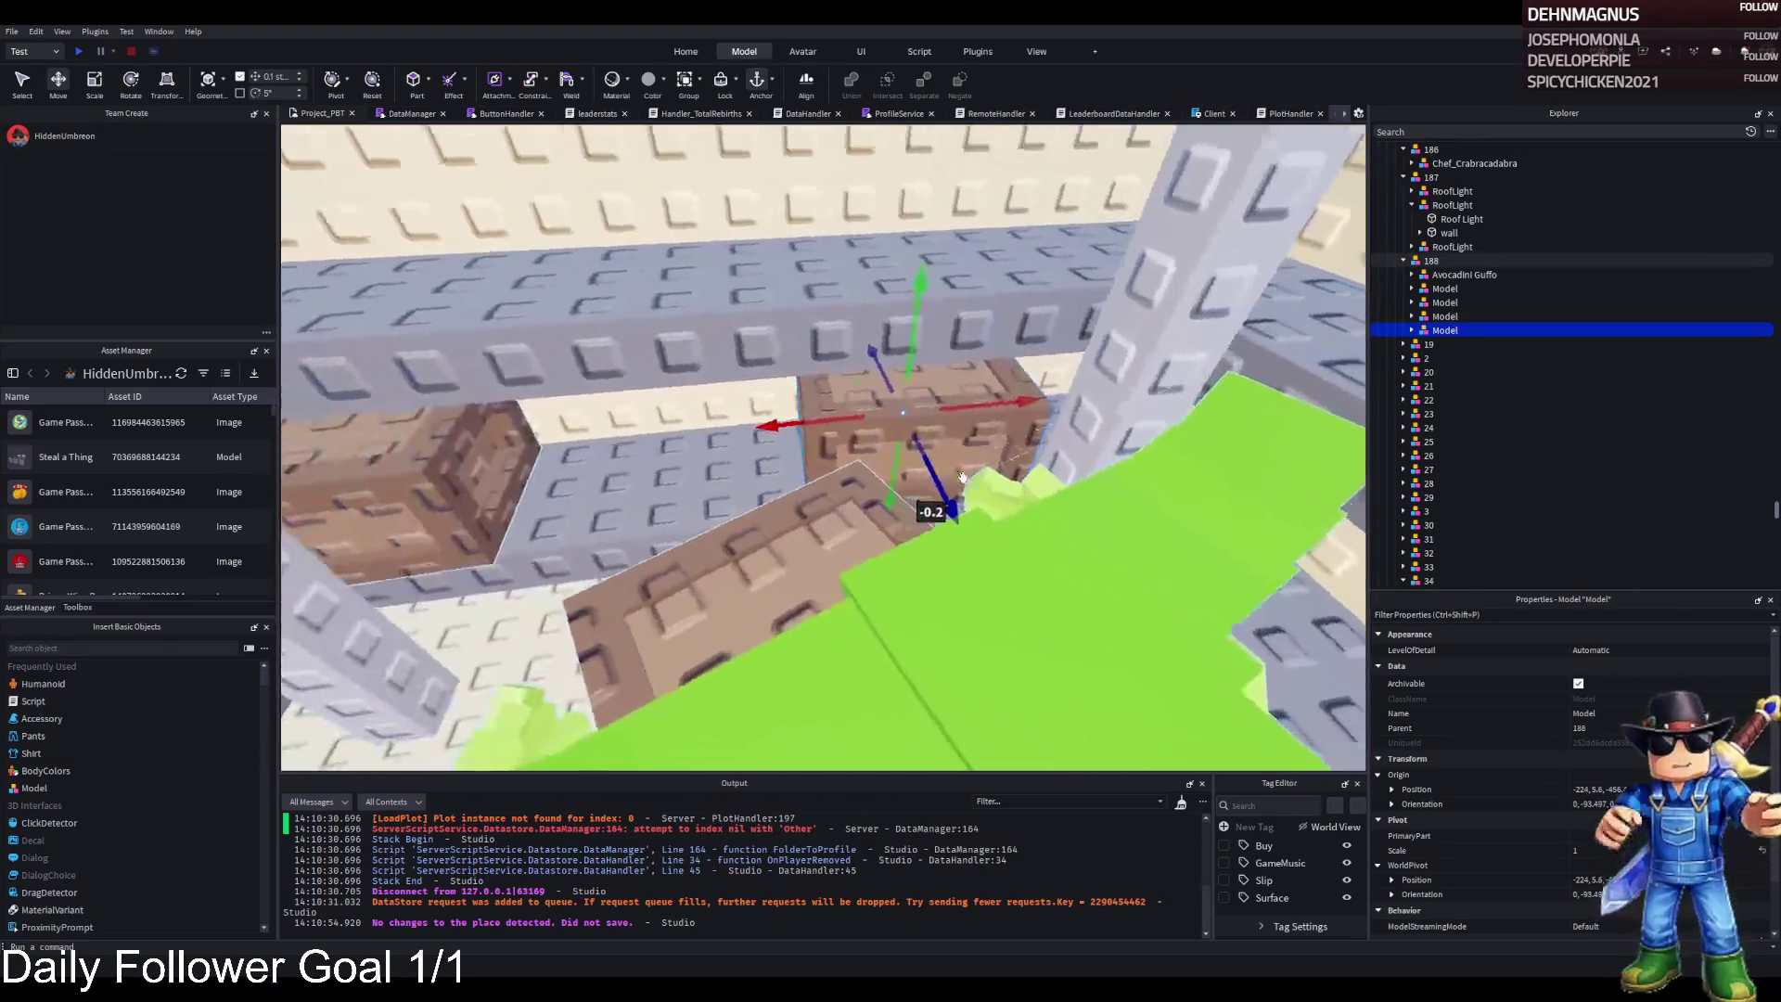
{"action": "key", "text": "w"}
Duplicate the crate again, slide the copy along to the wall shelf, and turn it
{"action": "key", "text": "ctrl+d"}
{"action": "left_click_drag", "start_coordinate": [872, 491], "coordinate": [907, 165]}
{"action": "key", "text": "w"}
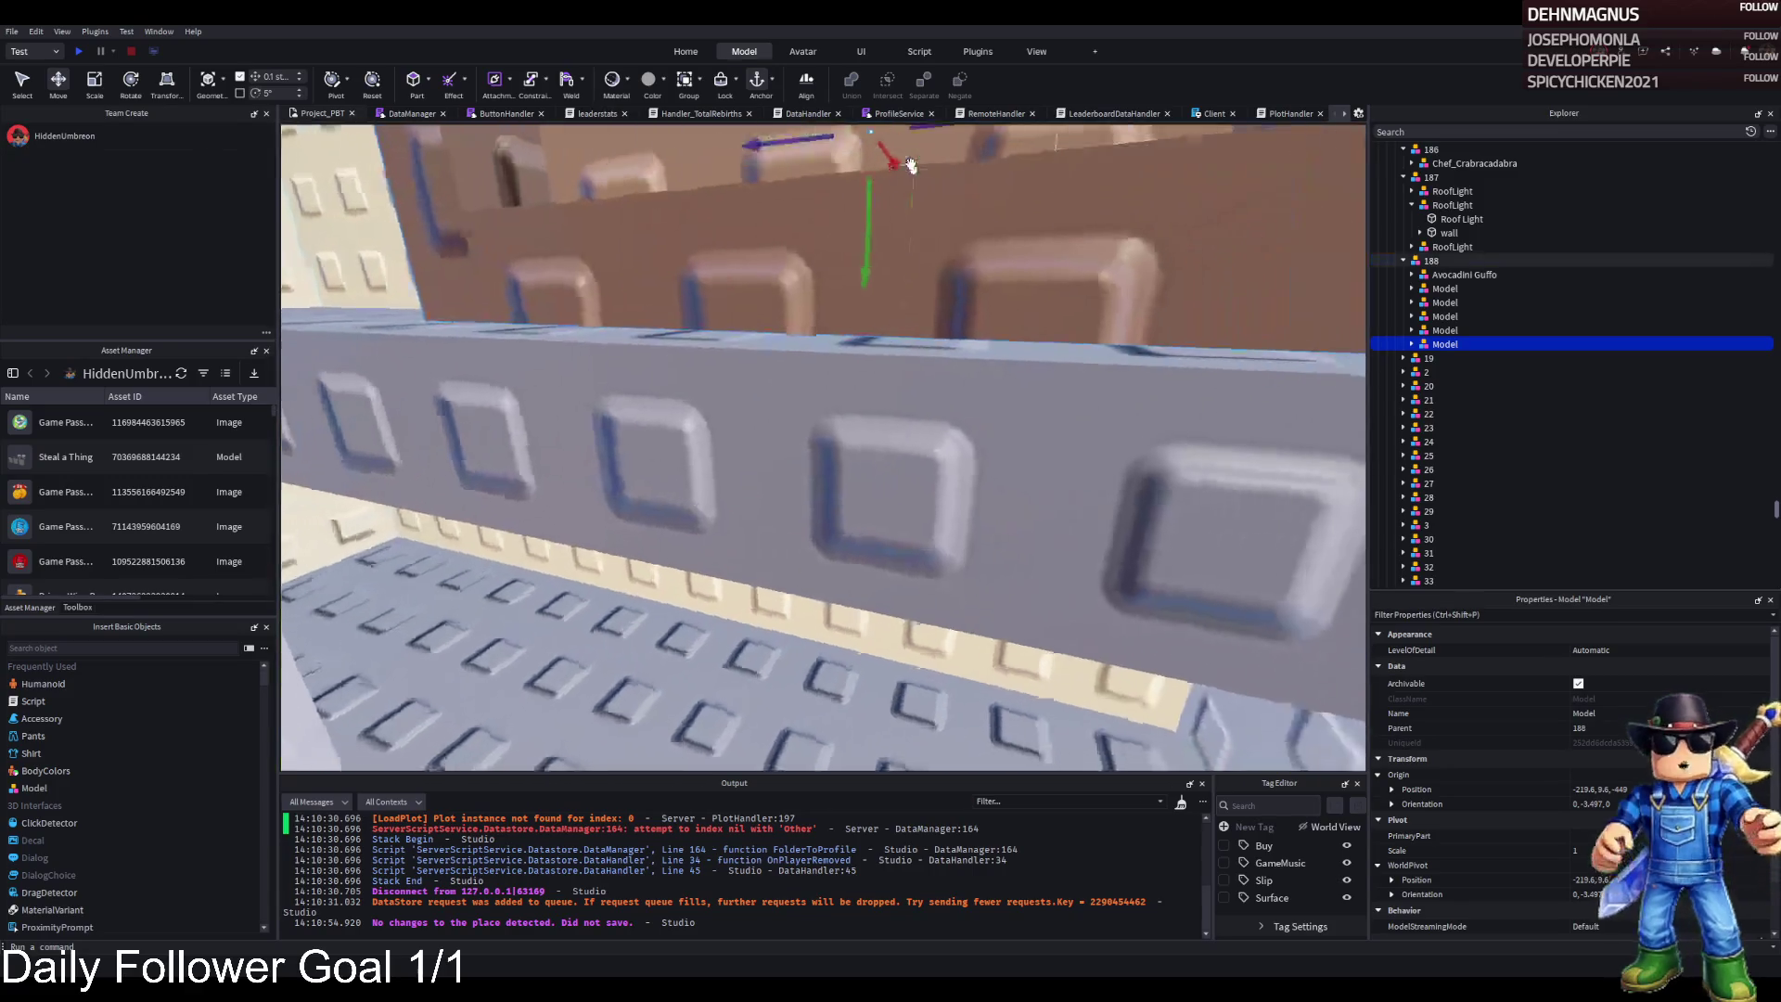
{"action": "key", "text": "ctrl+4"}
{"action": "left_click_drag", "start_coordinate": [840, 308], "coordinate": [754, 331]}
{"action": "key", "text": "ctrl+2"}
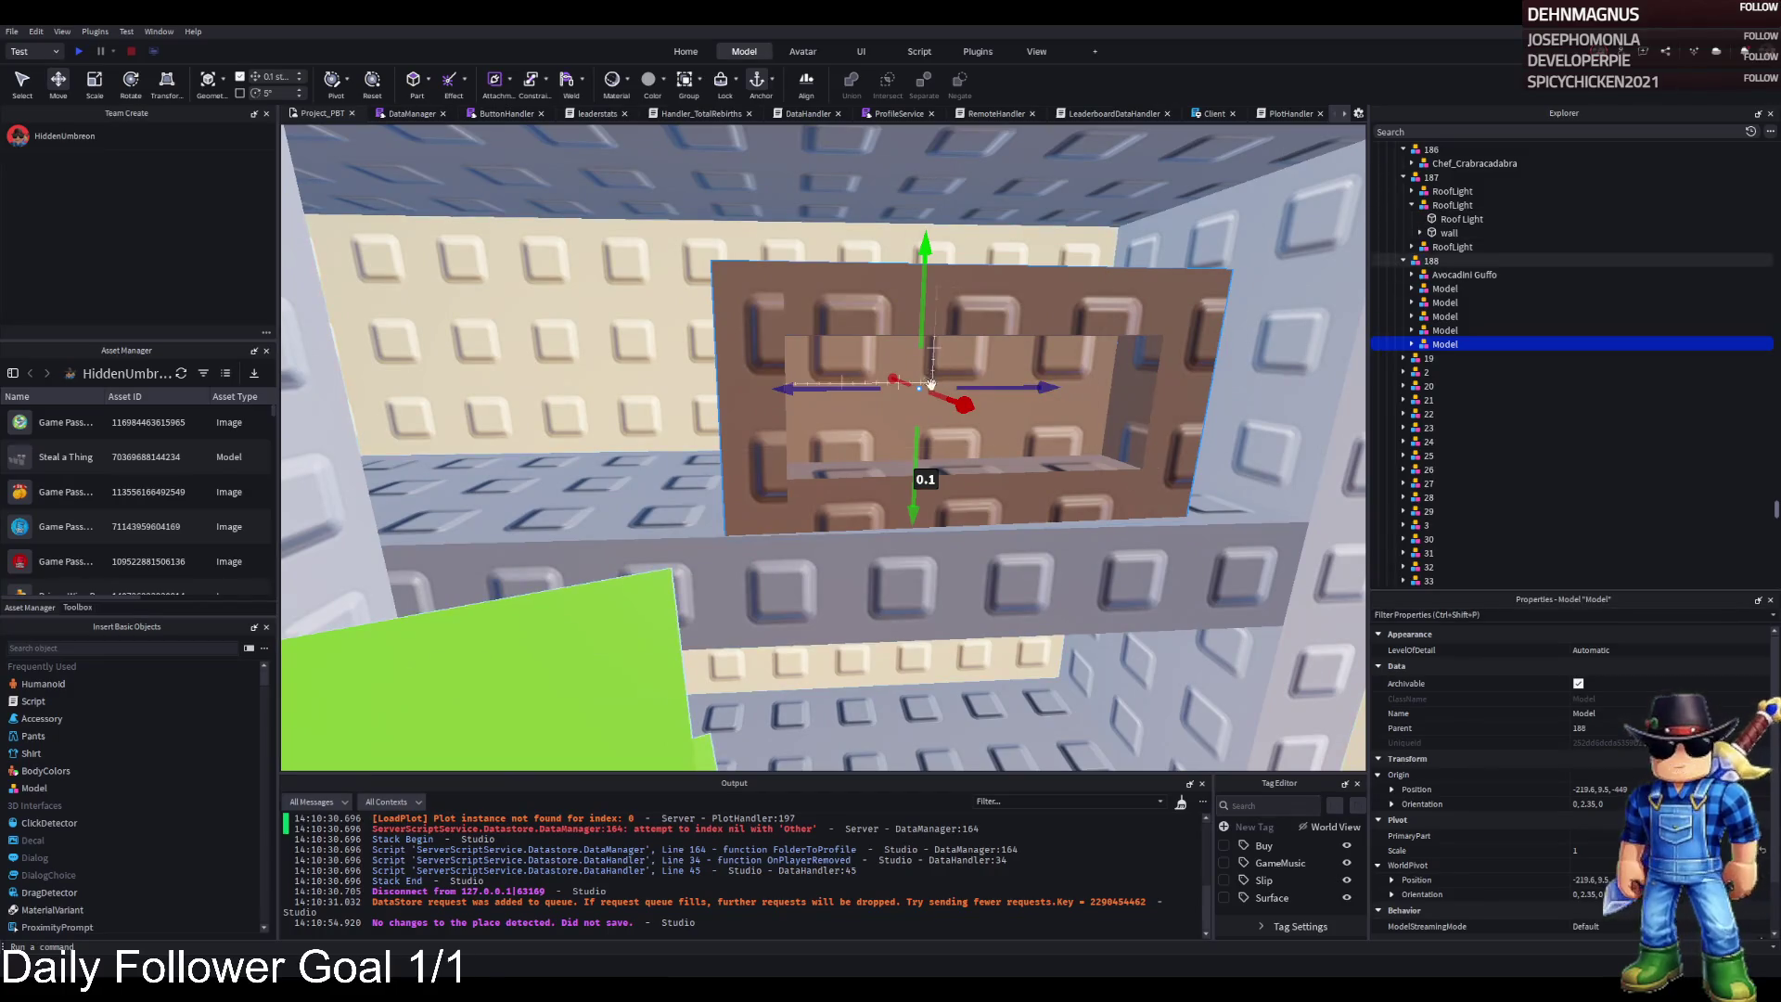
Position that crate at a new spot on the wall shelf and turn it about three degrees
{"action": "left_click_drag", "start_coordinate": [805, 455], "coordinate": [921, 493]}
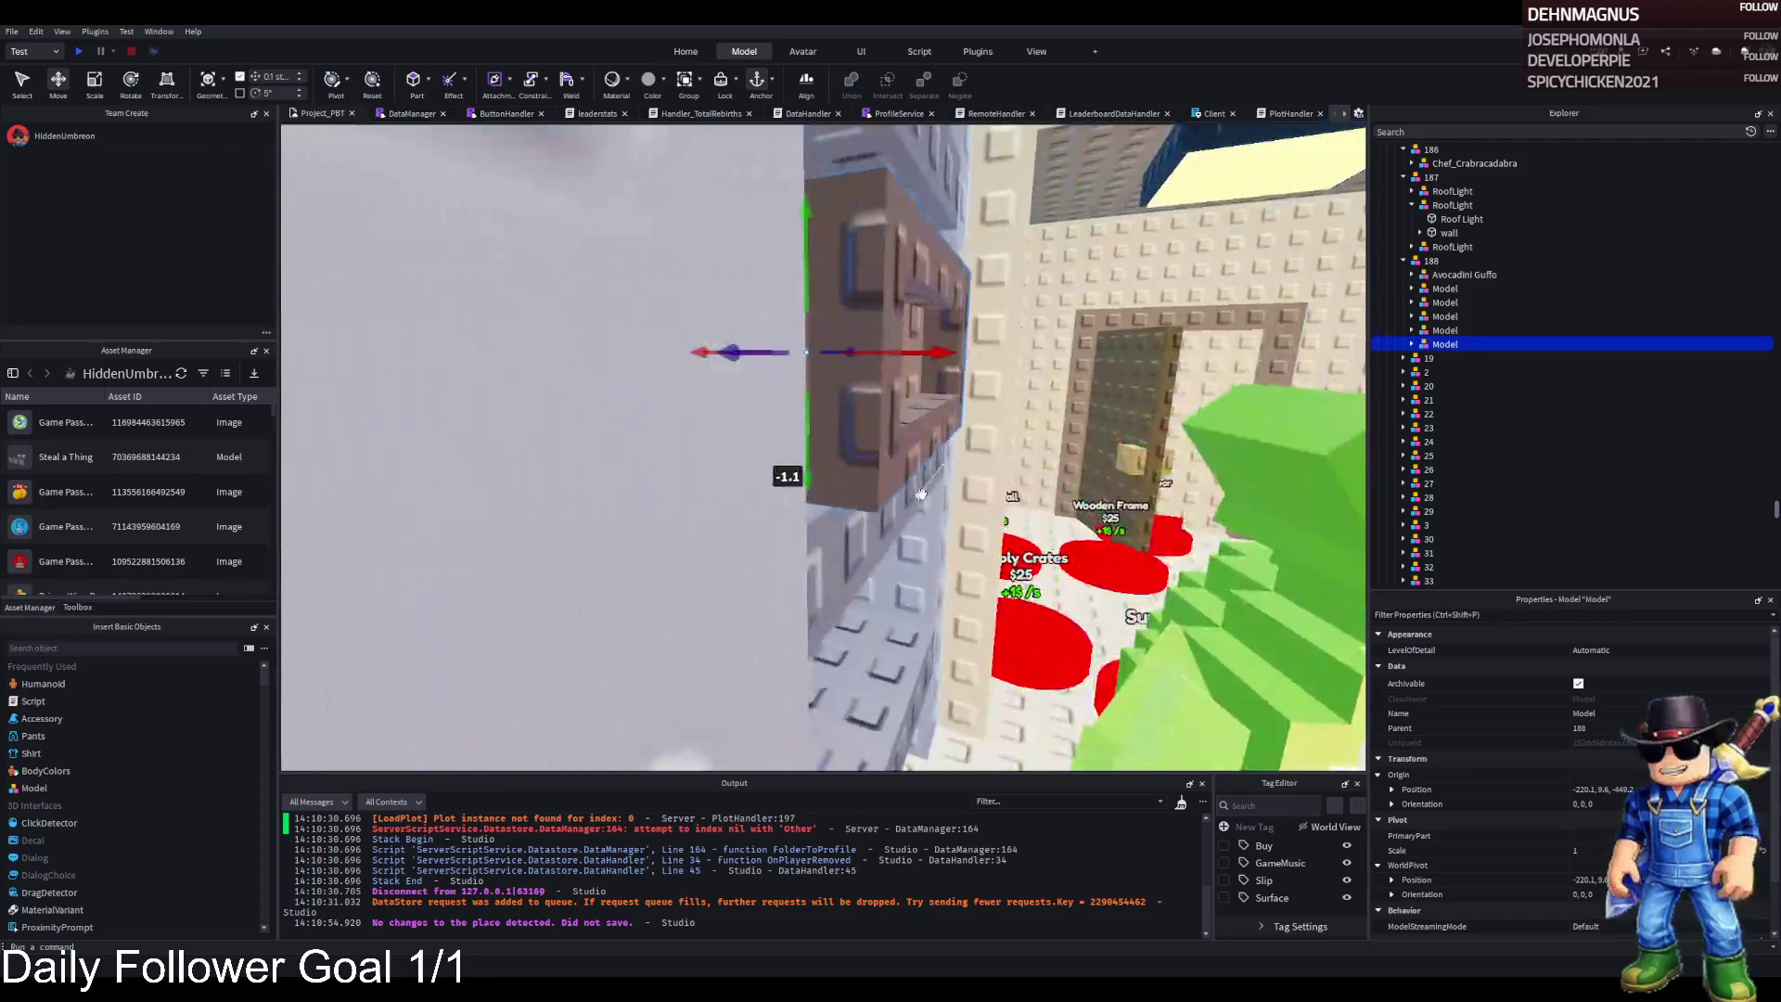
{"action": "key", "text": "f"}
{"action": "left_click_drag", "start_coordinate": [974, 352], "coordinate": [1011, 364]}
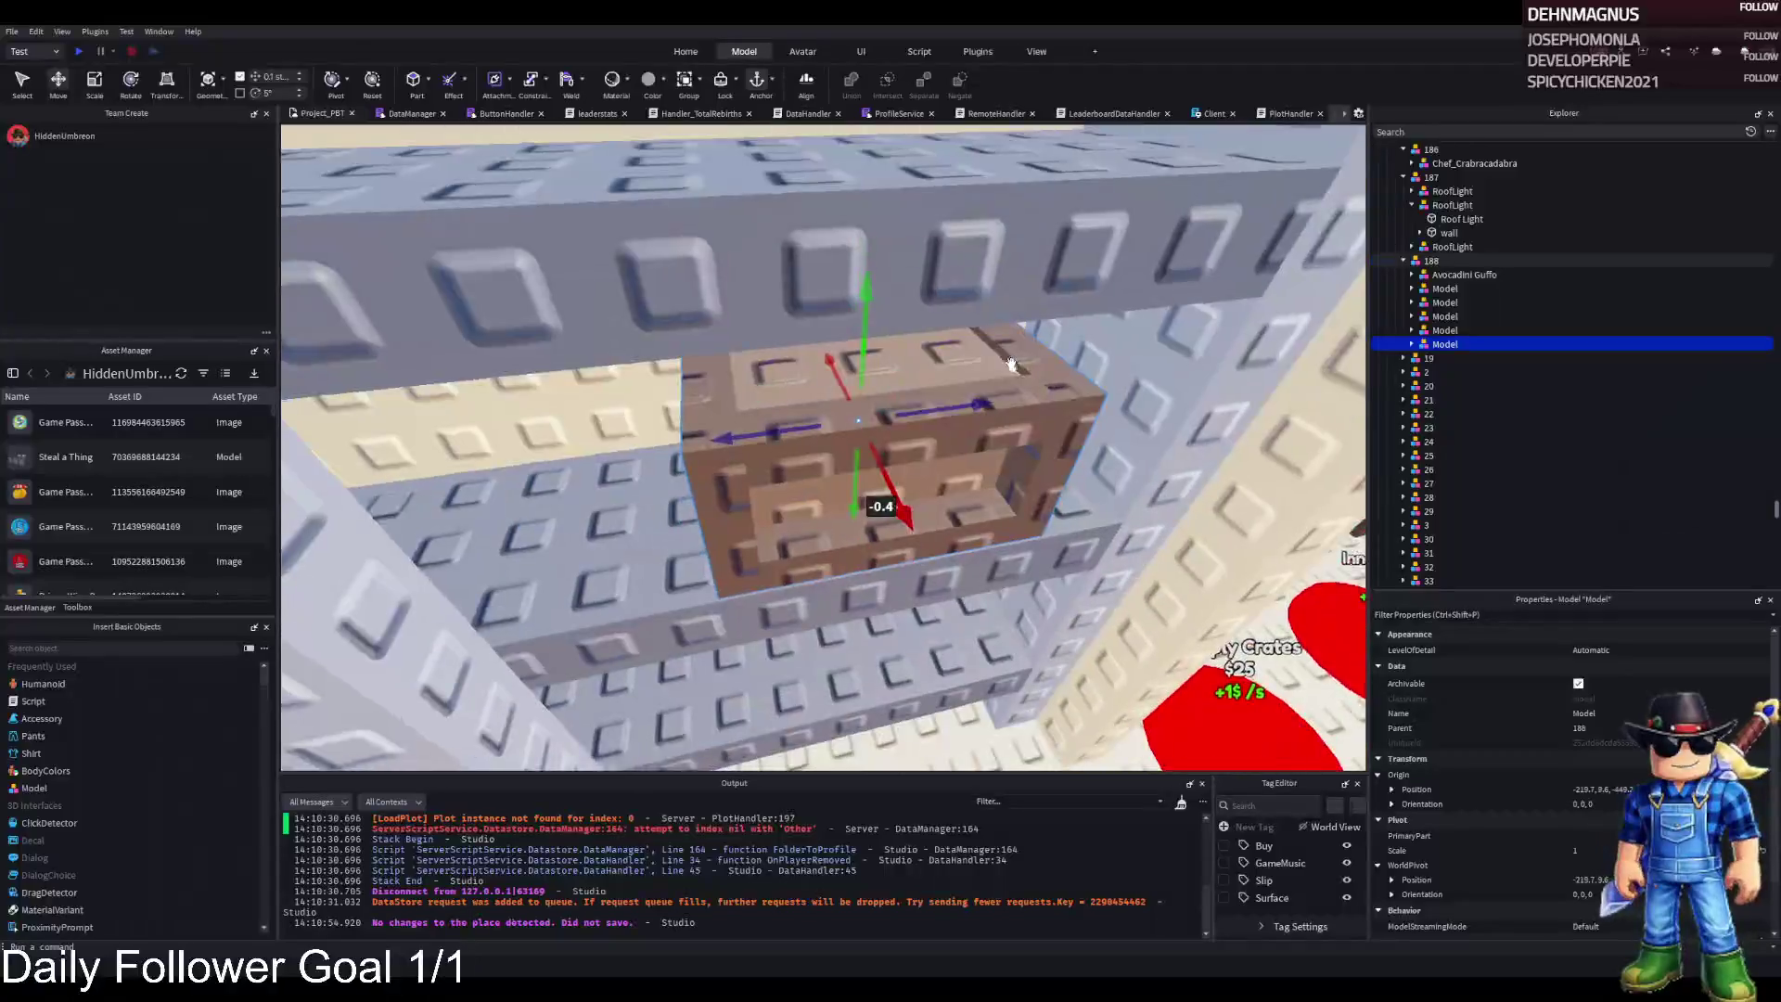
{"action": "key", "text": "ctrl+3"}
{"action": "left_click_drag", "start_coordinate": [937, 436], "coordinate": [970, 453]}
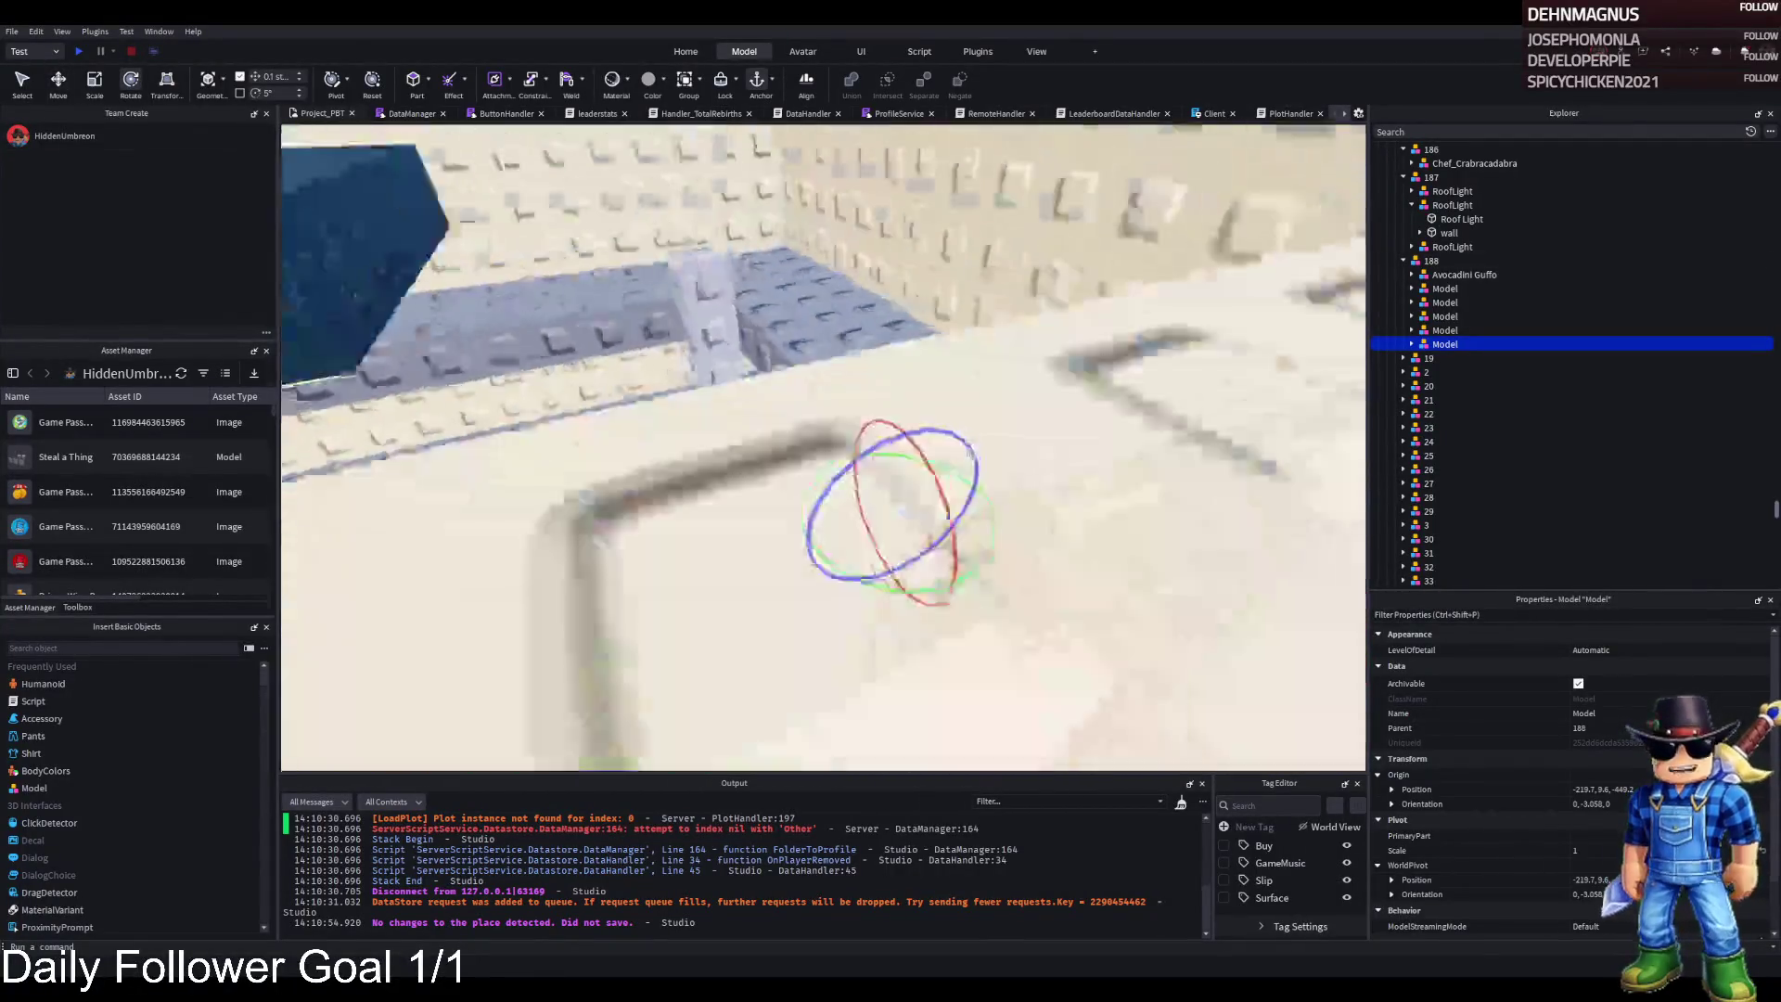
{"action": "key", "text": "w"}
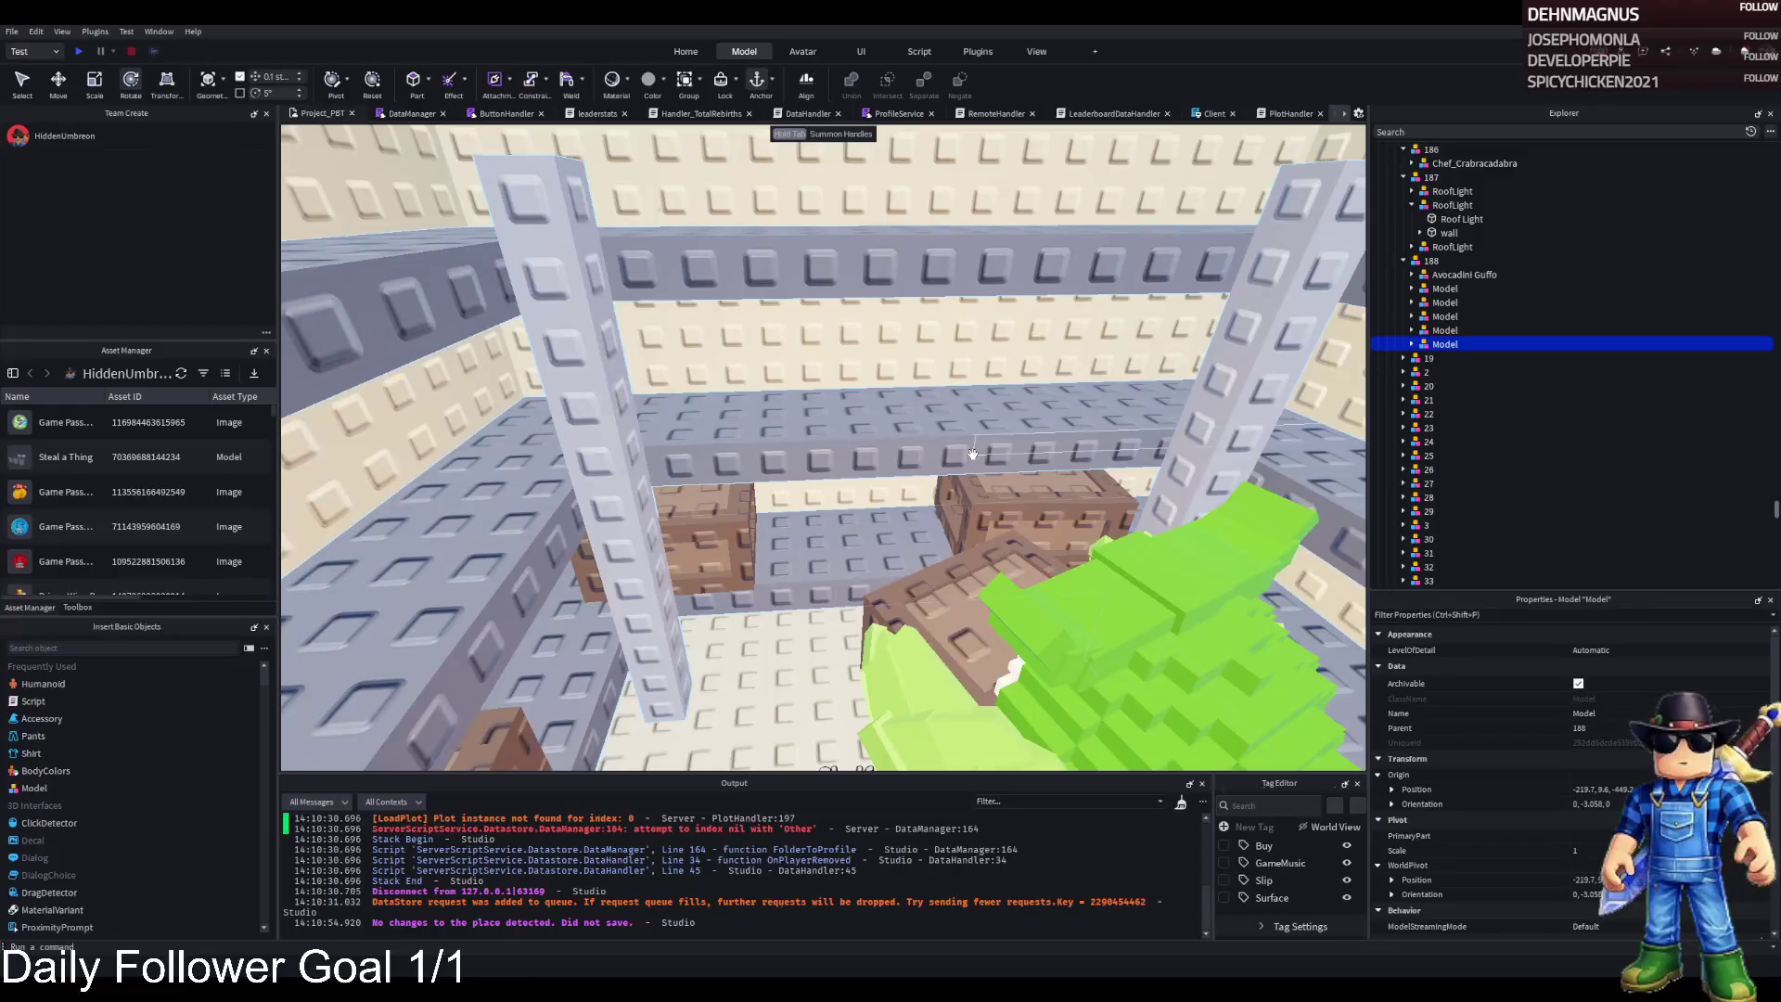
{"action": "key", "text": "w"}
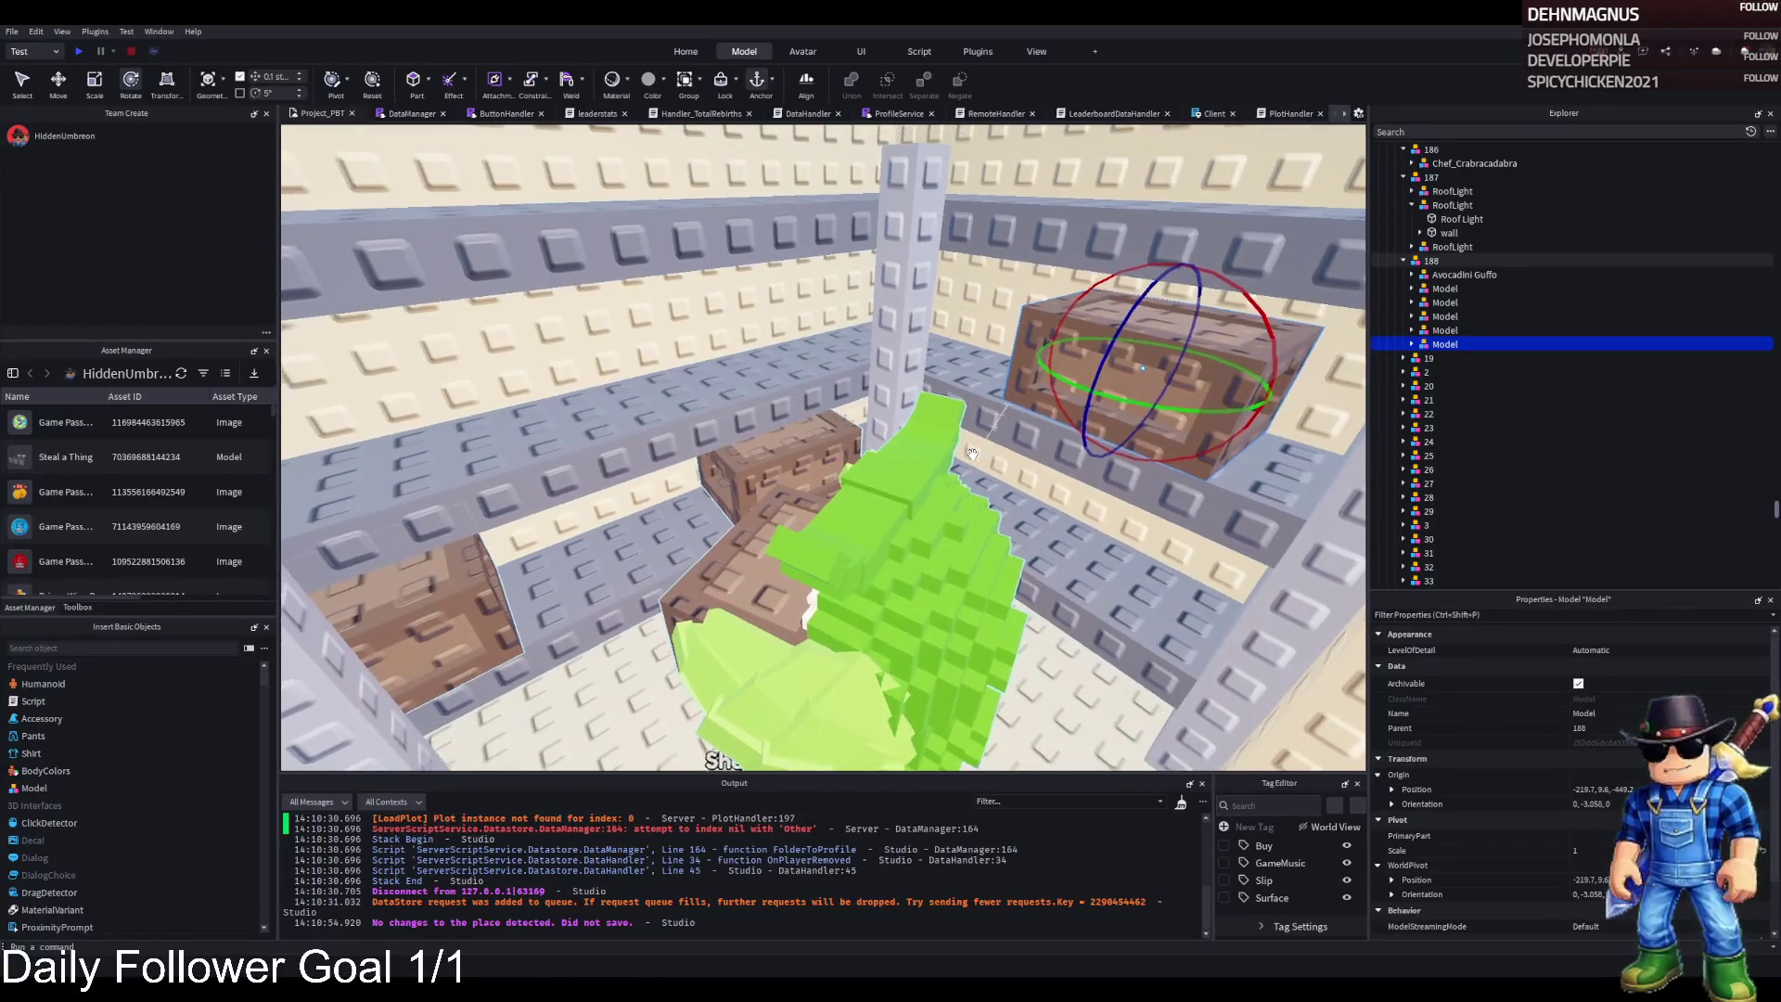
{"action": "key", "text": "w"}
Copy the crate to the other side of the pillar and nudge it slightly forward
{"action": "key", "text": "ctrl+2"}
{"action": "key", "text": "ctrl+d"}
{"action": "left_click_drag", "start_coordinate": [1178, 506], "coordinate": [621, 394]}
{"action": "key", "text": "ctrl+4"}
{"action": "key", "text": "ctrl+2"}
{"action": "left_click_drag", "start_coordinate": [691, 348], "coordinate": [672, 355]}
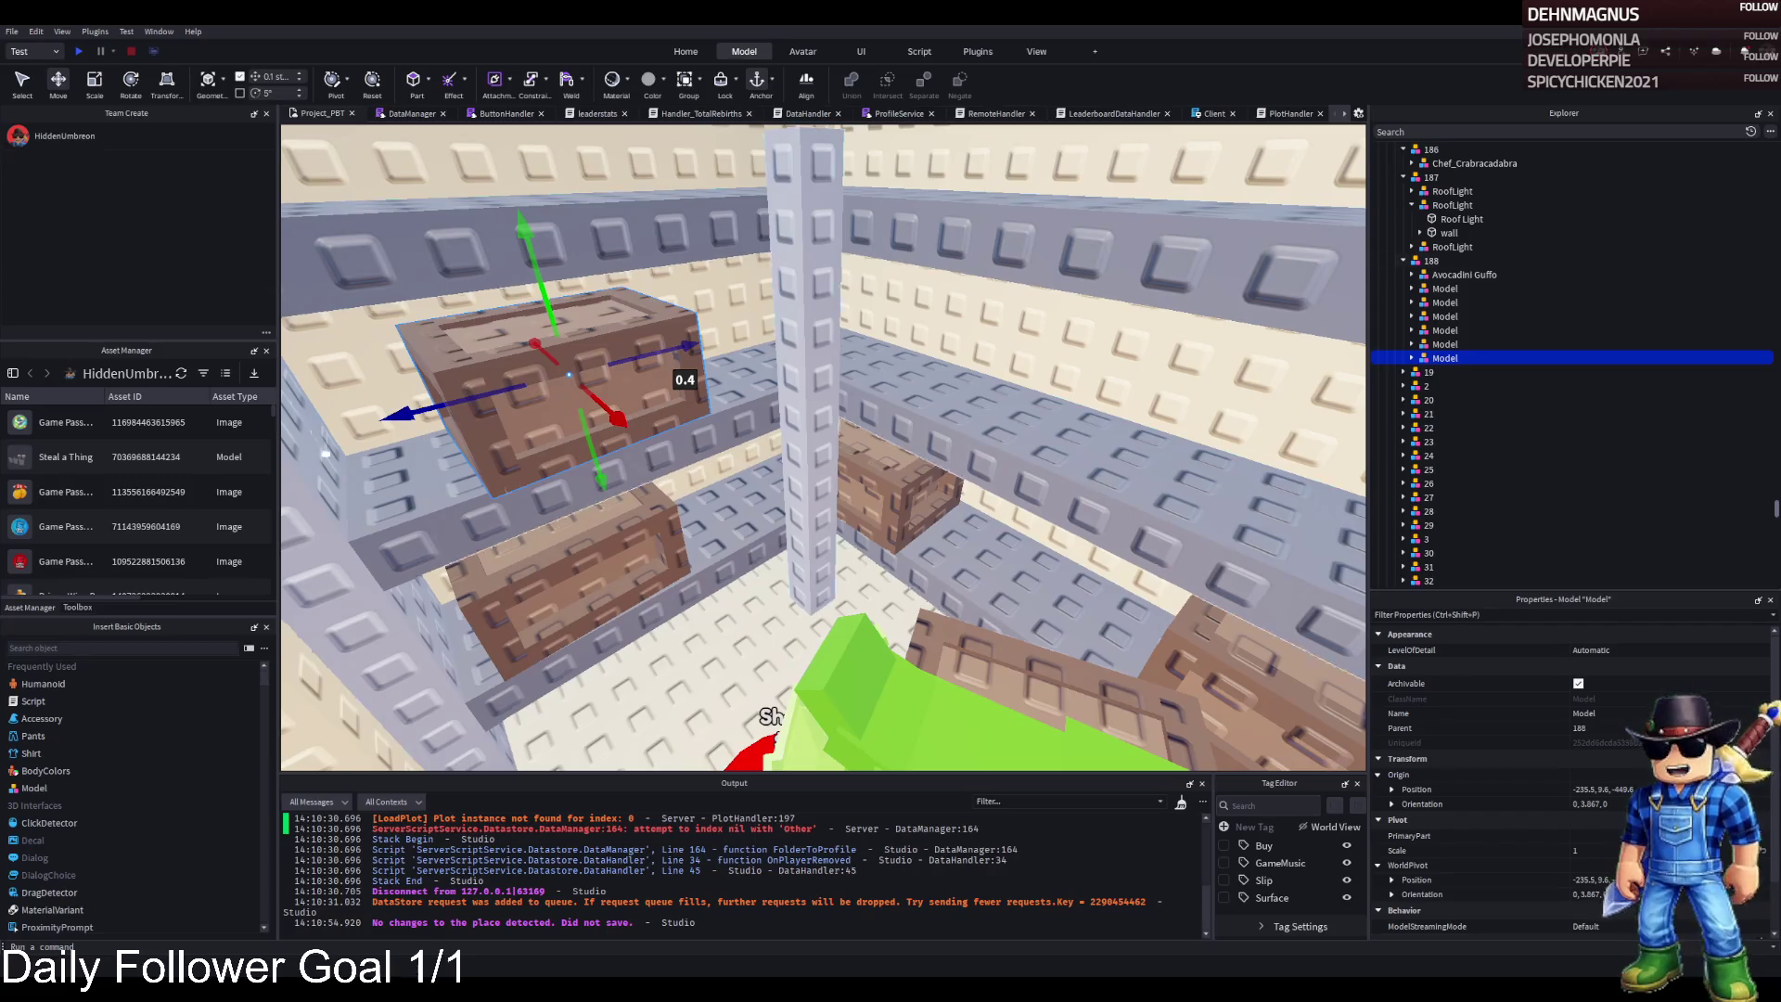
{"action": "scroll", "scroll_direction": "up", "scroll_amount": 3}
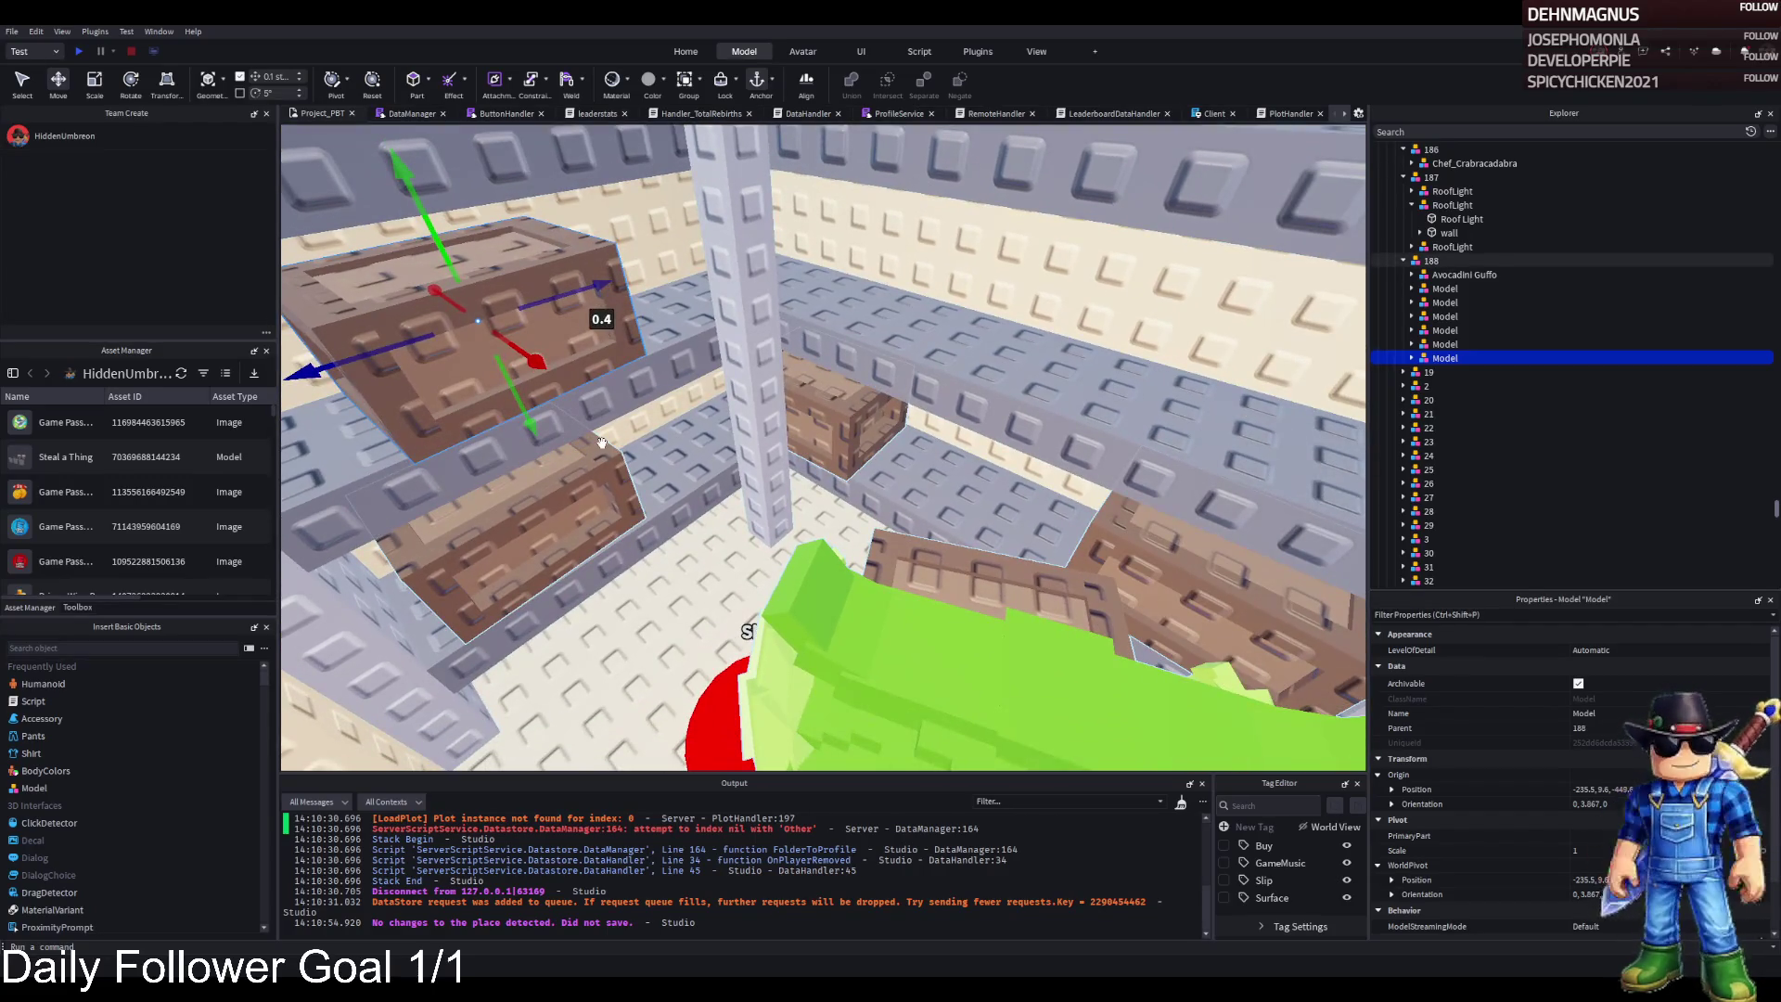
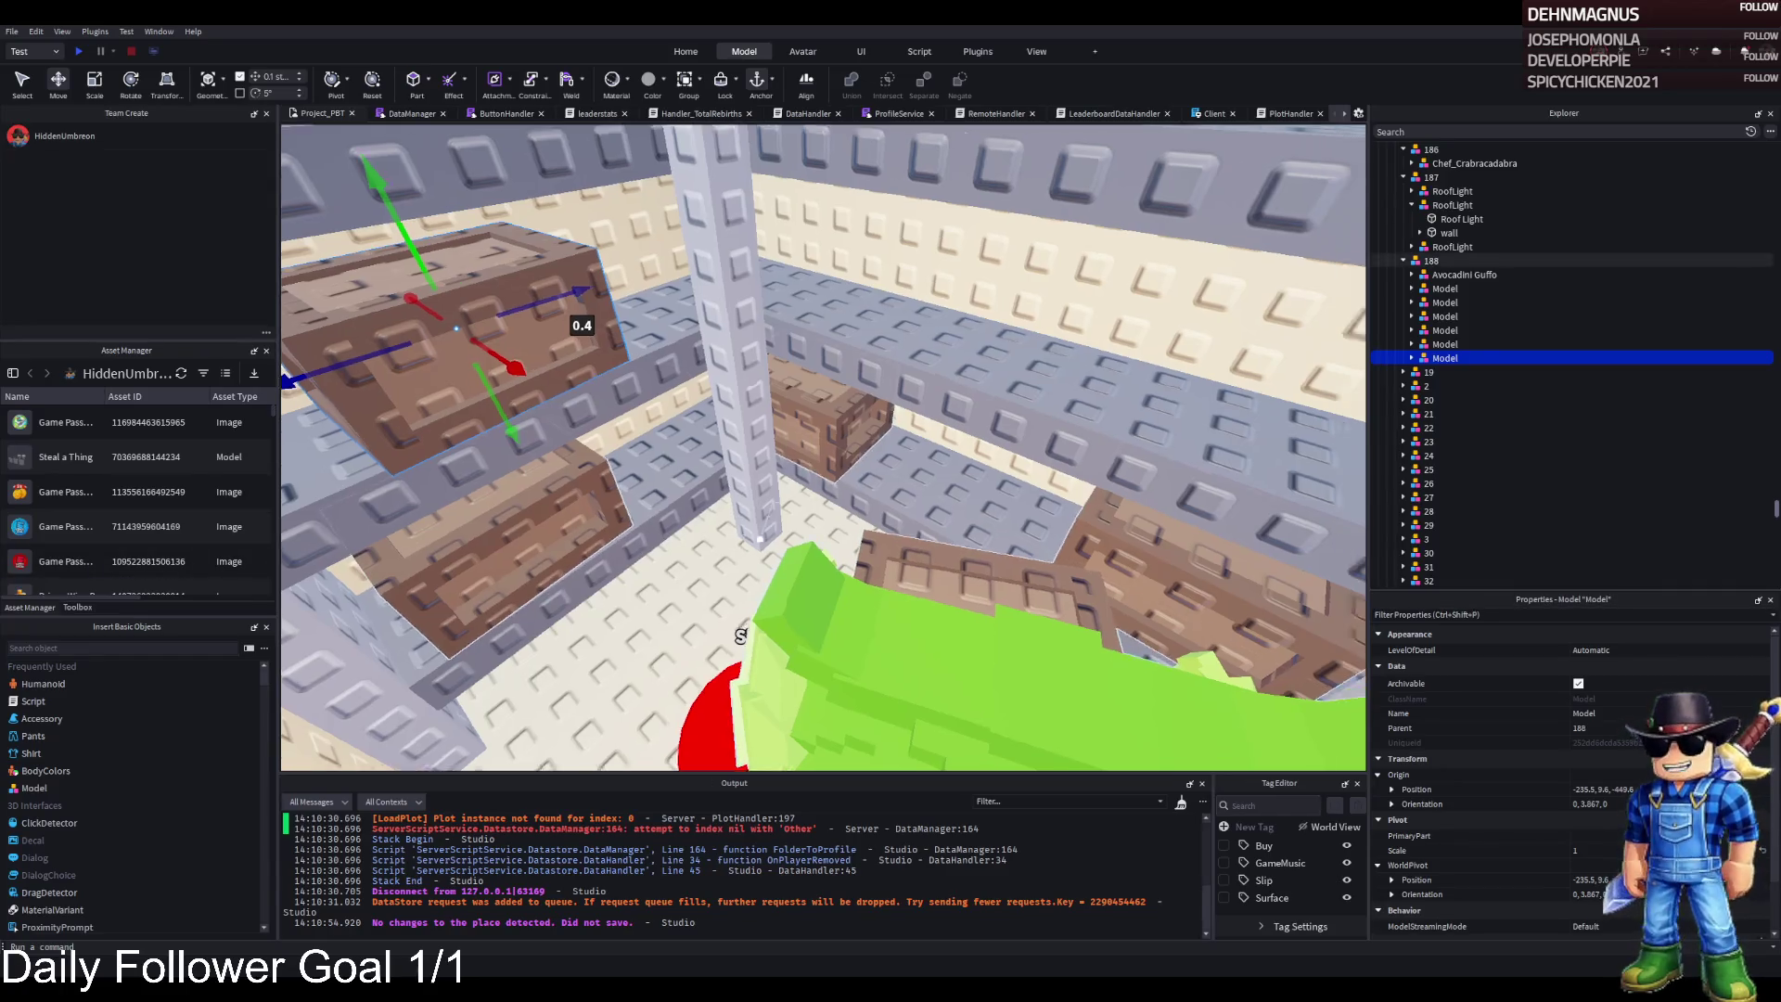
Confirm the Avocadini Guffo model name inside upgrade group 188, then move the view to the red pads
{"action": "key", "text": "s"}
{"action": "key", "text": "s"}
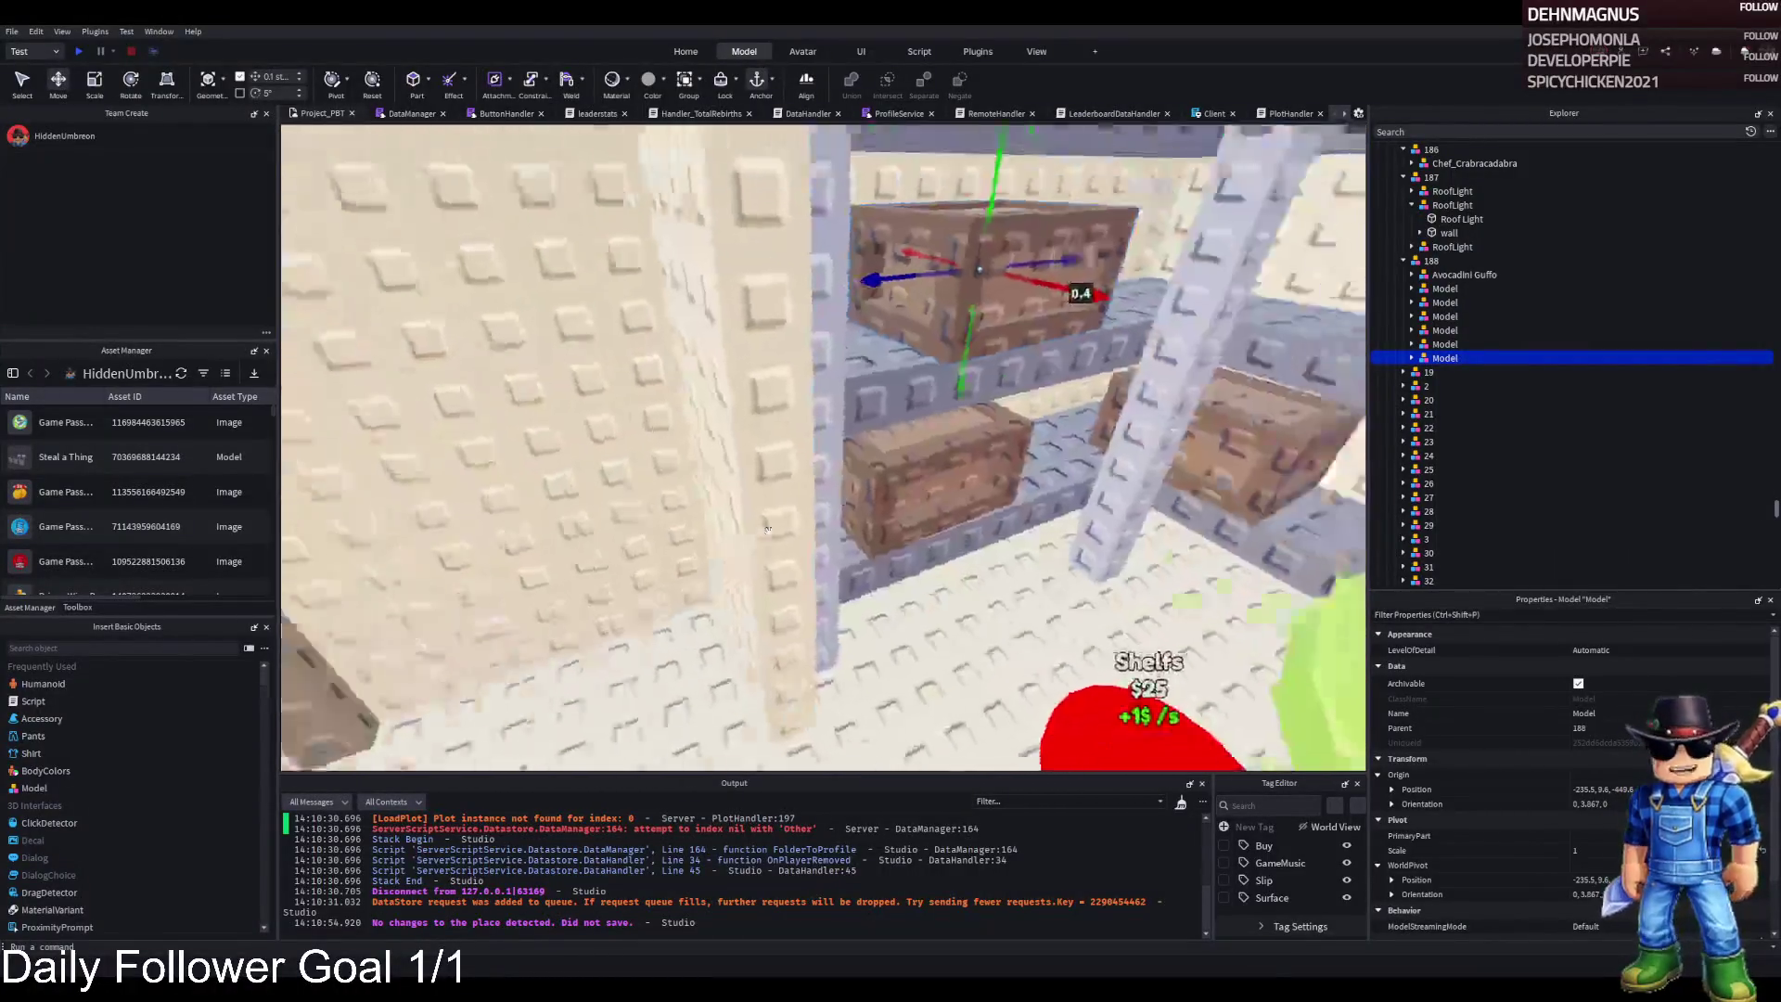
{"action": "left_click", "coordinate": [1431, 261]}
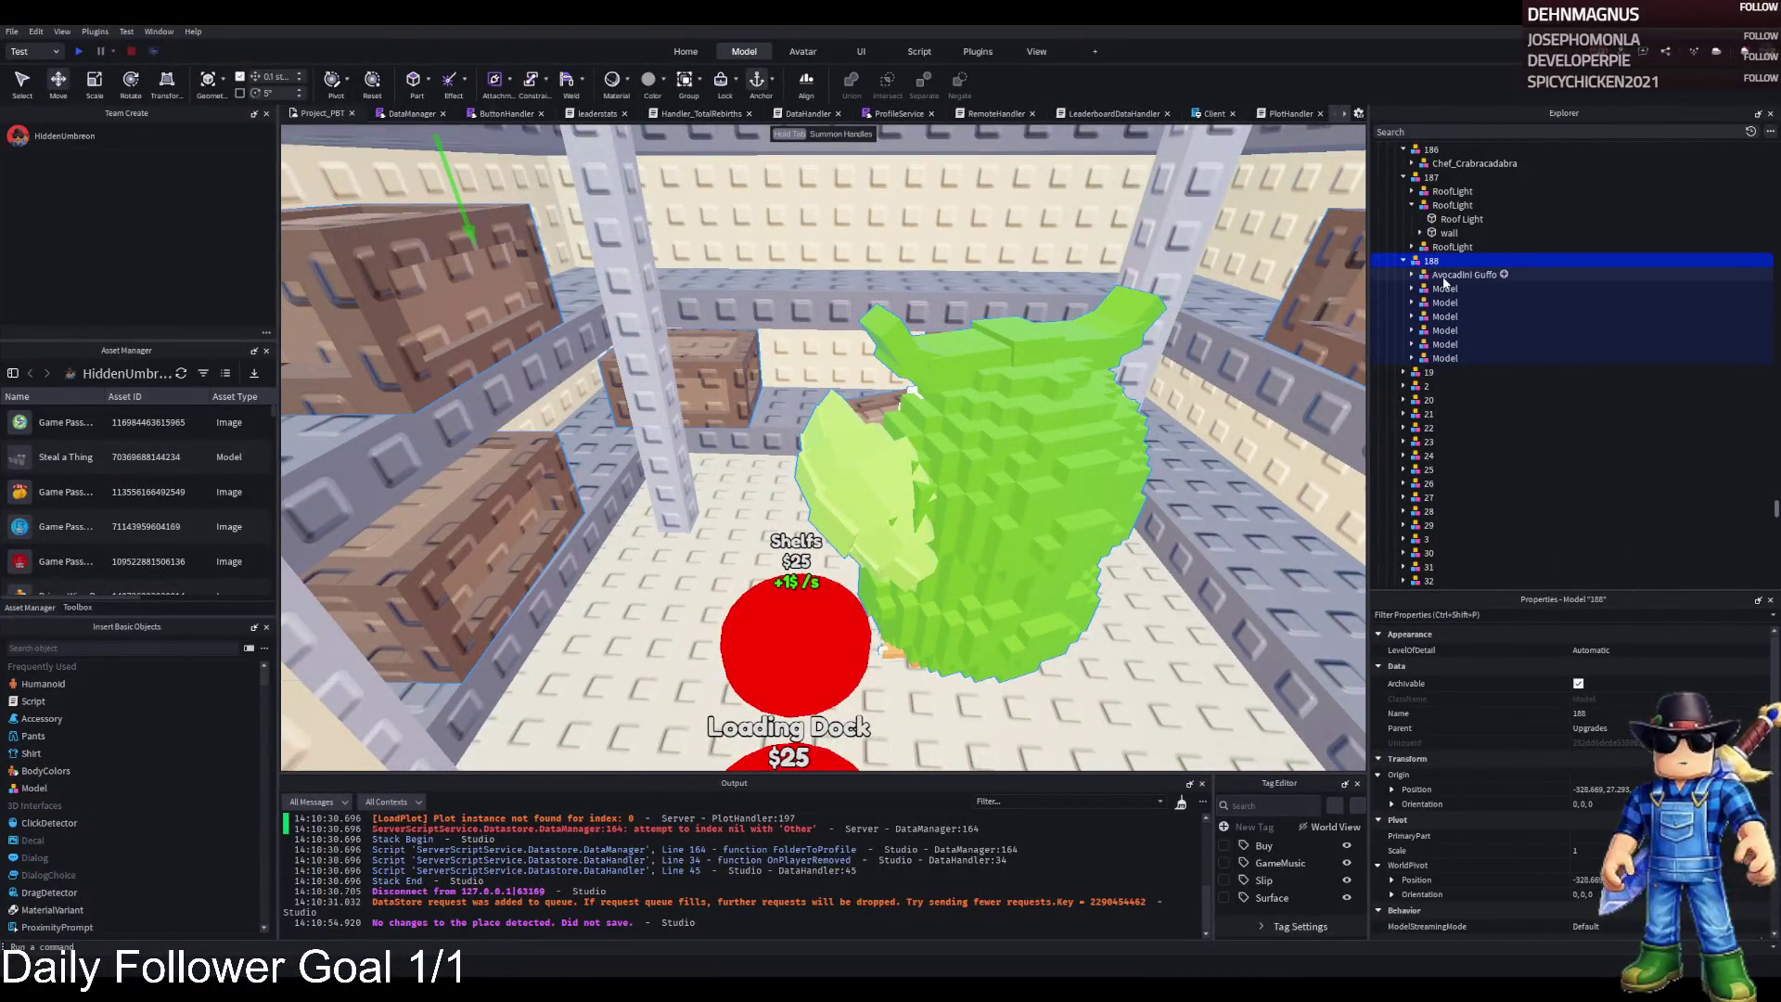
{"action": "left_click", "coordinate": [1445, 277]}
{"action": "left_click", "coordinate": [1445, 277]}
{"action": "key", "text": "Return"}
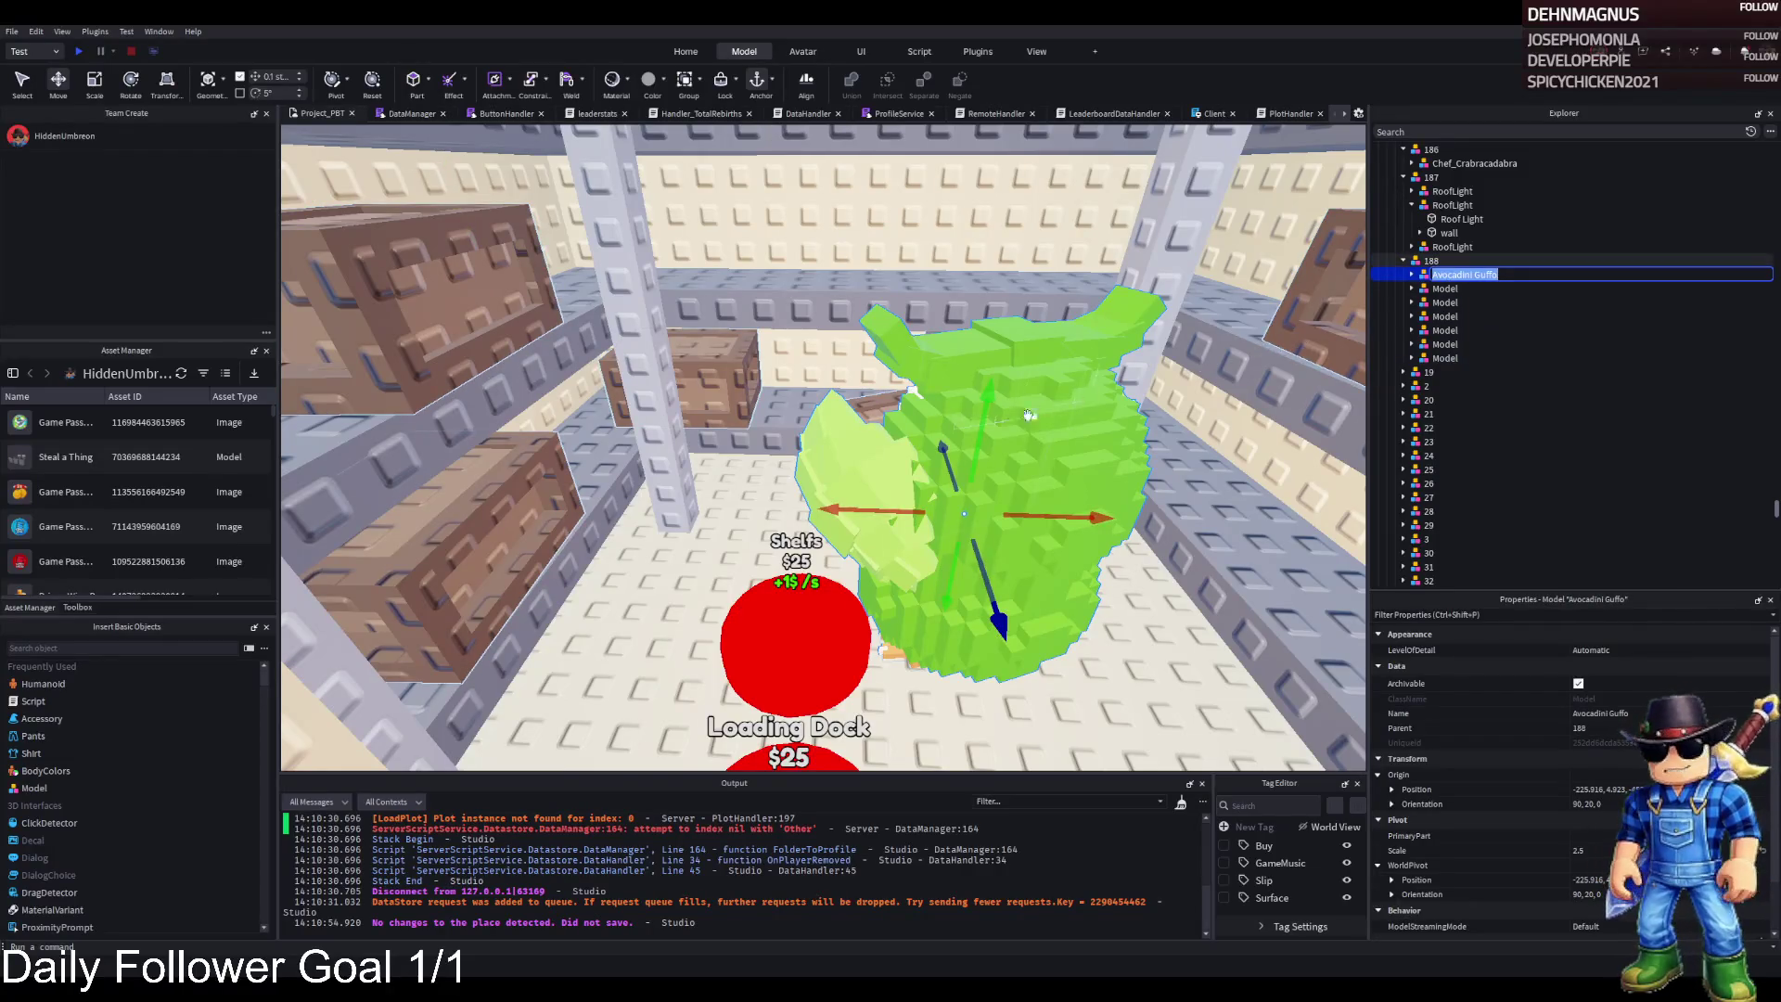
{"action": "key", "text": "w"}
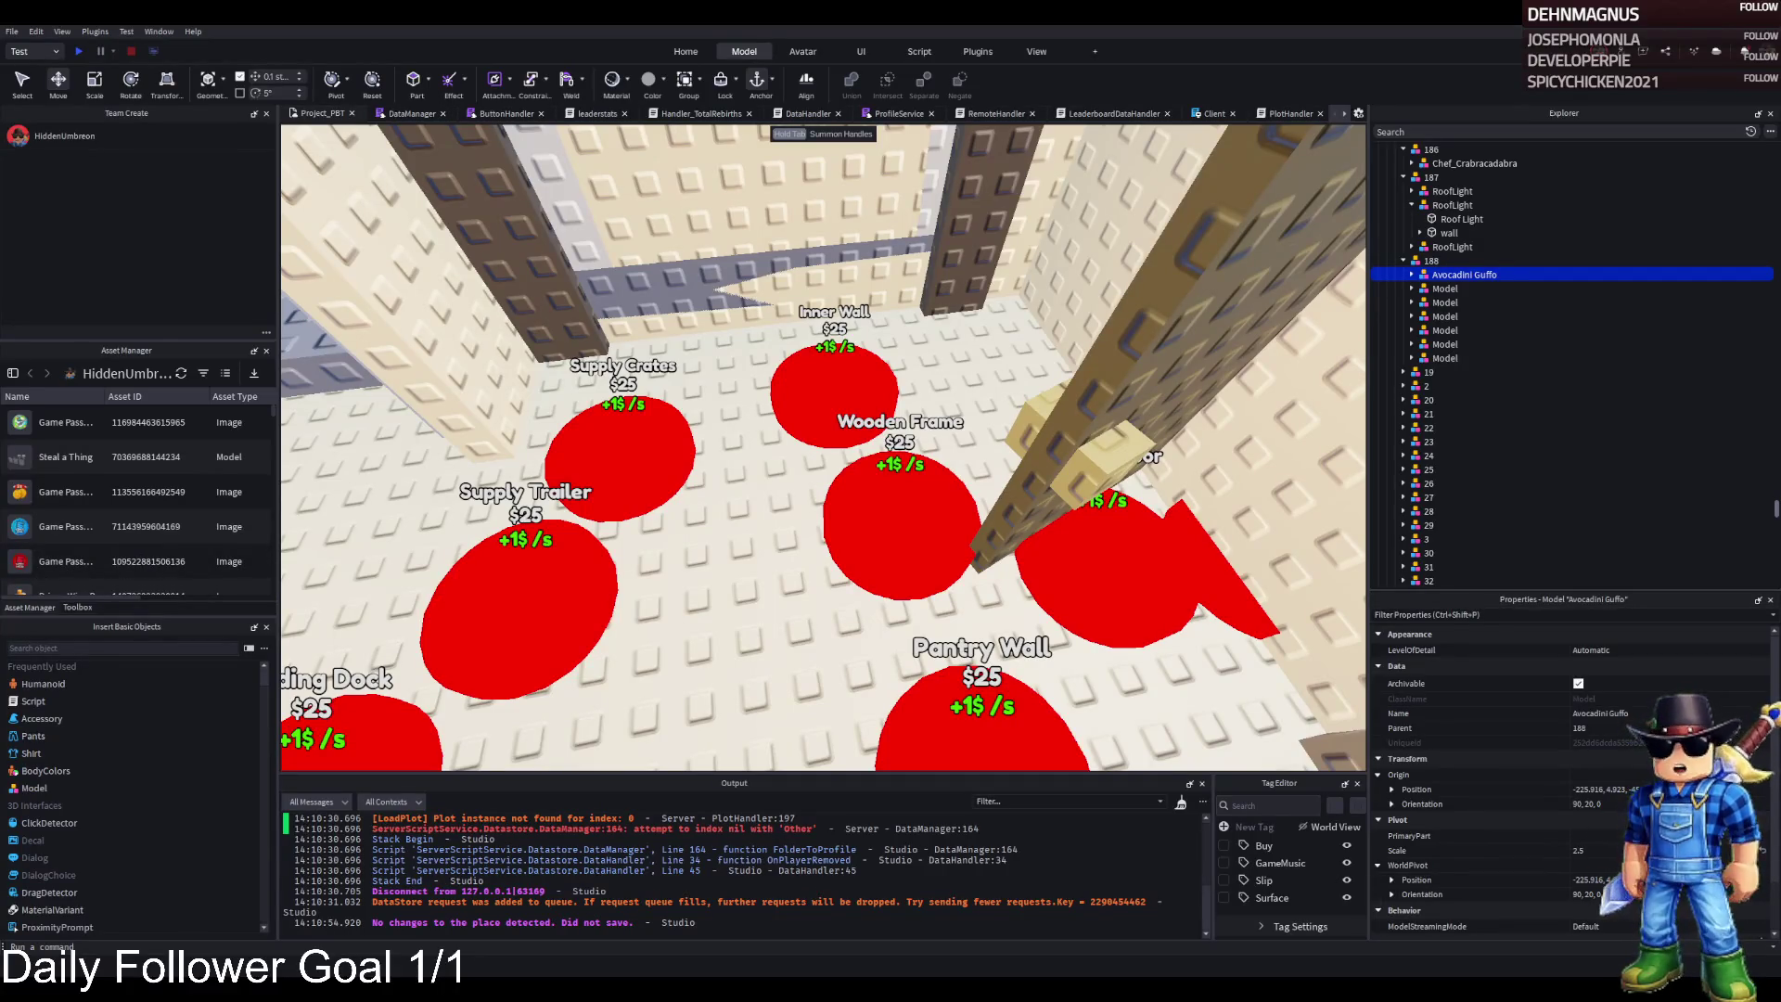
{"action": "key", "text": "w"}
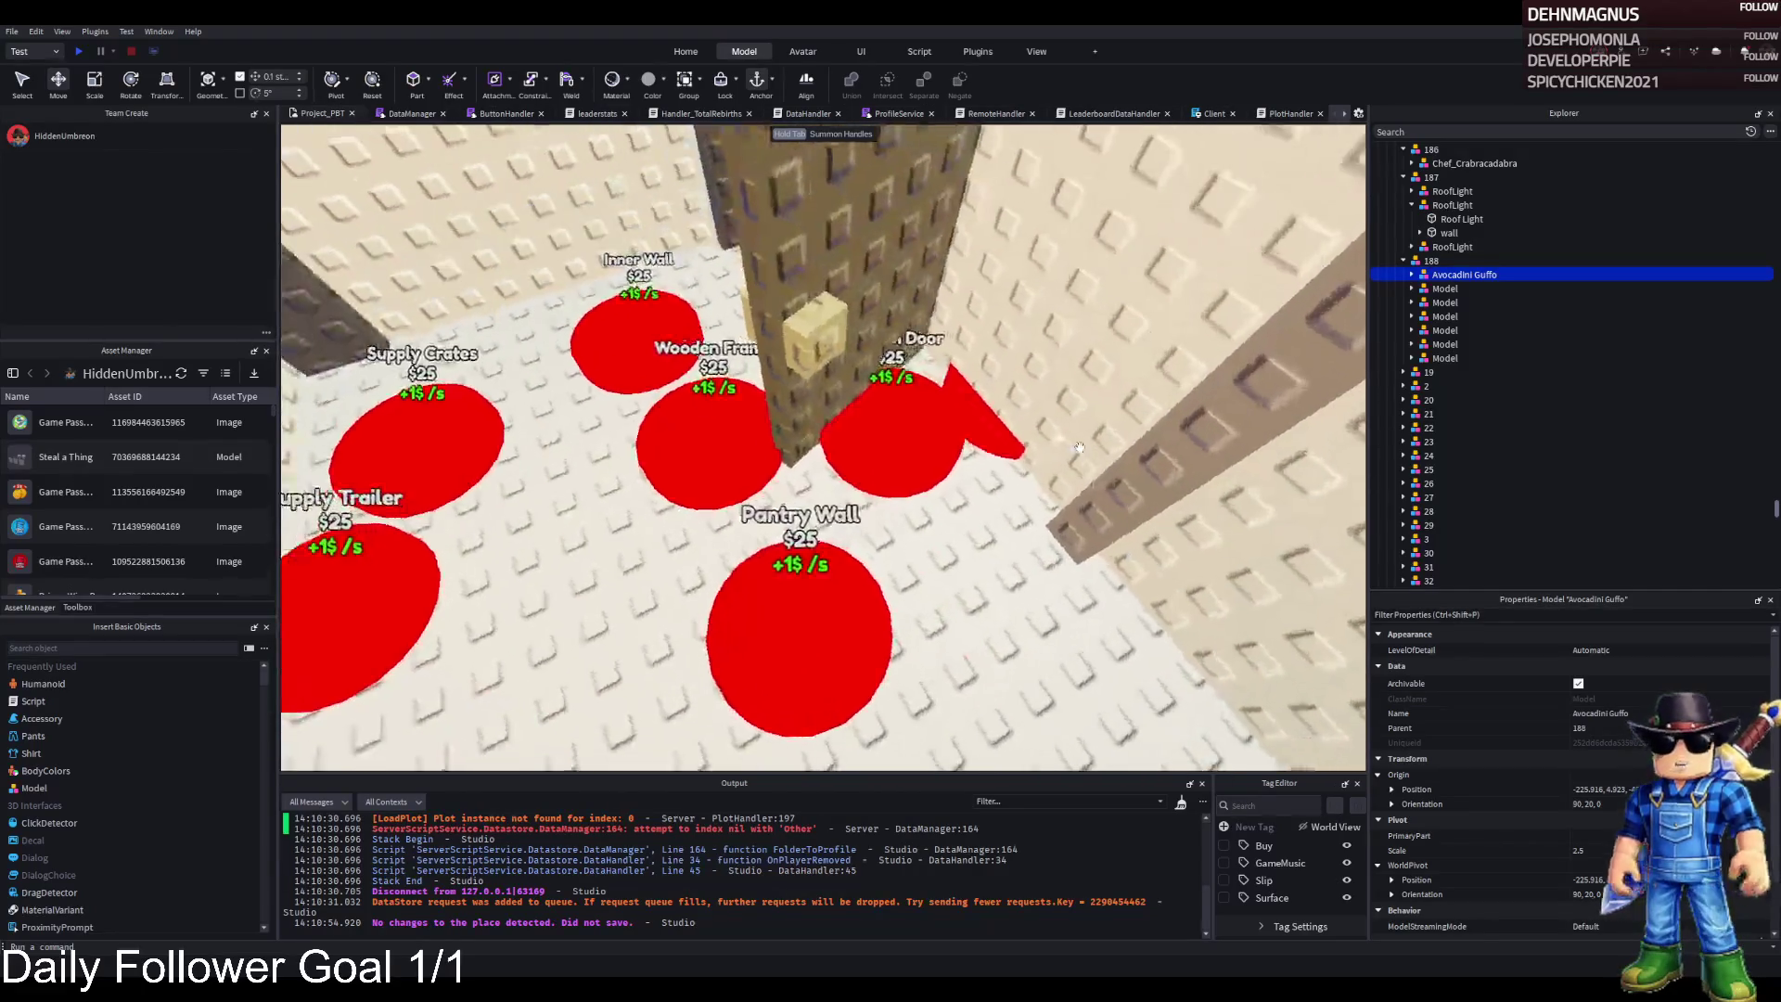
Duplicate red purchase pad 187, slide the copy among the pads and rename it 188
{"action": "left_click", "coordinate": [667, 501]}
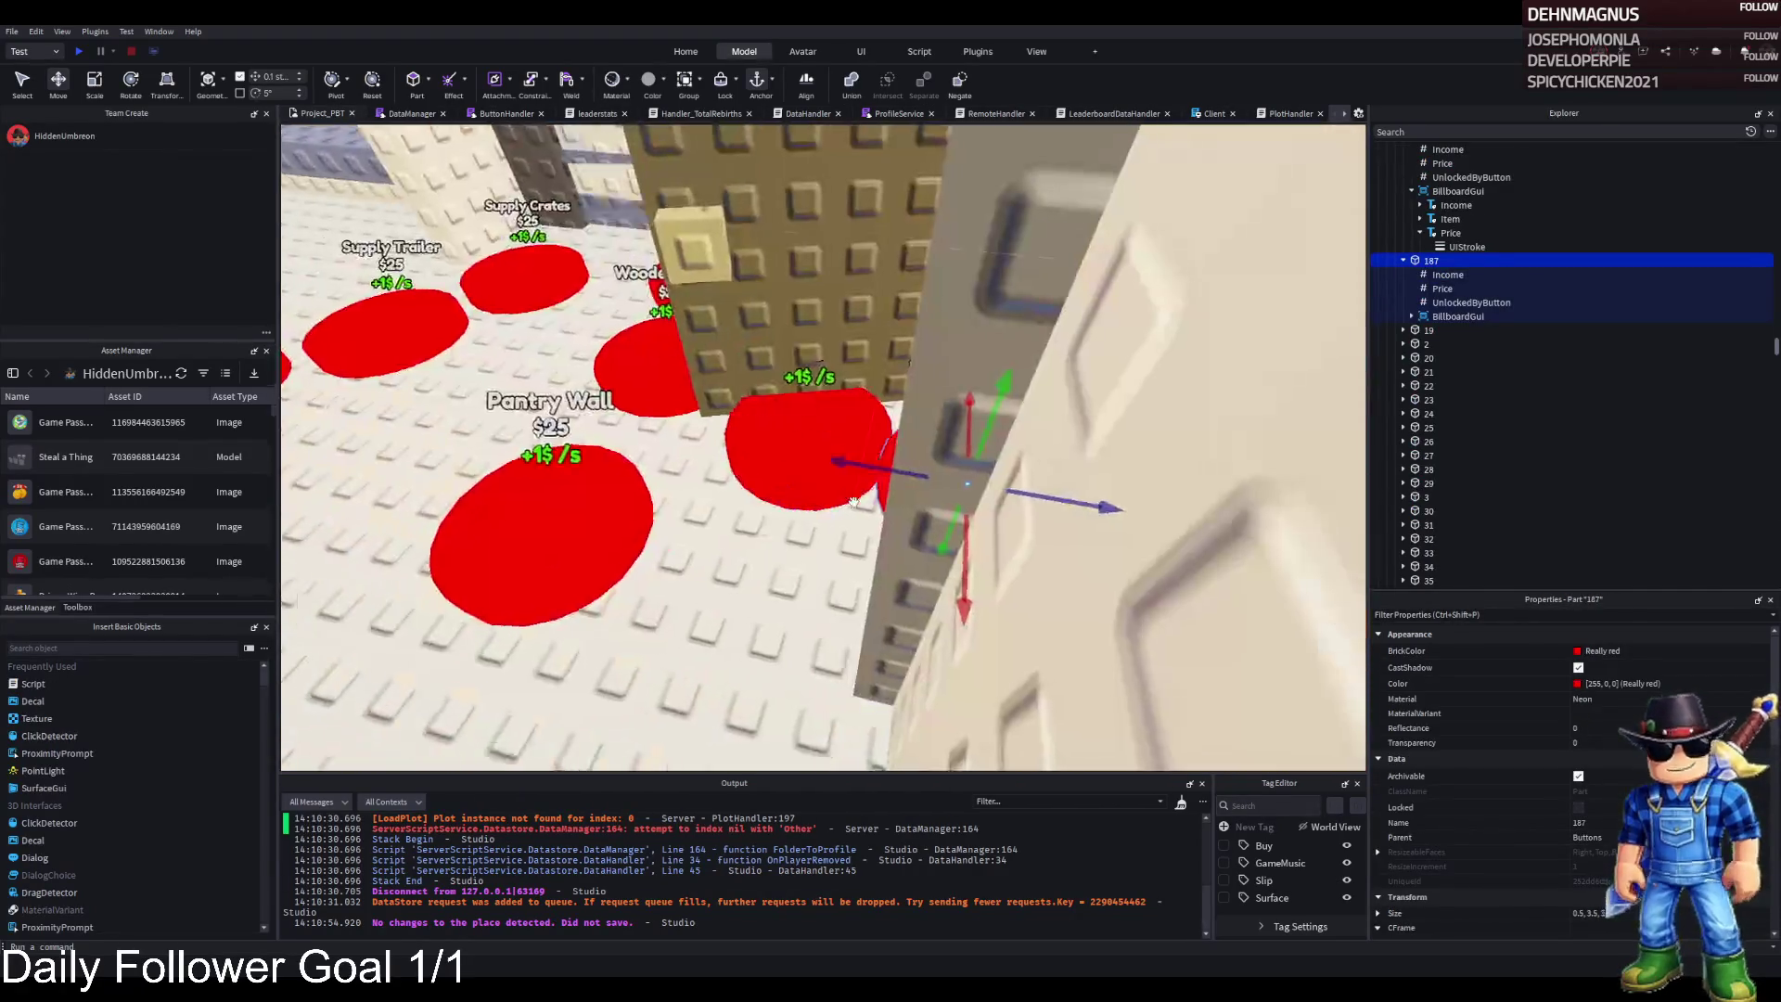
{"action": "key", "text": "ctrl+d"}
{"action": "key", "text": "f"}
{"action": "left_click_drag", "start_coordinate": [1234, 351], "coordinate": [1191, 347]}
{"action": "left_click", "coordinate": [1414, 331]}
{"action": "type", "text": "188"}
{"action": "key", "text": "Return"}
Set pad 188's billboard Item label text to 'Avocadini Guffo'
{"action": "left_click", "coordinate": [1403, 330]}
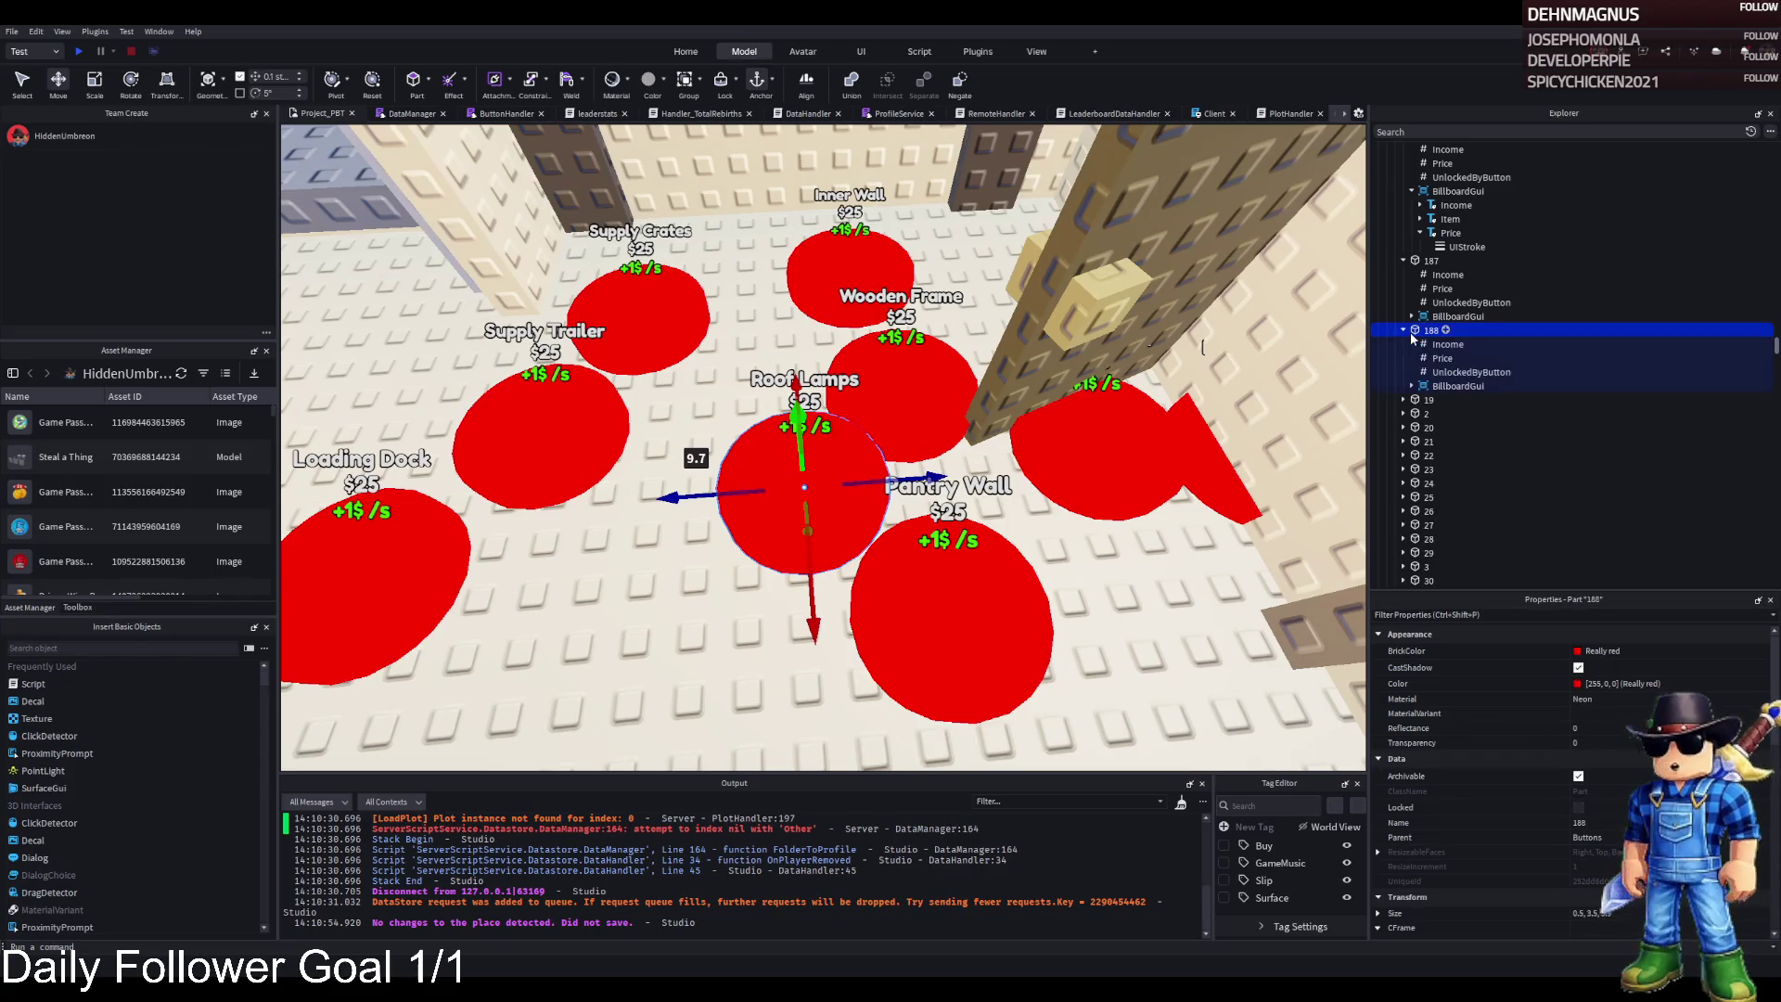
{"action": "left_click", "coordinate": [1458, 386]}
{"action": "left_click", "coordinate": [1411, 386]}
{"action": "left_click", "coordinate": [1450, 414]}
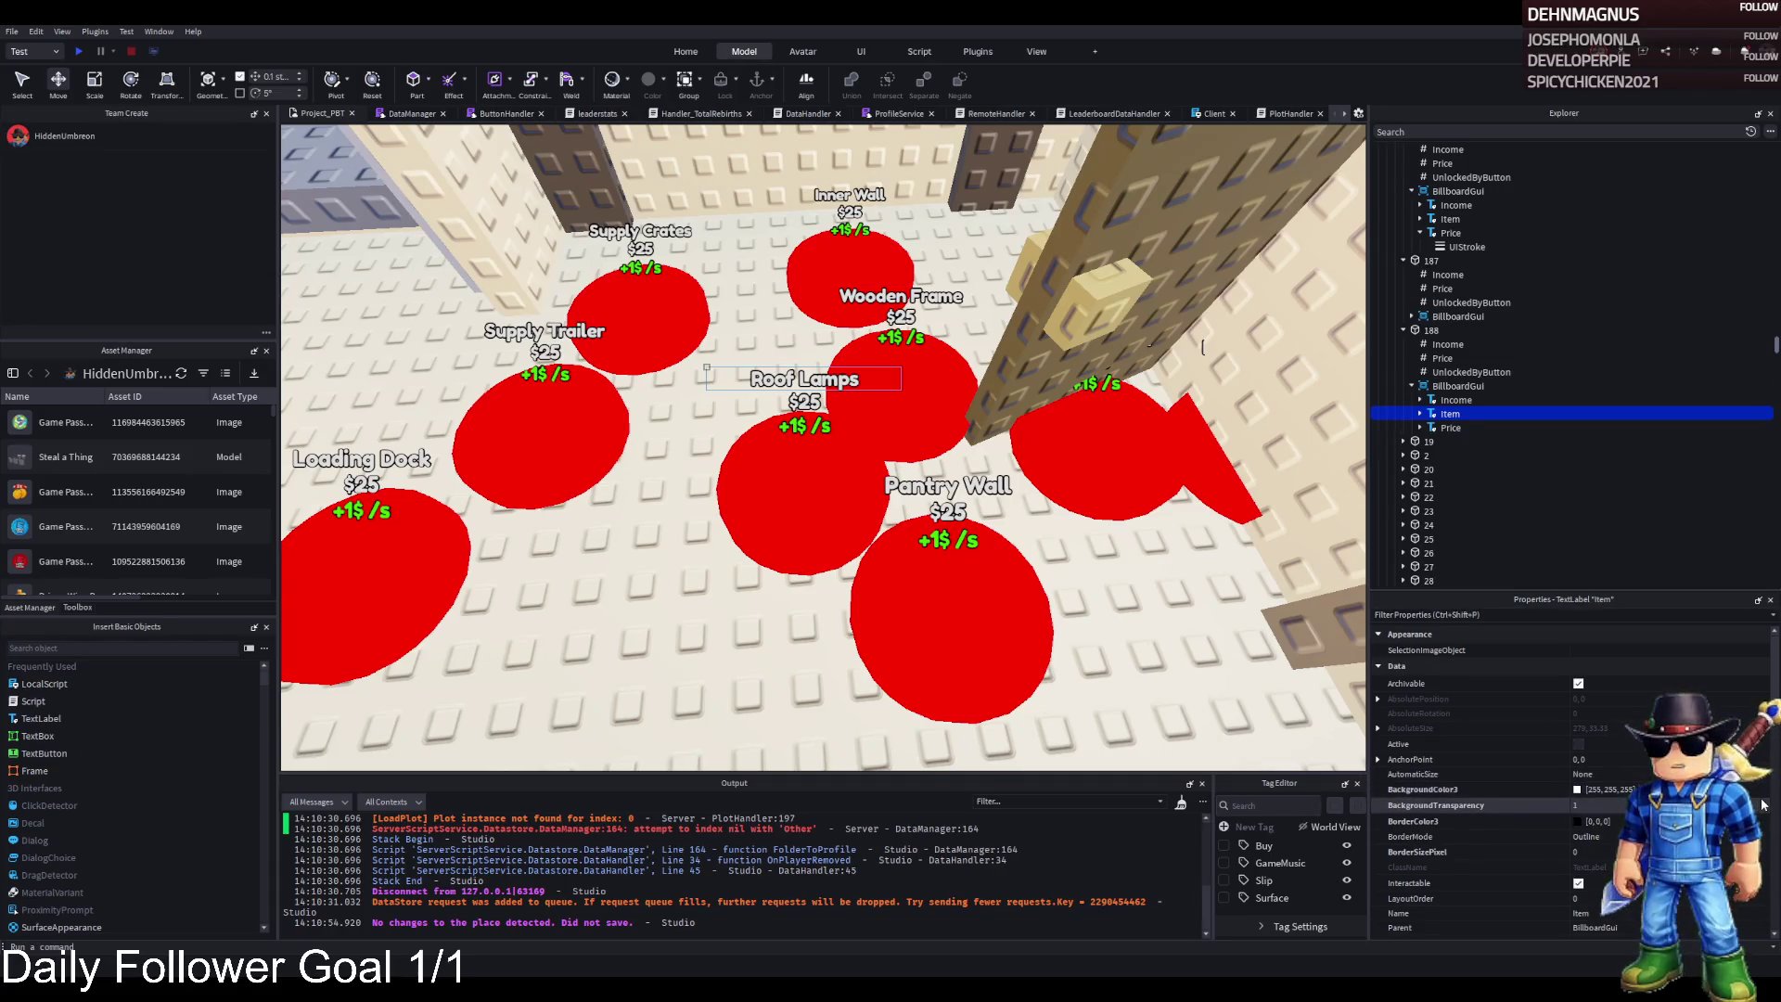
{"action": "scroll", "scroll_direction": "down", "scroll_amount": 3}
{"action": "scroll", "scroll_direction": "down", "scroll_amount": 3}
{"action": "key", "text": "Return"}
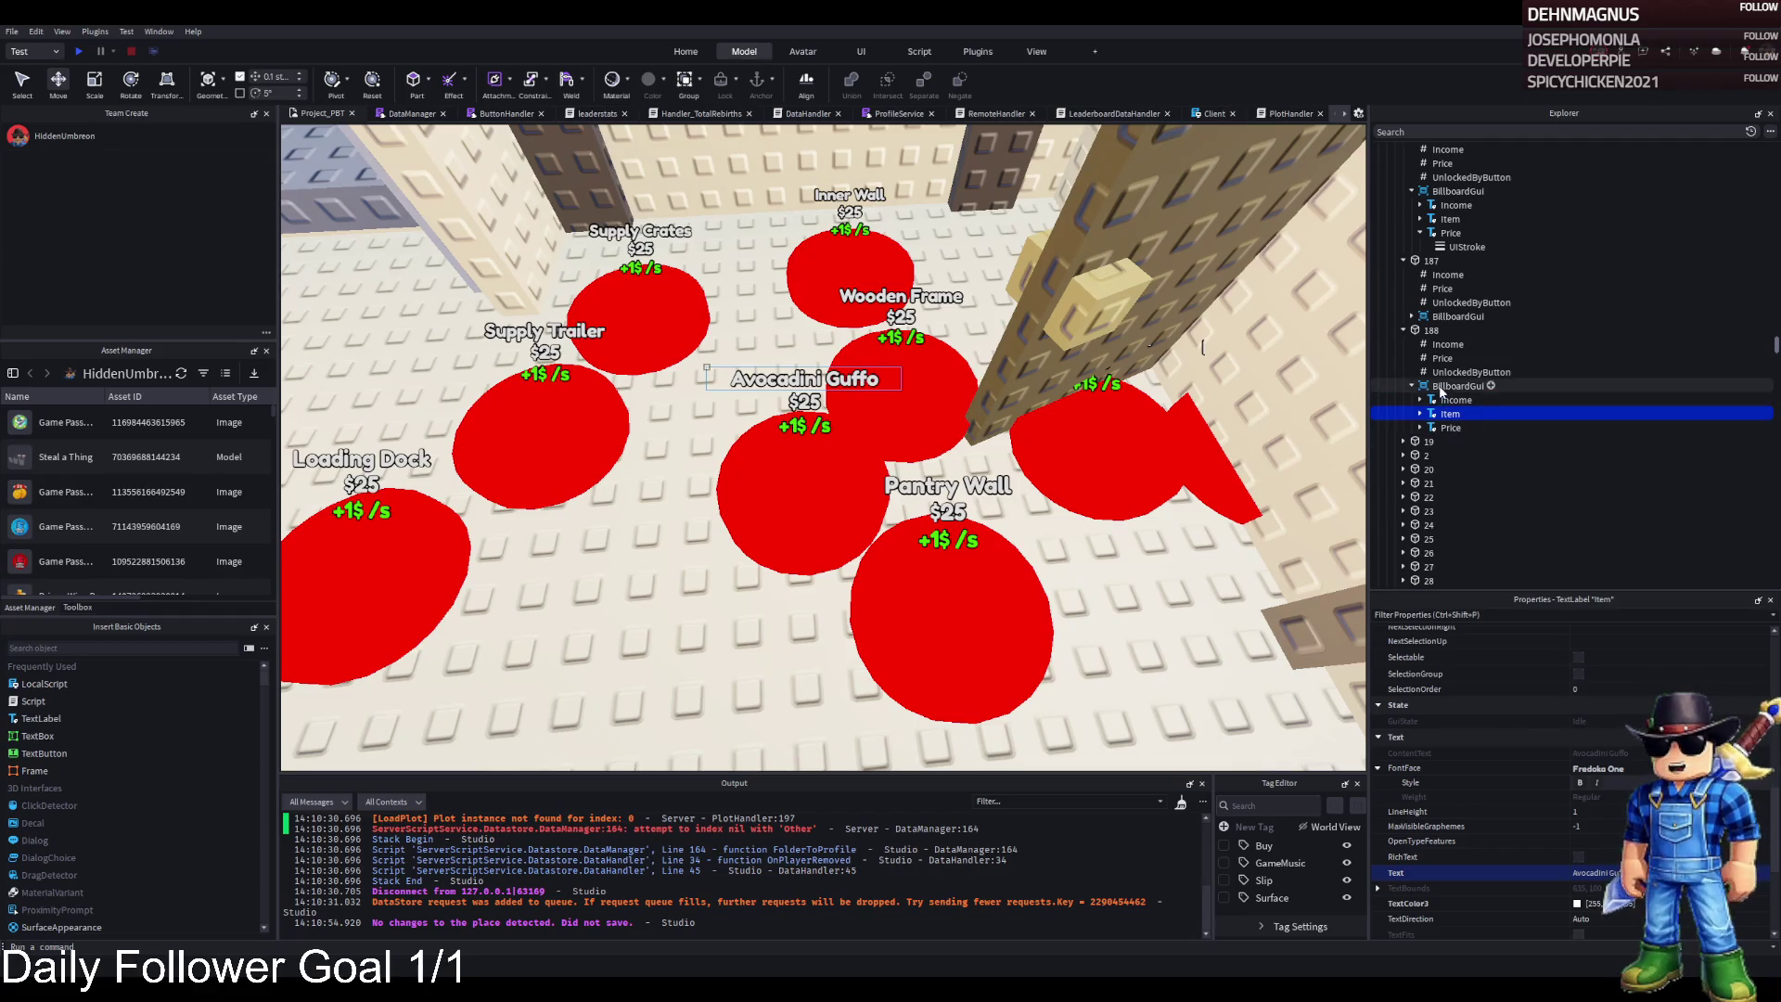
Slide pad 188 along its blue axis into its final spot
{"action": "left_click", "coordinate": [1431, 330]}
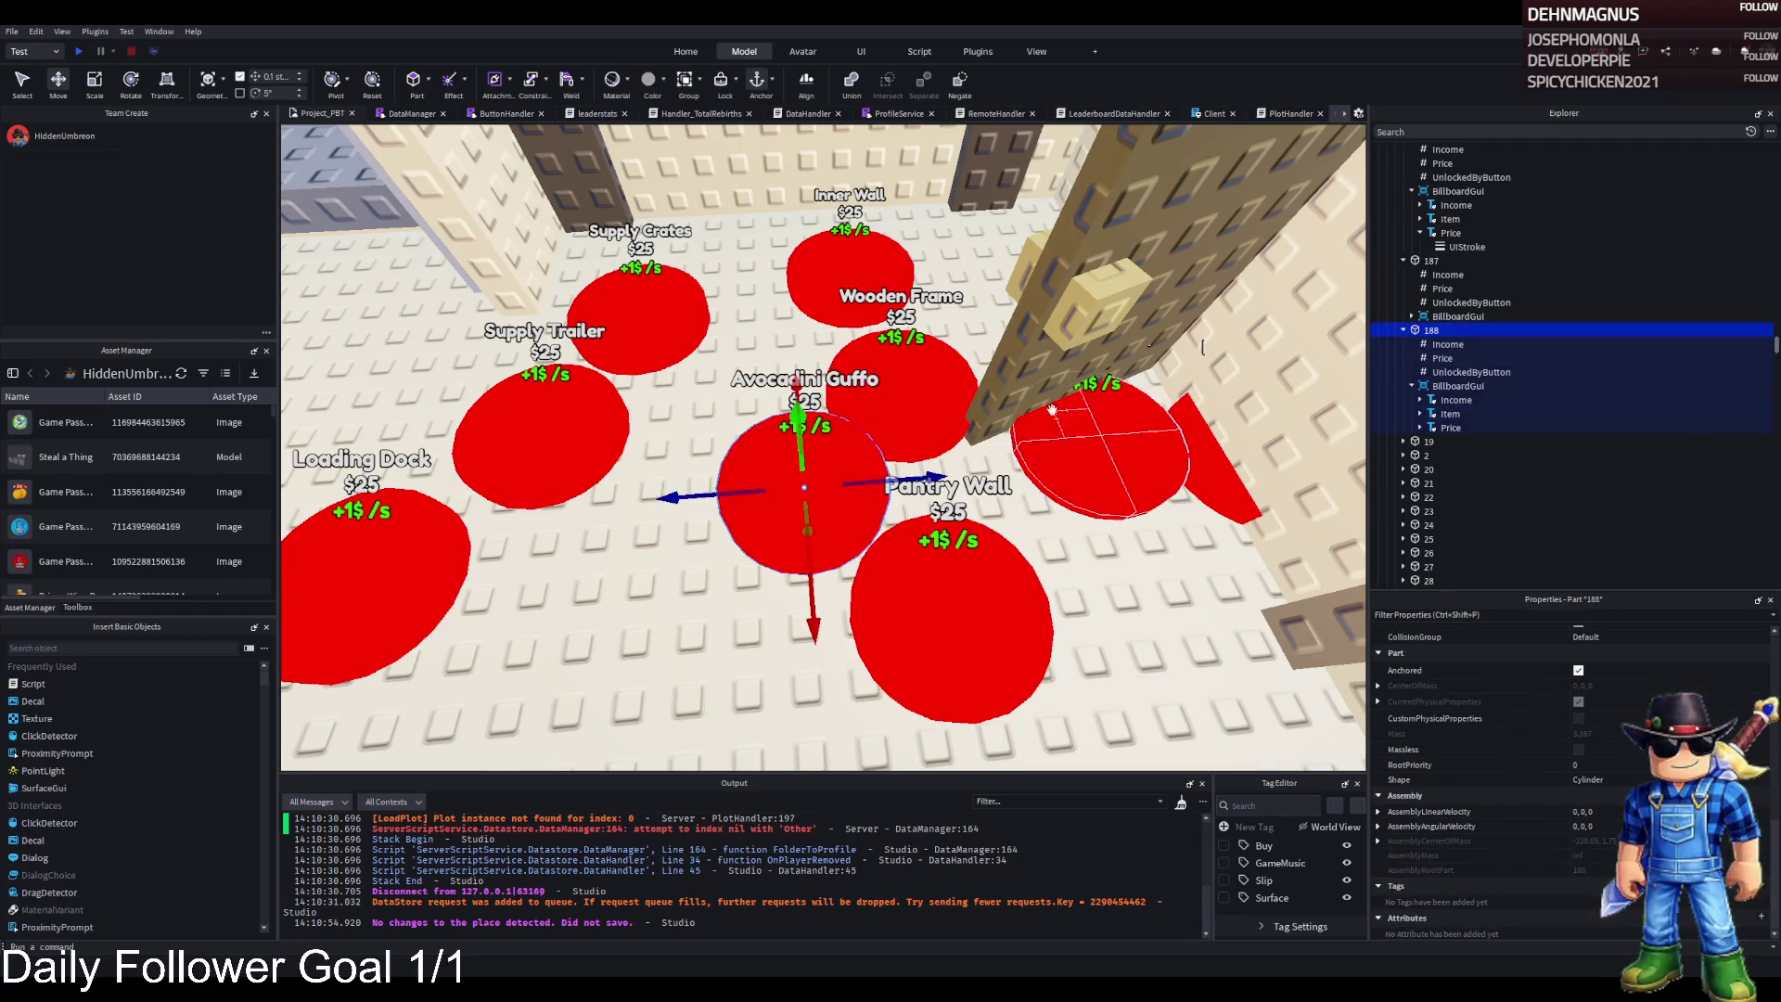
{"action": "left_click_drag", "start_coordinate": [892, 479], "coordinate": [861, 480]}
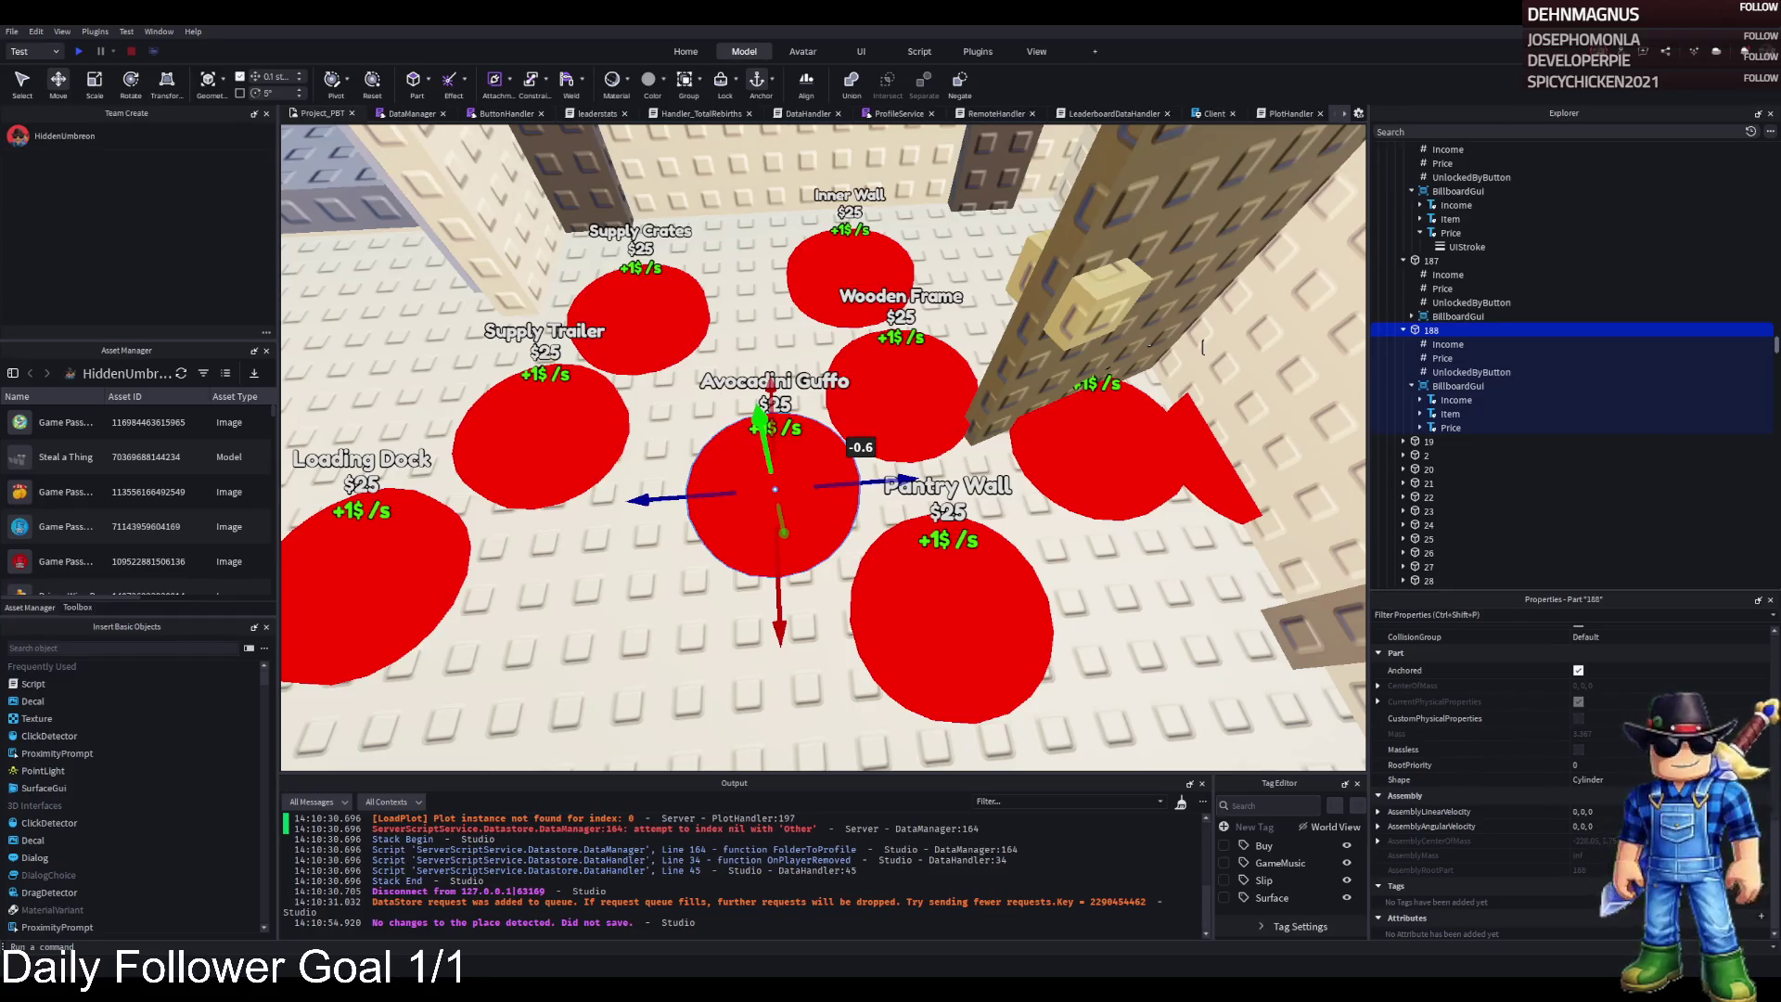
{"action": "key", "text": "a"}
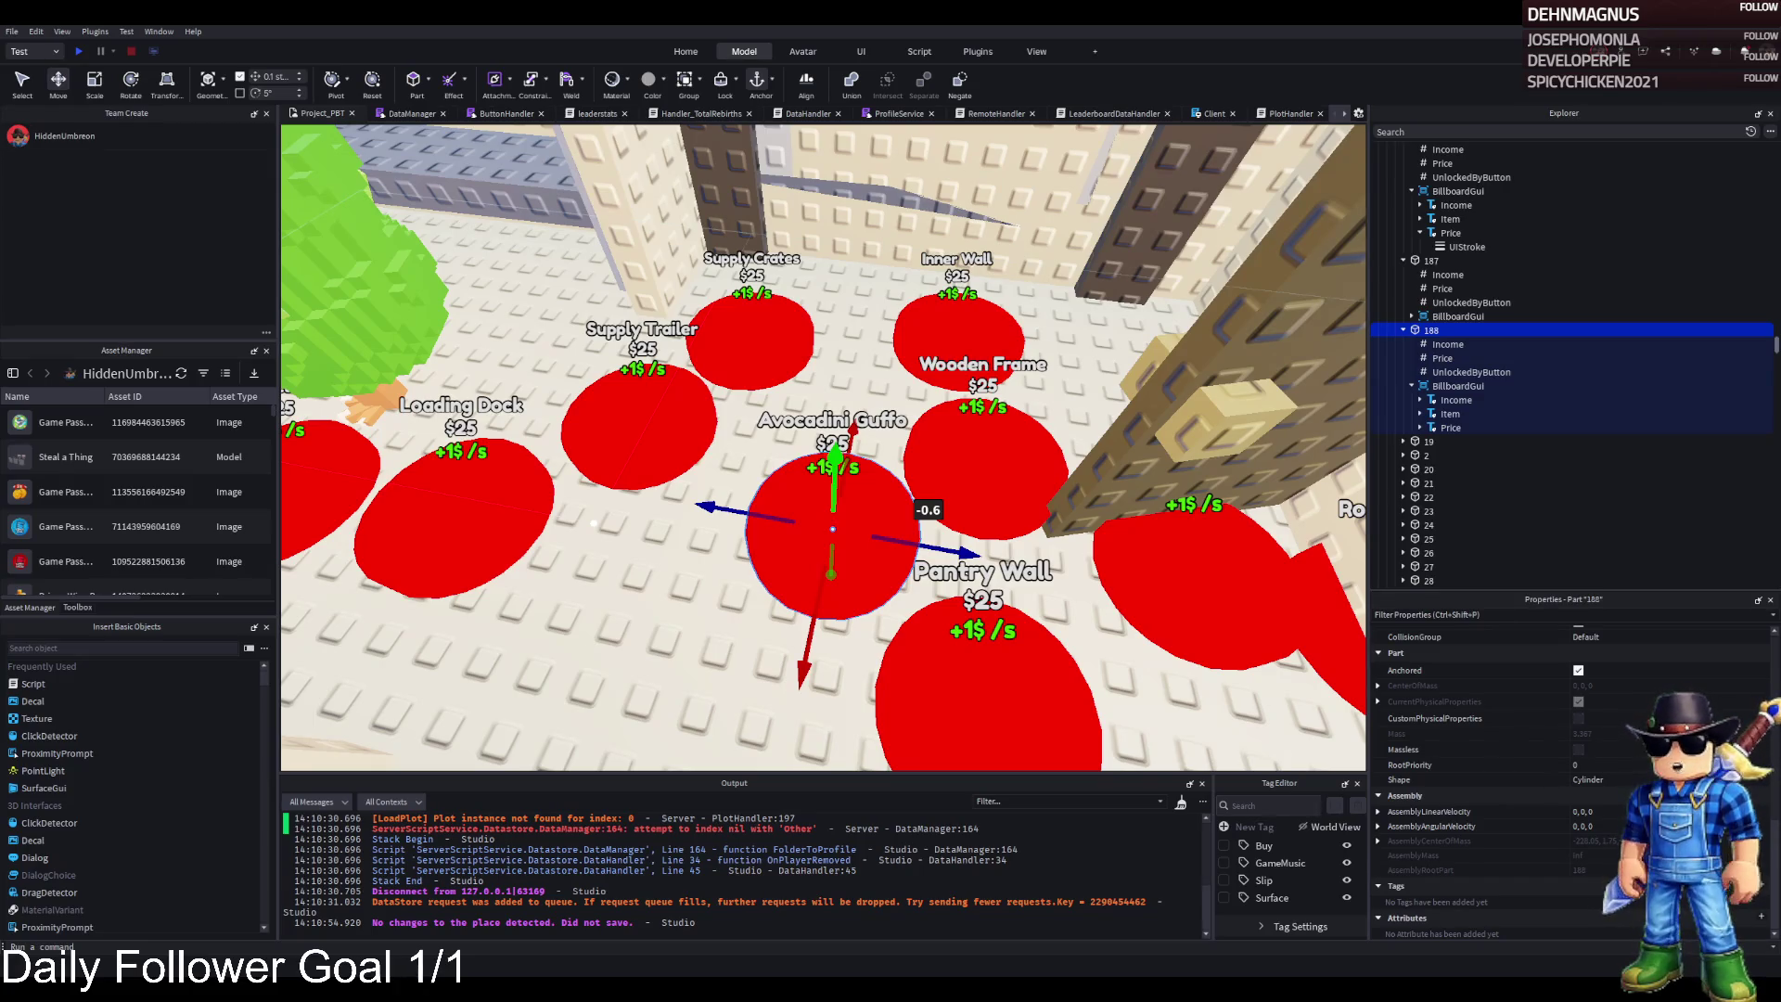
Change pad 189's billboard Item text to 'Supply Crates', correcting the typo
{"action": "left_click", "coordinate": [1450, 525]}
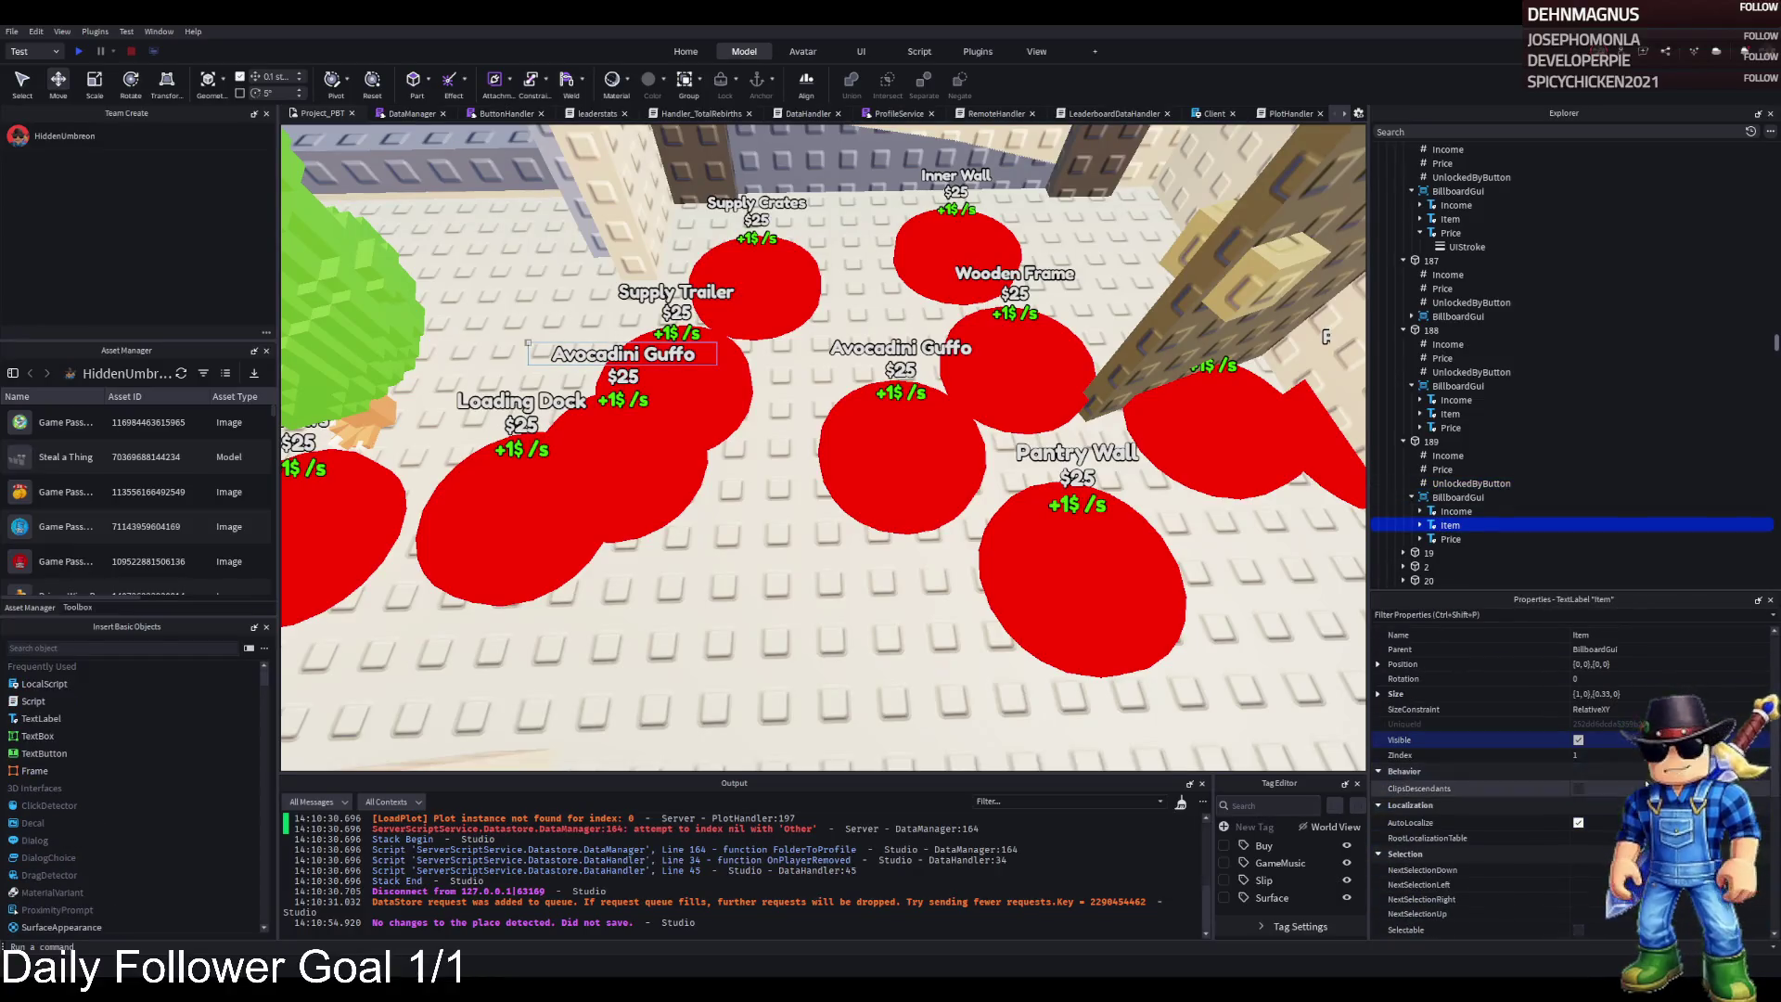
{"action": "scroll", "scroll_direction": "down", "scroll_amount": 3}
{"action": "left_click", "coordinate": [1600, 778]}
{"action": "type", "text": "Supplys"}
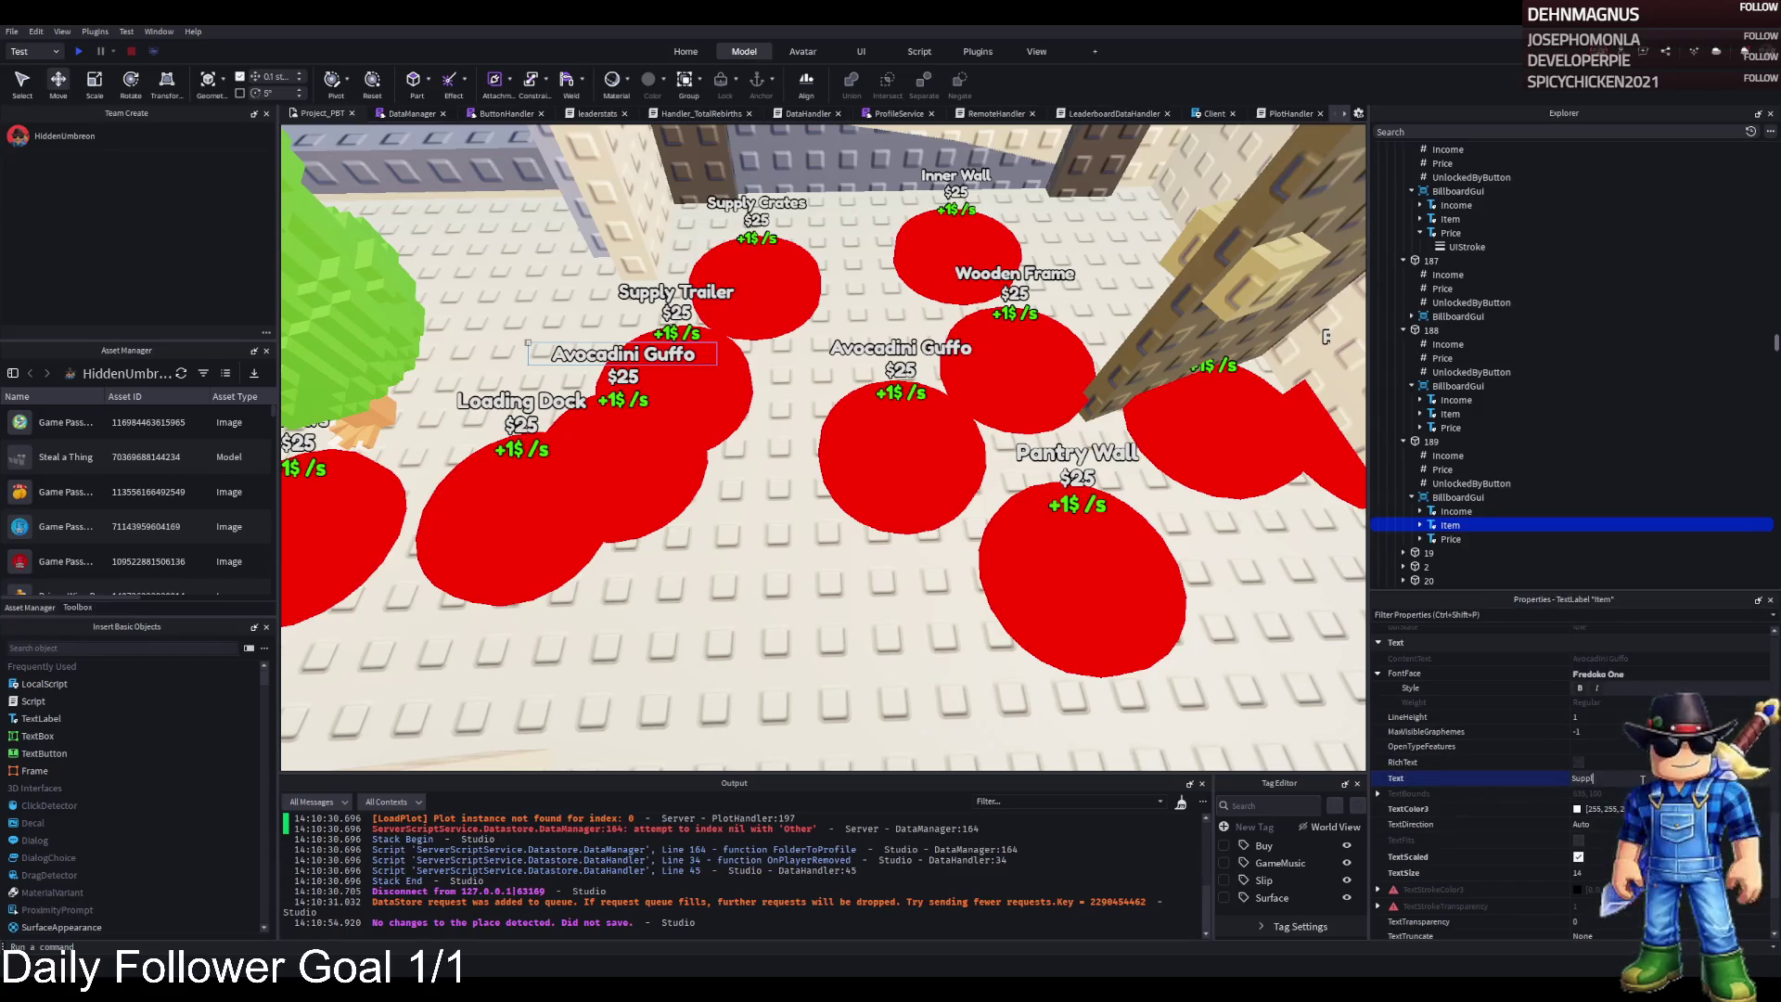
{"action": "key", "text": "Return"}
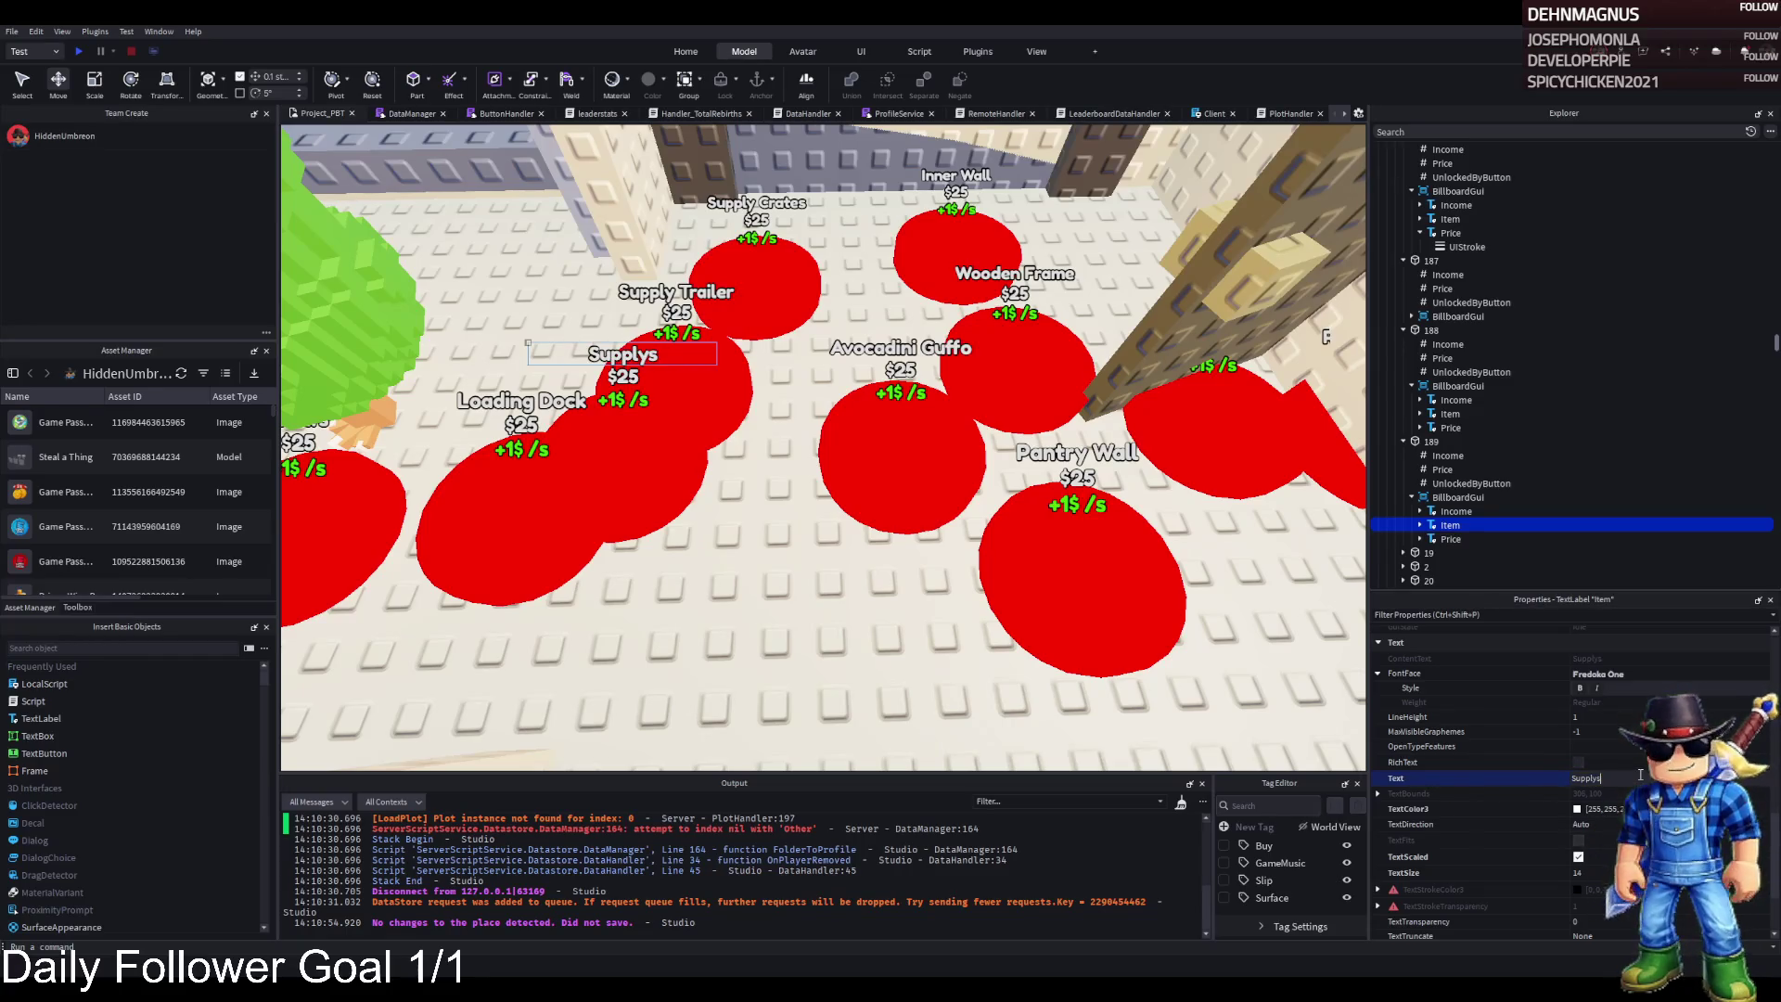
{"action": "type", "text": "Crates"}
{"action": "key", "text": "Return"}
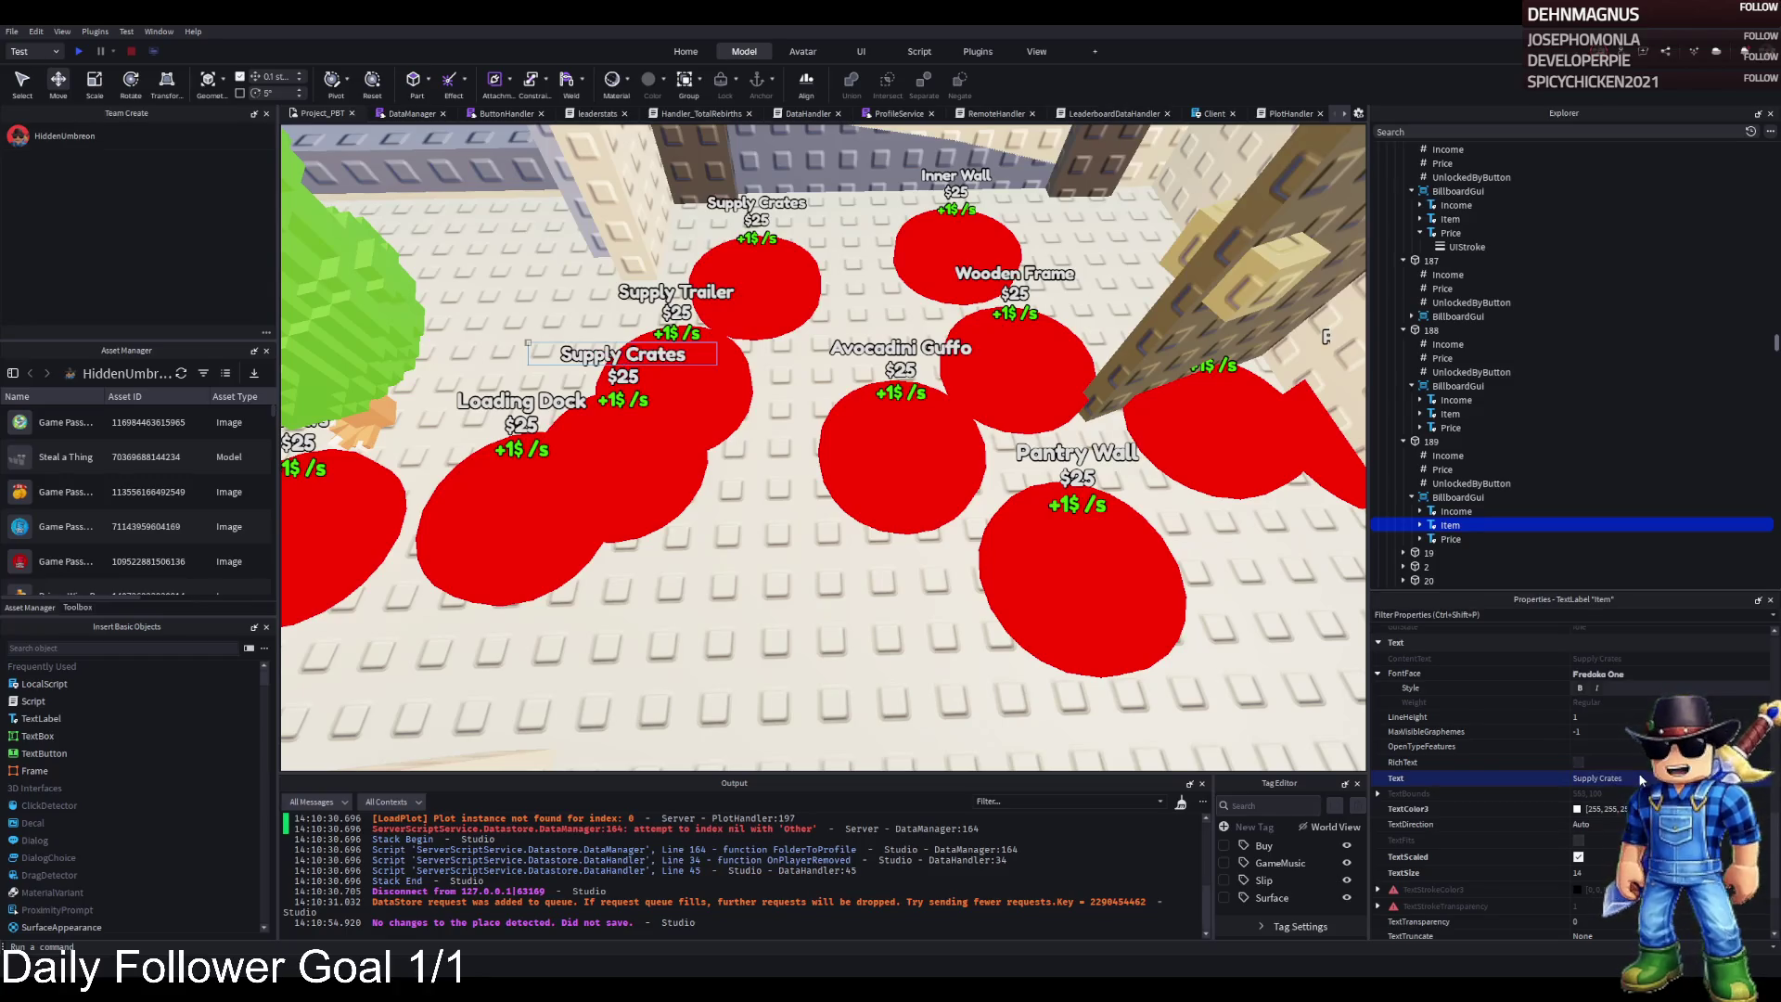
Scroll the Explorer and select a crate model under upgrade 188
{"action": "scroll", "scroll_direction": "up", "scroll_amount": 3}
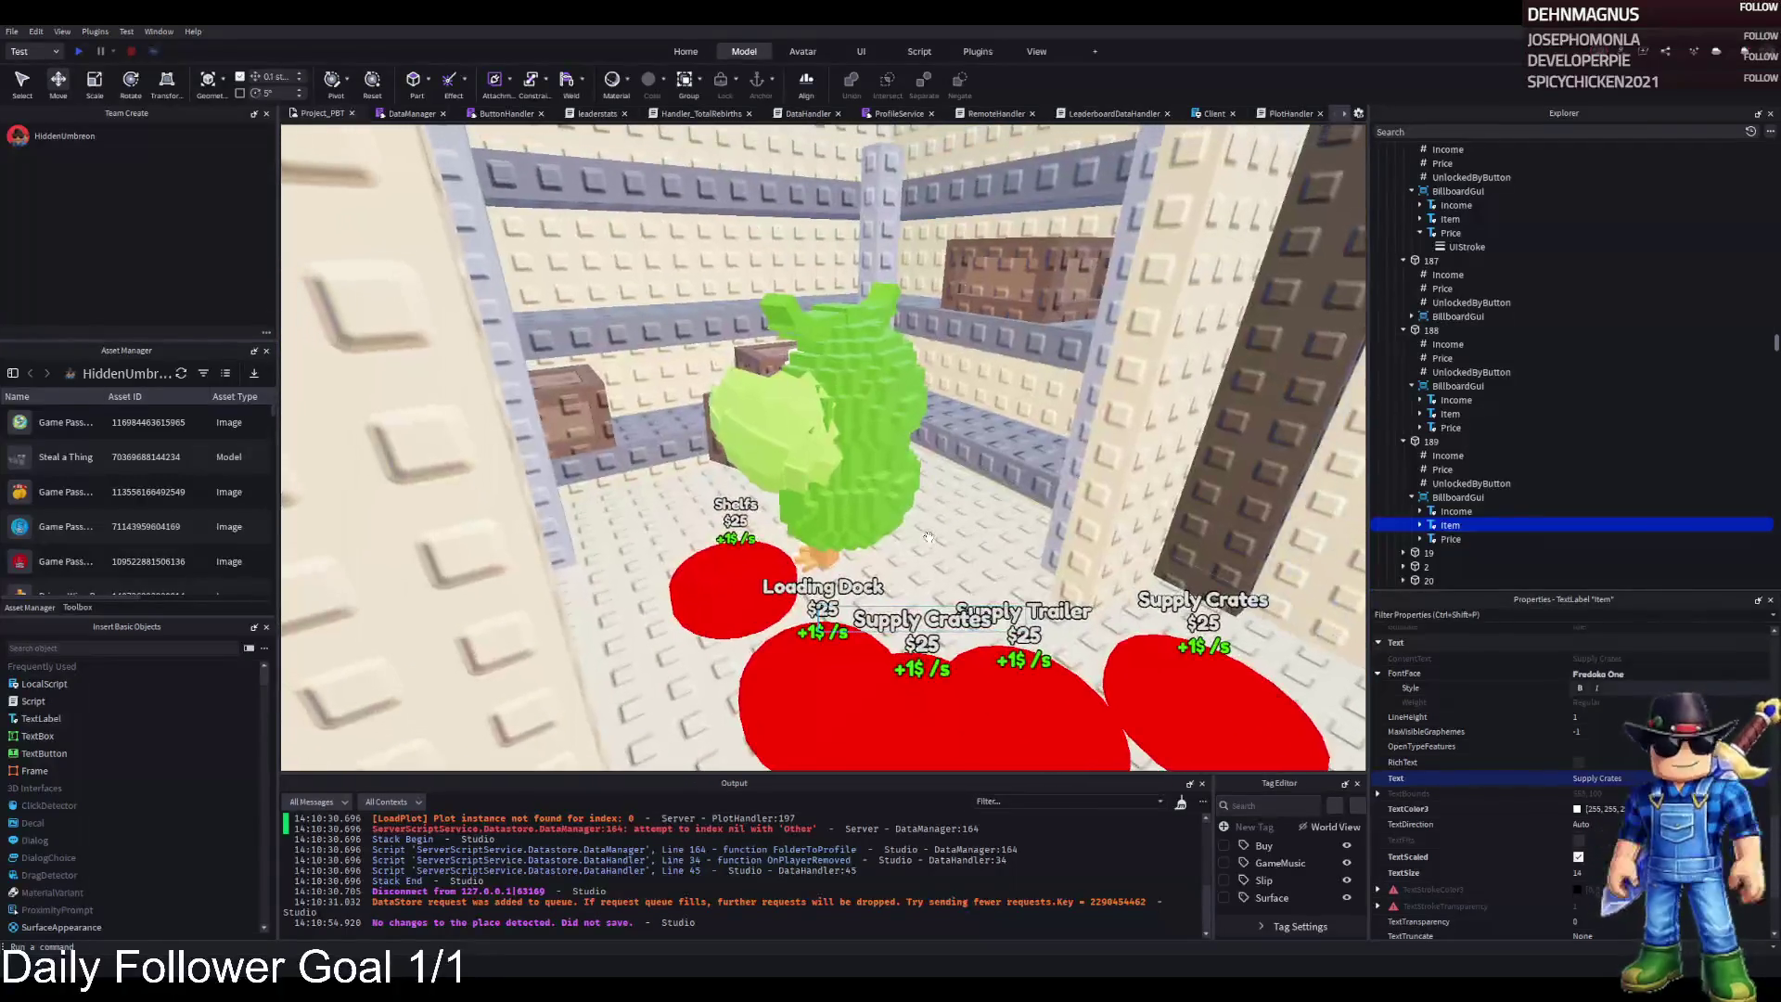
{"action": "scroll", "scroll_direction": "down", "scroll_amount": 3}
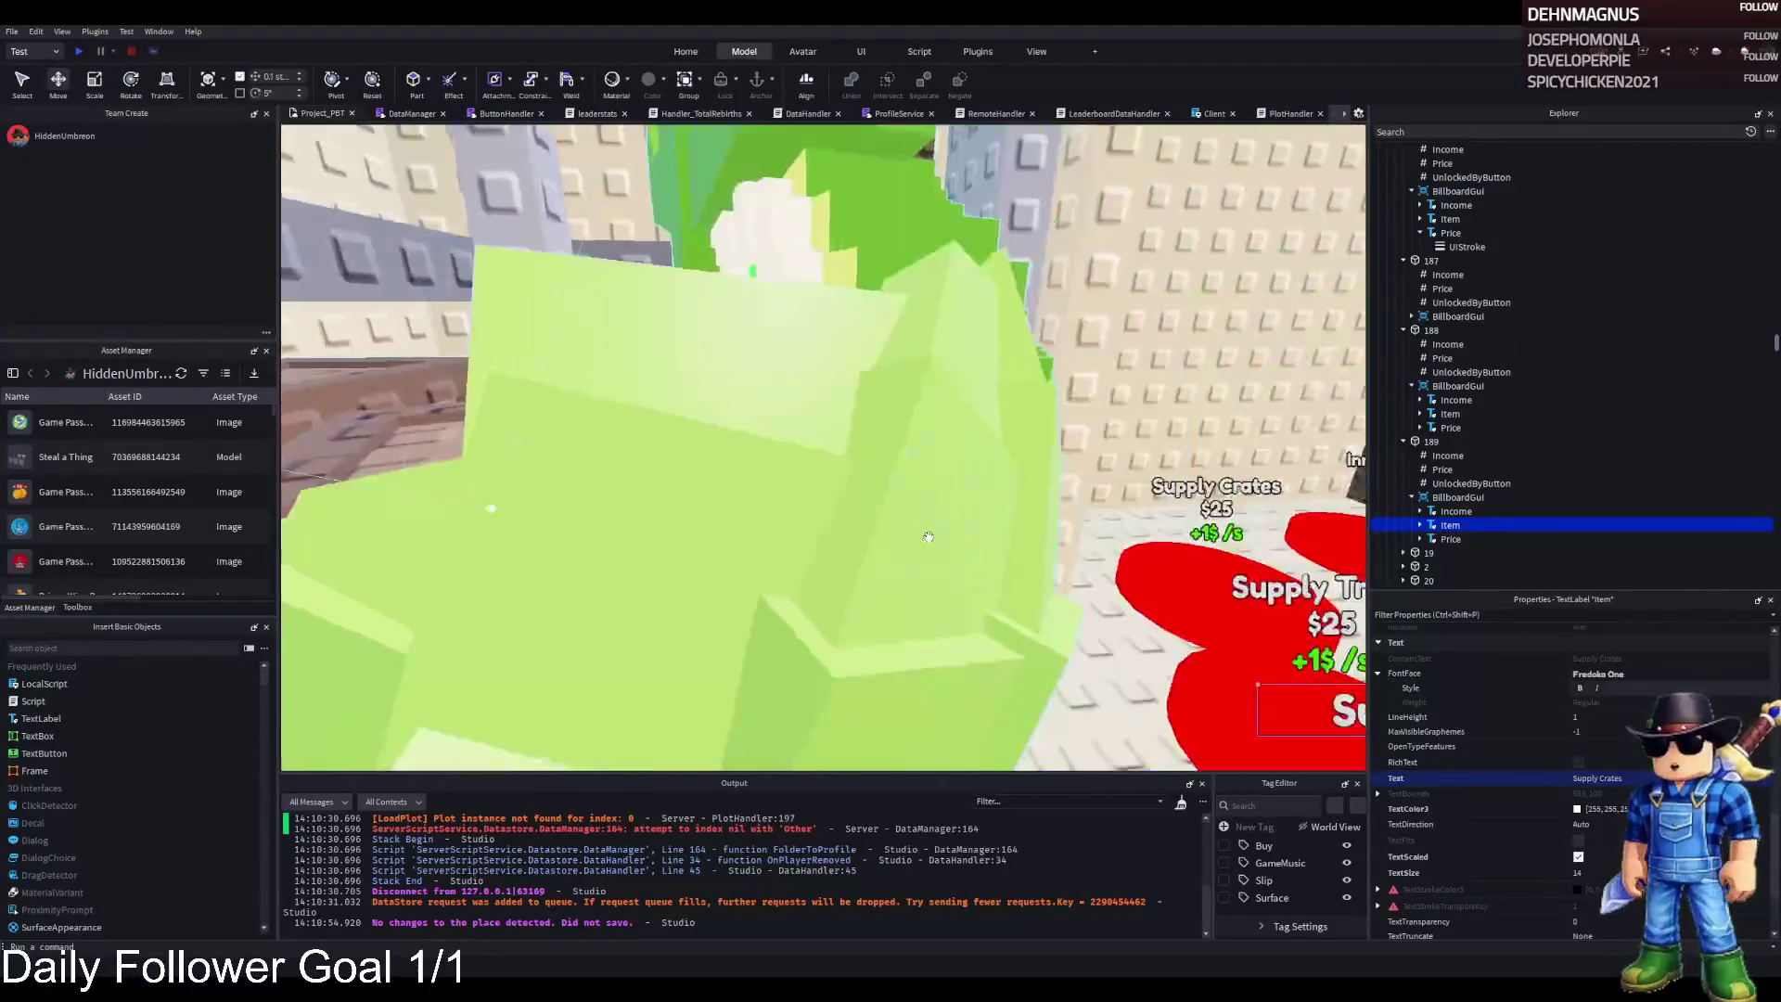
{"action": "scroll", "scroll_direction": "down", "scroll_amount": 3}
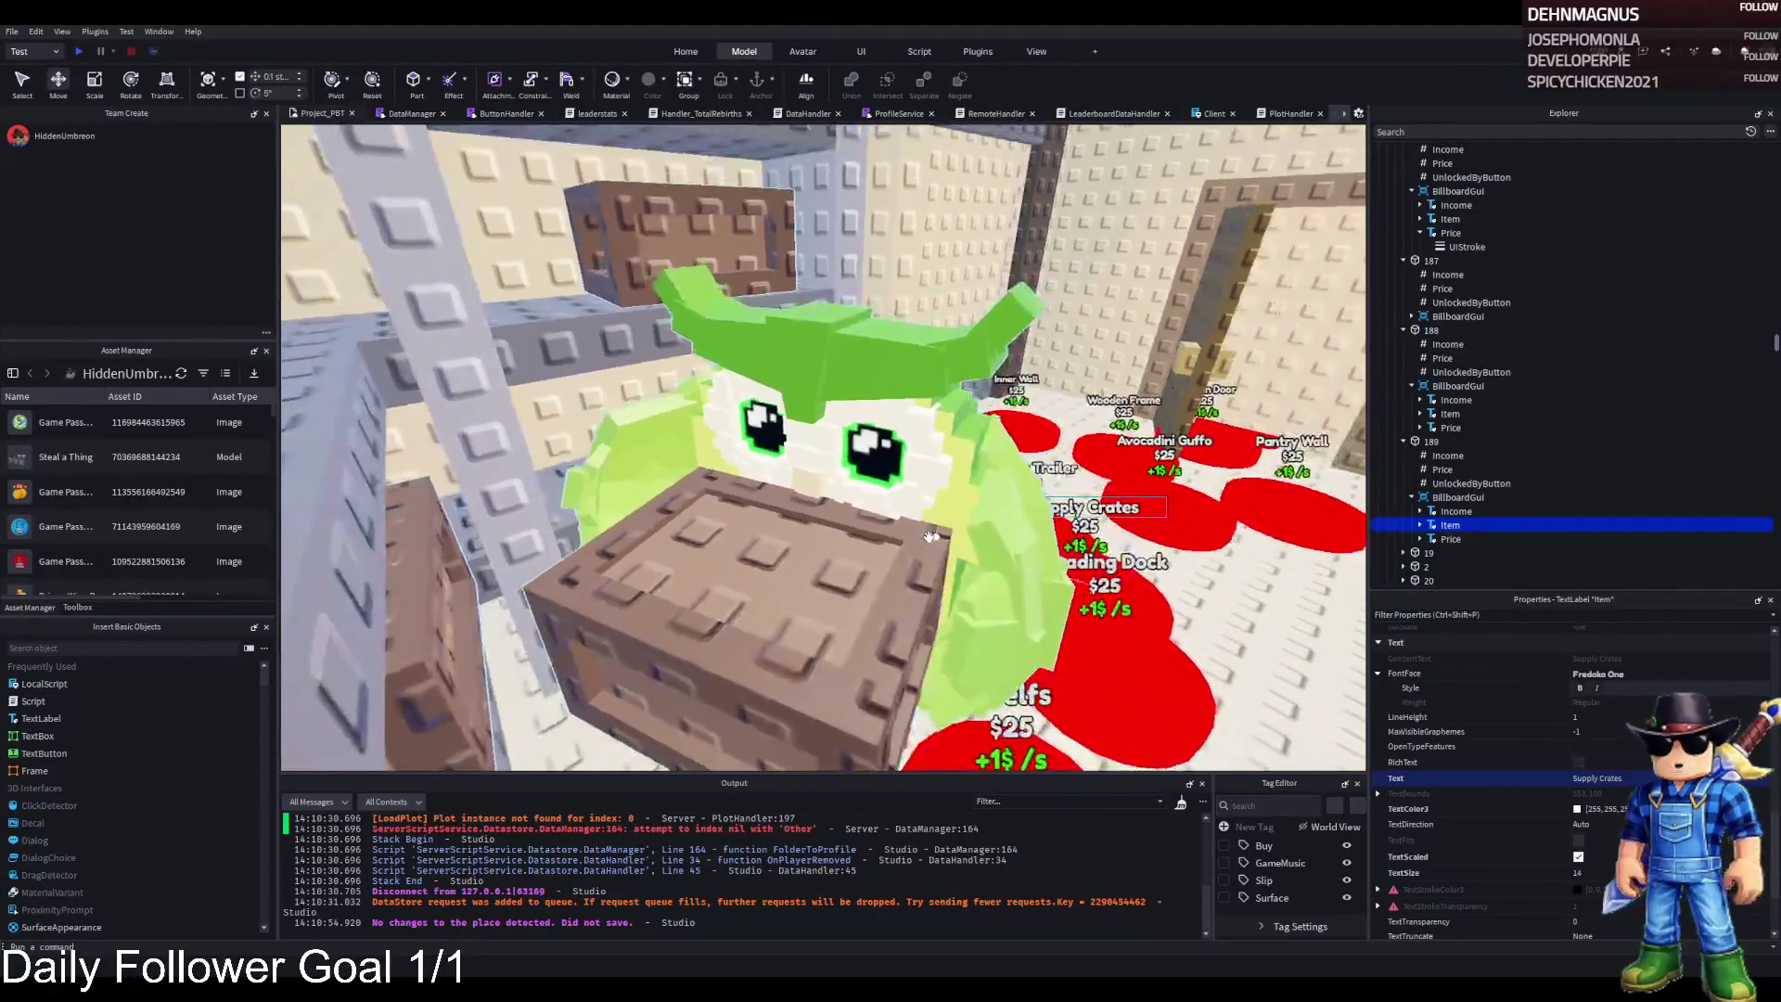
{"action": "left_click", "coordinate": [800, 509]}
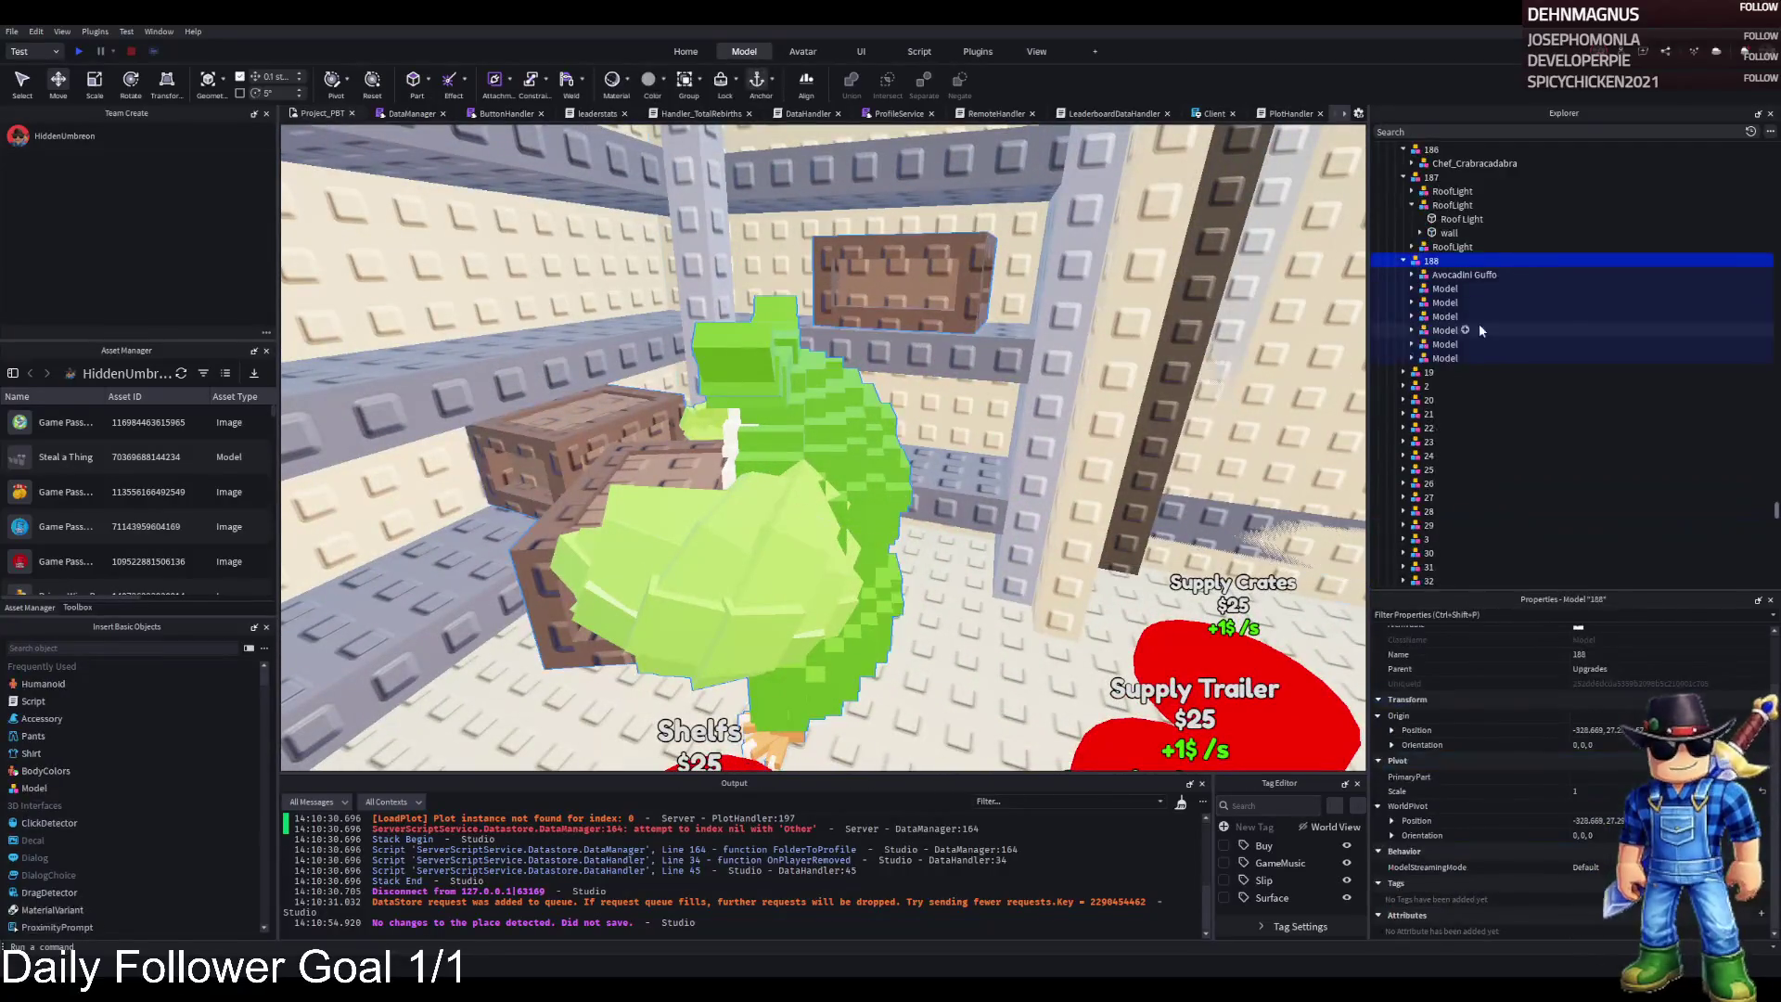
Select a crate and the Avocadini Guffo figure, move them right and rotate them
{"action": "left_click", "coordinate": [1444, 289]}
{"action": "left_click", "coordinate": [1463, 275]}
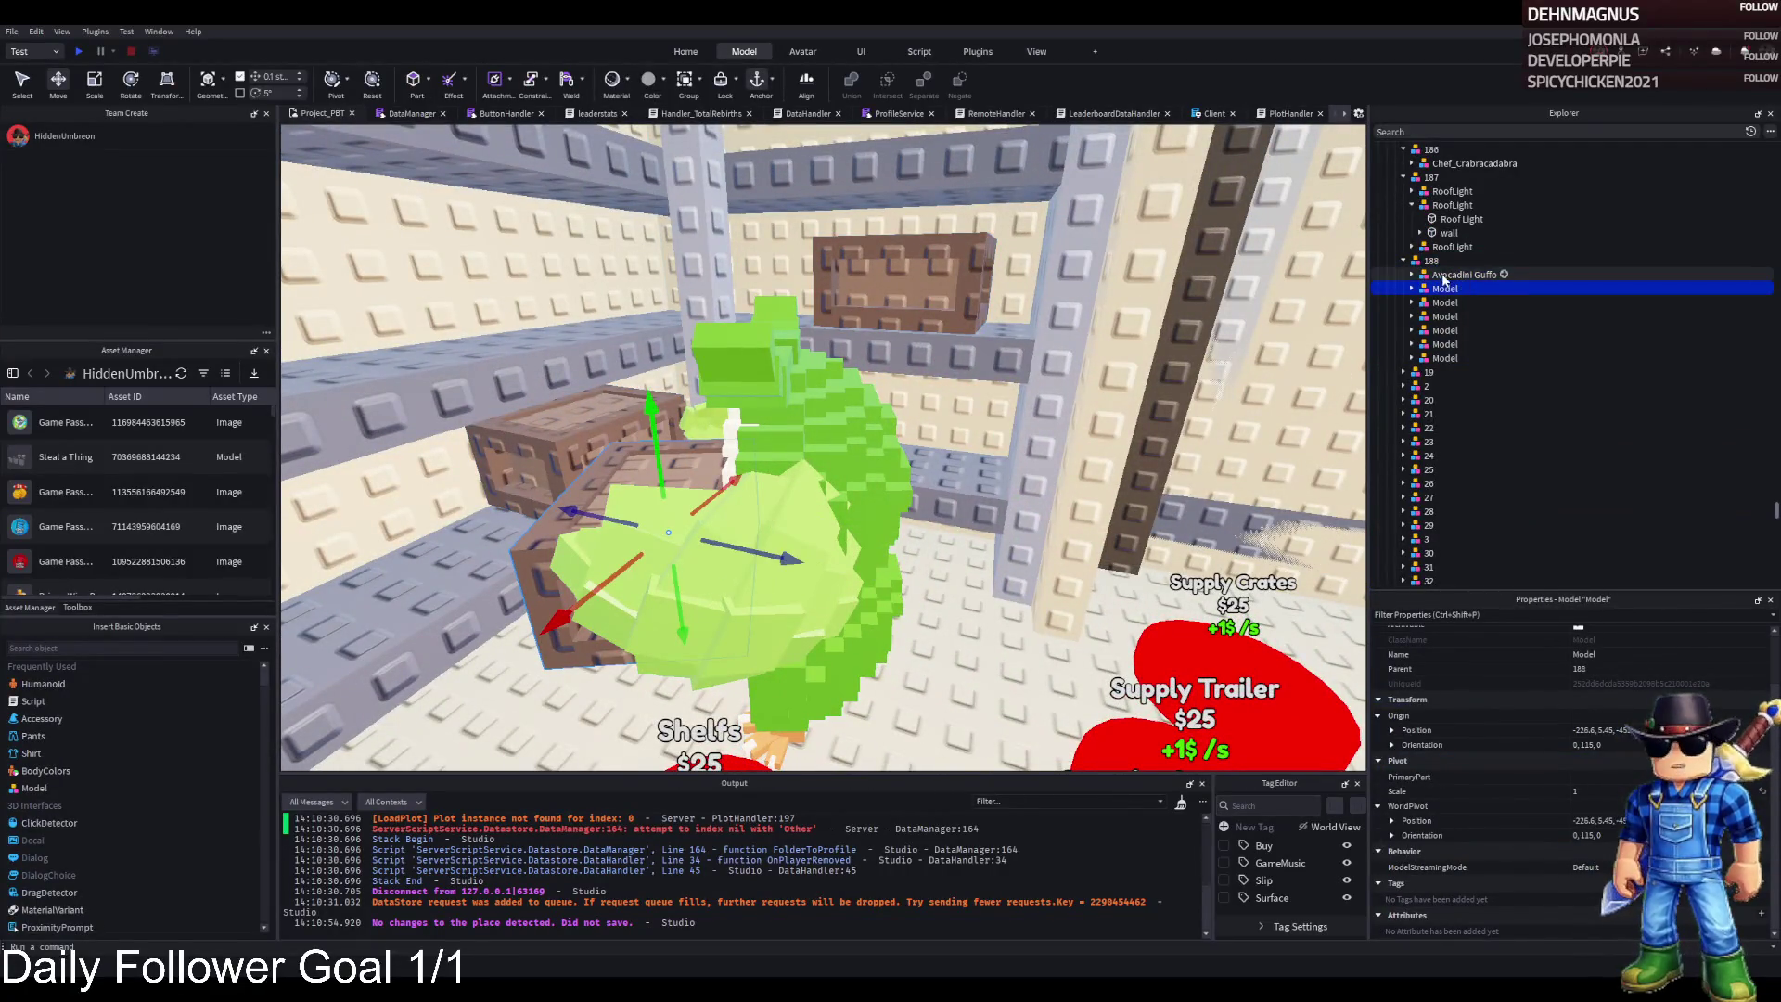
{"action": "key", "text": "f"}
{"action": "left_click_drag", "start_coordinate": [965, 400], "coordinate": [962, 483]}
{"action": "key", "text": "ctrl+4"}
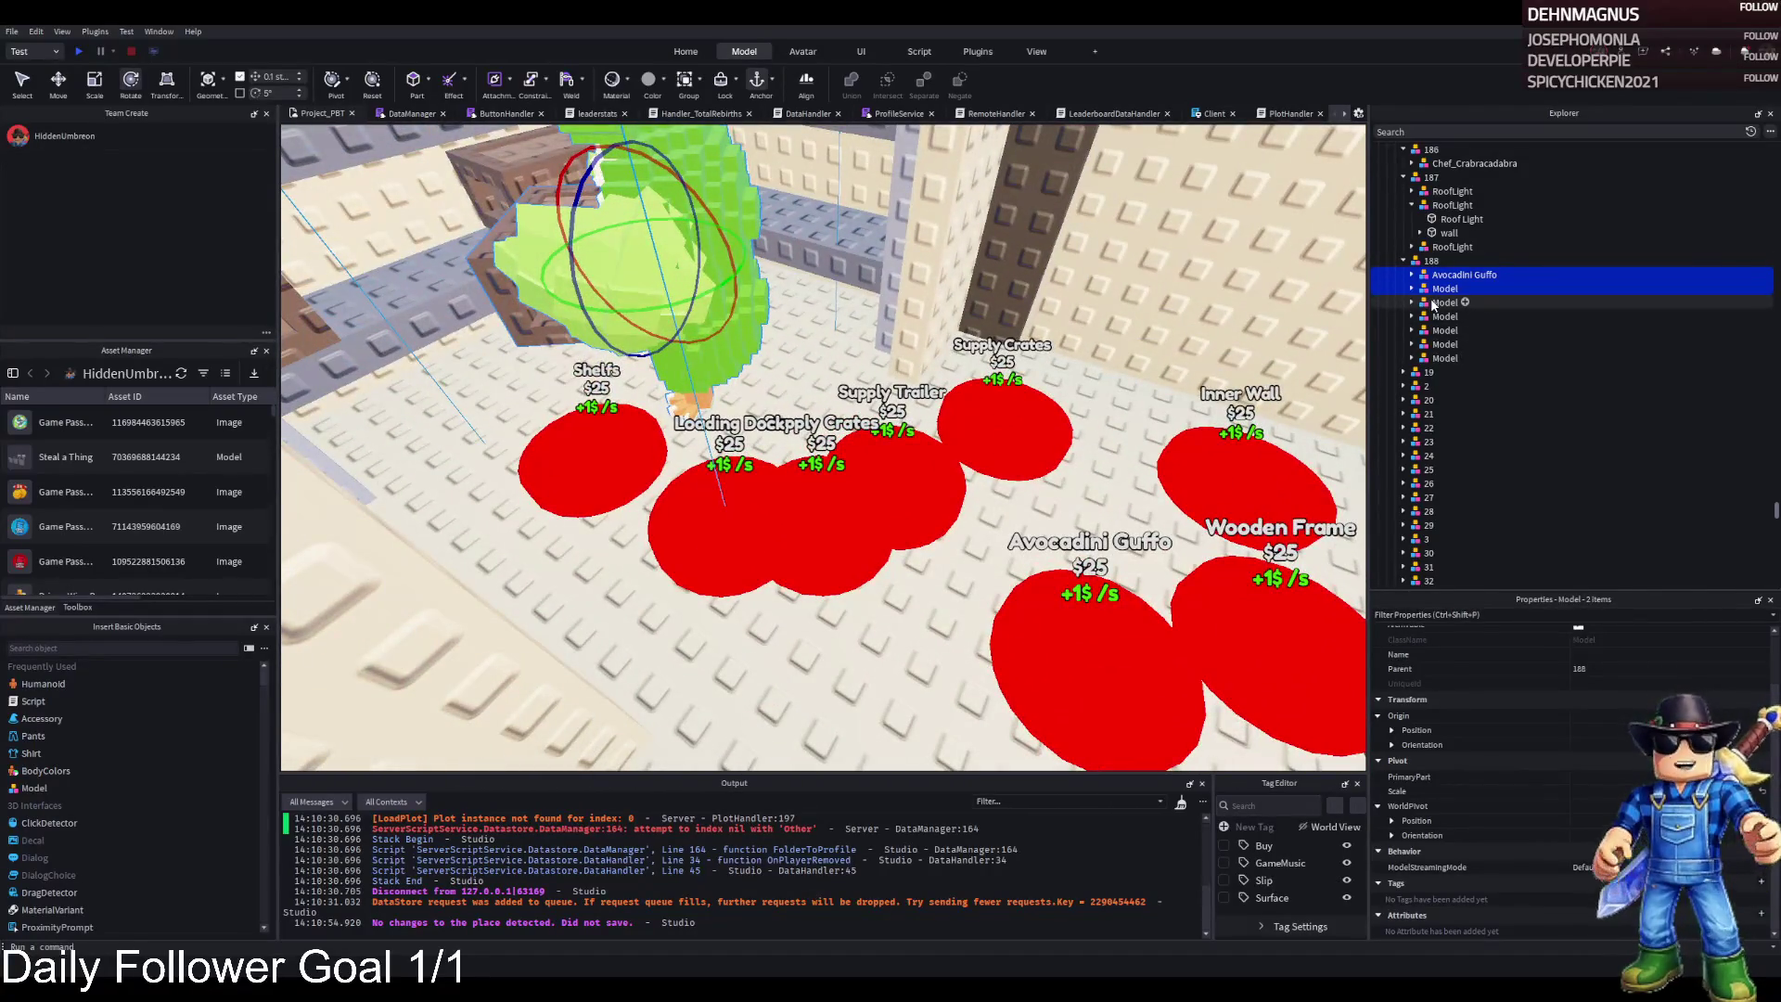
Duplicate upgrade group 188 as 189 and delete all its copied contents
{"action": "left_click", "coordinate": [1431, 261]}
{"action": "key", "text": "ctrl+d"}
{"action": "key", "text": "F2"}
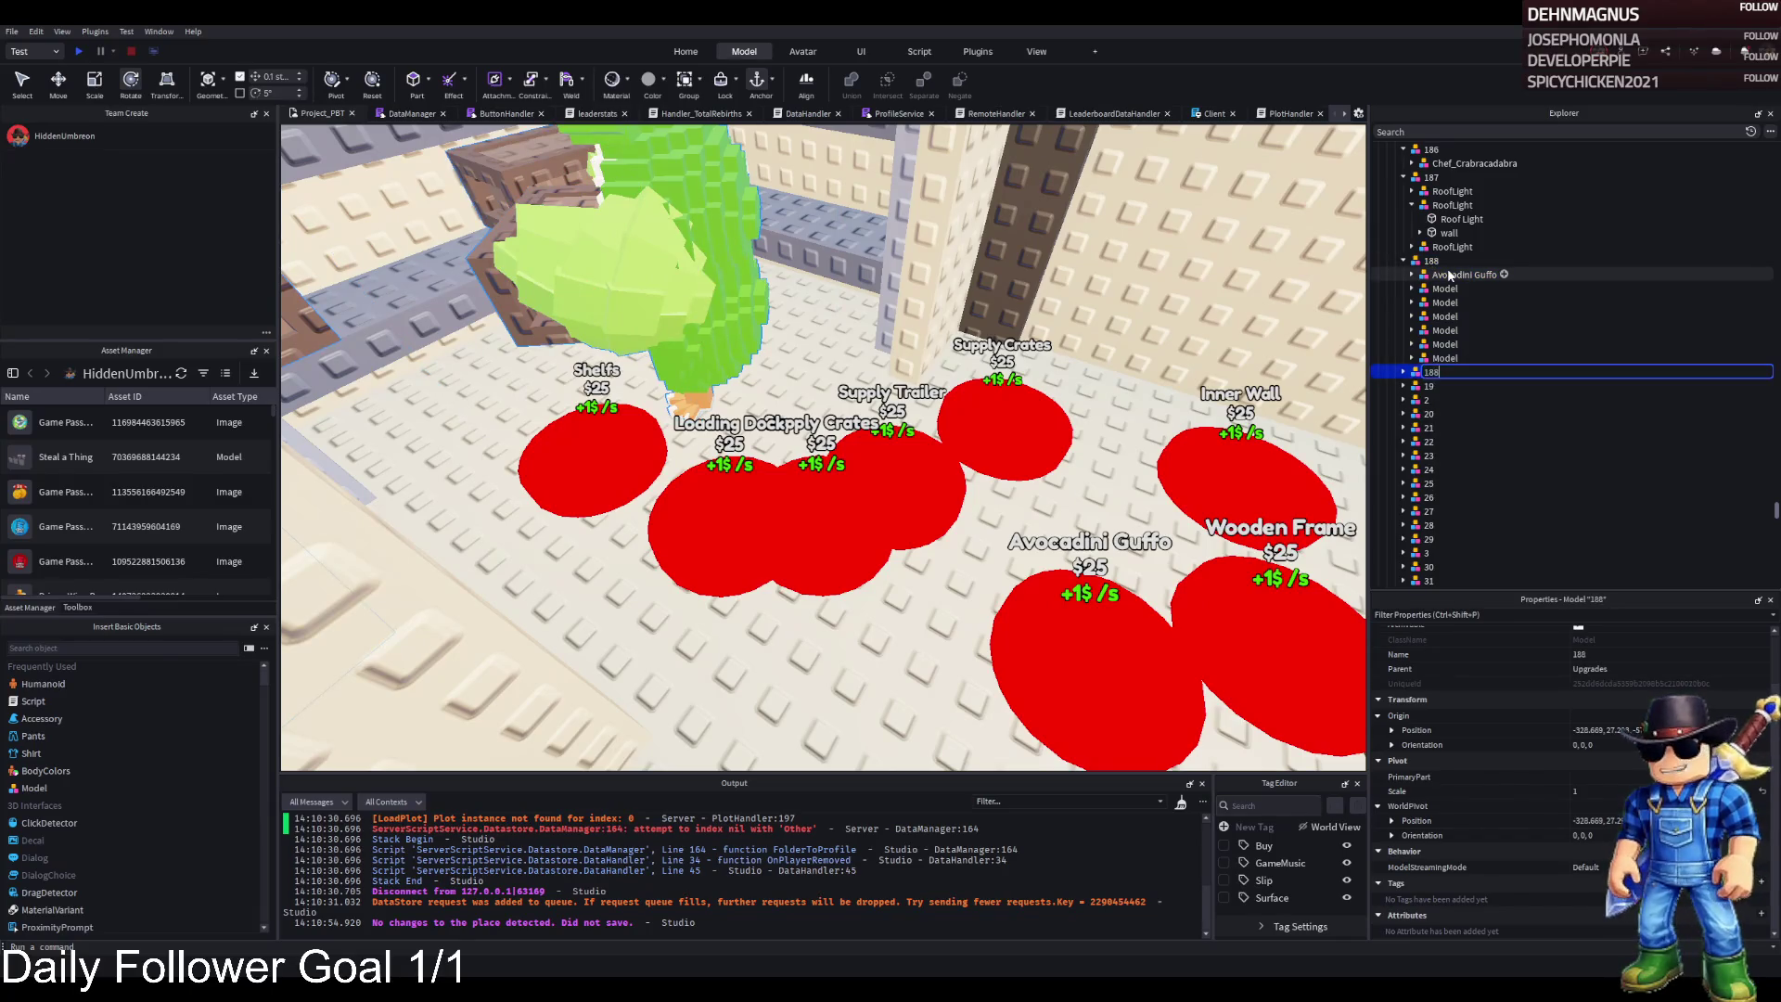
{"action": "type", "text": "9"}
{"action": "key", "text": "Return"}
{"action": "left_click", "coordinate": [1402, 372]}
{"action": "left_click", "coordinate": [1464, 386]}
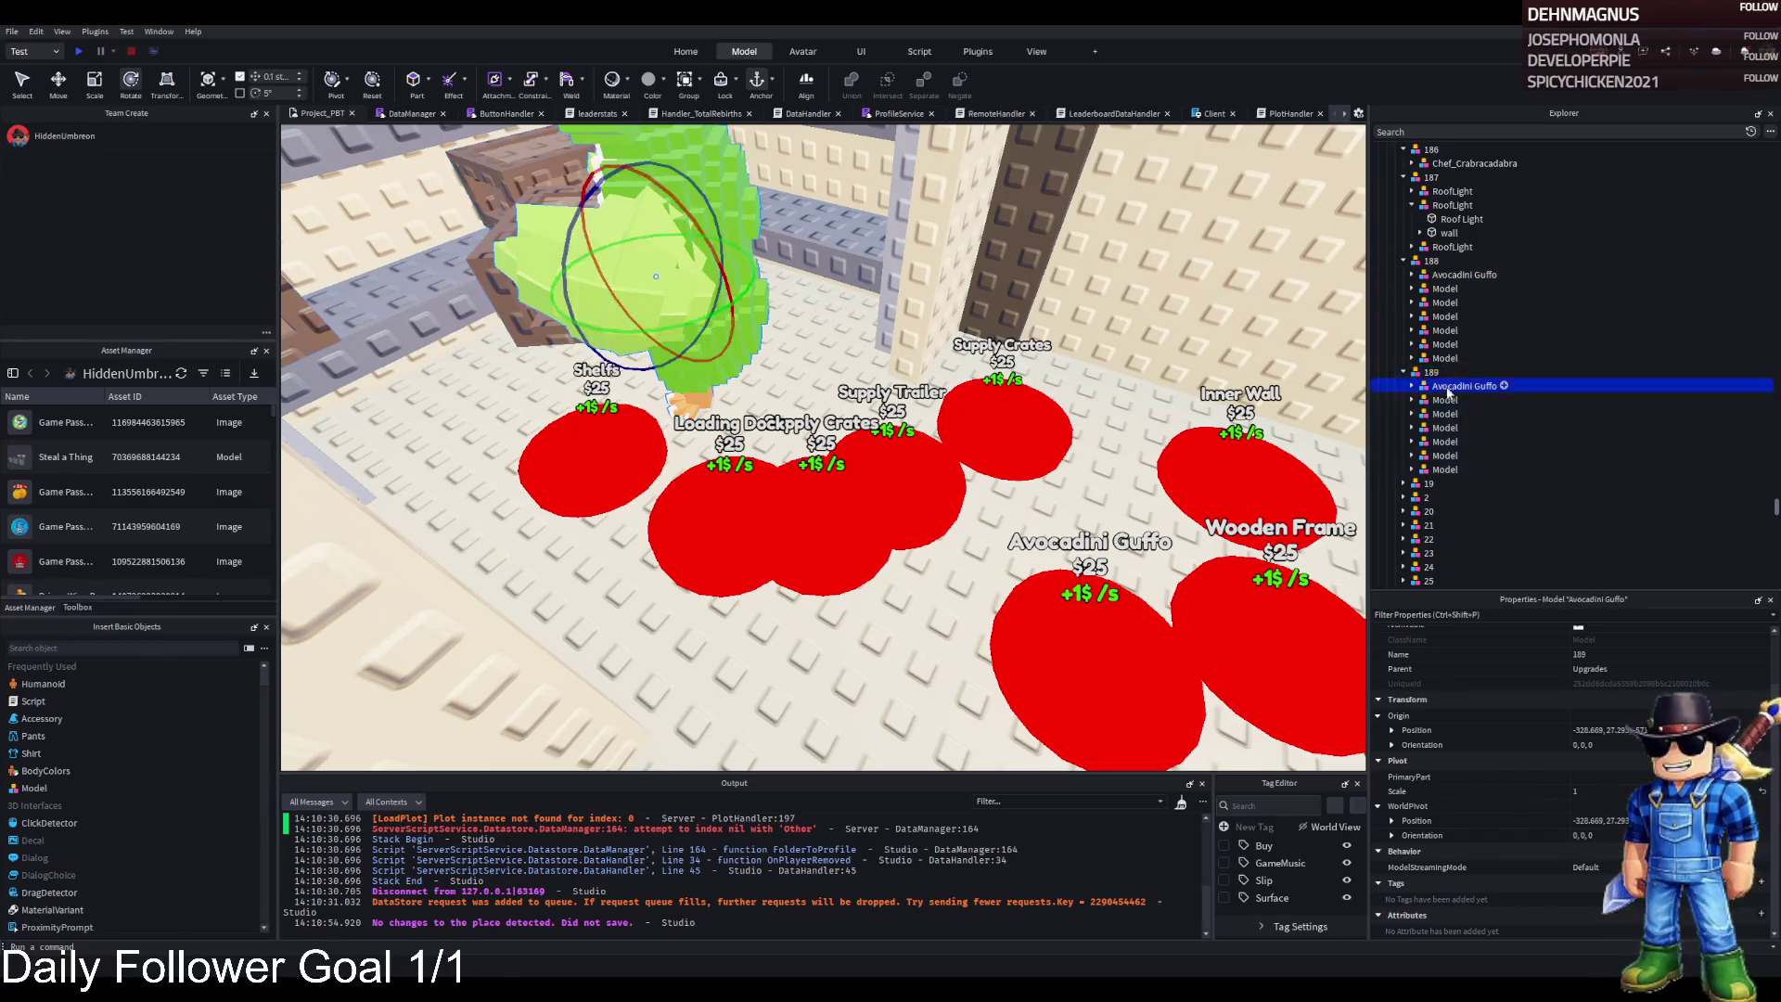
{"action": "left_click", "coordinate": [1444, 470]}
{"action": "key", "text": "Delete"}
Move the five crate models from group 188 into group 189
{"action": "left_click", "coordinate": [1445, 358]}
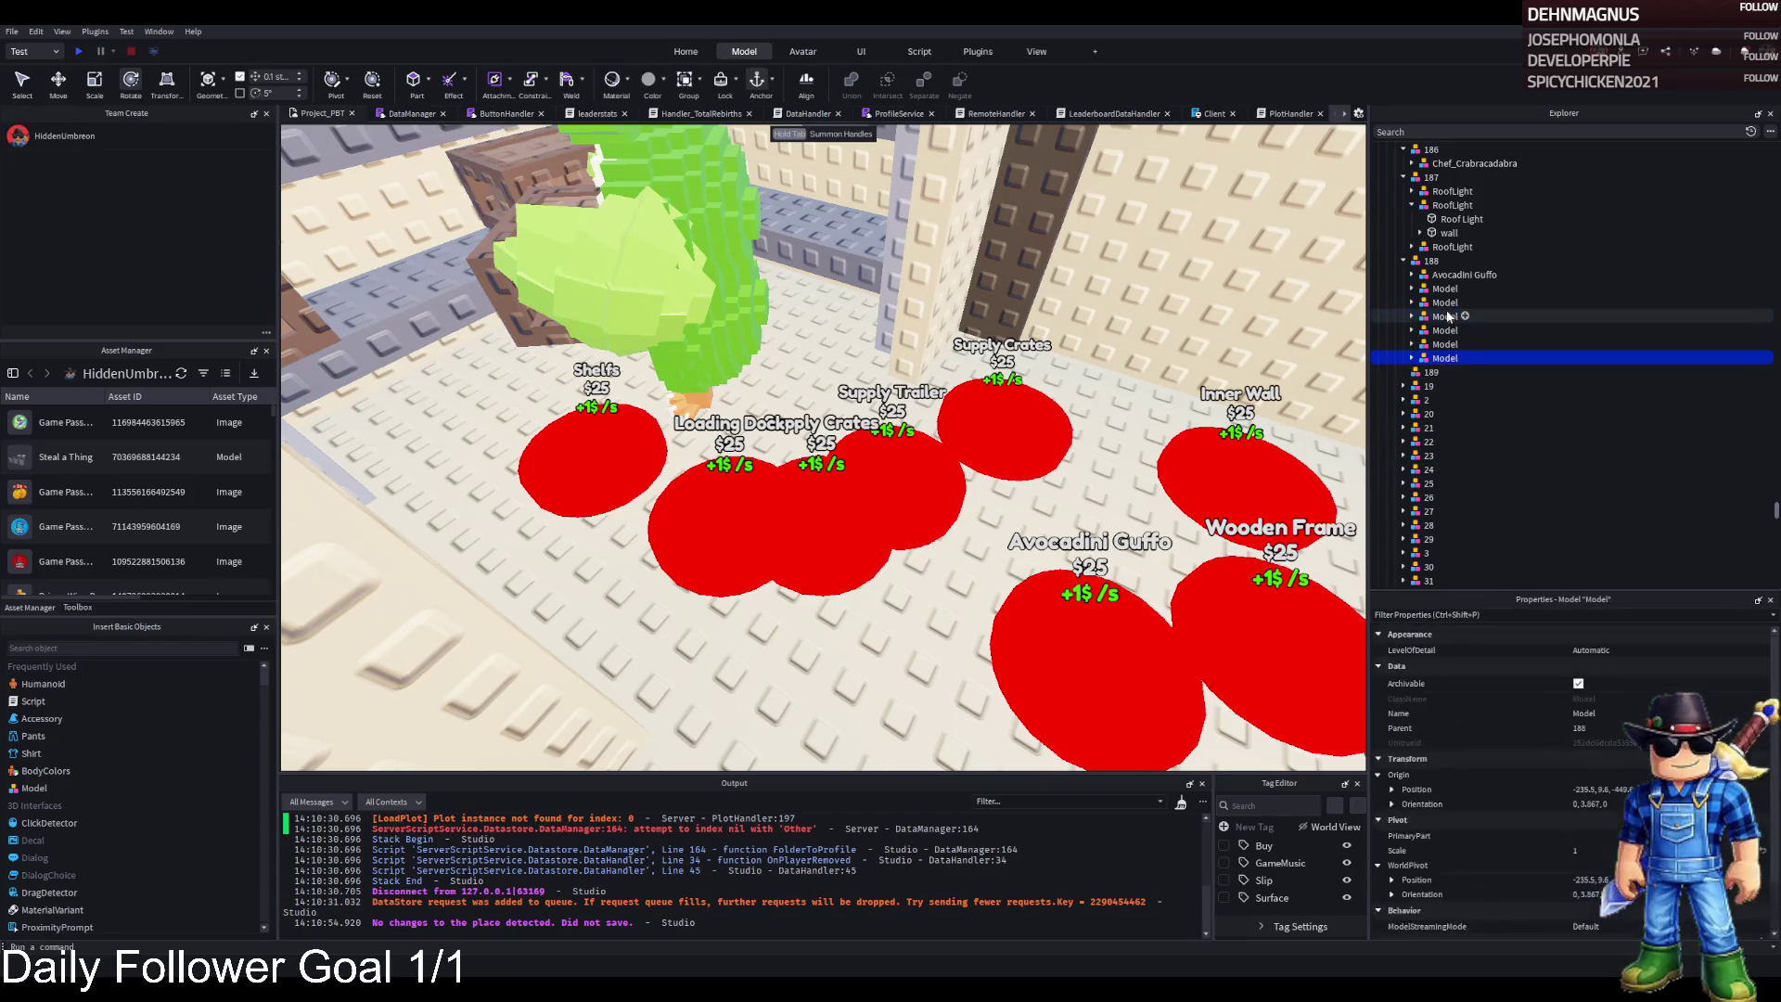
{"action": "left_click", "coordinate": [1447, 302]}
{"action": "left_click_drag", "start_coordinate": [1447, 309], "coordinate": [1431, 372]}
{"action": "key", "text": "f"}
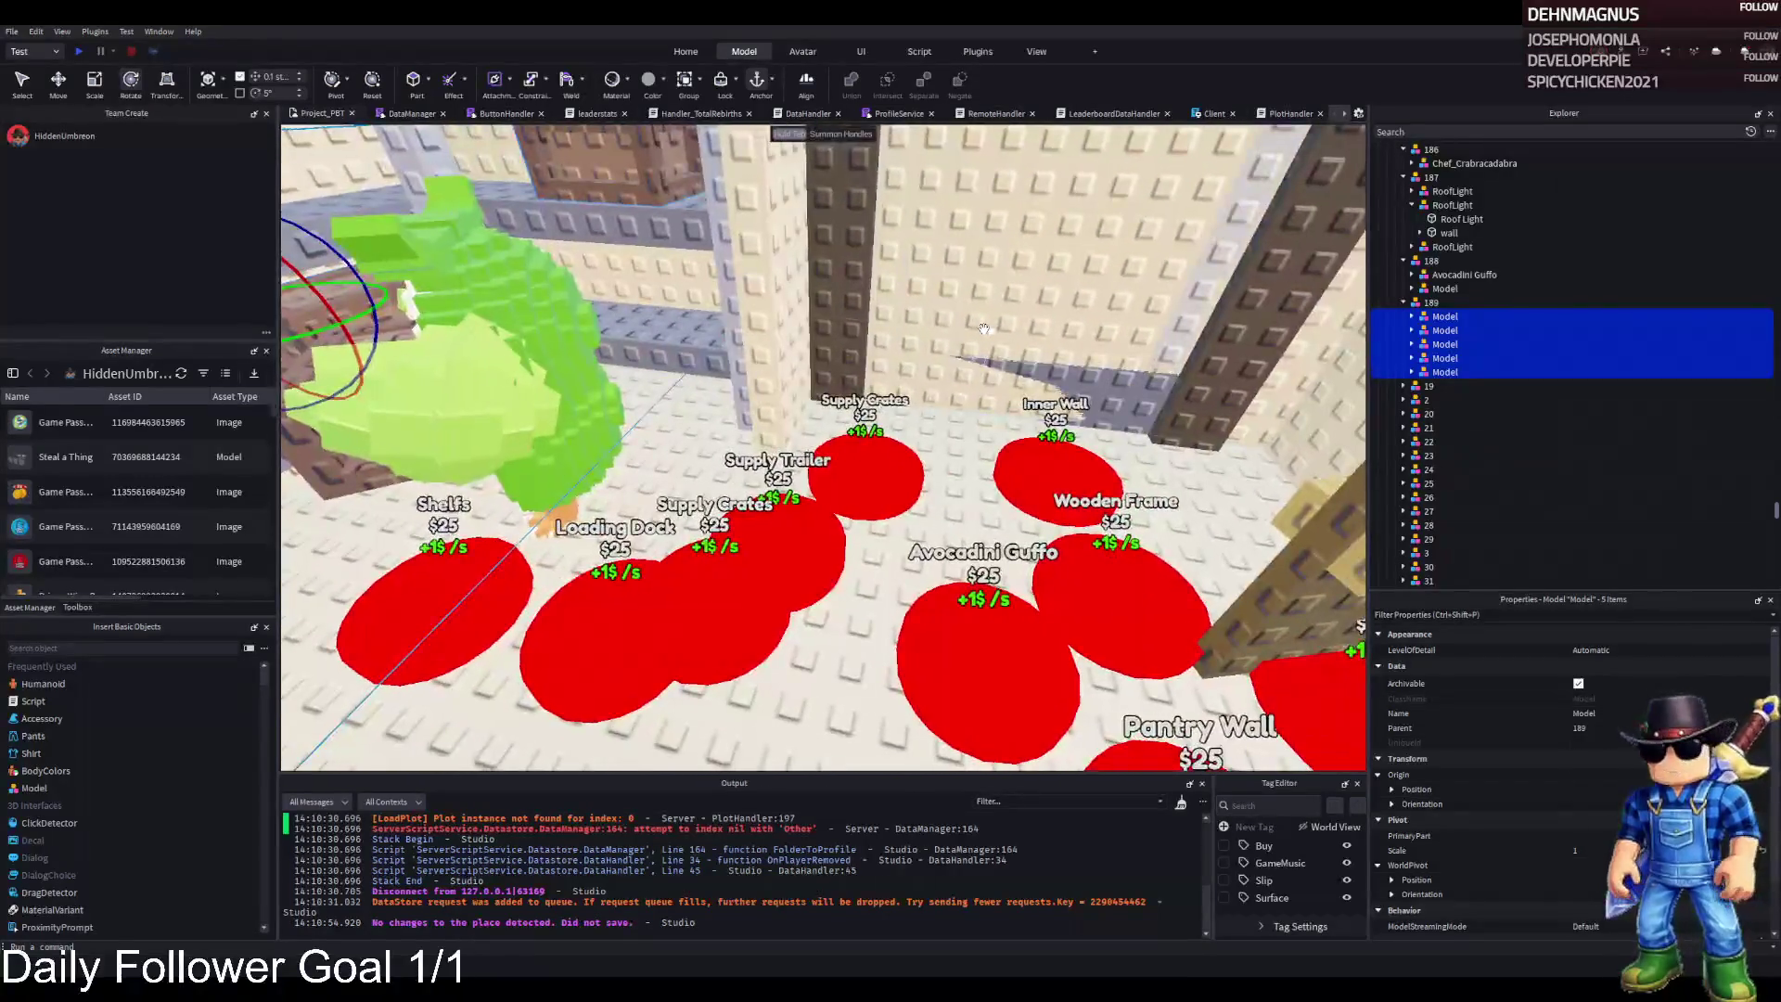
{"action": "left_click", "coordinate": [929, 517]}
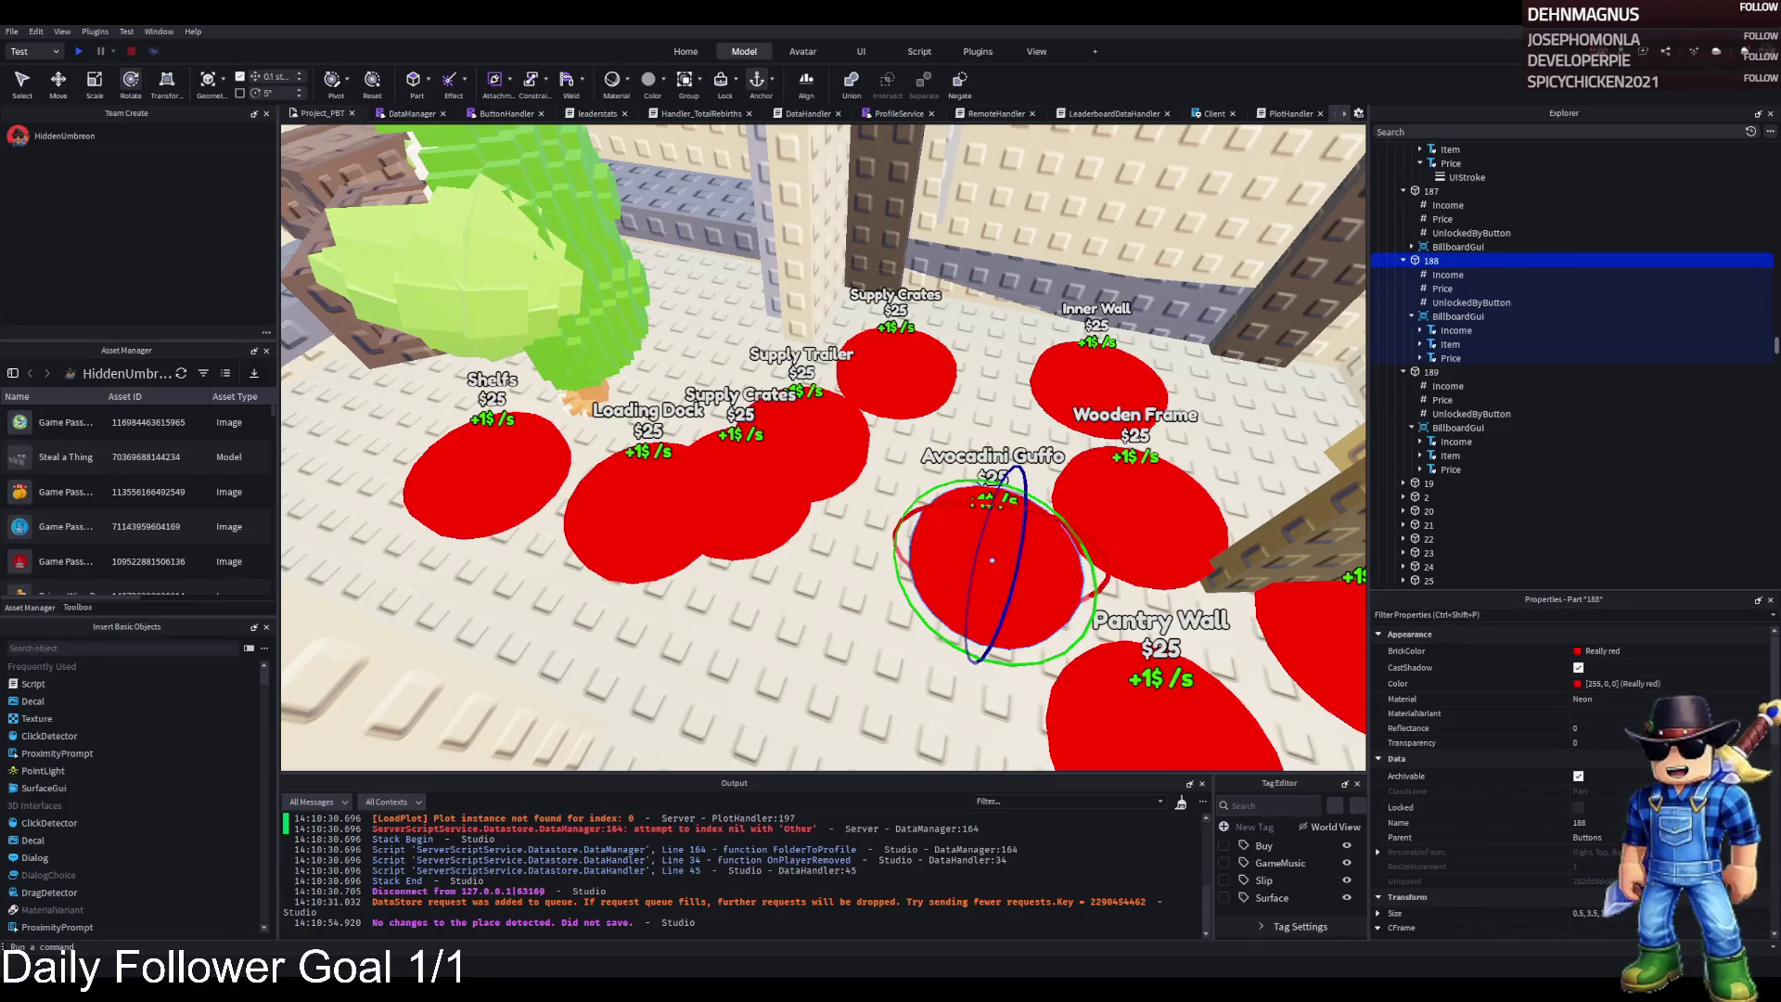
Set upgrade 189's Price value to 56000
{"action": "left_click", "coordinate": [1442, 289]}
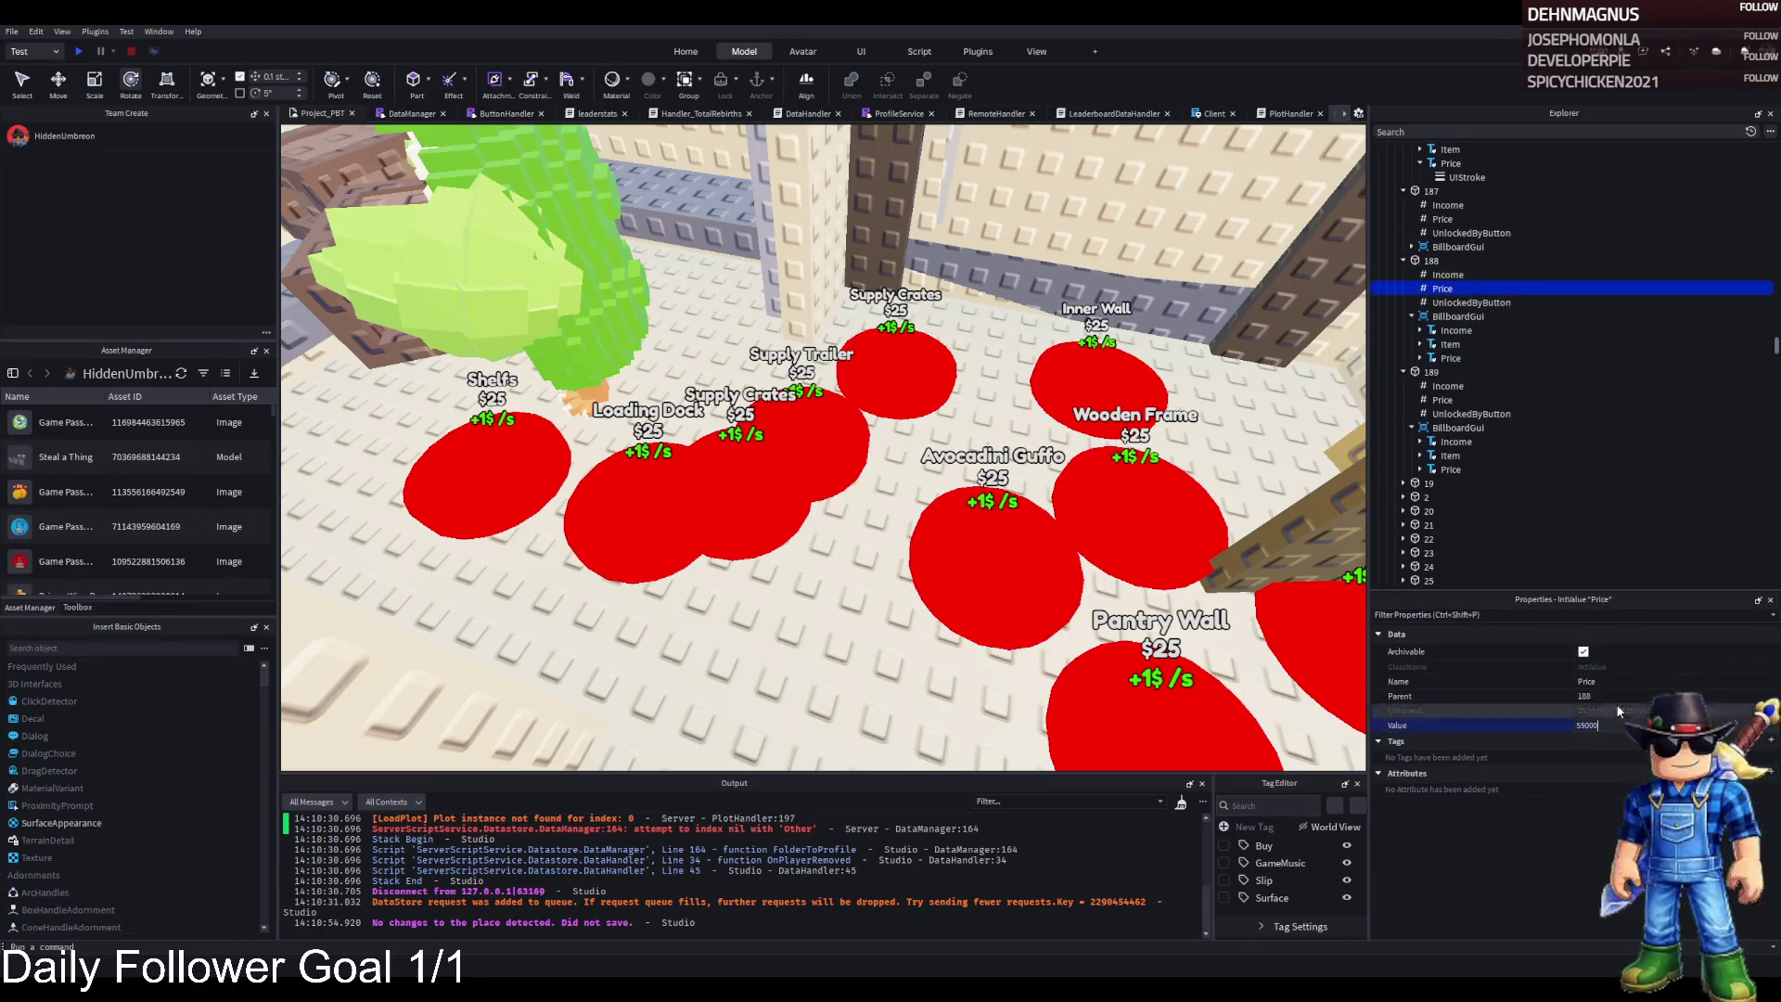
{"action": "left_click", "coordinate": [1442, 400]}
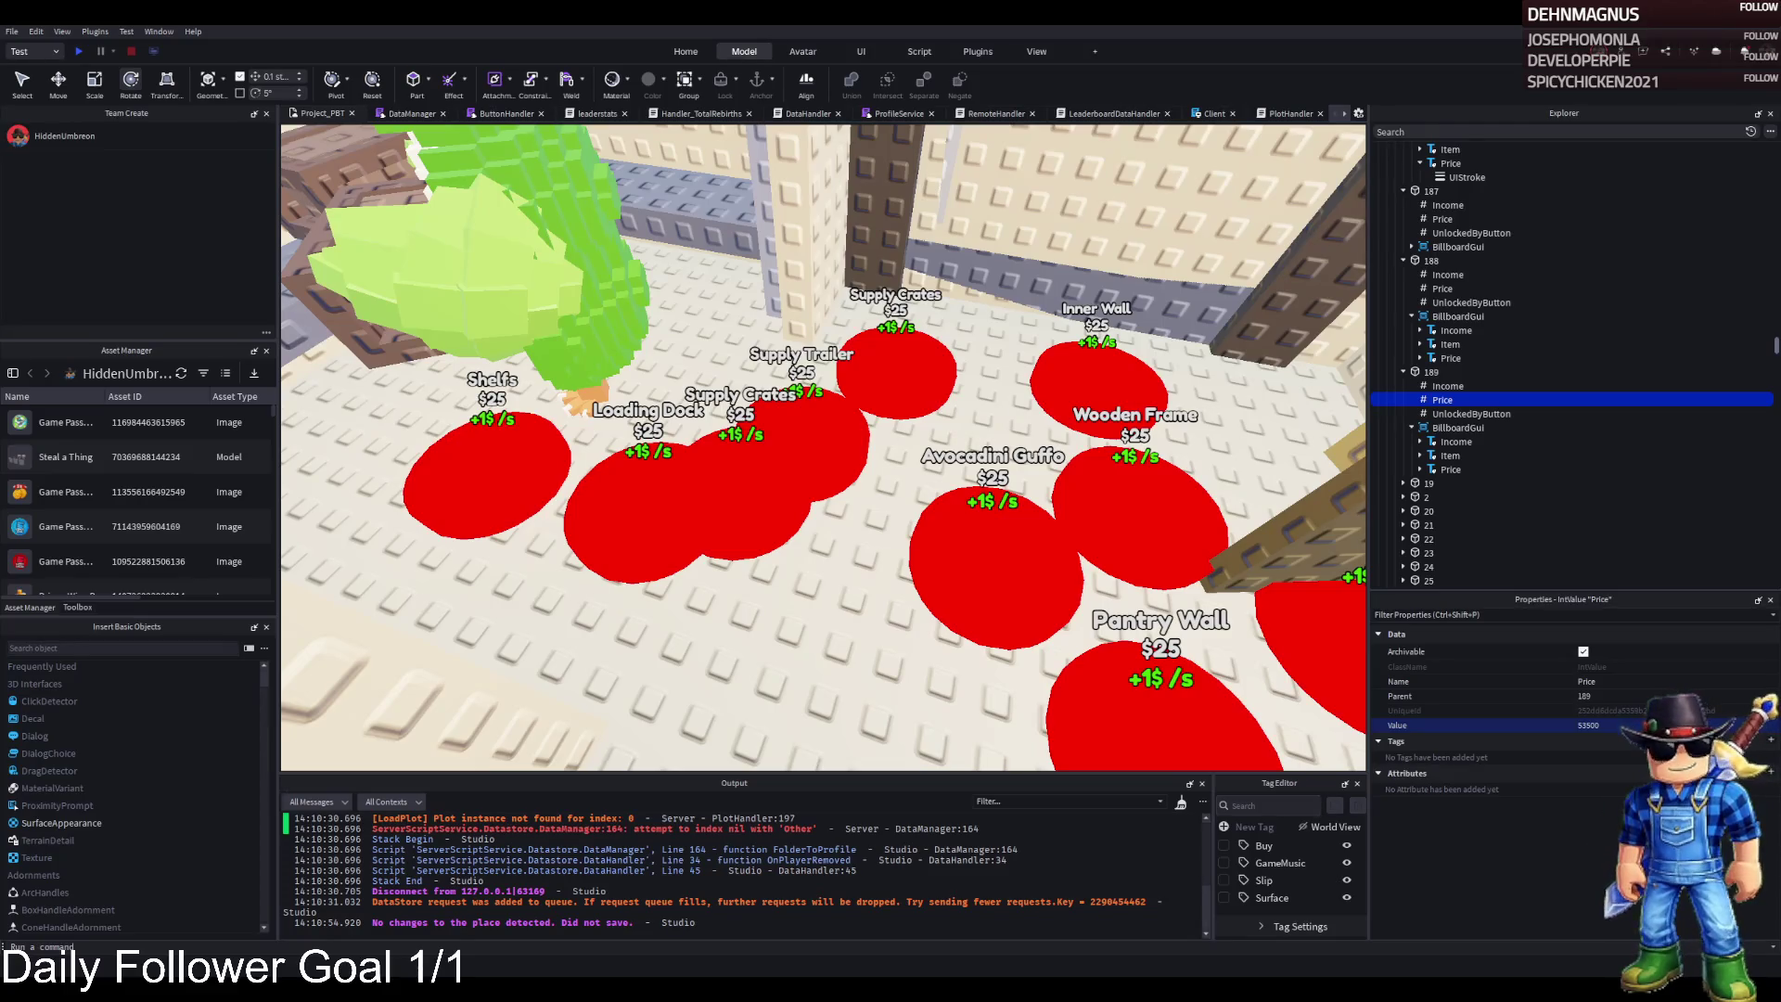
{"action": "left_click", "coordinate": [1588, 724]}
{"action": "type", "text": "56000"}
{"action": "key", "text": "Return"}
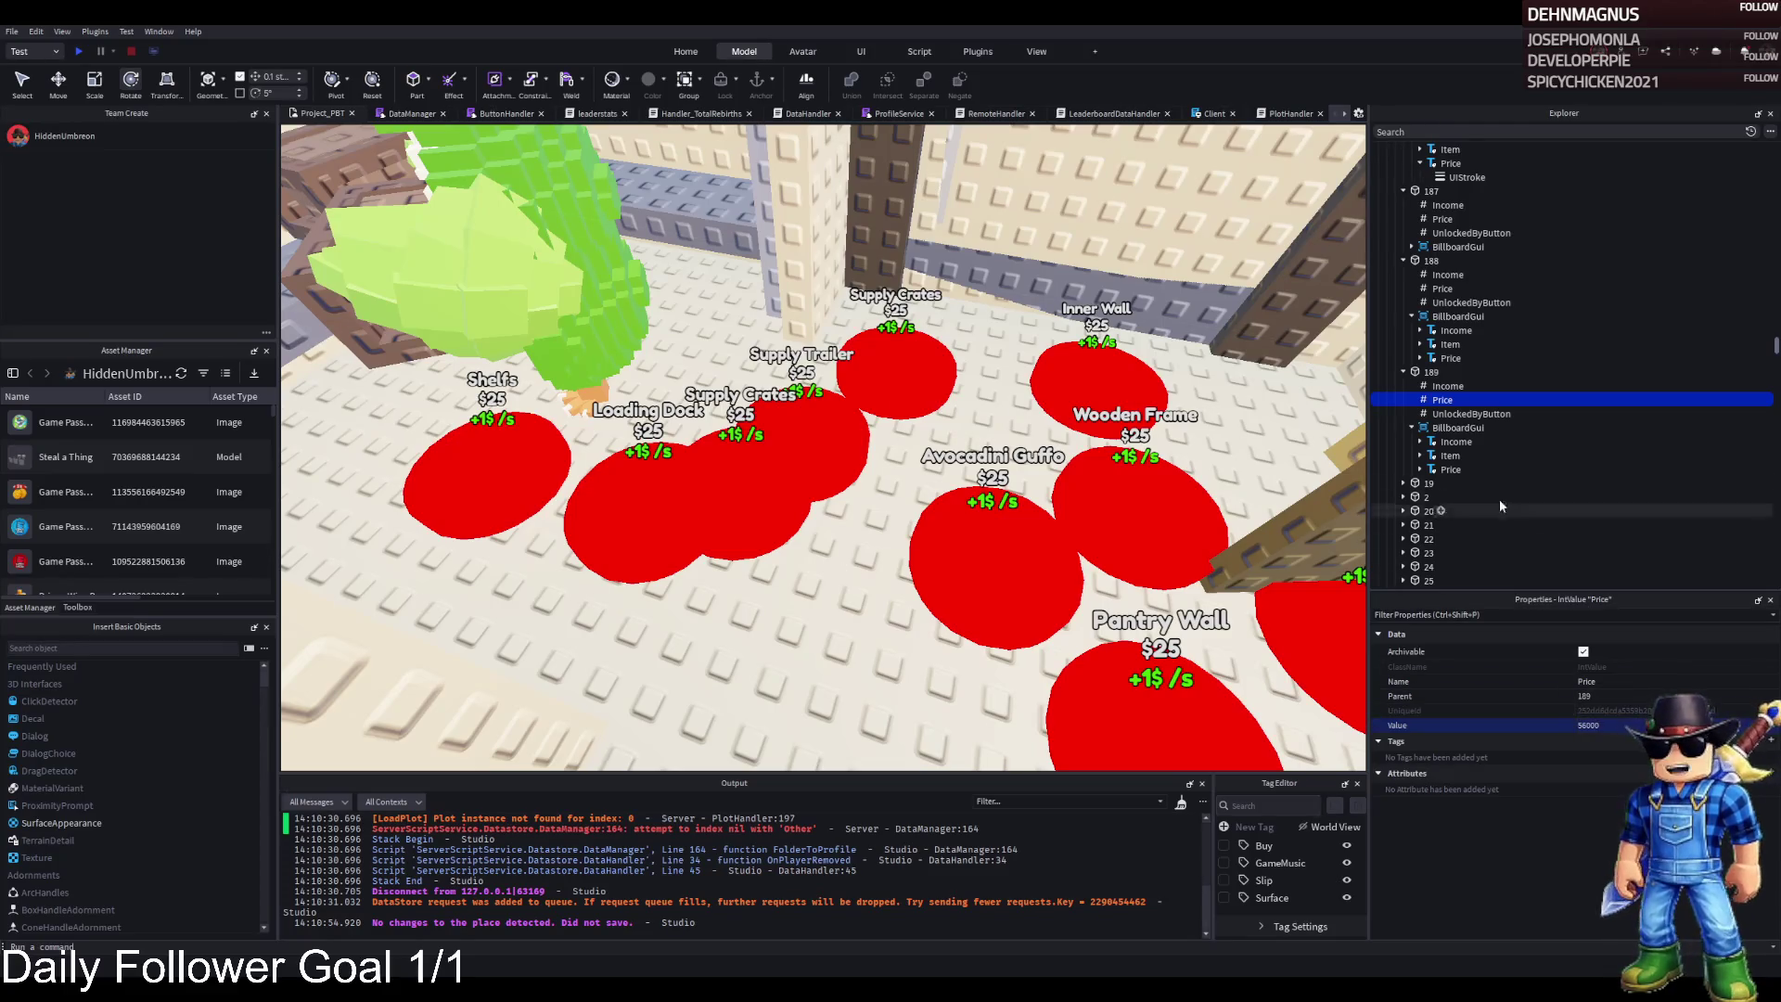
Collapse the Explorer tree down to TemplatePlot and start a playtest
{"action": "left_click", "coordinate": [1470, 414]}
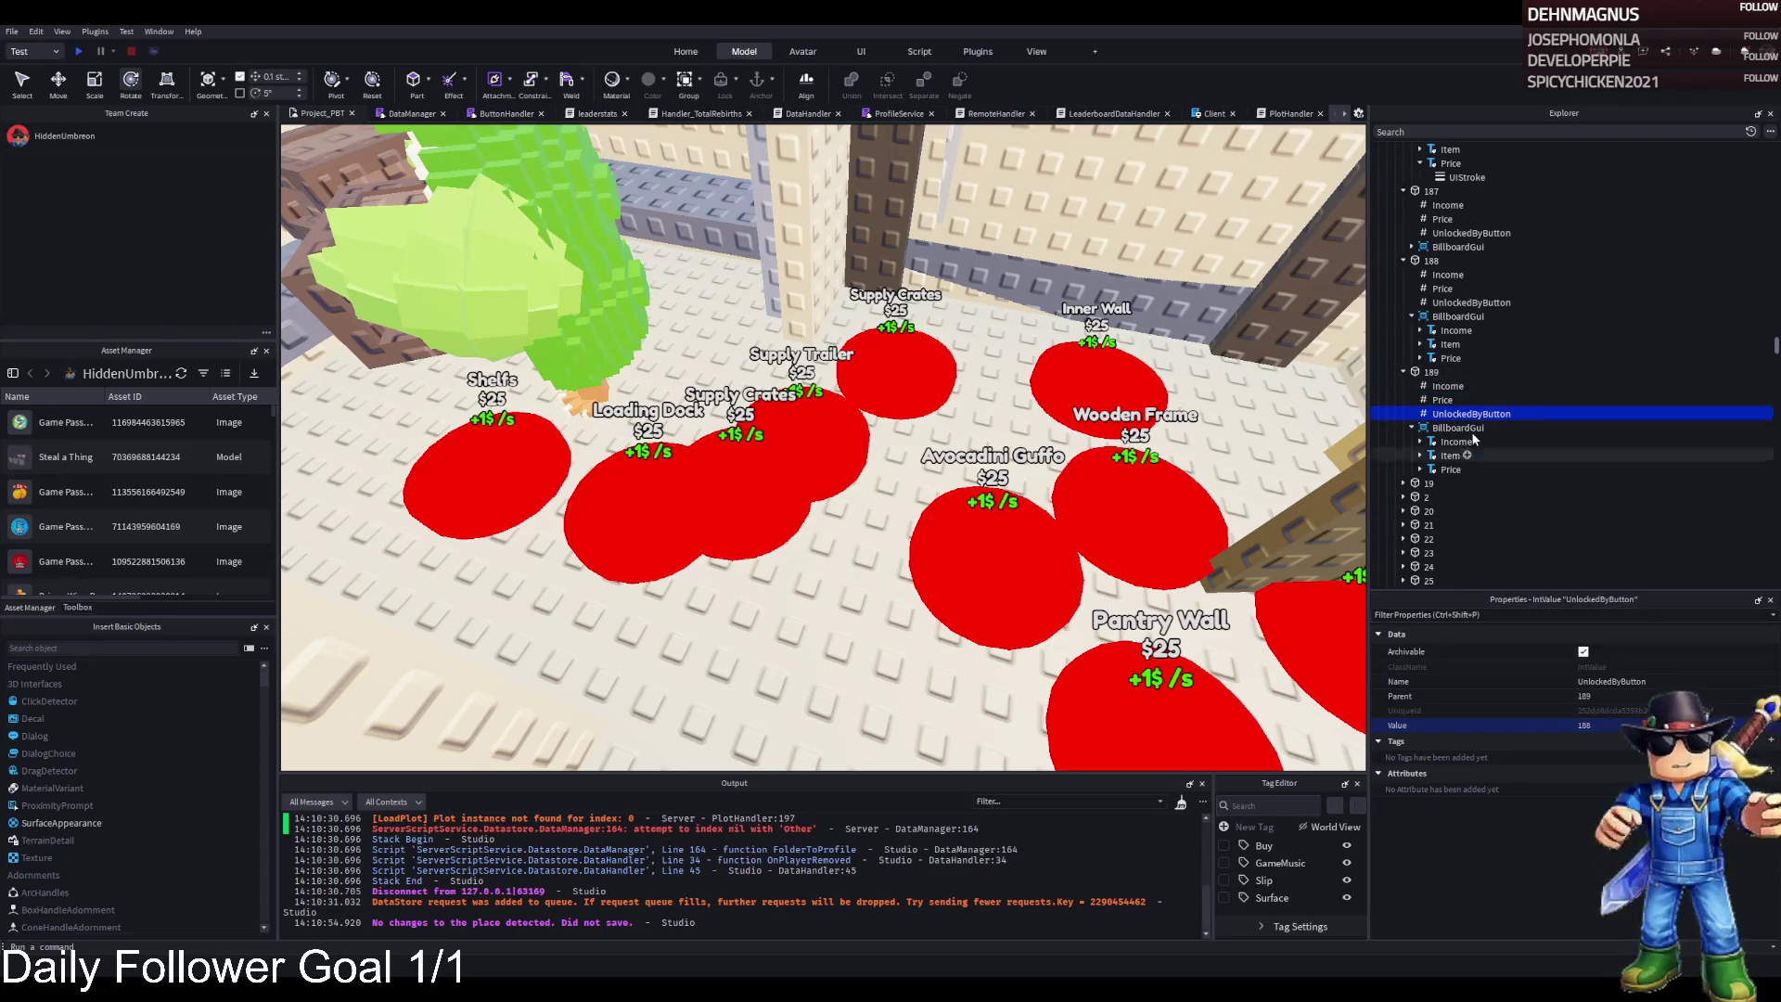
{"action": "left_click", "coordinate": [1426, 372]}
{"action": "scroll", "scroll_direction": "up", "scroll_amount": 3}
{"action": "double_click", "coordinate": [1436, 270]}
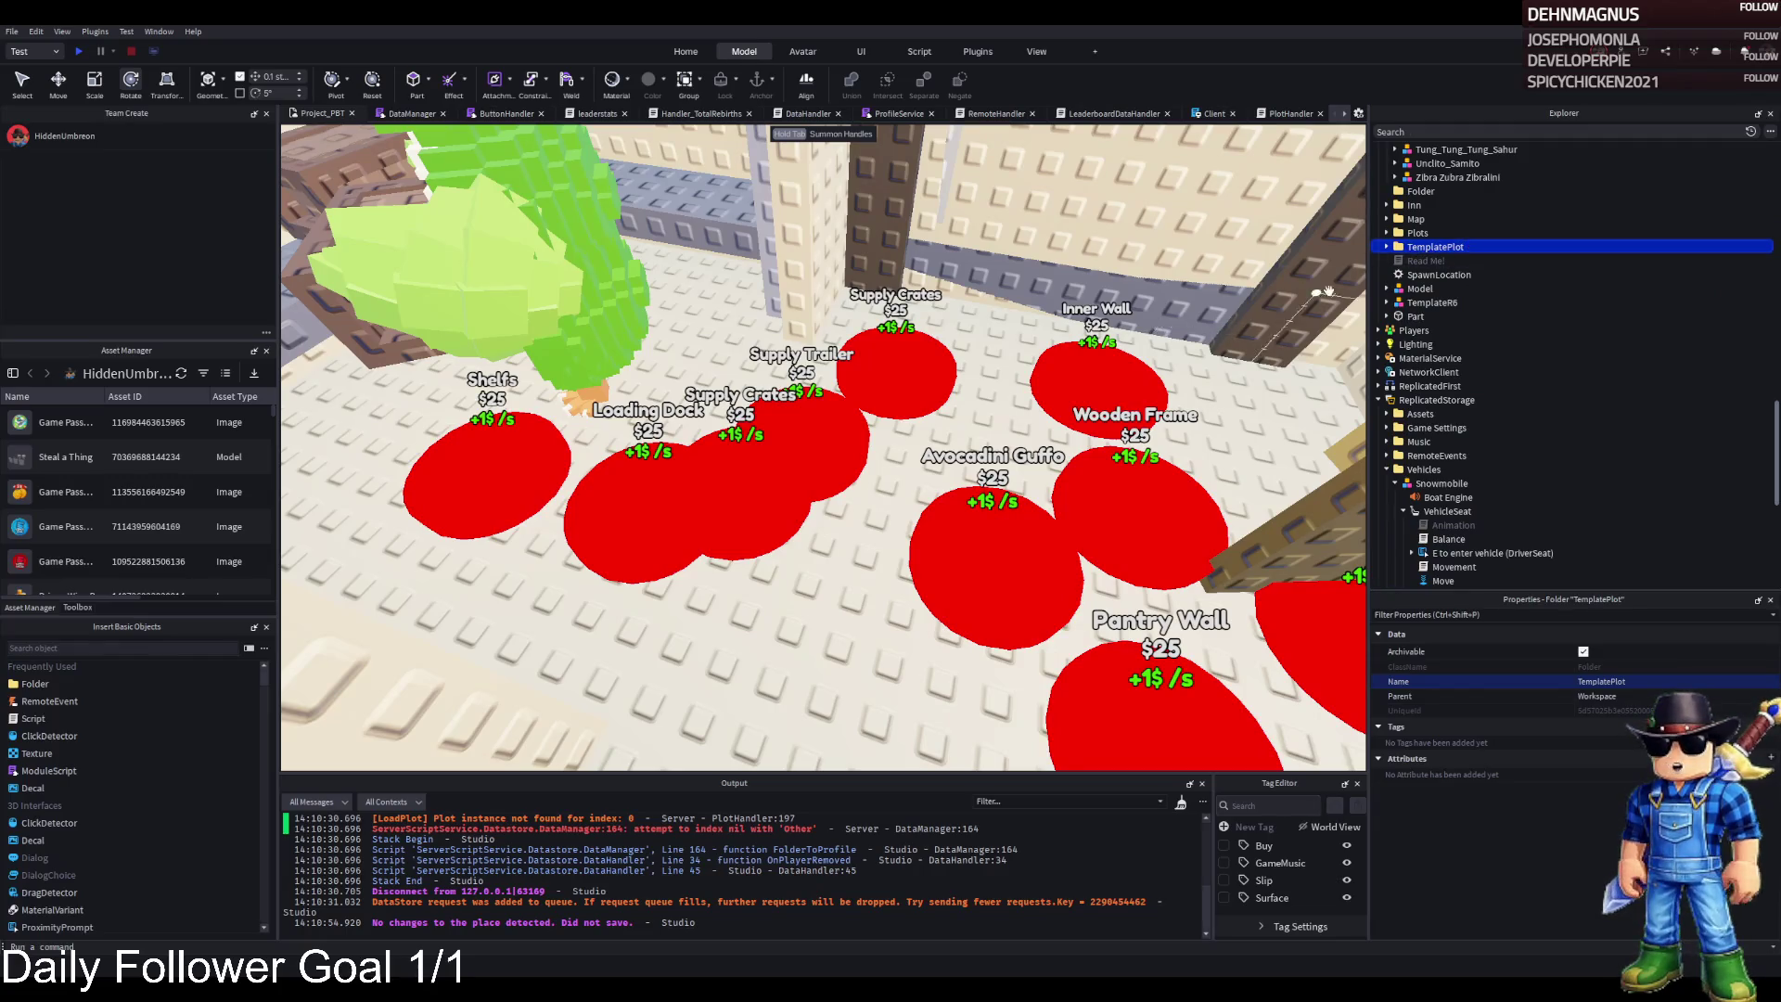
{"action": "key", "text": "Left"}
{"action": "left_click", "coordinate": [1423, 163]}
{"action": "left_click", "coordinate": [1387, 218]}
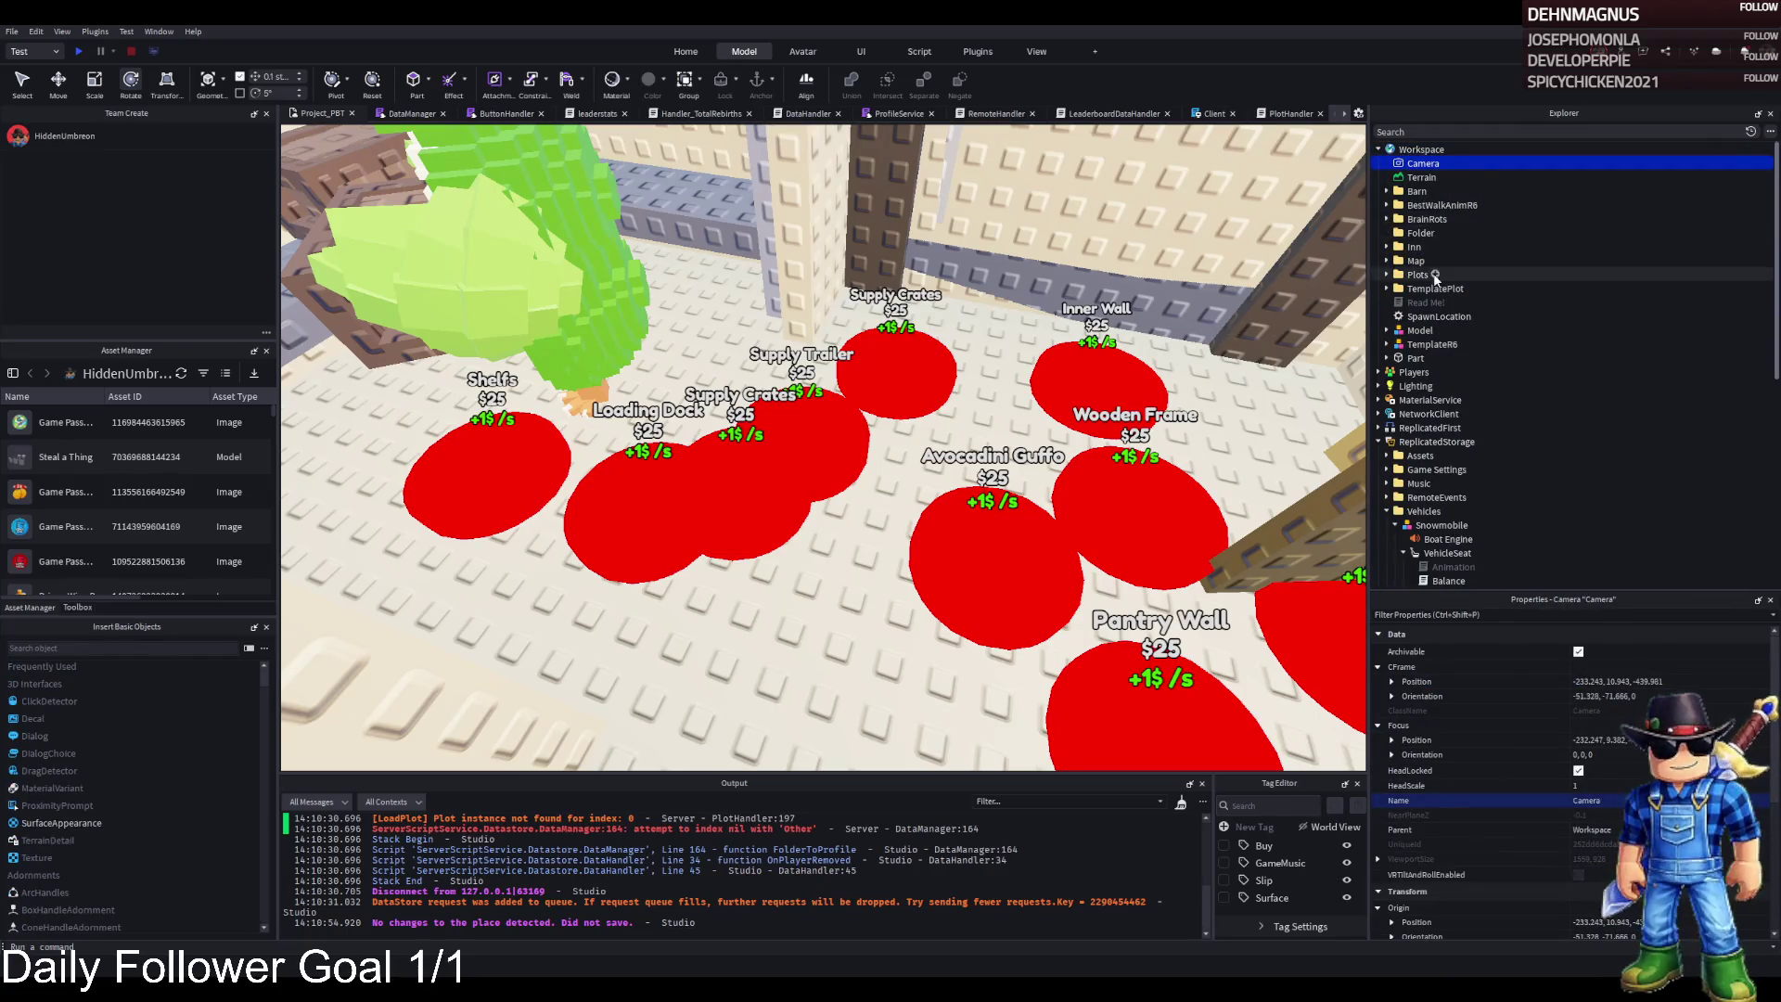
{"action": "left_click", "coordinate": [1435, 289]}
{"action": "key", "text": "F5"}
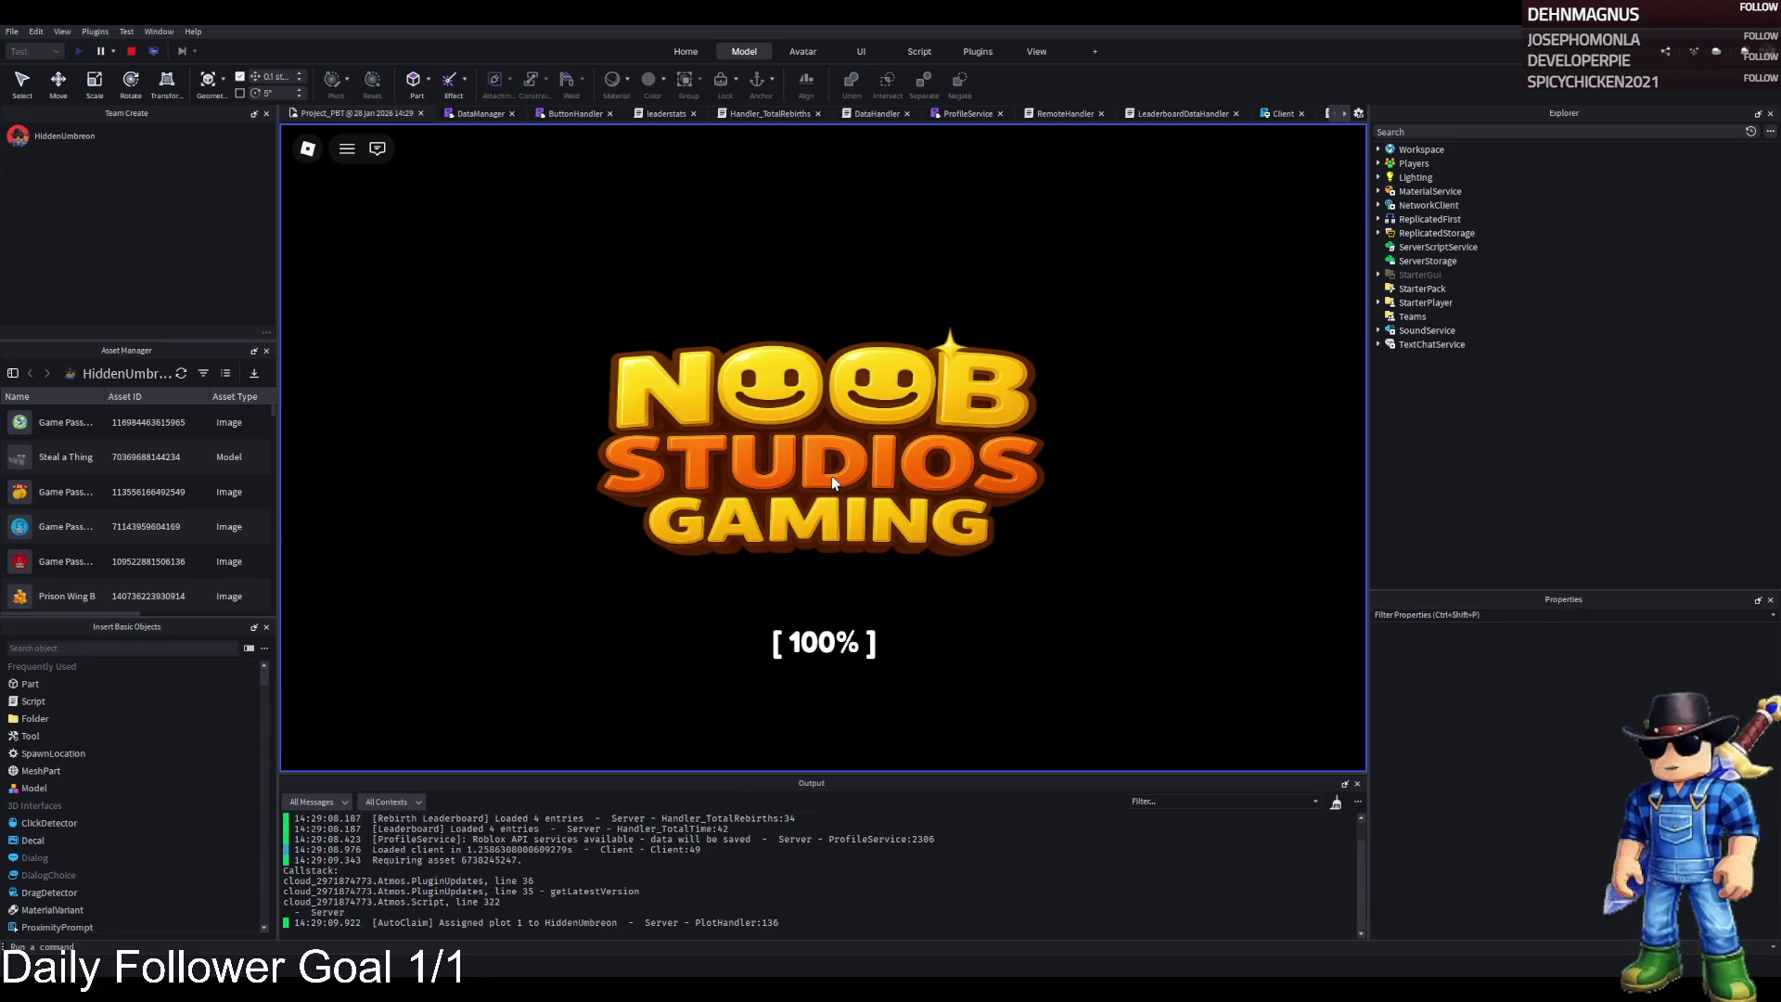
Walk the character through the jail cell, brick and pillared rooms, then mute the music
{"action": "key", "text": "w"}
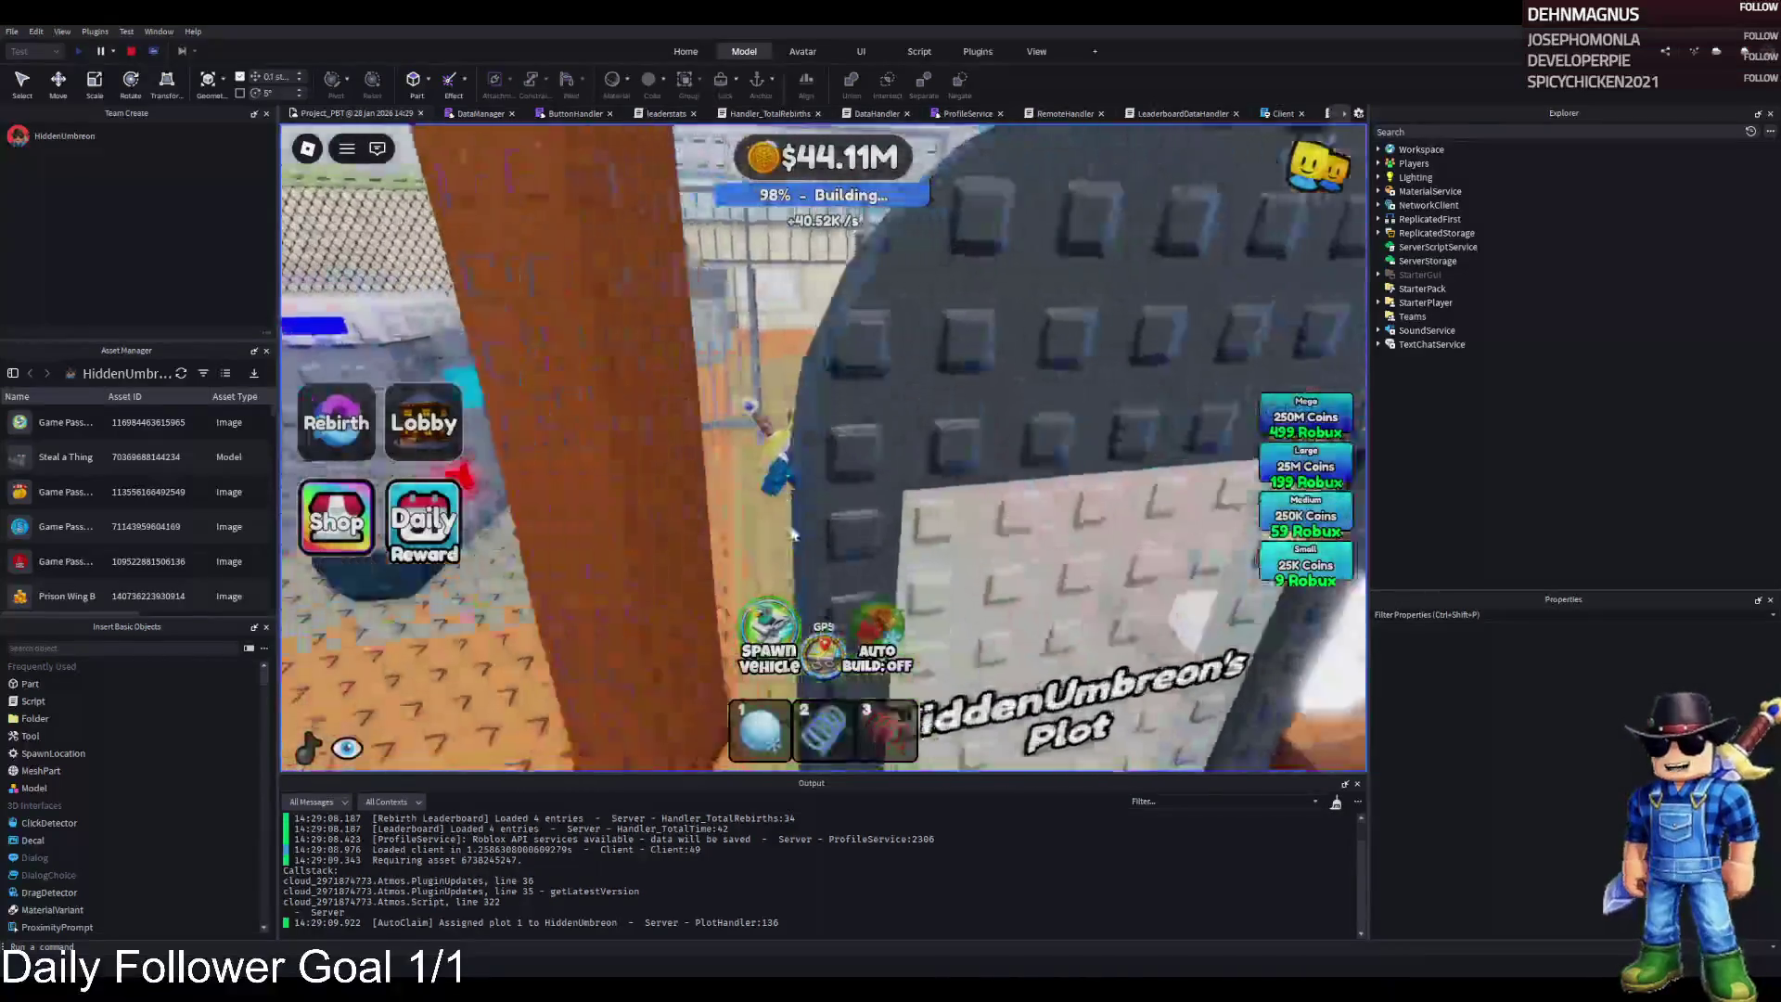
{"action": "key", "text": "w"}
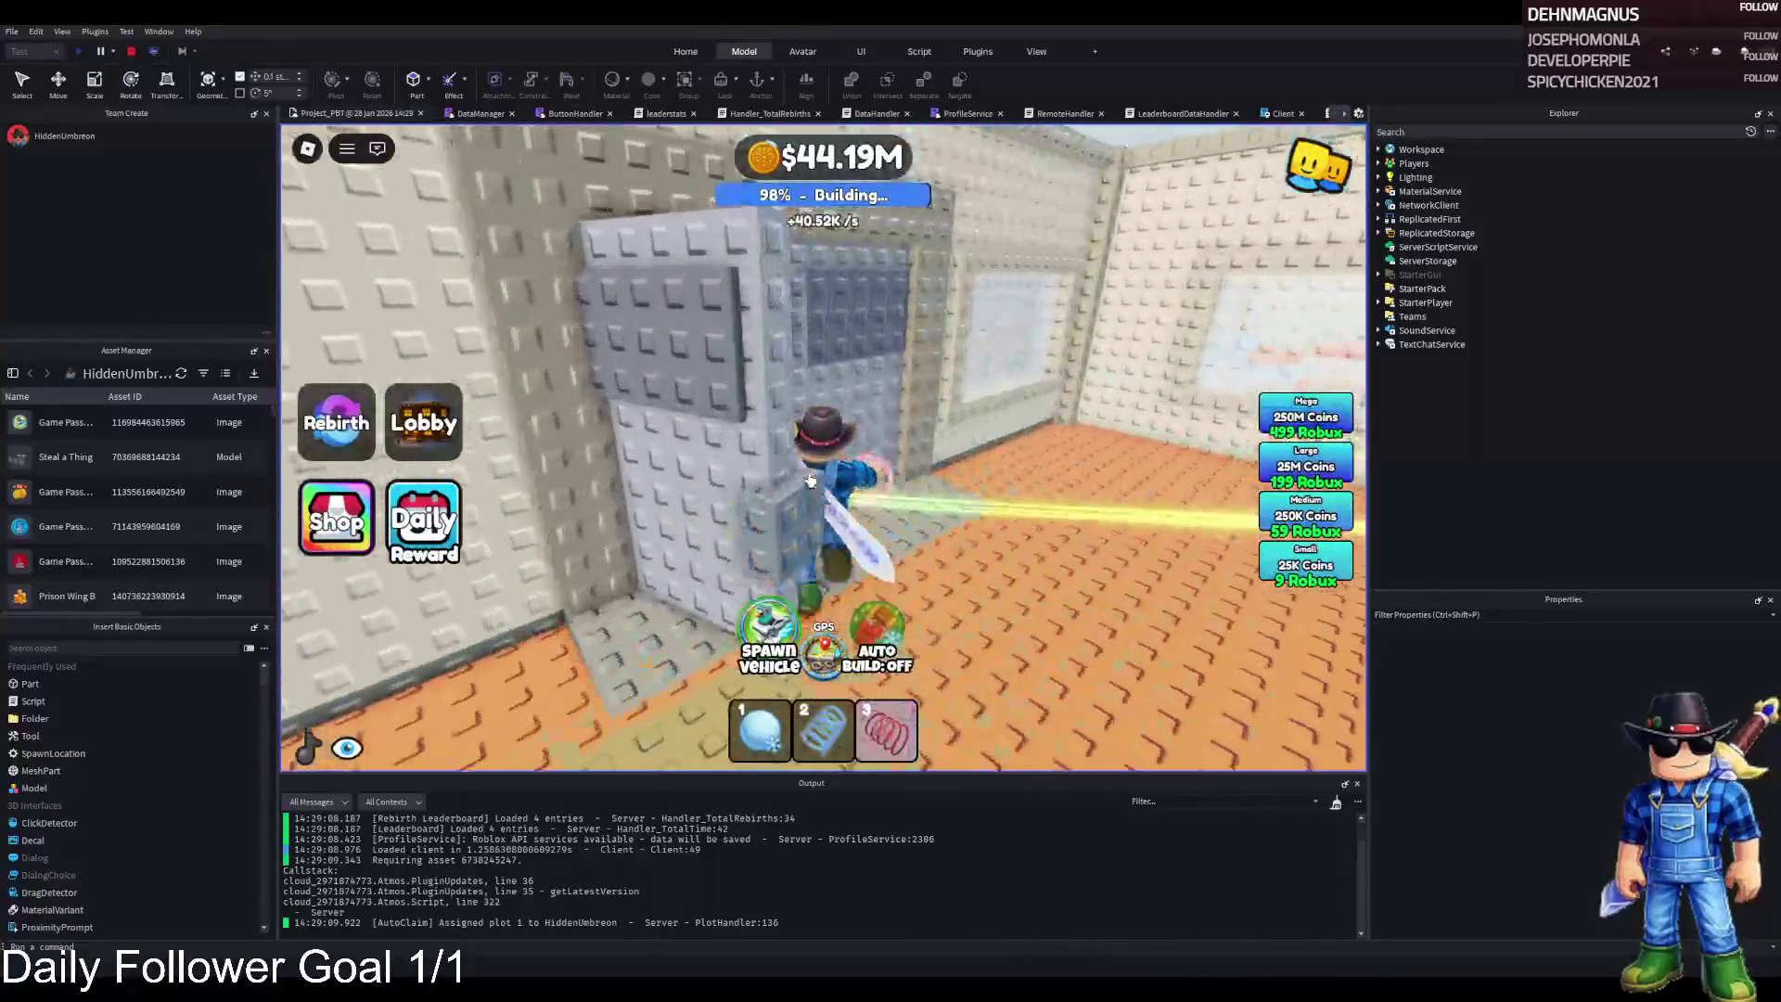
{"action": "key", "text": "w"}
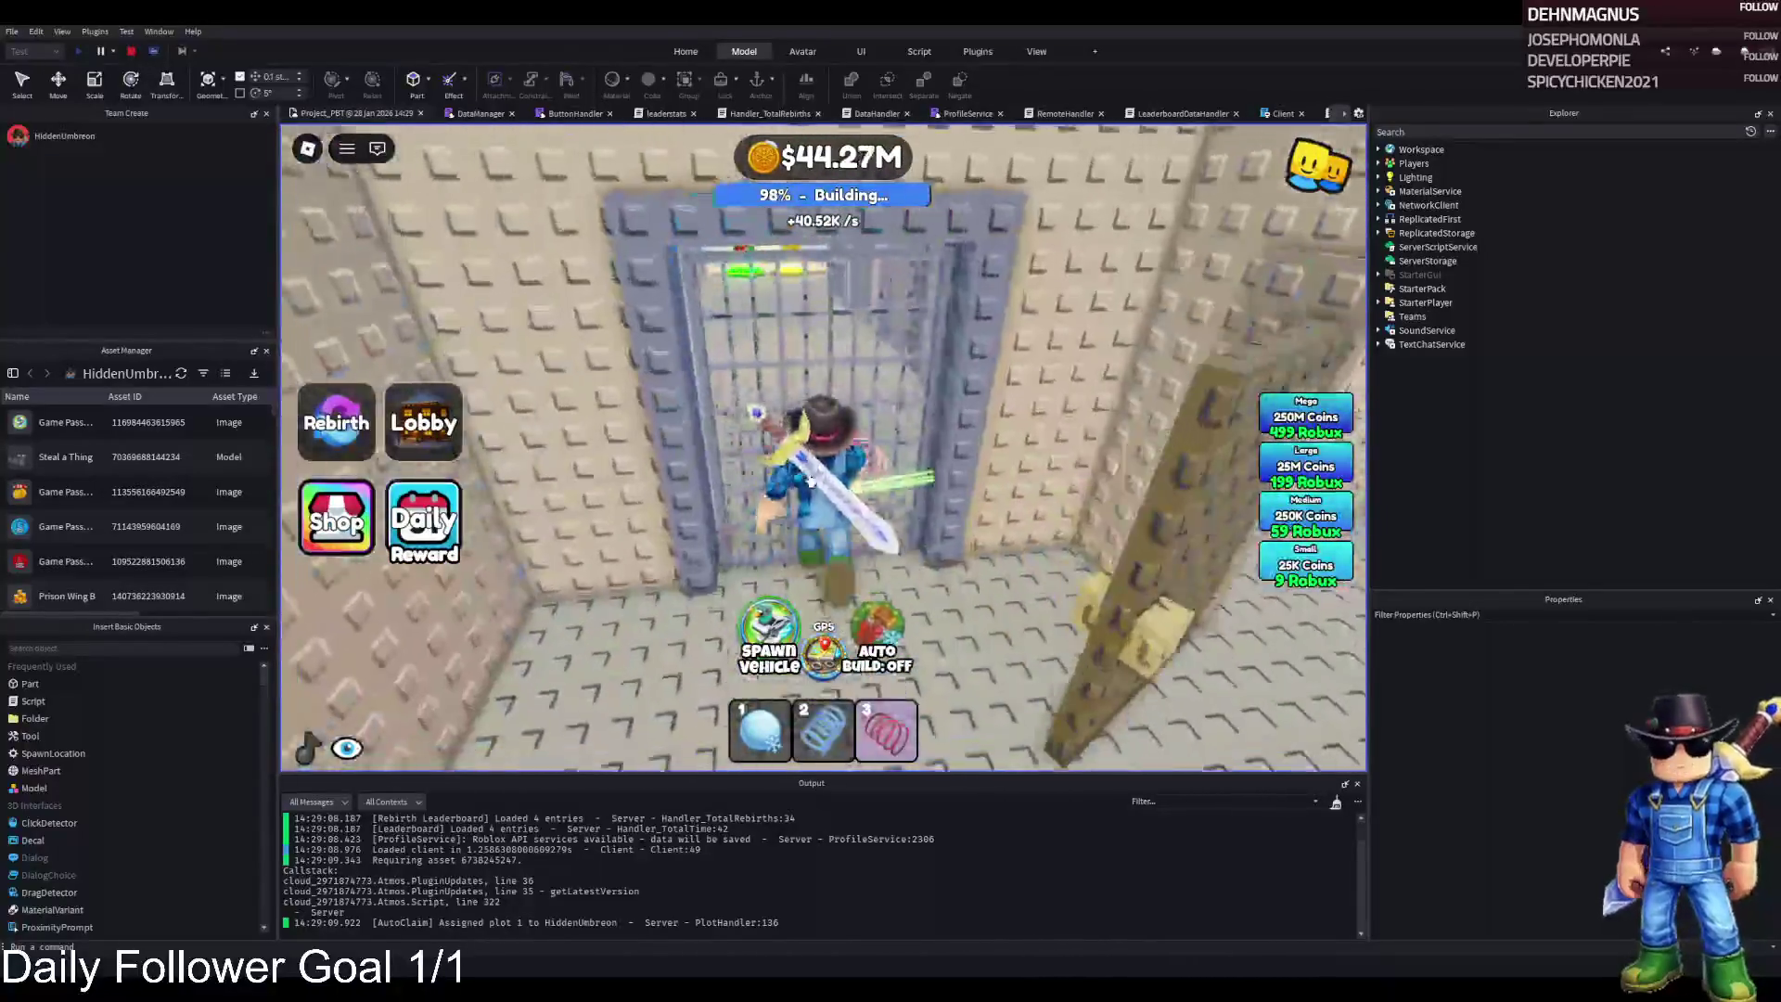
{"action": "key", "text": "w"}
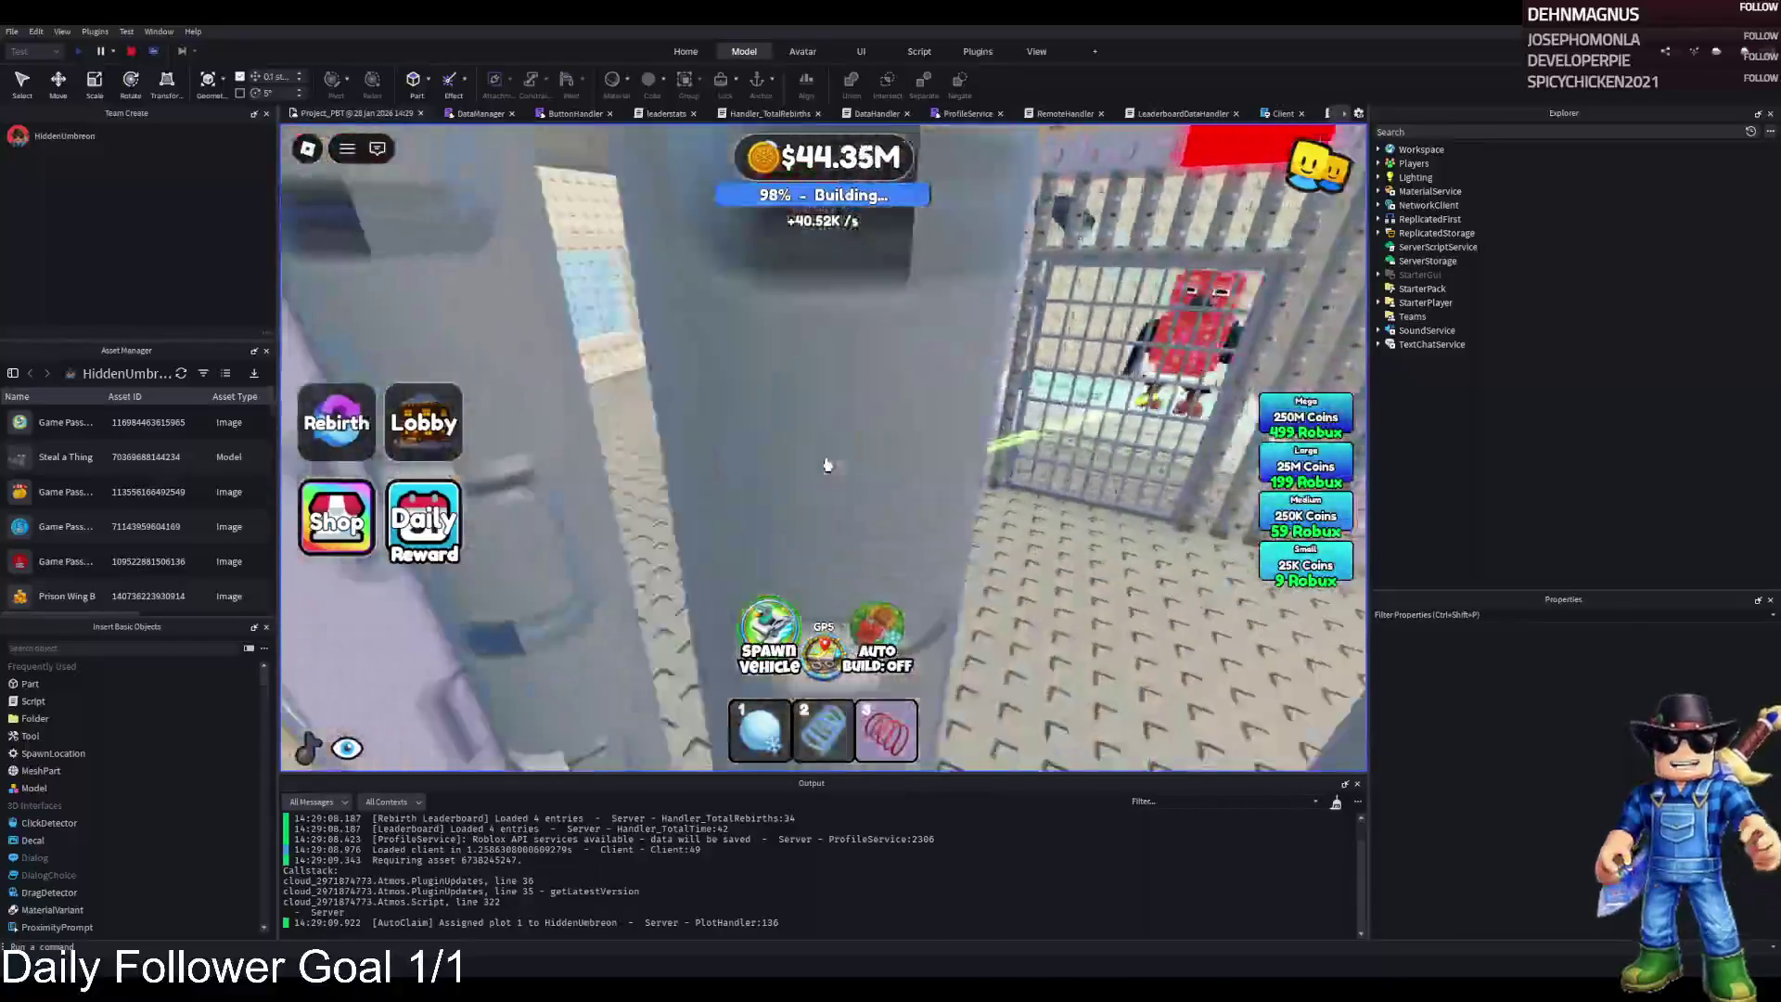
{"action": "key", "text": "w"}
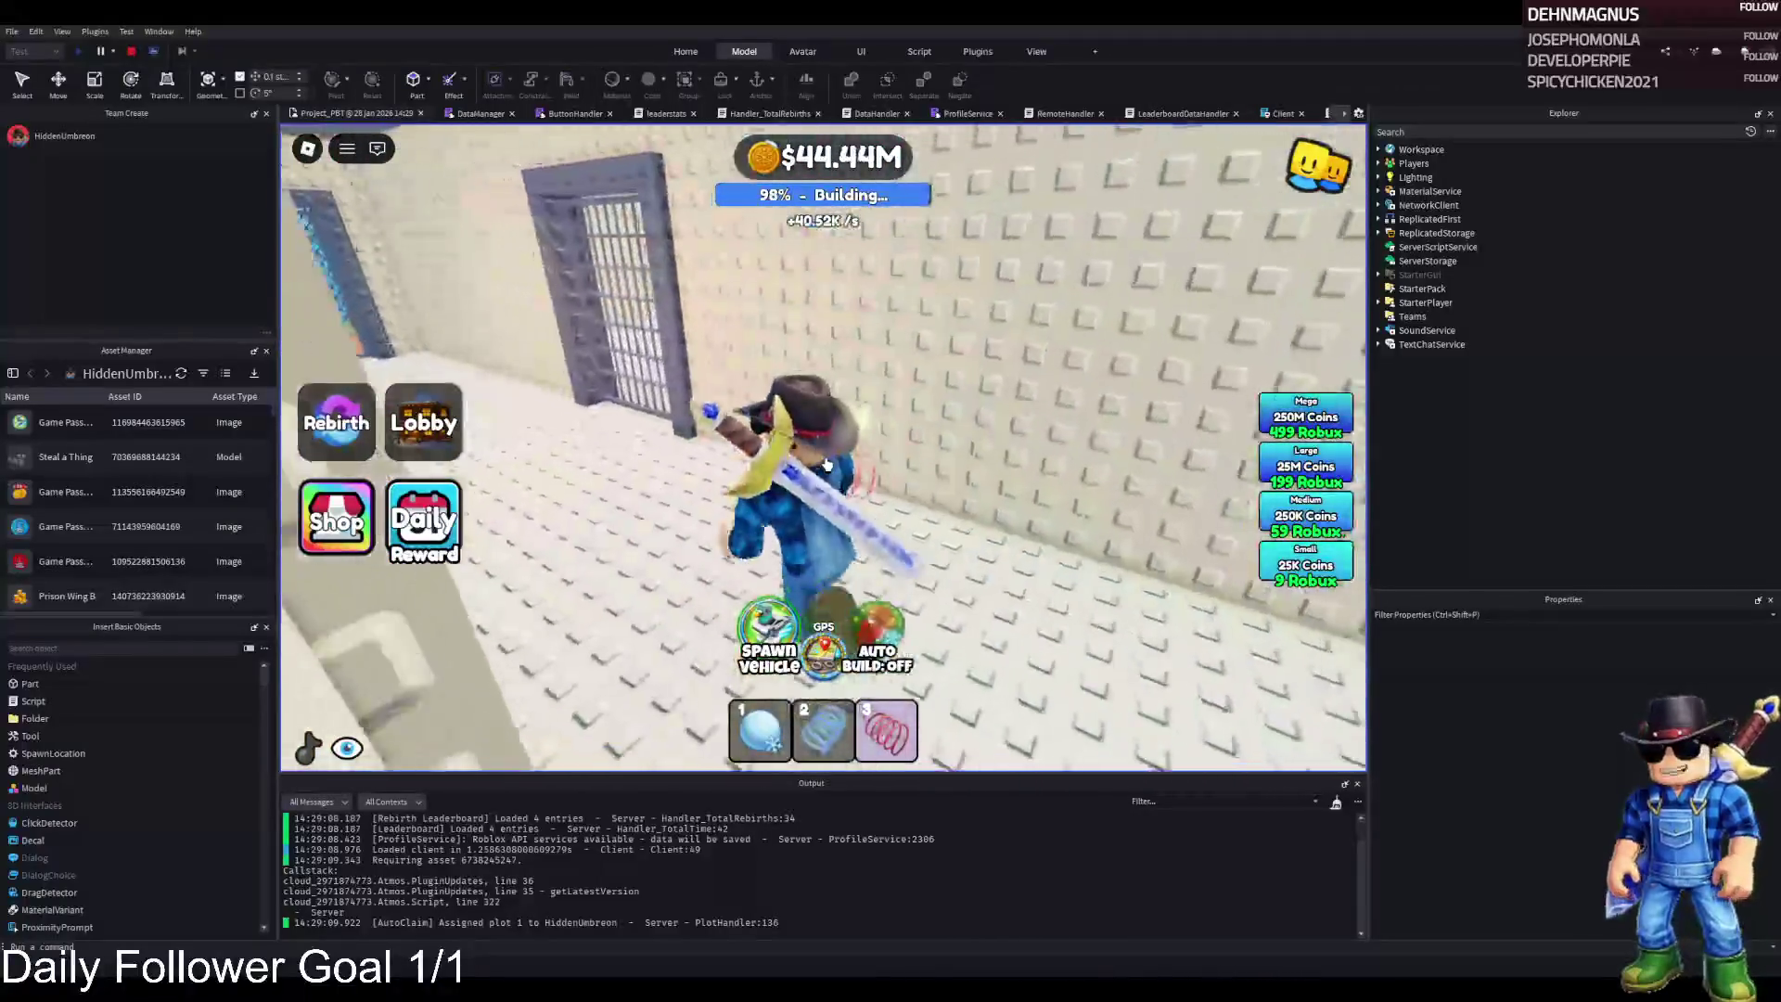
{"action": "key", "text": "w"}
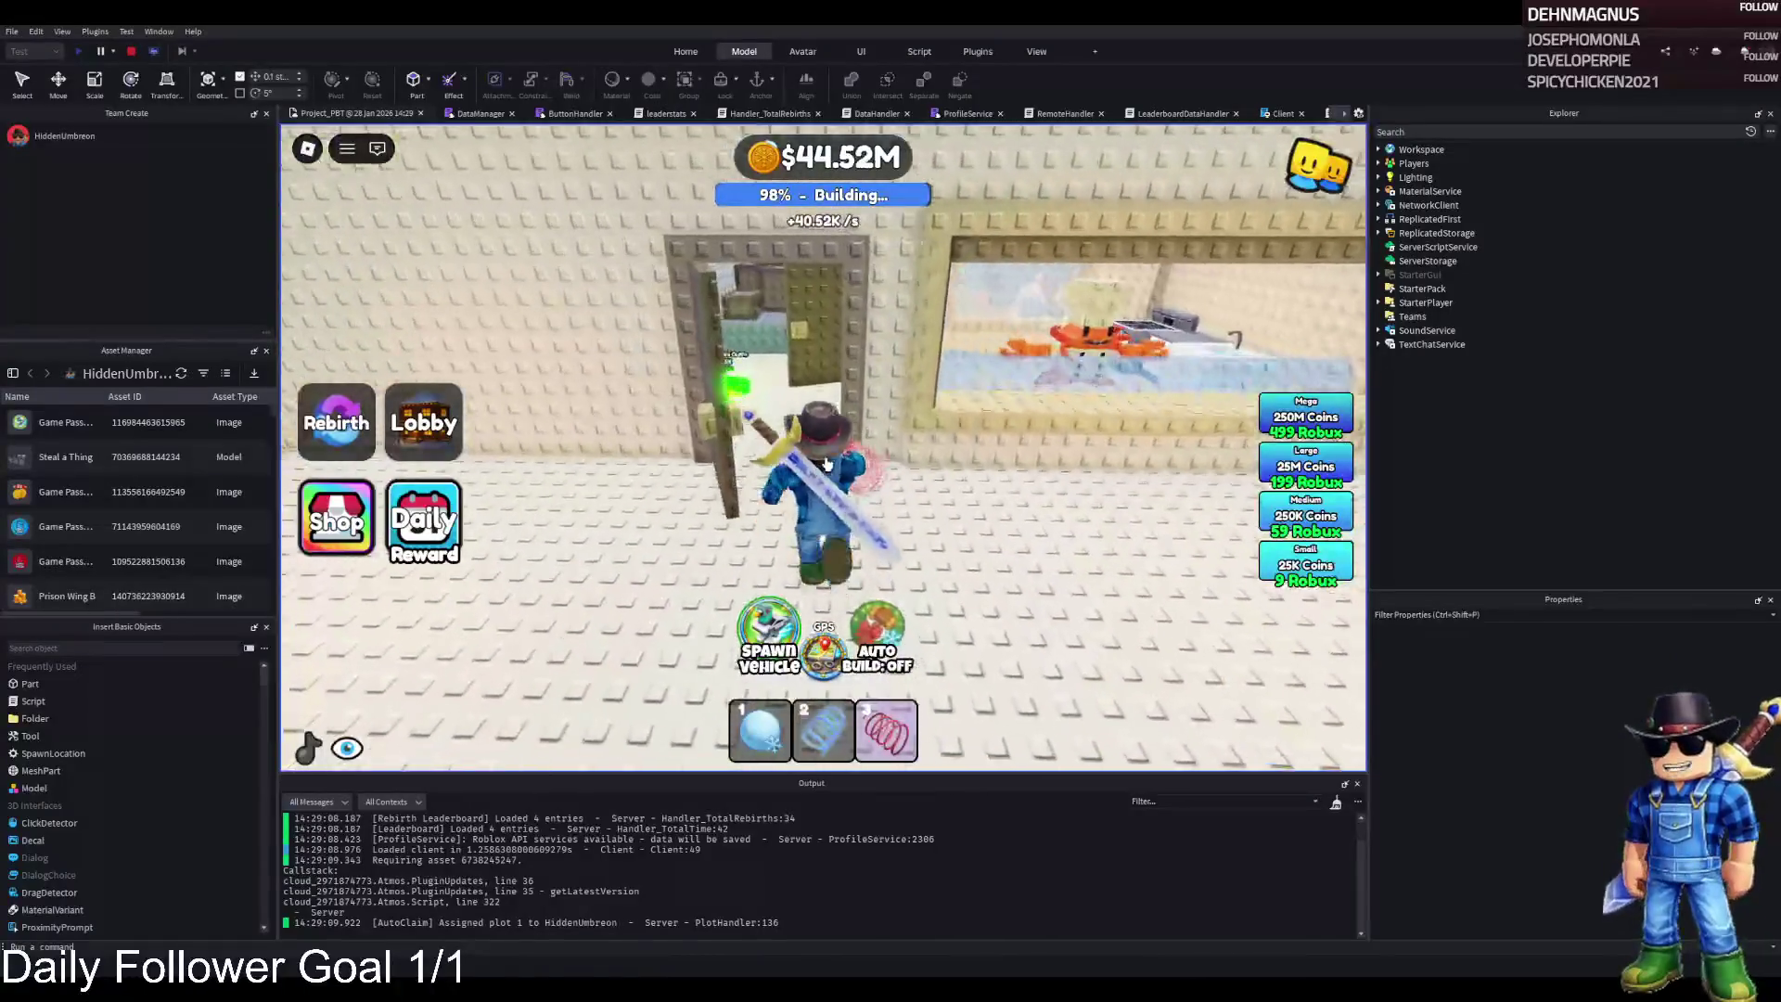
{"action": "key", "text": "w"}
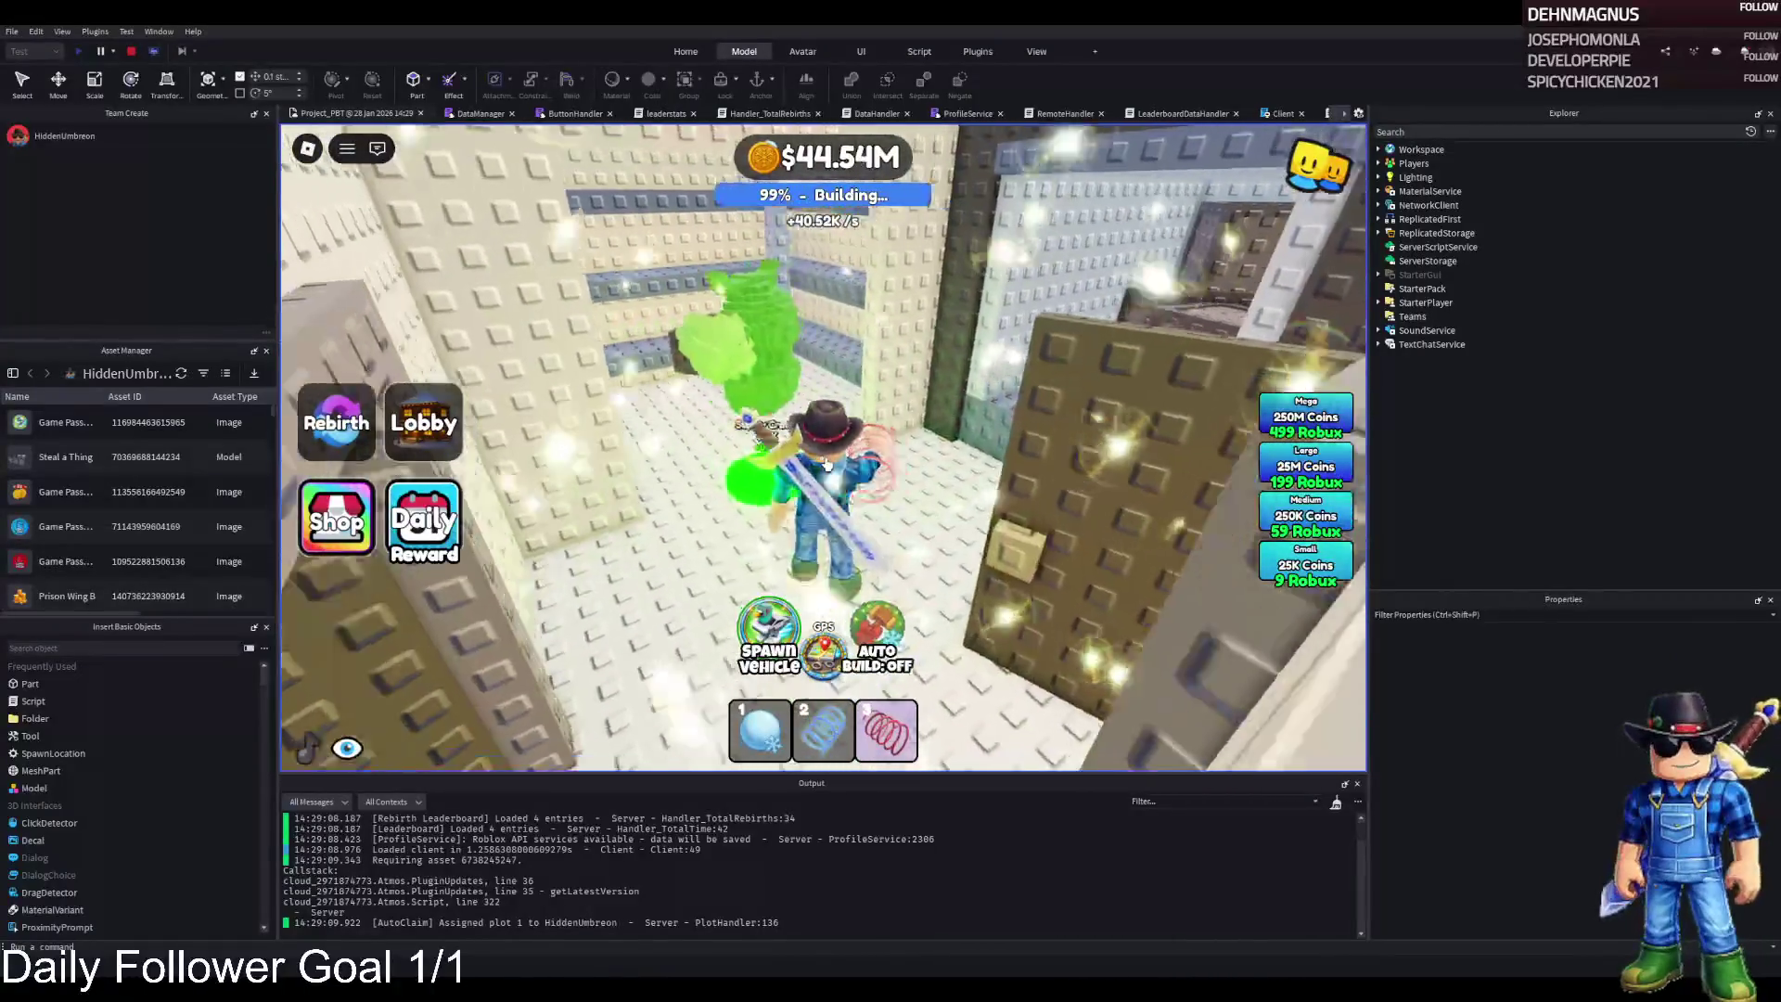
{"action": "key", "text": "w"}
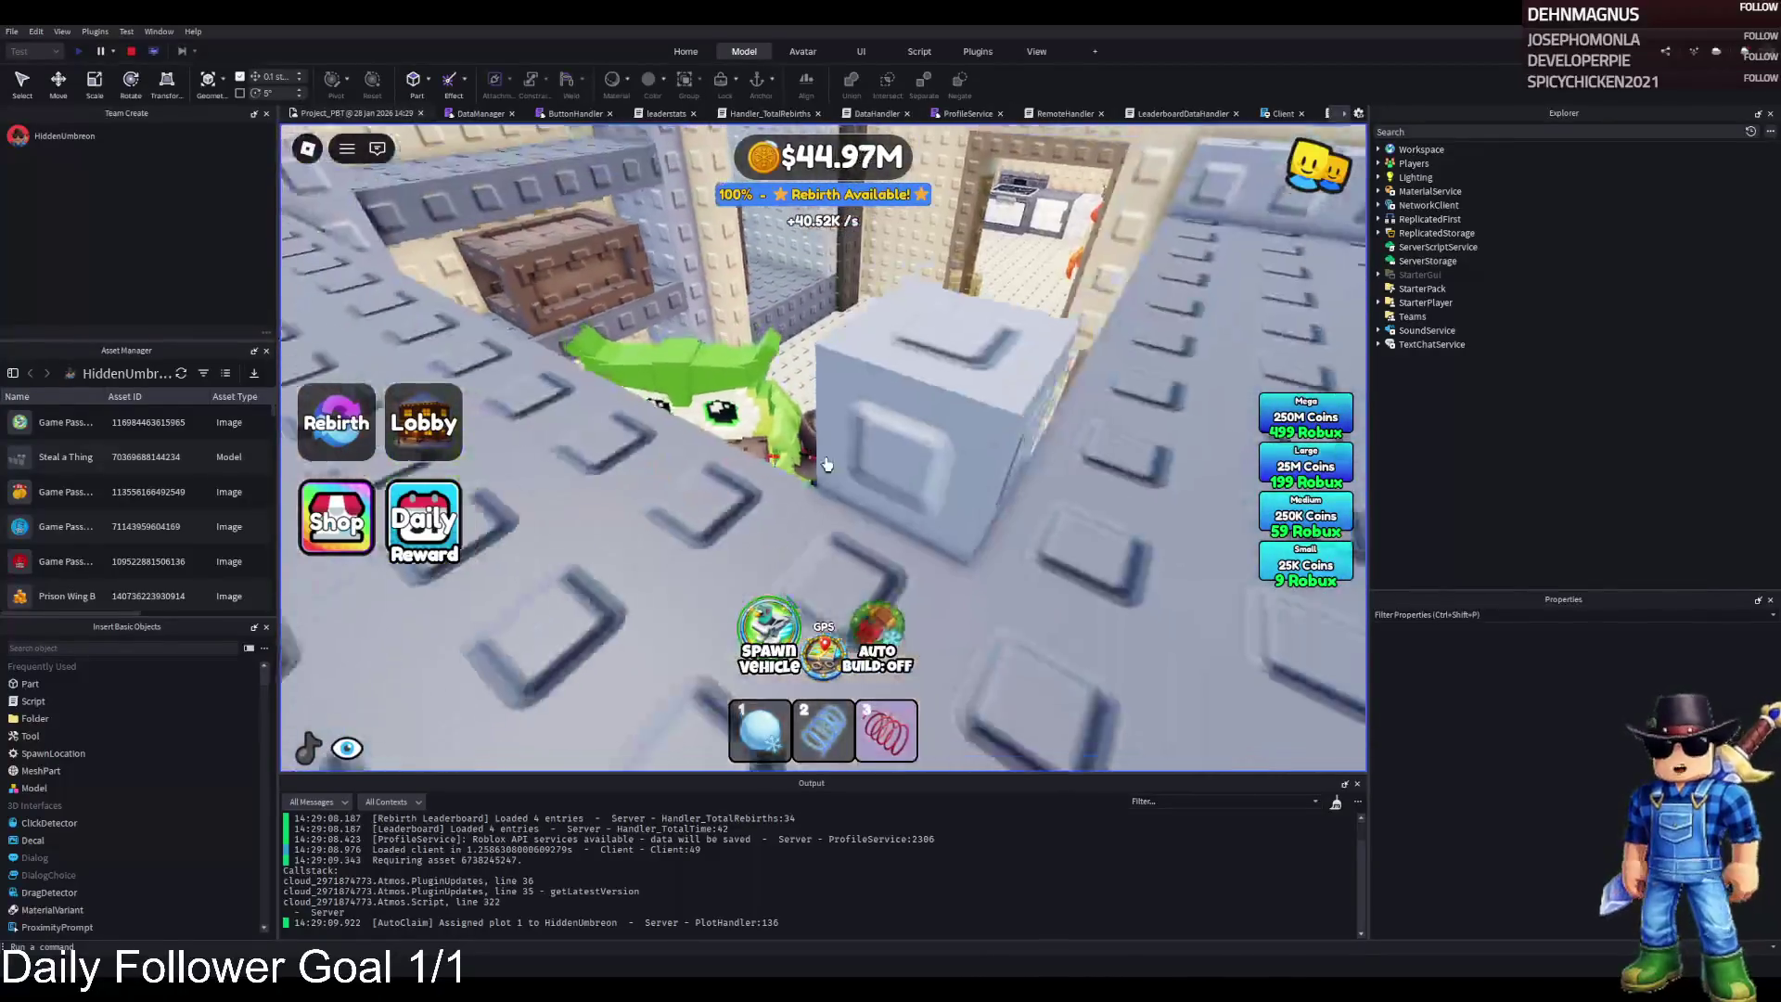
{"action": "key", "text": "s"}
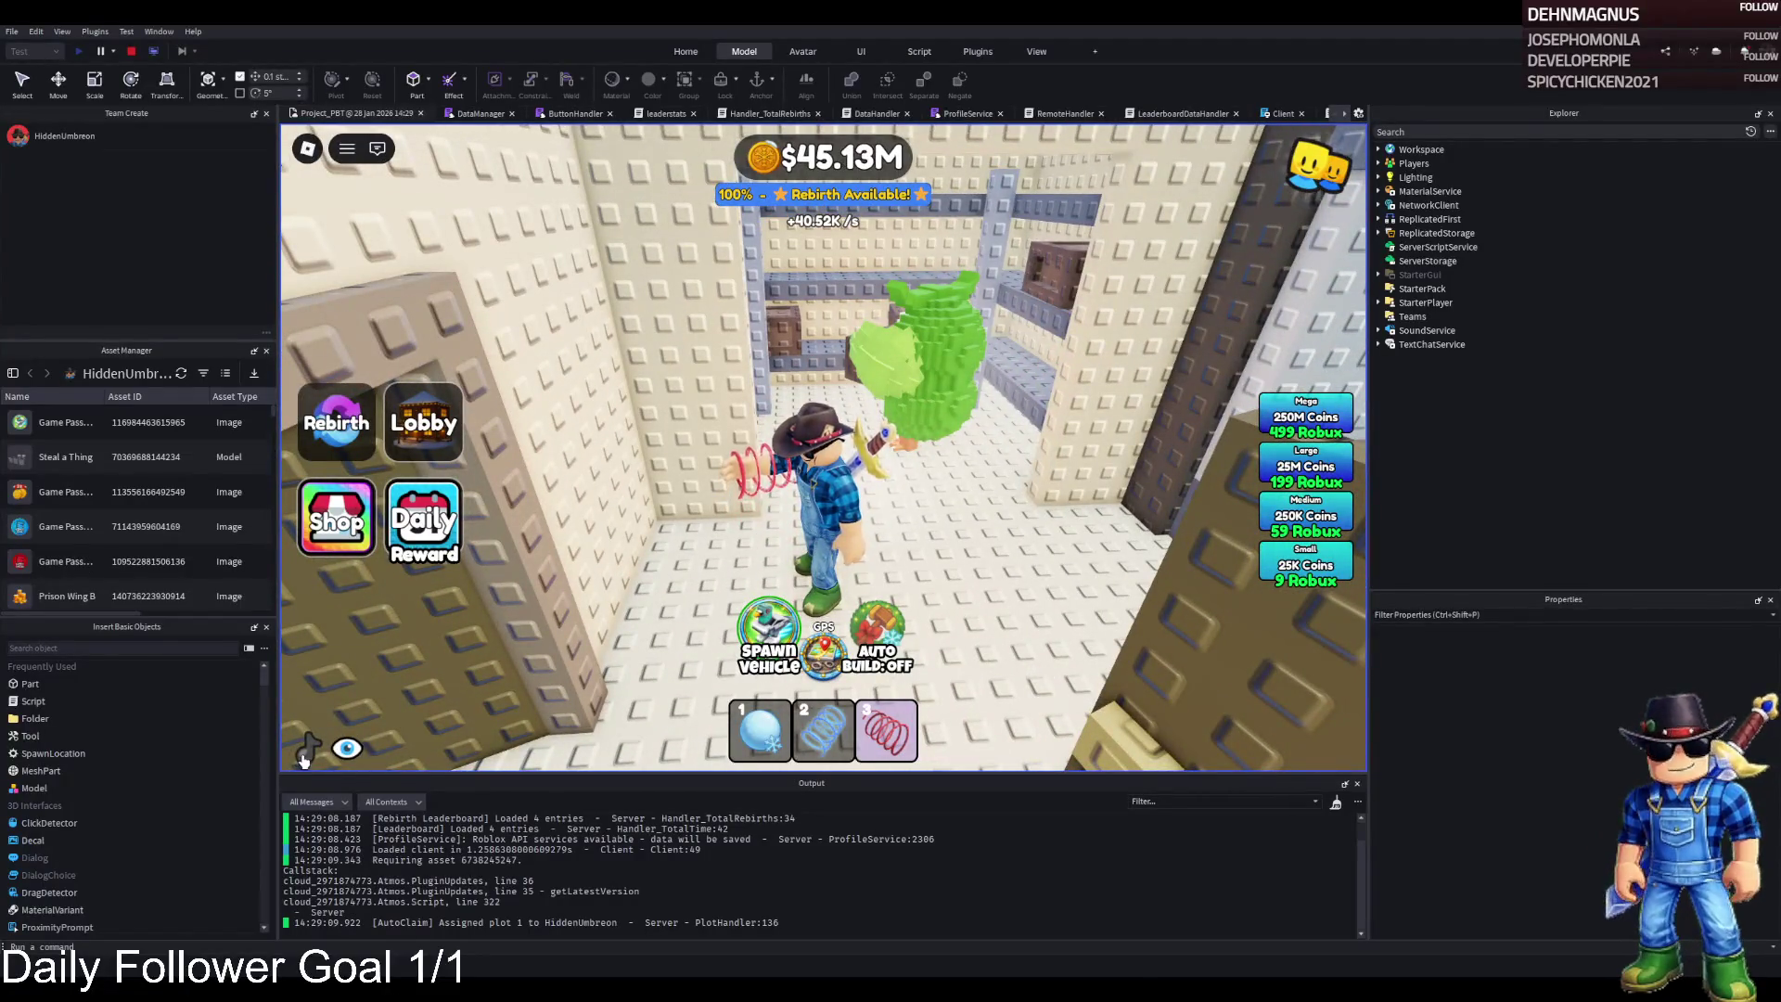
{"action": "left_click", "coordinate": [307, 749]}
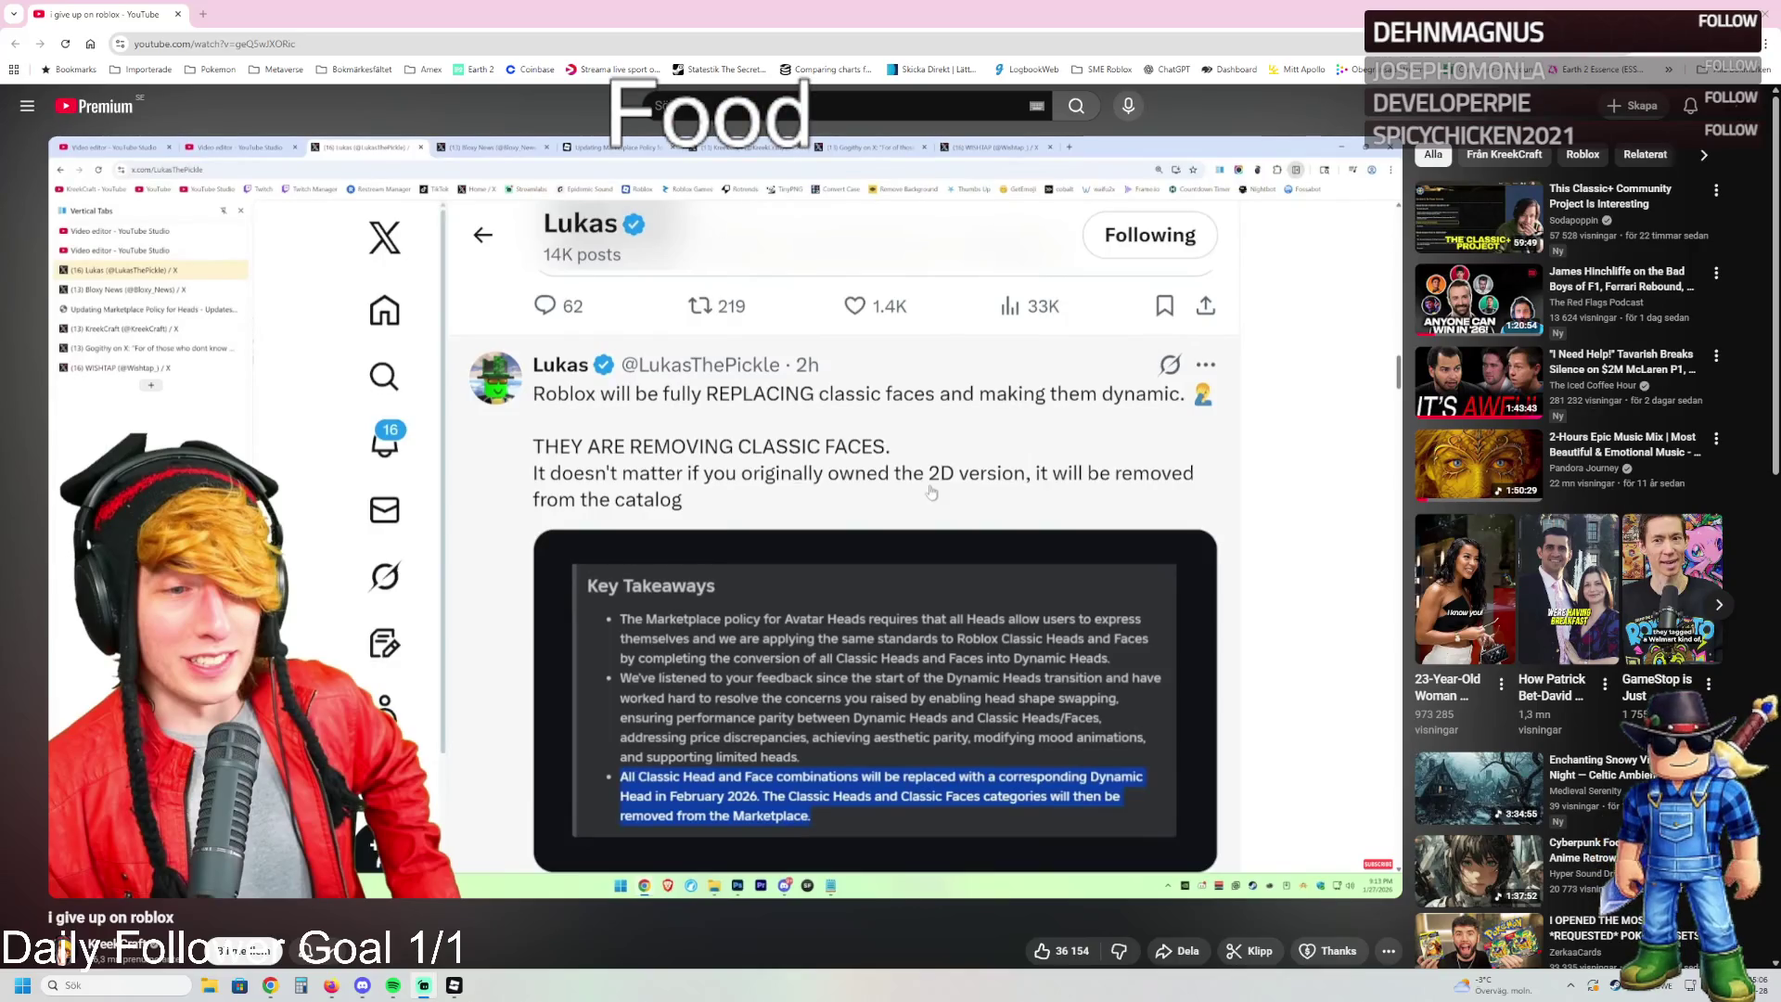
Watch the 'i give up on roblox' video fullscreen, dragging and scrolling through the page
{"action": "double_click", "coordinate": [405, 530]}
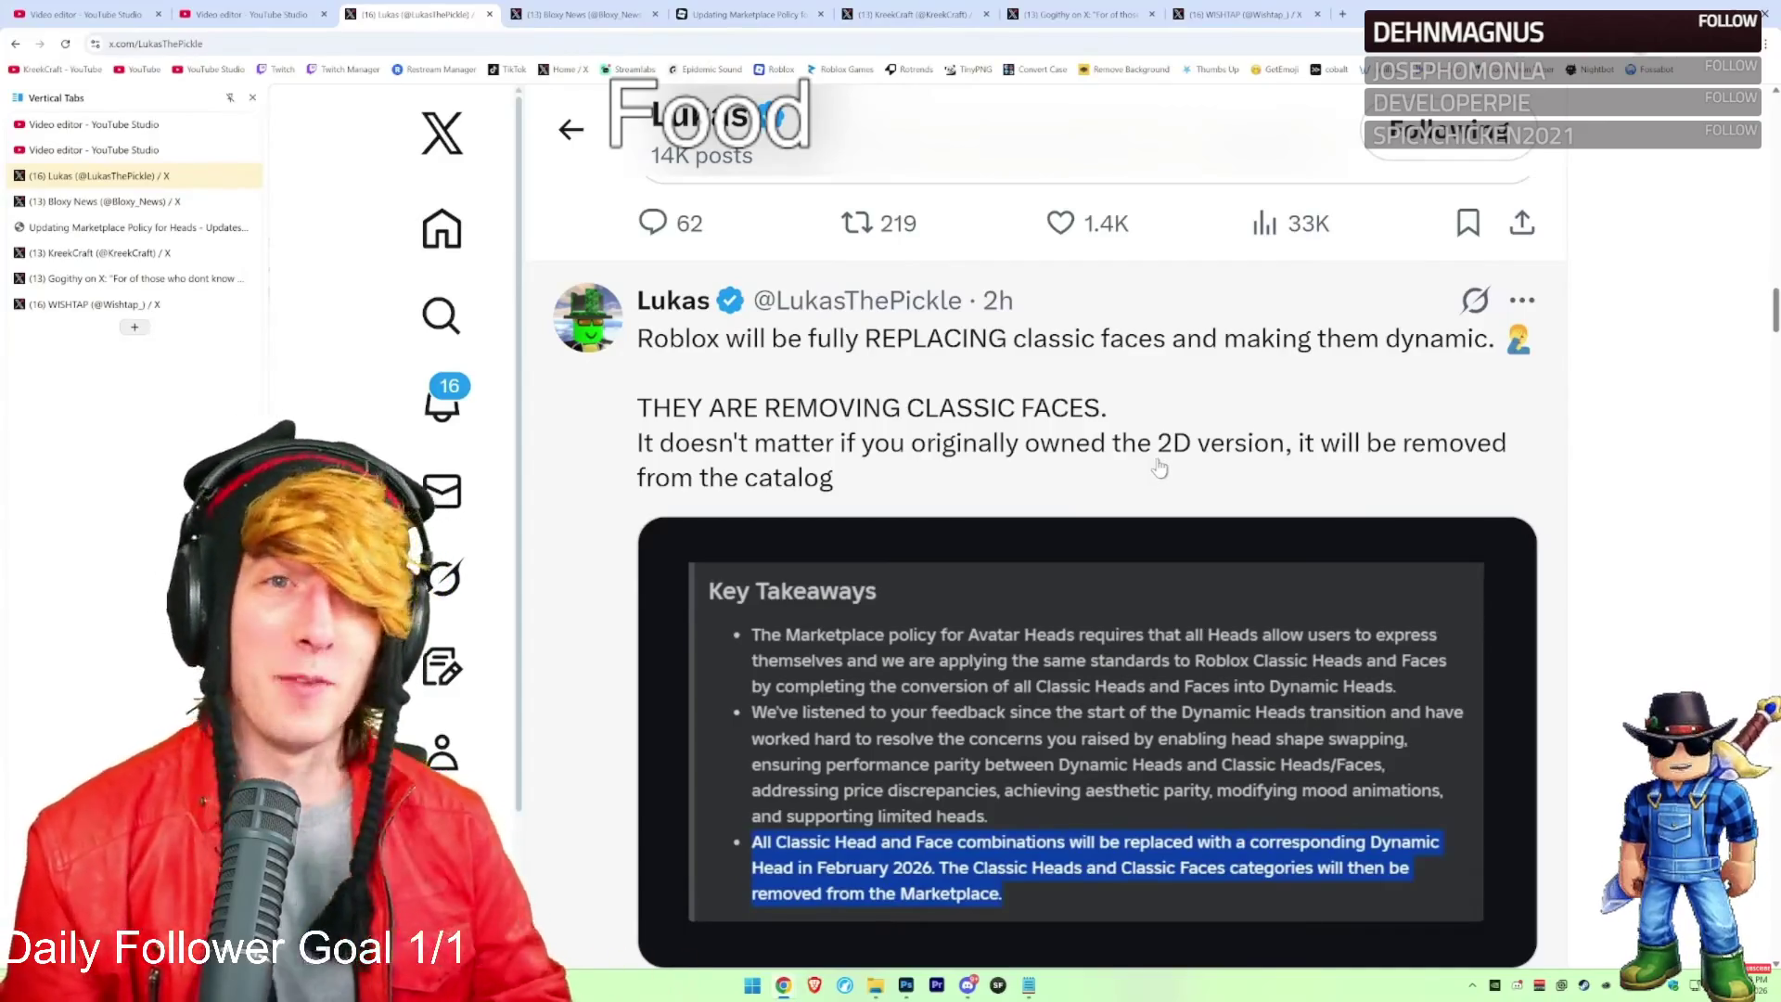
{"action": "left_click_drag", "start_coordinate": [1108, 409], "coordinate": [655, 414]}
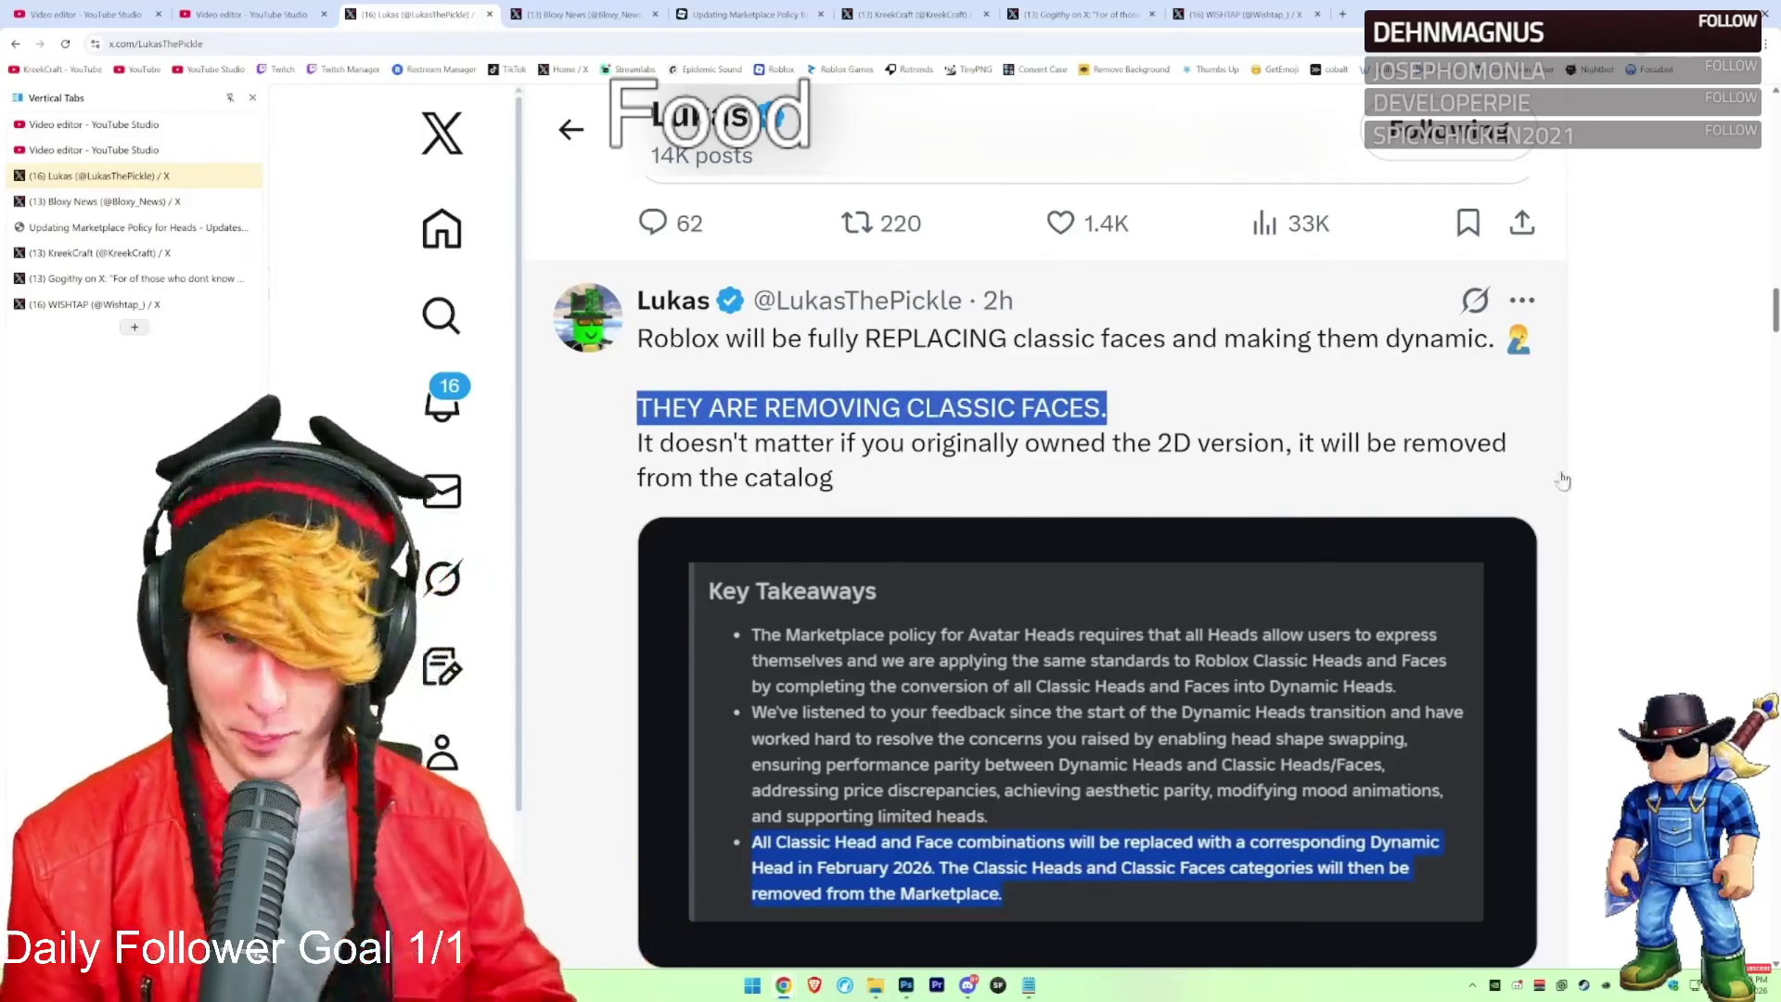
{"action": "left_click", "coordinate": [1560, 477]}
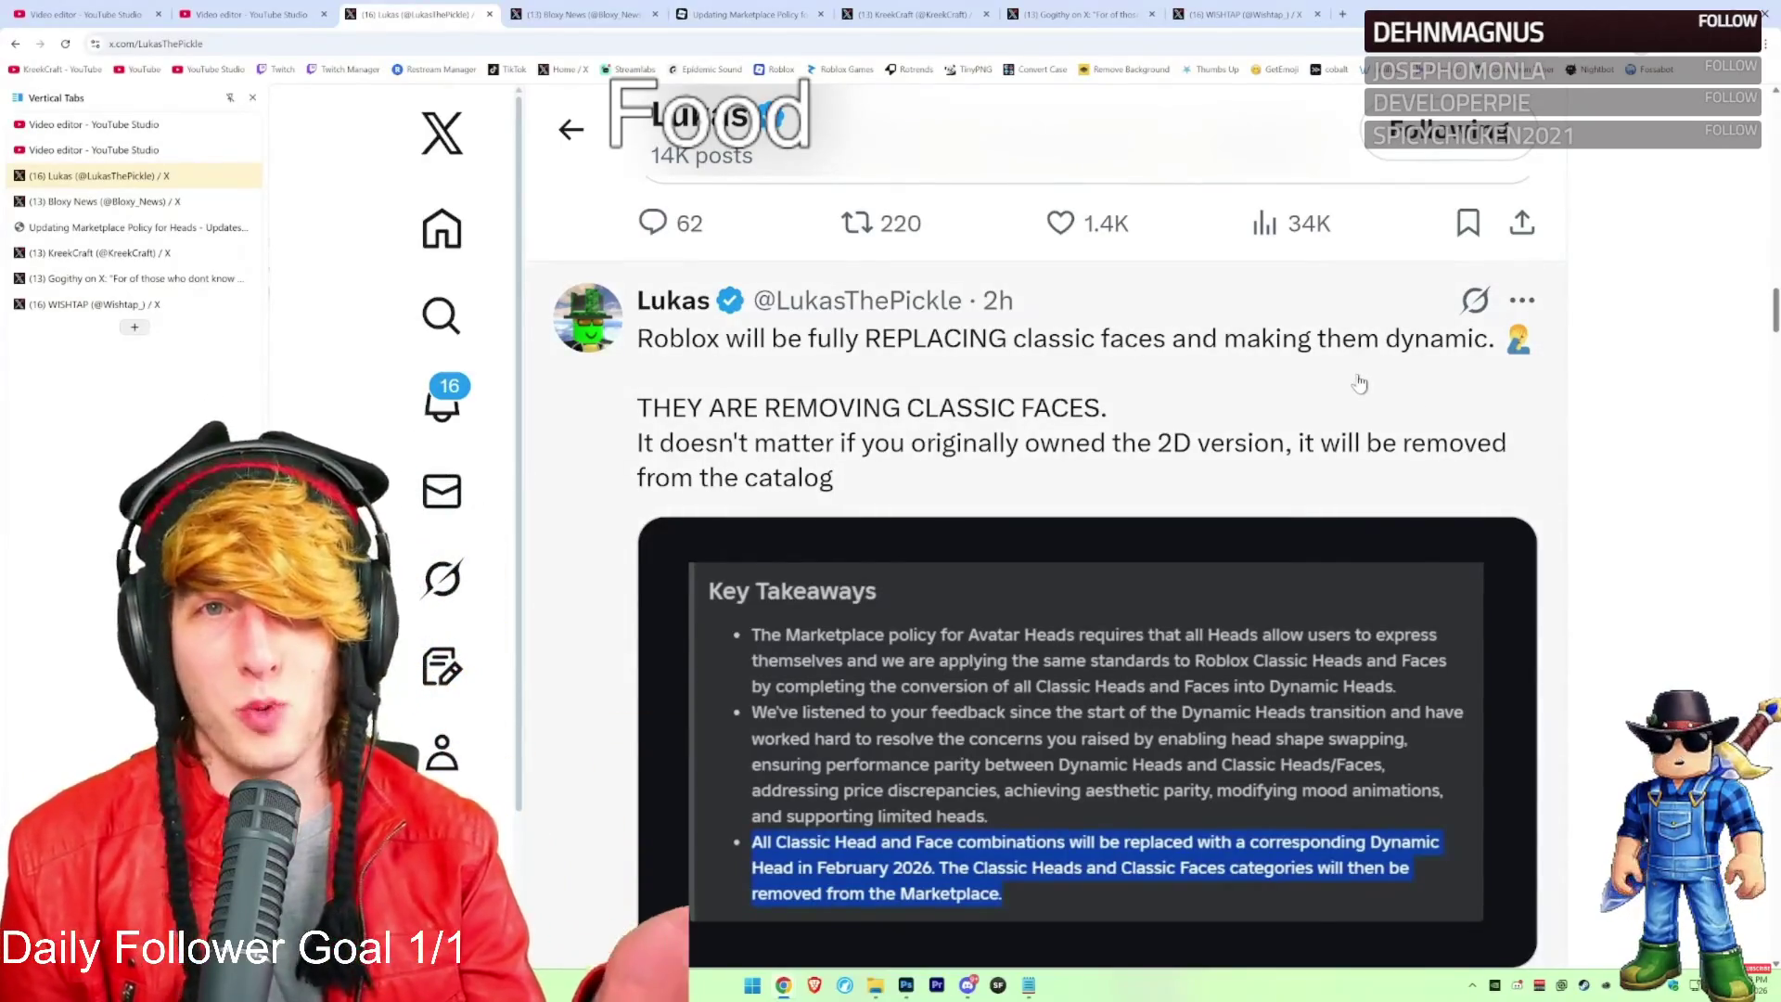
{"action": "left_click_drag", "start_coordinate": [634, 339], "coordinate": [1554, 342]}
{"action": "left_click", "coordinate": [1559, 345]}
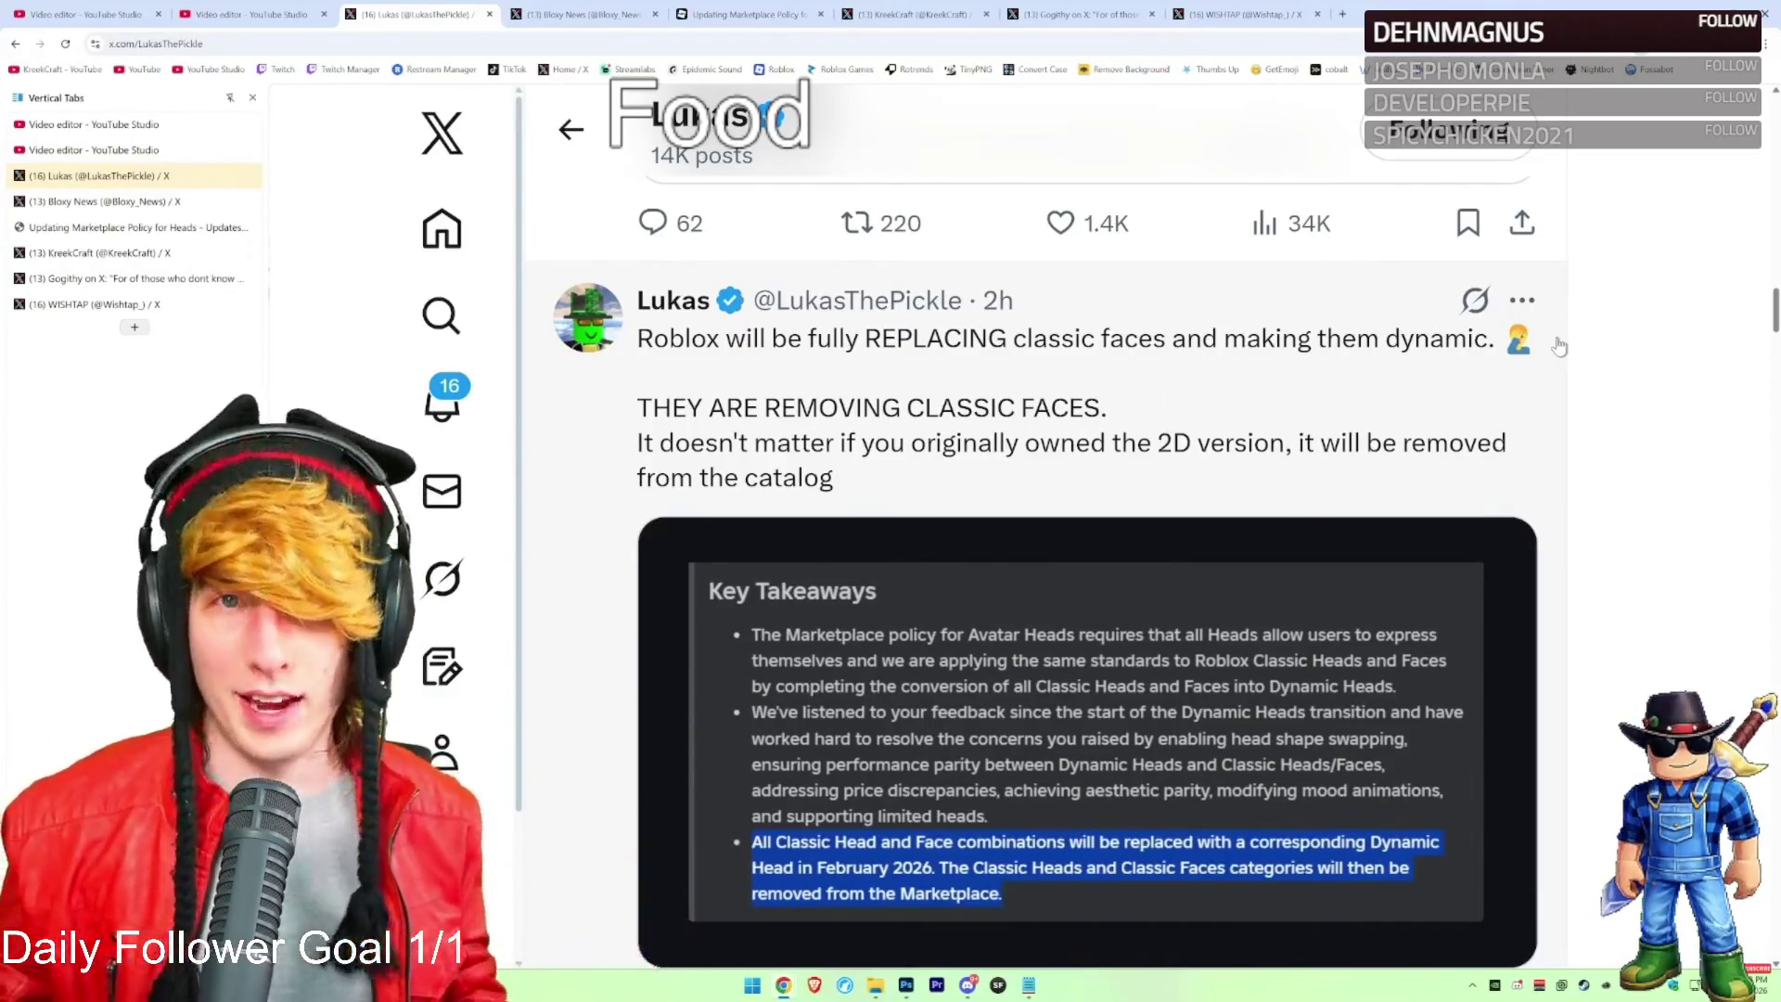
{"action": "mouse_move", "coordinate": [79, 985]}
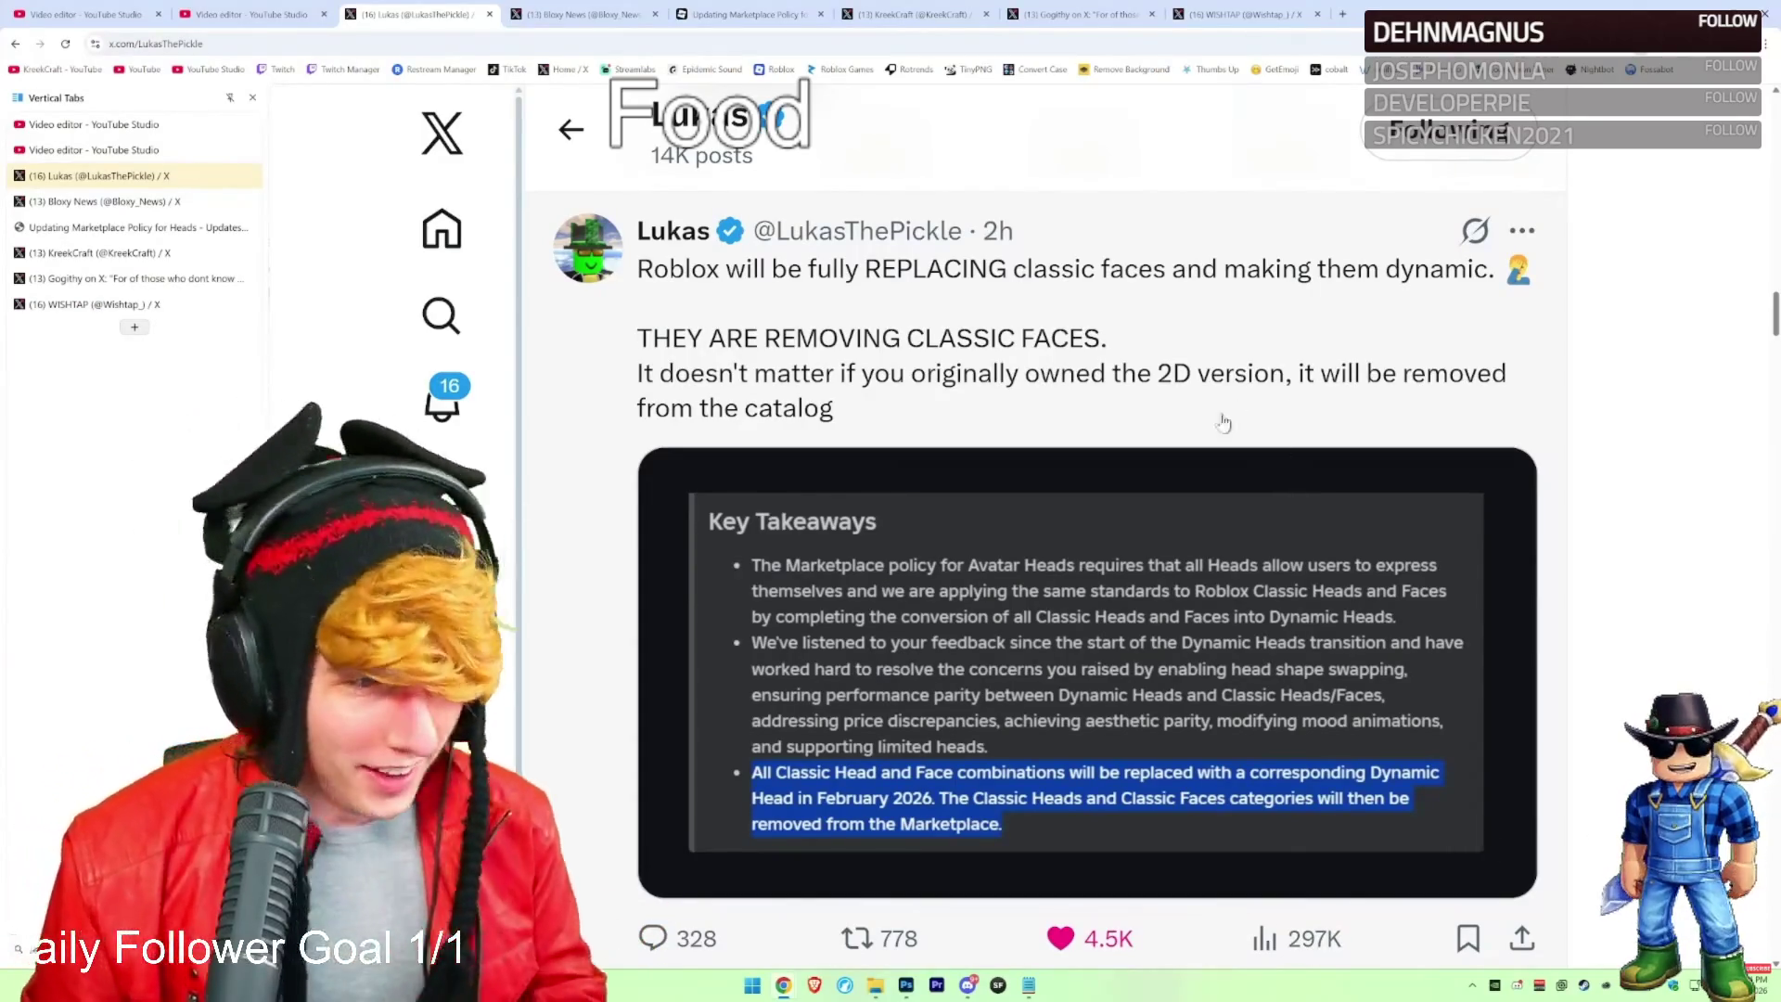
{"action": "scroll", "scroll_direction": "down", "scroll_amount": 3}
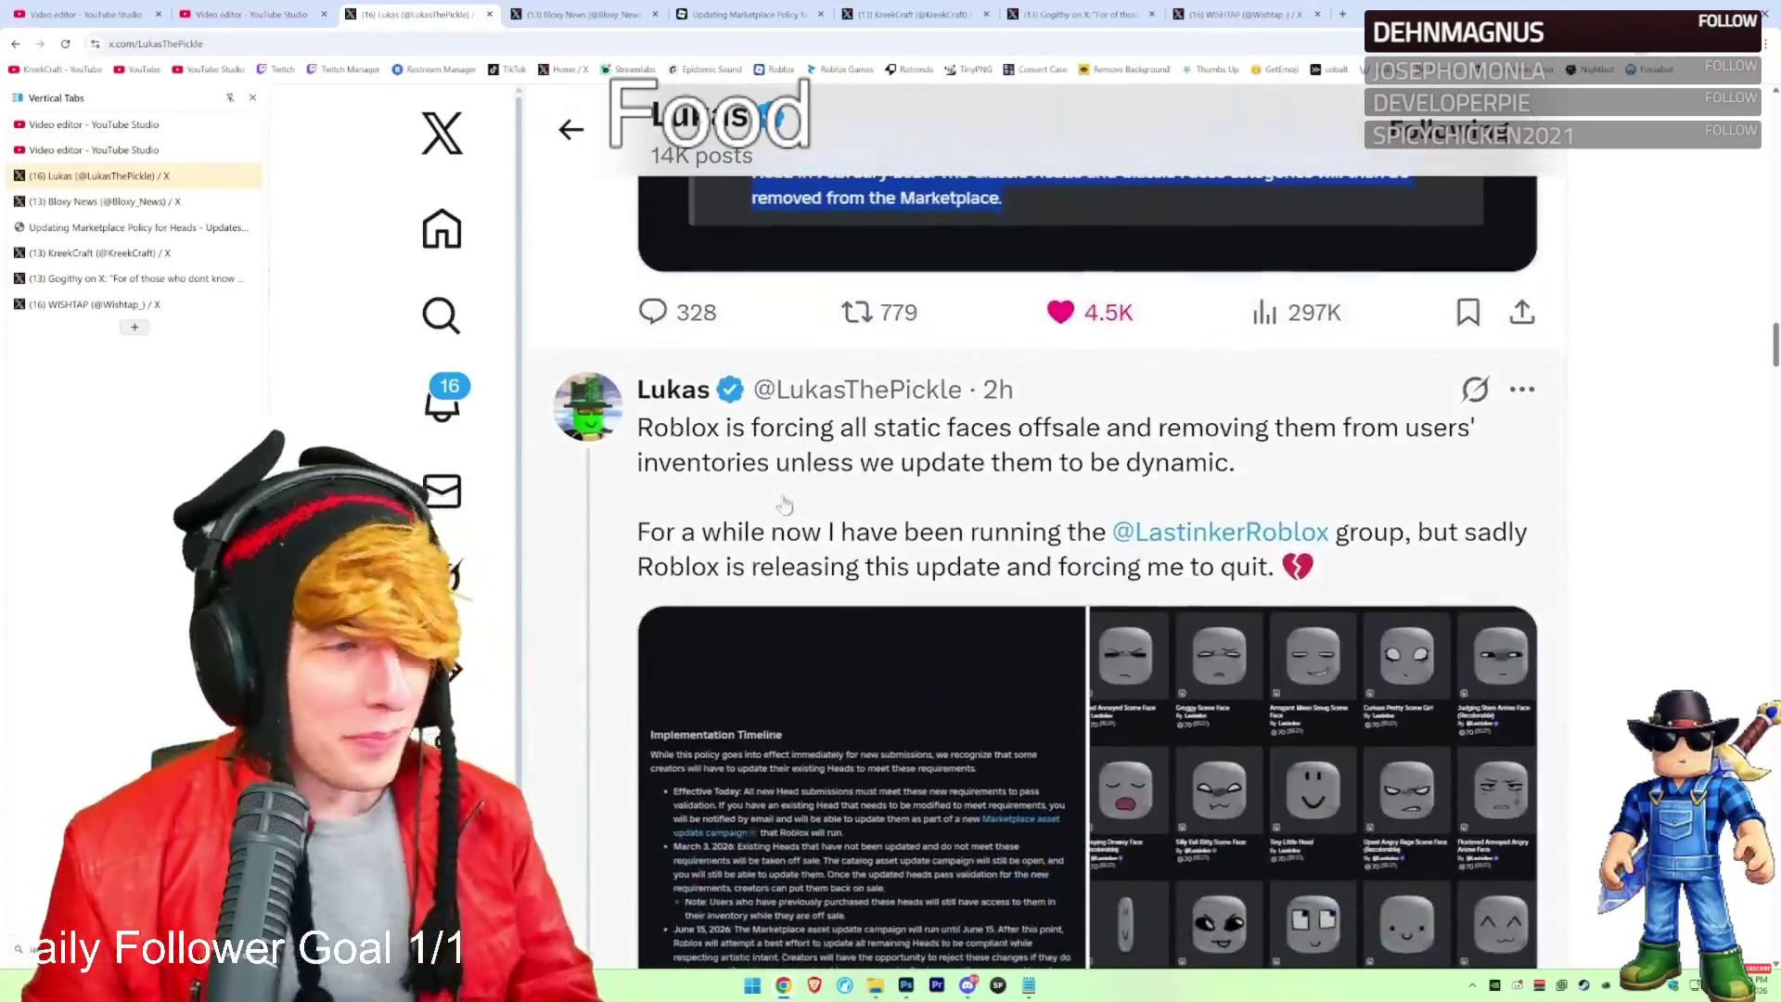
{"action": "left_click_drag", "start_coordinate": [640, 364], "coordinate": [1367, 423]}
{"action": "scroll", "scroll_direction": "down", "scroll_amount": 3}
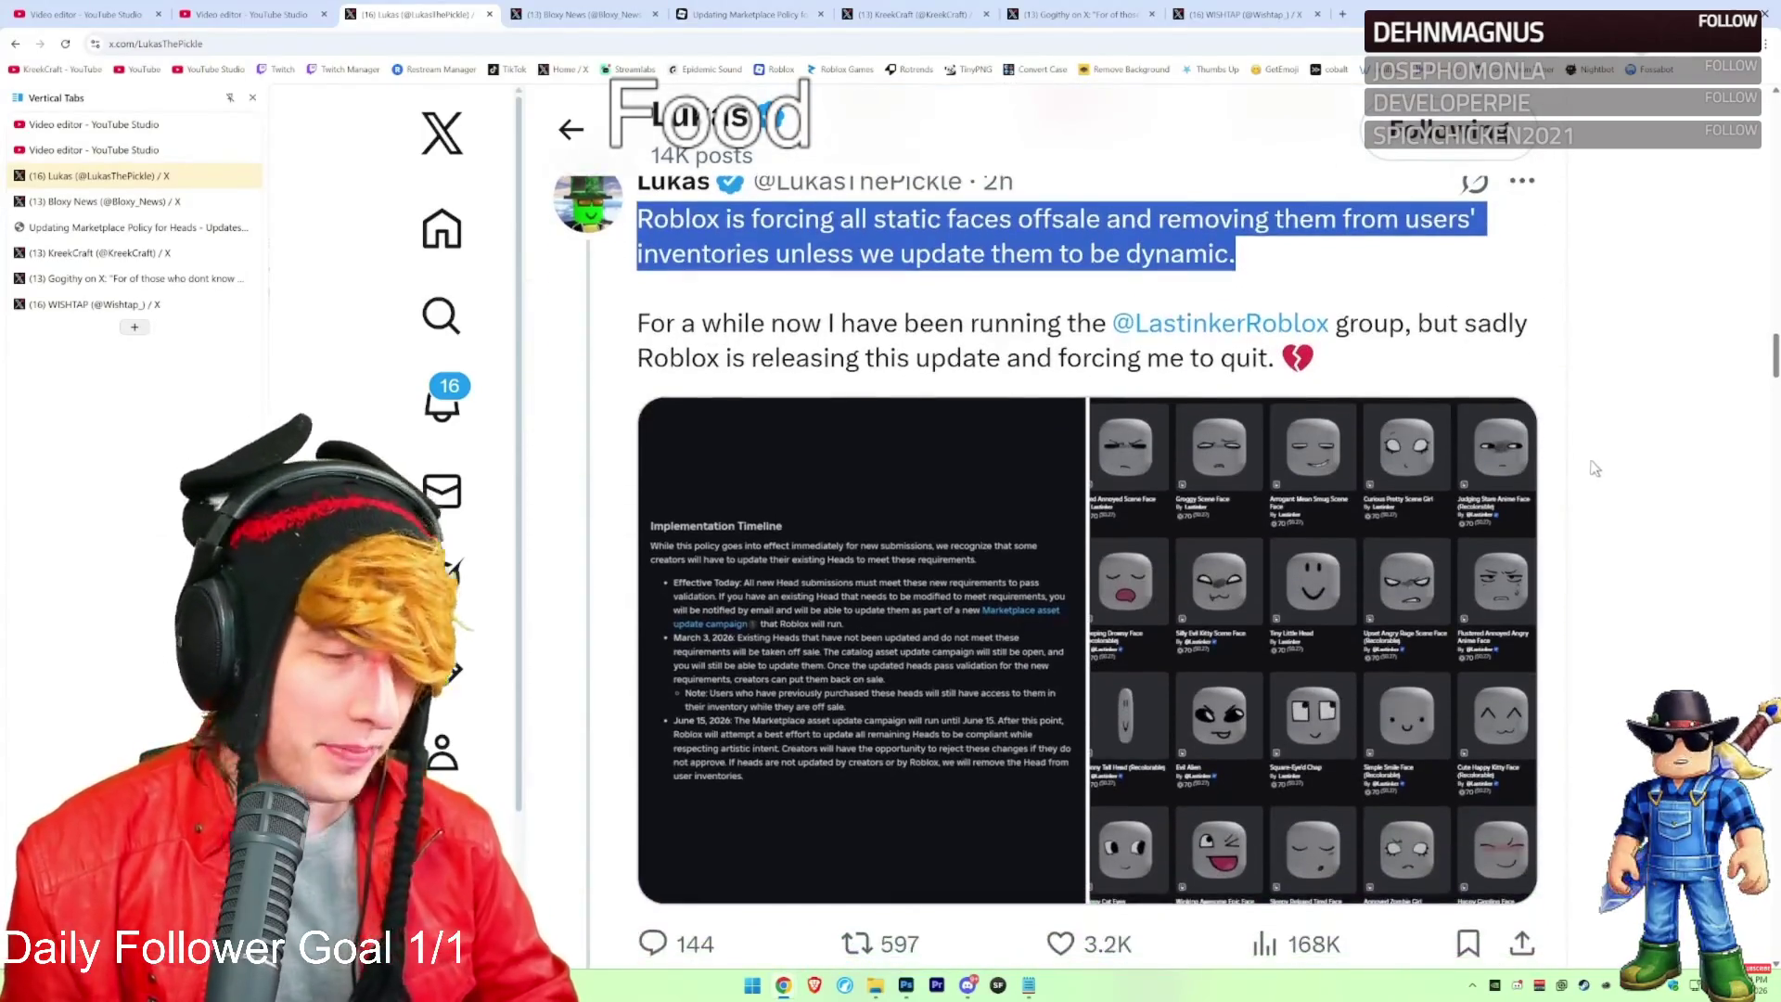
{"action": "scroll", "scroll_direction": "down", "scroll_amount": 3}
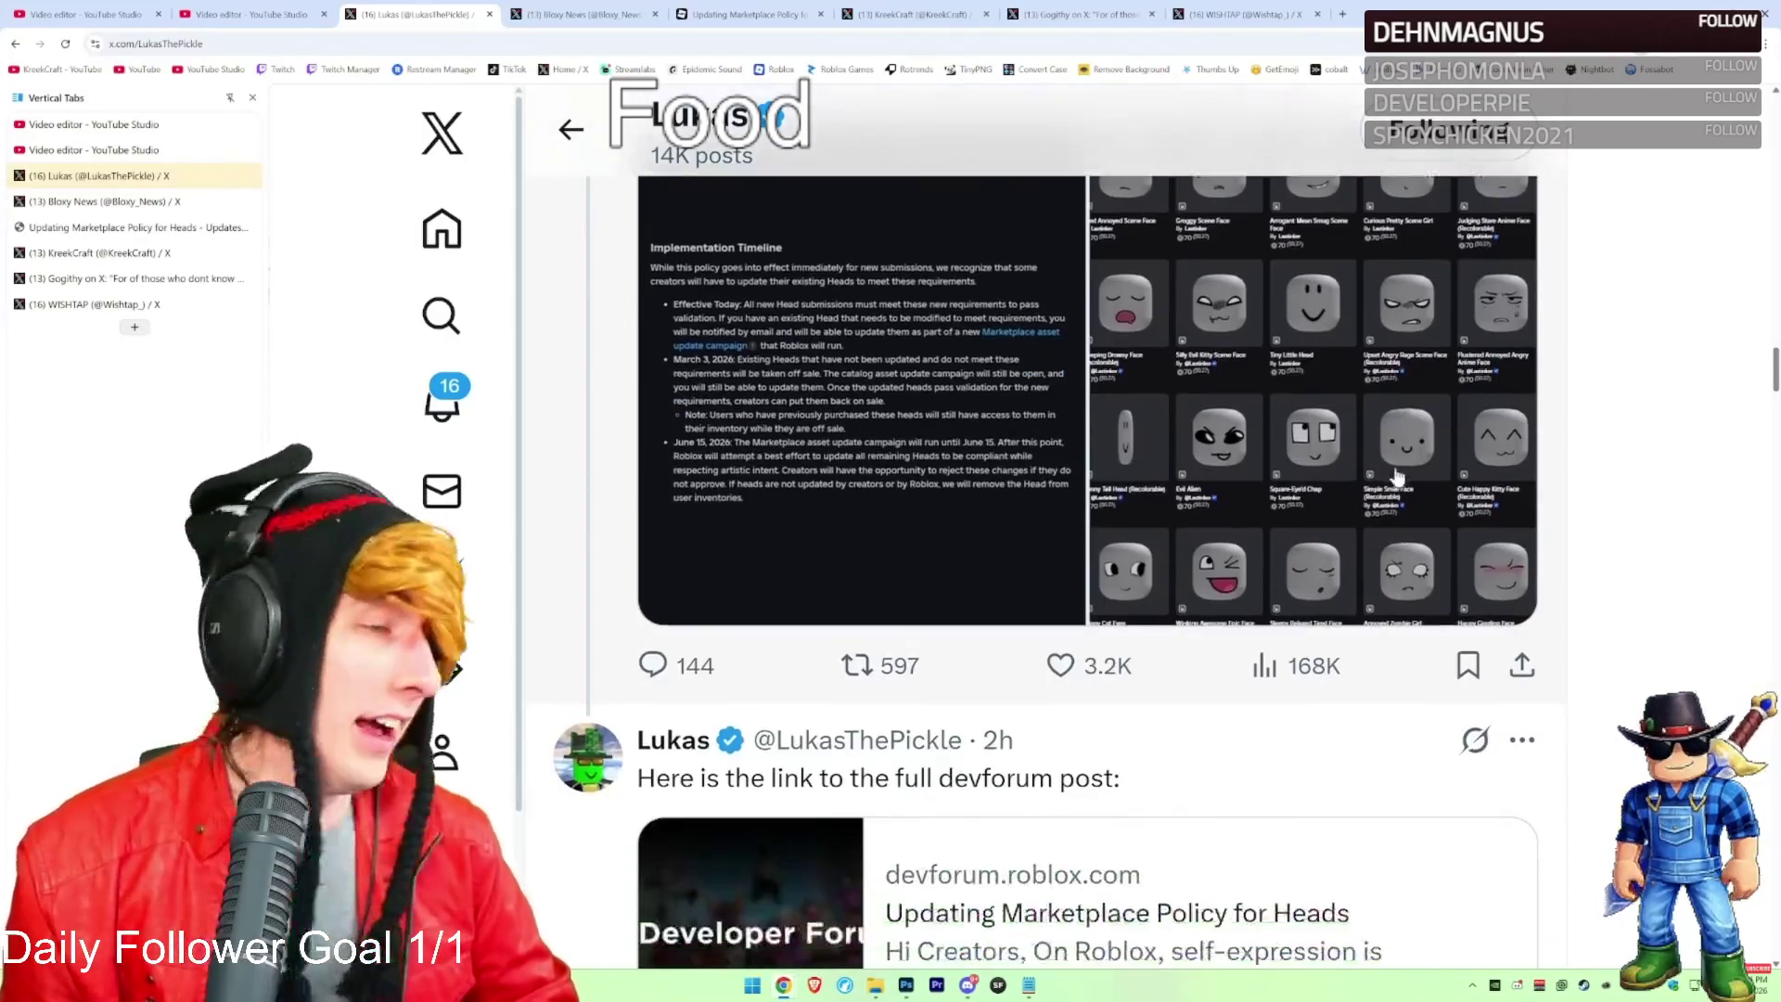
{"action": "scroll", "scroll_direction": "up", "scroll_amount": 3}
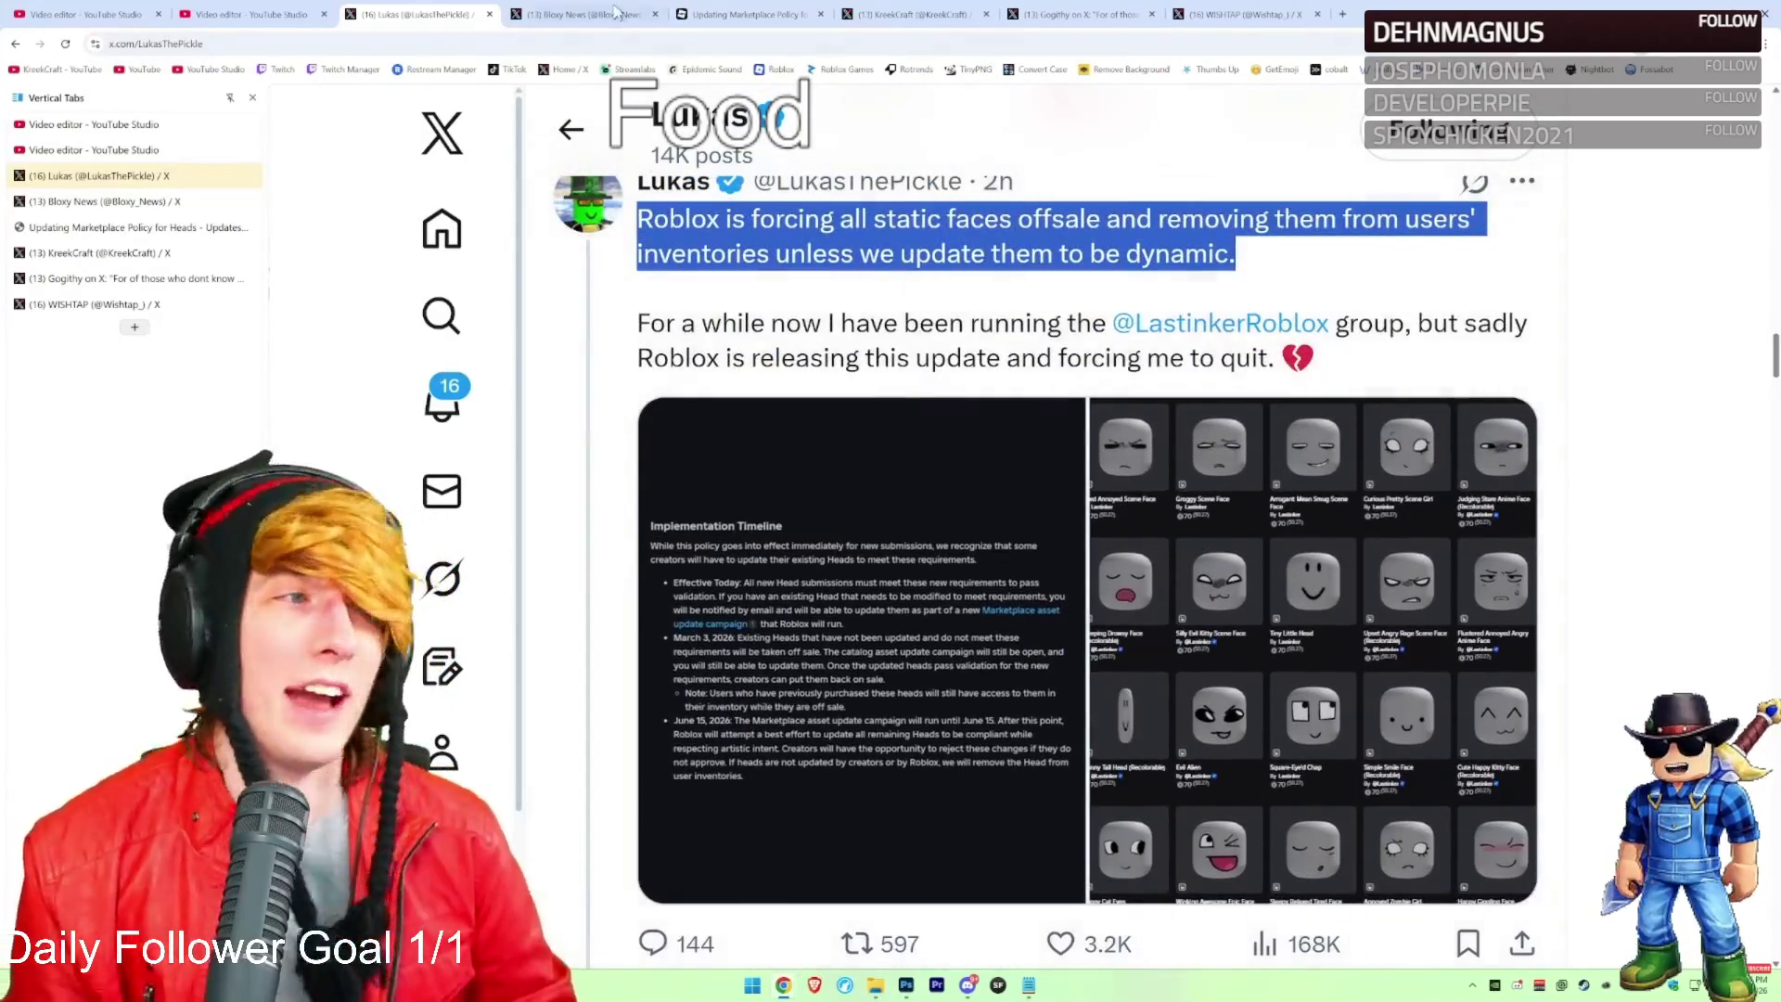
Read the Bloxy News post about classic heads becoming Dynamic Heads, then go to the forum tab
{"action": "key", "text": "ctrl+Tab"}
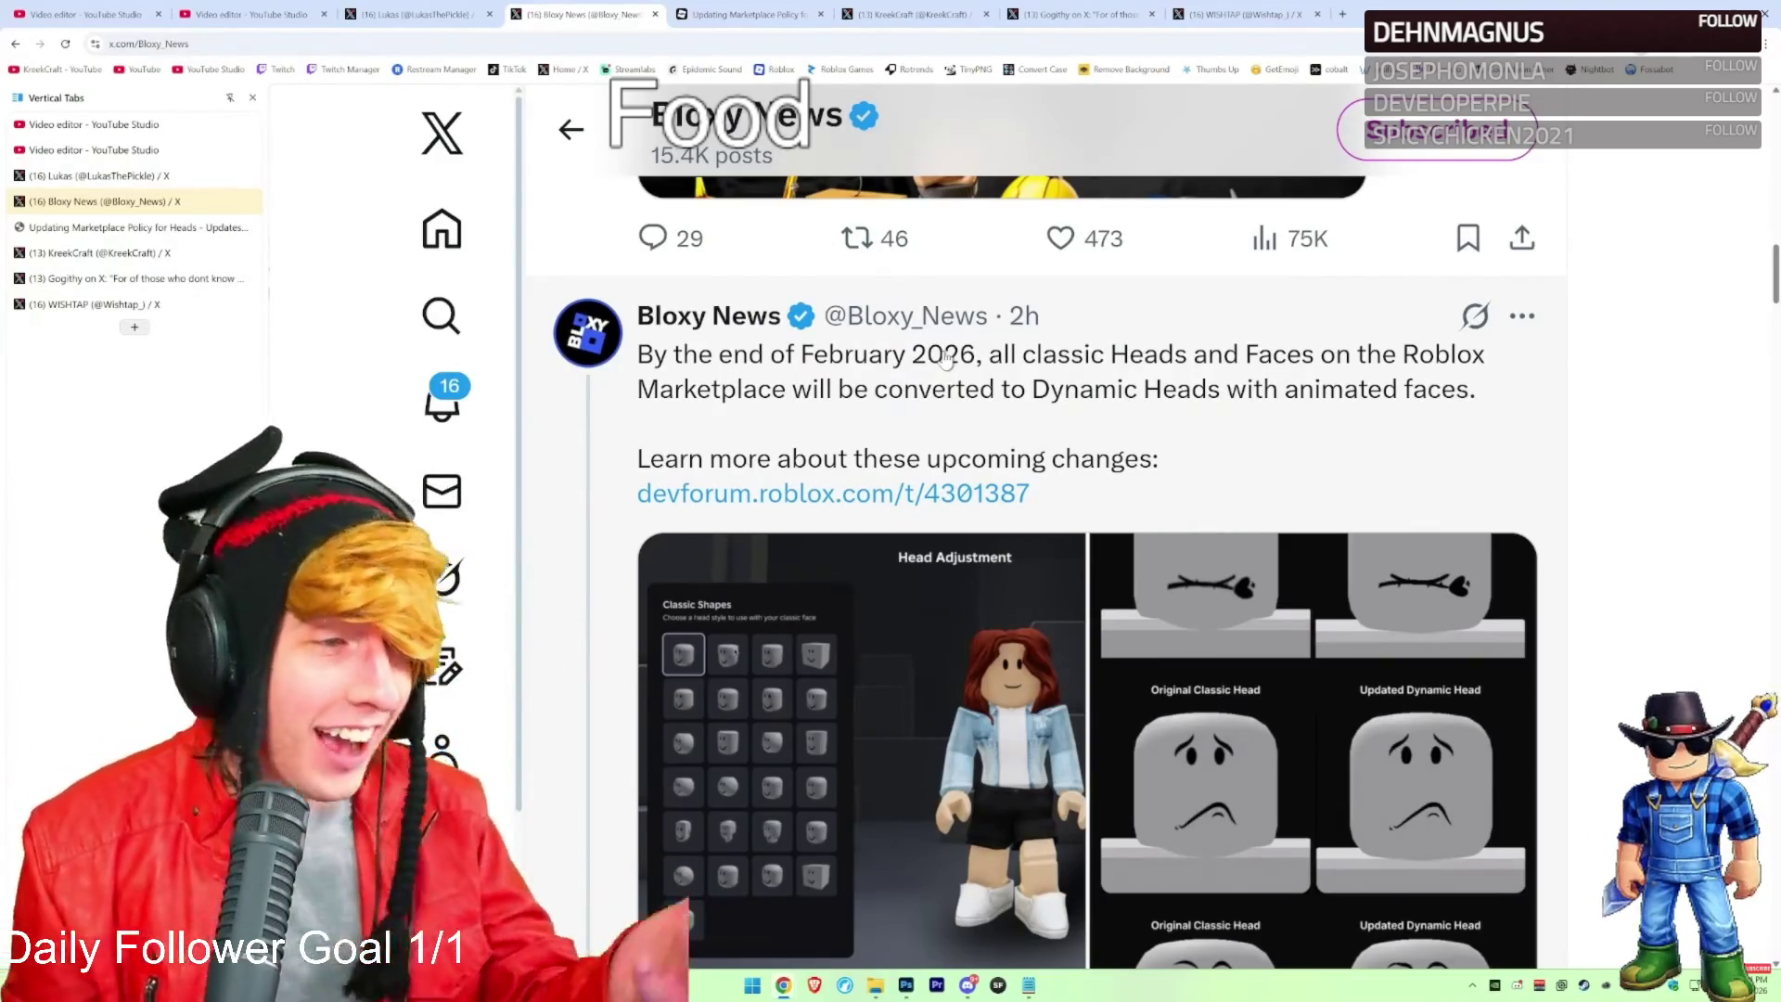
{"action": "left_click_drag", "start_coordinate": [640, 371], "coordinate": [1493, 397]}
{"action": "left_click", "coordinate": [1610, 409]}
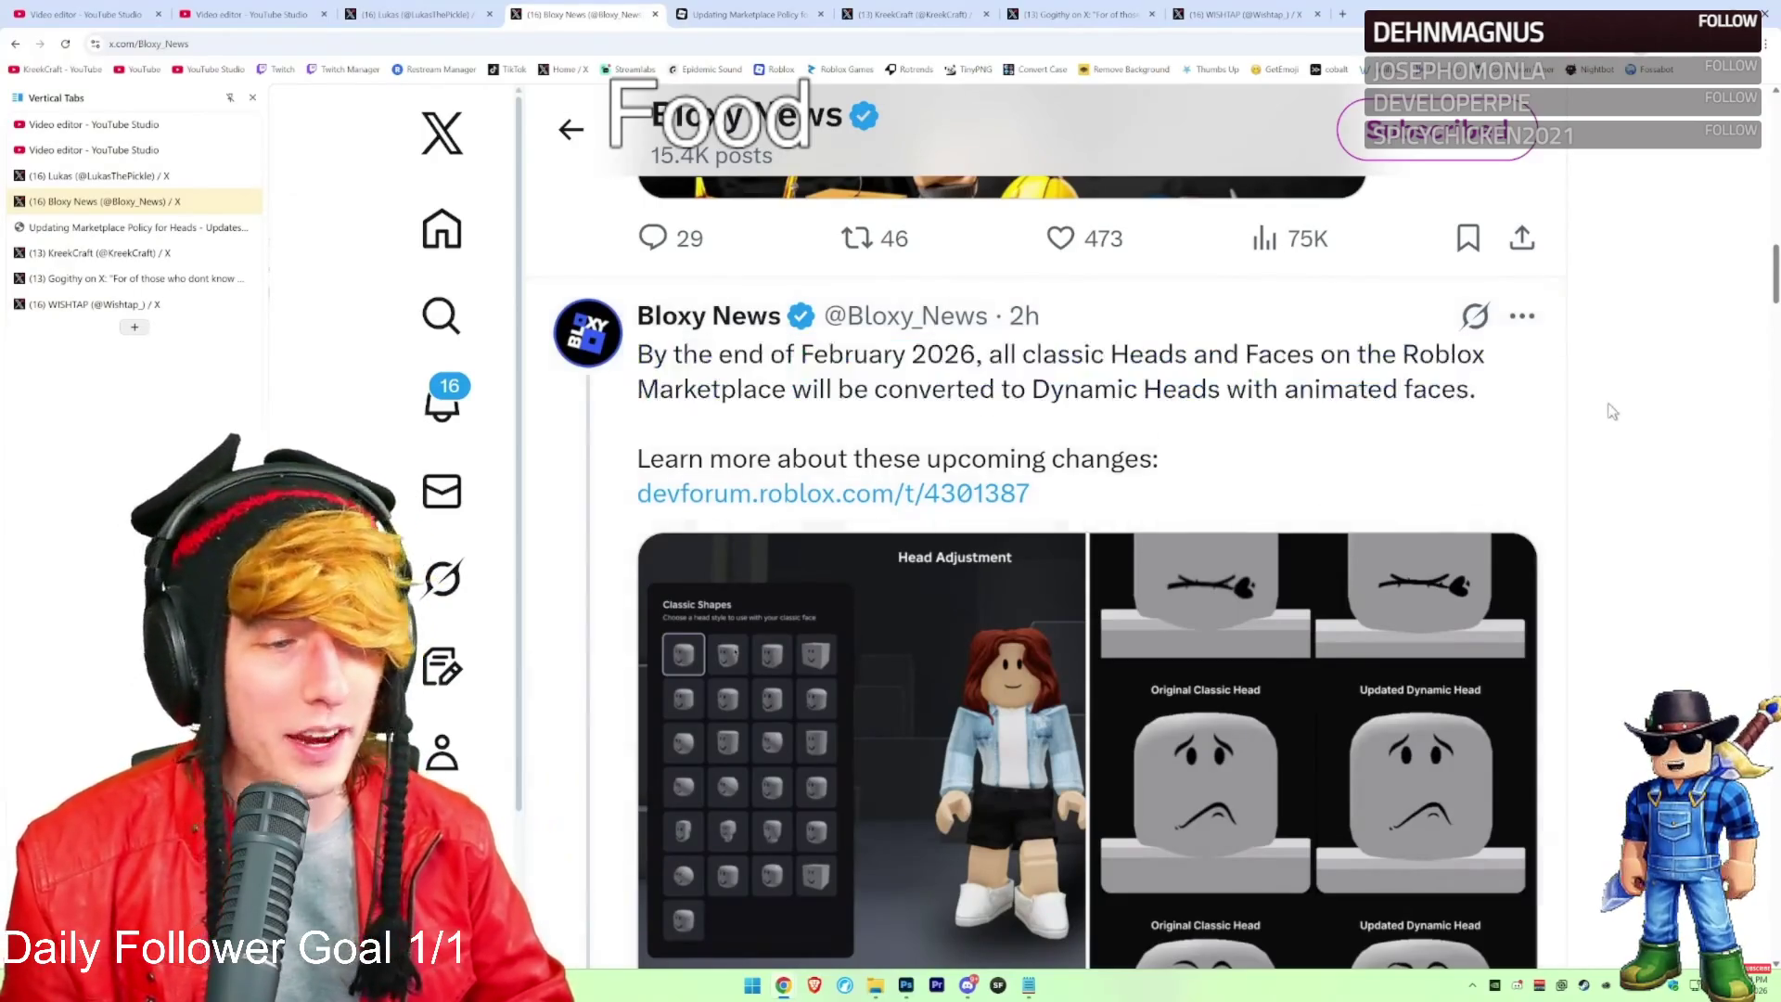
{"action": "scroll", "scroll_direction": "down", "scroll_amount": 3}
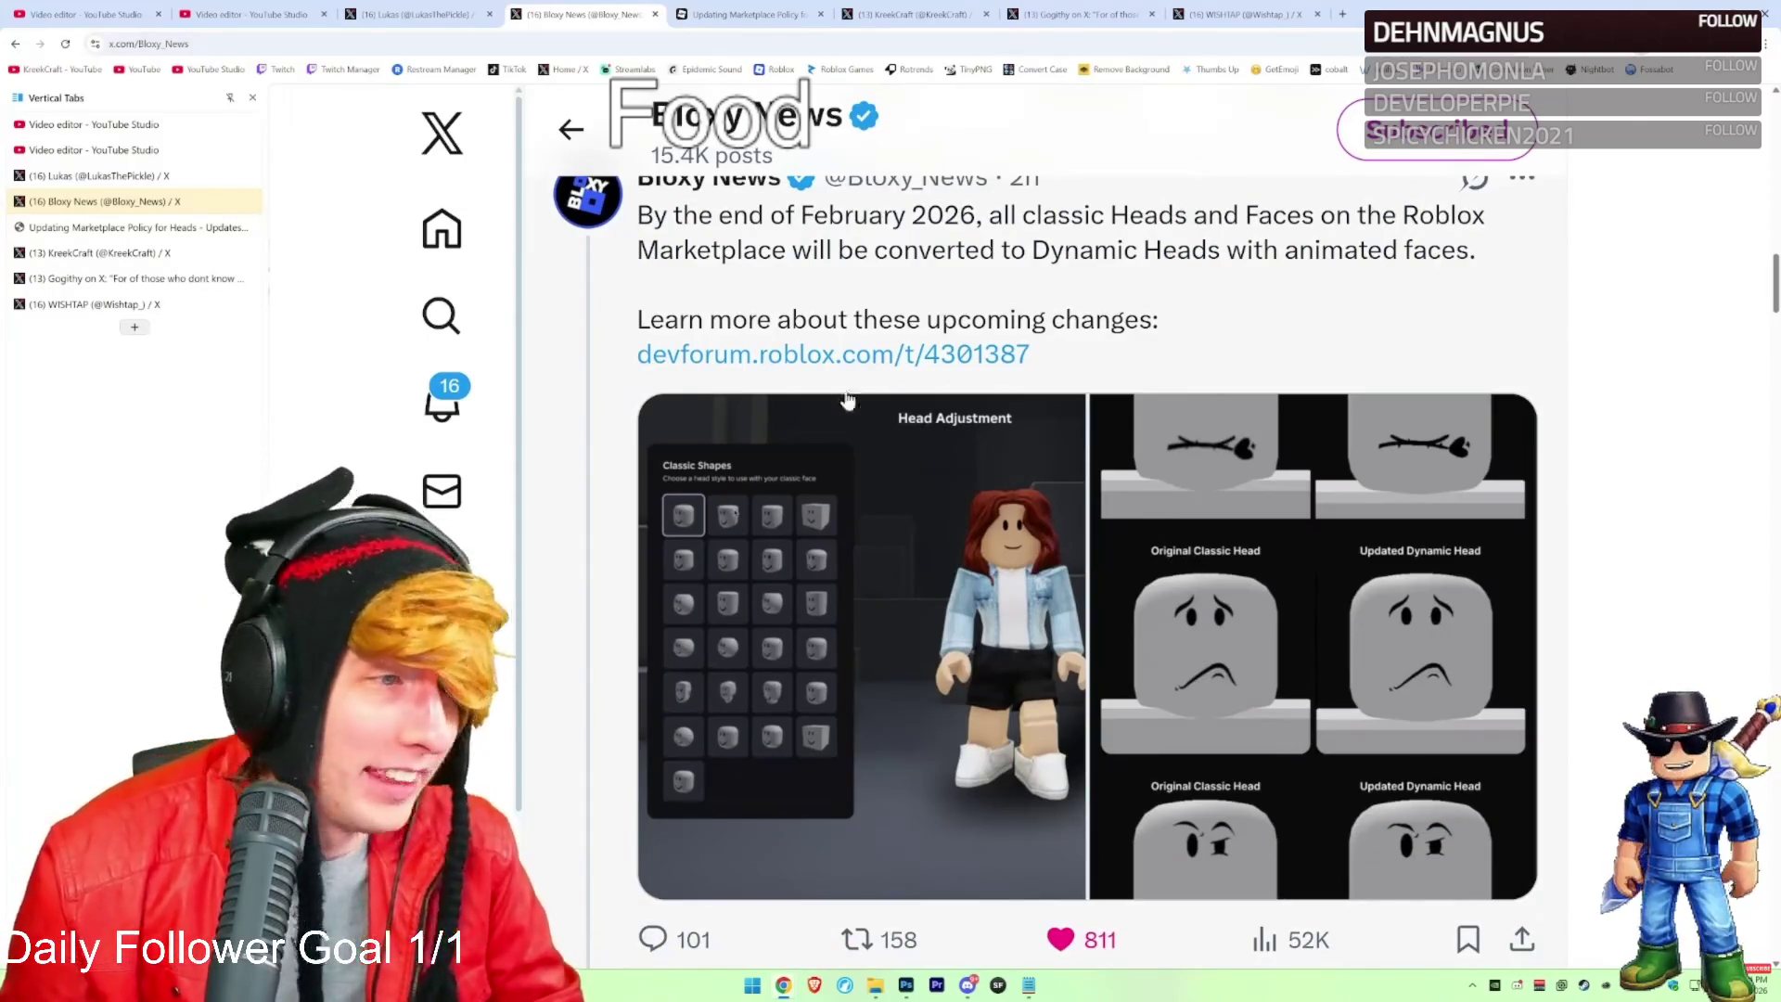
{"action": "key", "text": "ctrl+Tab"}
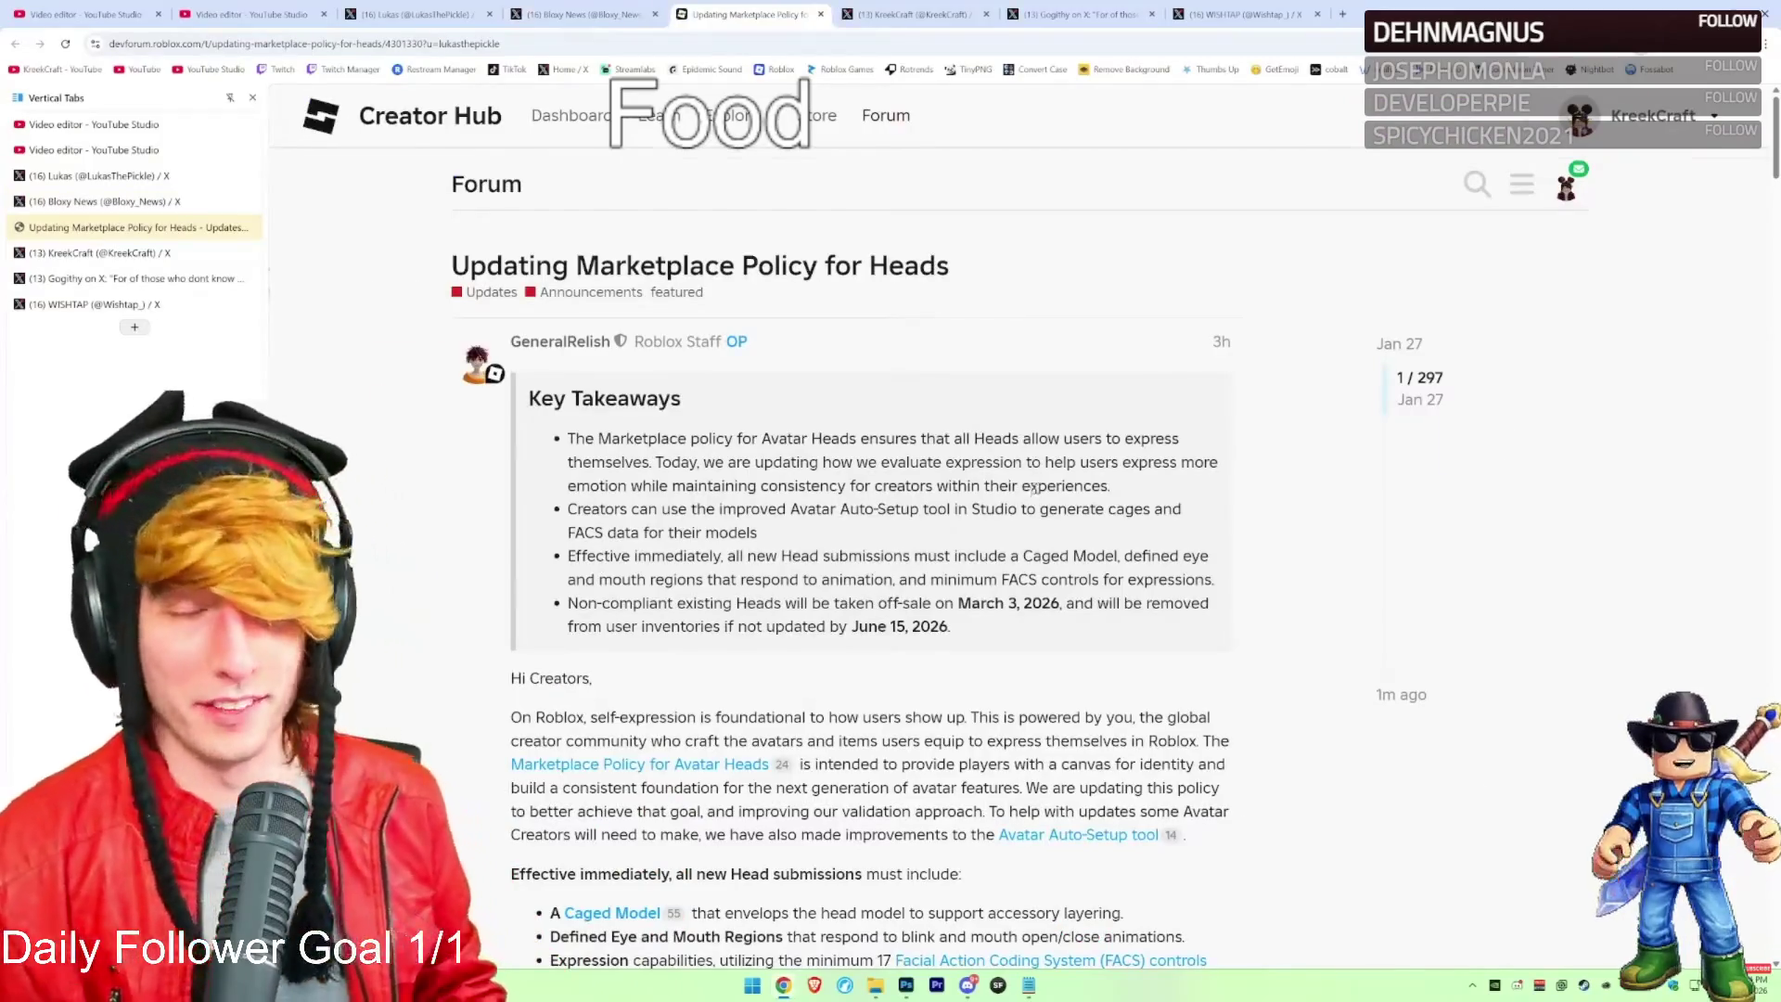
Scroll the Heads policy announcement and detach its tab into a separate window
{"action": "scroll", "scroll_direction": "up", "scroll_amount": 3}
{"action": "scroll", "scroll_direction": "down", "scroll_amount": 3}
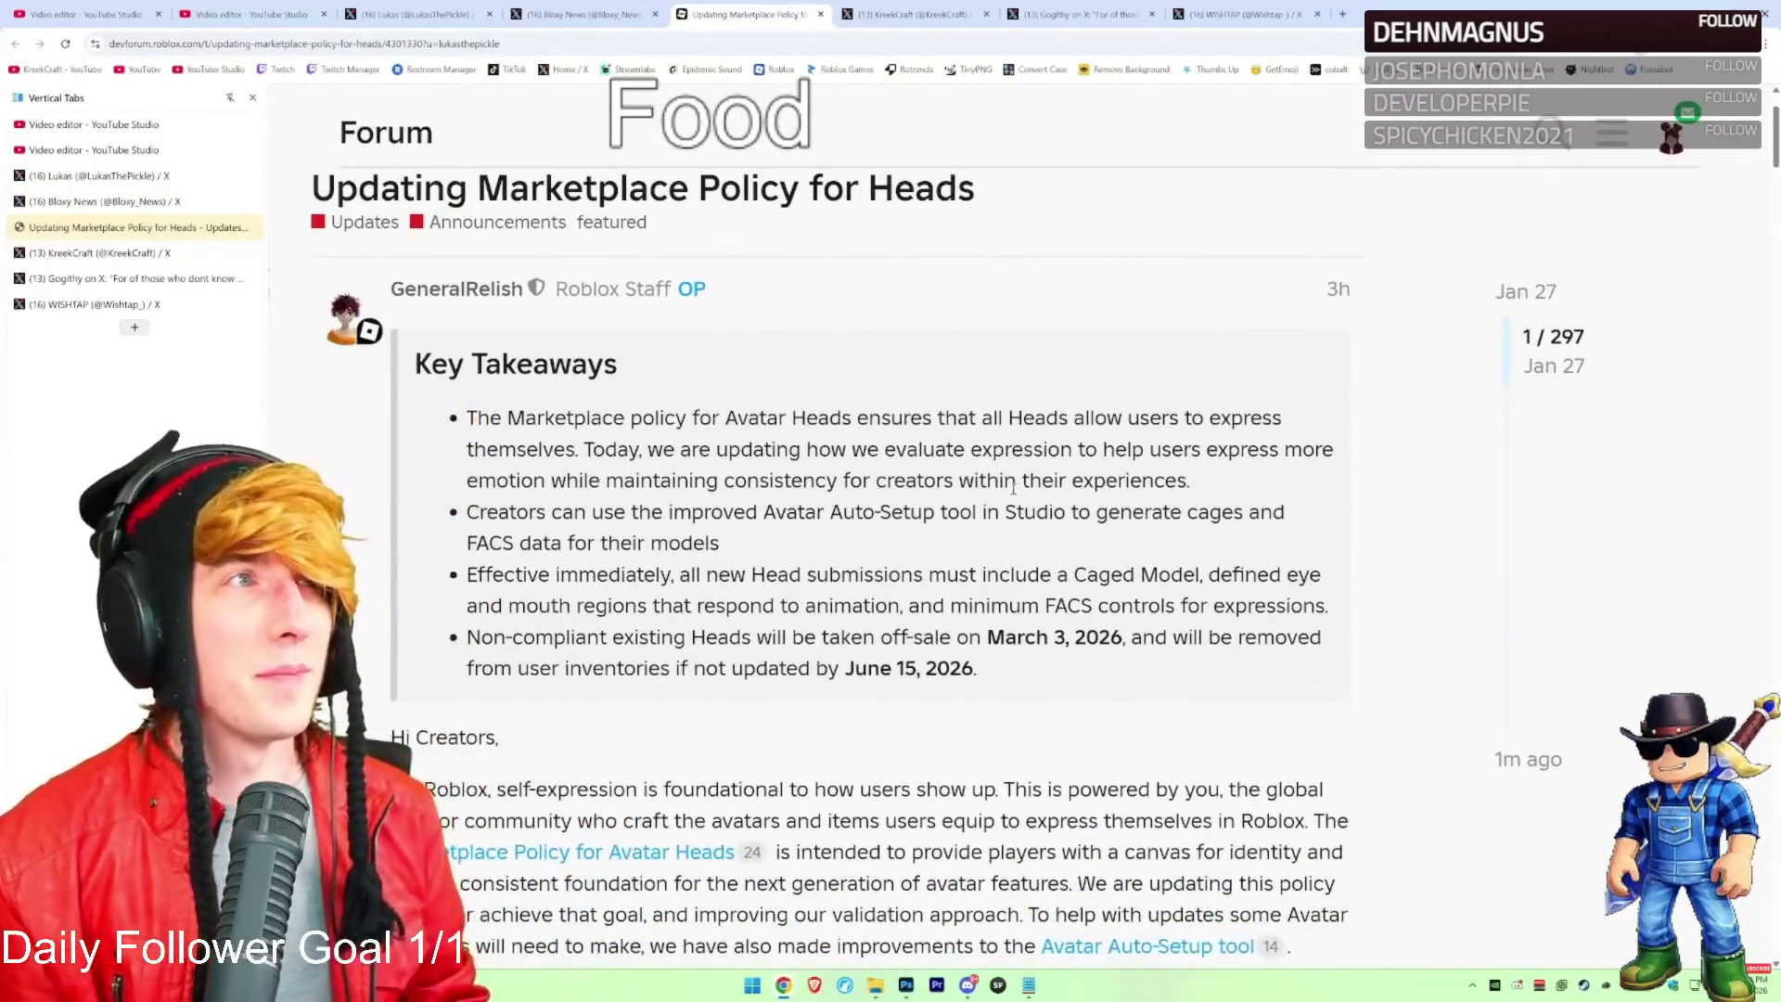
{"action": "scroll", "scroll_direction": "down", "scroll_amount": 3}
{"action": "scroll", "scroll_direction": "down", "scroll_amount": 3}
{"action": "left_click_drag", "start_coordinate": [742, 14], "coordinate": [940, 72]}
{"action": "scroll", "scroll_direction": "up", "scroll_amount": 3}
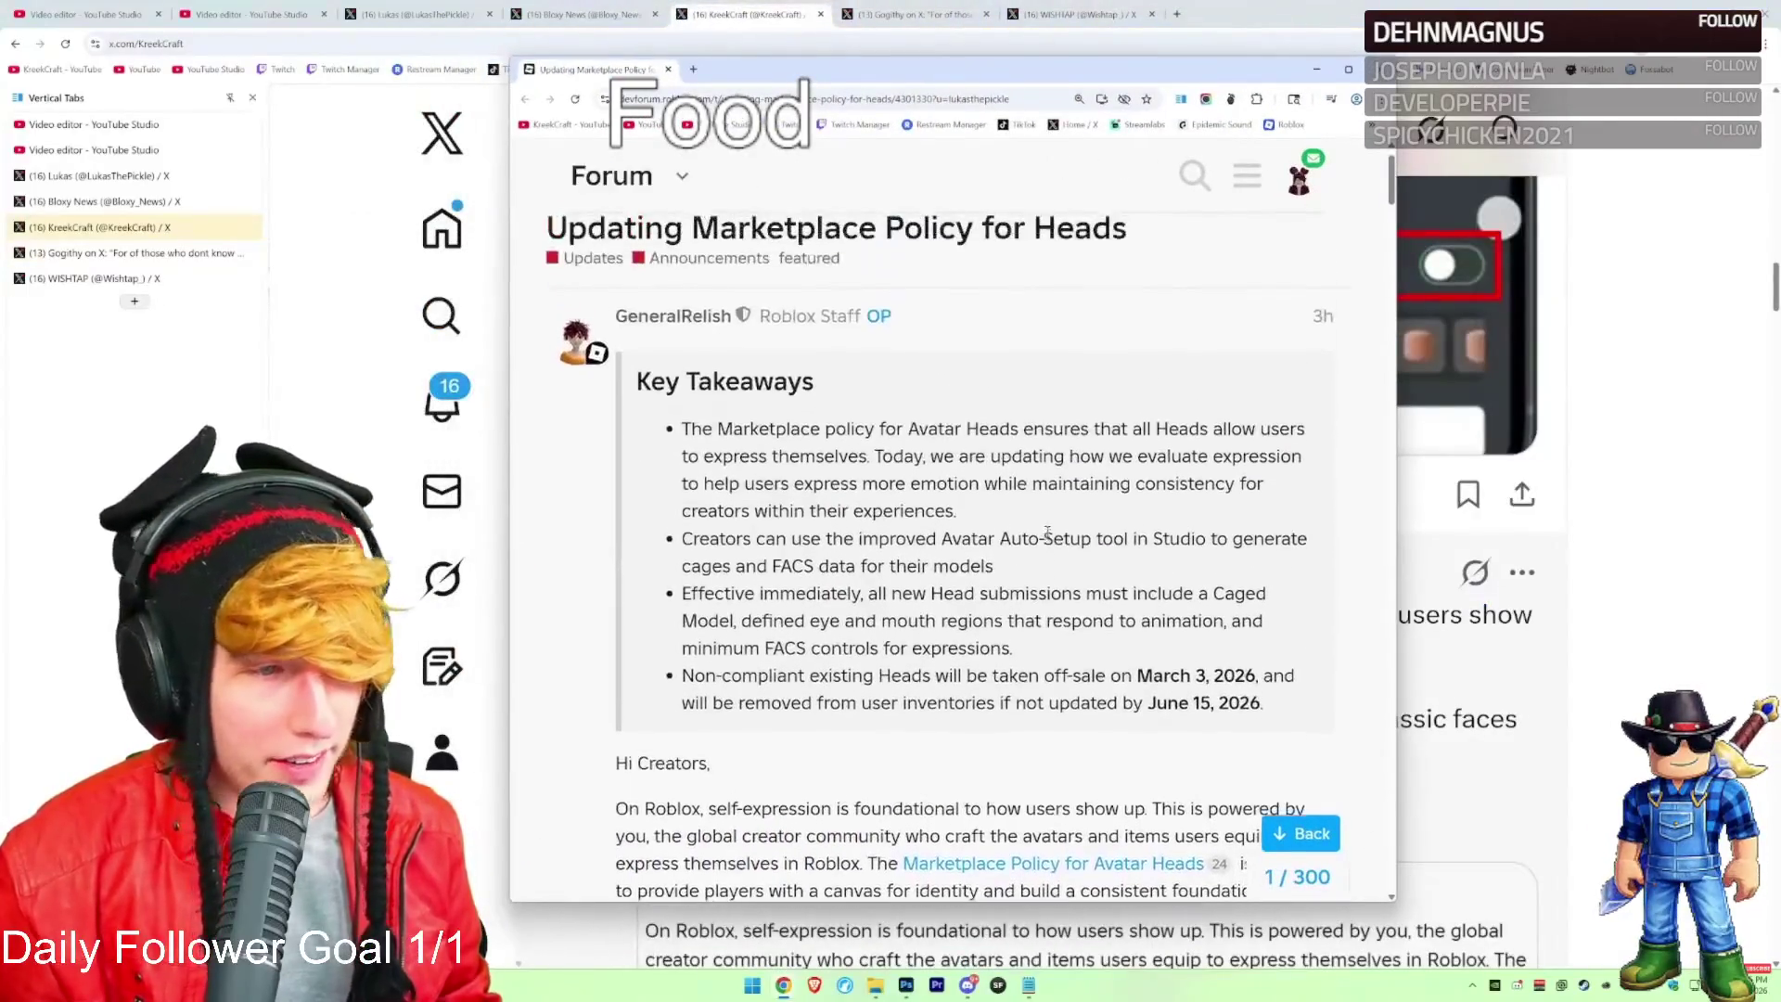
{"action": "scroll", "scroll_direction": "down", "scroll_amount": 3}
Enlarge the announcement window, scroll through the article, and close it
{"action": "left_click_drag", "start_coordinate": [1391, 891], "coordinate": [1535, 927]}
{"action": "scroll", "scroll_direction": "up", "scroll_amount": 3}
{"action": "scroll", "scroll_direction": "up", "scroll_amount": 3}
{"action": "scroll", "scroll_direction": "down", "scroll_amount": 3}
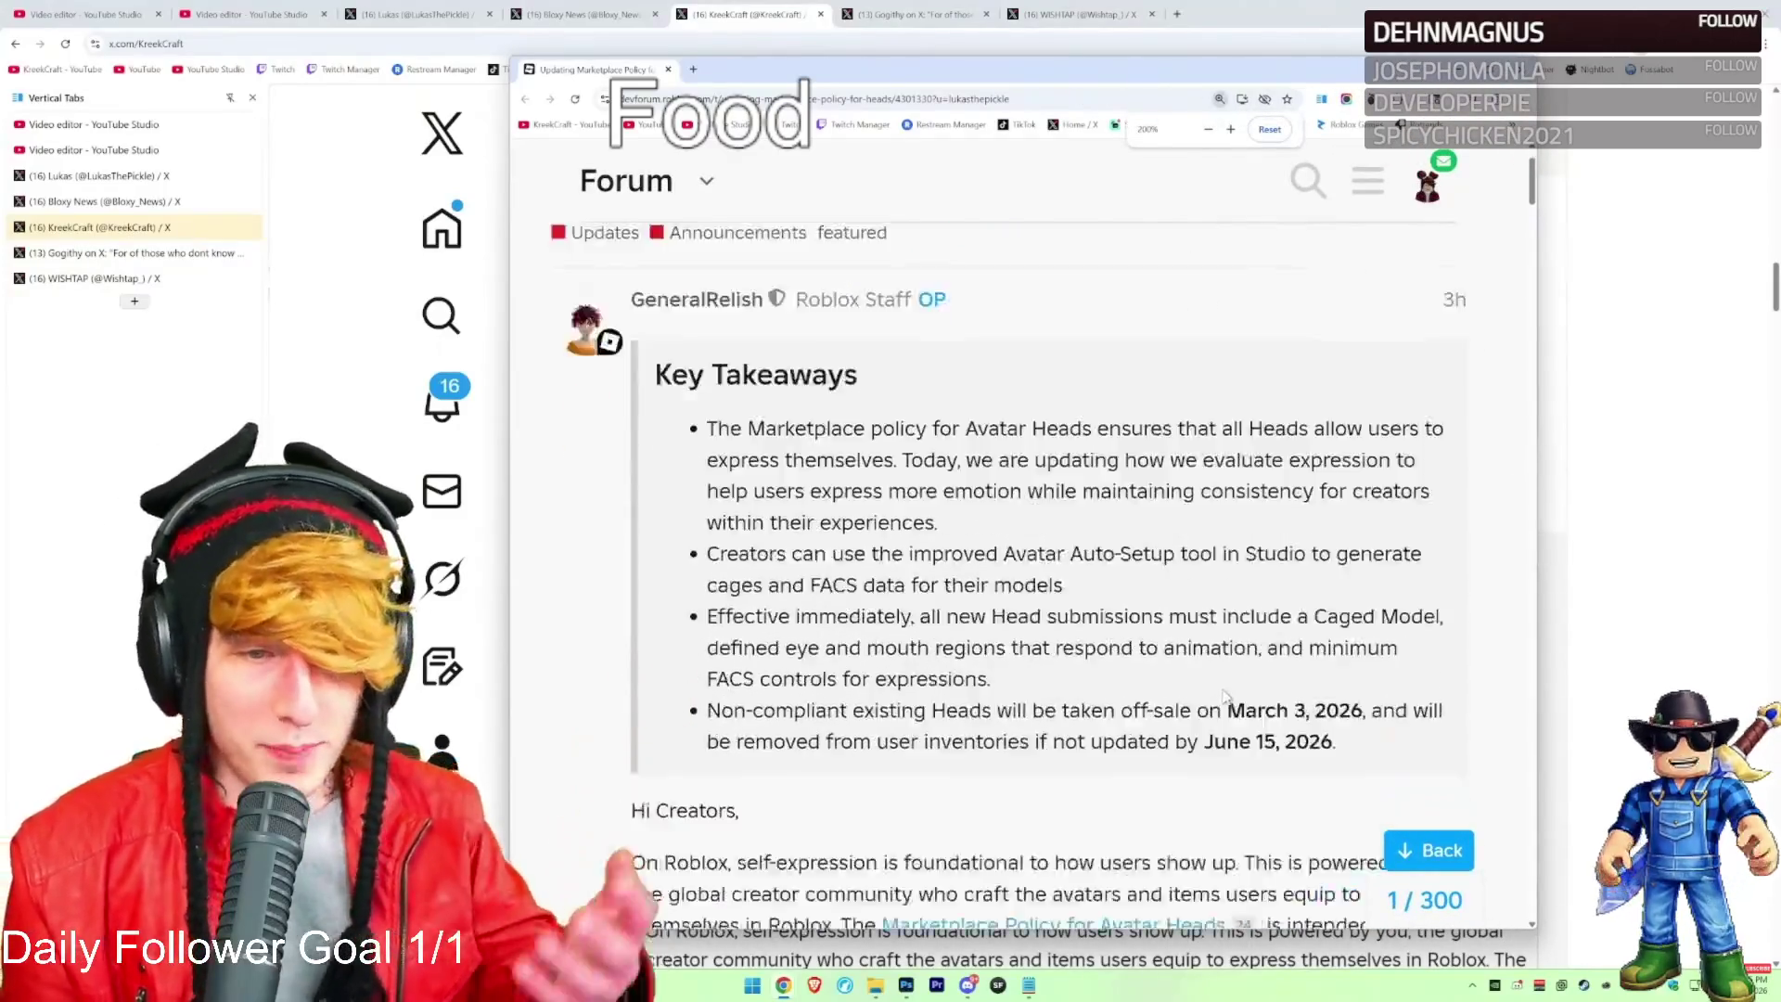
{"action": "scroll", "scroll_direction": "down", "scroll_amount": 3}
{"action": "scroll", "scroll_direction": "up", "scroll_amount": 3}
{"action": "key", "text": "ctrl+w"}
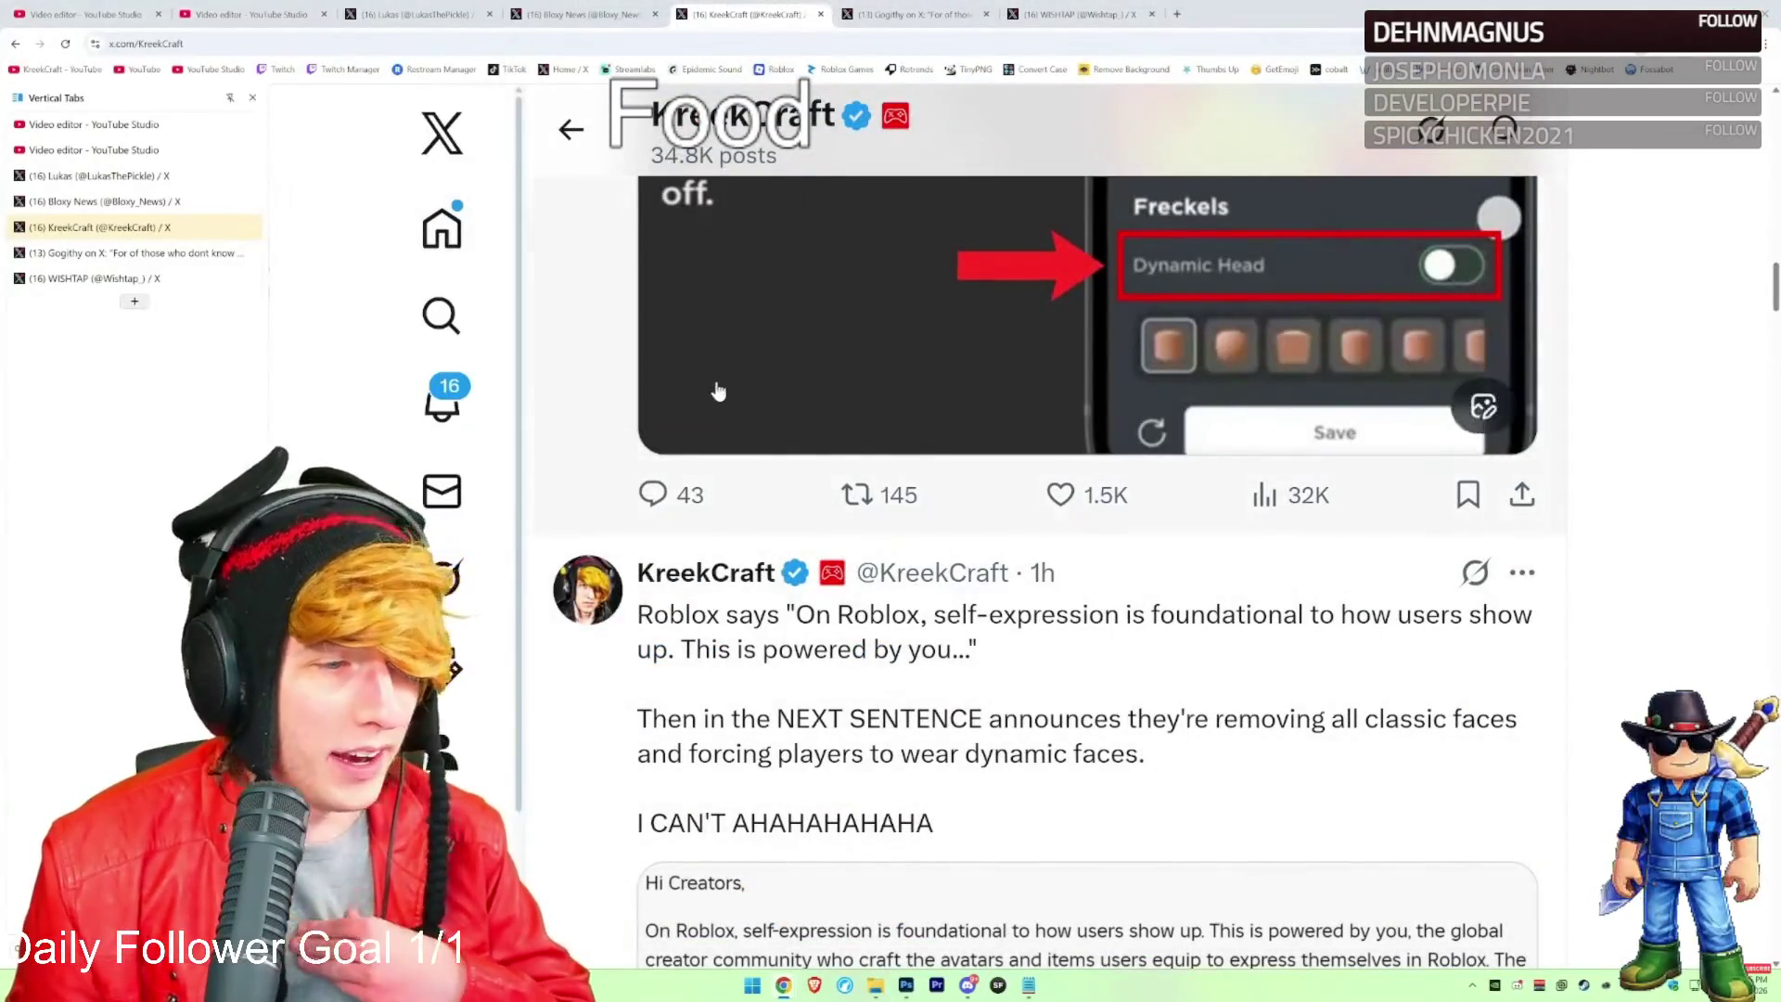
Scroll the KreekCraft profile and highlight the pinned post's line questioning the change's purpose
{"action": "scroll", "scroll_direction": "down", "scroll_amount": 3}
{"action": "scroll", "scroll_direction": "up", "scroll_amount": 3}
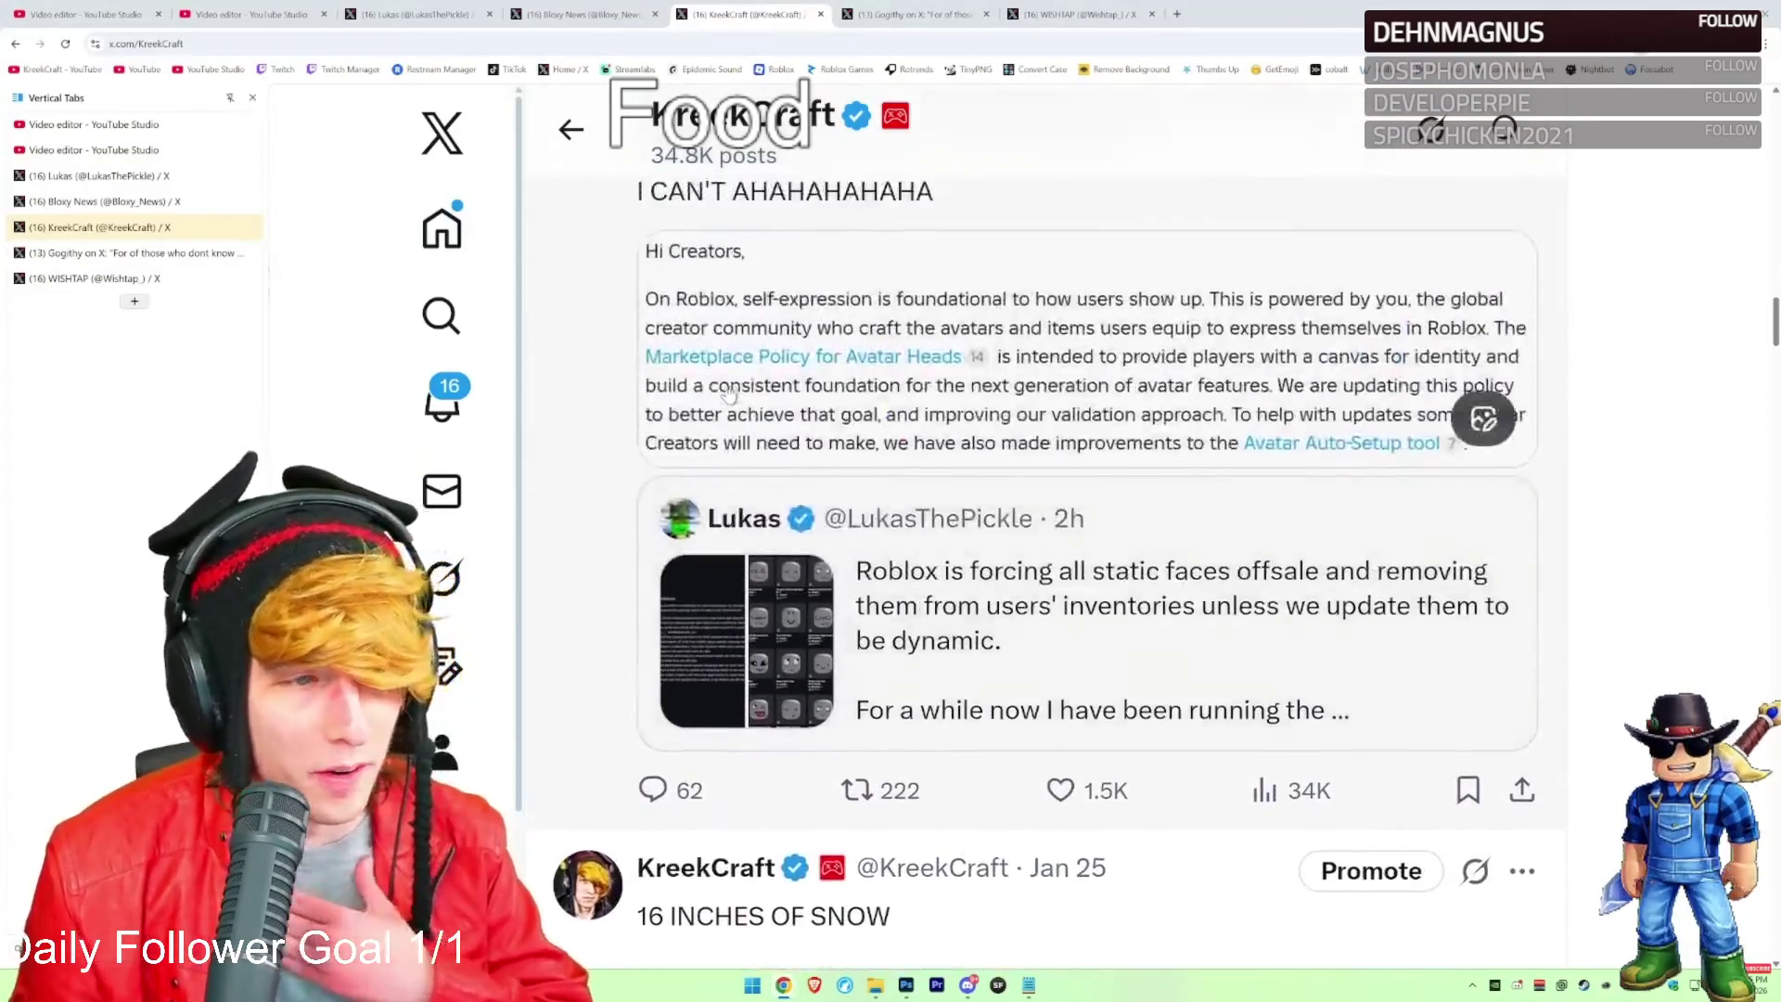
{"action": "scroll", "scroll_direction": "up", "scroll_amount": 3}
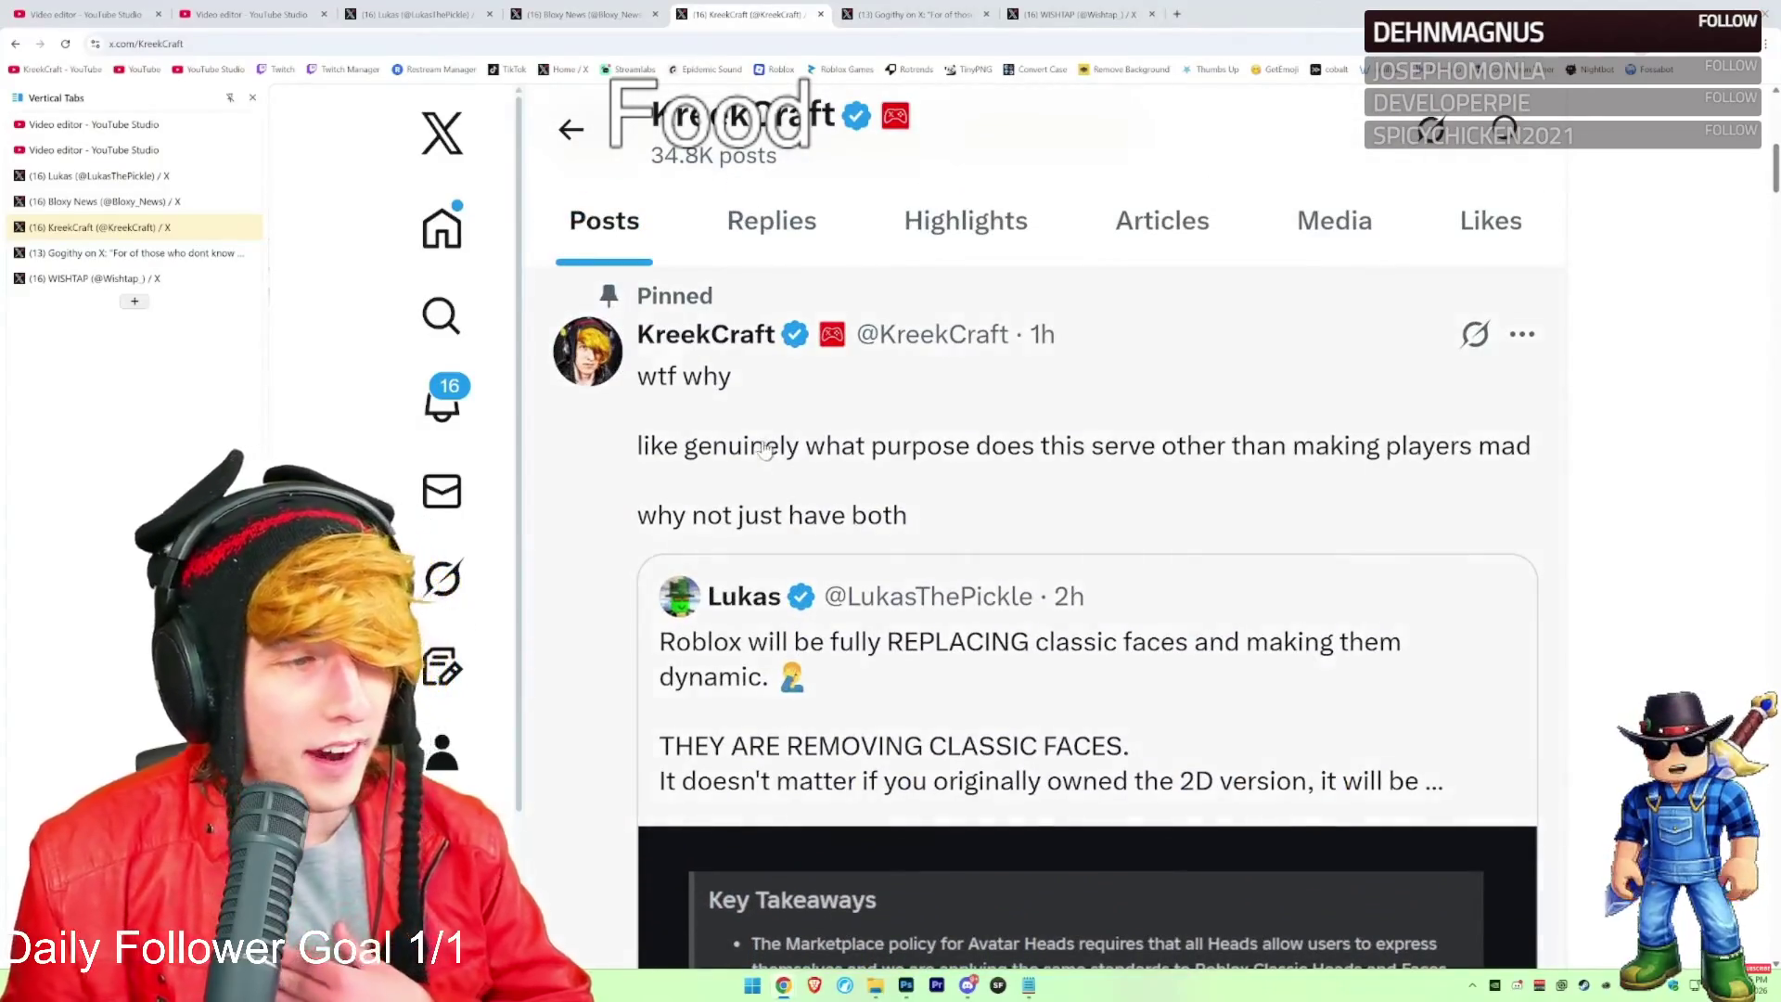
{"action": "scroll", "scroll_direction": "up", "scroll_amount": 3}
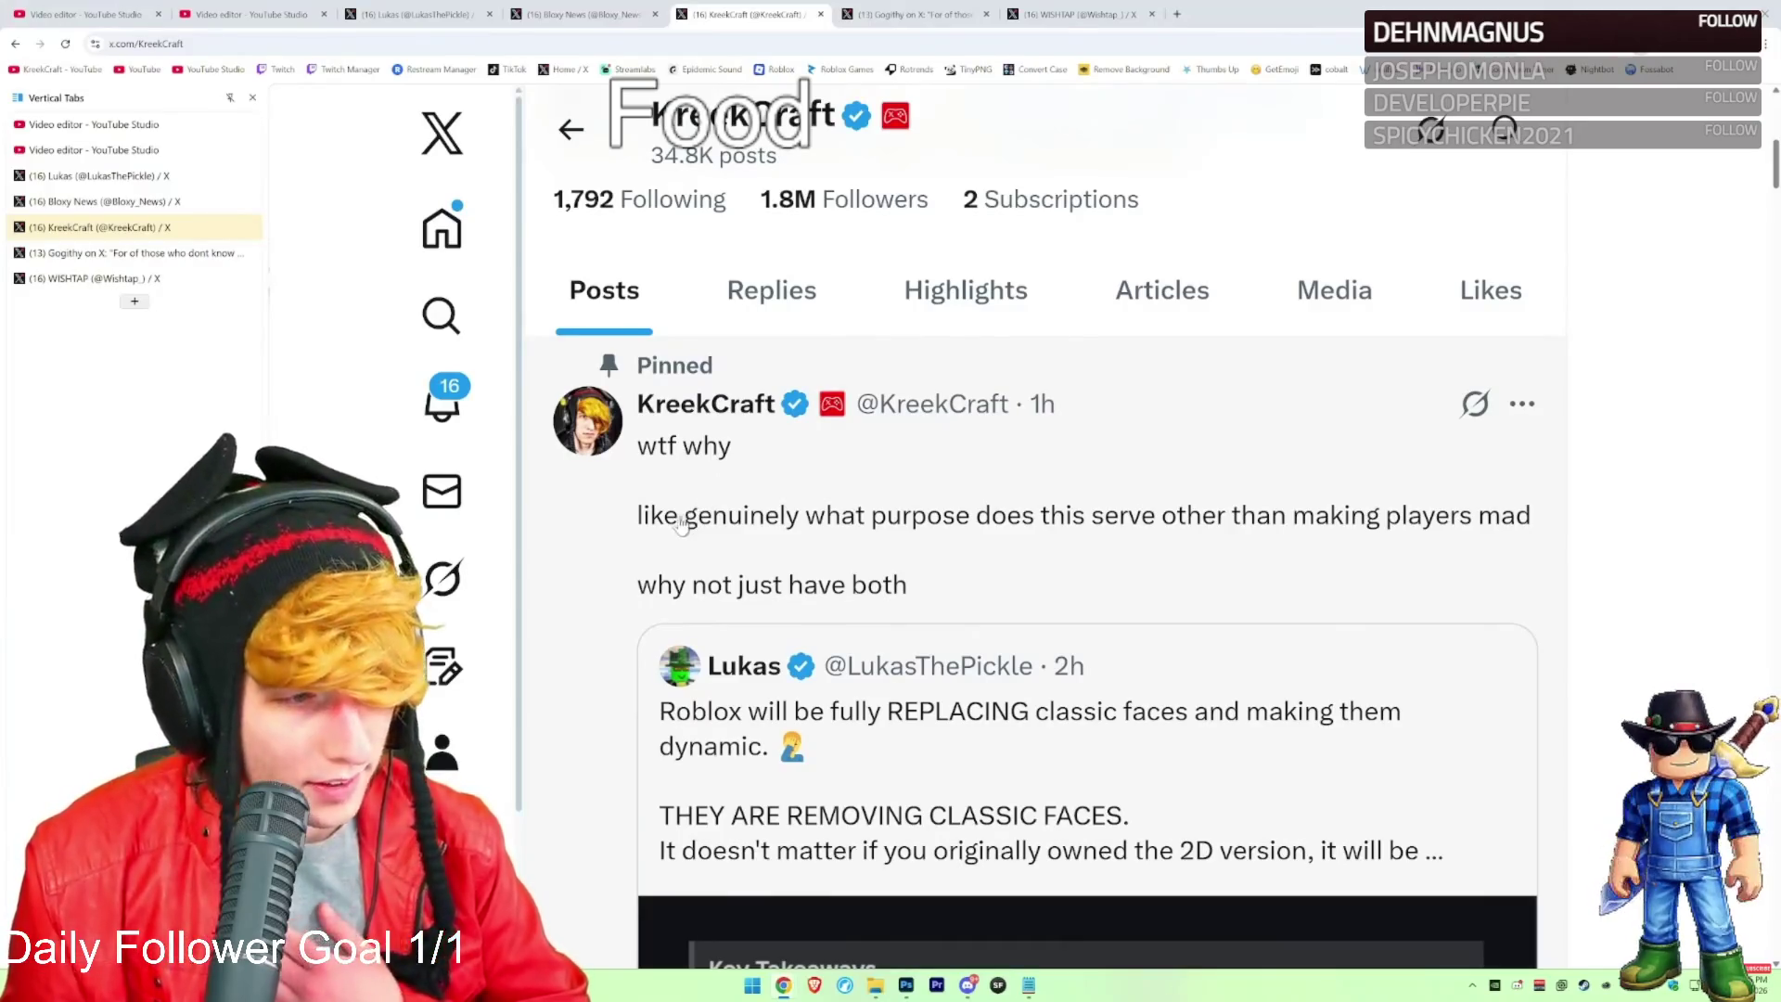
{"action": "left_click_drag", "start_coordinate": [634, 526], "coordinate": [1481, 524]}
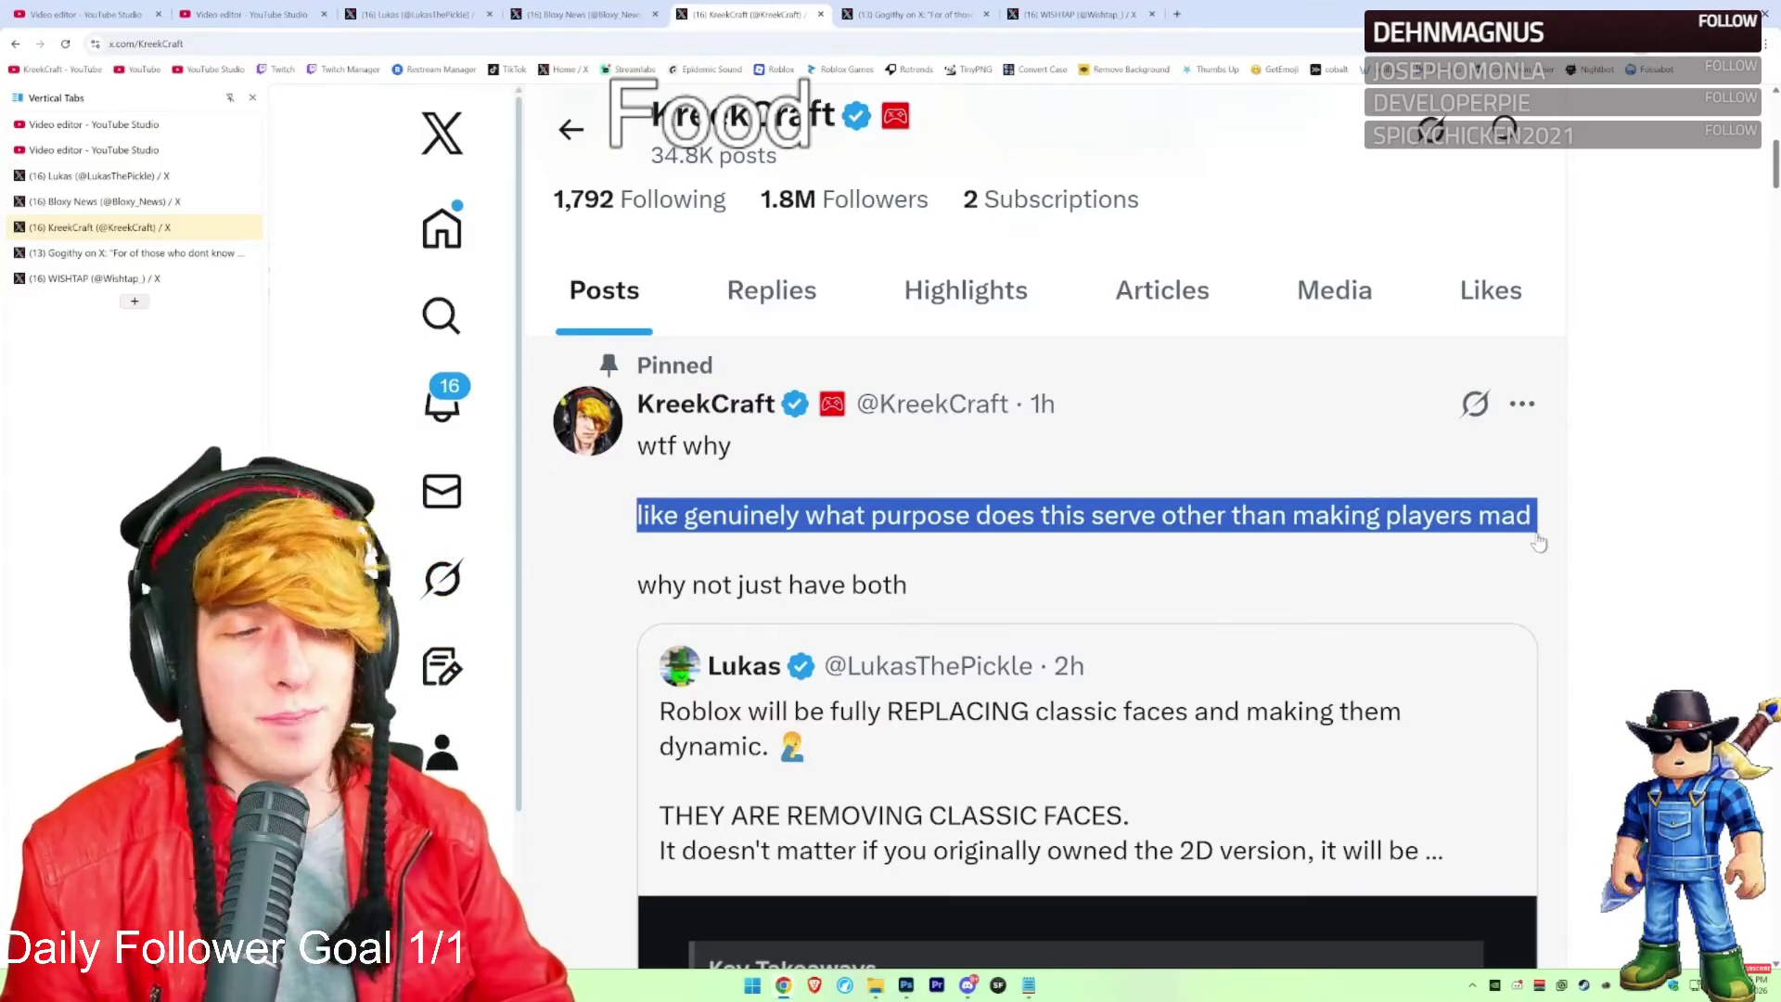
{"action": "left_click", "coordinate": [1538, 543]}
Highlight the 'why not just have both' line, then open the static-faces post's image
{"action": "scroll", "scroll_direction": "down", "scroll_amount": 3}
{"action": "left_click_drag", "start_coordinate": [1013, 464], "coordinate": [640, 458]}
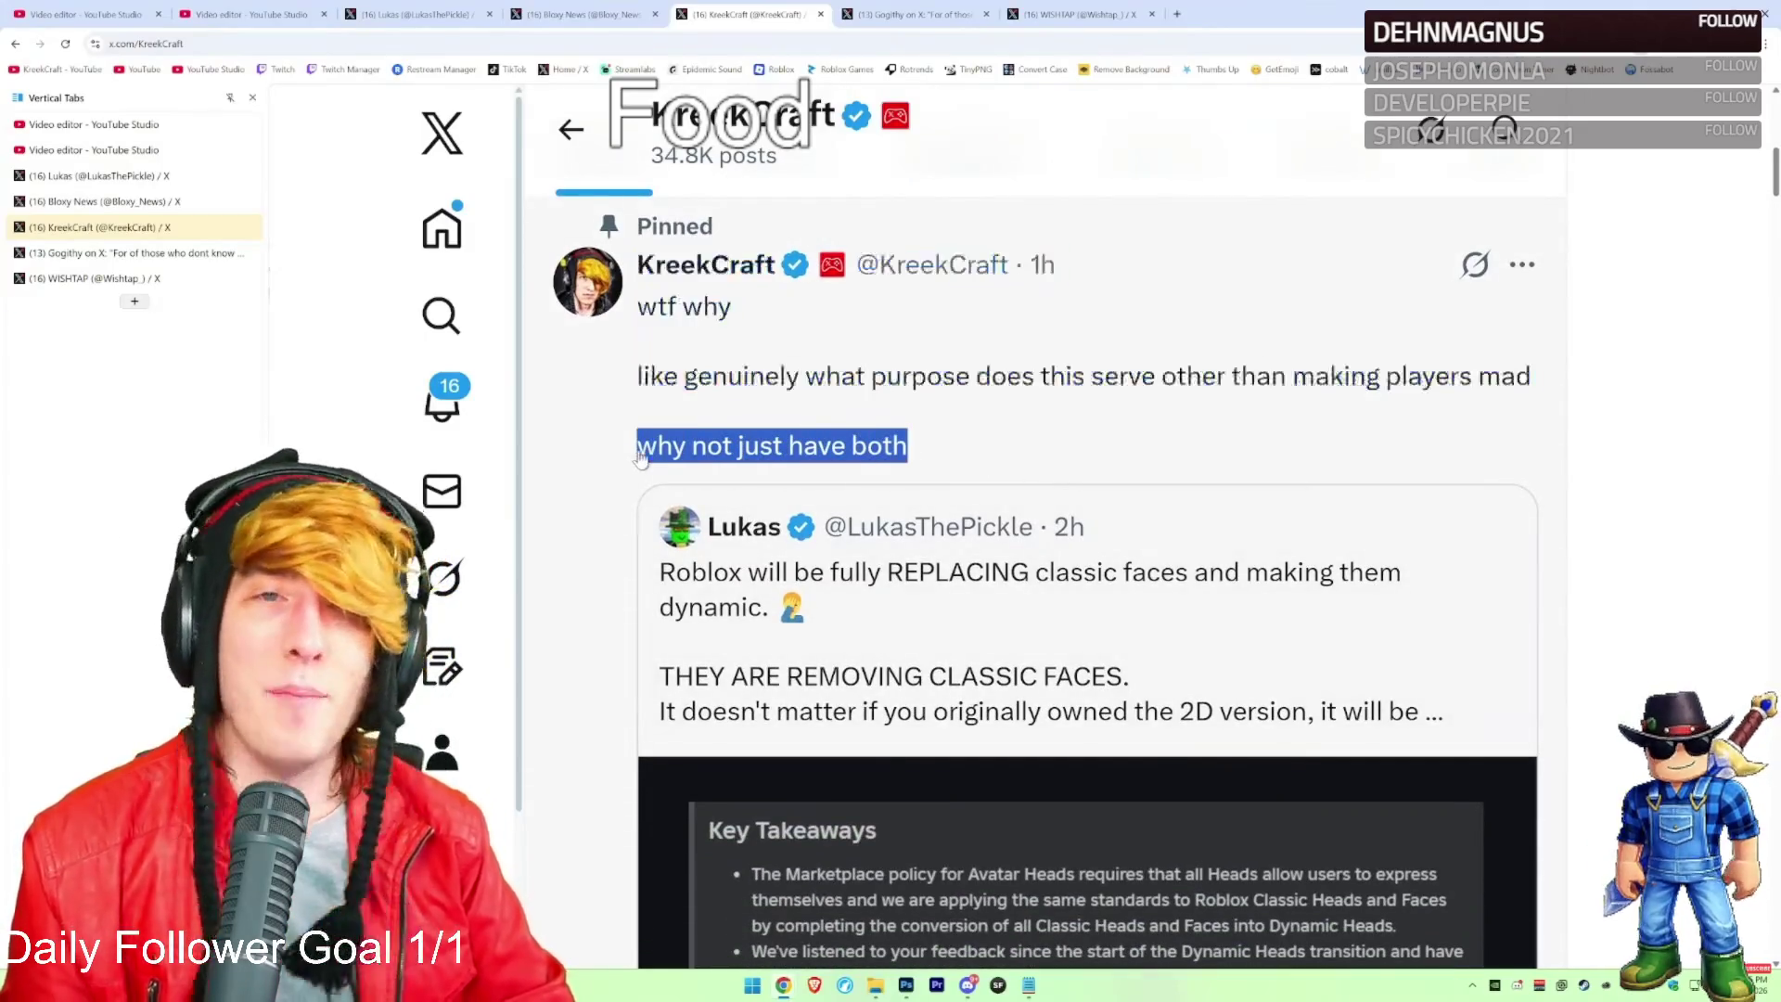
{"action": "left_click", "coordinate": [1577, 446]}
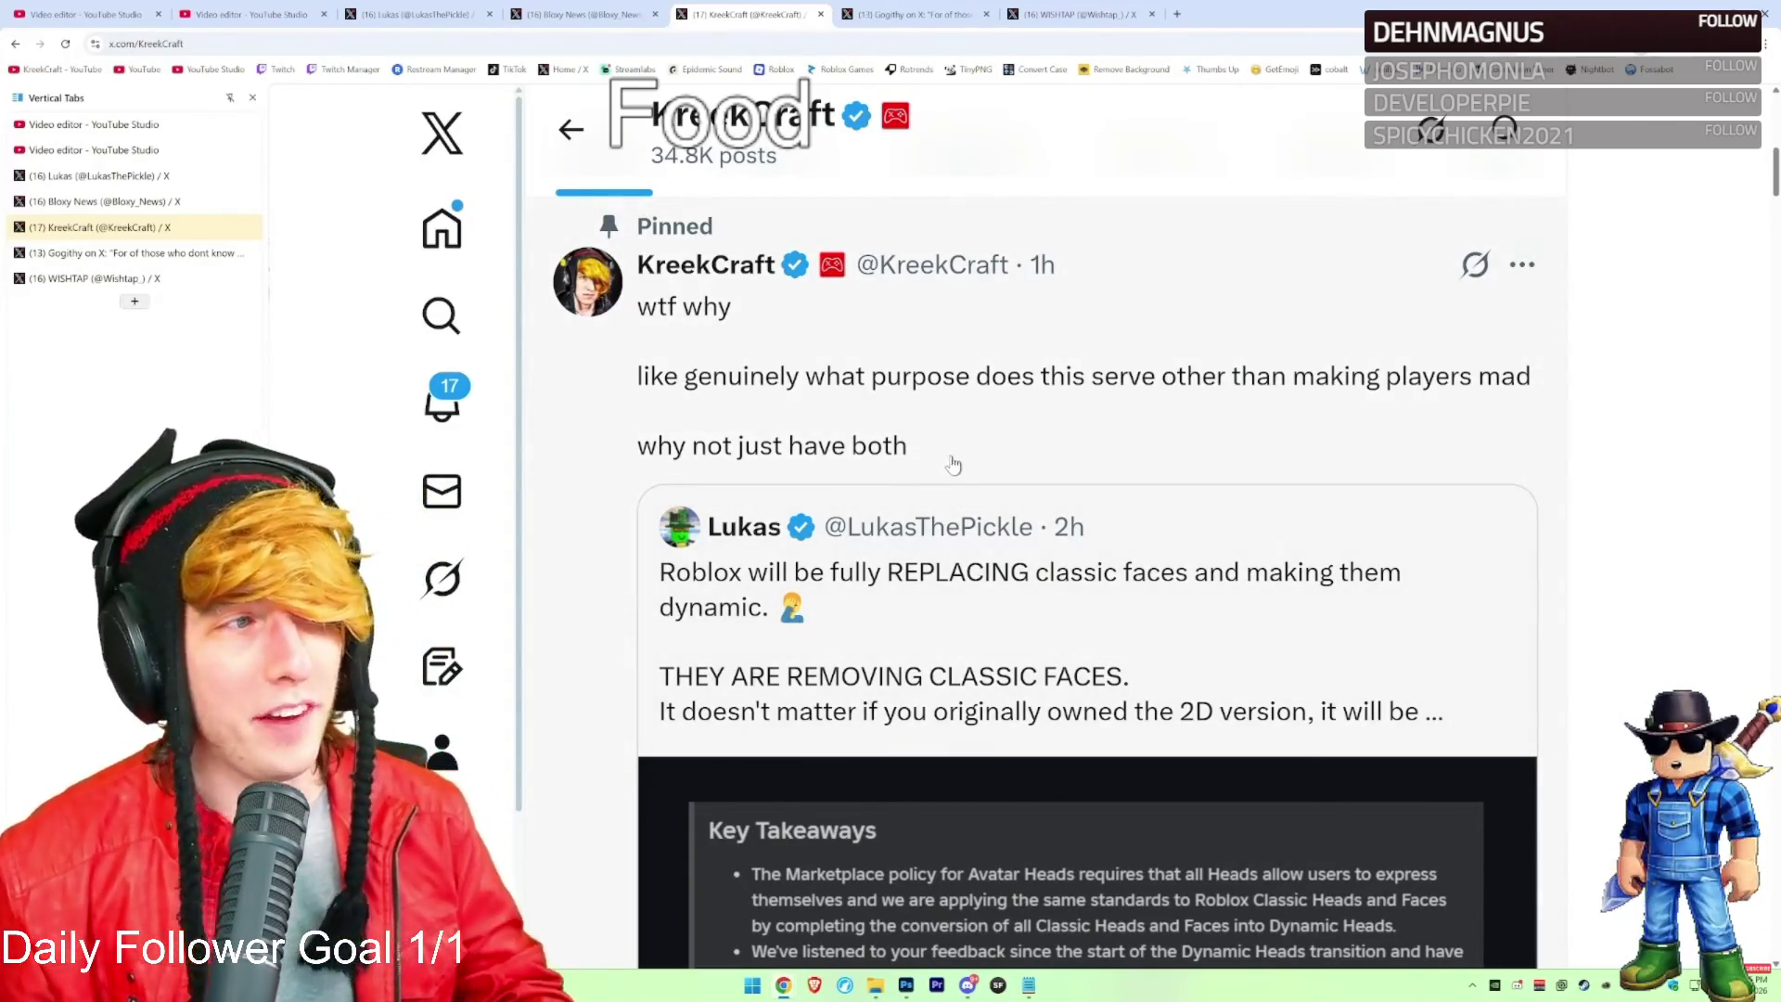
{"action": "key", "text": "ctrl+3"}
{"action": "left_click", "coordinate": [1169, 515]}
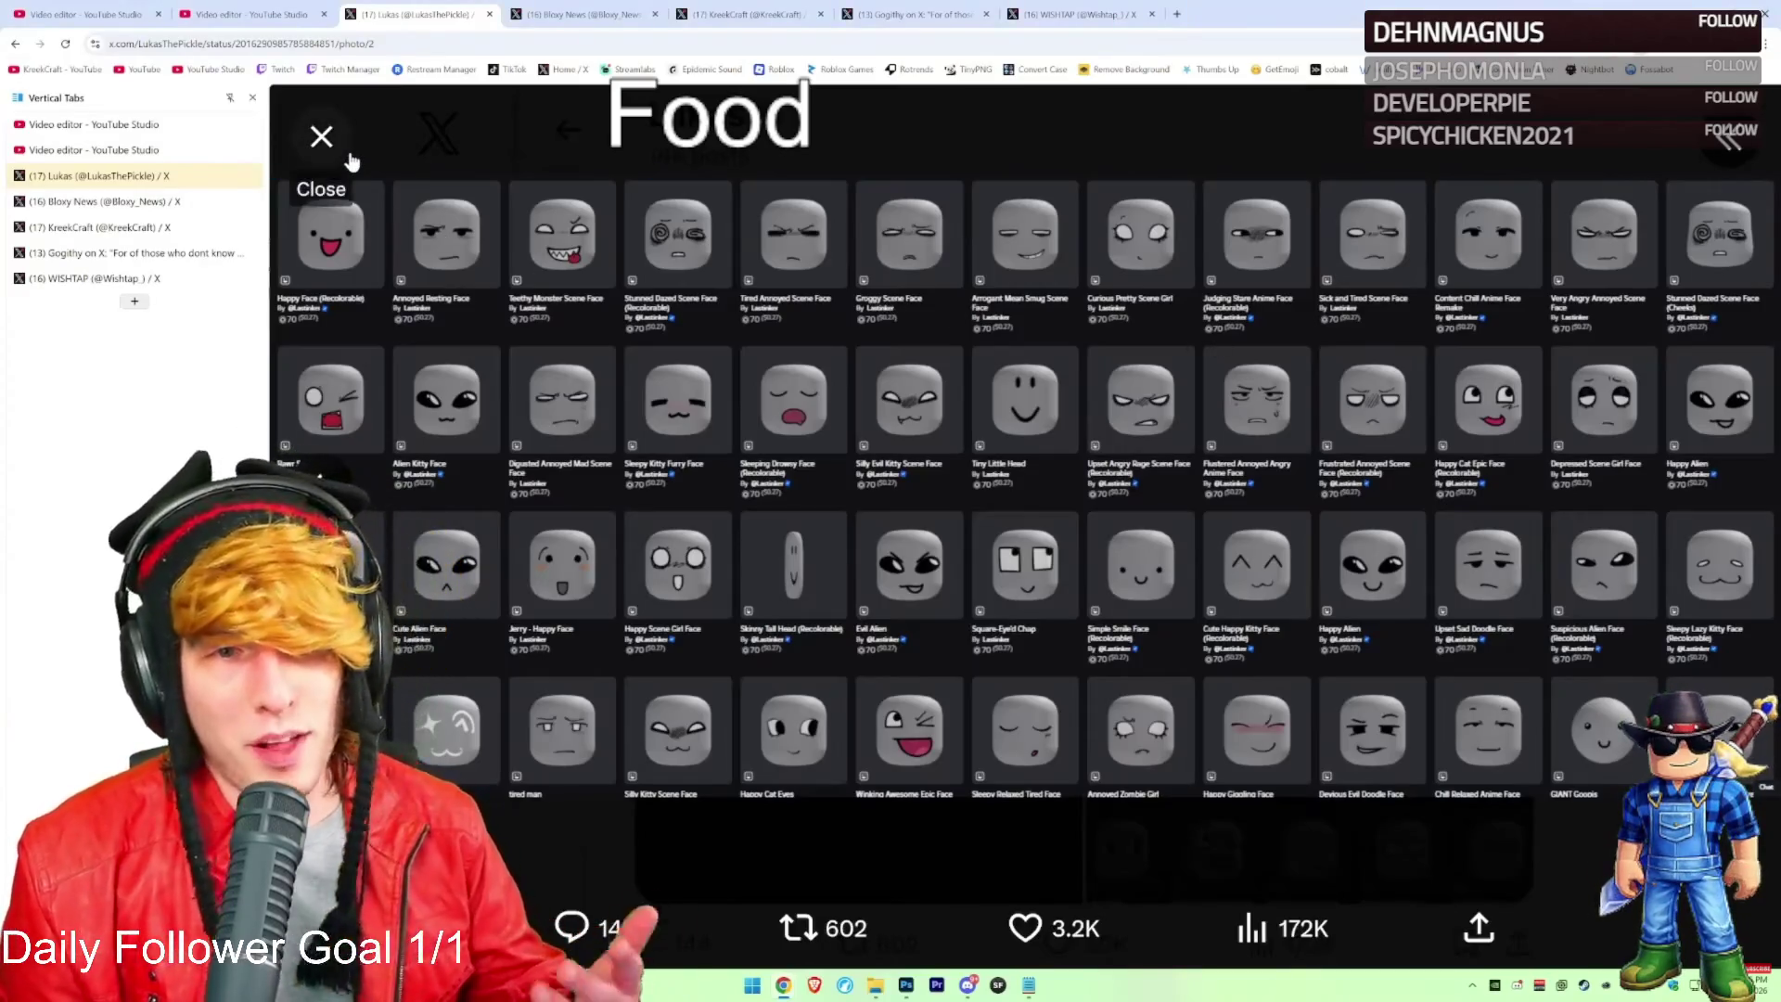
Close the face-grid photo viewer, reopen the classic faces grid, close it again, and scroll the post
{"action": "left_click", "coordinate": [322, 138]}
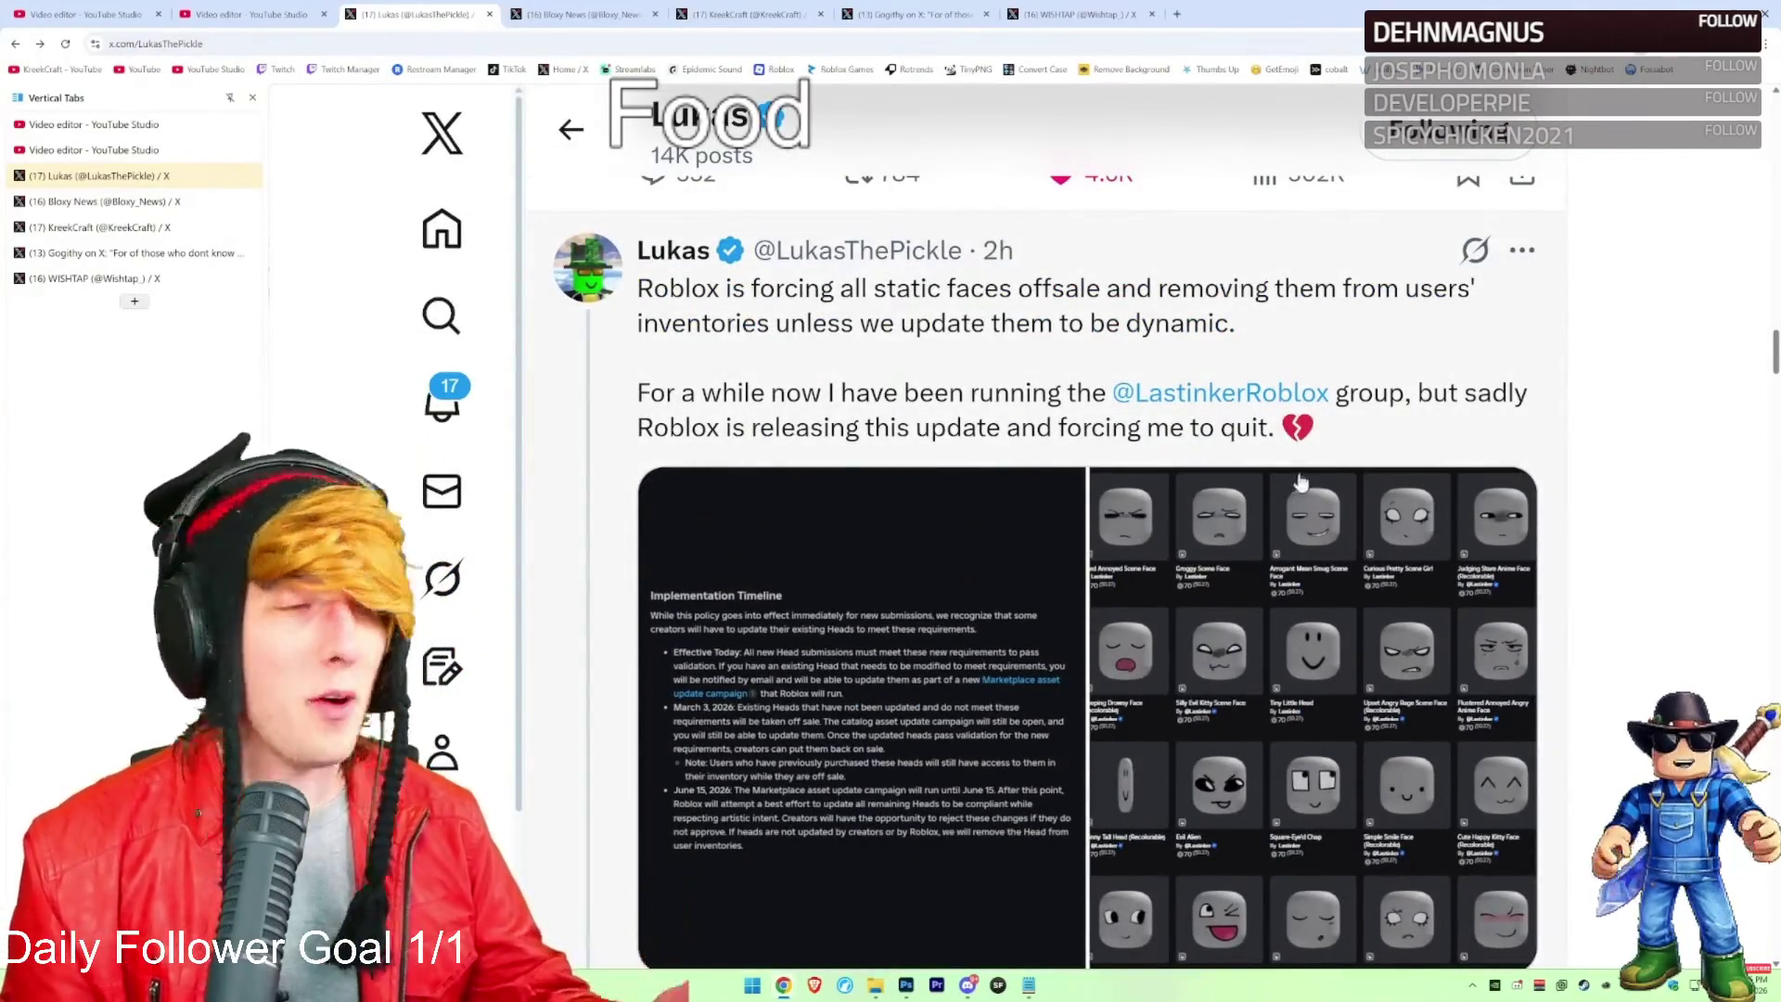
{"action": "scroll", "scroll_direction": "down", "scroll_amount": 3}
{"action": "left_click", "coordinate": [1206, 486]}
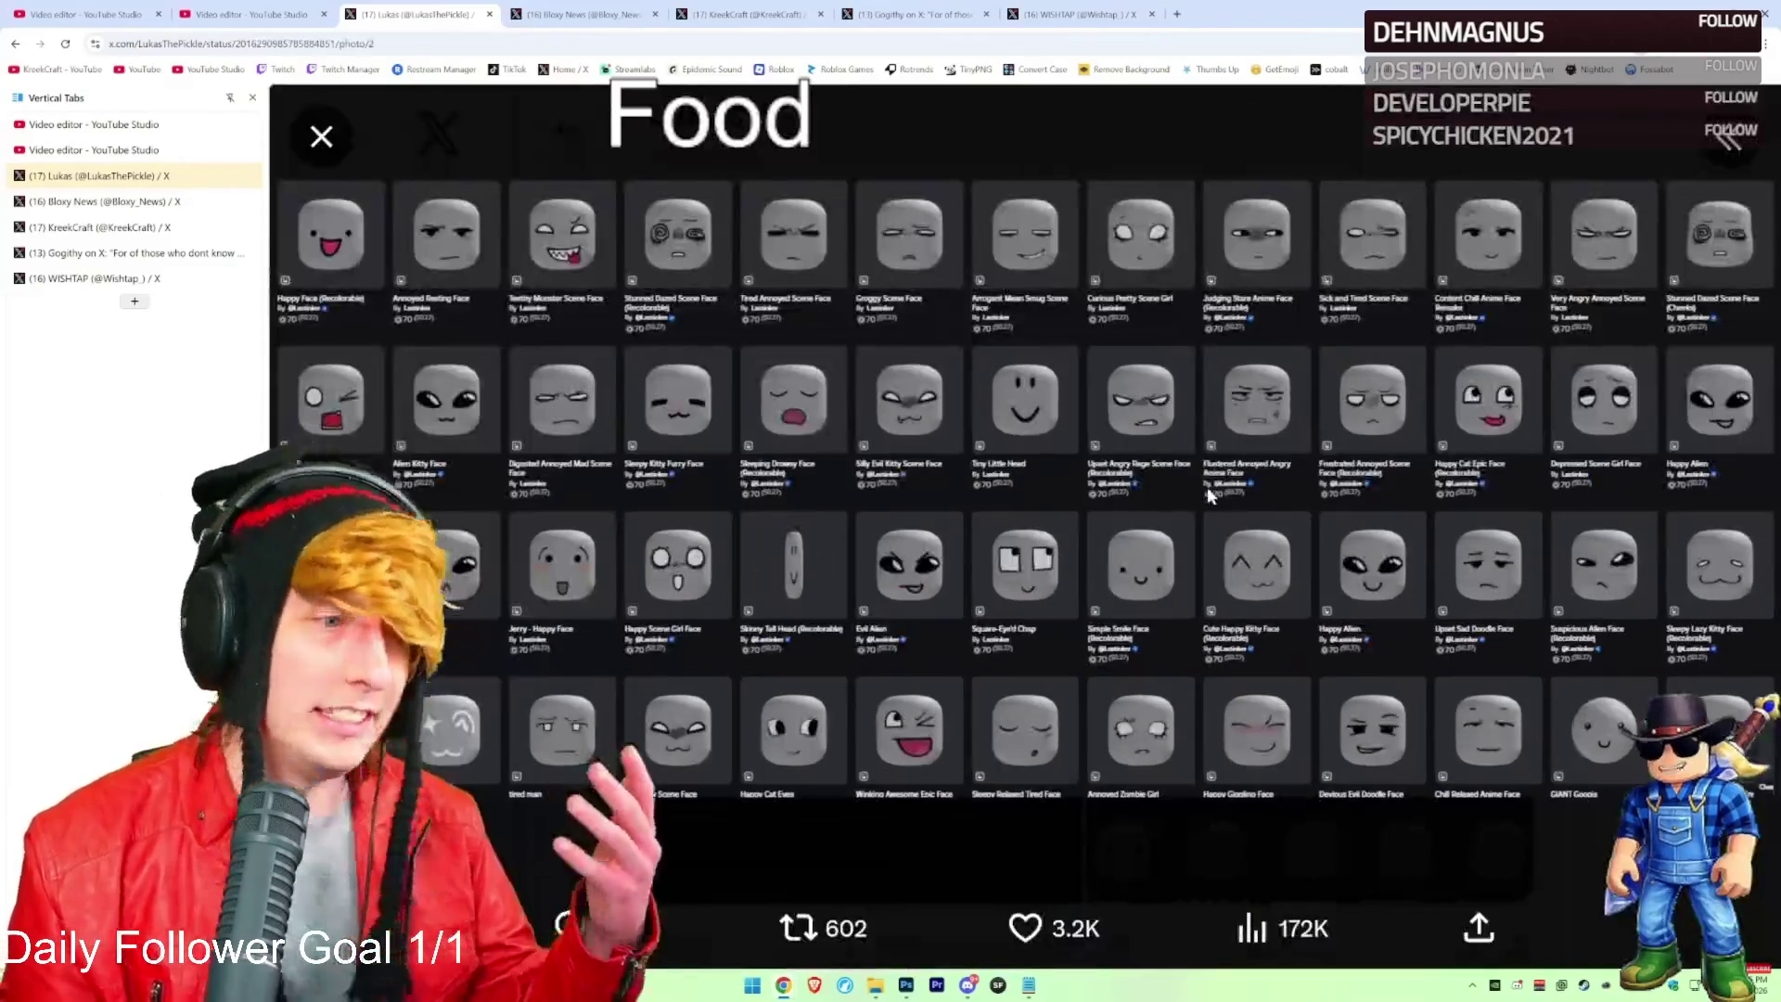
{"action": "left_click", "coordinate": [320, 135]}
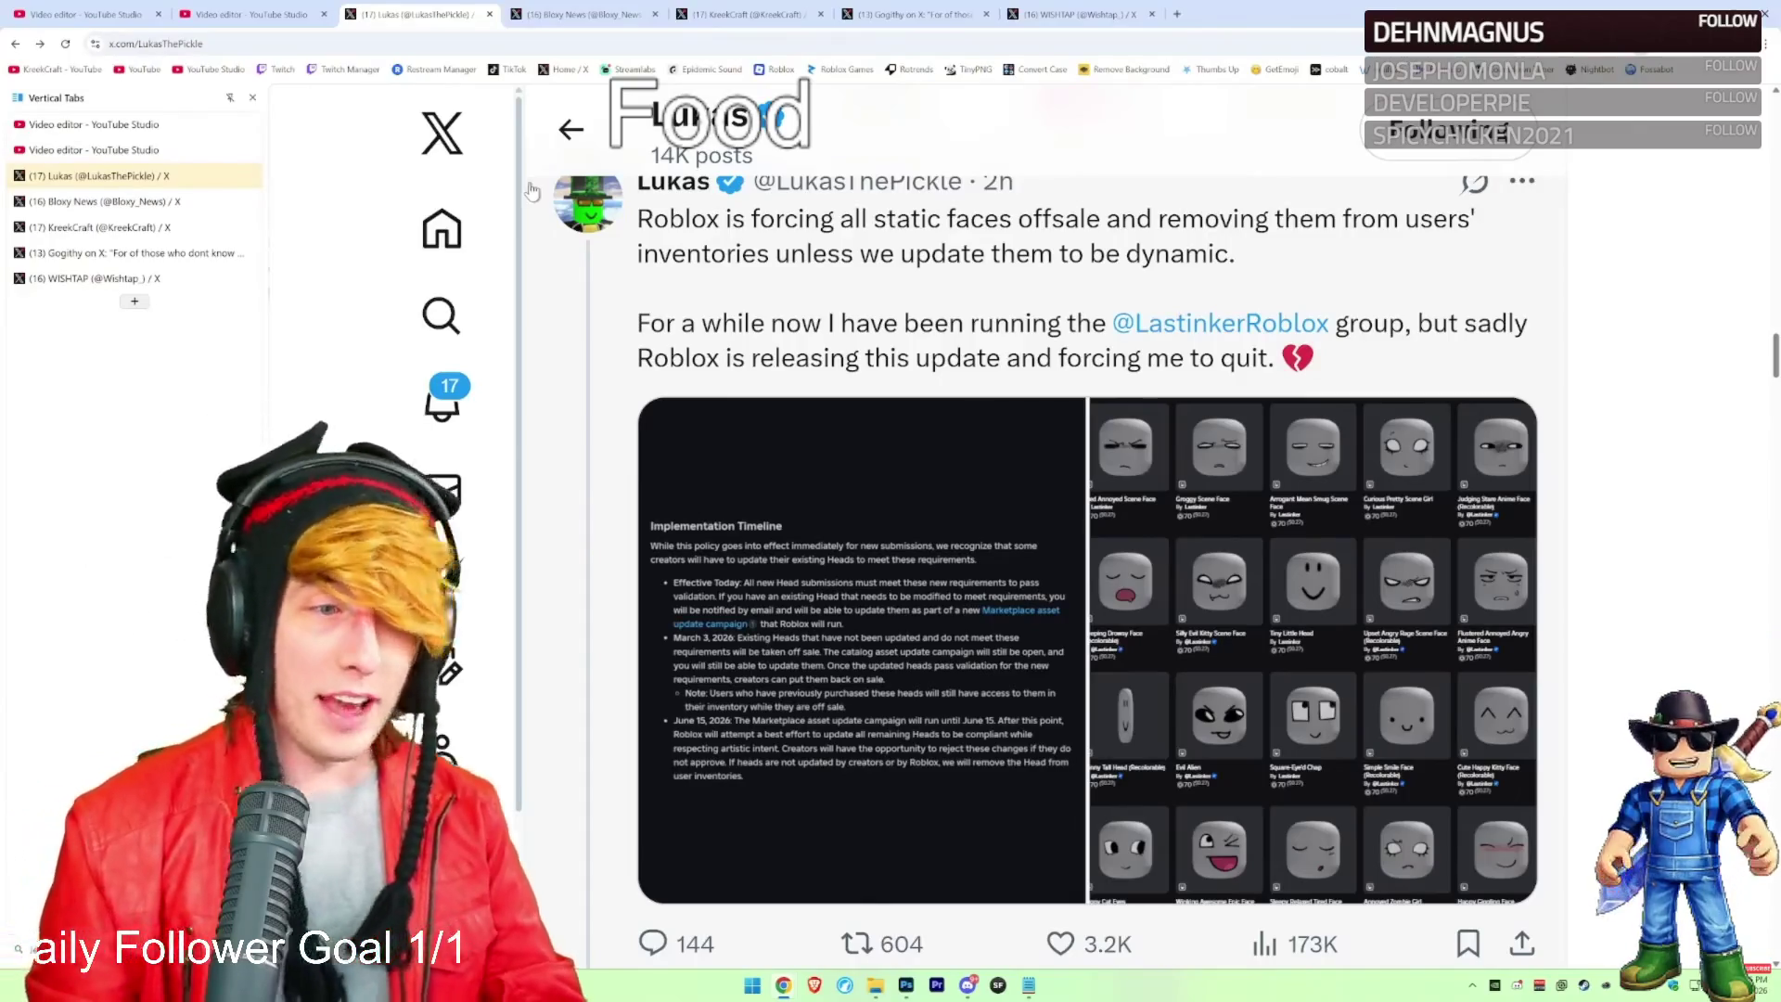
{"action": "scroll", "scroll_direction": "up", "scroll_amount": 3}
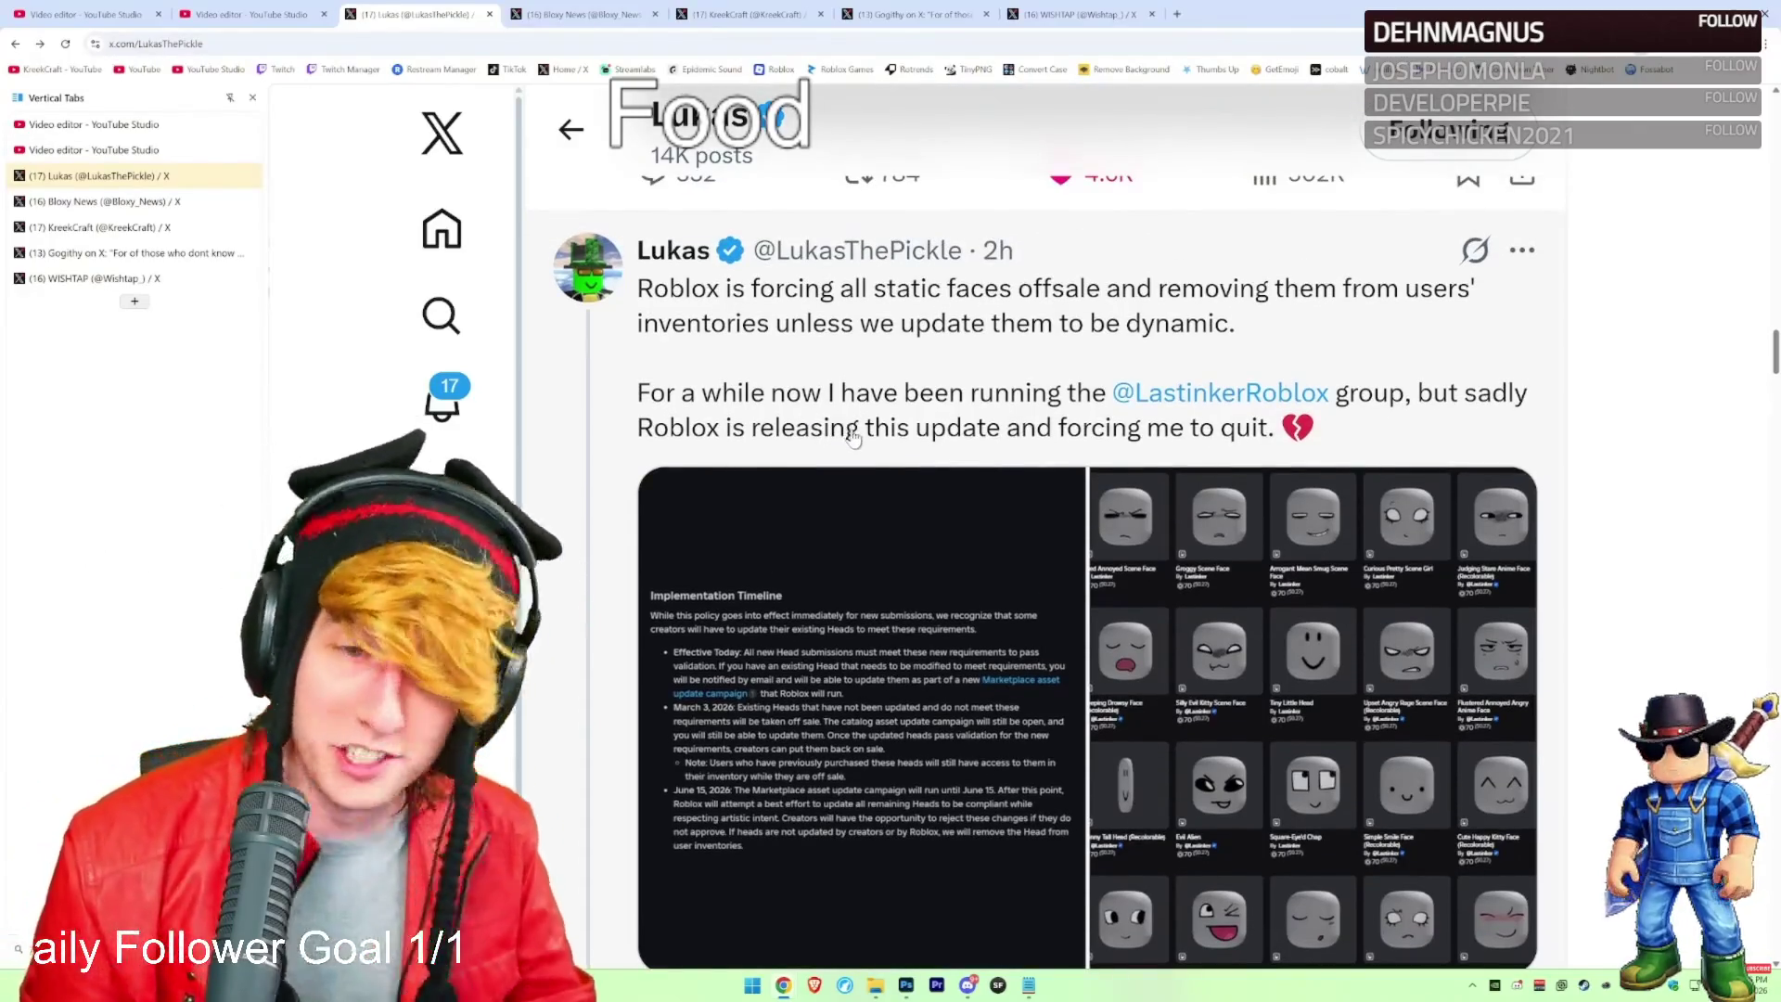
{"action": "scroll", "scroll_direction": "down", "scroll_amount": 3}
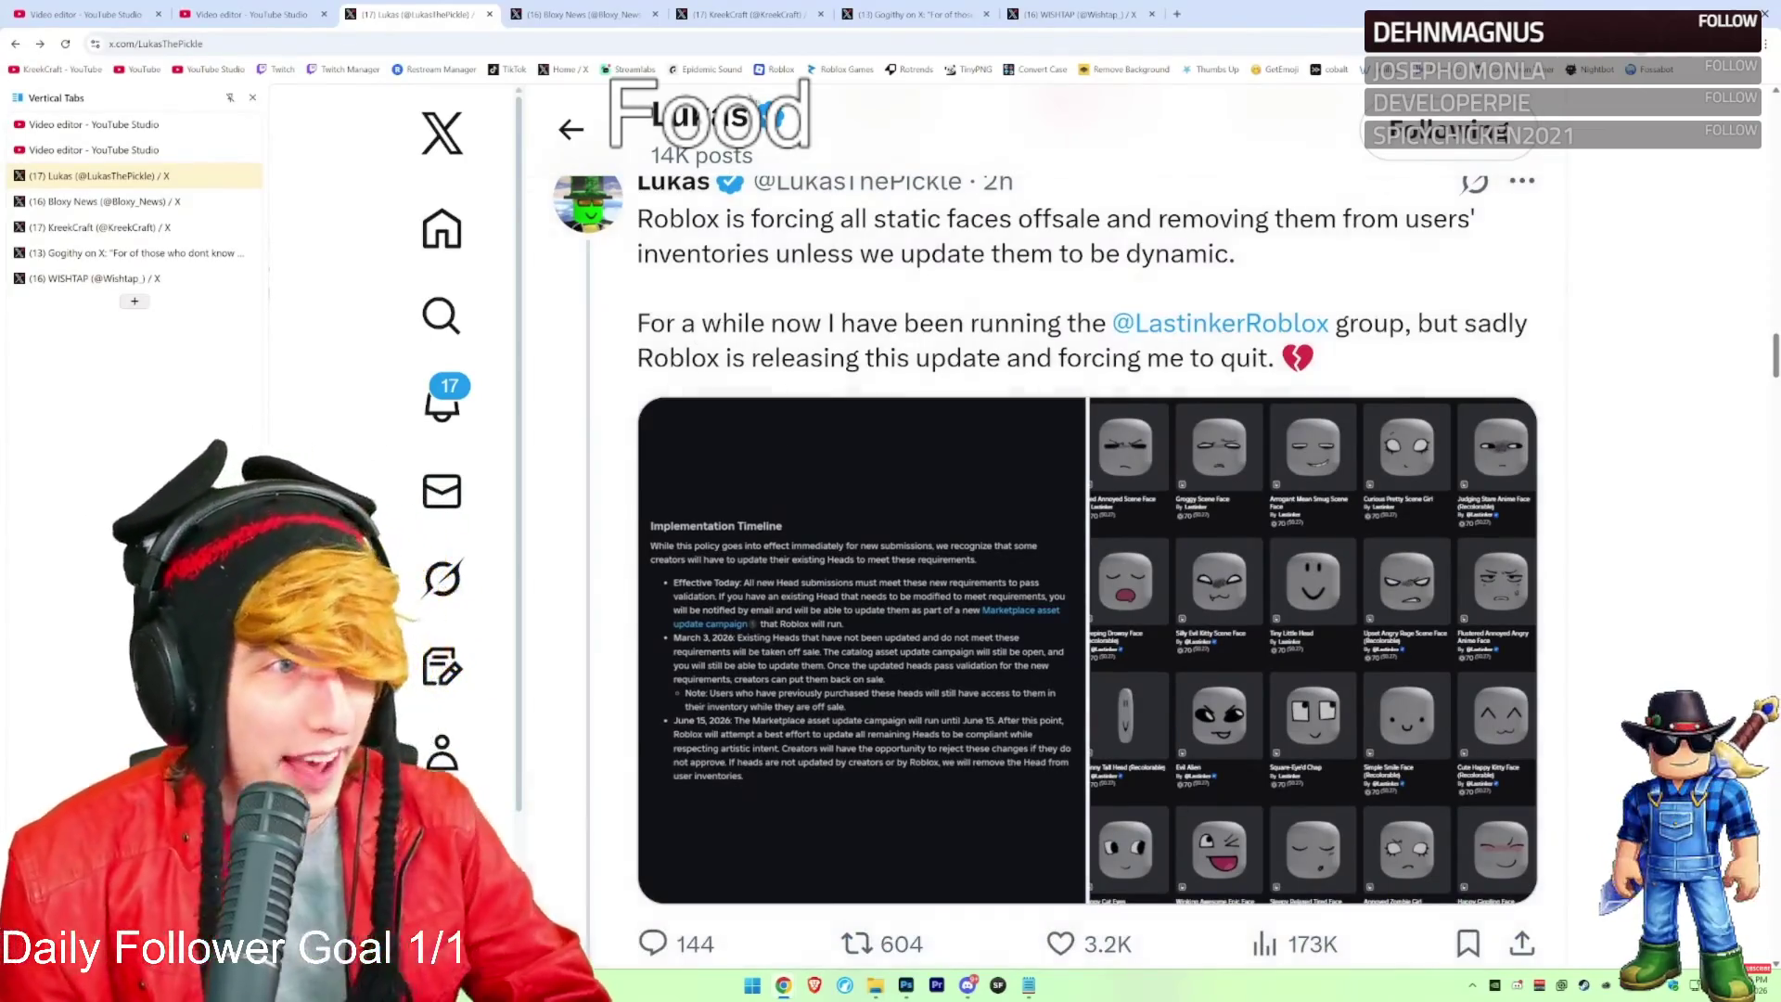
Return to KreekCraft's profile and scroll through his posts
{"action": "left_click", "coordinate": [747, 14]}
{"action": "scroll", "scroll_direction": "down", "scroll_amount": 3}
{"action": "scroll", "scroll_direction": "down", "scroll_amount": 3}
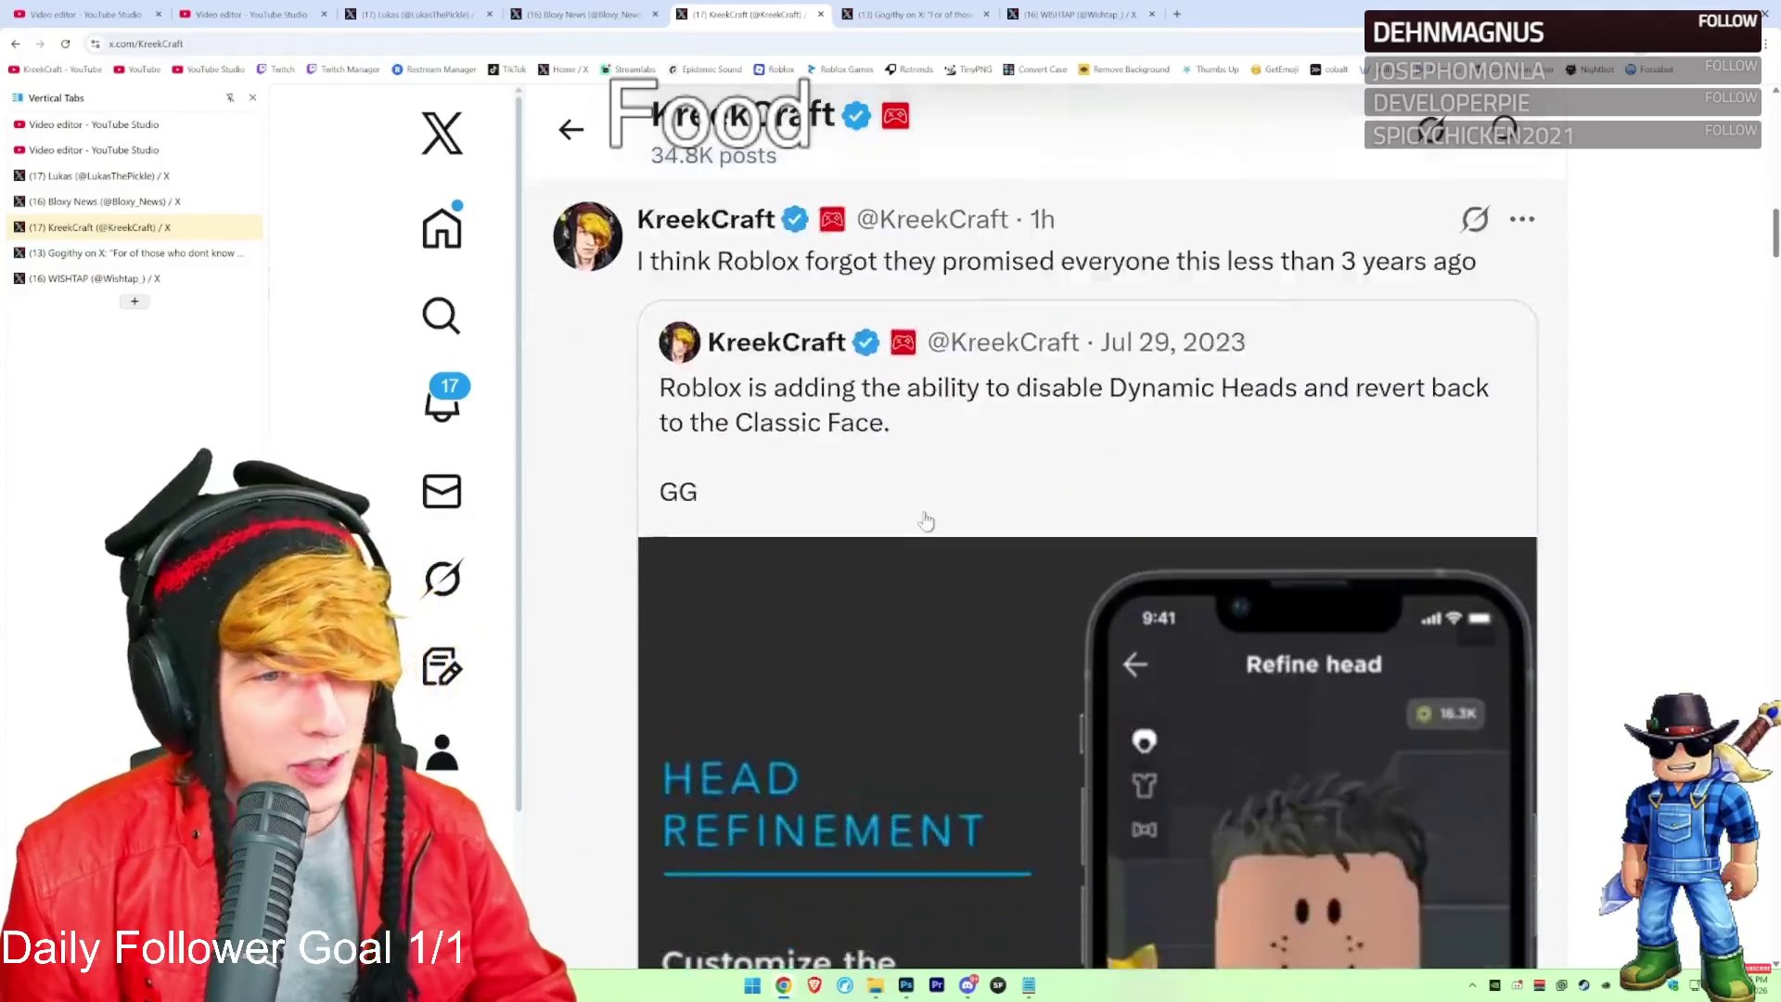
{"action": "scroll", "scroll_direction": "up", "scroll_amount": 3}
{"action": "scroll", "scroll_direction": "down", "scroll_amount": 3}
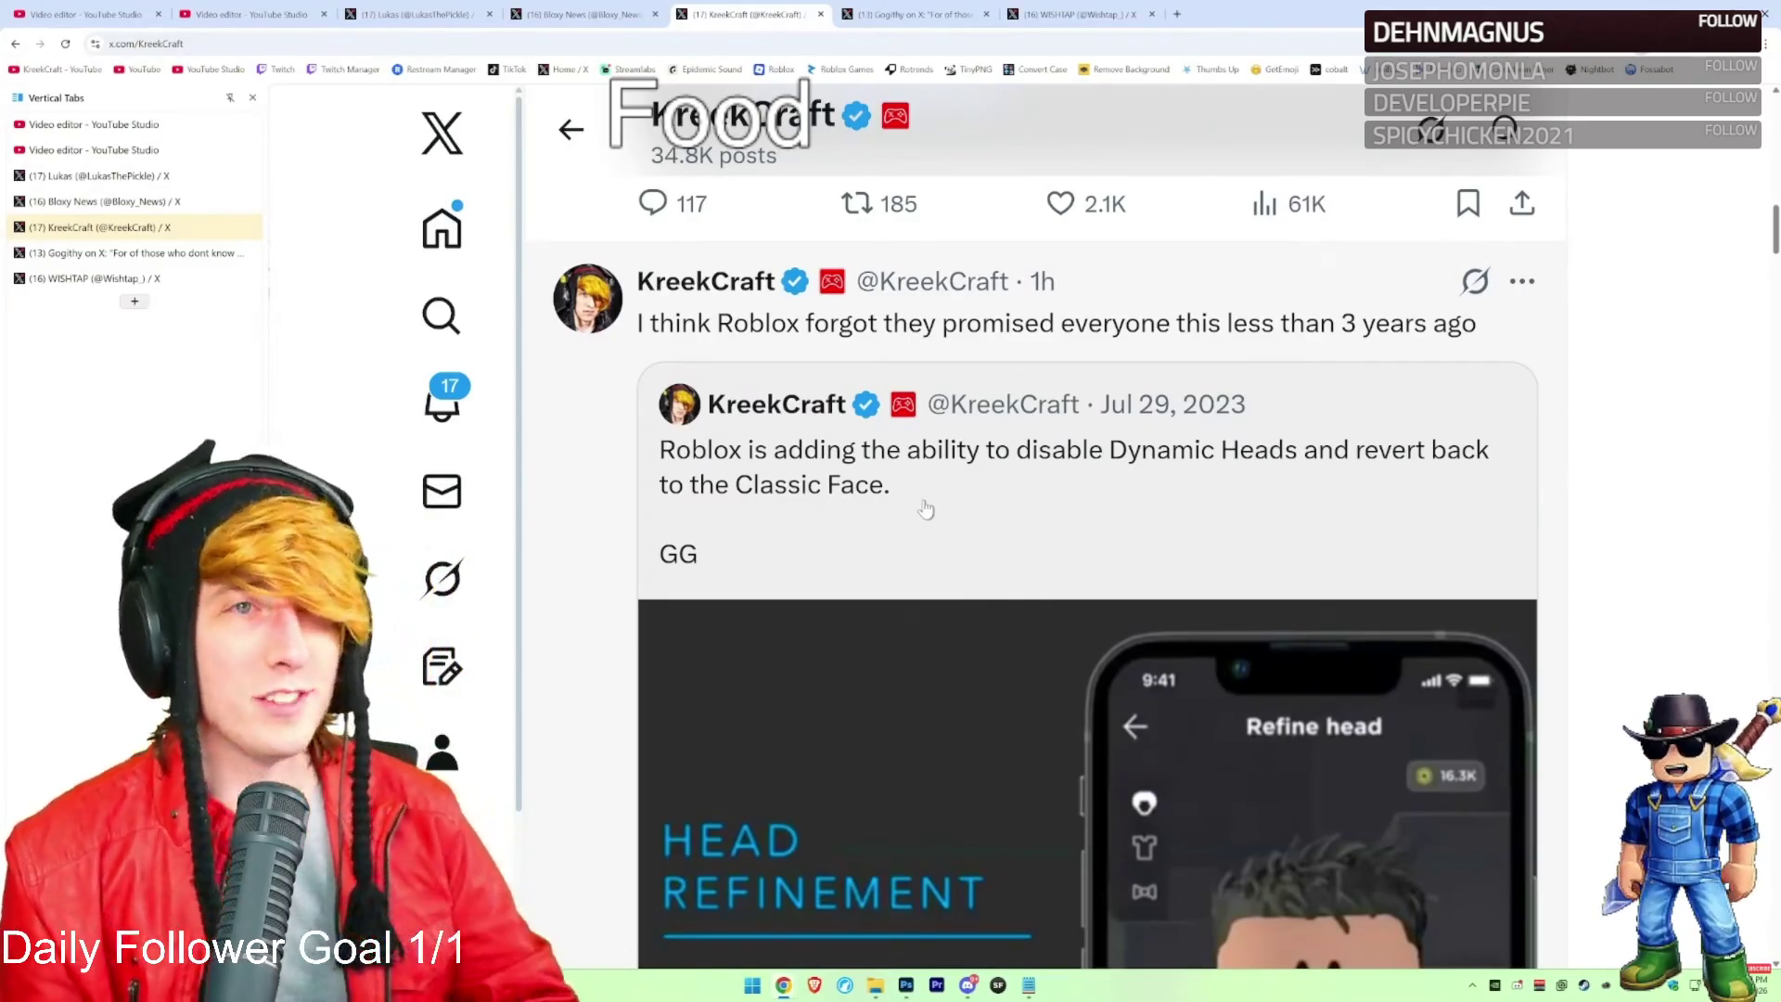
Open the quoted 2023 Roblox post on its own and read its text
{"action": "left_click", "coordinate": [916, 488]}
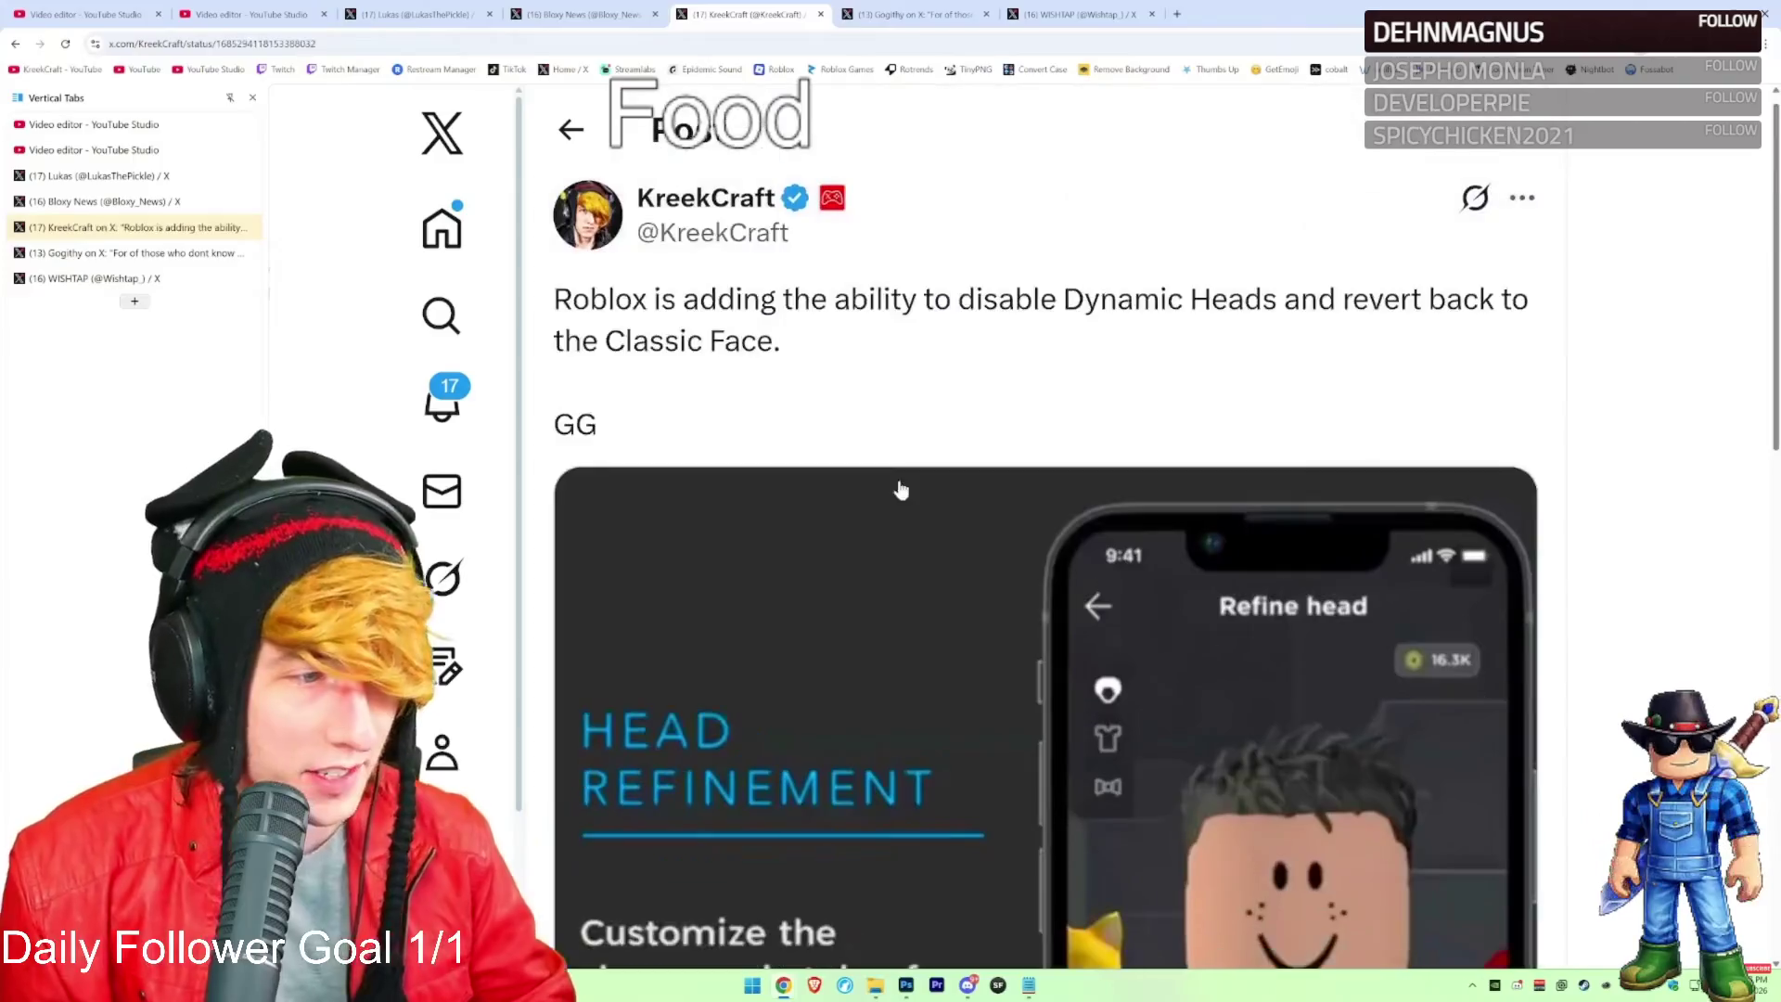
{"action": "left_click_drag", "start_coordinate": [613, 302], "coordinate": [1248, 343]}
{"action": "left_click", "coordinate": [1229, 355]}
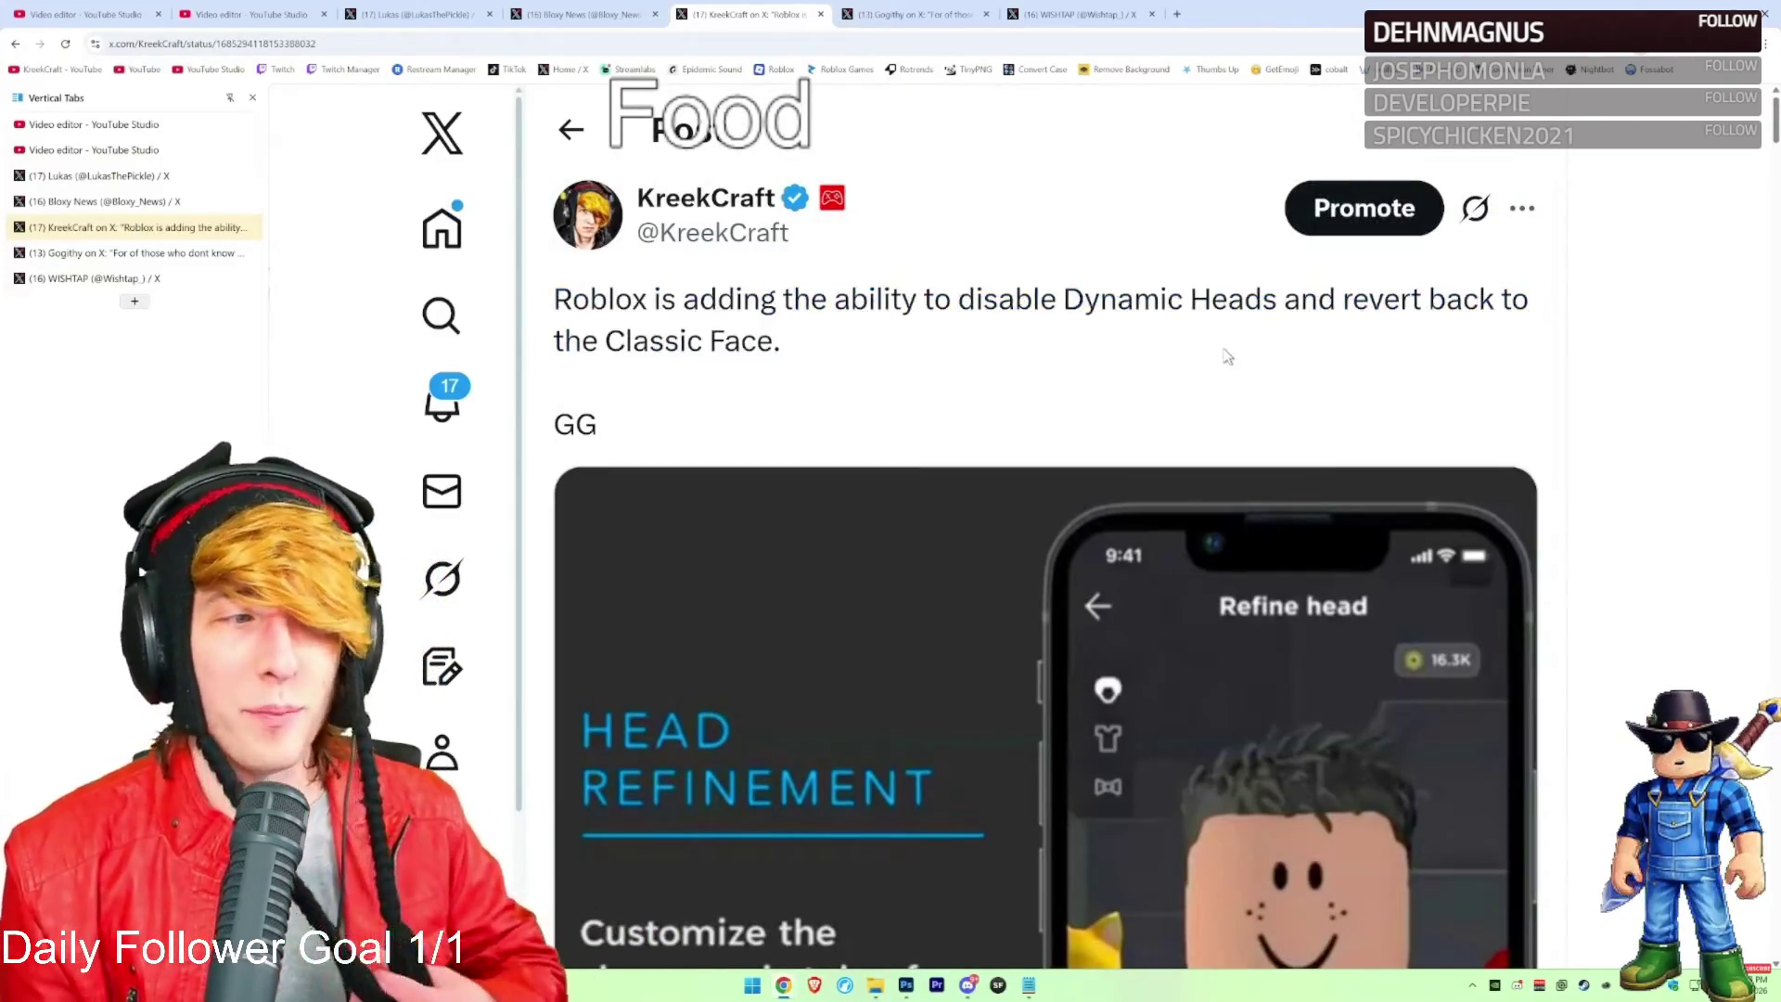
{"action": "scroll", "scroll_direction": "down", "scroll_amount": 3}
{"action": "scroll", "scroll_direction": "down", "scroll_amount": 3}
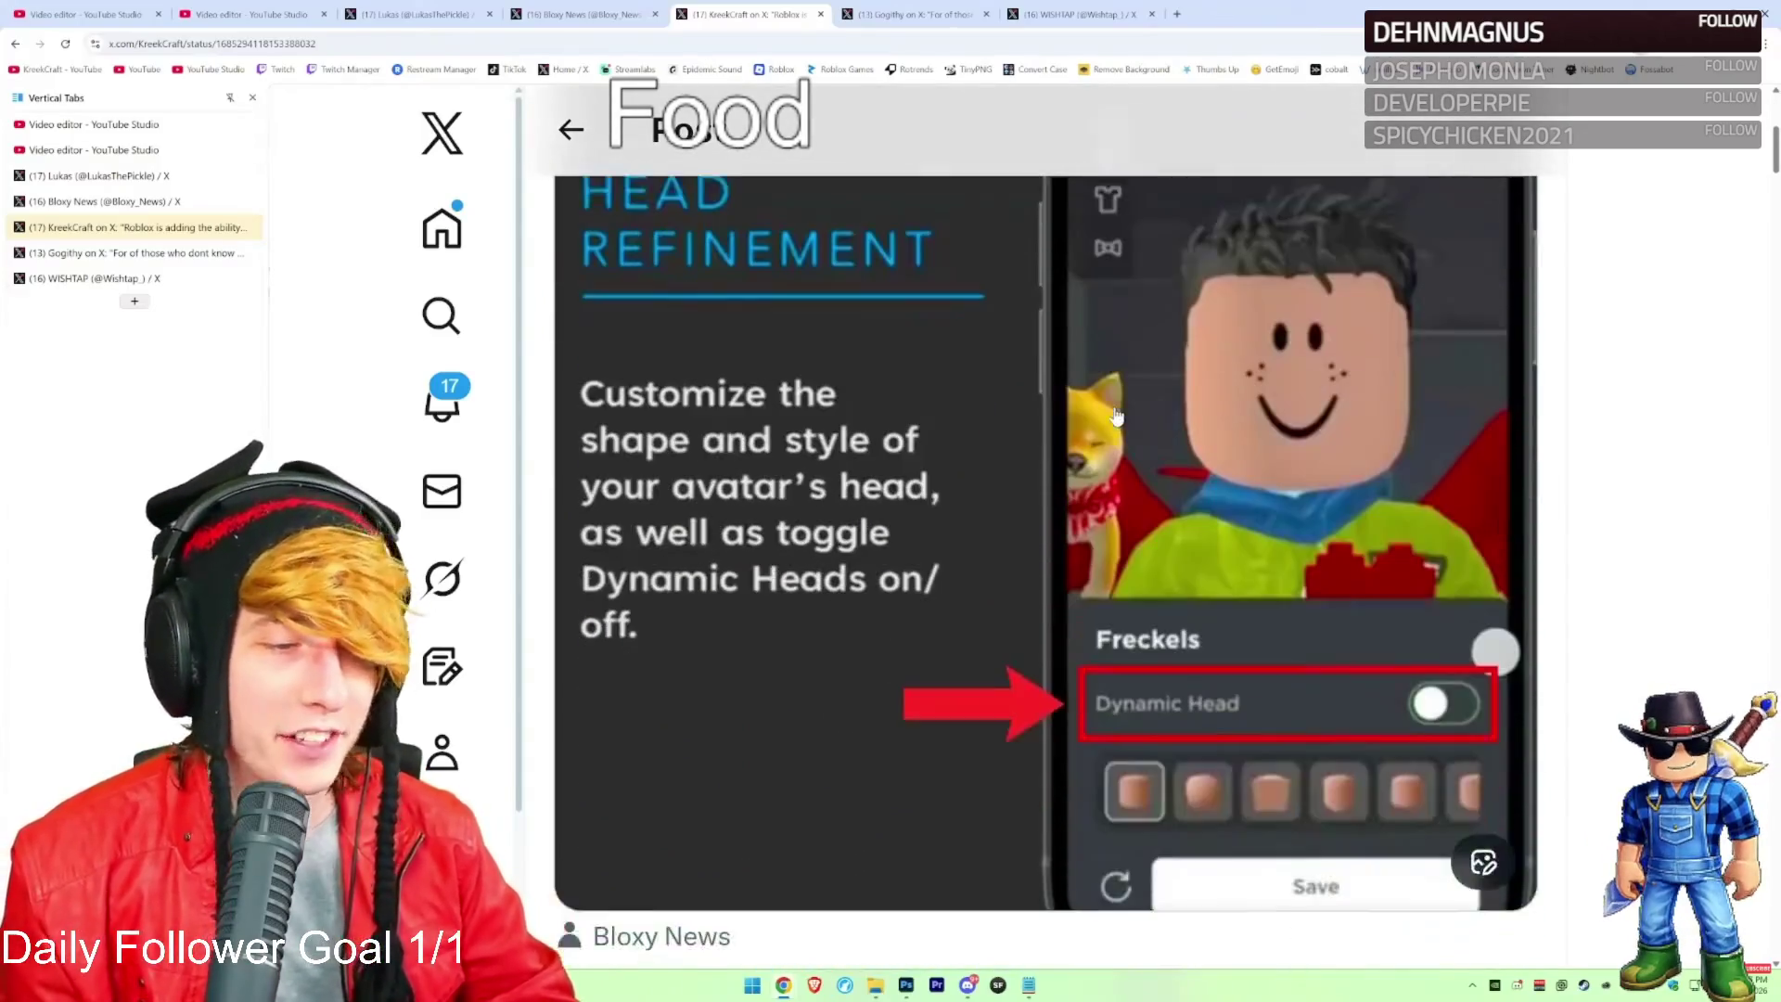
{"action": "scroll", "scroll_direction": "up", "scroll_amount": 3}
Go back to the profile and scroll to the reply quoting Roblox's self-expression line
{"action": "left_click", "coordinate": [648, 223]}
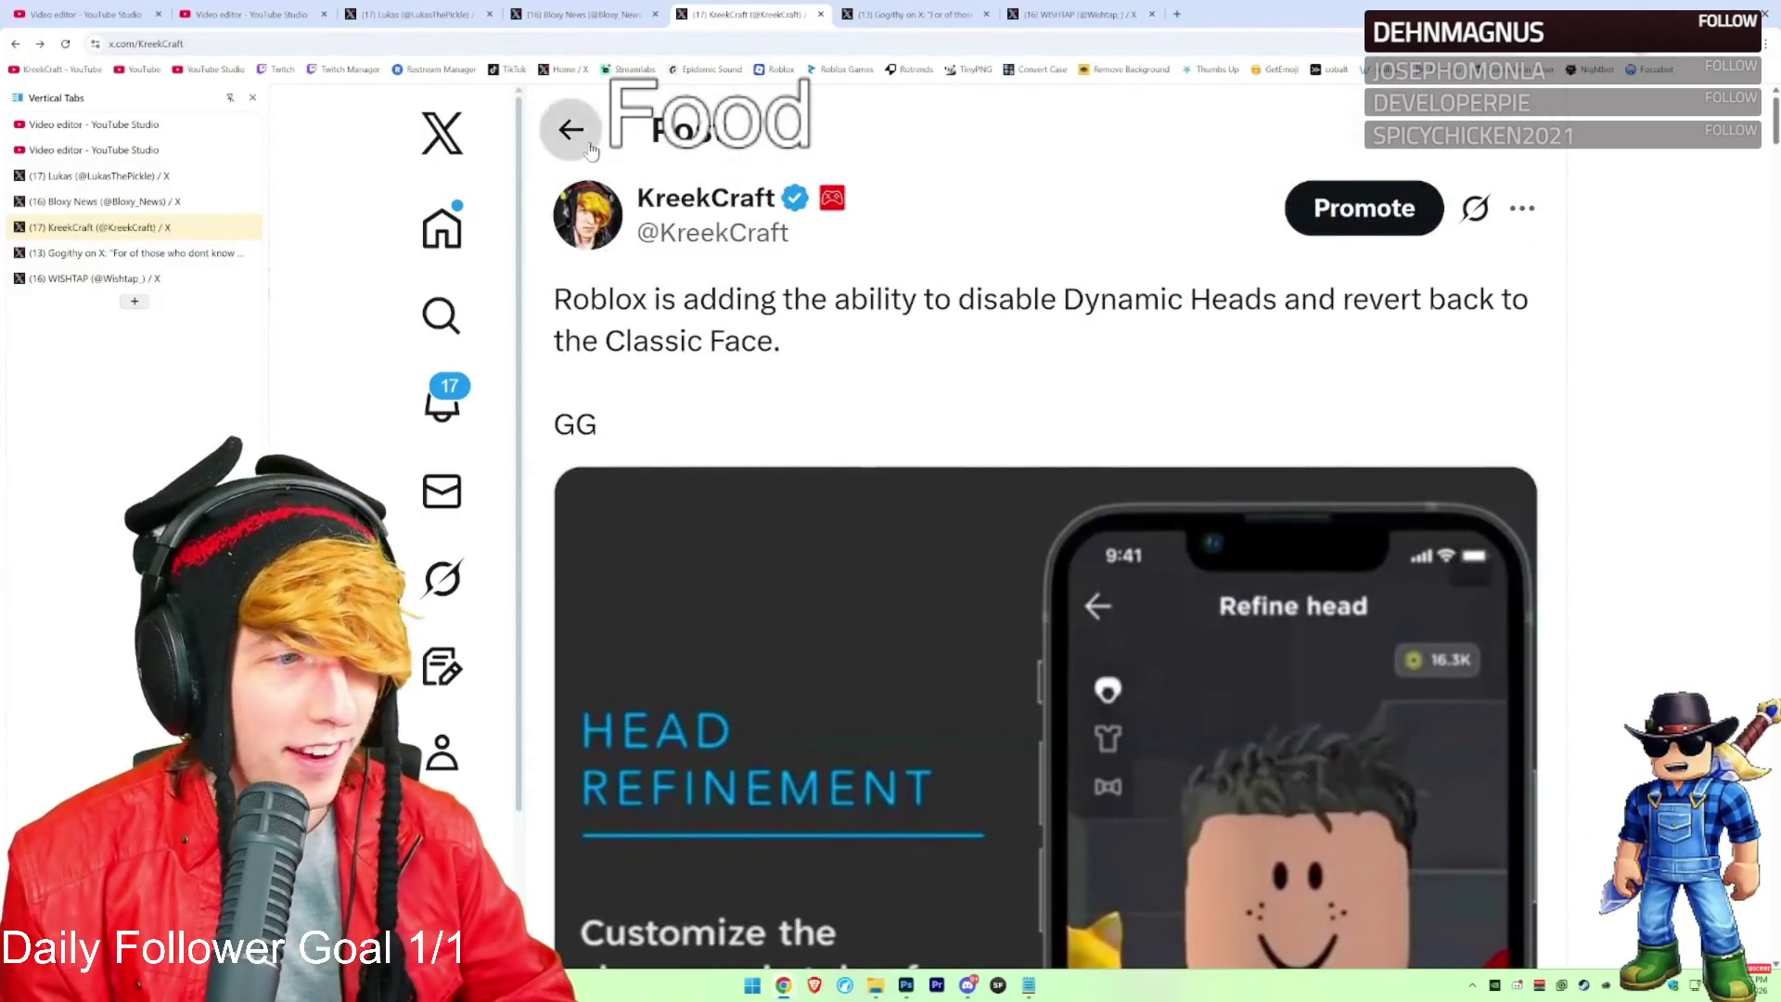
{"action": "mouse_move", "coordinate": [1041, 345]}
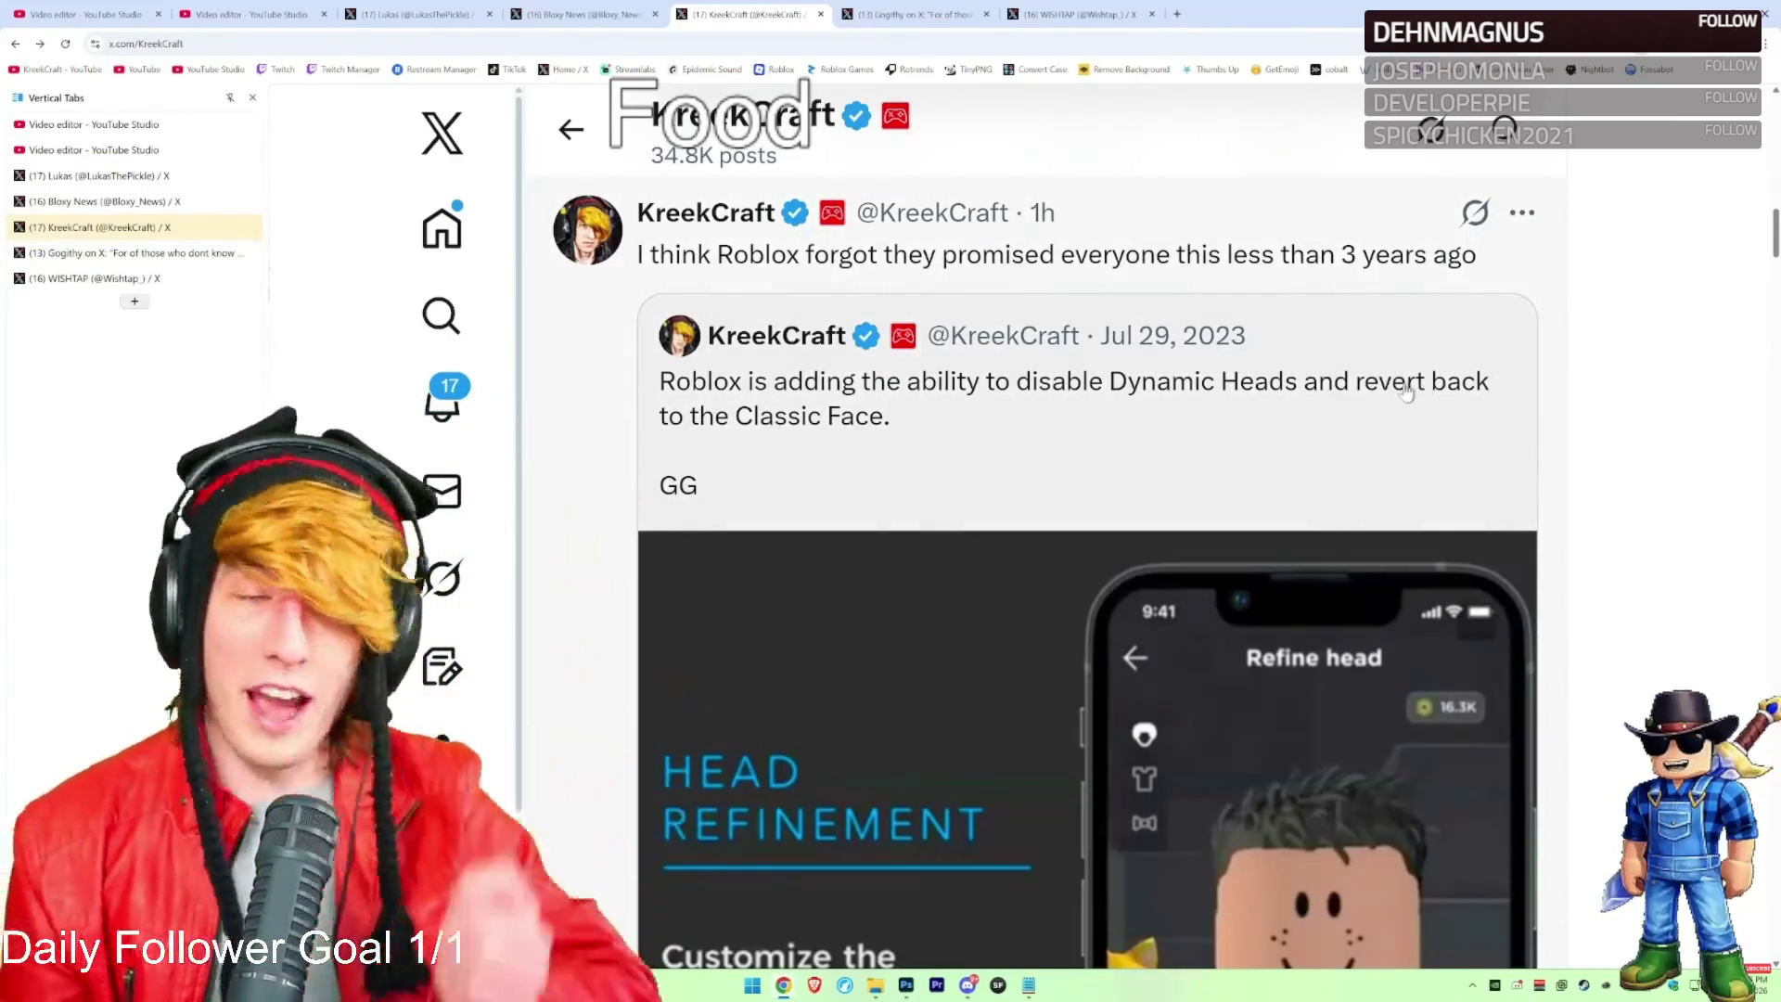
{"action": "scroll", "scroll_direction": "down", "scroll_amount": 3}
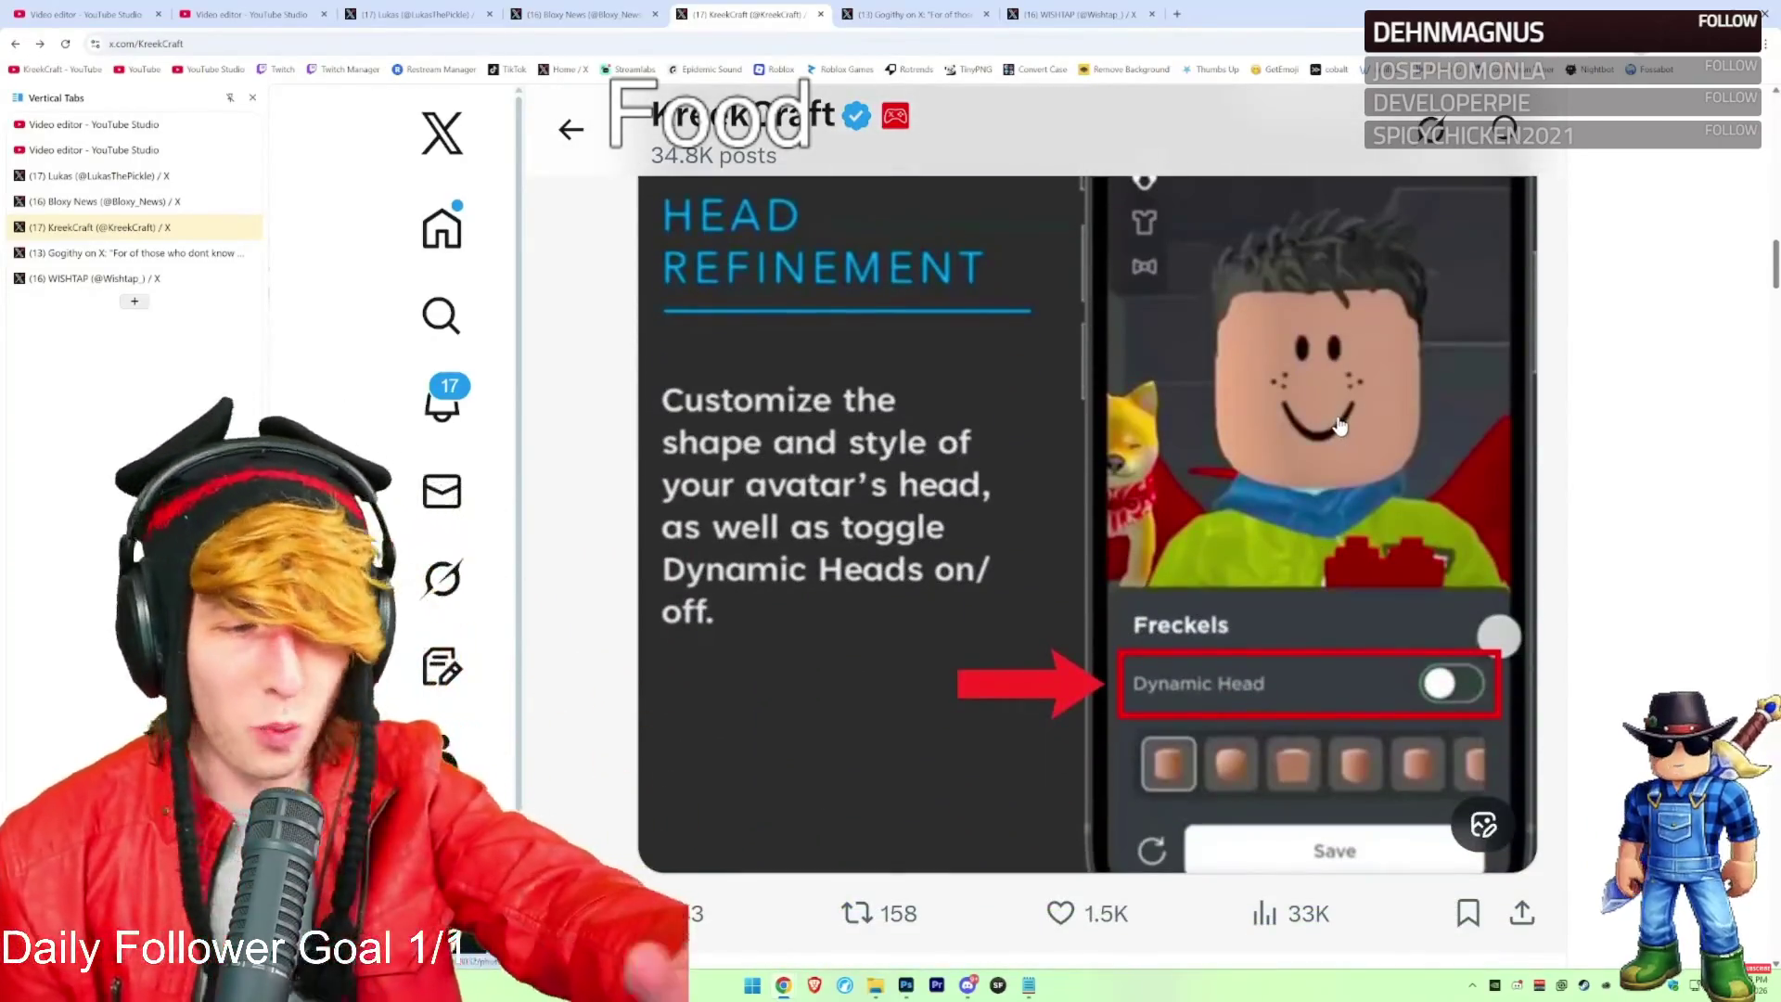
{"action": "scroll", "scroll_direction": "up", "scroll_amount": 3}
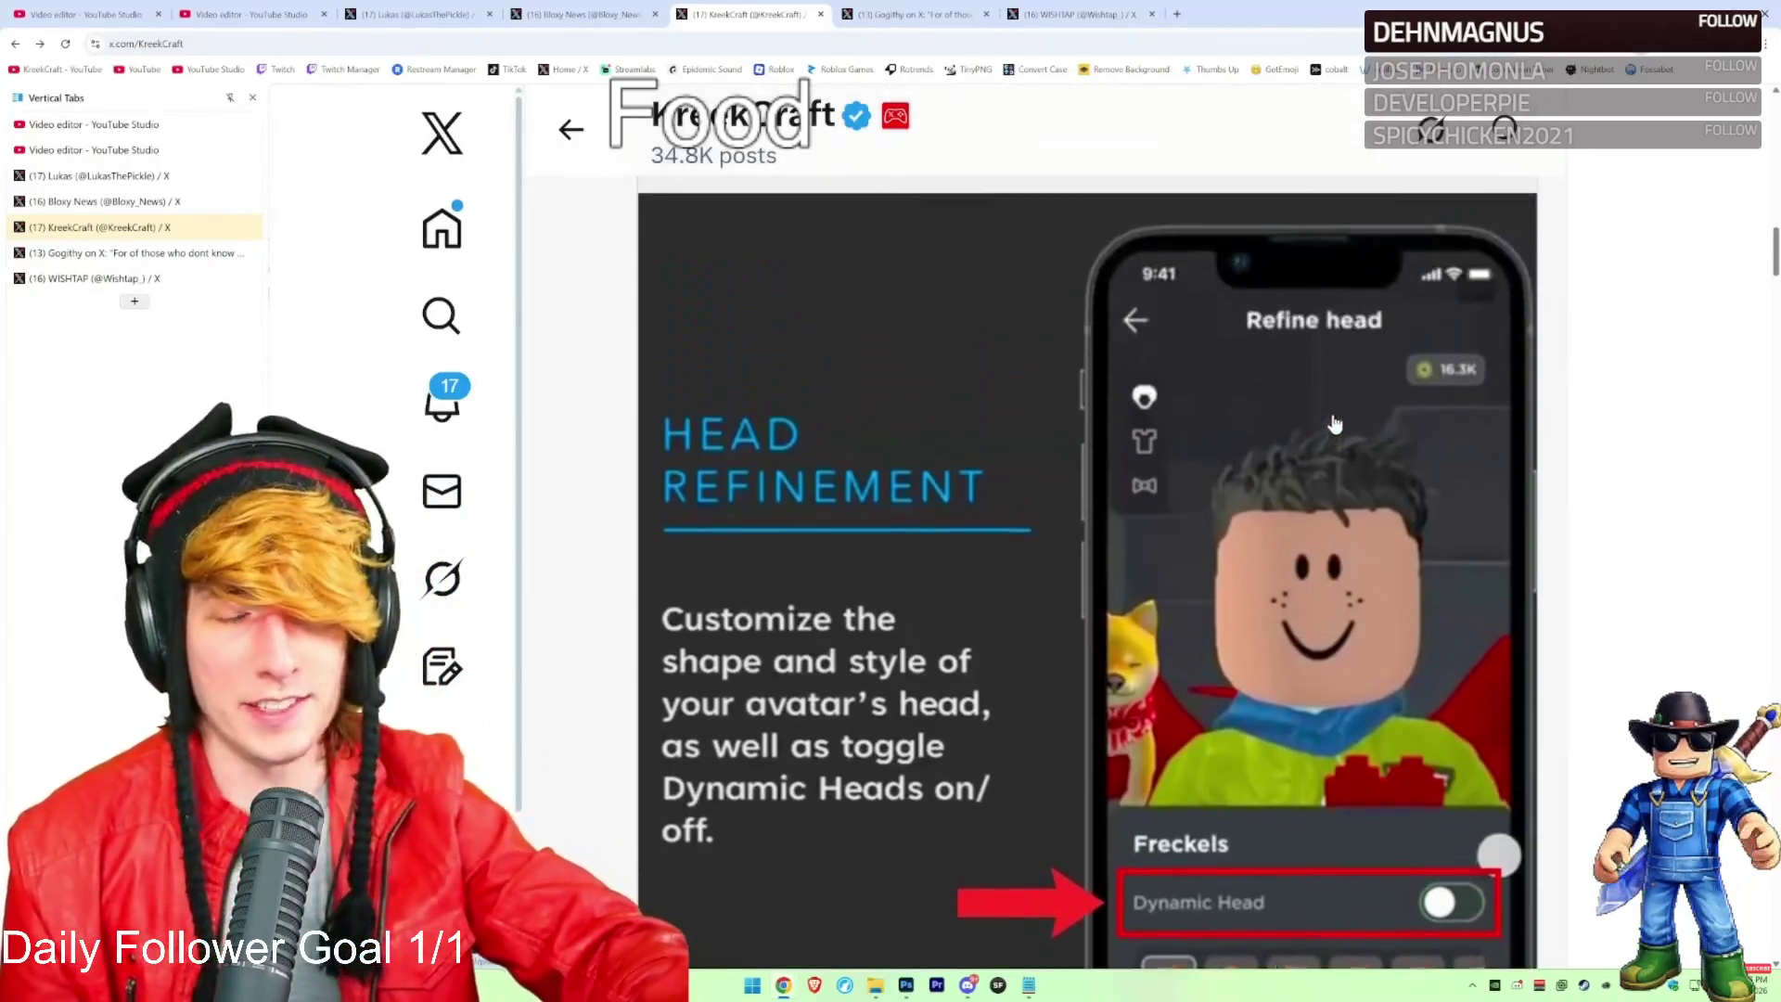
{"action": "scroll", "scroll_direction": "up", "scroll_amount": 3}
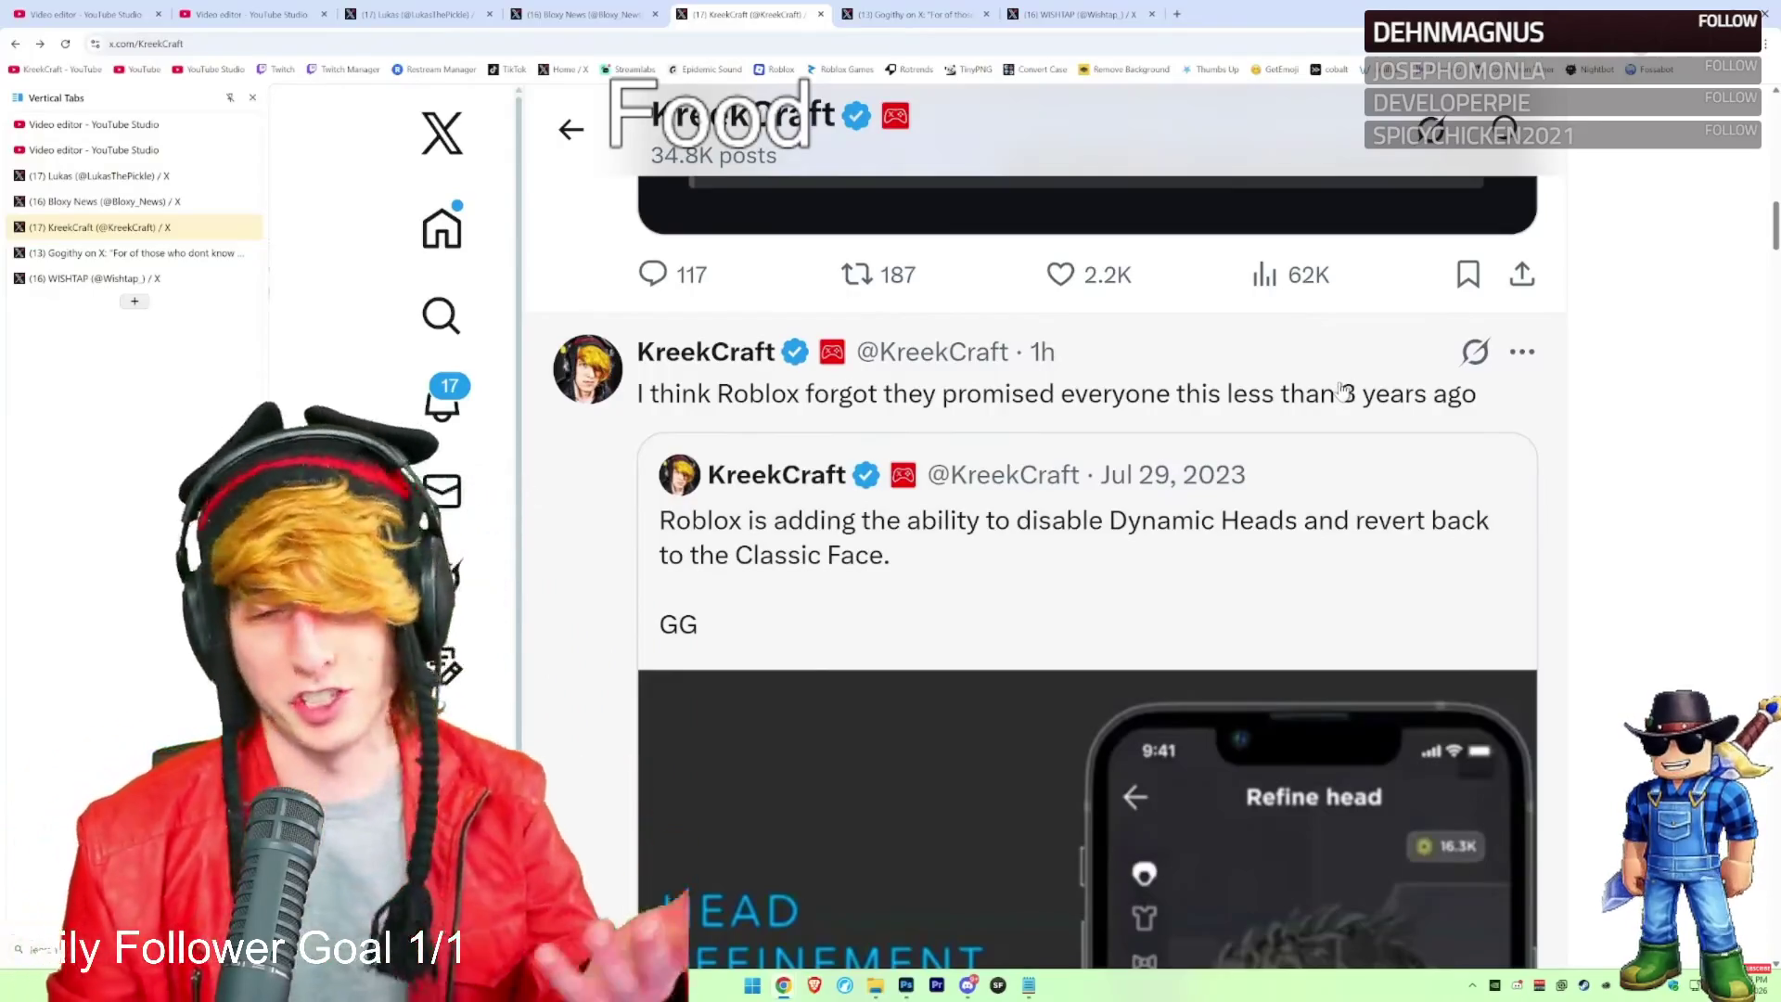
{"action": "scroll", "scroll_direction": "down", "scroll_amount": 3}
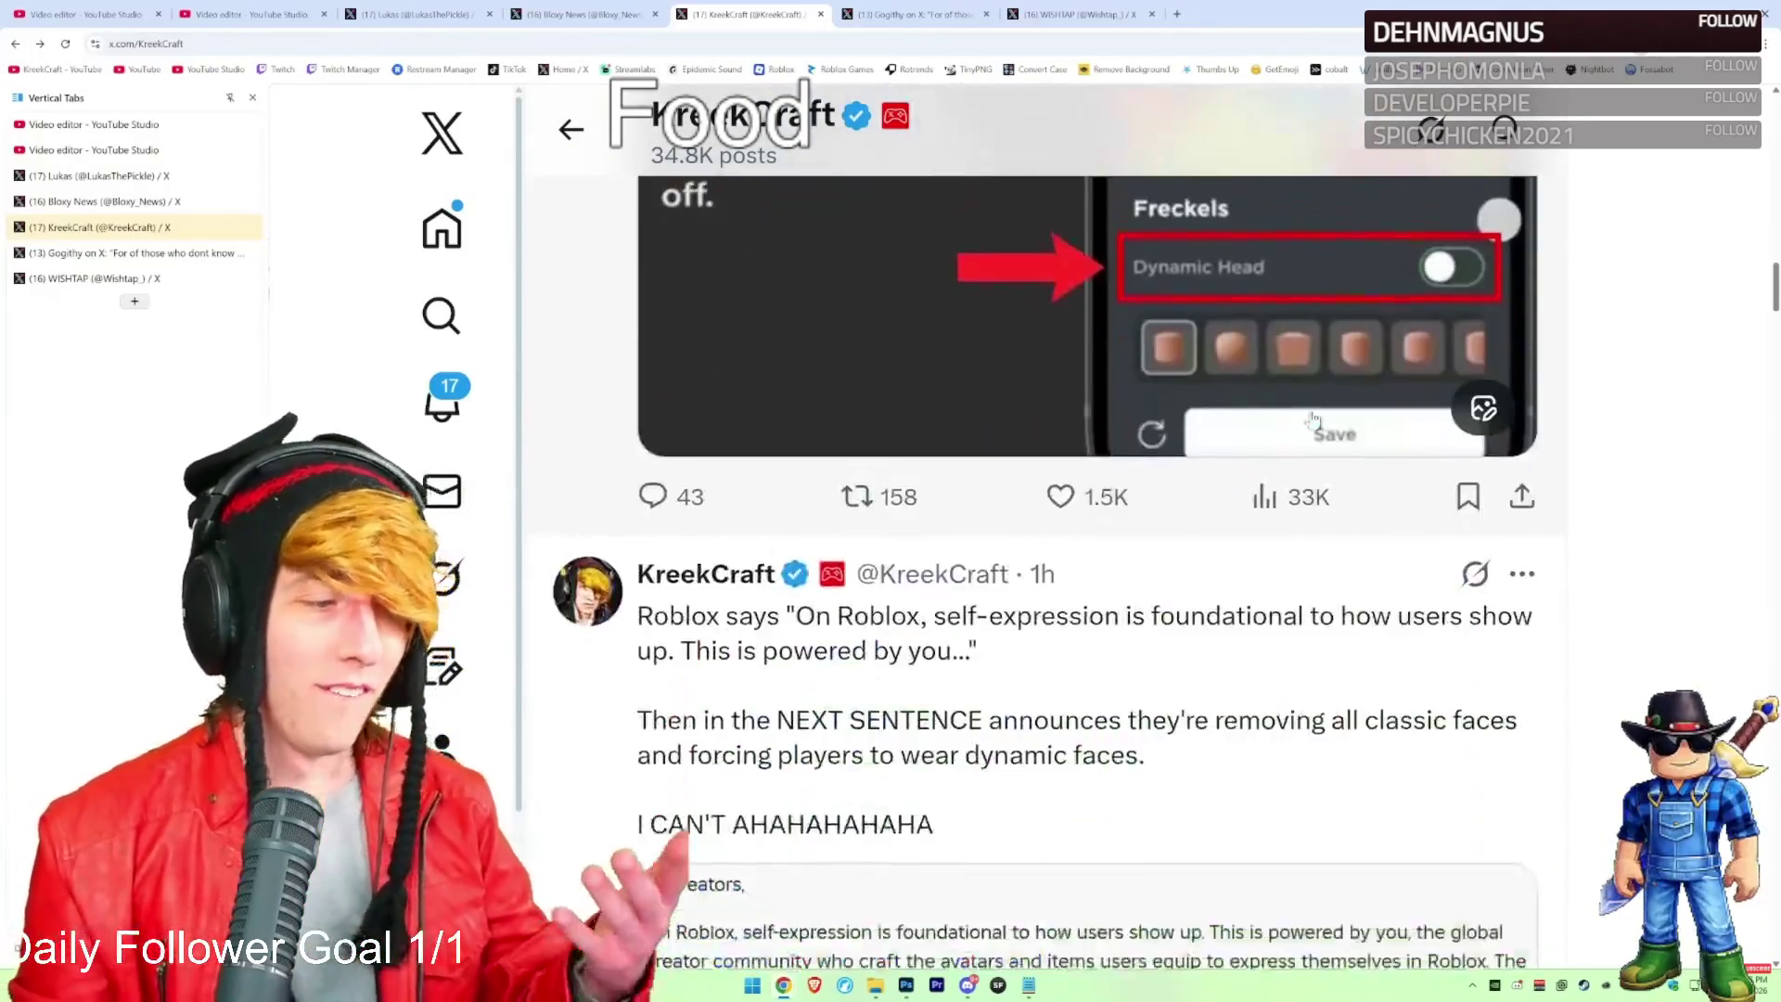
{"action": "scroll", "scroll_direction": "down", "scroll_amount": 3}
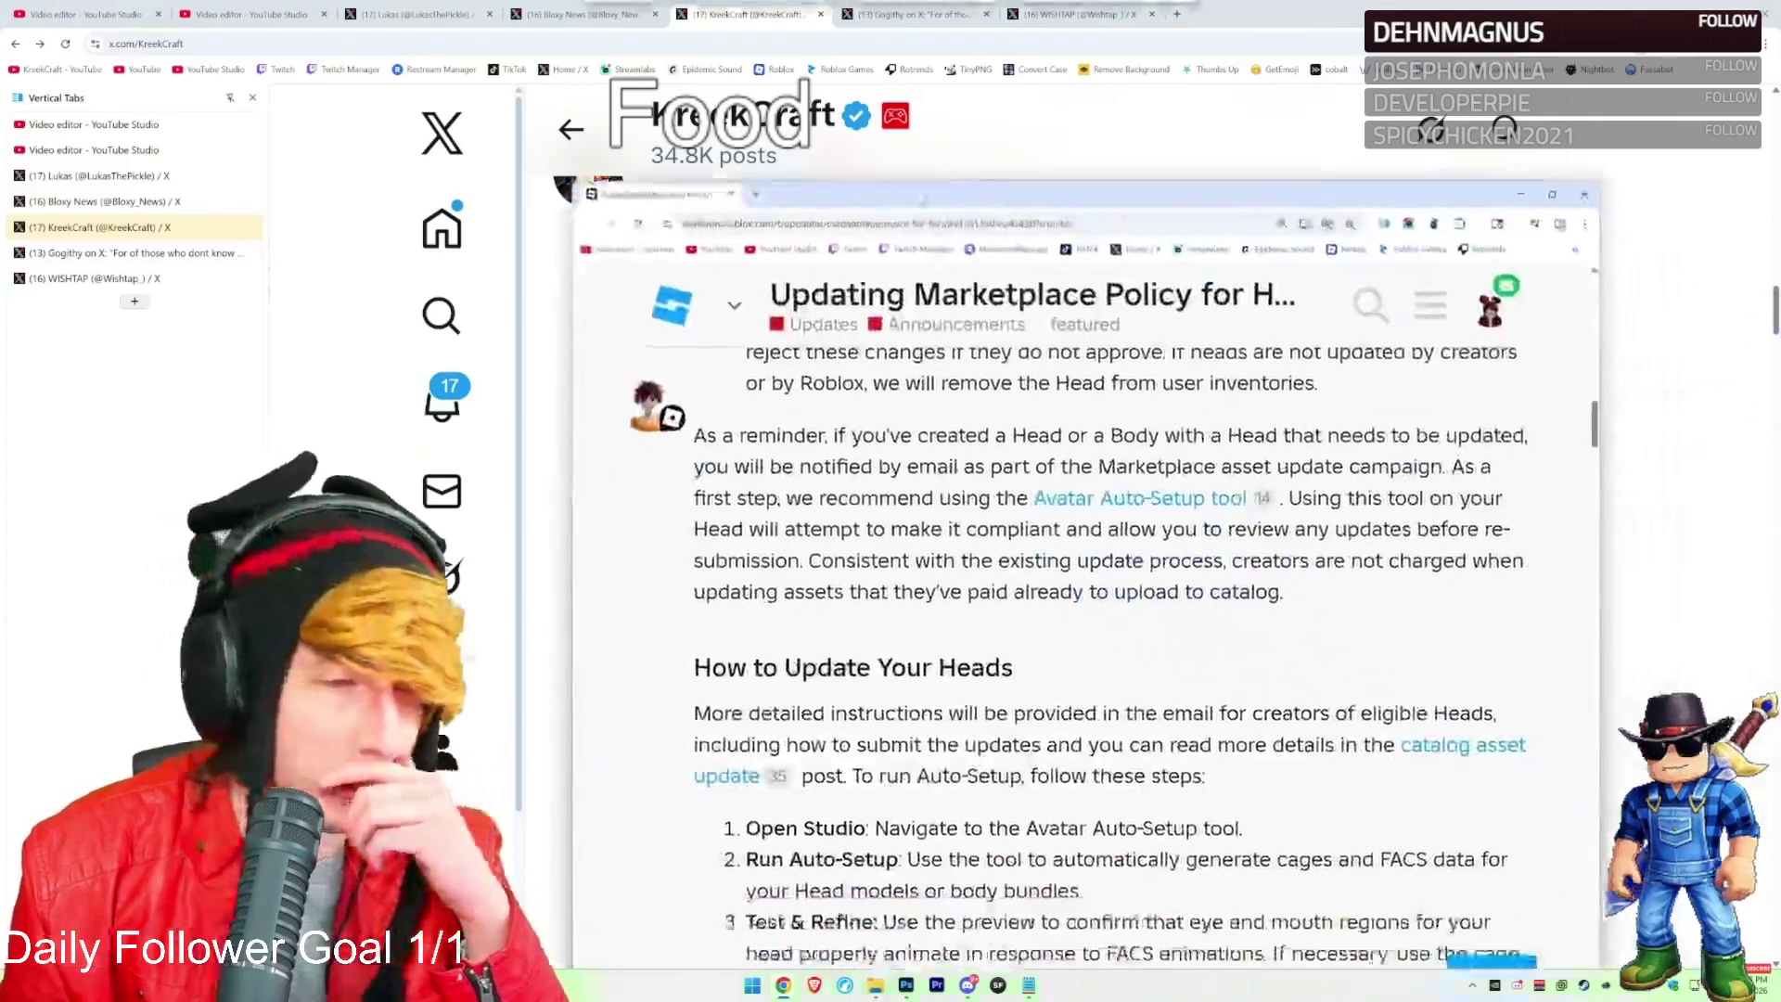
Scroll the Heads announcement and highlight its opening self-expression sentence
{"action": "scroll", "scroll_direction": "up", "scroll_amount": 3}
{"action": "scroll", "scroll_direction": "up", "scroll_amount": 3}
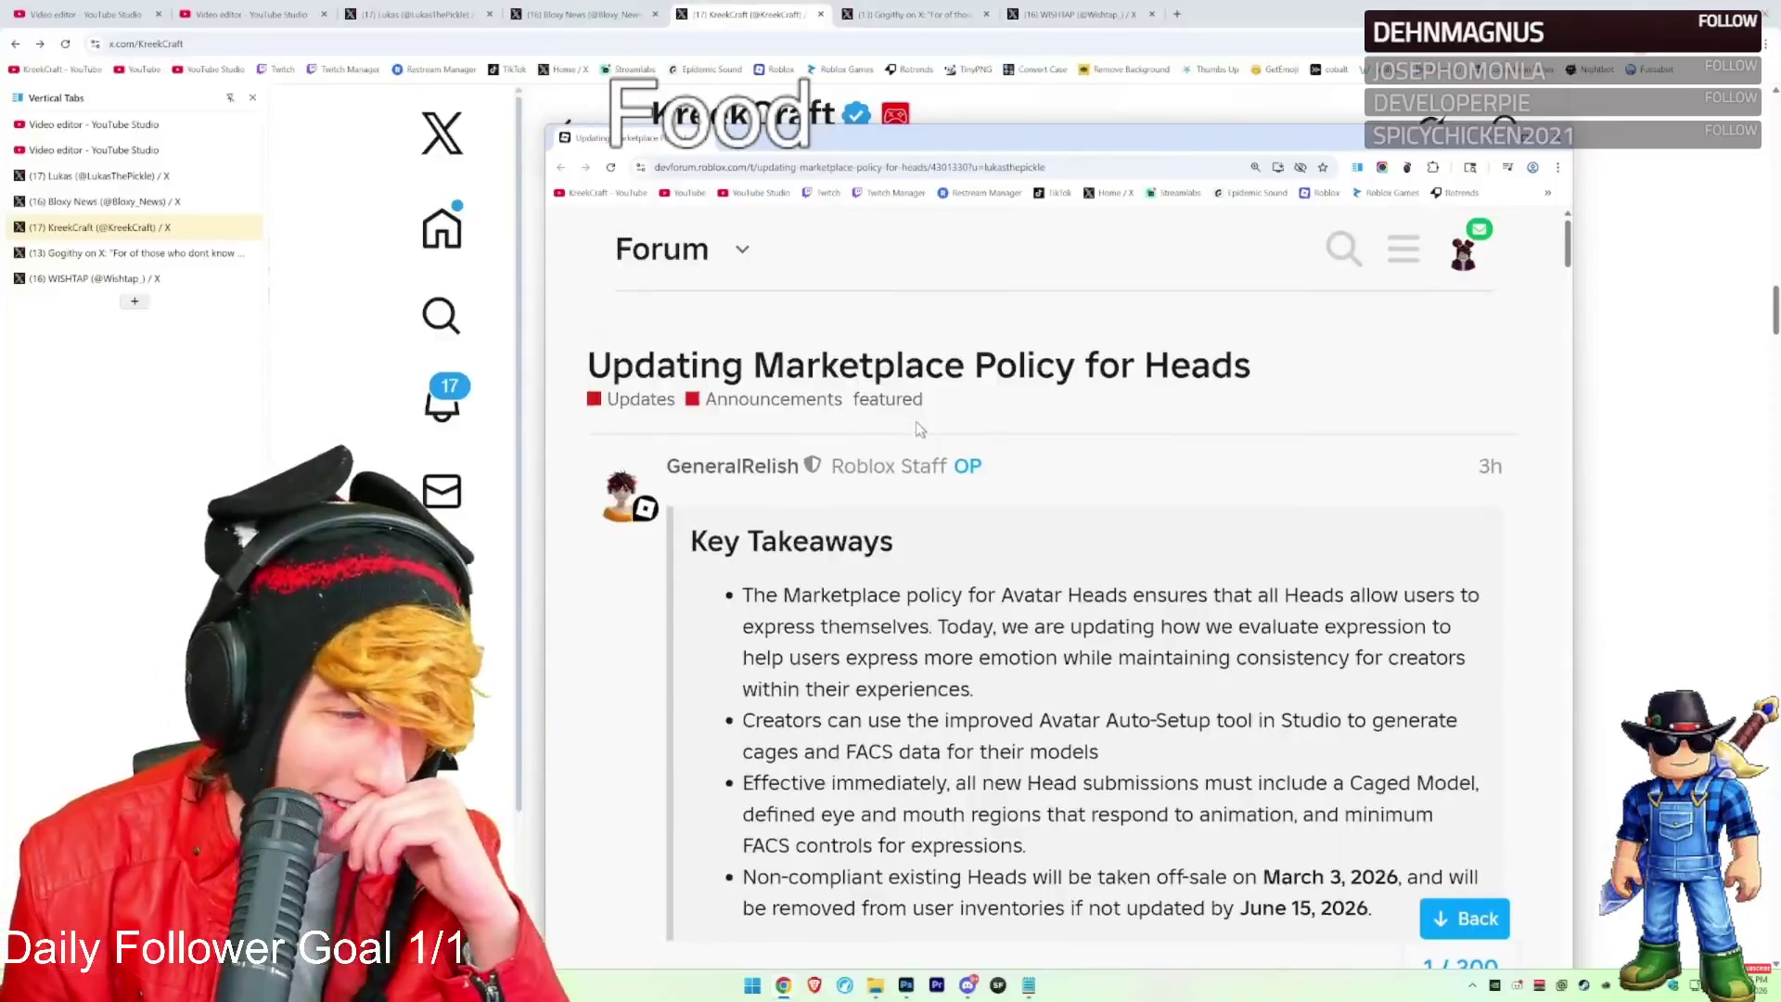
{"action": "scroll", "scroll_direction": "down", "scroll_amount": 3}
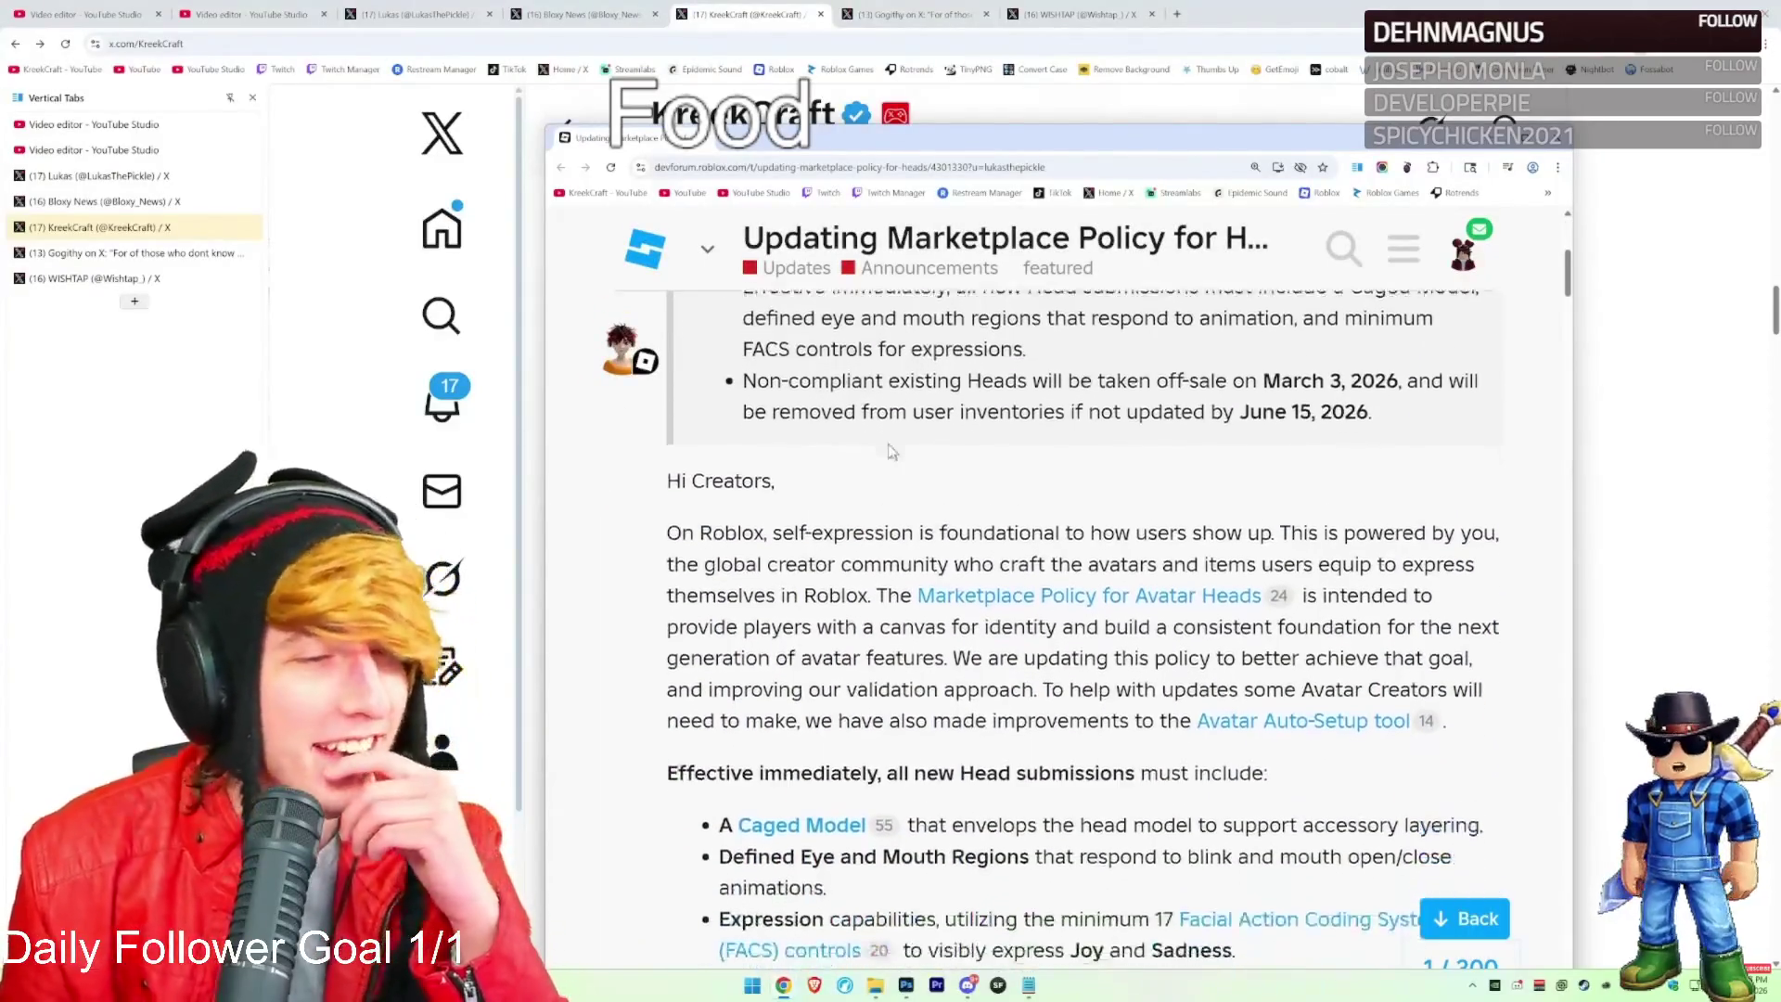
{"action": "scroll", "scroll_direction": "up", "scroll_amount": 3}
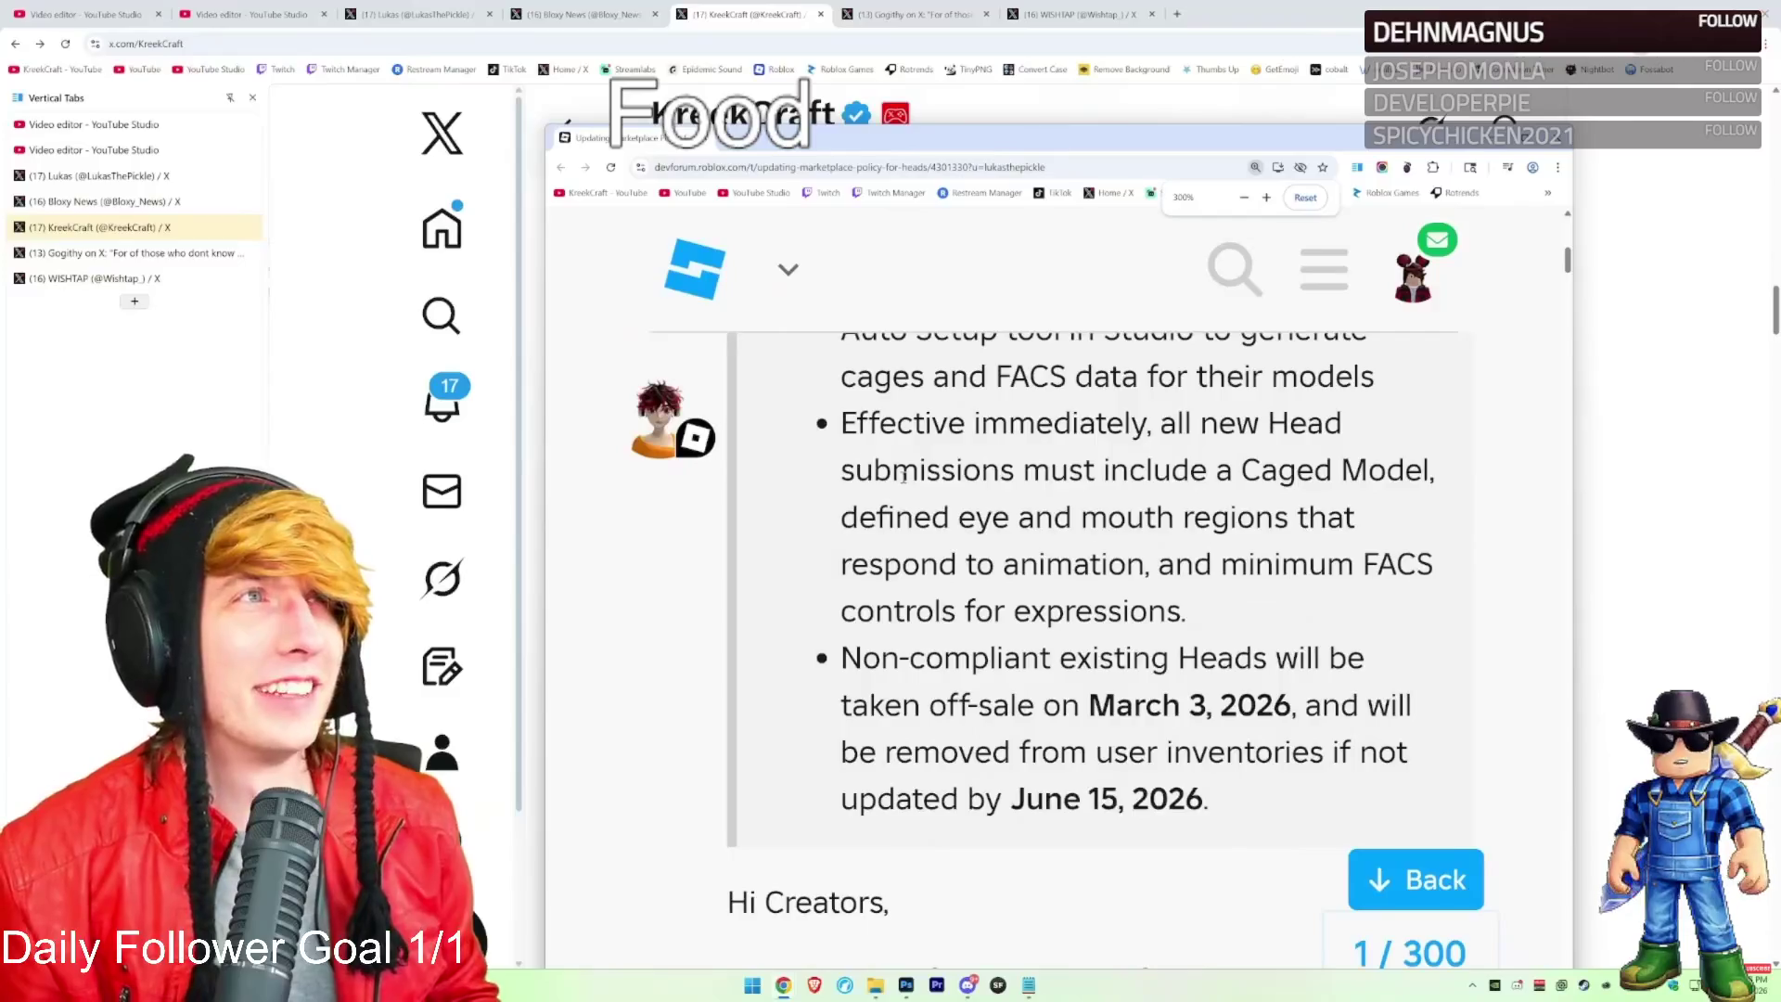
{"action": "scroll", "scroll_direction": "down", "scroll_amount": 3}
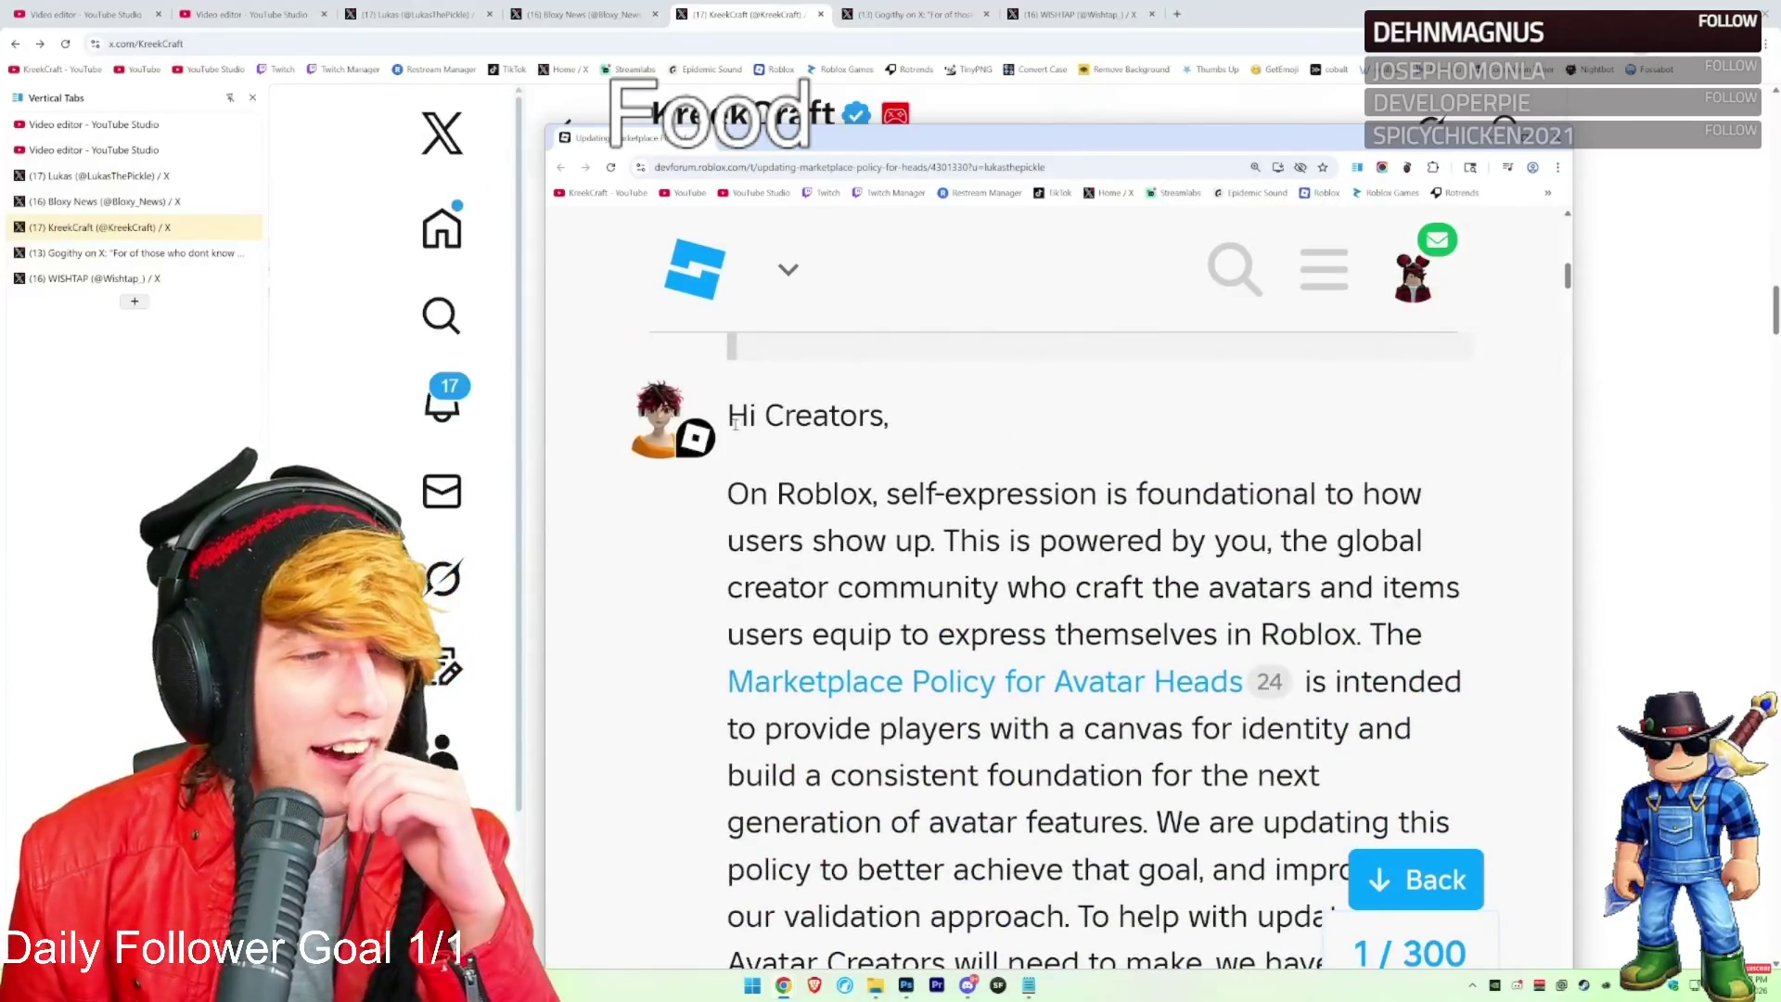
{"action": "left_click_drag", "start_coordinate": [727, 416], "coordinate": [934, 408]}
{"action": "left_click_drag", "start_coordinate": [727, 493], "coordinate": [1462, 590]}
{"action": "left_click", "coordinate": [937, 546]}
{"action": "left_click", "coordinate": [751, 638]}
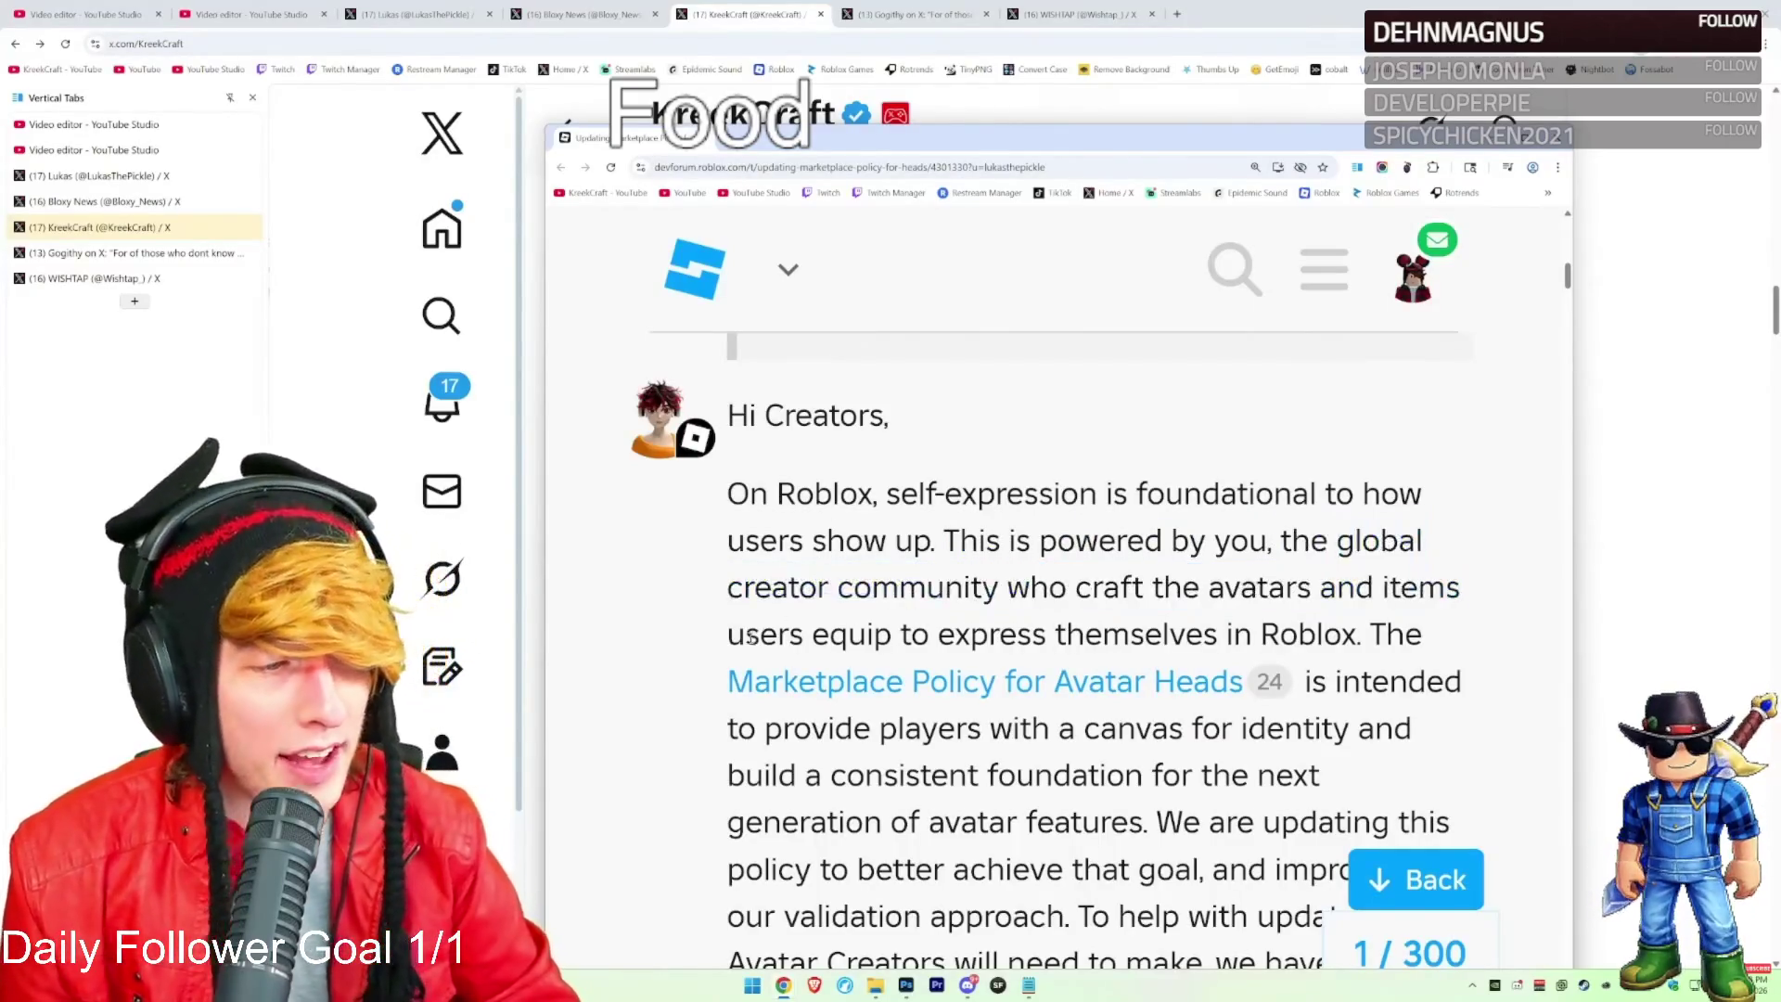
Highlight the users-expressing-themselves line and the Marketplace Policy for Avatar Heads sentence, then close the forum
{"action": "left_click_drag", "start_coordinate": [798, 629], "coordinate": [1360, 640]}
{"action": "left_click", "coordinate": [1361, 640]}
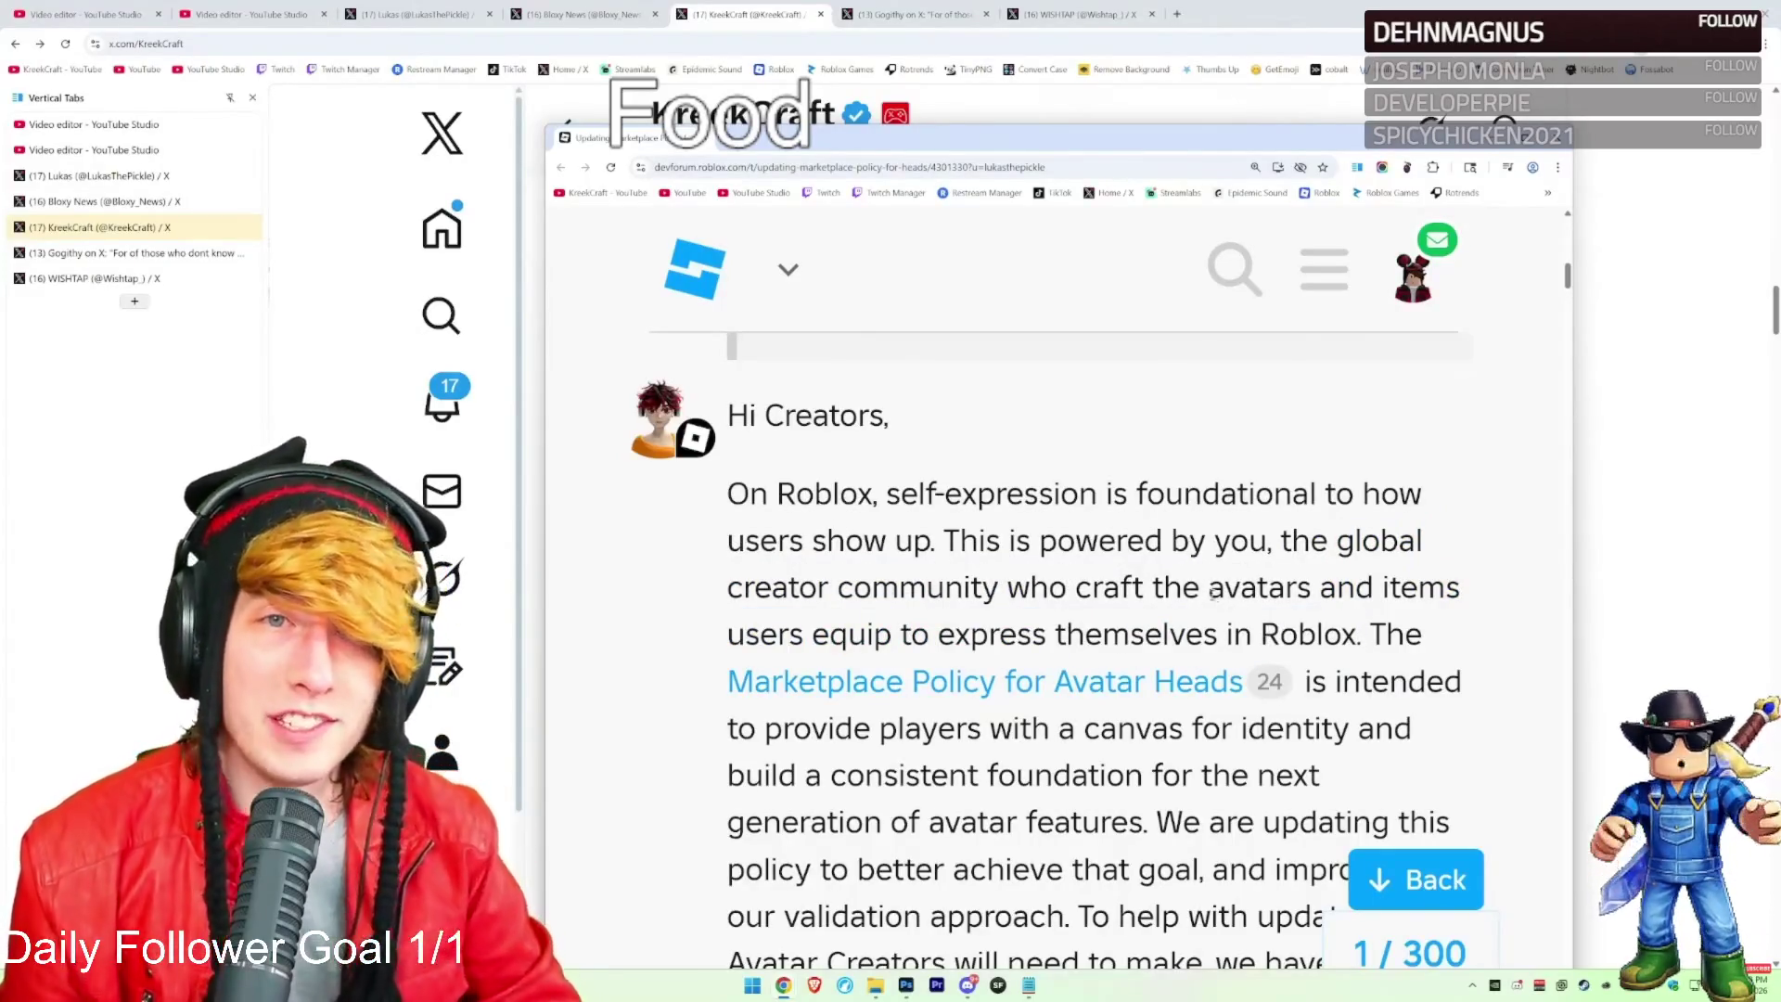
{"action": "scroll", "scroll_direction": "down", "scroll_amount": 3}
{"action": "left_click_drag", "start_coordinate": [1378, 568], "coordinate": [1150, 747]}
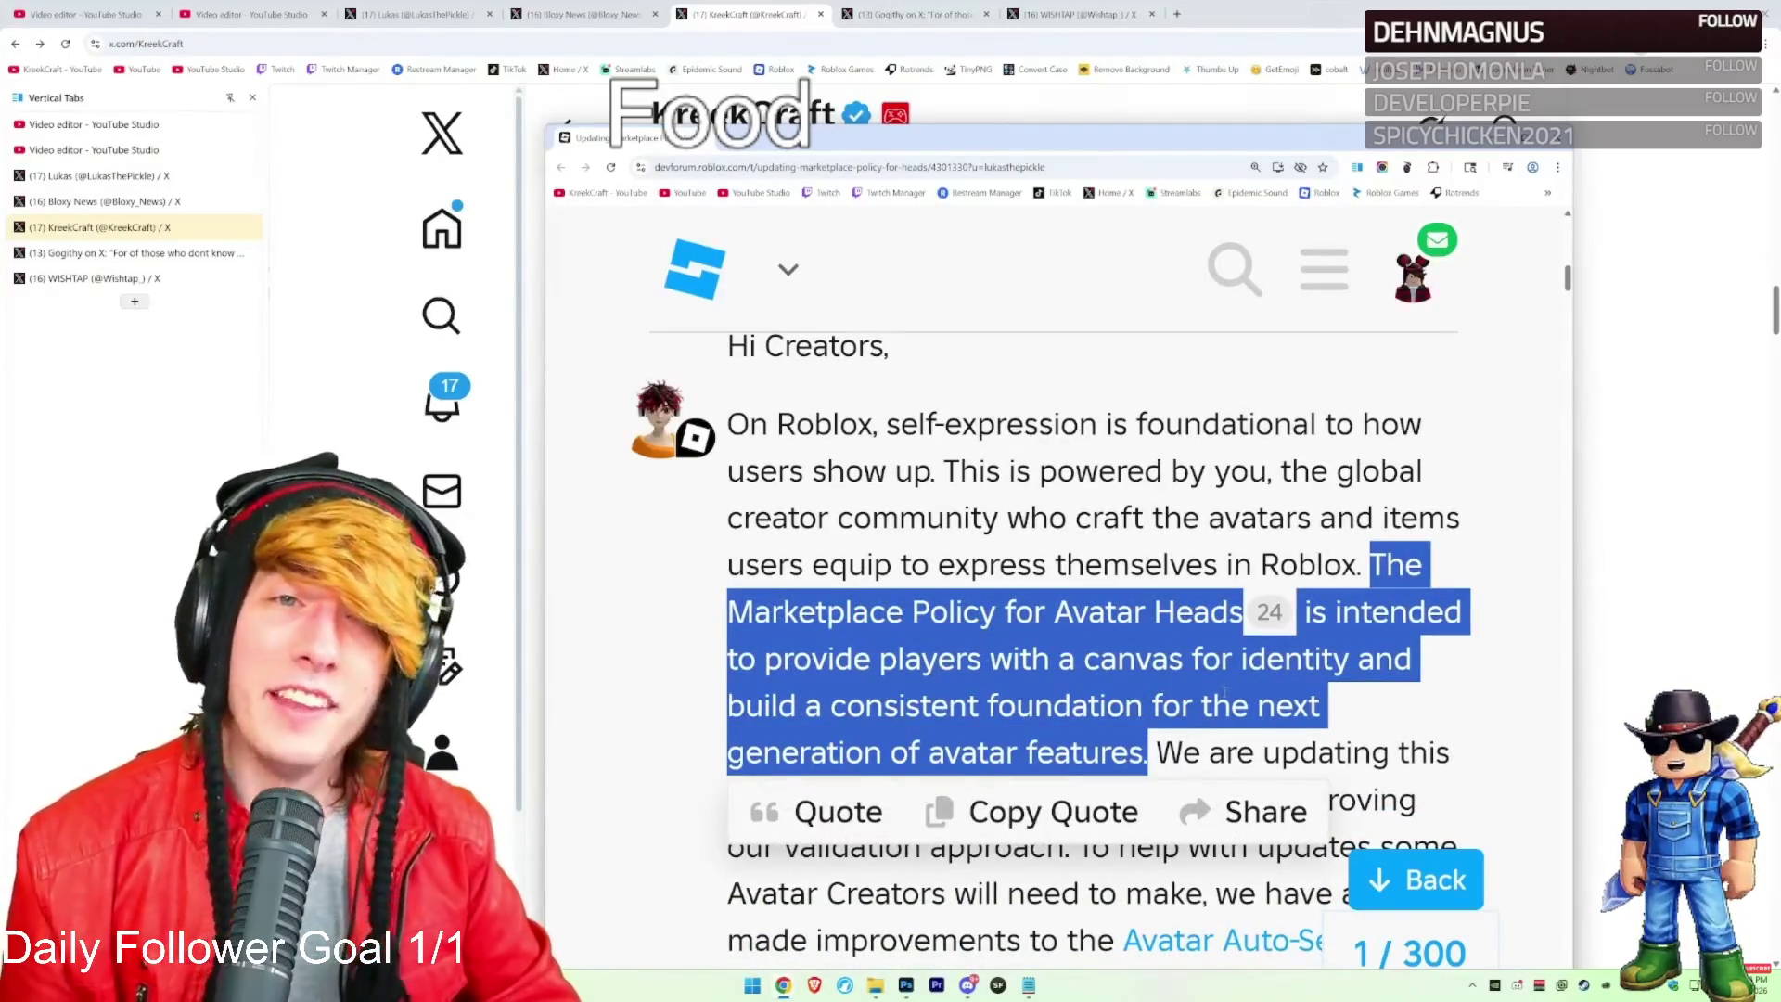
{"action": "key", "text": "ctrl+w"}
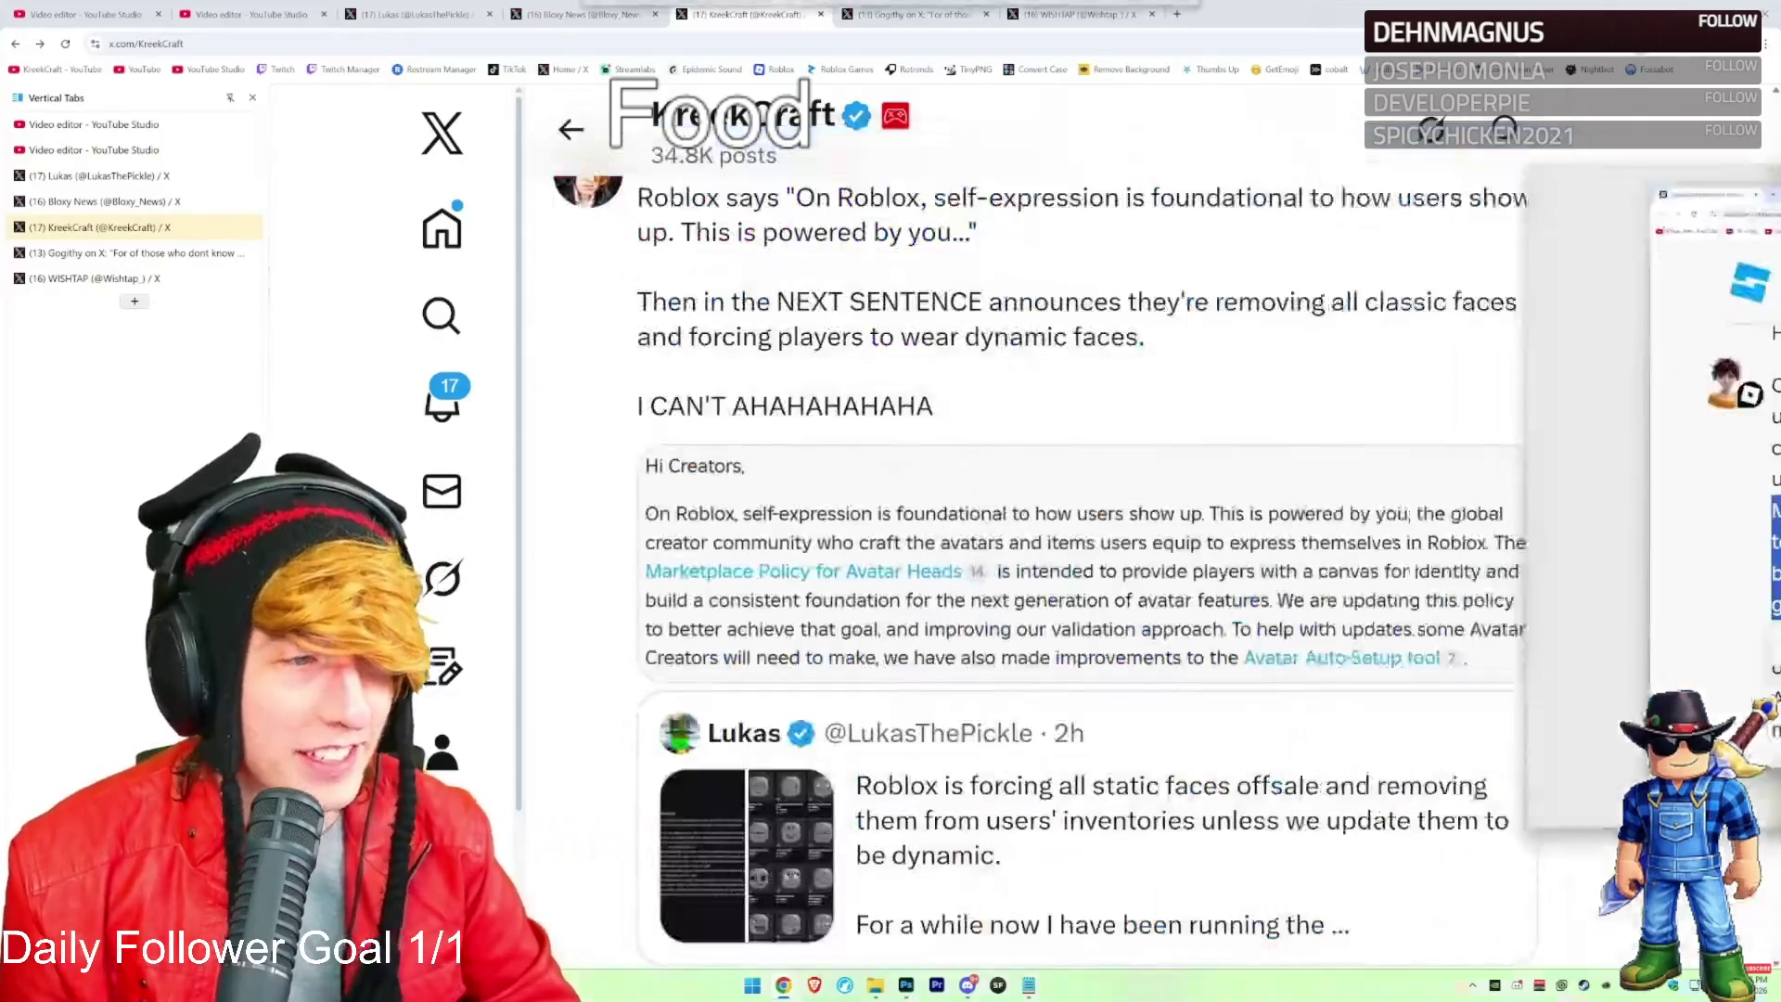
Highlight KreekCraft's quoted self-expression line and his sentence about forced dynamic faces
{"action": "left_click_drag", "start_coordinate": [641, 346], "coordinate": [808, 351]}
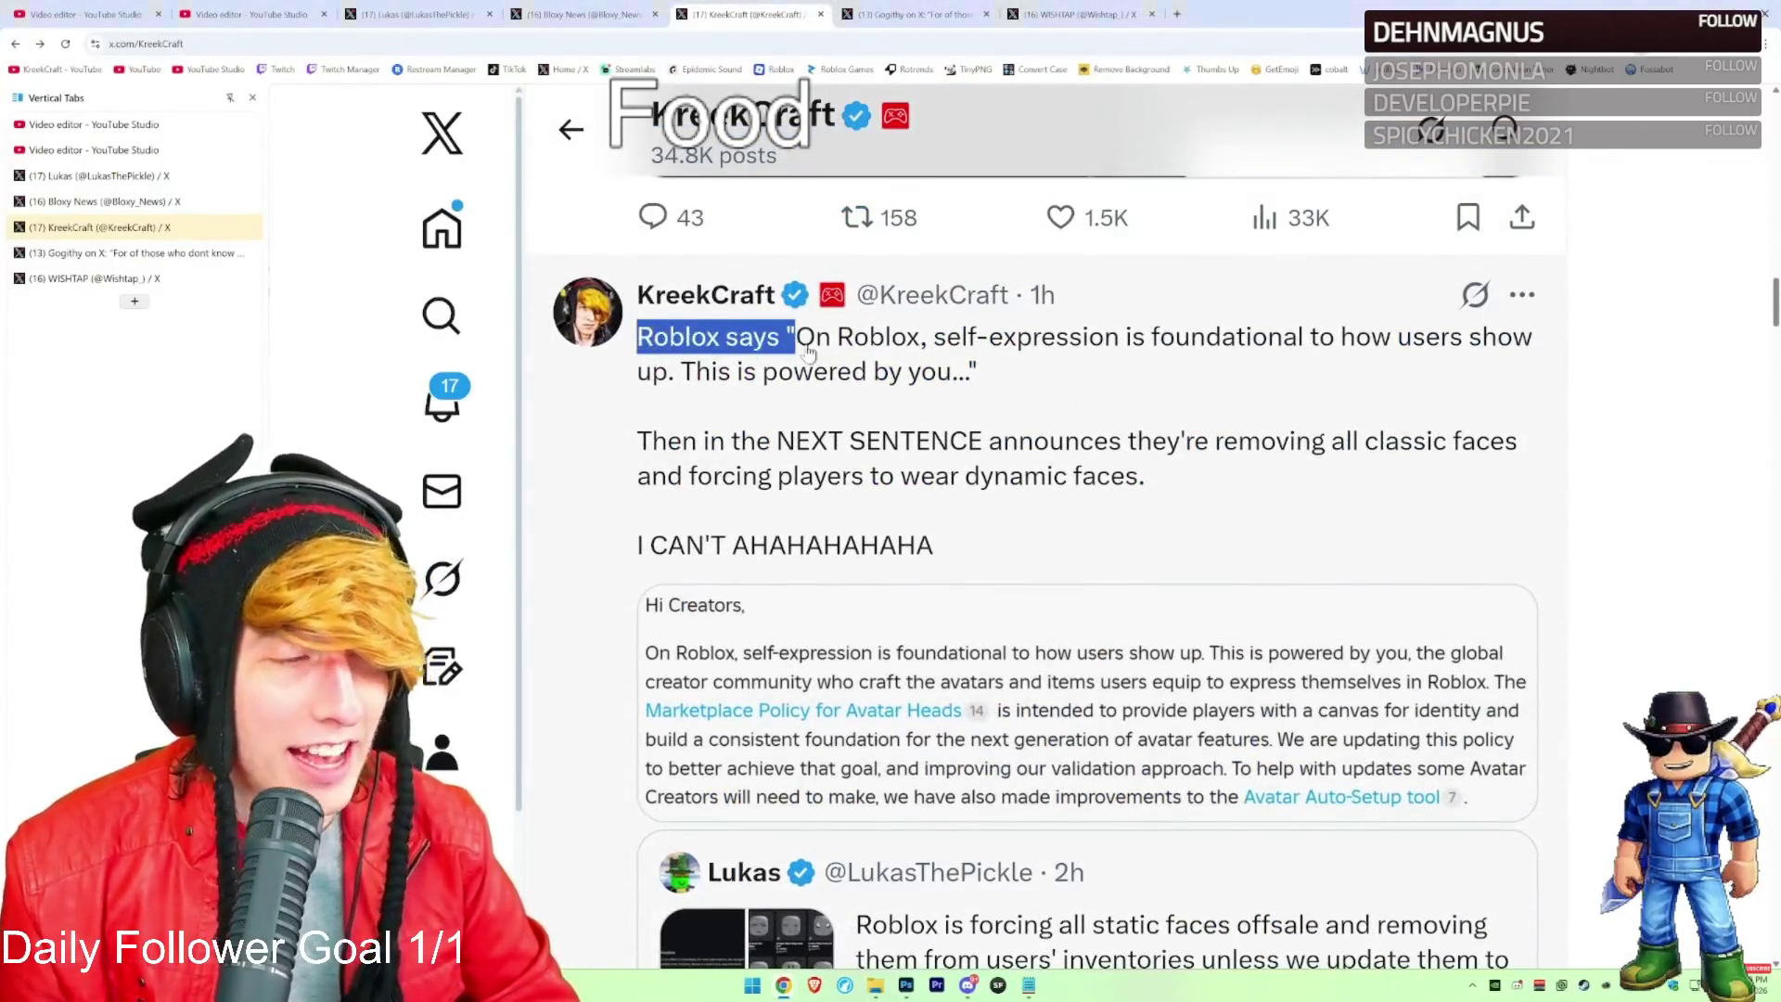
{"action": "left_click_drag", "start_coordinate": [1042, 344], "coordinate": [1190, 342]}
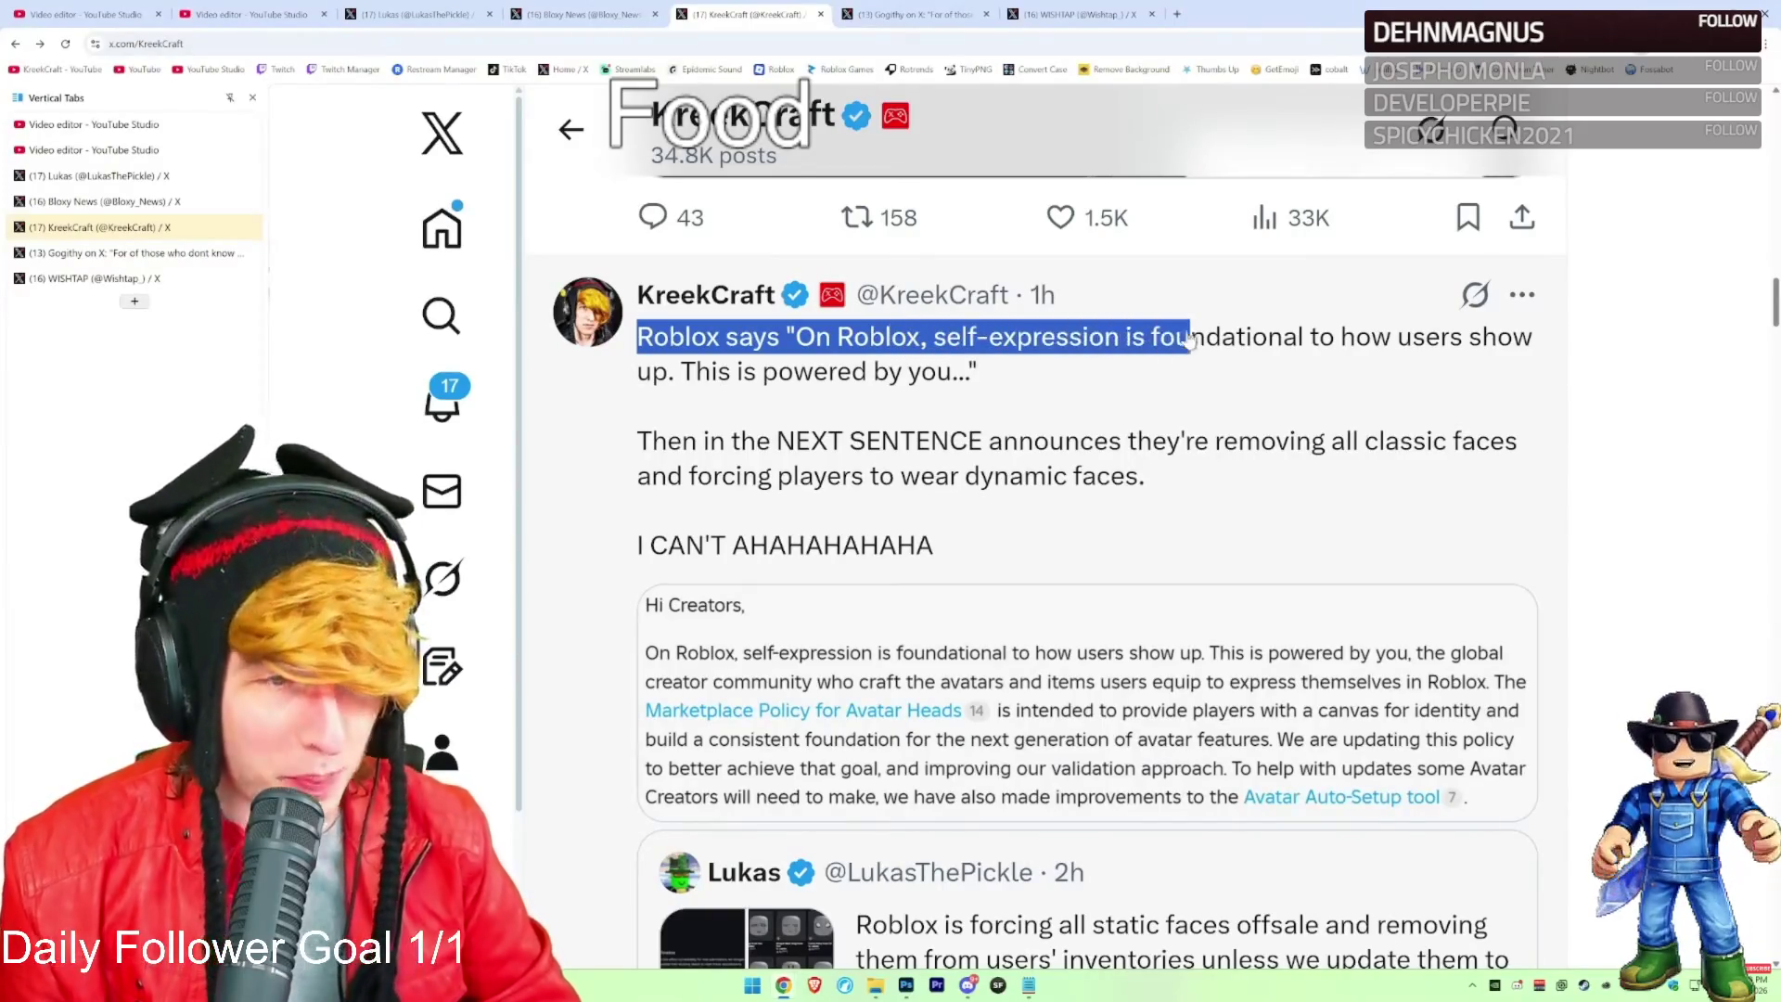
{"action": "left_click_drag", "start_coordinate": [1336, 351], "coordinate": [837, 373]}
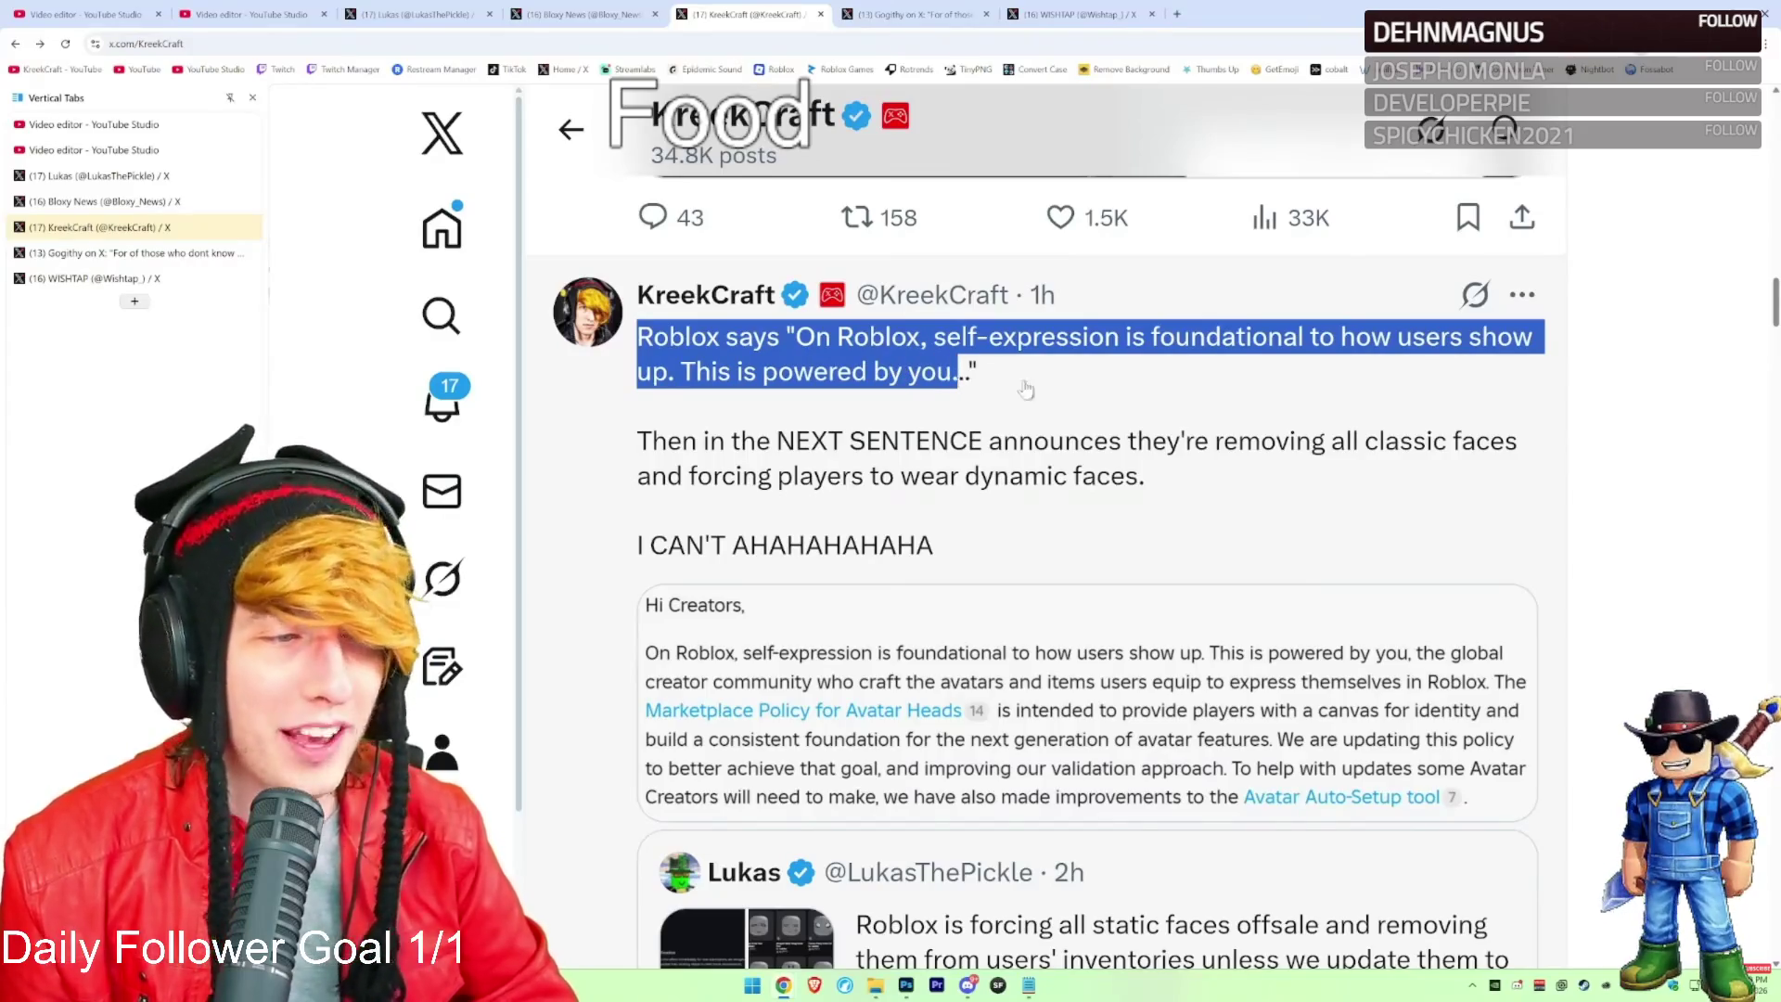
{"action": "left_click_drag", "start_coordinate": [640, 440], "coordinate": [935, 437]}
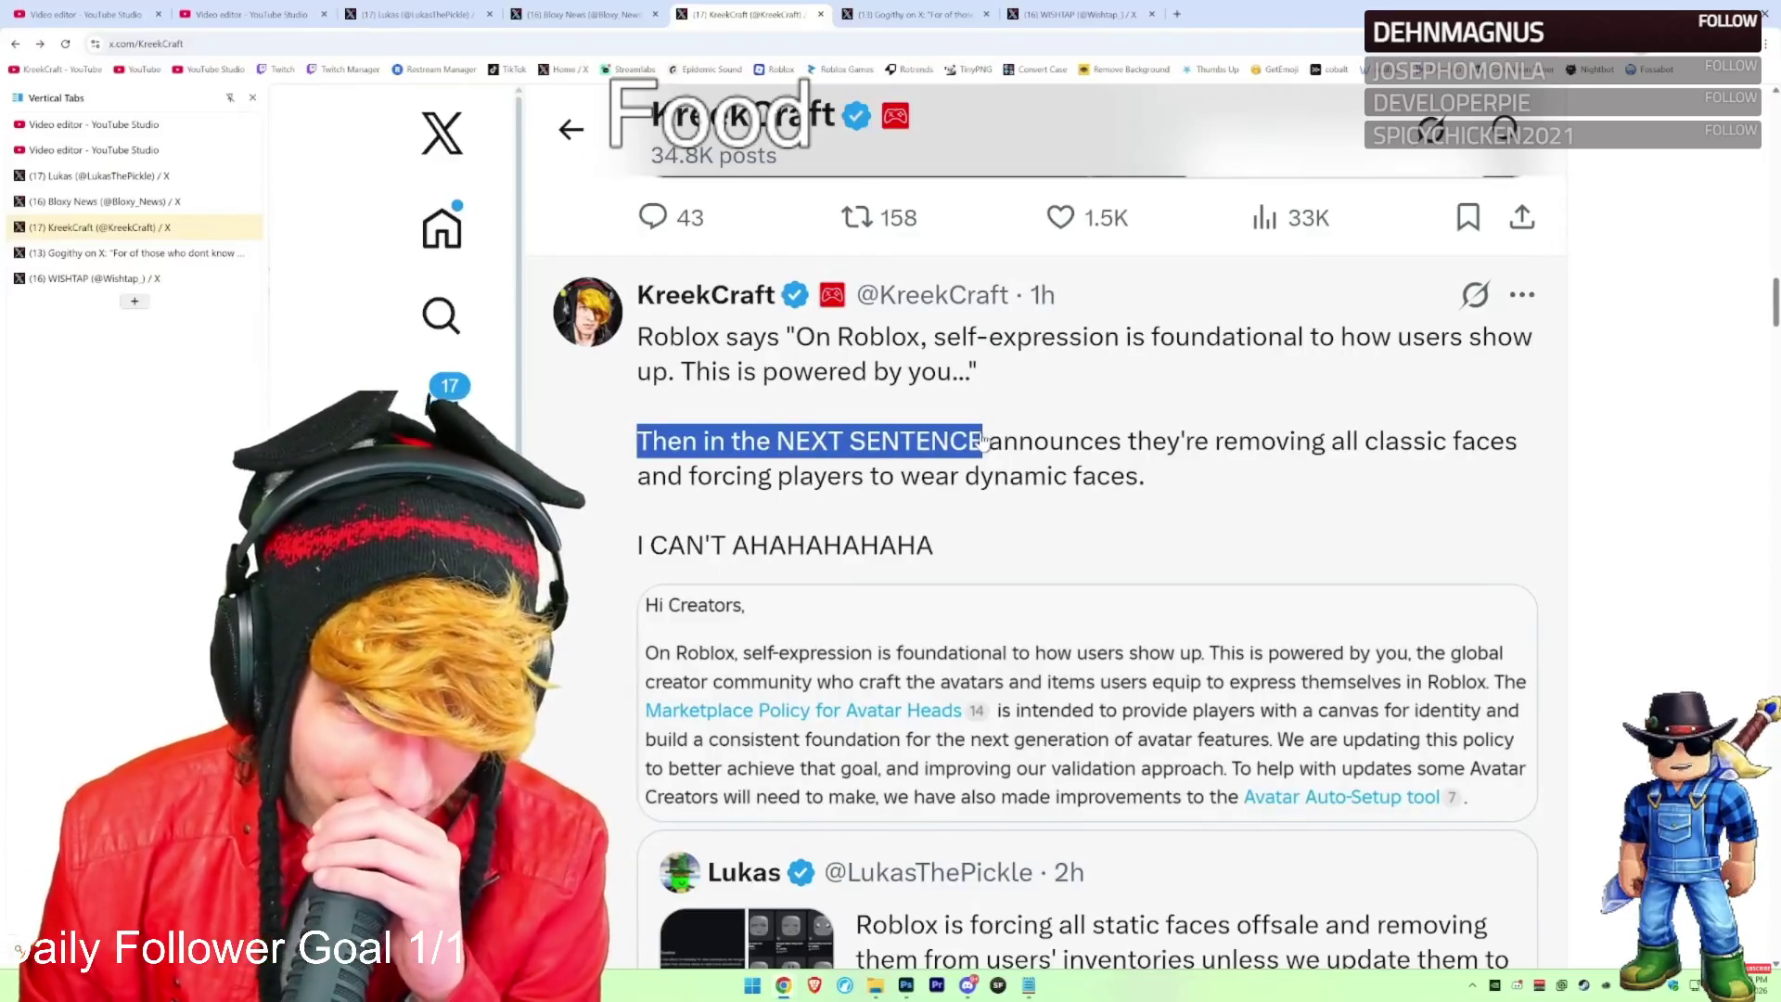
{"action": "left_click_drag", "start_coordinate": [985, 440], "coordinate": [1381, 484]}
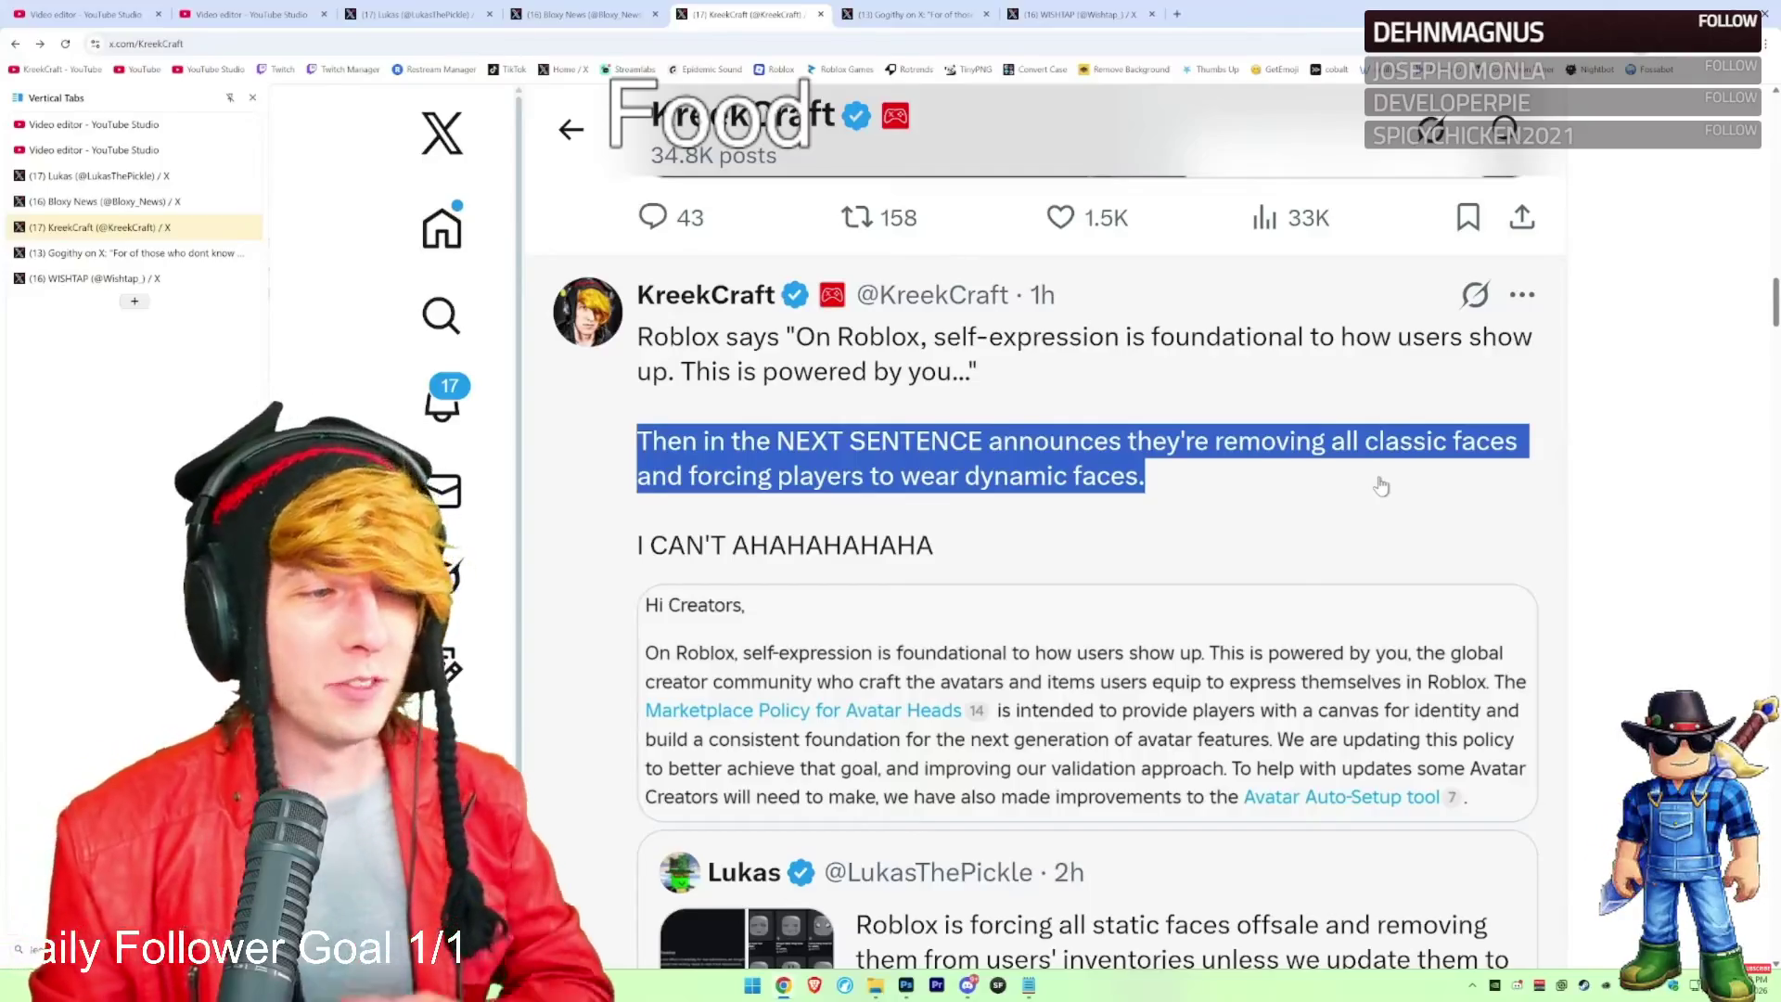
{"action": "left_click", "coordinate": [1549, 511]}
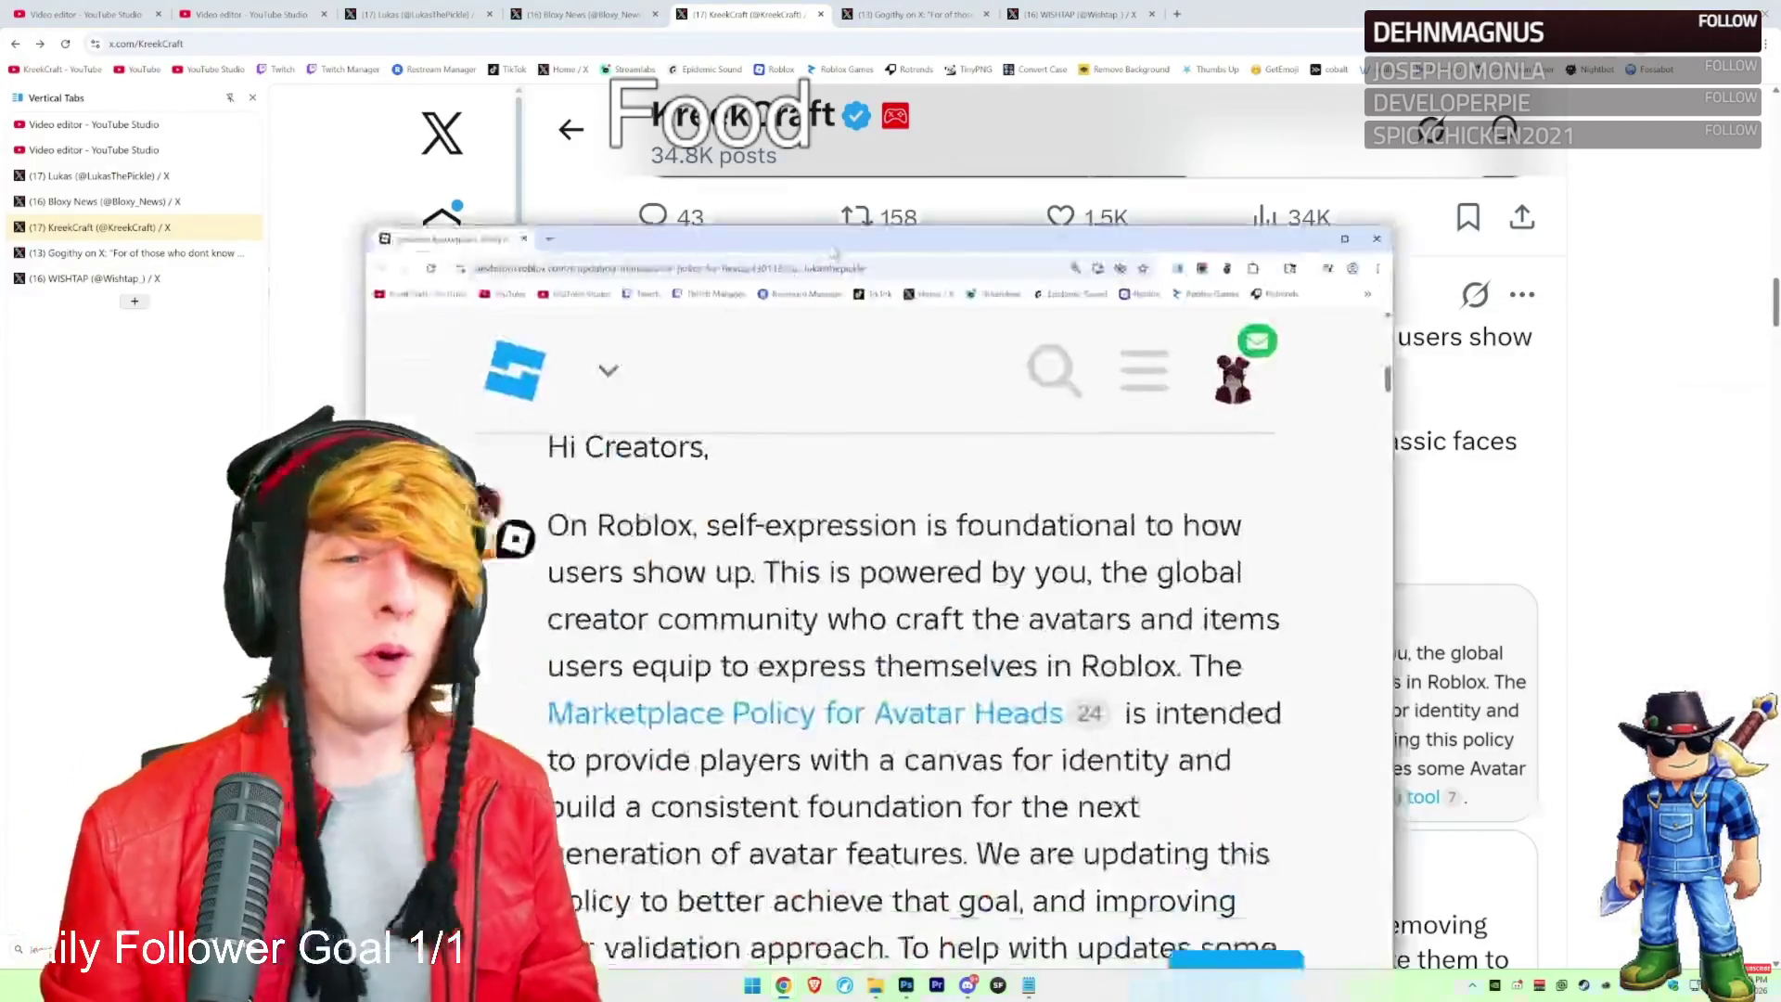
Highlight 'On Roblox, self-expression is' and 'This is powered by you' in the post's opening
{"action": "scroll", "scroll_direction": "up", "scroll_amount": 3}
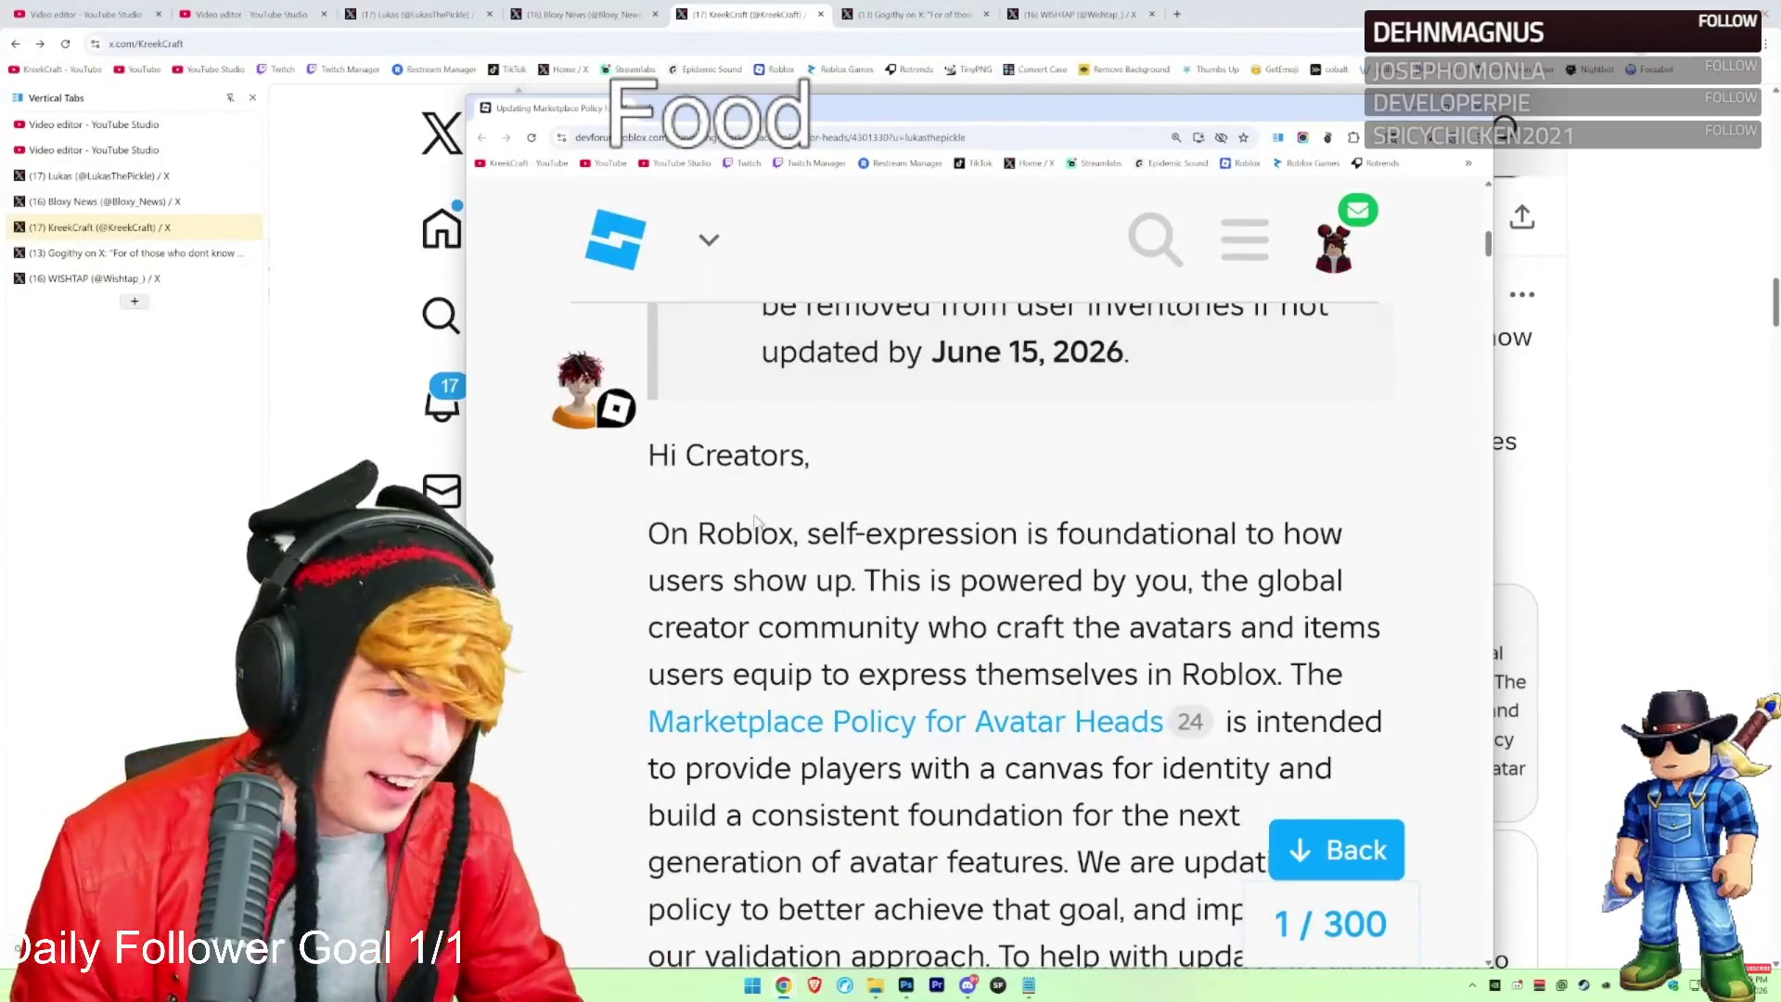
{"action": "left_click_drag", "start_coordinate": [649, 534], "coordinate": [1048, 536]}
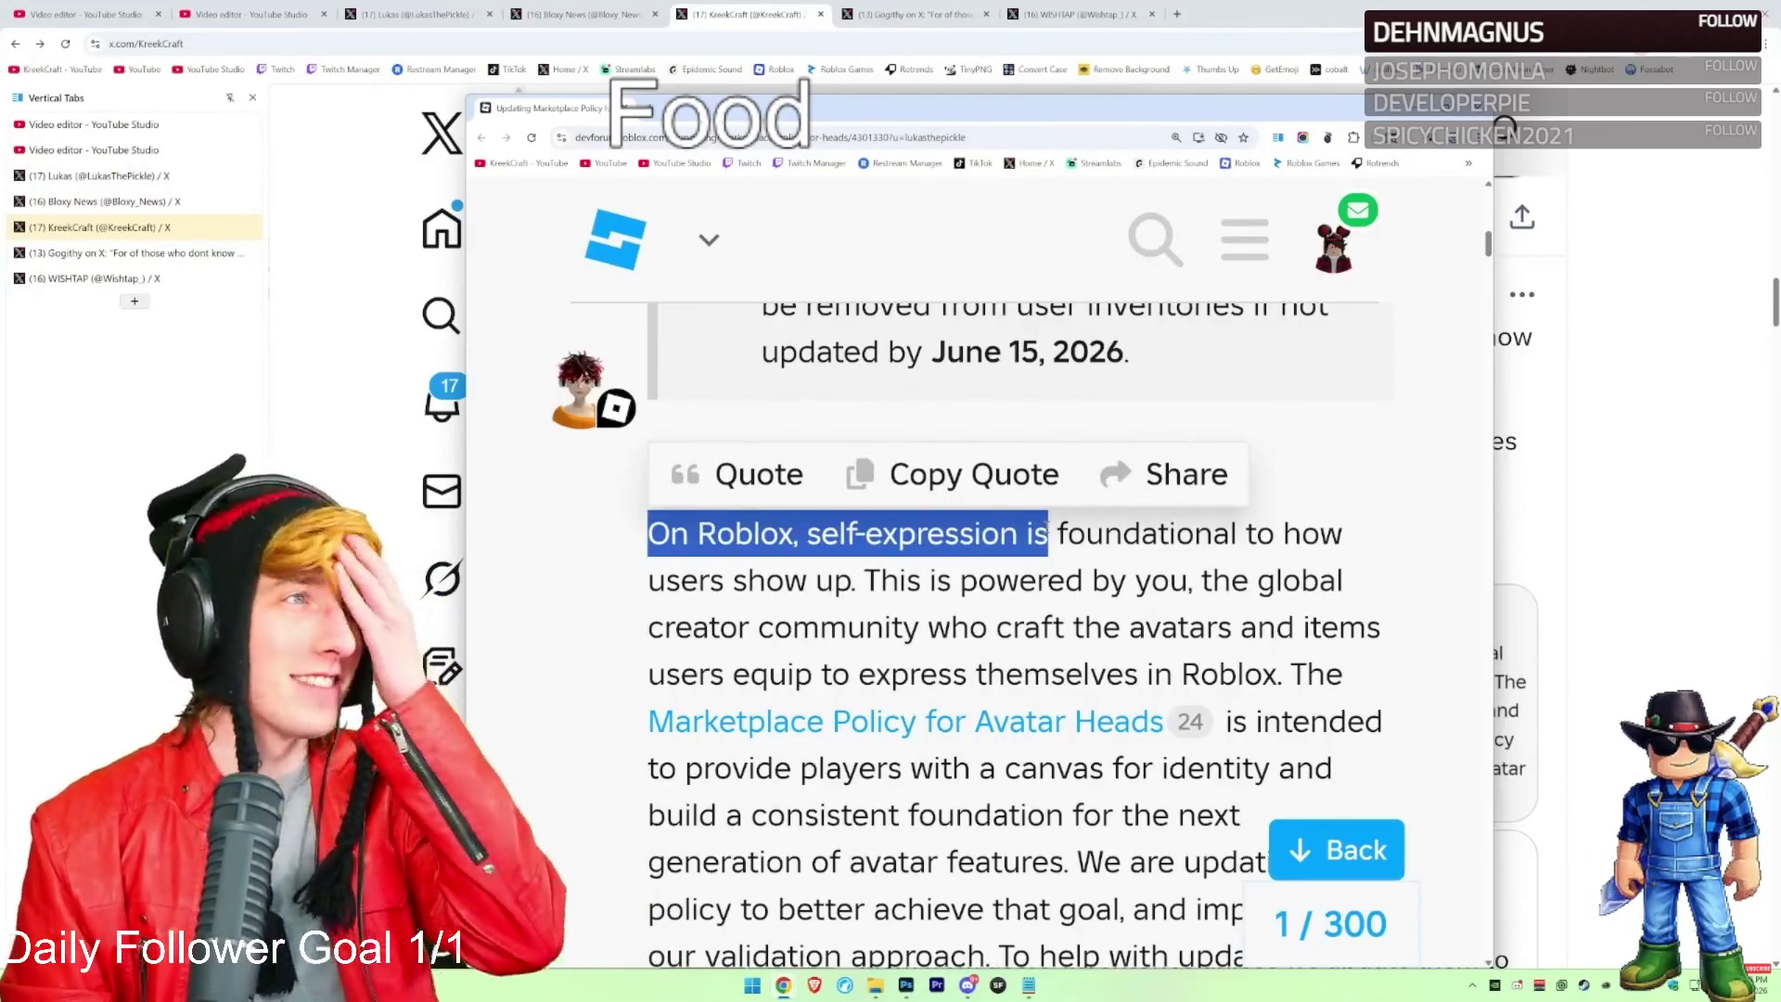
{"action": "left_click", "coordinate": [1048, 537]}
{"action": "left_click_drag", "start_coordinate": [863, 581], "coordinate": [1199, 580]}
{"action": "left_click", "coordinate": [971, 637]}
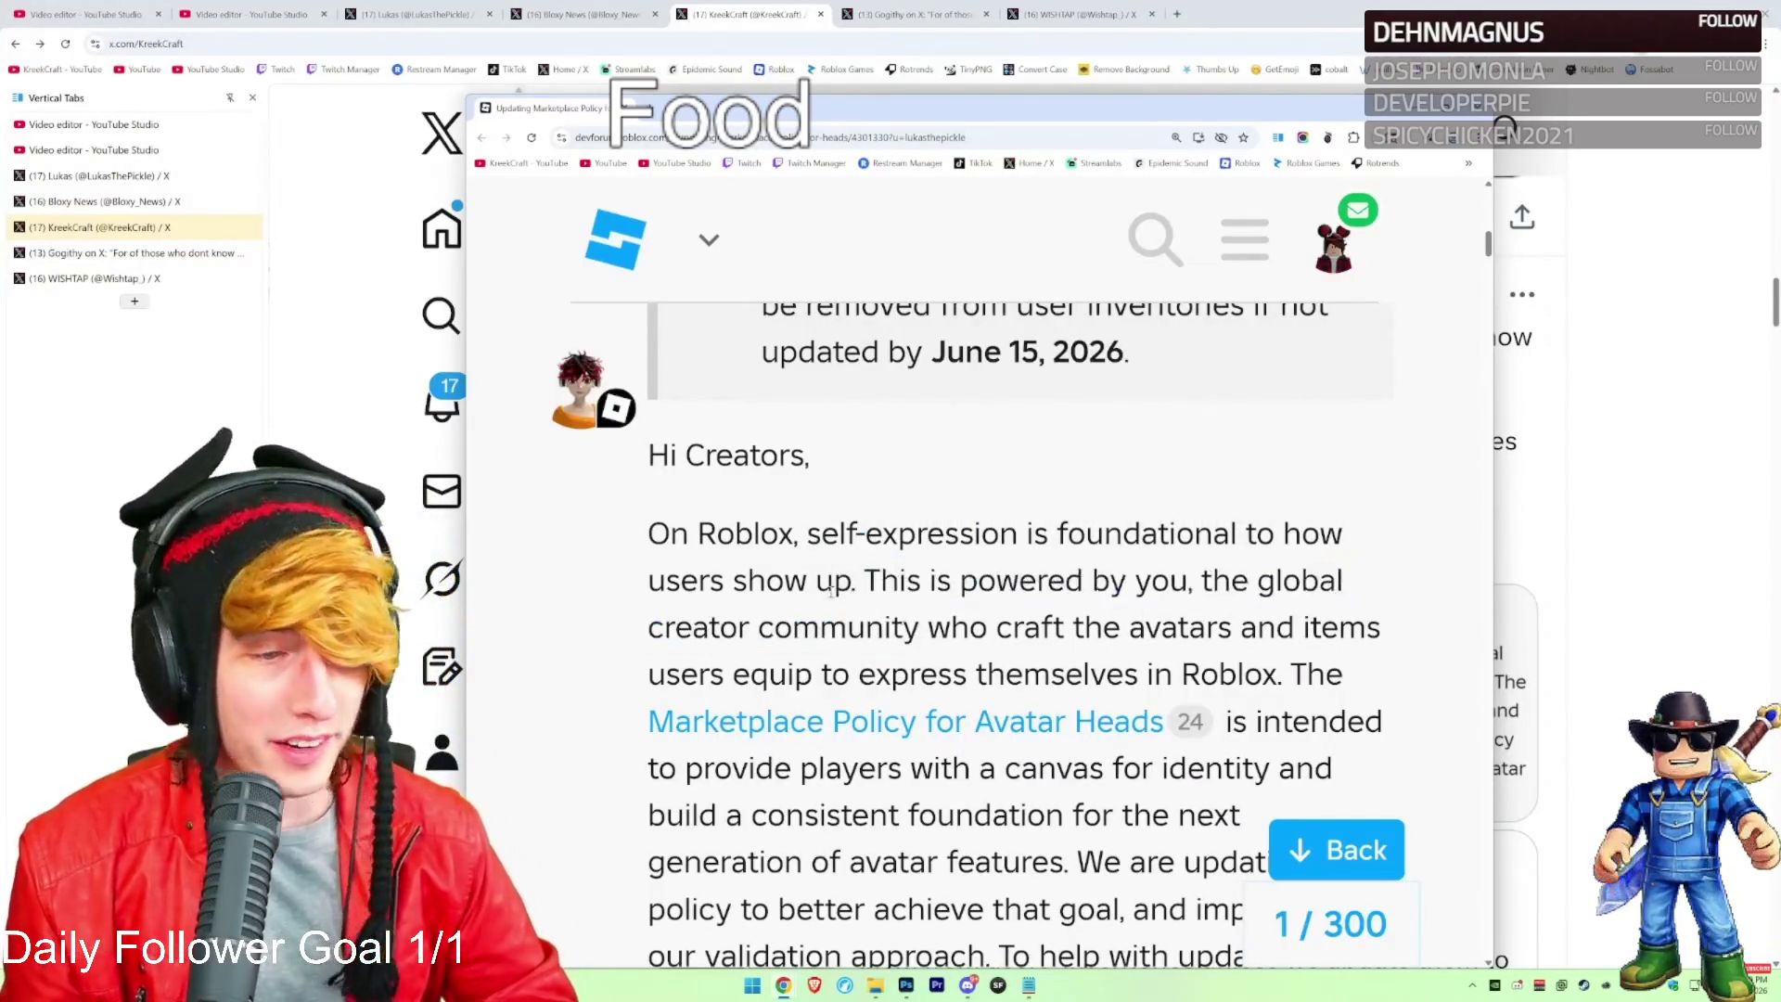
{"action": "left_click_drag", "start_coordinate": [805, 542], "coordinate": [863, 585]}
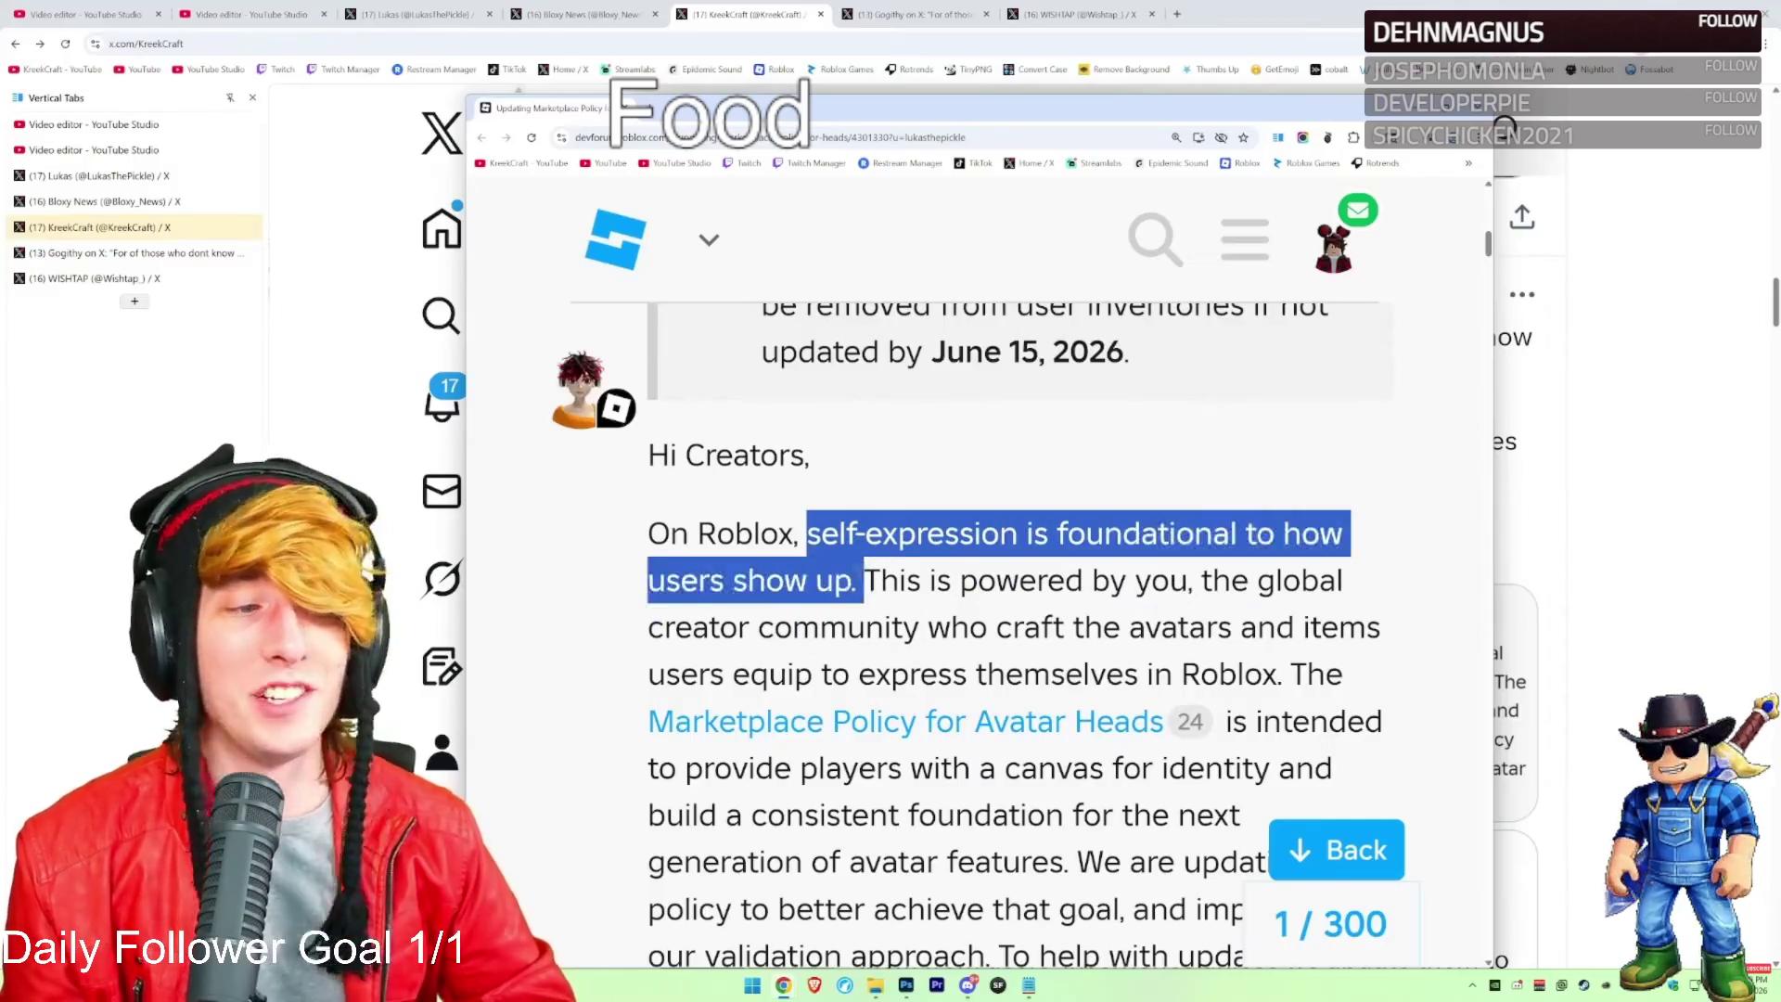
{"action": "left_click", "coordinate": [853, 583]}
Search the topic for 'feedback'
{"action": "scroll", "scroll_direction": "up", "scroll_amount": 3}
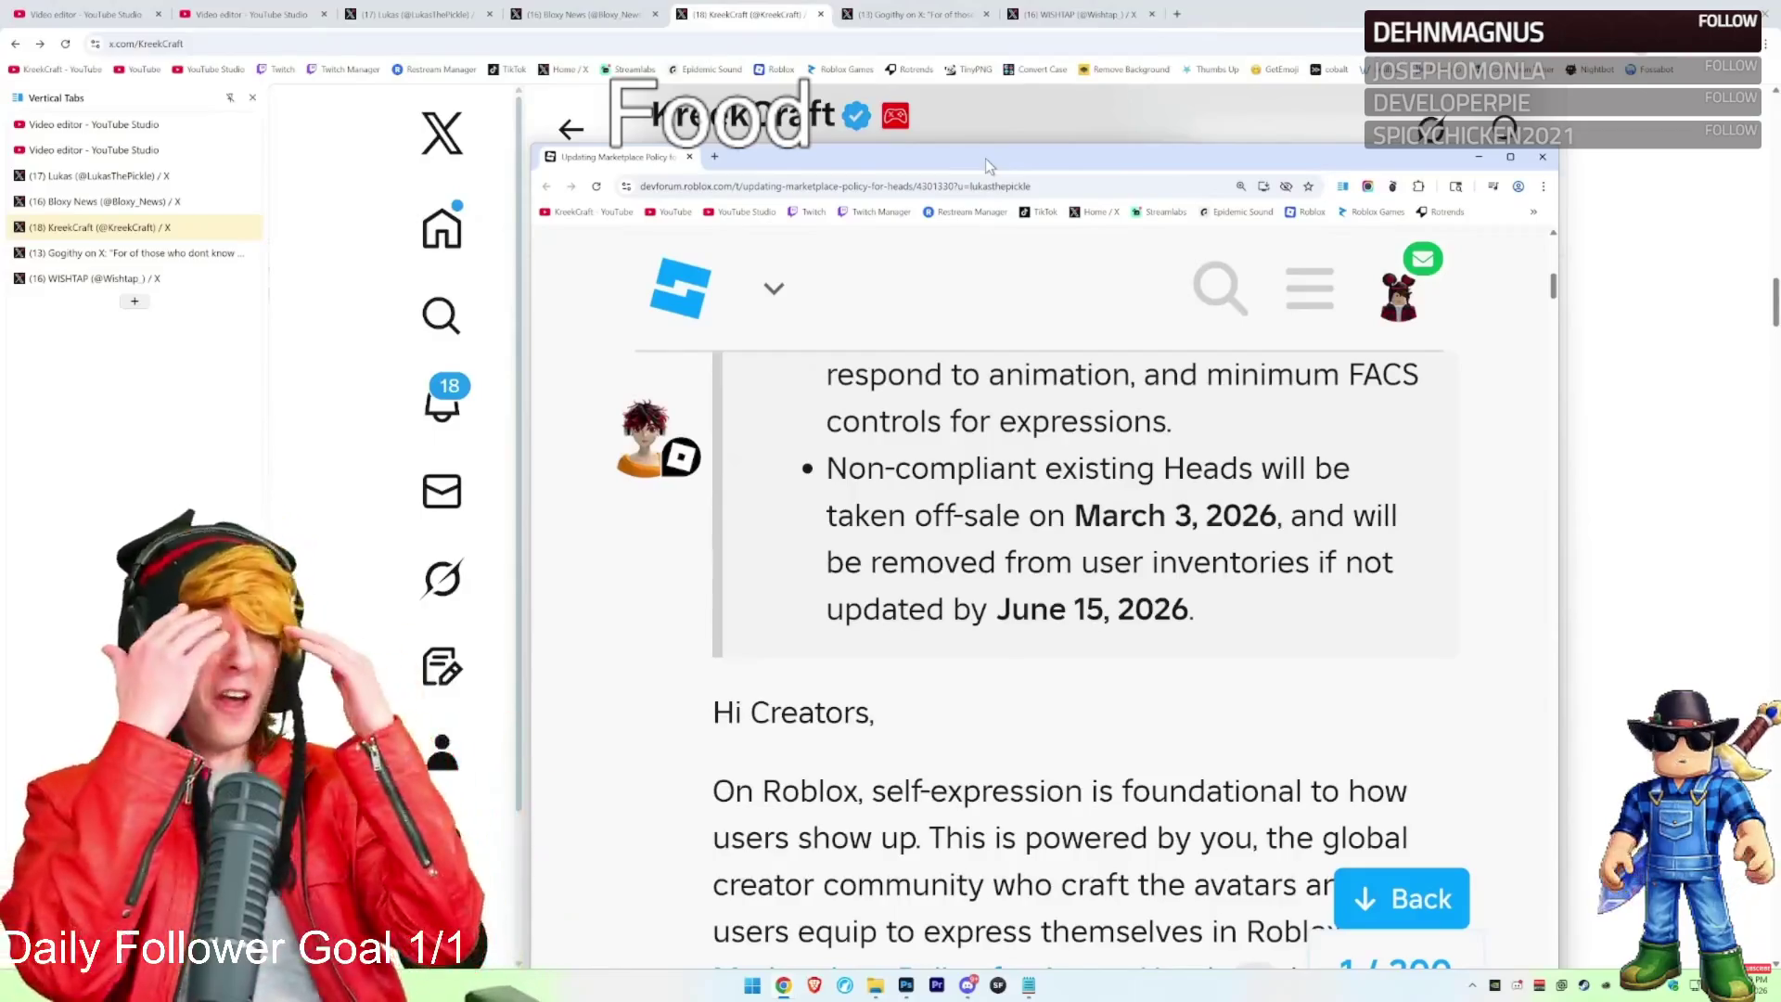
{"action": "scroll", "scroll_direction": "down", "scroll_amount": 3}
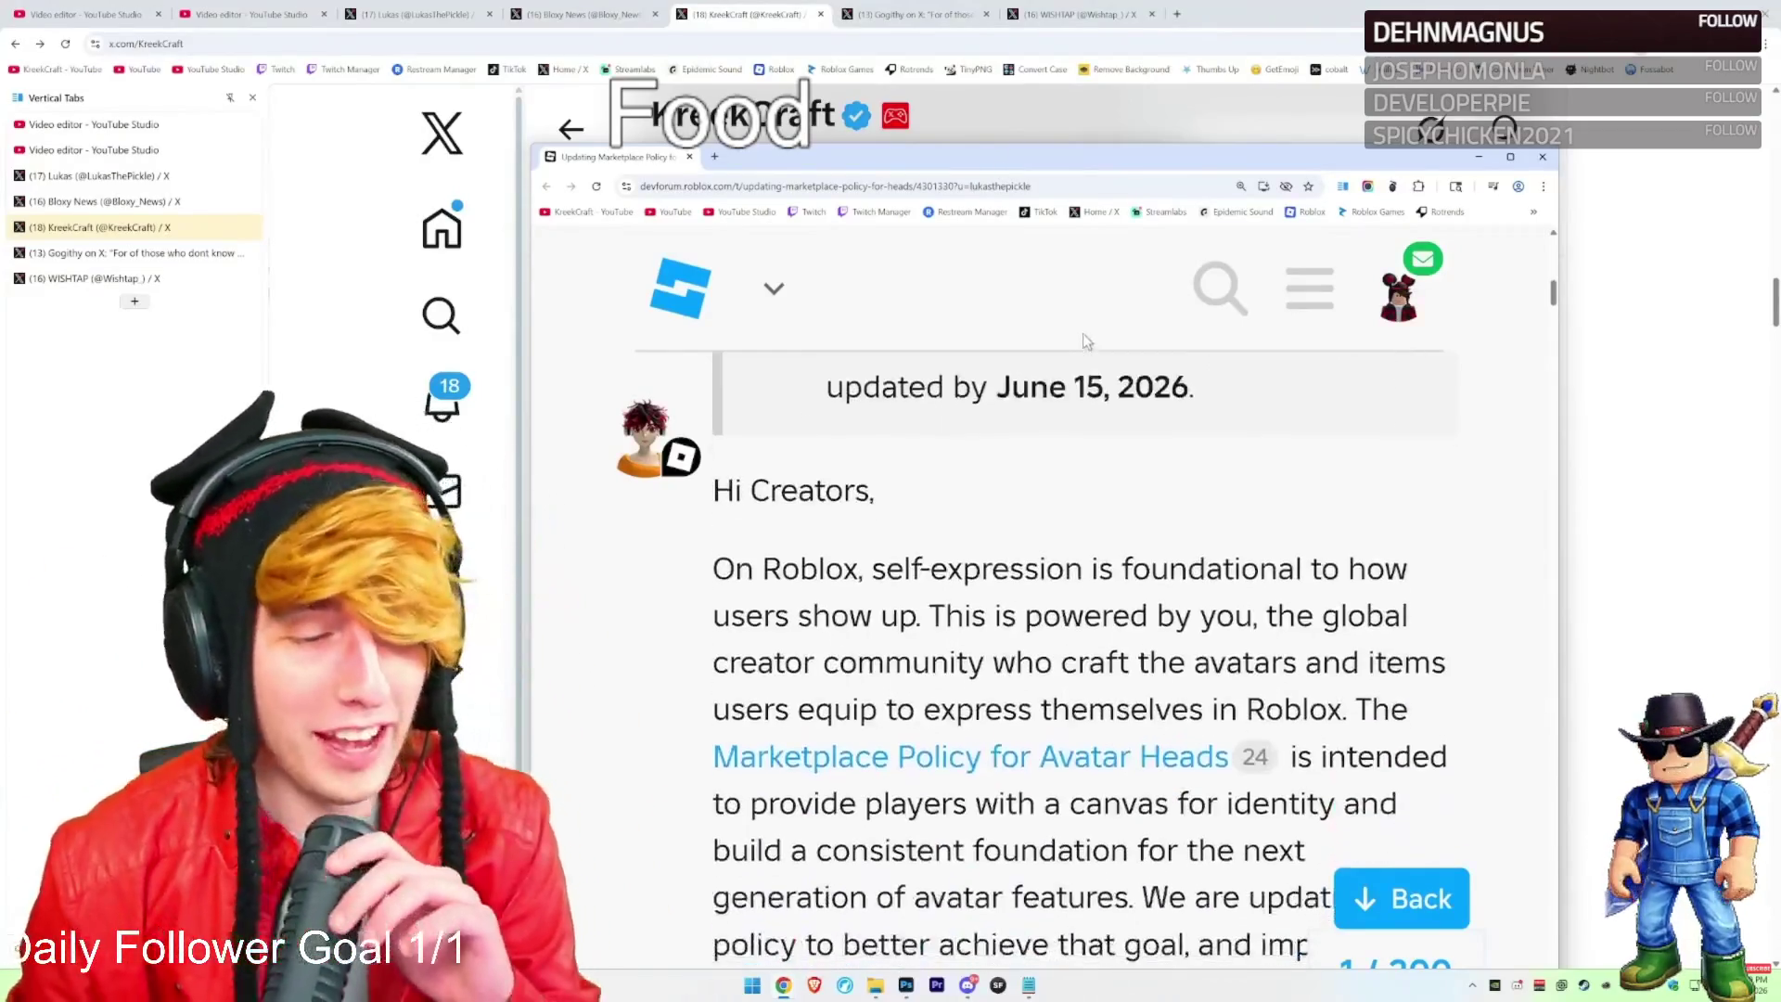
{"action": "scroll", "scroll_direction": "down", "scroll_amount": 3}
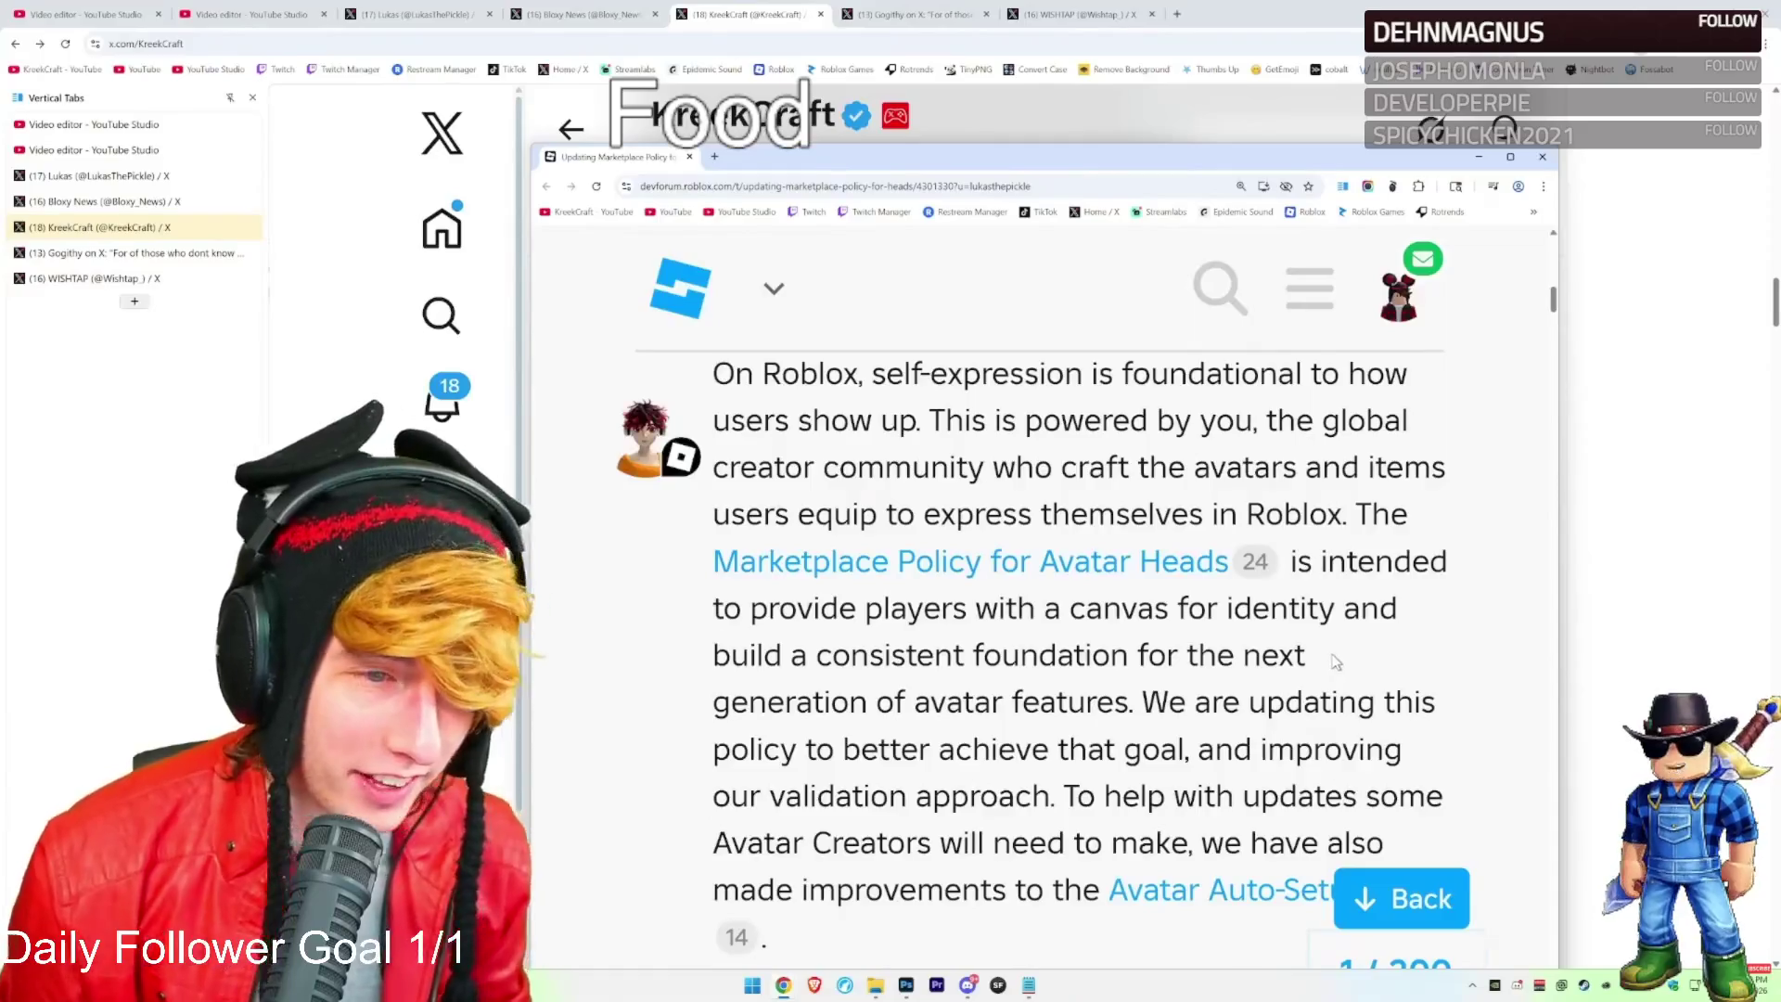
{"action": "key", "text": "ctrl+f"}
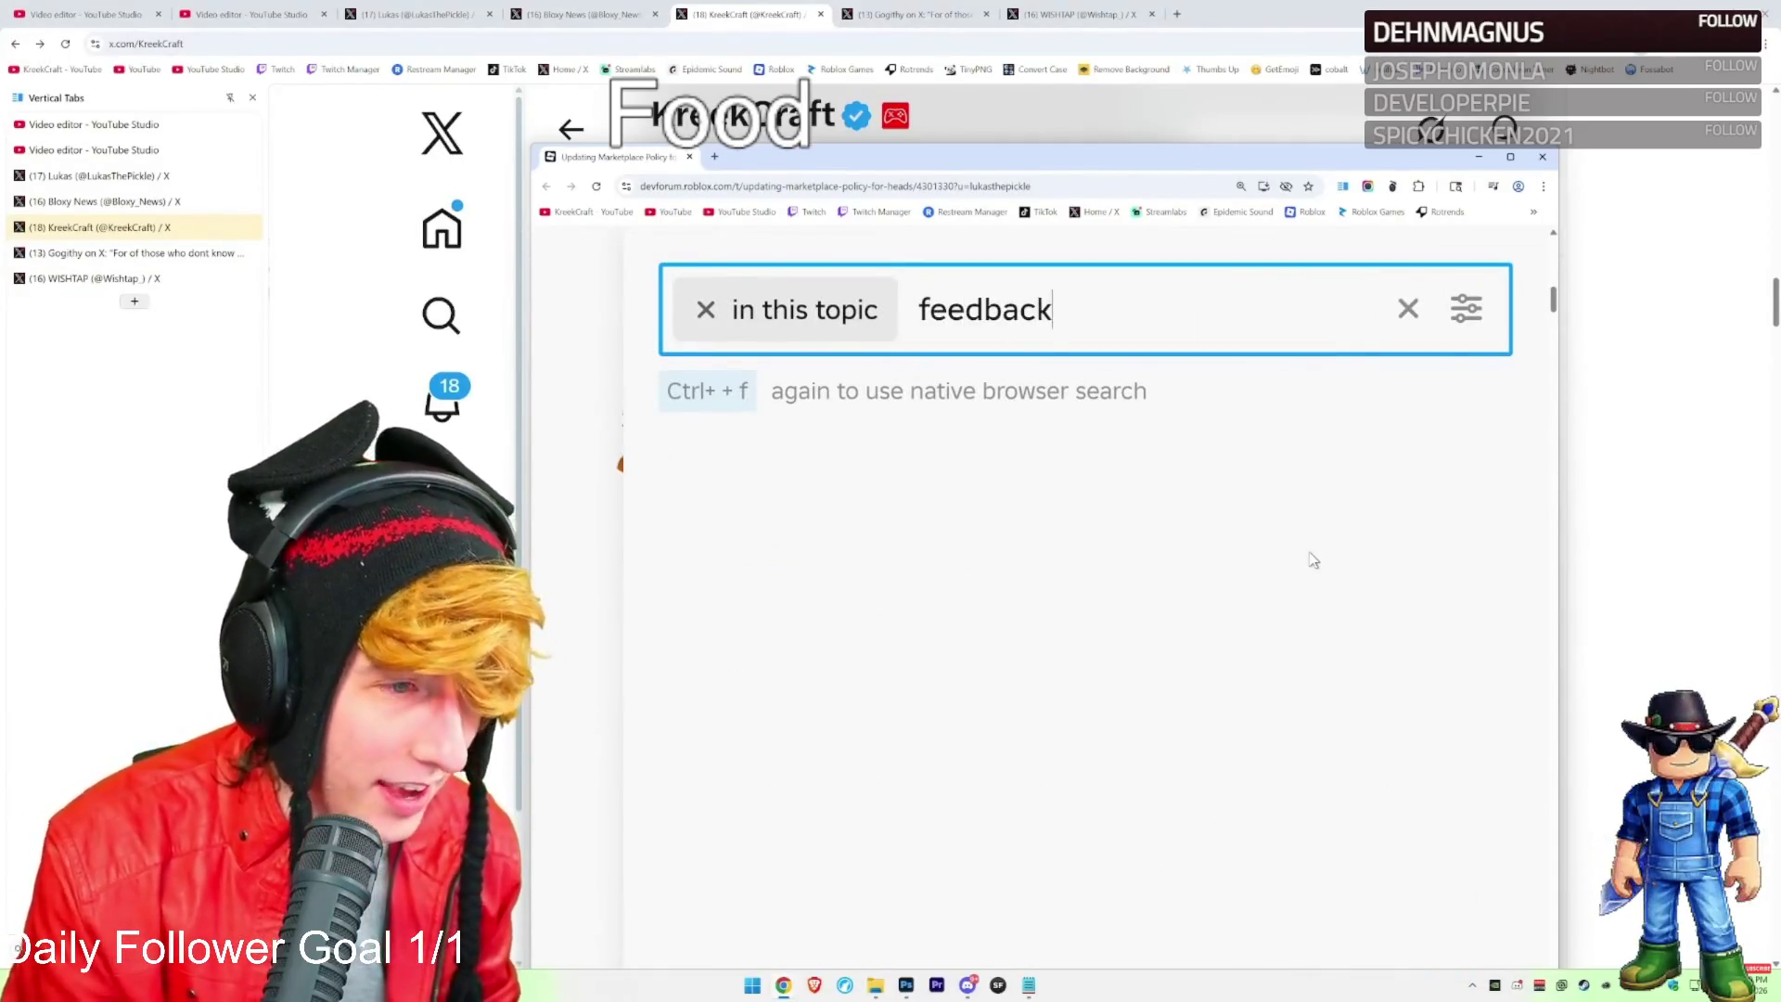
Clear the 'feedback' search, close the search panel, and scroll down to the FAQs
{"action": "scroll", "scroll_direction": "down", "scroll_amount": 3}
{"action": "scroll", "scroll_direction": "up", "scroll_amount": 3}
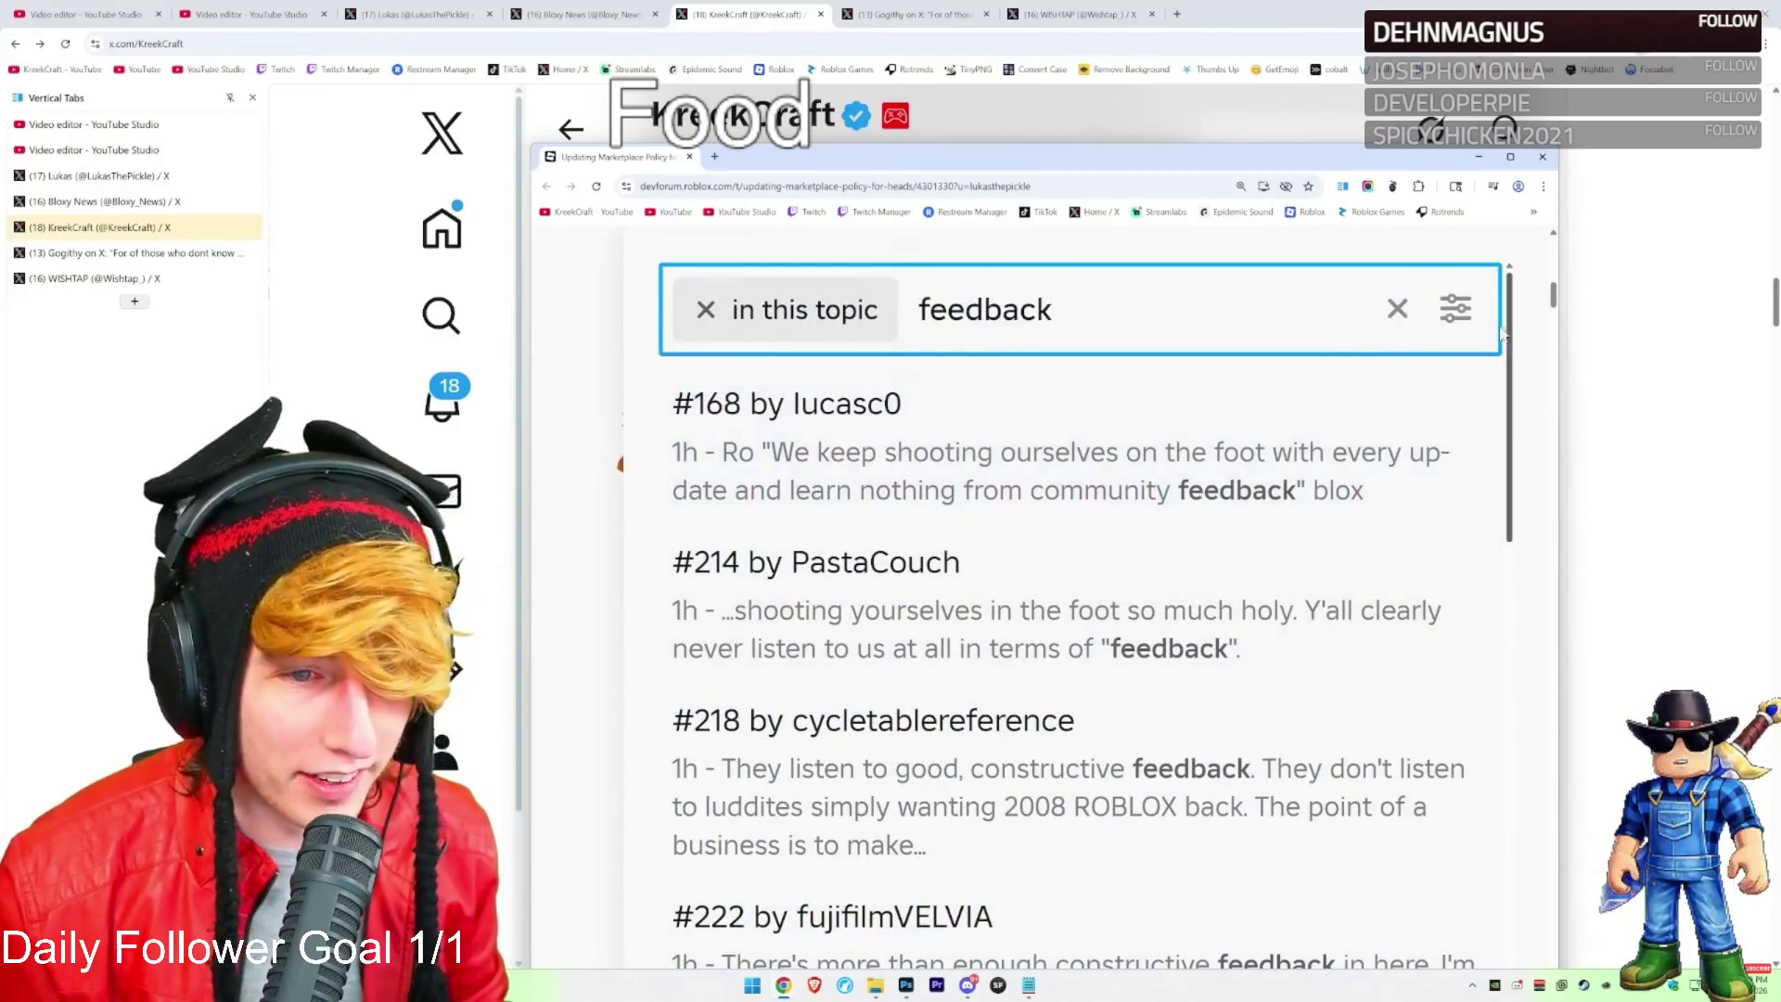
{"action": "left_click", "coordinate": [1398, 310]}
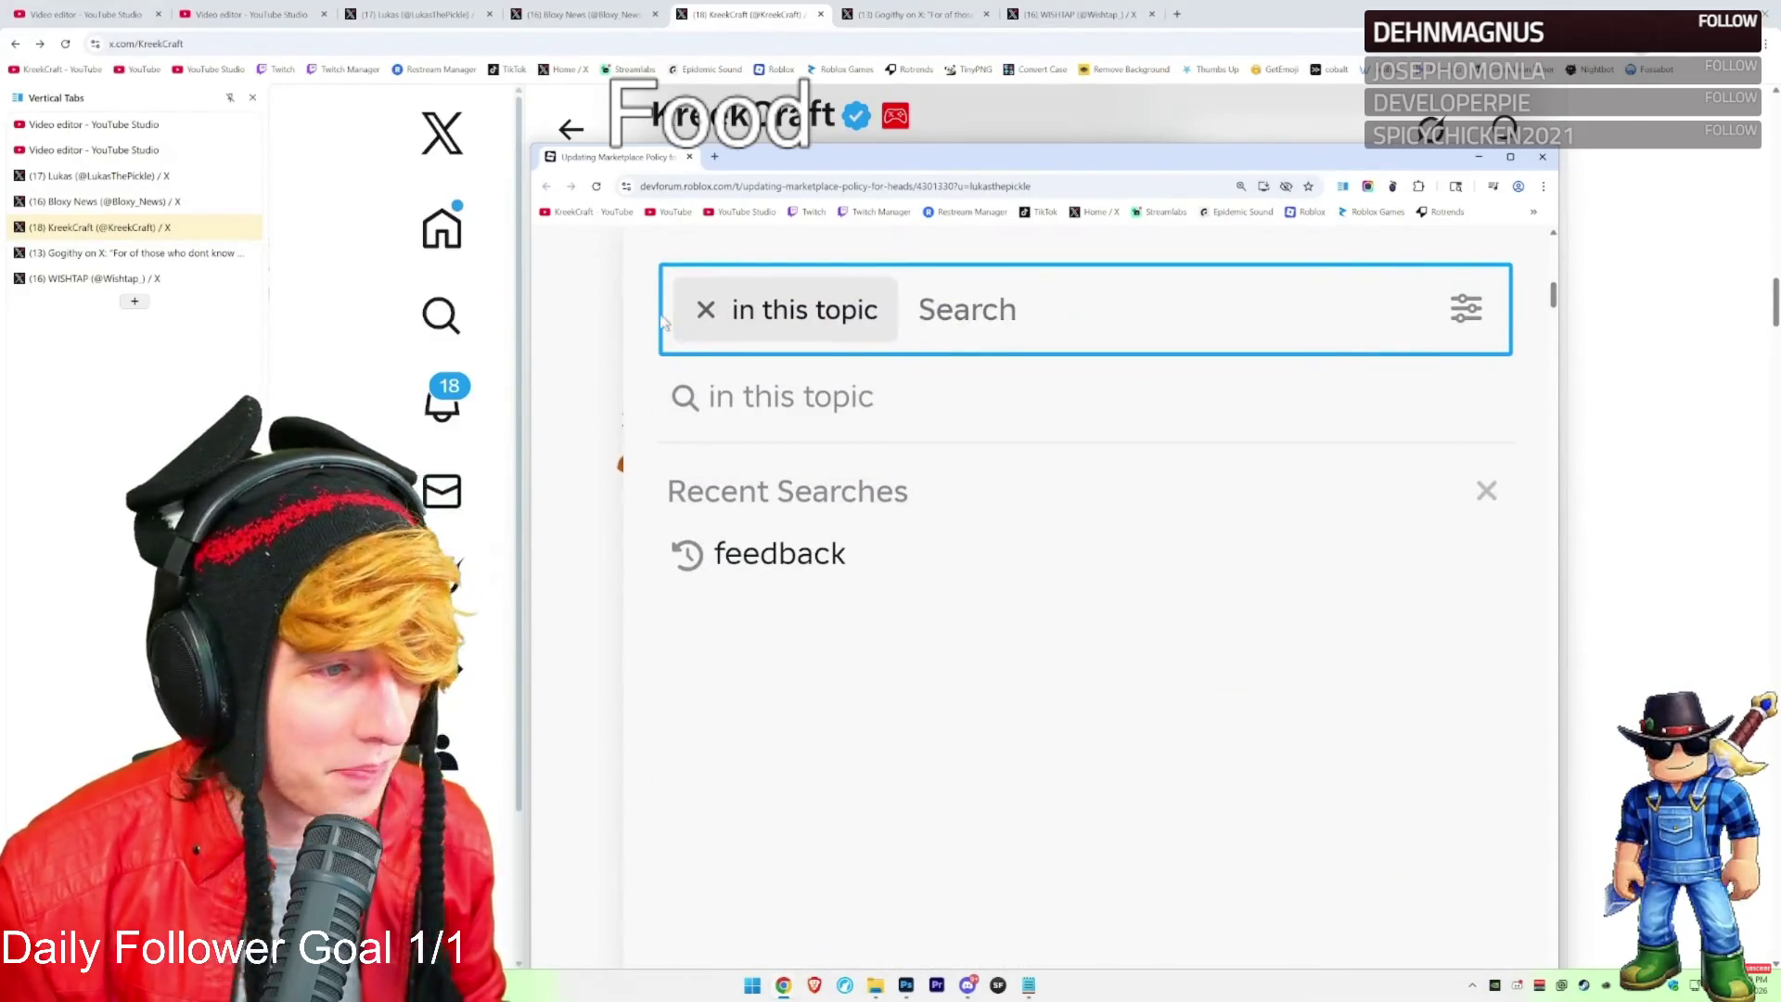
{"action": "key", "text": "Escape"}
{"action": "scroll", "scroll_direction": "down", "scroll_amount": 3}
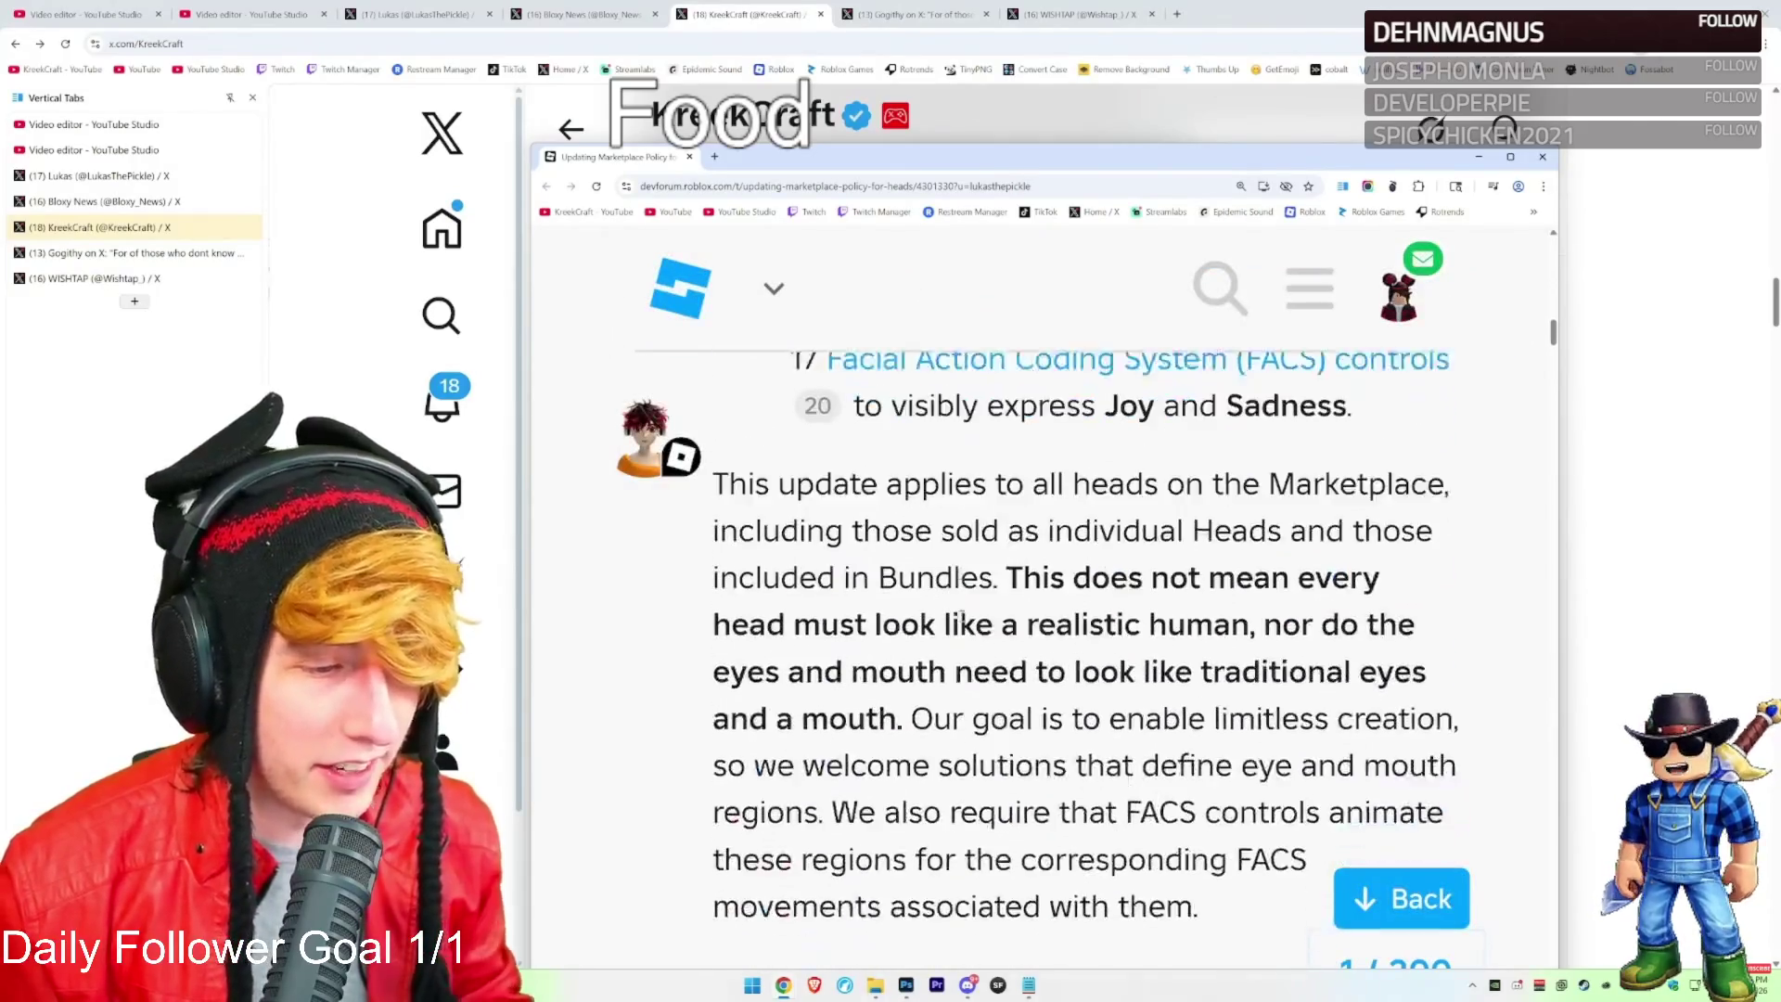
{"action": "scroll", "scroll_direction": "down", "scroll_amount": 3}
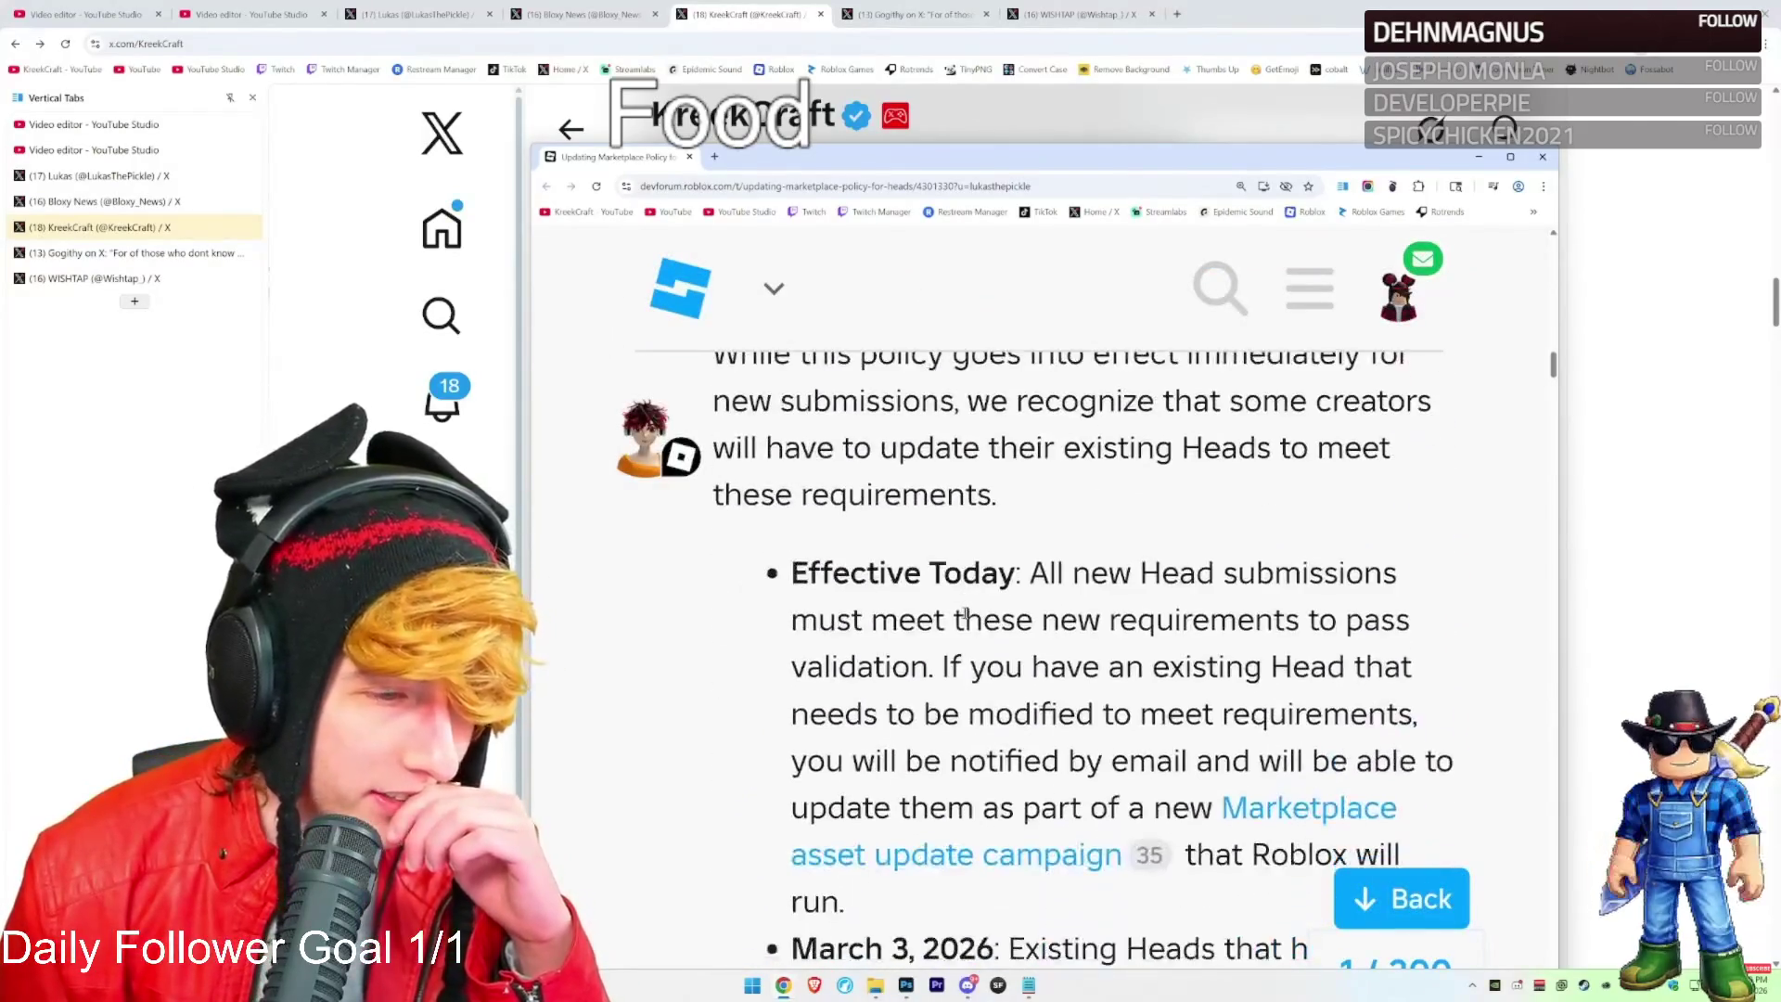
{"action": "scroll", "scroll_direction": "down", "scroll_amount": 3}
{"action": "scroll", "scroll_direction": "down", "scroll_amount": 3}
{"action": "scroll", "scroll_direction": "down", "scroll_amount": 3}
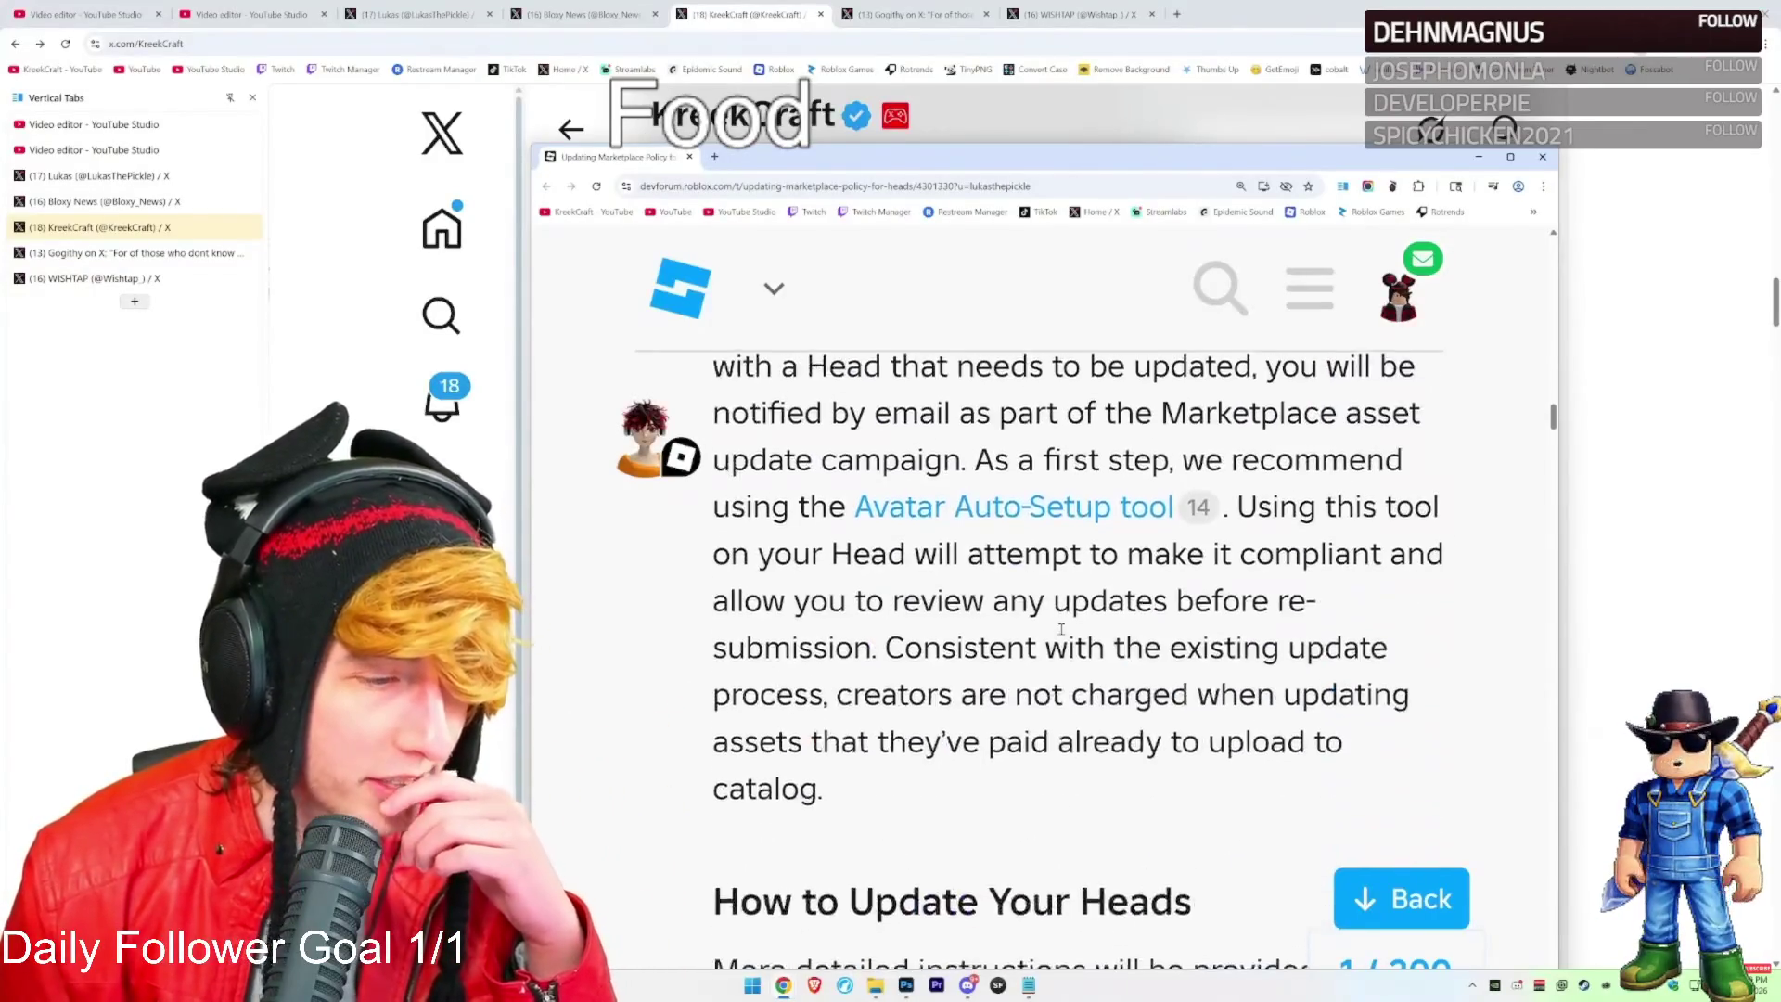
{"action": "scroll", "scroll_direction": "down", "scroll_amount": 3}
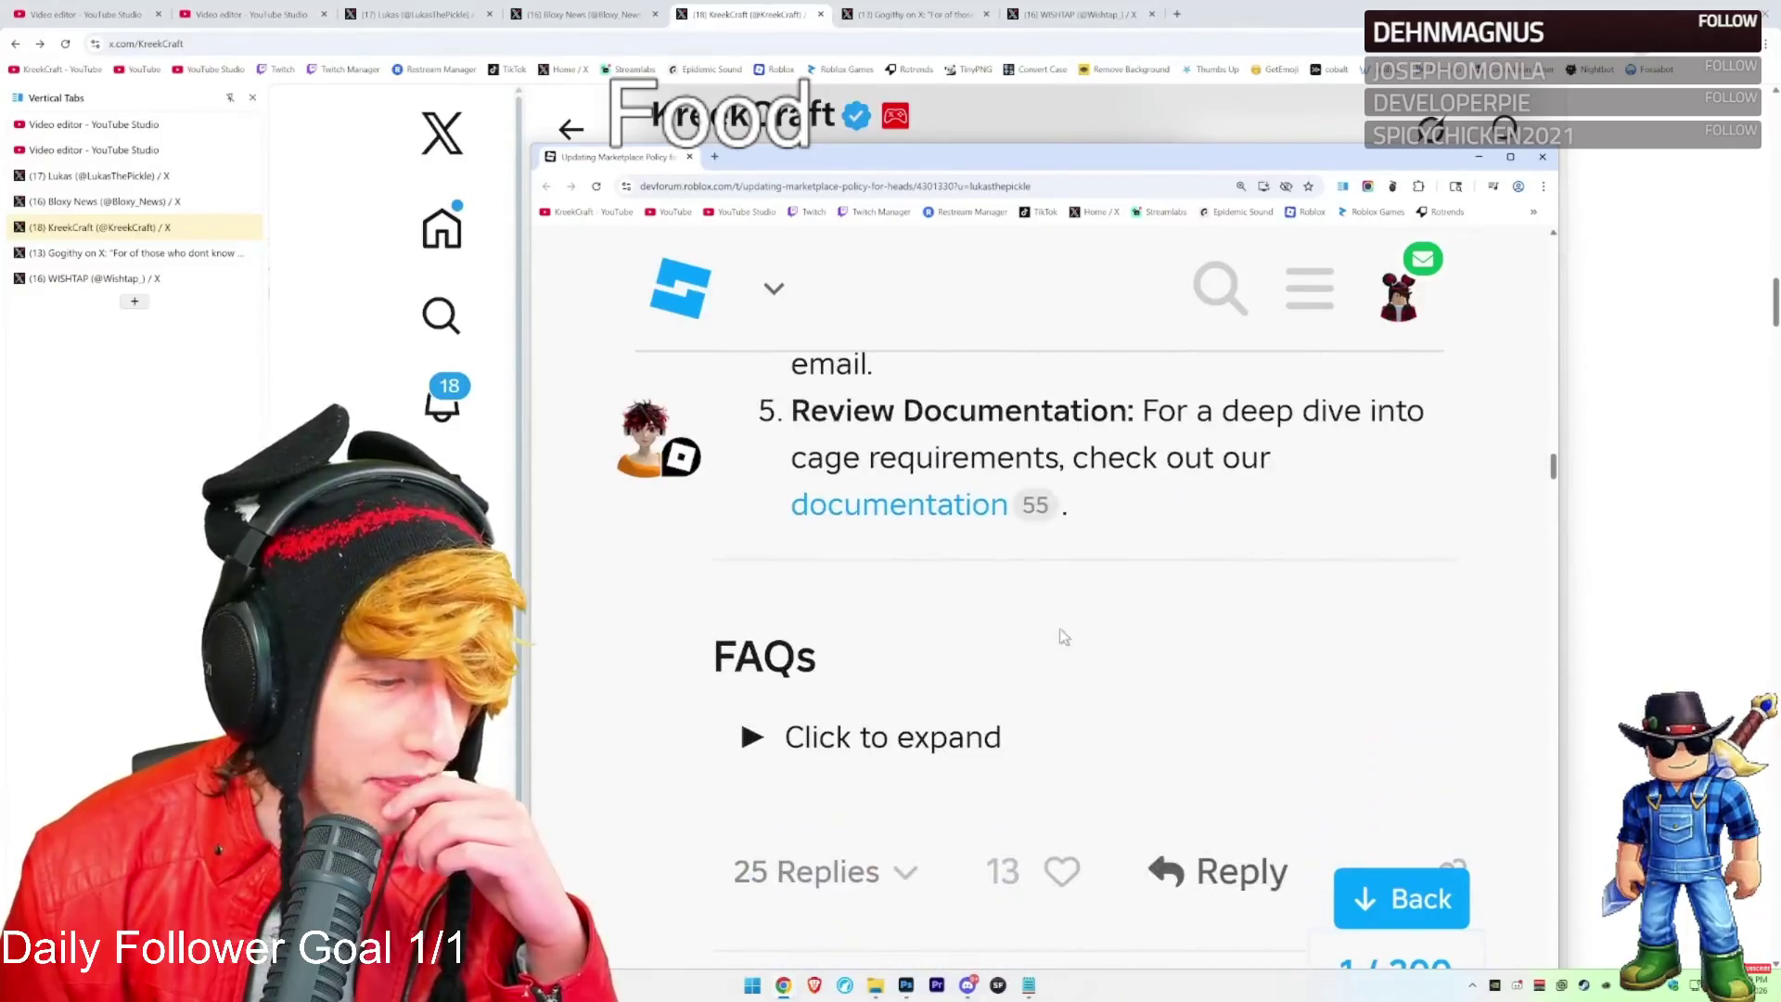
Expand the FAQs, read the Asset ID and glTF export answers, and raise the forum window
{"action": "left_click", "coordinate": [881, 734]}
{"action": "scroll", "scroll_direction": "down", "scroll_amount": 3}
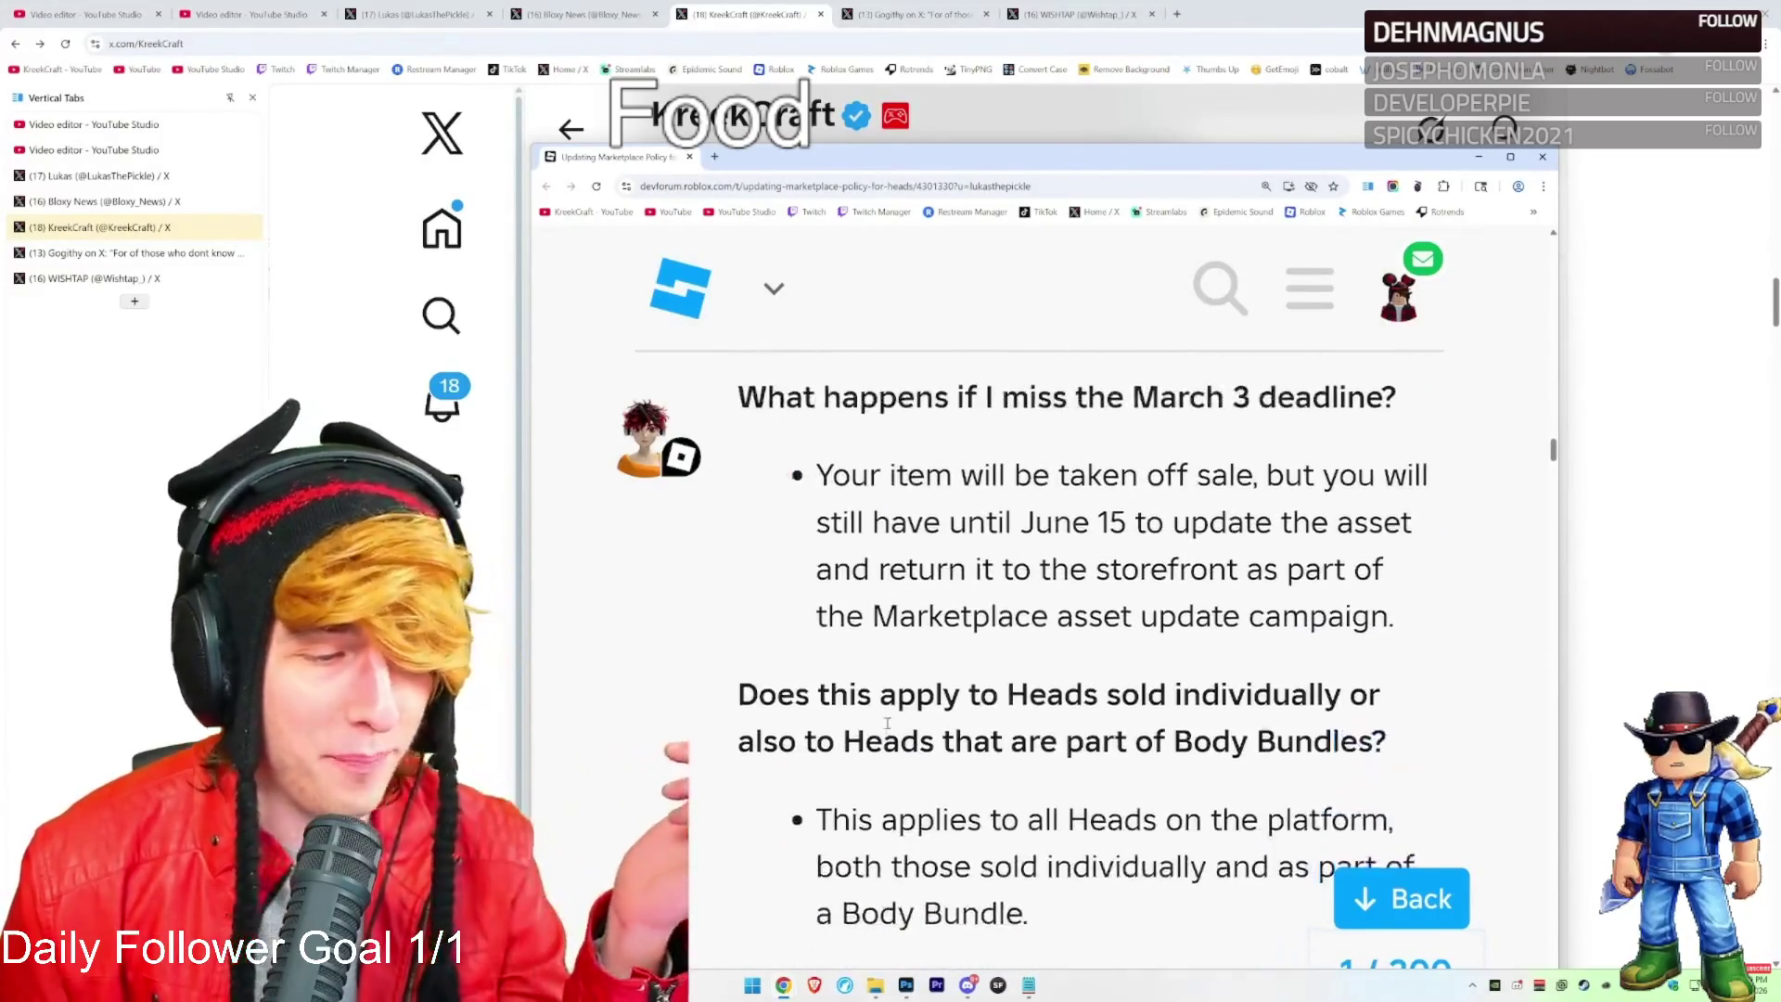
{"action": "scroll", "scroll_direction": "down", "scroll_amount": 3}
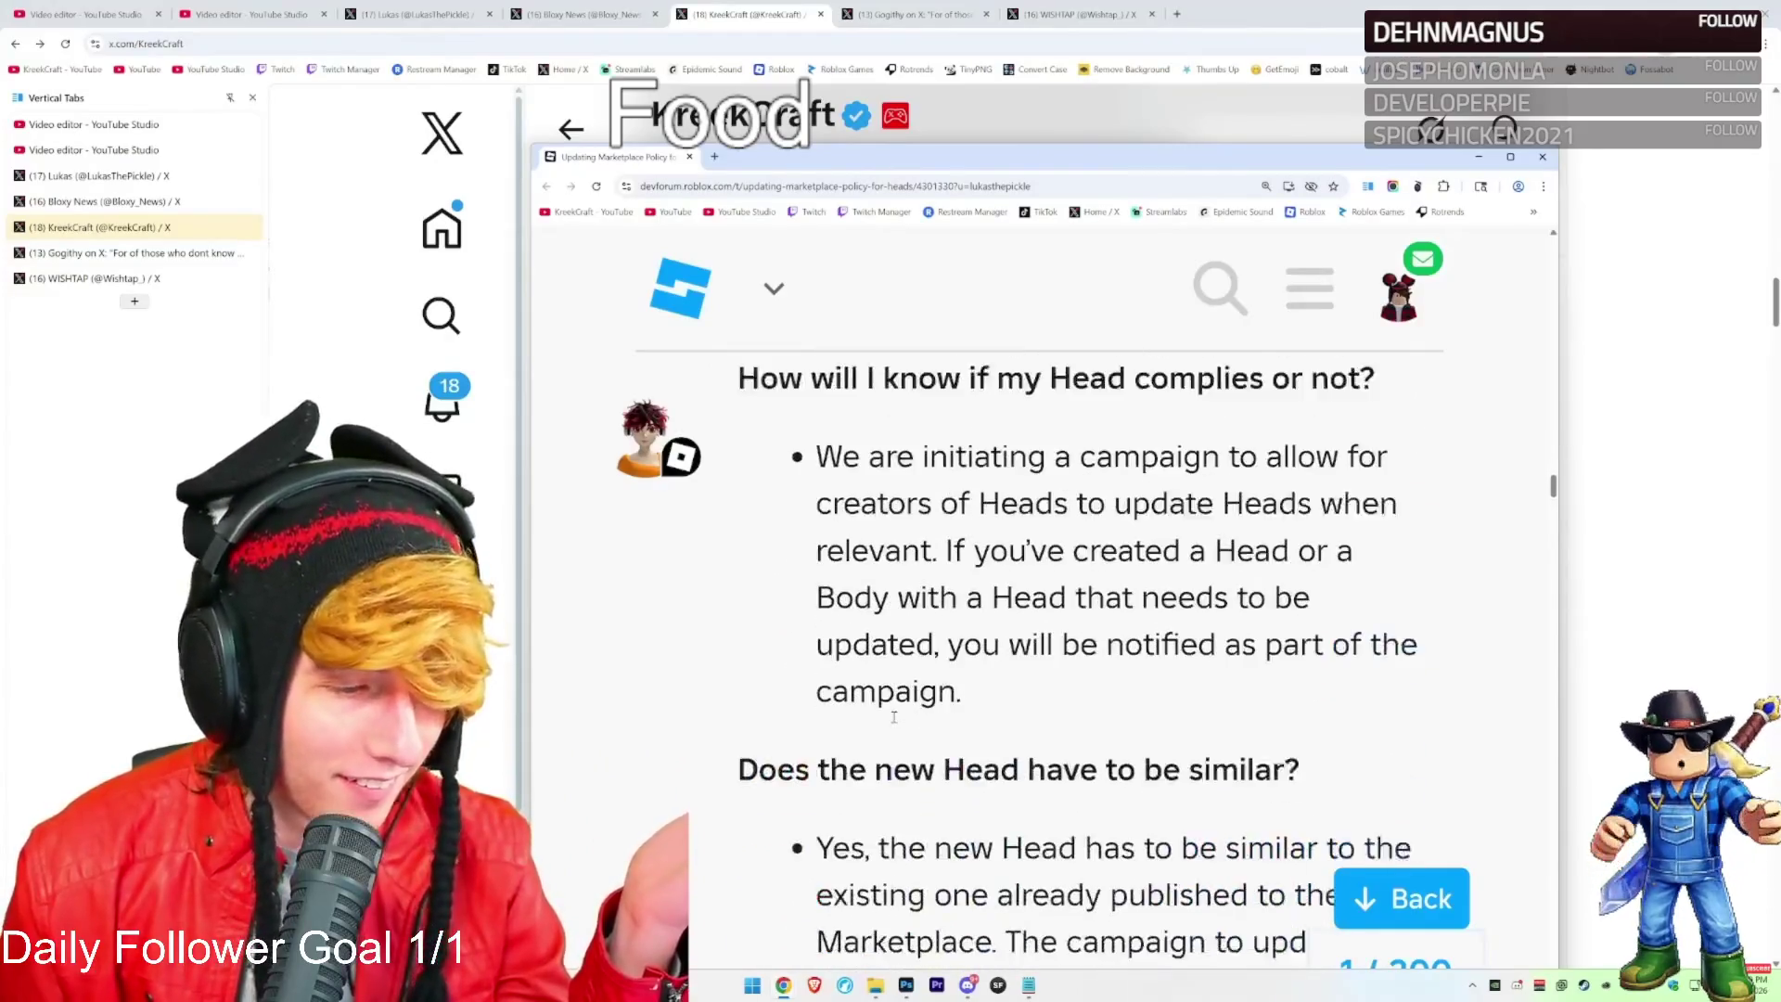
{"action": "scroll", "scroll_direction": "down", "scroll_amount": 3}
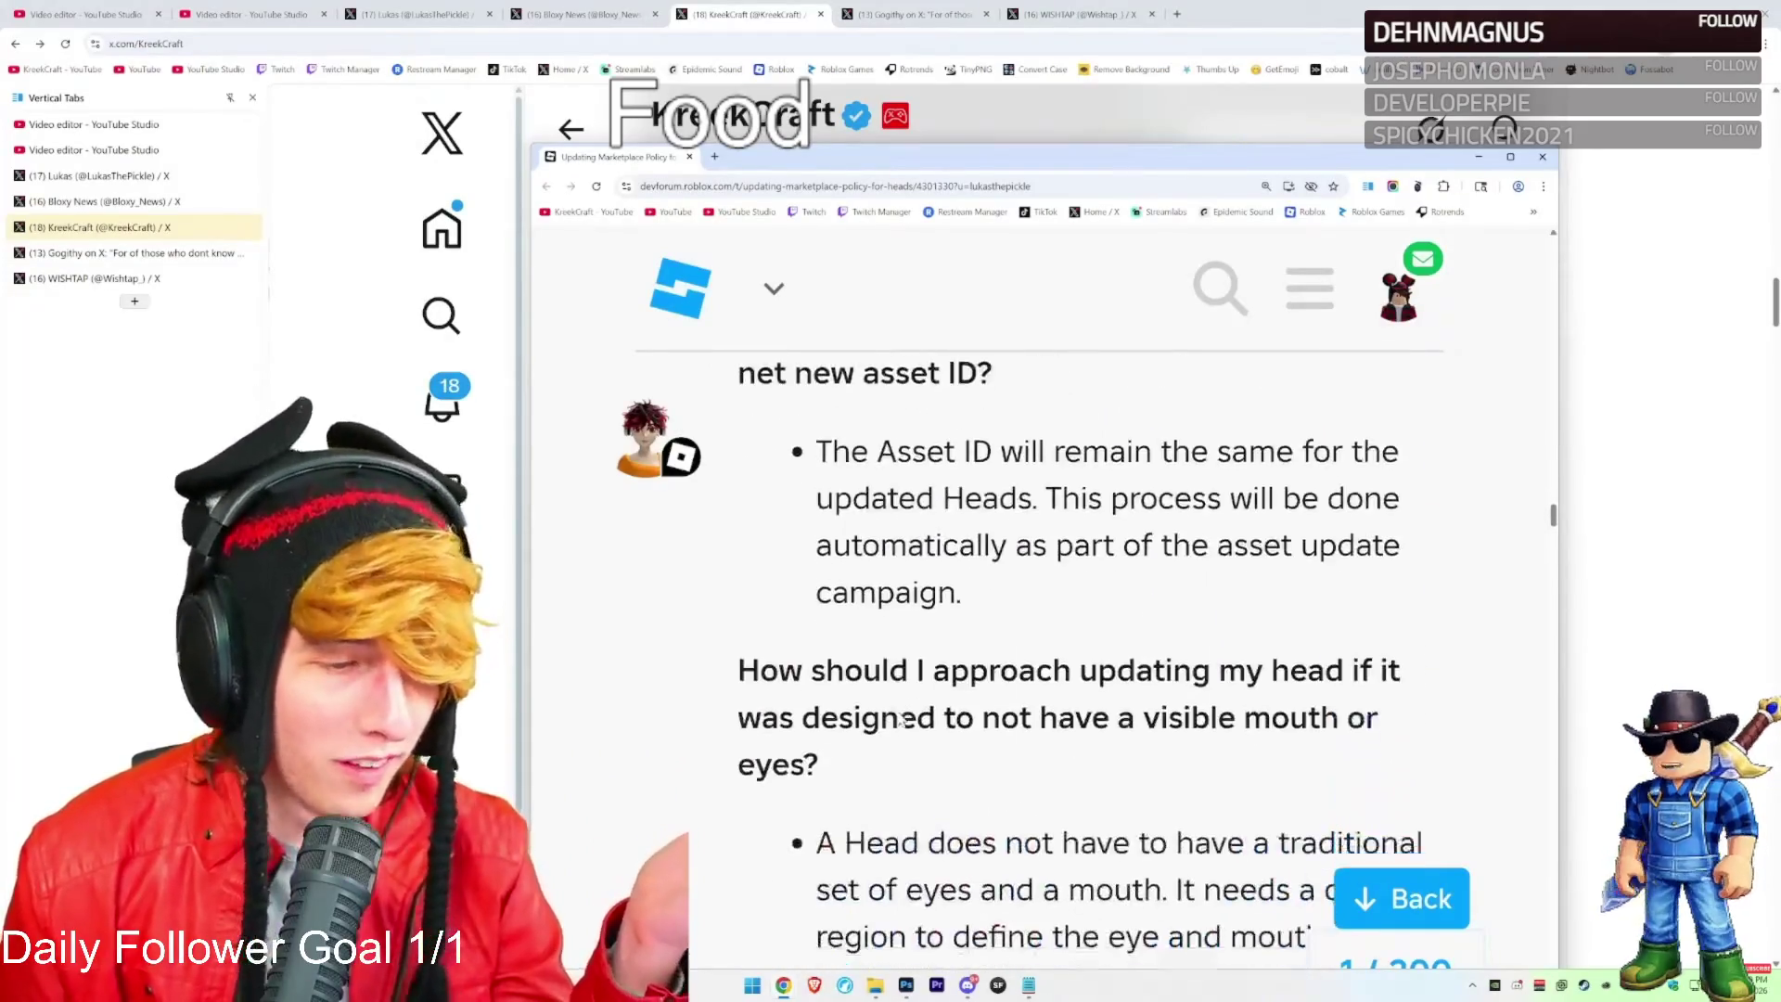
{"action": "scroll", "scroll_direction": "down", "scroll_amount": 3}
{"action": "scroll", "scroll_direction": "up", "scroll_amount": 3}
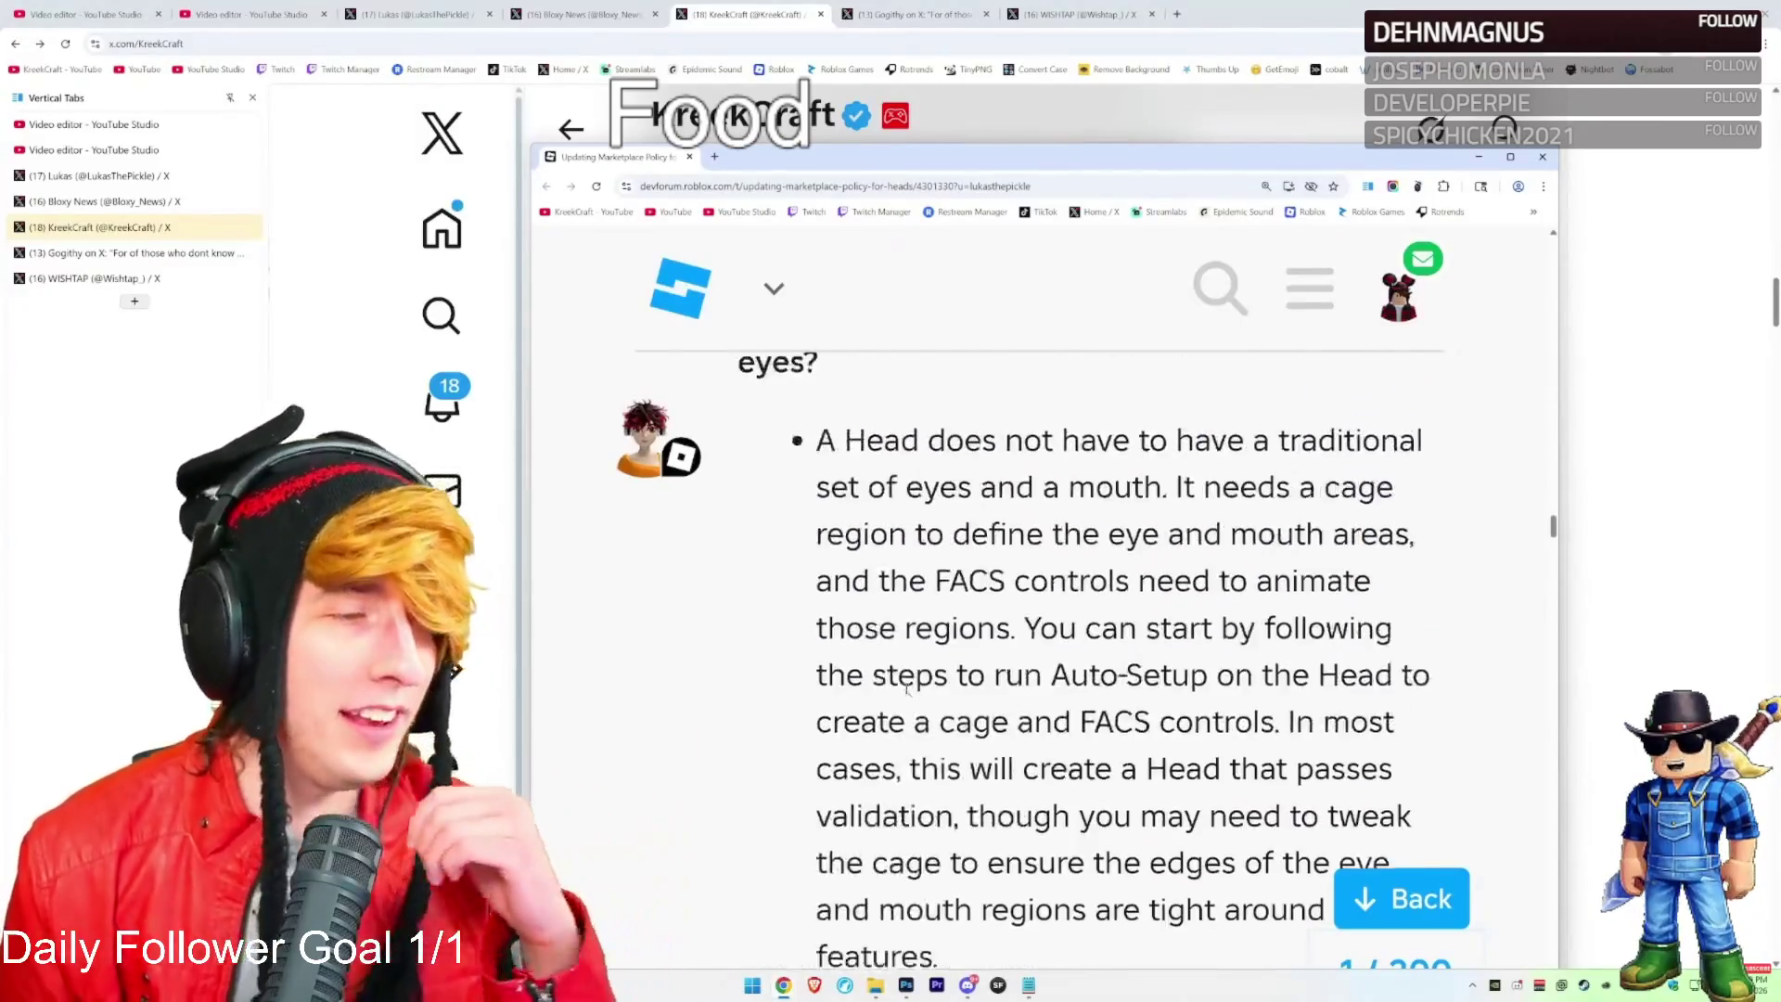
{"action": "left_click_drag", "start_coordinate": [1040, 170], "coordinate": [1031, 81]}
{"action": "scroll", "scroll_direction": "up", "scroll_amount": 3}
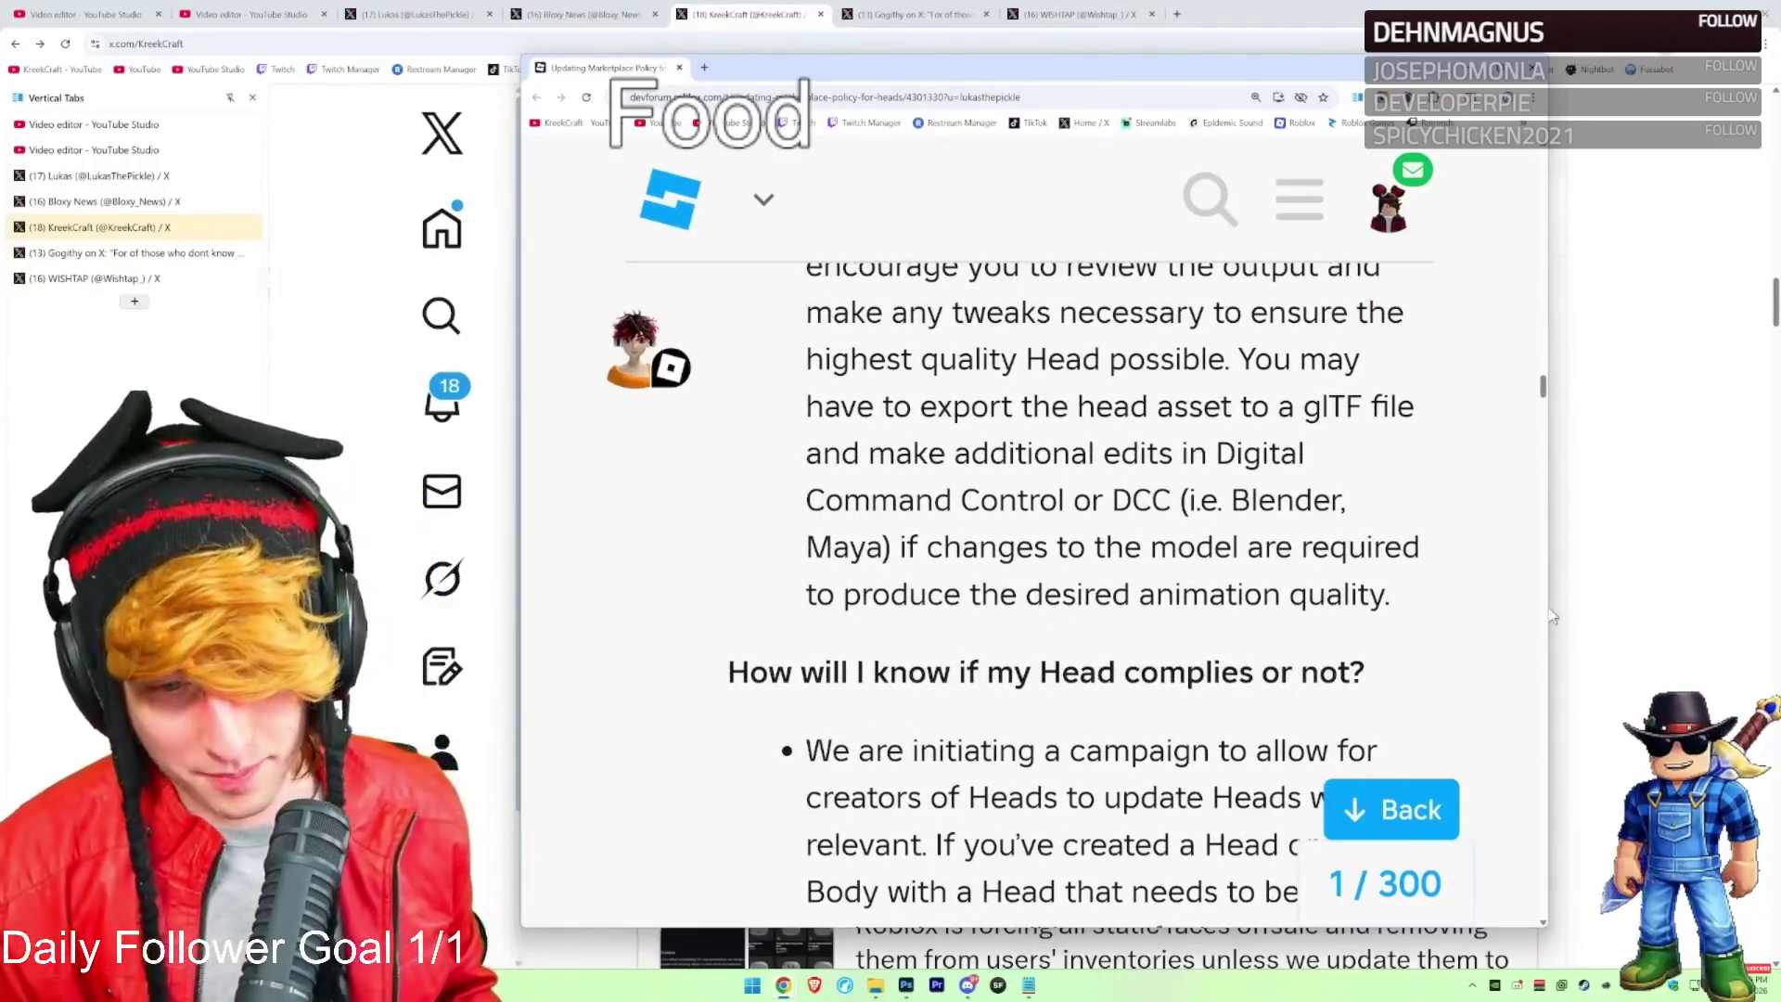
Scroll up and down through the heads policy post and its replies
{"action": "left_click_drag", "start_coordinate": [1547, 614], "coordinate": [1697, 614]}
{"action": "scroll", "scroll_direction": "up", "scroll_amount": 3}
{"action": "scroll", "scroll_direction": "up", "scroll_amount": 3}
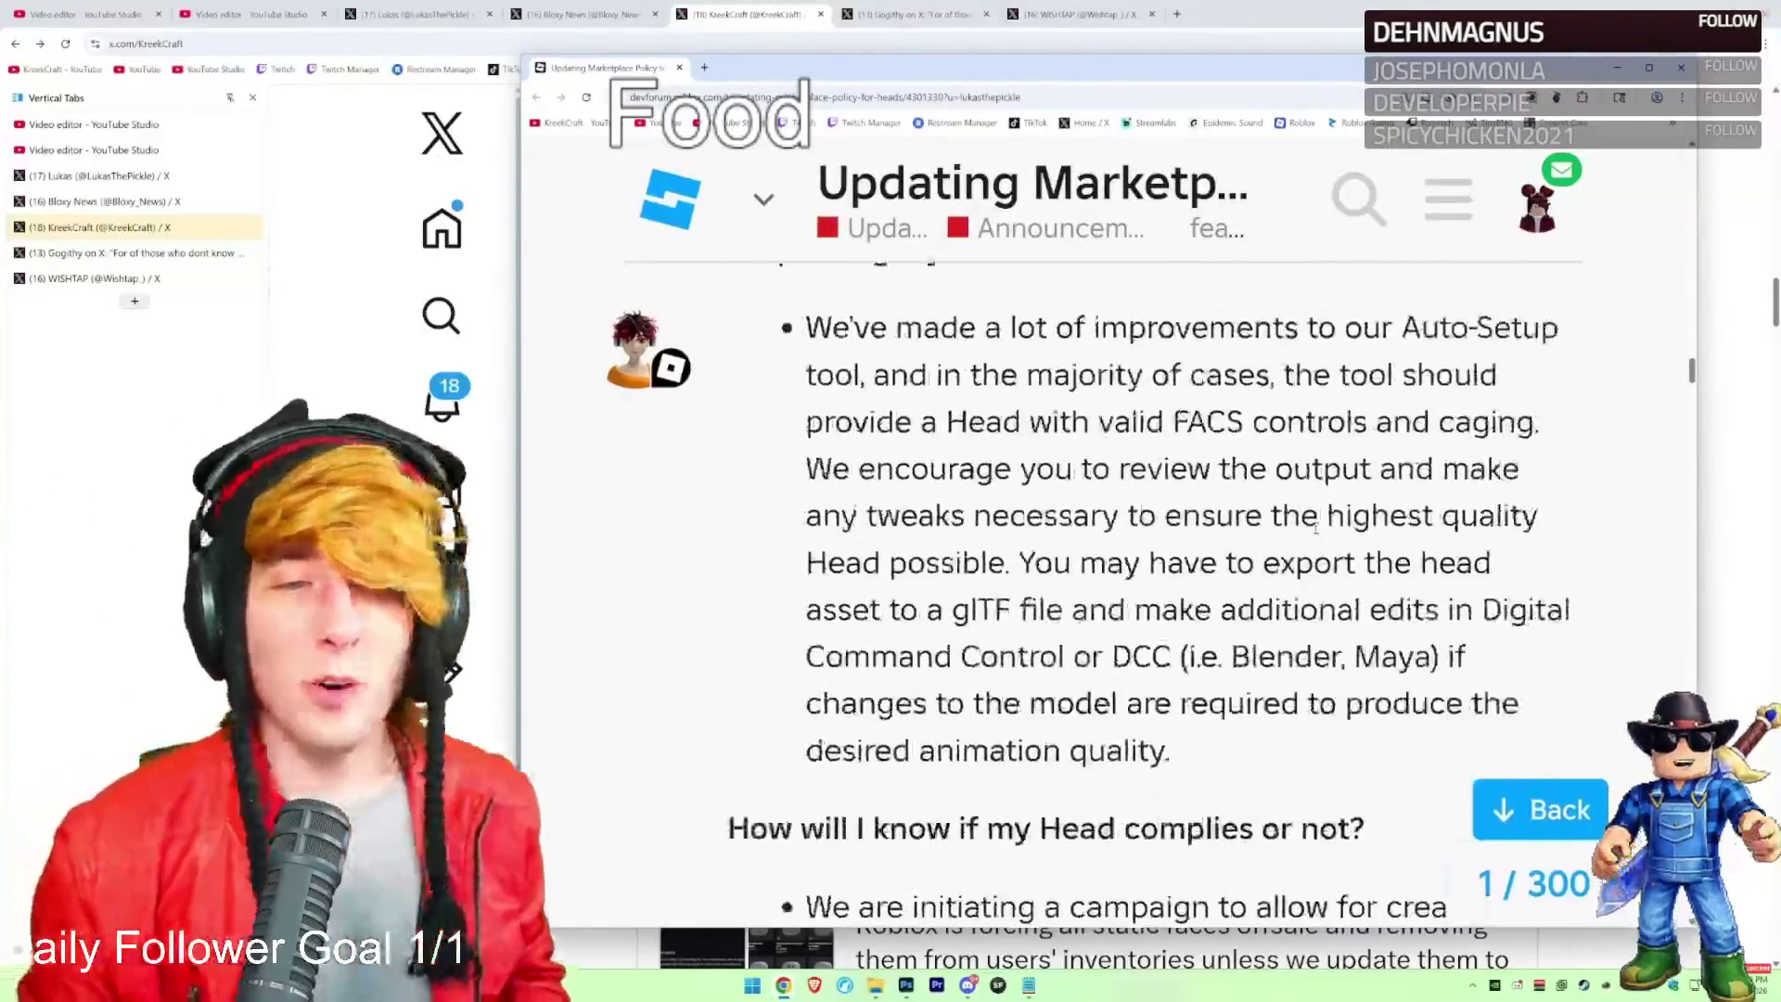
{"action": "scroll", "scroll_direction": "up", "scroll_amount": 3}
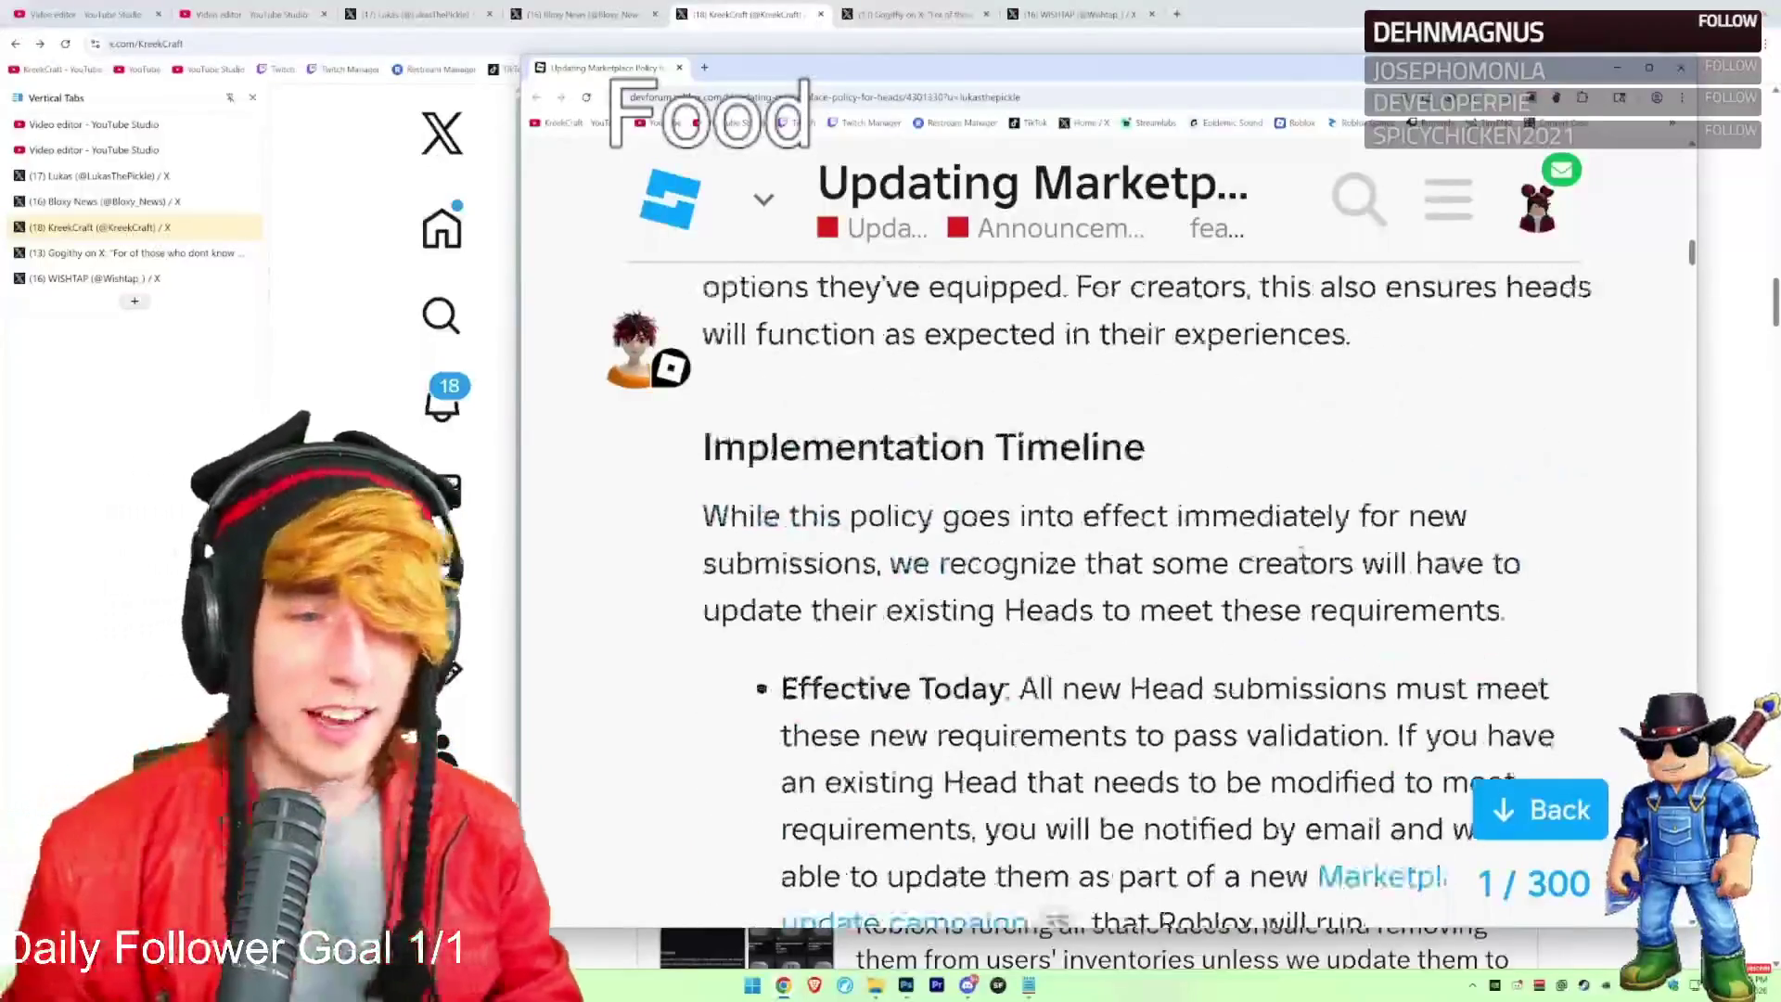
{"action": "scroll", "scroll_direction": "up", "scroll_amount": 3}
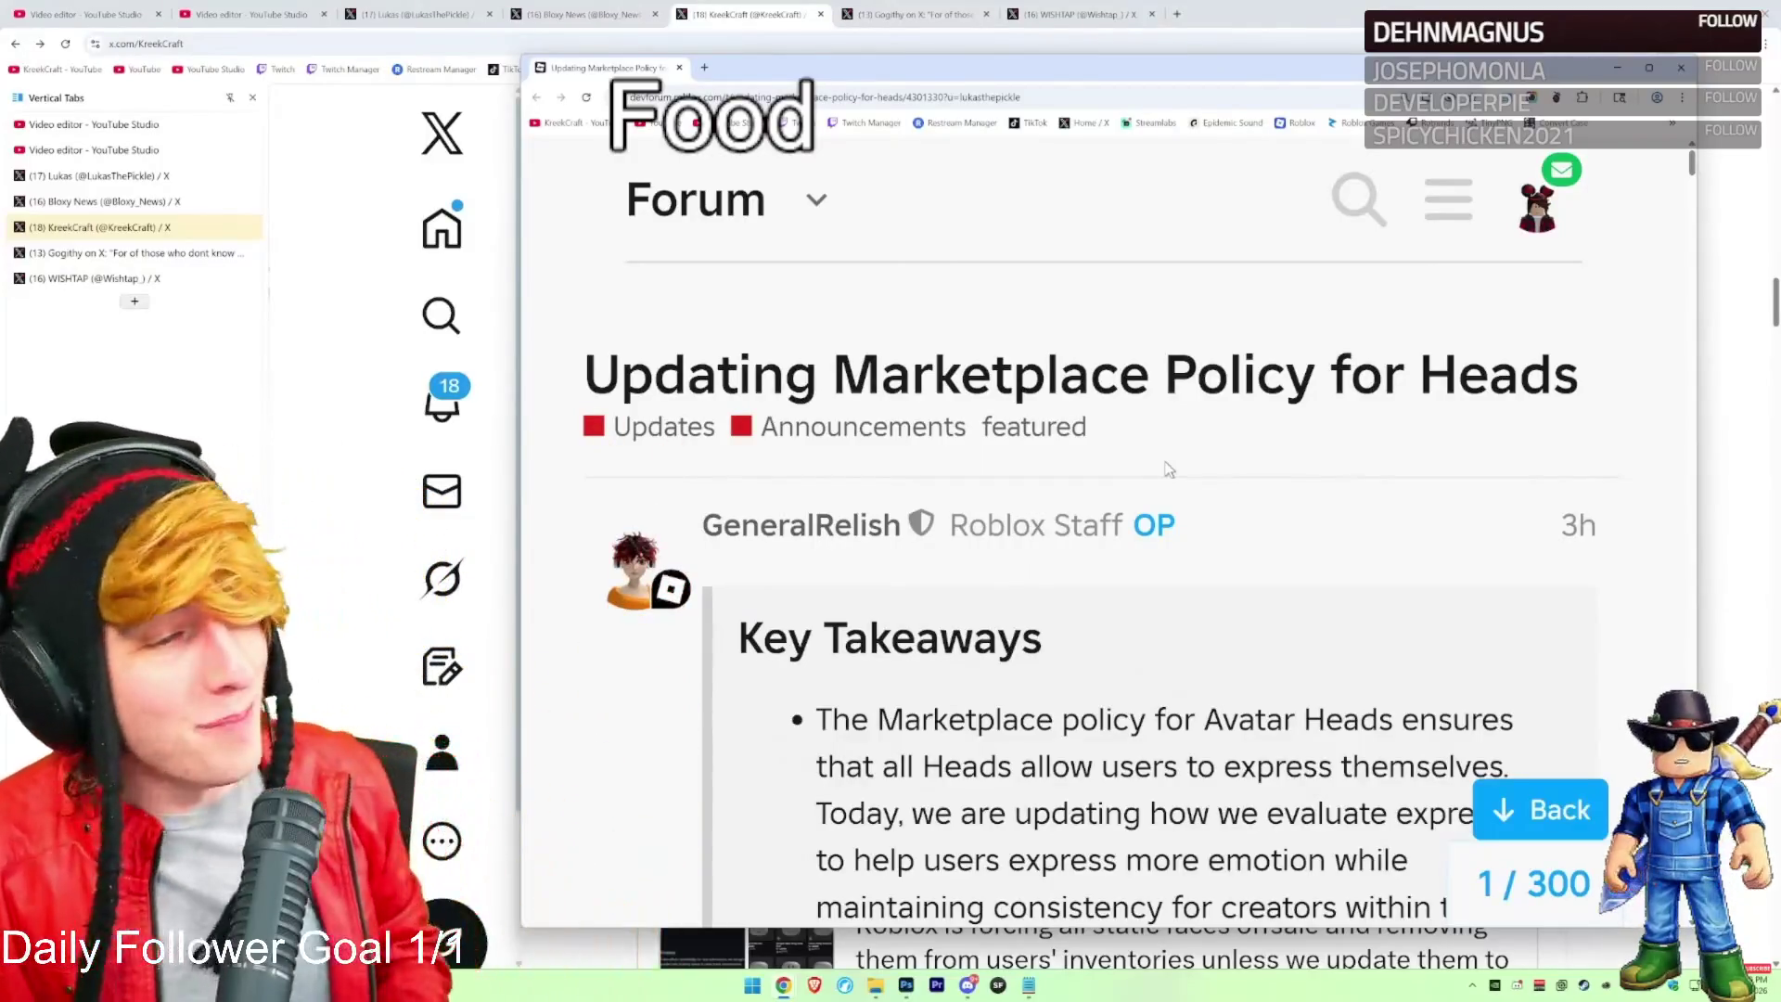
{"action": "scroll", "scroll_direction": "down", "scroll_amount": 3}
{"action": "scroll", "scroll_direction": "up", "scroll_amount": 3}
{"action": "scroll", "scroll_direction": "down", "scroll_amount": 3}
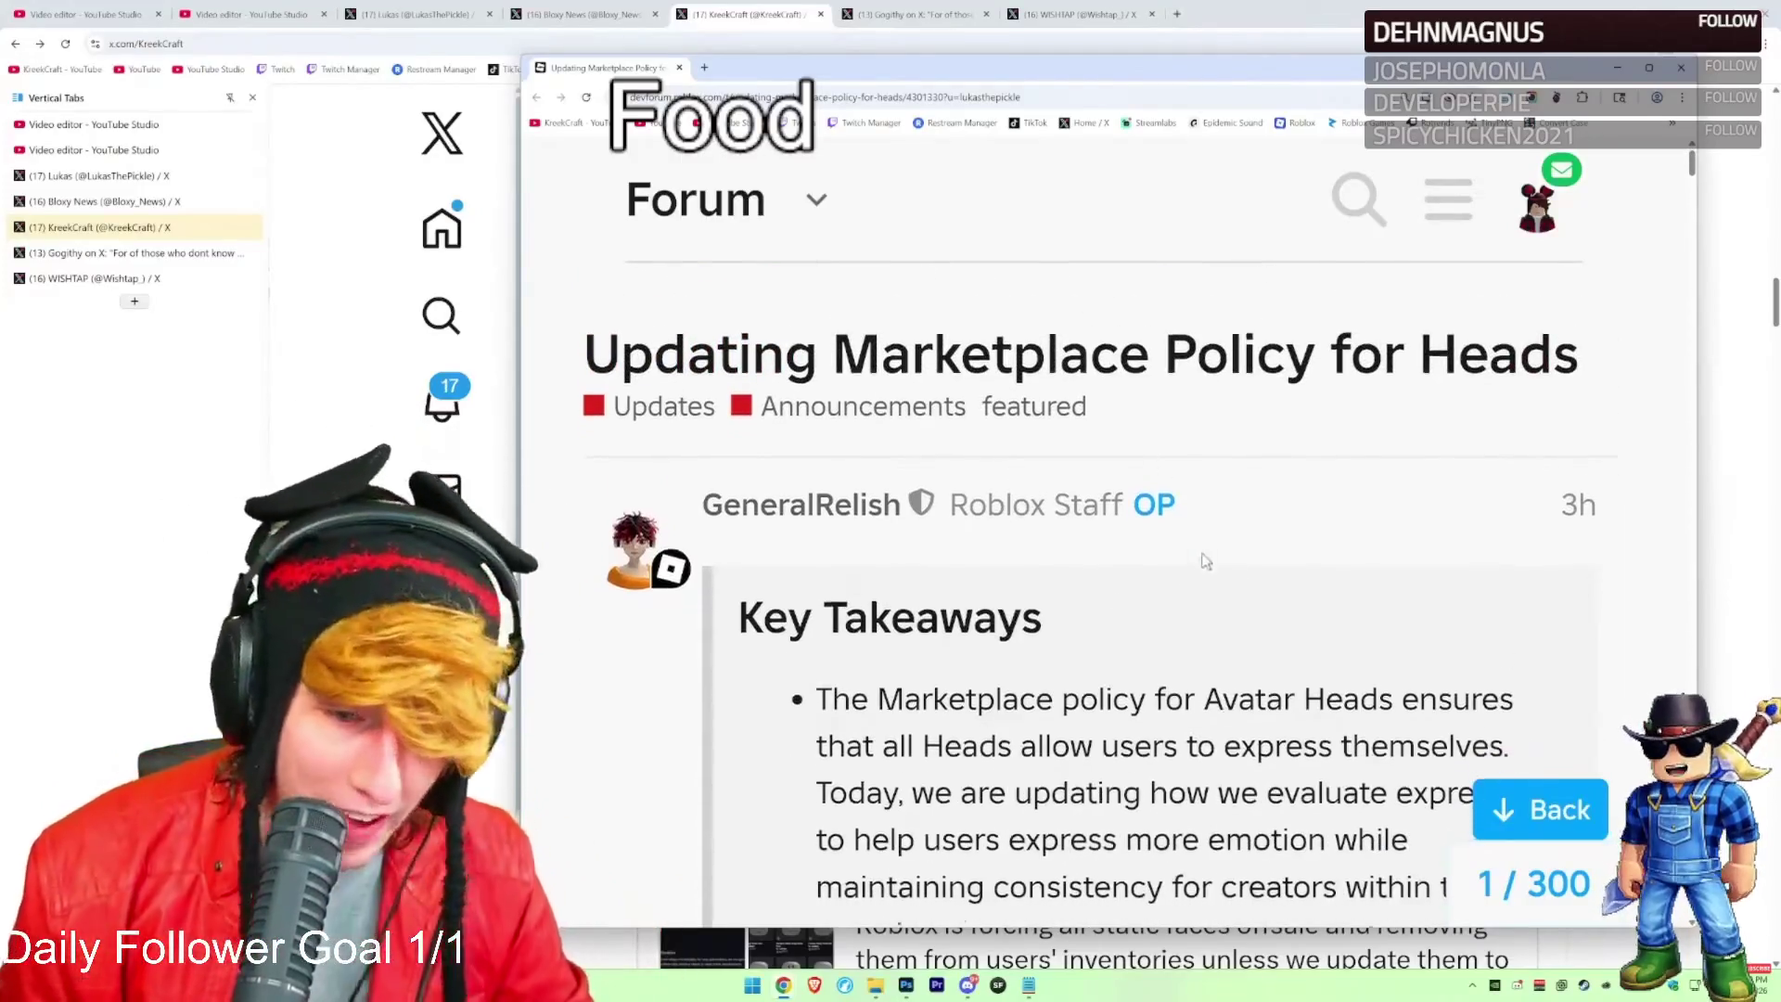
{"action": "scroll", "scroll_direction": "down", "scroll_amount": 3}
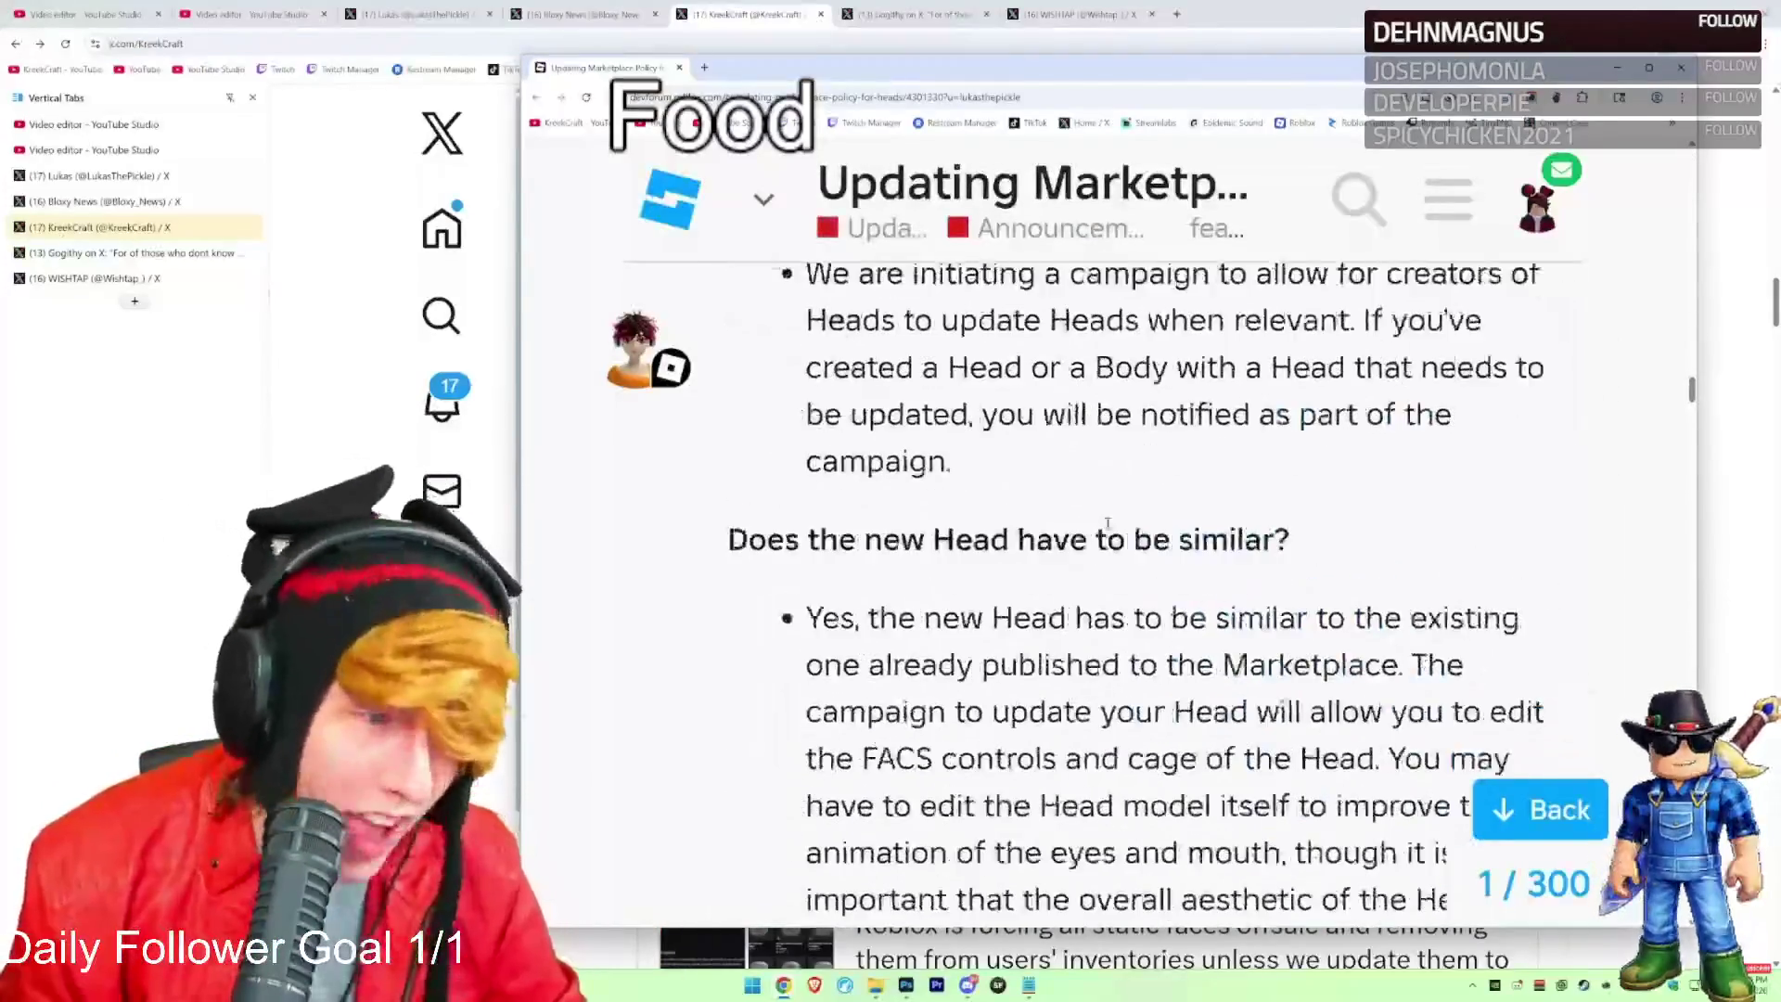
Zoom the forum page out, review it once more, and close the post window
{"action": "key", "text": "ctrl+minus"}
{"action": "scroll", "scroll_direction": "down", "scroll_amount": 3}
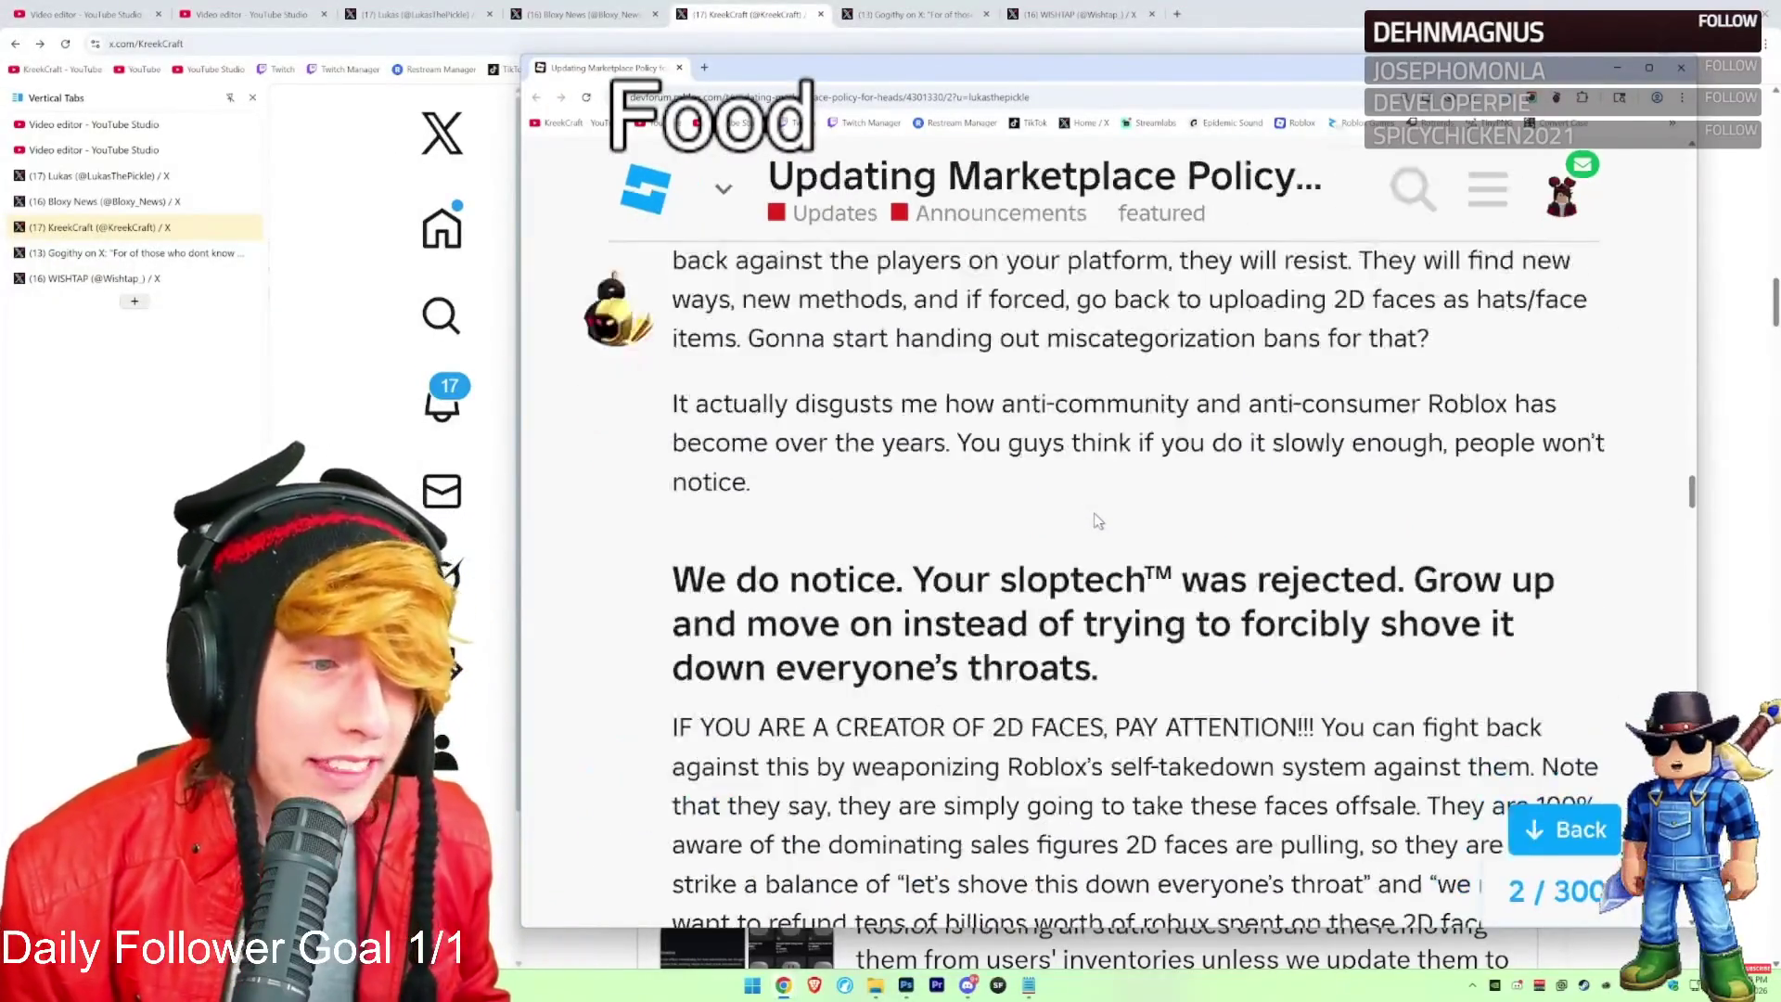
{"action": "scroll", "scroll_direction": "up", "scroll_amount": 3}
{"action": "scroll", "scroll_direction": "down", "scroll_amount": 3}
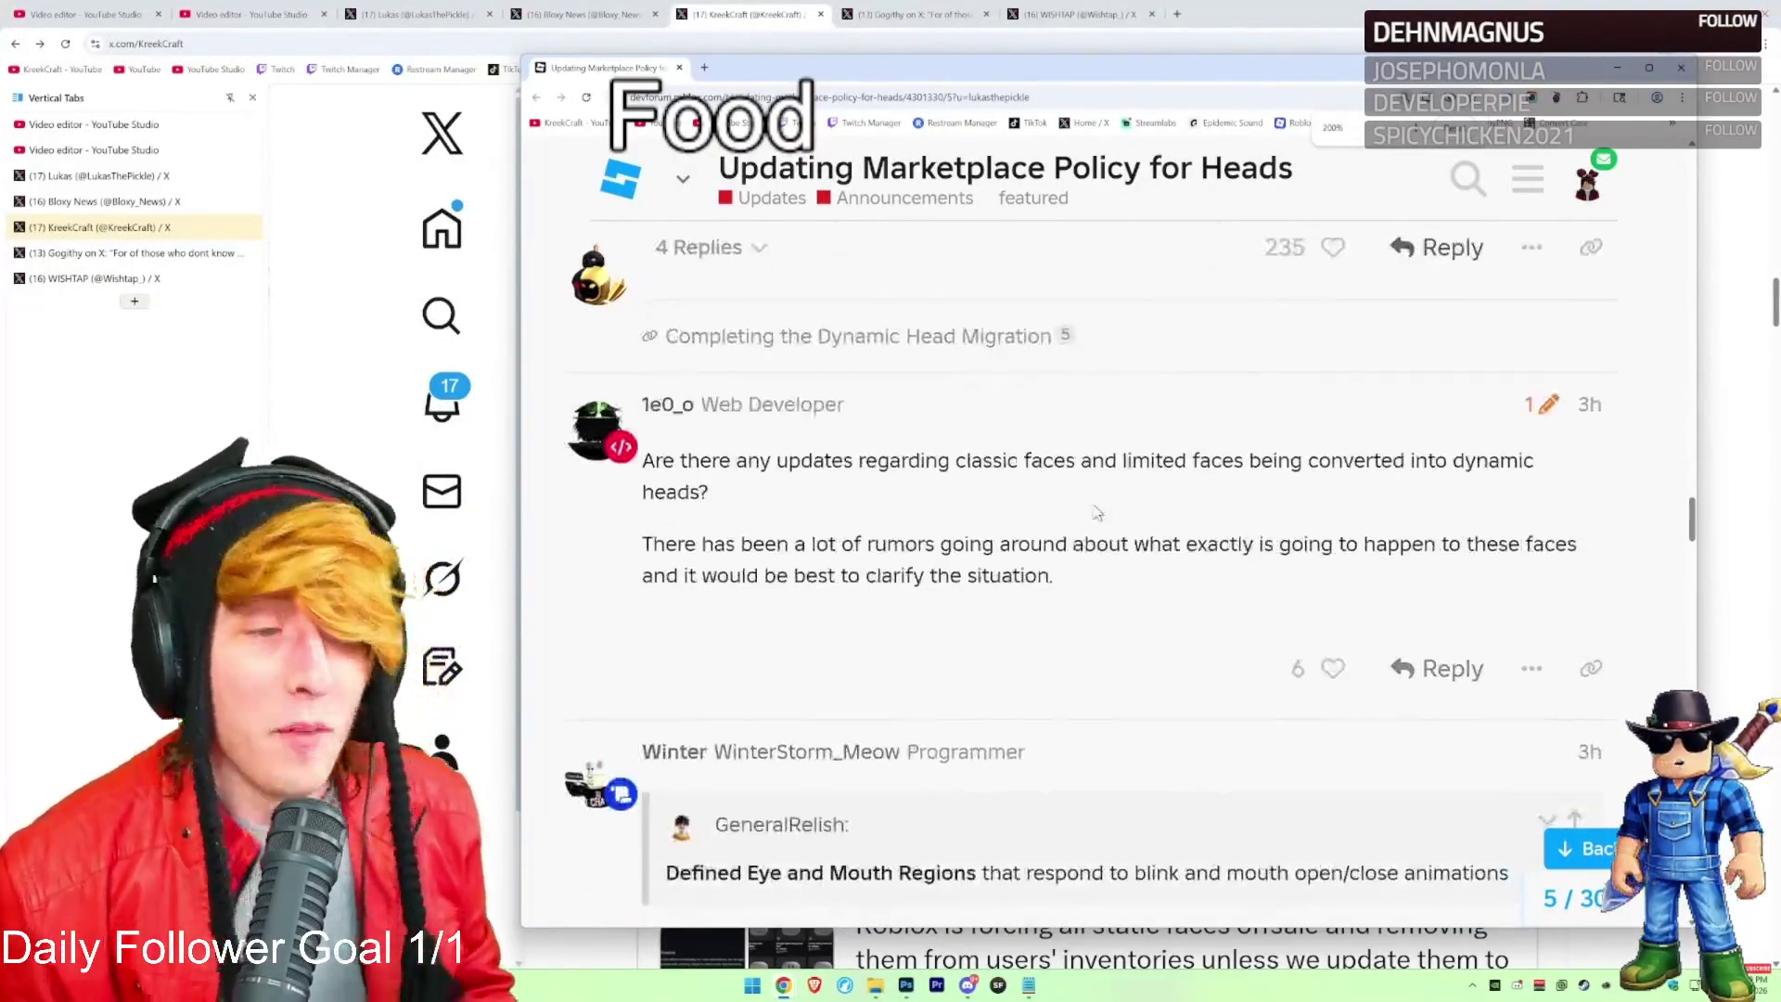
{"action": "scroll", "scroll_direction": "down", "scroll_amount": 3}
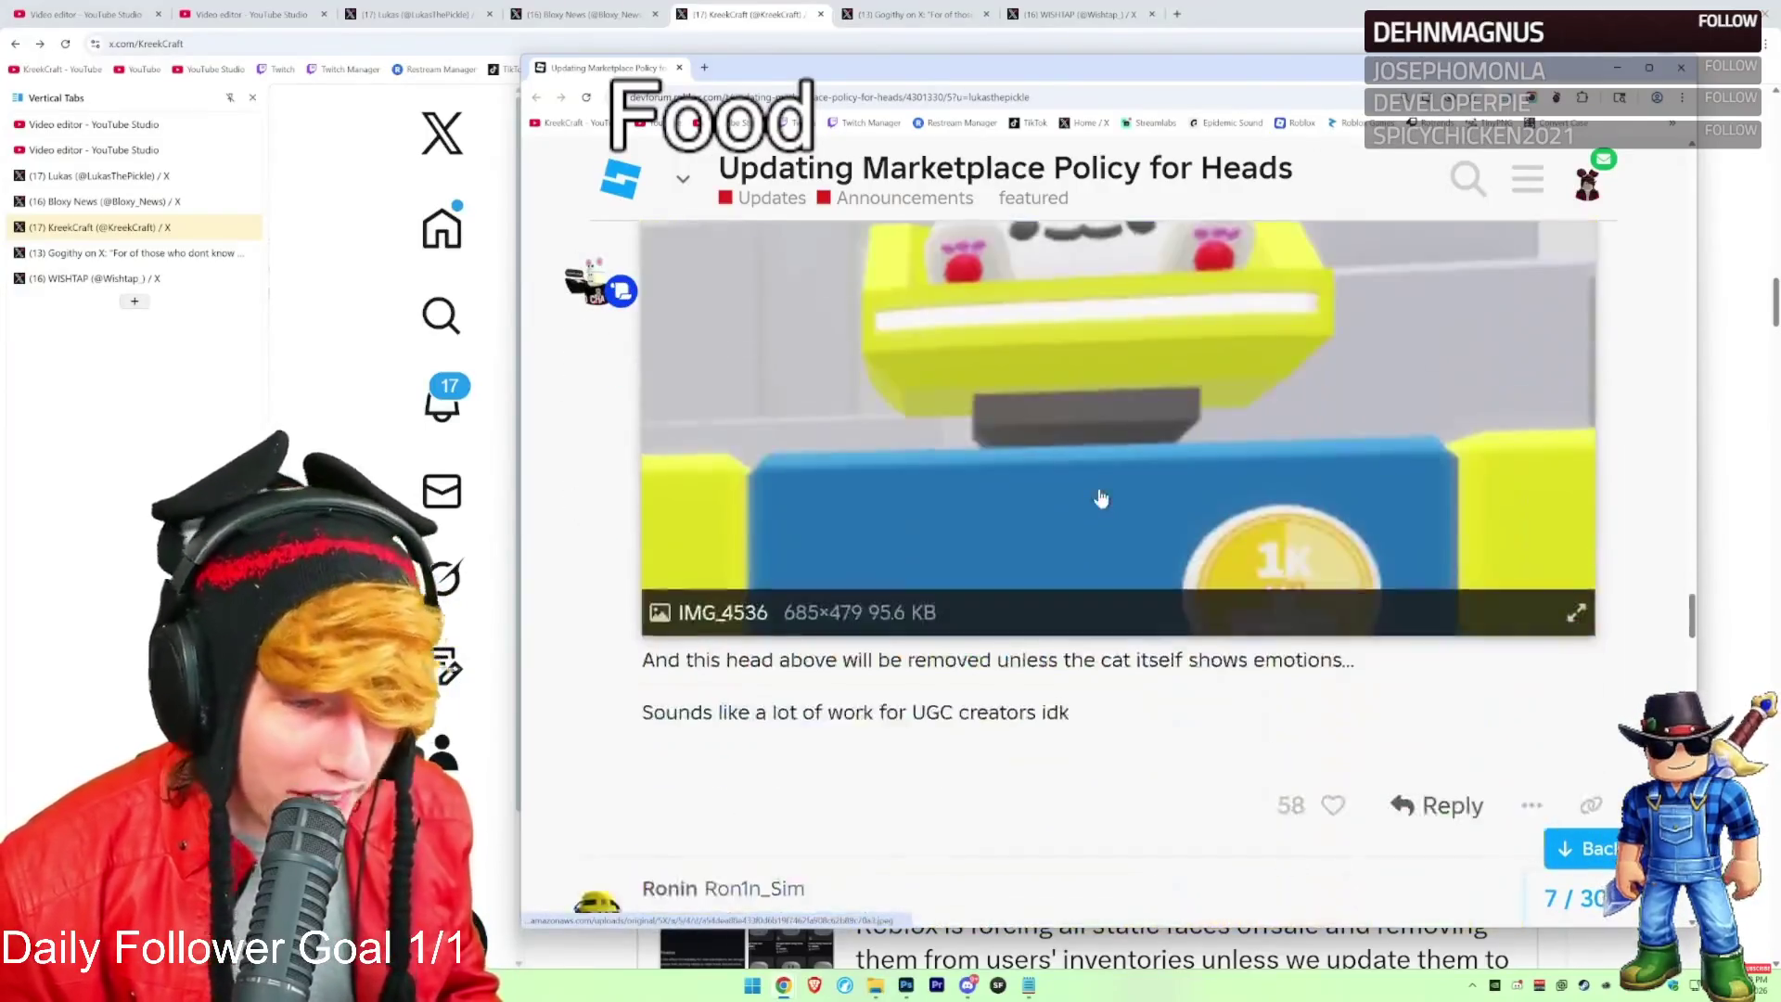
{"action": "scroll", "scroll_direction": "up", "scroll_amount": 3}
{"action": "scroll", "scroll_direction": "up", "scroll_amount": 3}
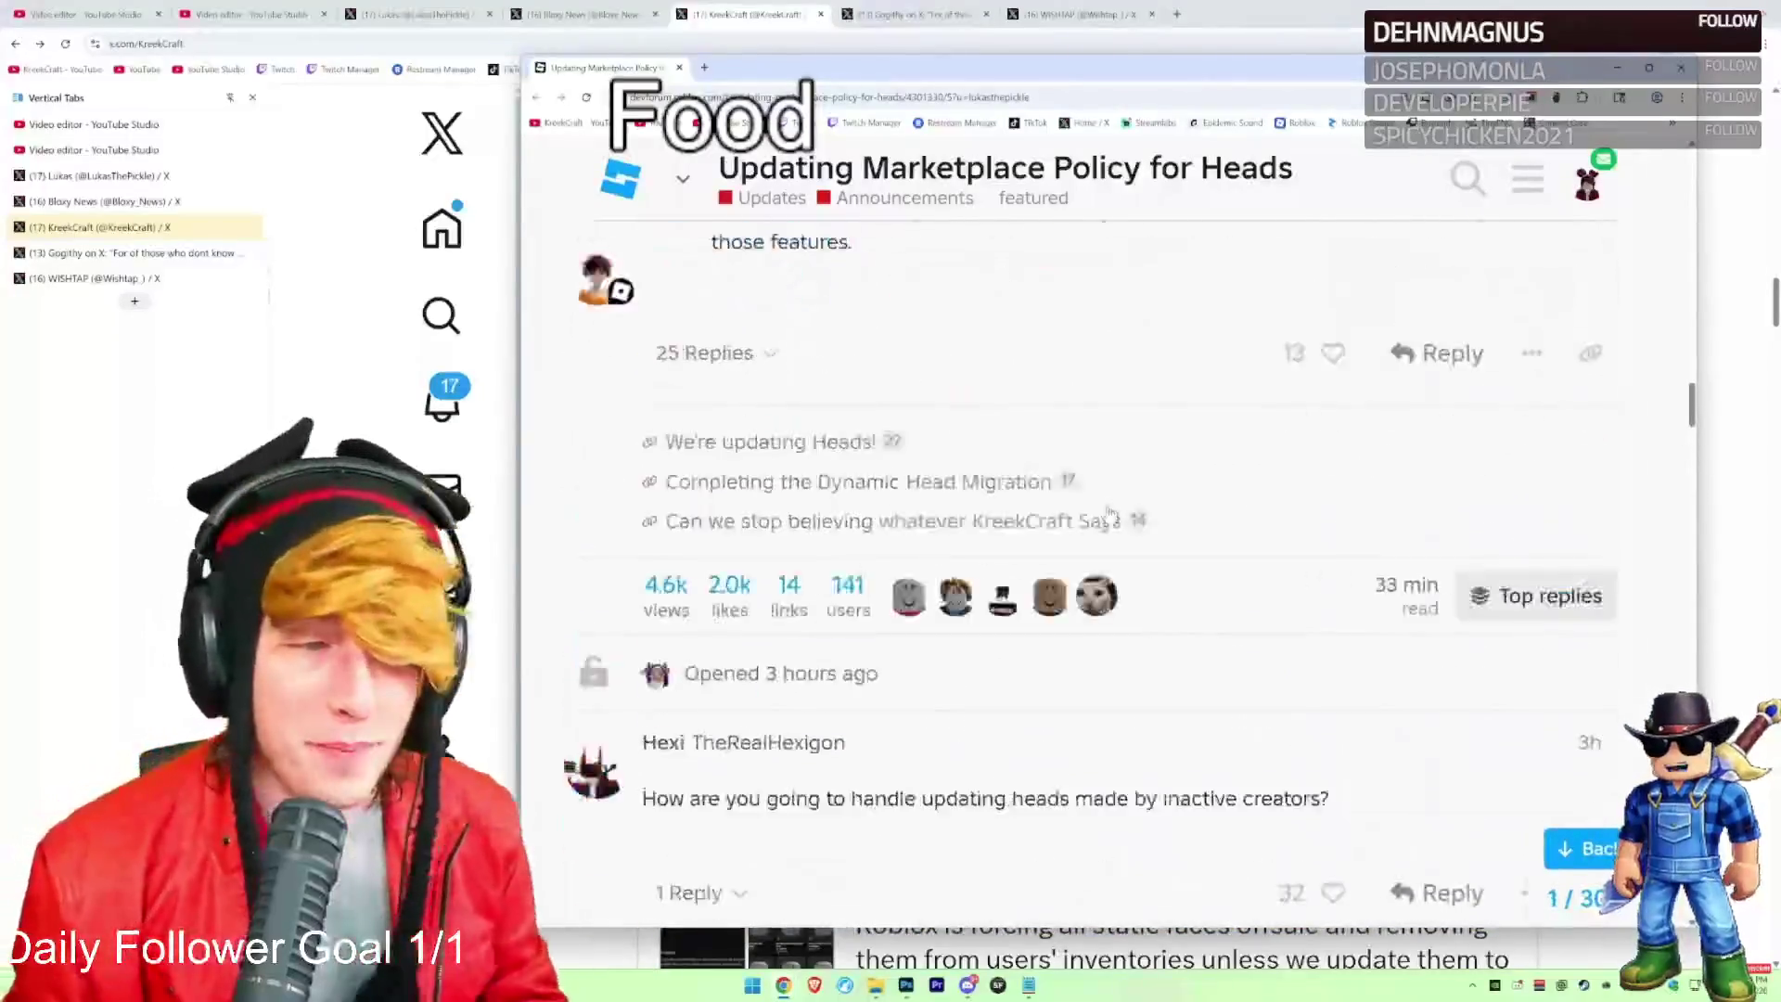
{"action": "scroll", "scroll_direction": "up", "scroll_amount": 3}
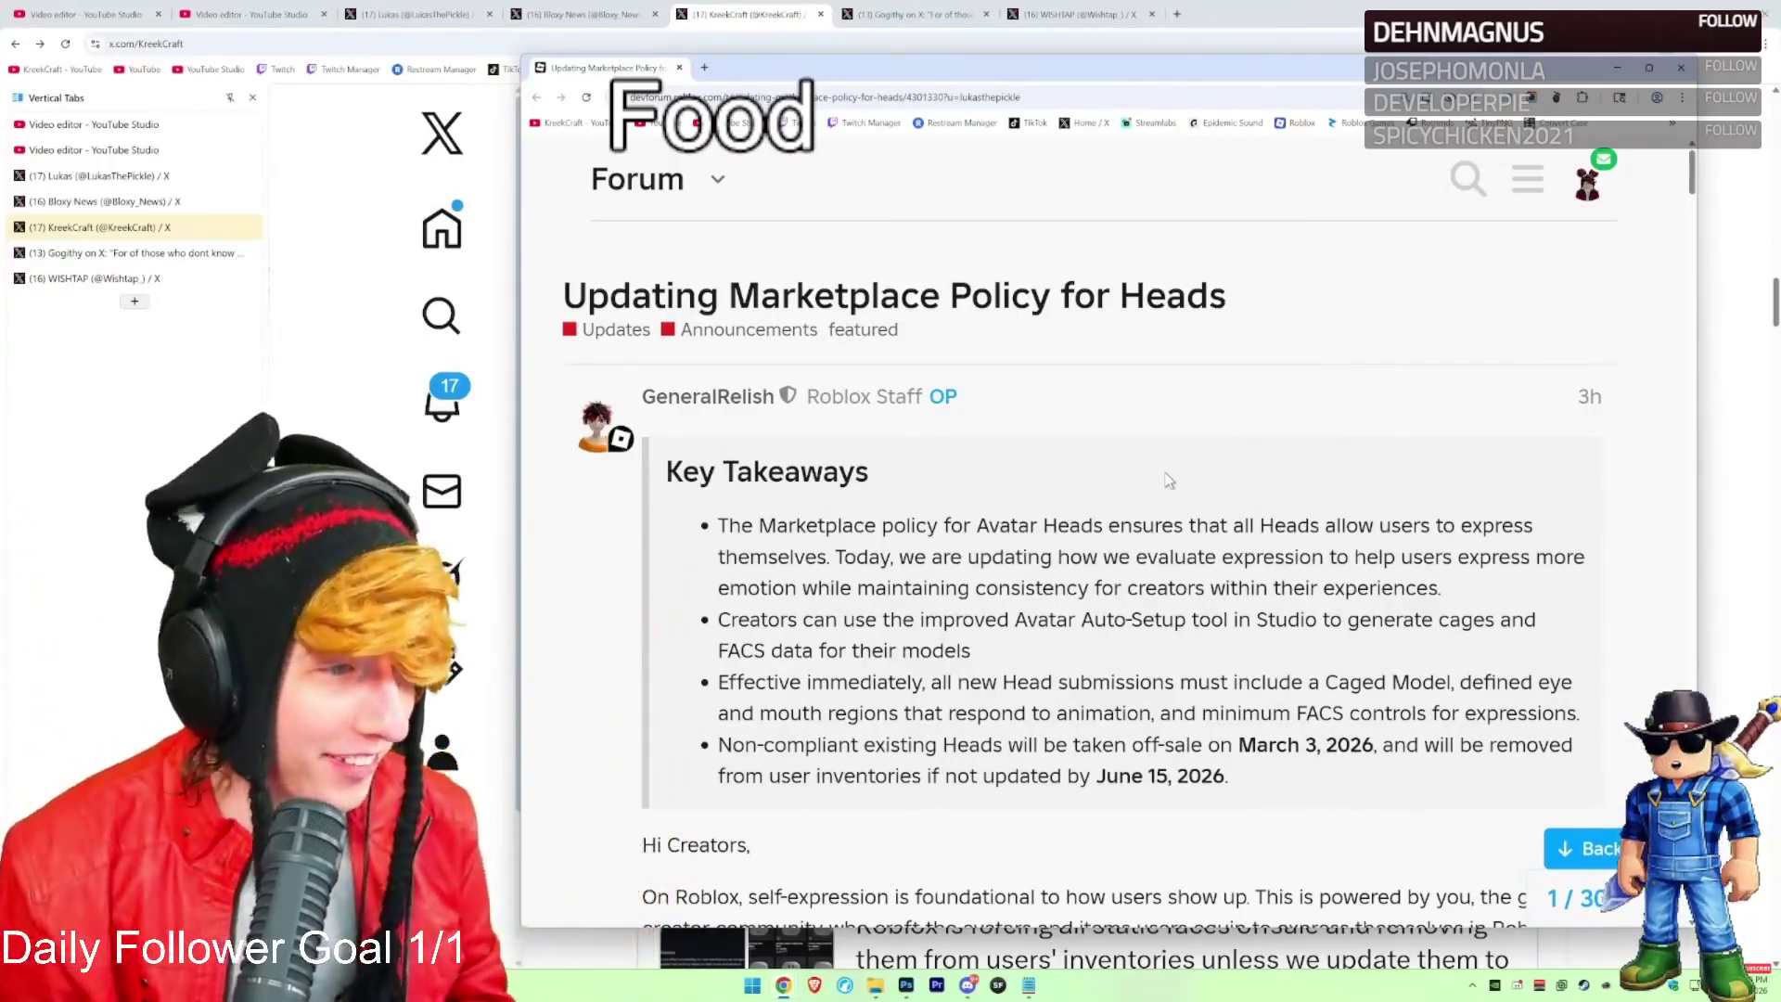
{"action": "scroll", "scroll_direction": "down", "scroll_amount": 3}
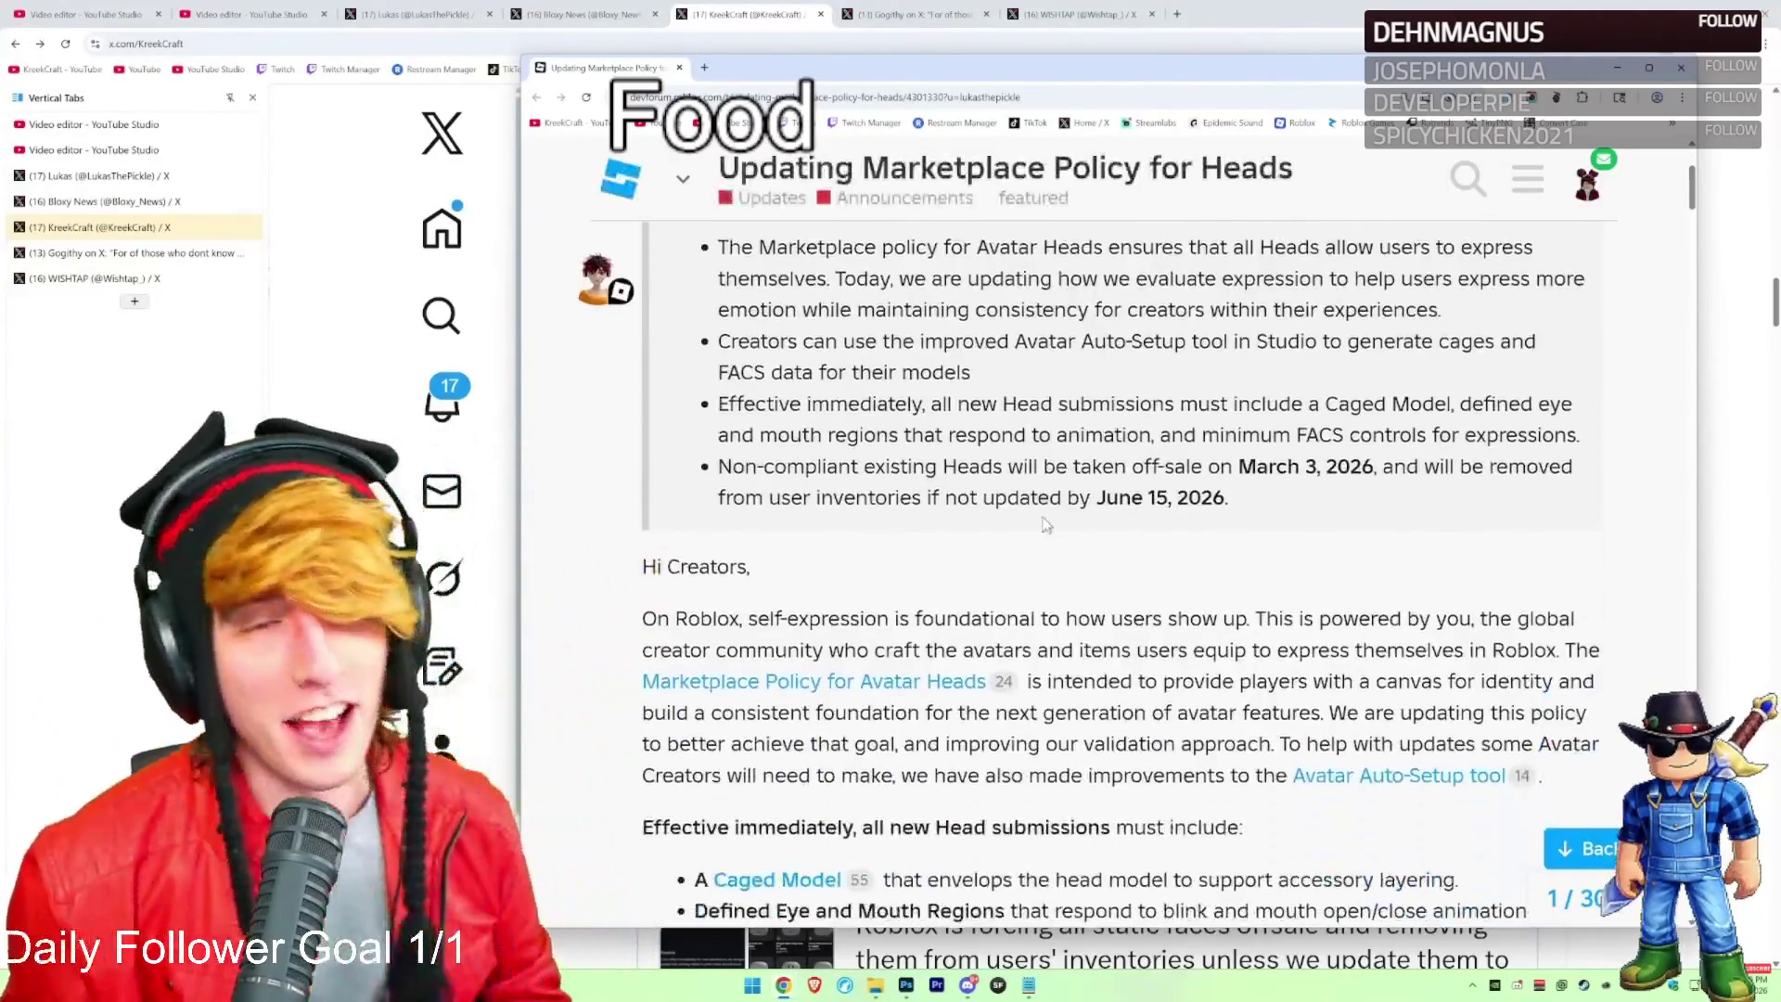
{"action": "scroll", "scroll_direction": "up", "scroll_amount": 3}
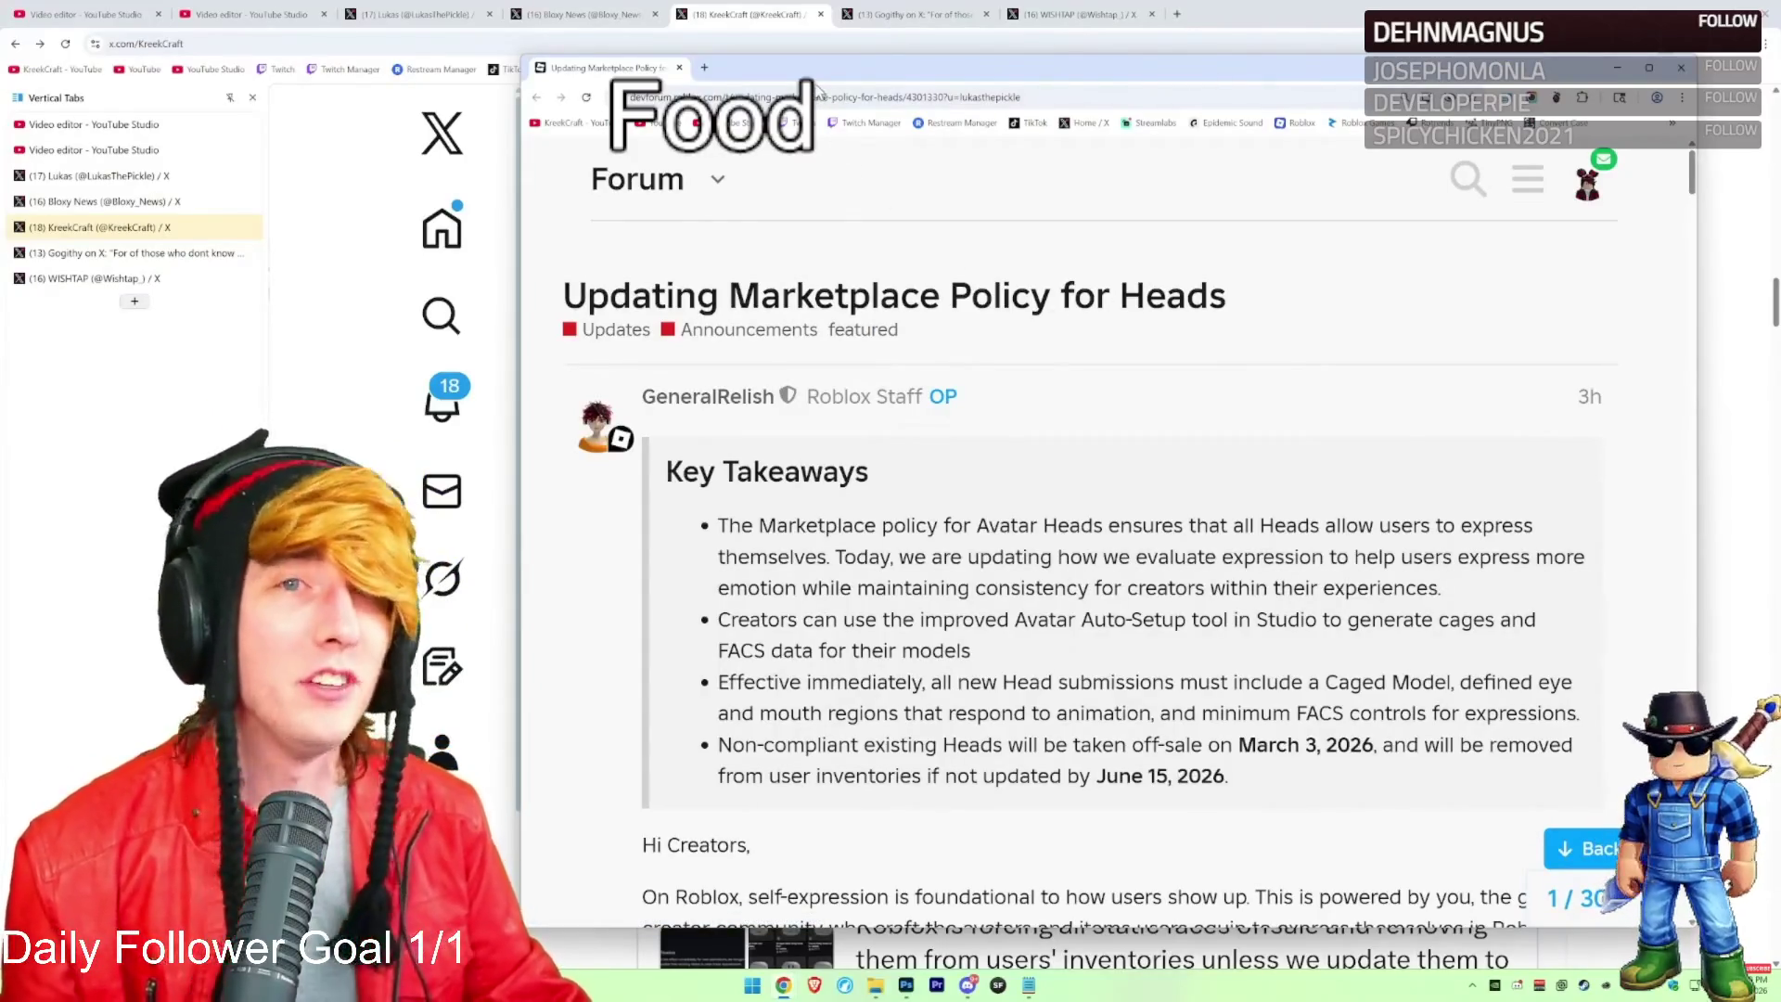
{"action": "left_click", "coordinate": [1680, 68]}
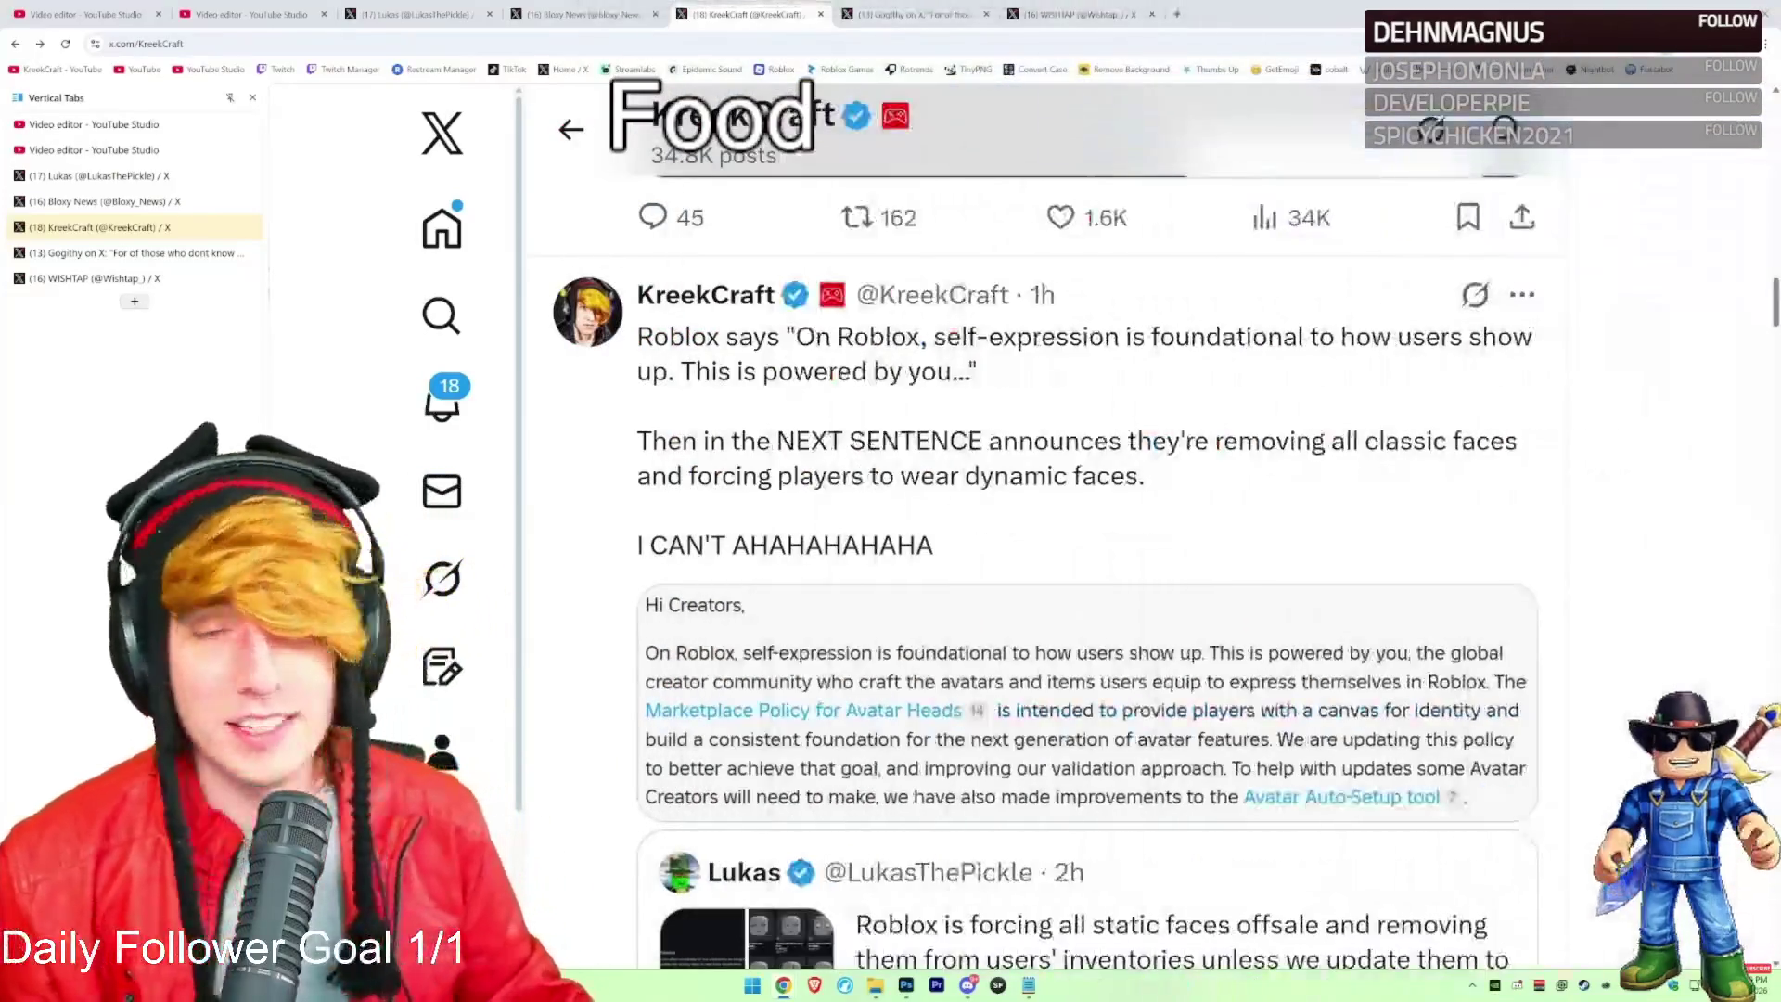
Glance over the Marketplace face catalog, then open the Bloxy News post on classic faces becoming Dynamic Heads
{"action": "key", "text": "ctrl+shift+Tab"}
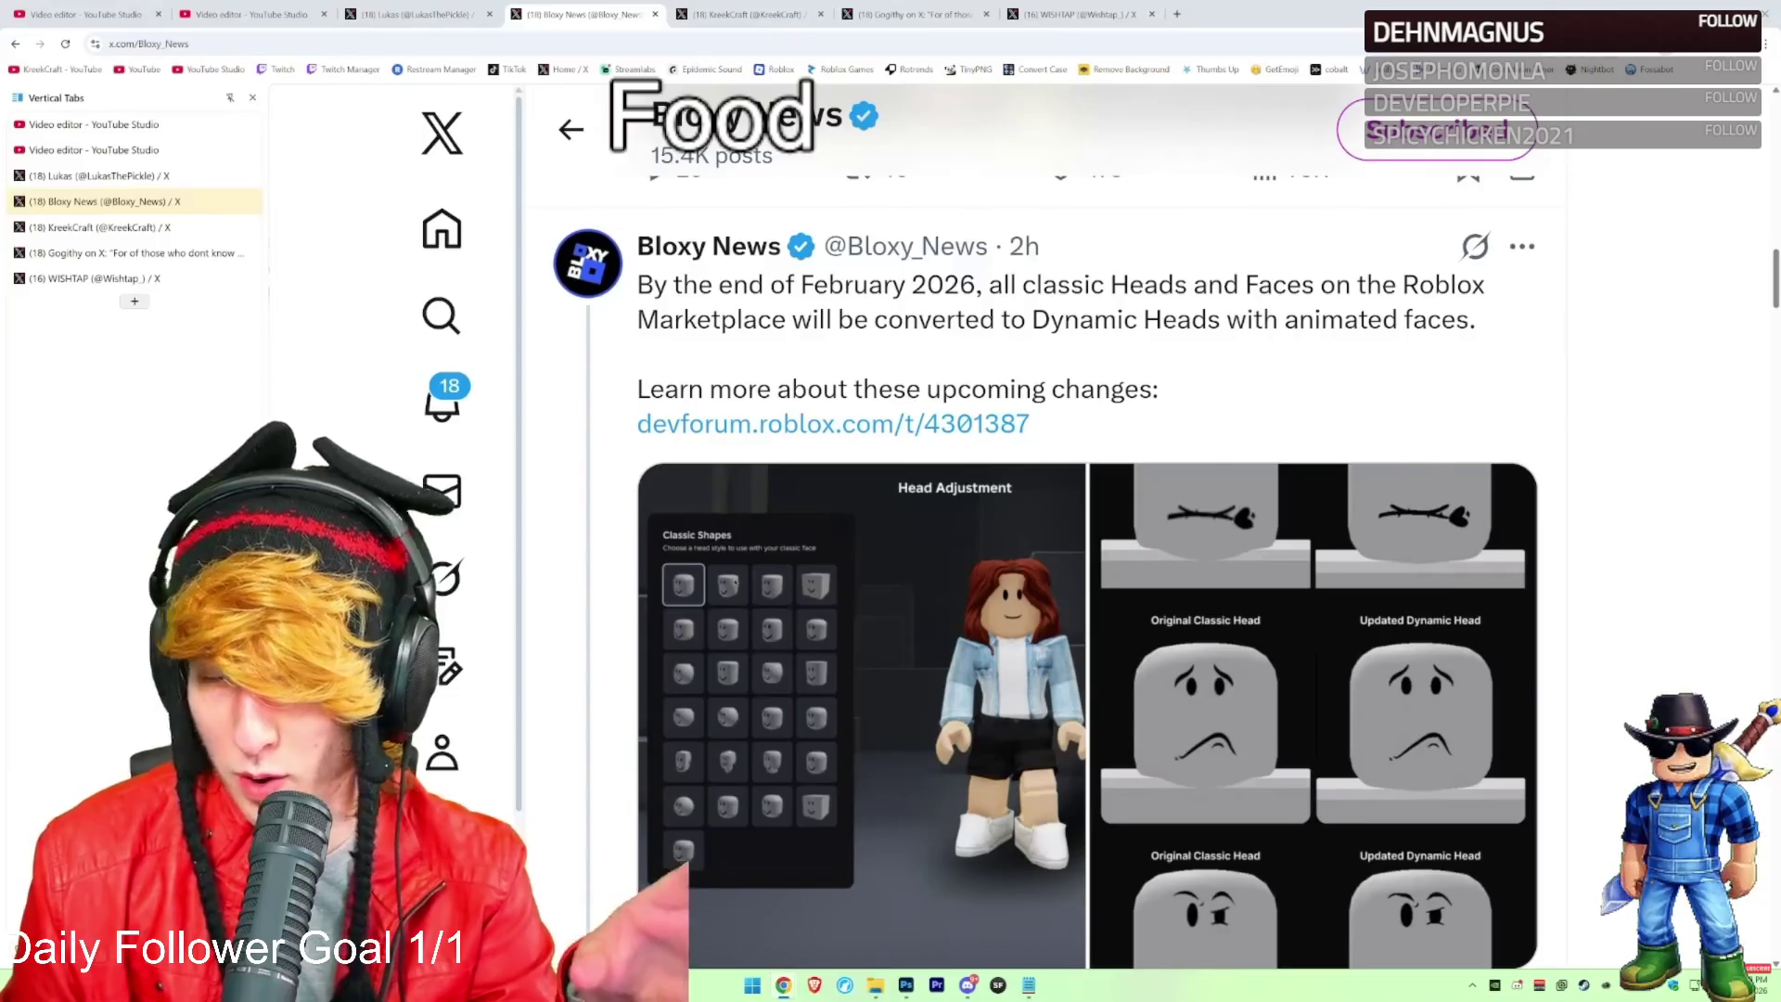
{"action": "scroll", "scroll_direction": "up", "scroll_amount": 3}
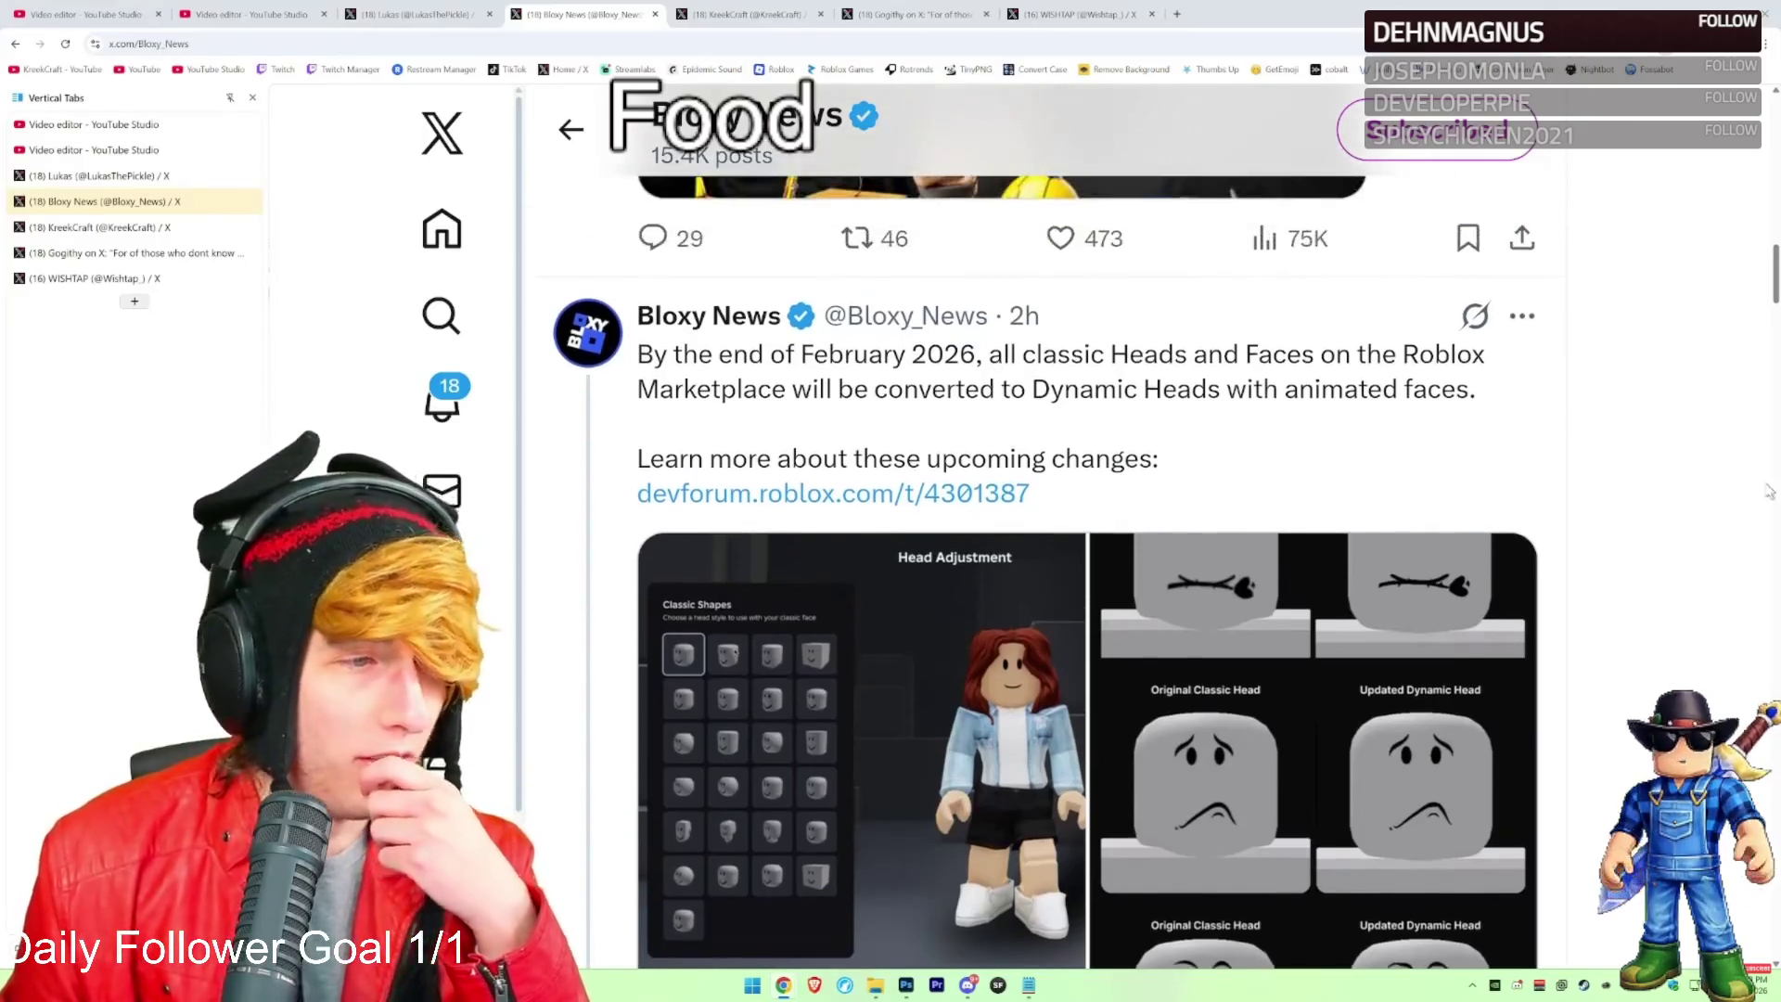
{"action": "key", "text": "alt+Tab"}
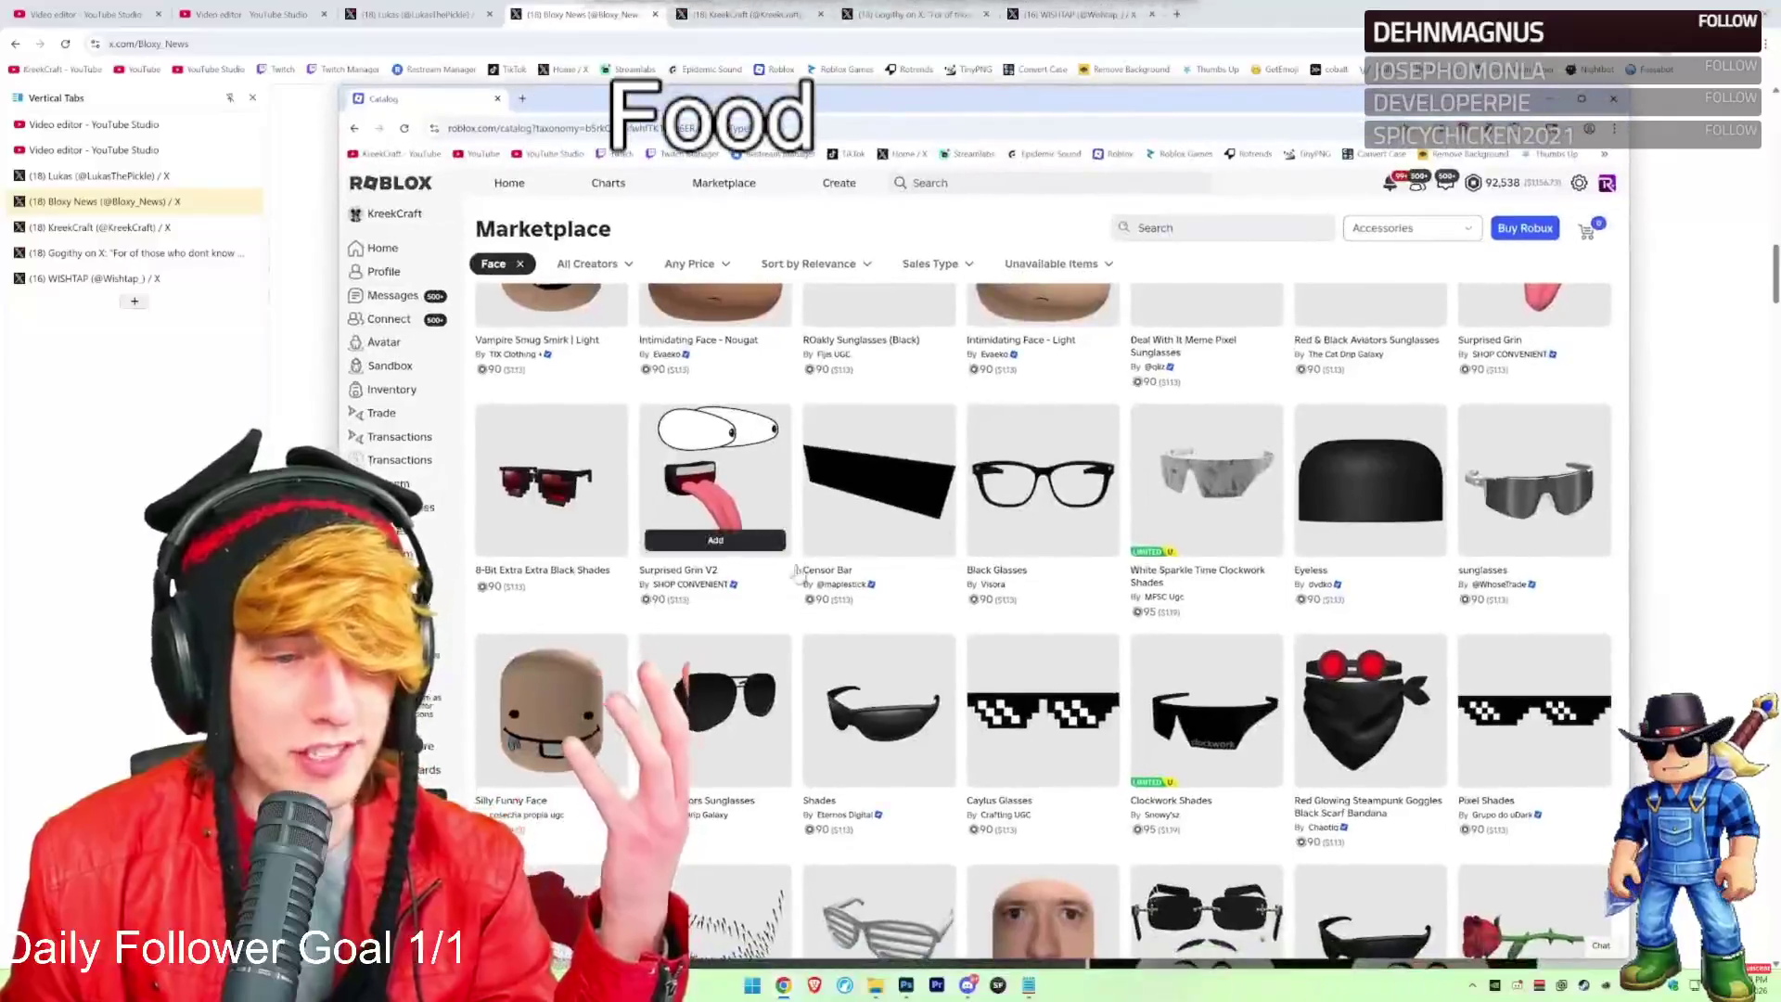
{"action": "scroll", "scroll_direction": "up", "scroll_amount": 3}
{"action": "scroll", "scroll_direction": "down", "scroll_amount": 3}
{"action": "scroll", "scroll_direction": "down", "scroll_amount": 3}
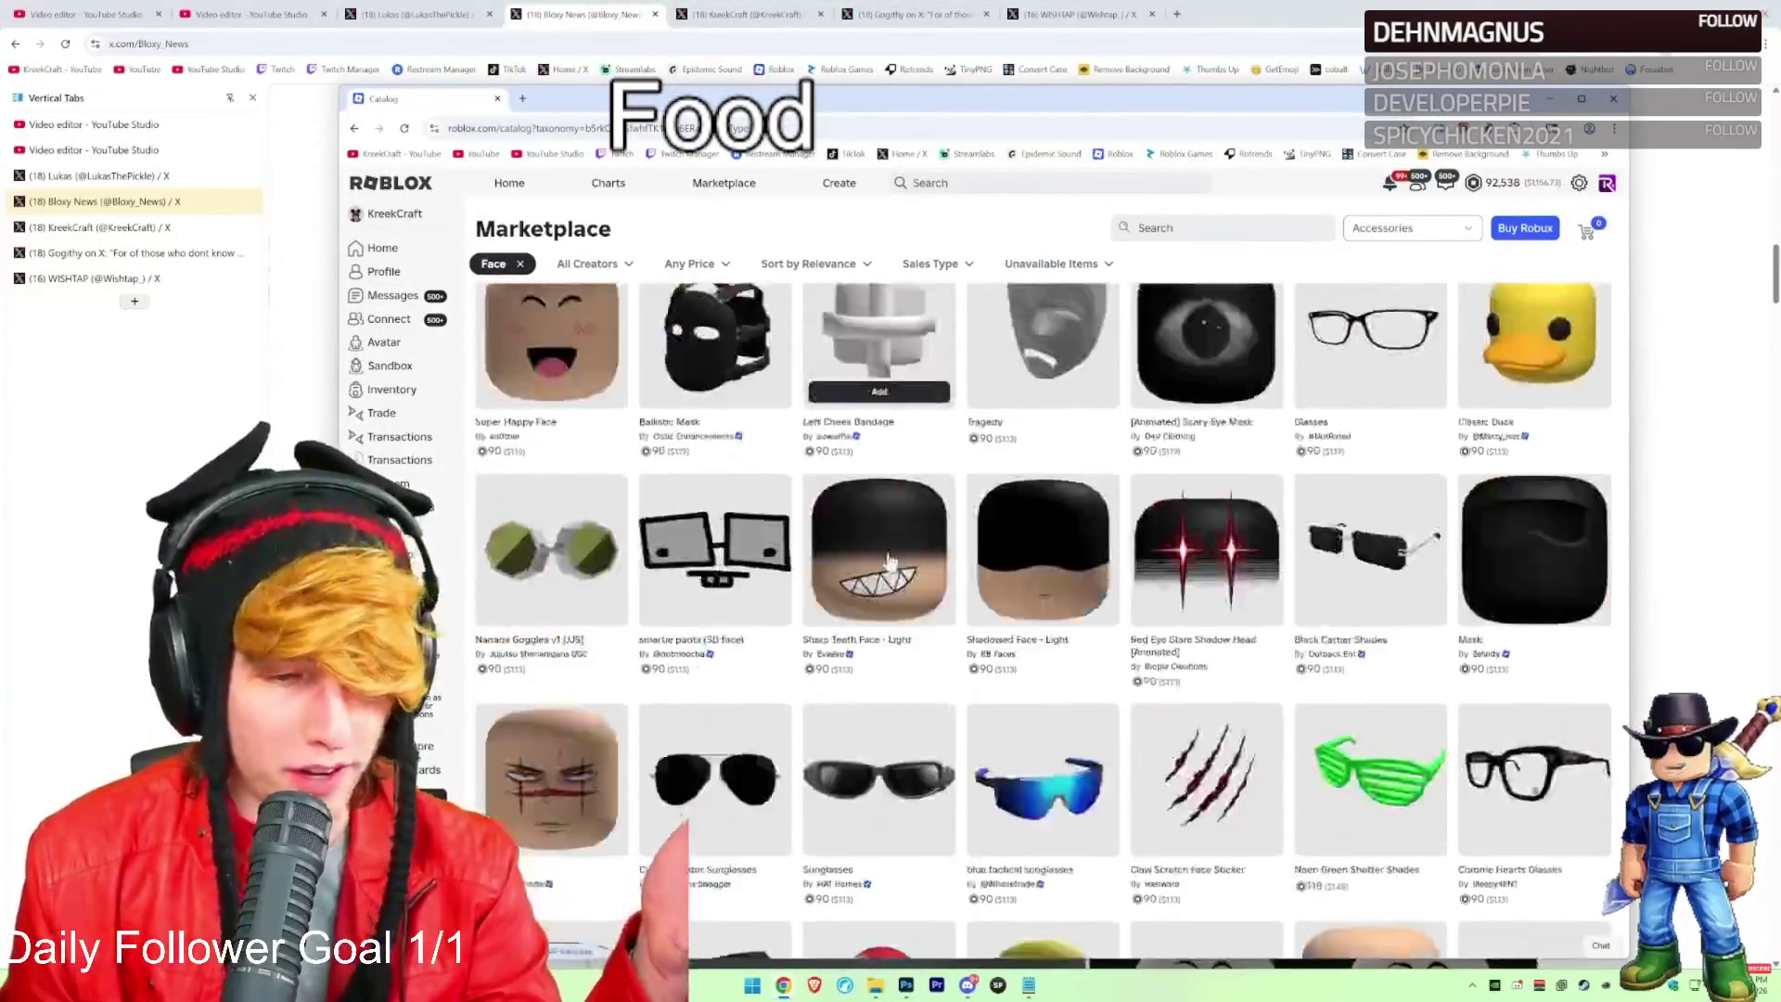
{"action": "key", "text": "alt+Tab"}
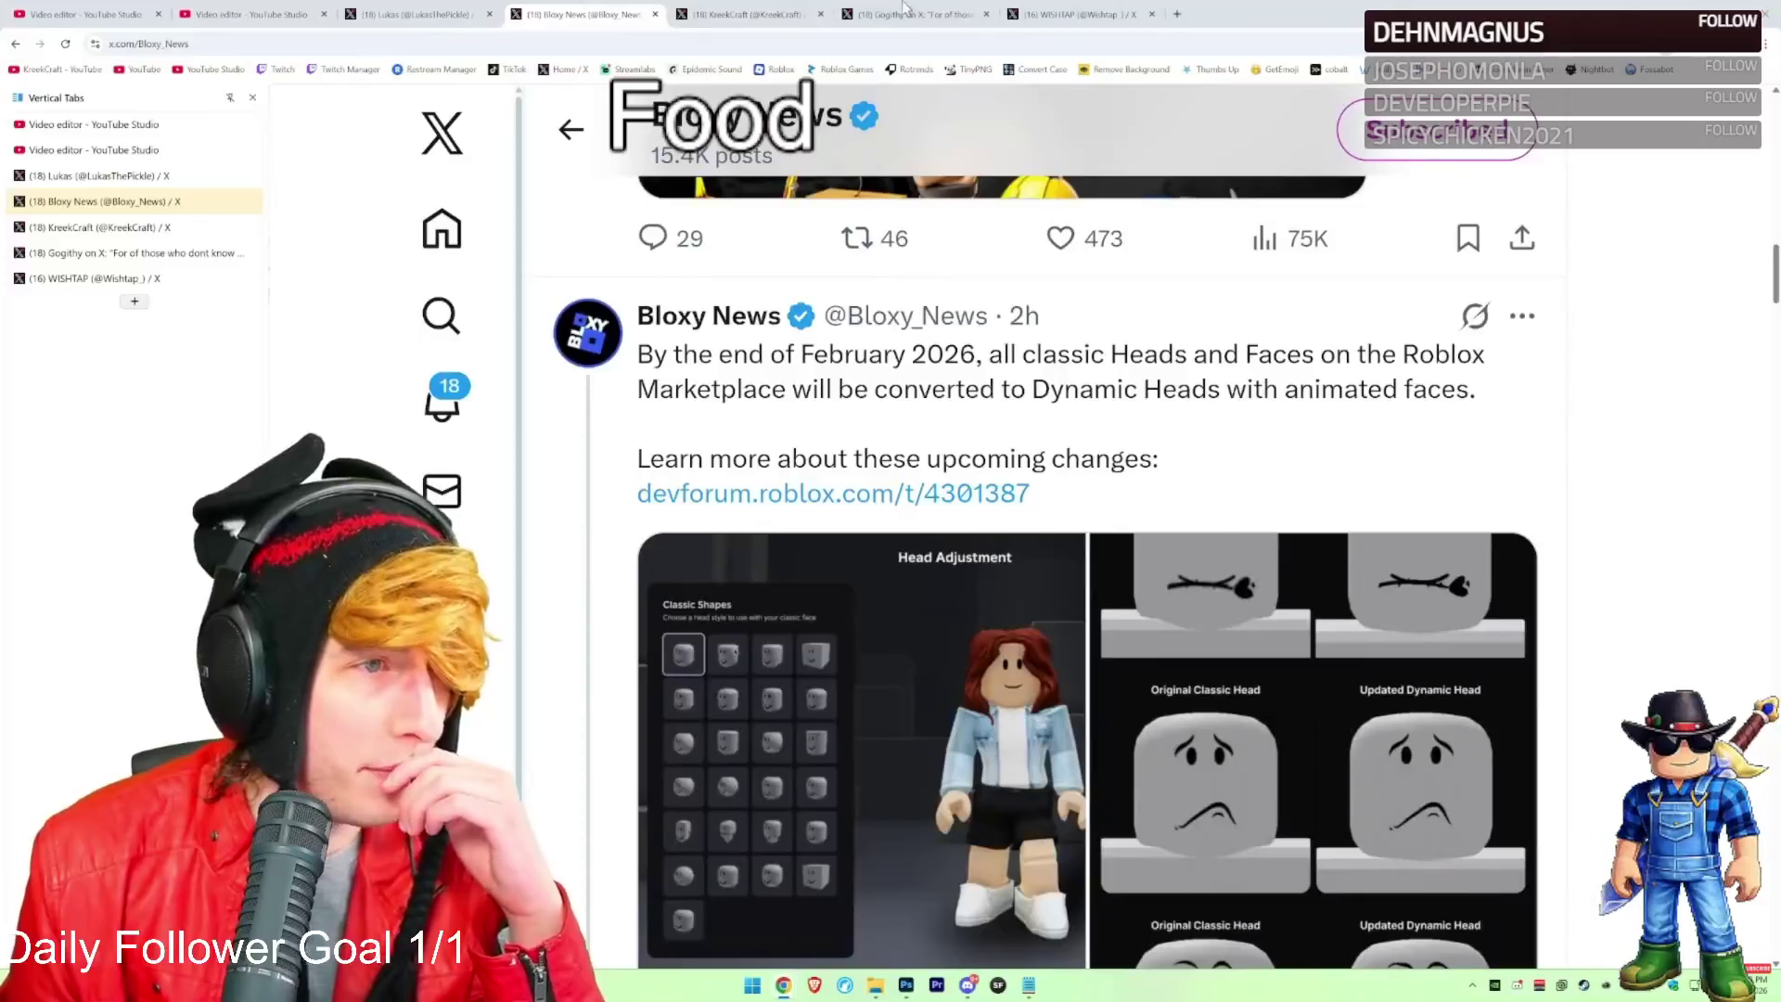
{"action": "left_click", "coordinate": [904, 11]}
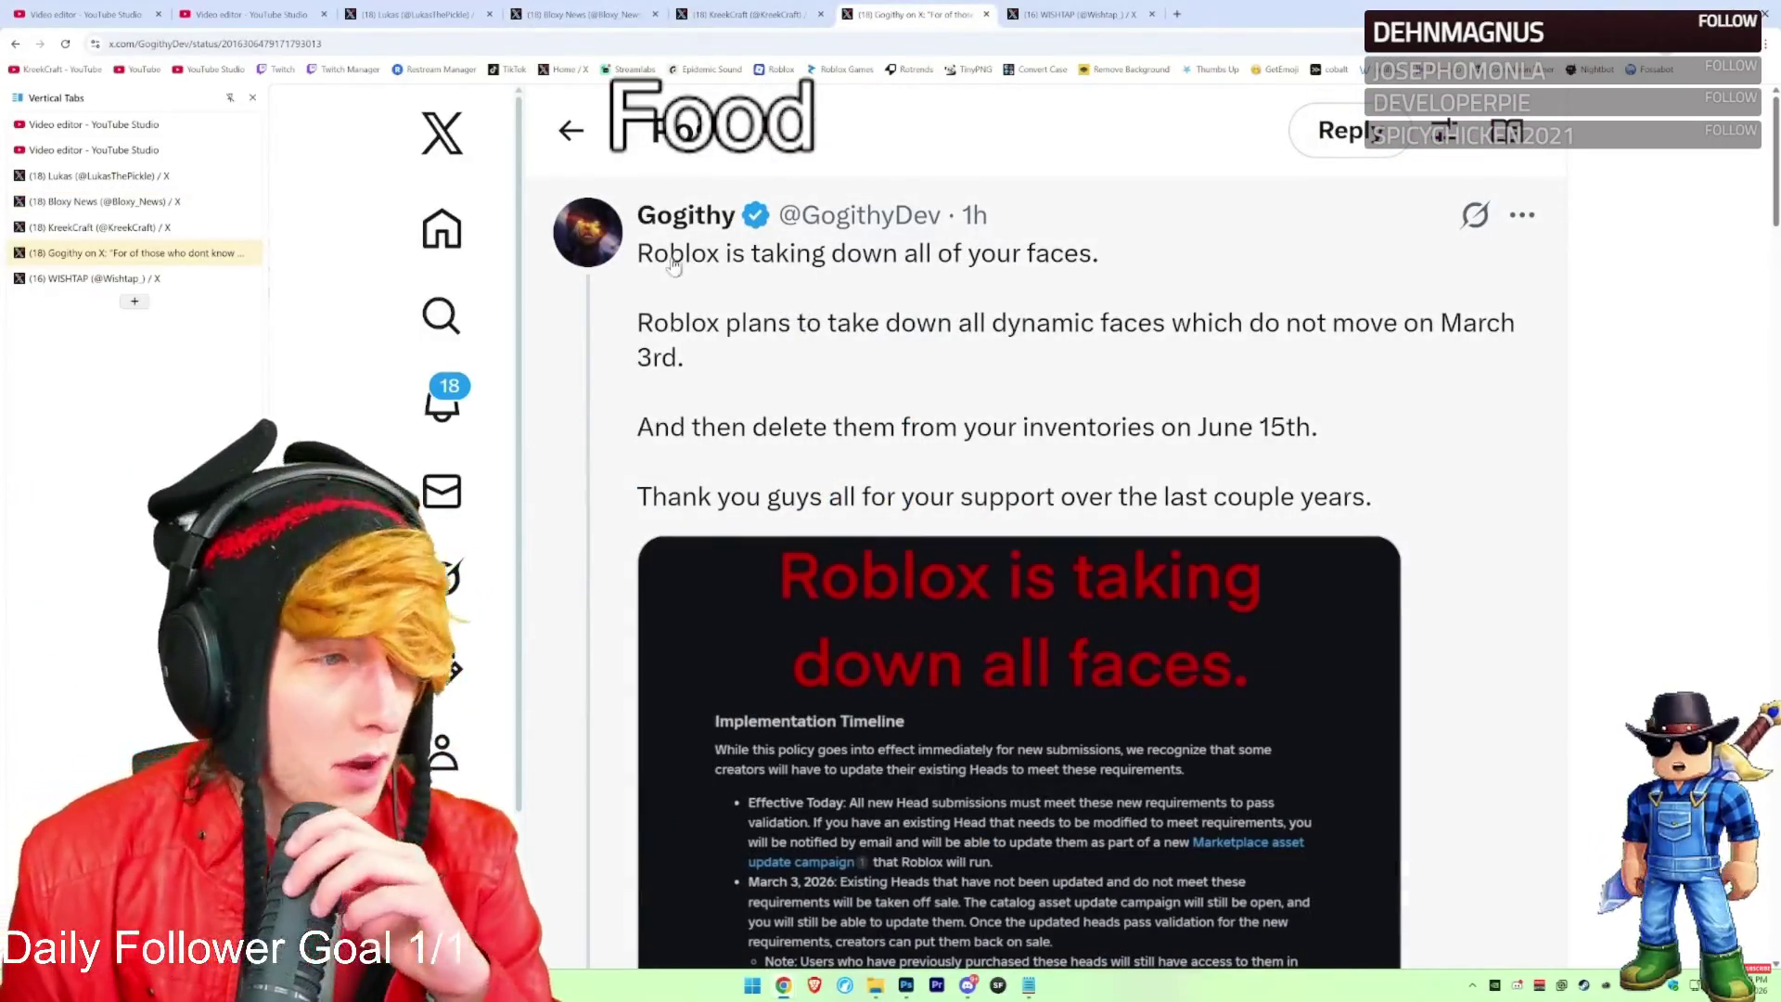
Highlight the post's lines on faces going offsale March 3rd and deleted June 15th
{"action": "left_click_drag", "start_coordinate": [639, 253], "coordinate": [1088, 256]}
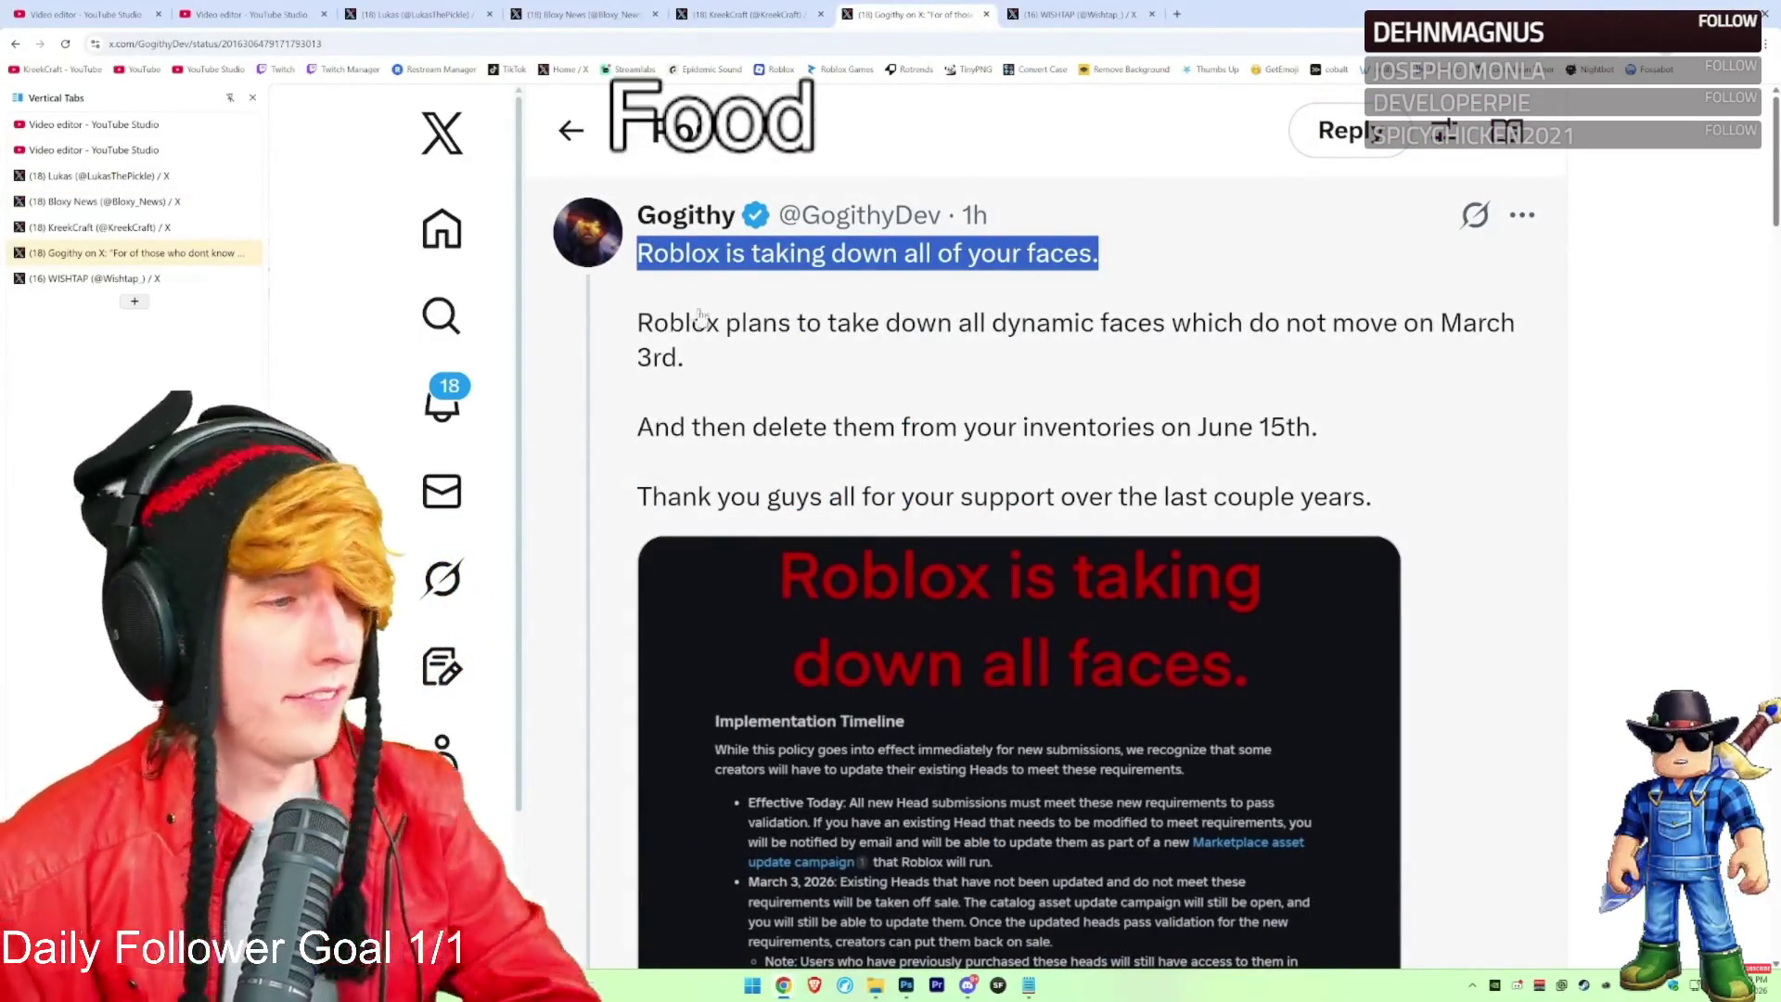
{"action": "left_click_drag", "start_coordinate": [639, 322], "coordinate": [1187, 338]}
{"action": "left_click_drag", "start_coordinate": [1331, 333], "coordinate": [1203, 374]}
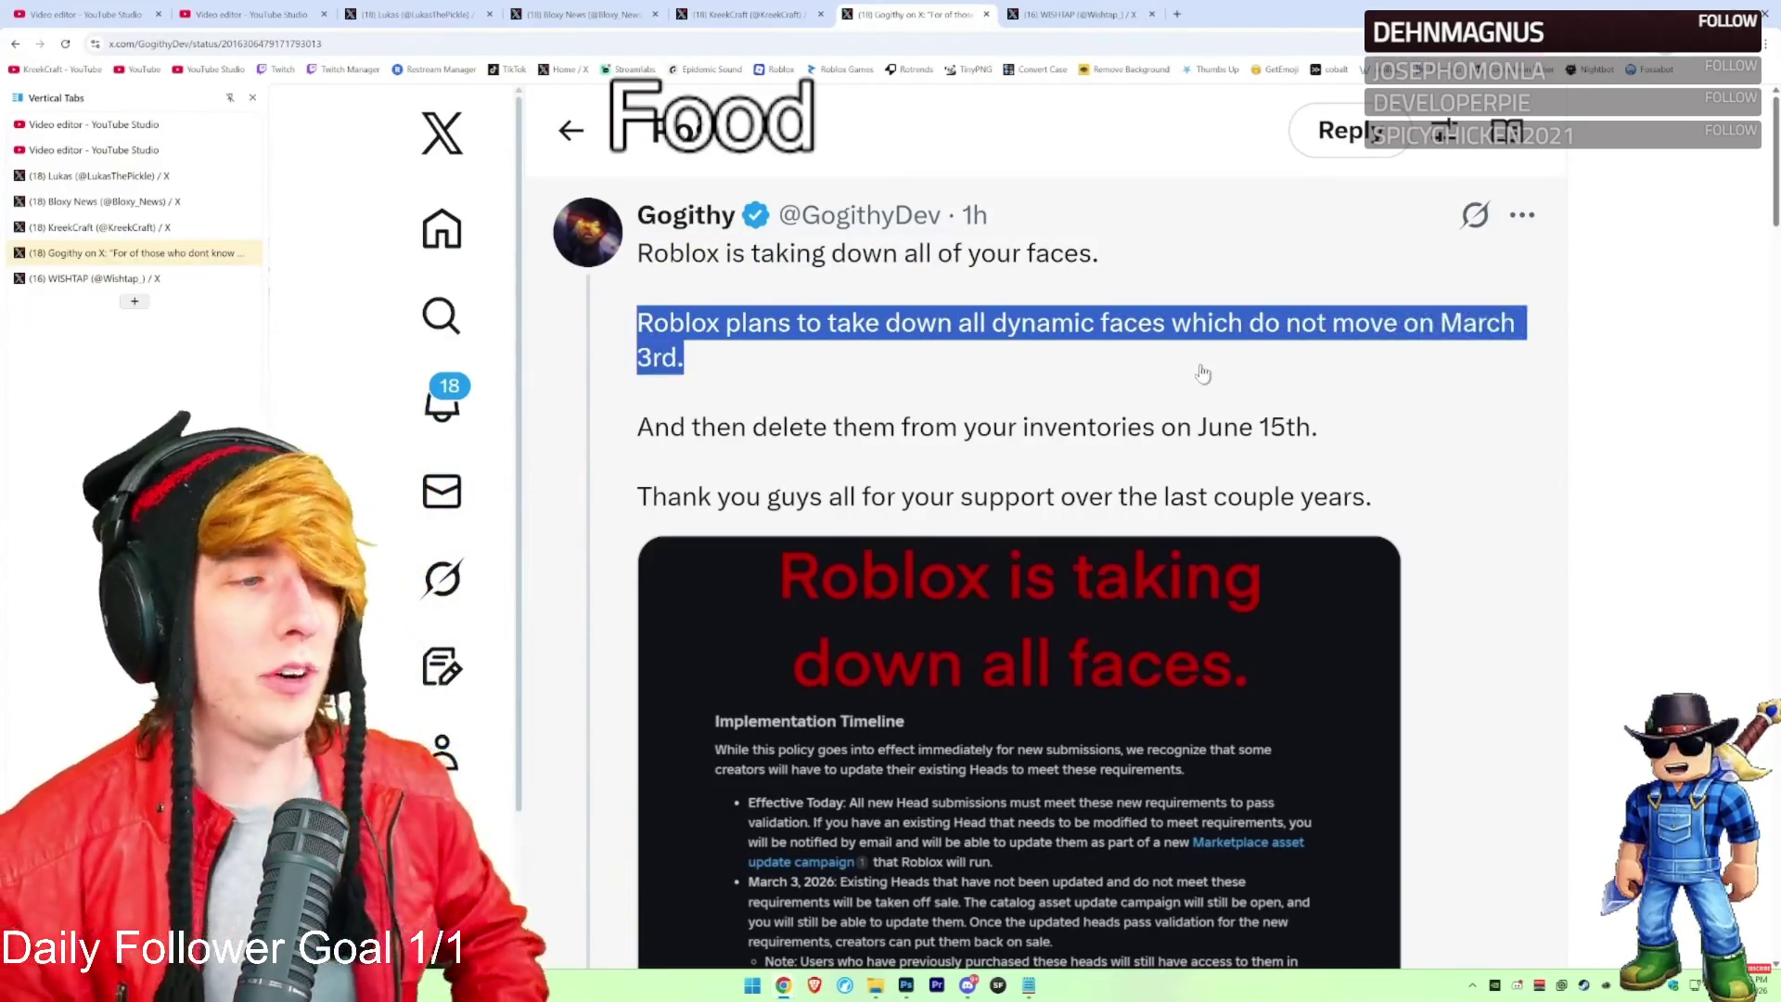
{"action": "left_click_drag", "start_coordinate": [1320, 429], "coordinate": [662, 443]}
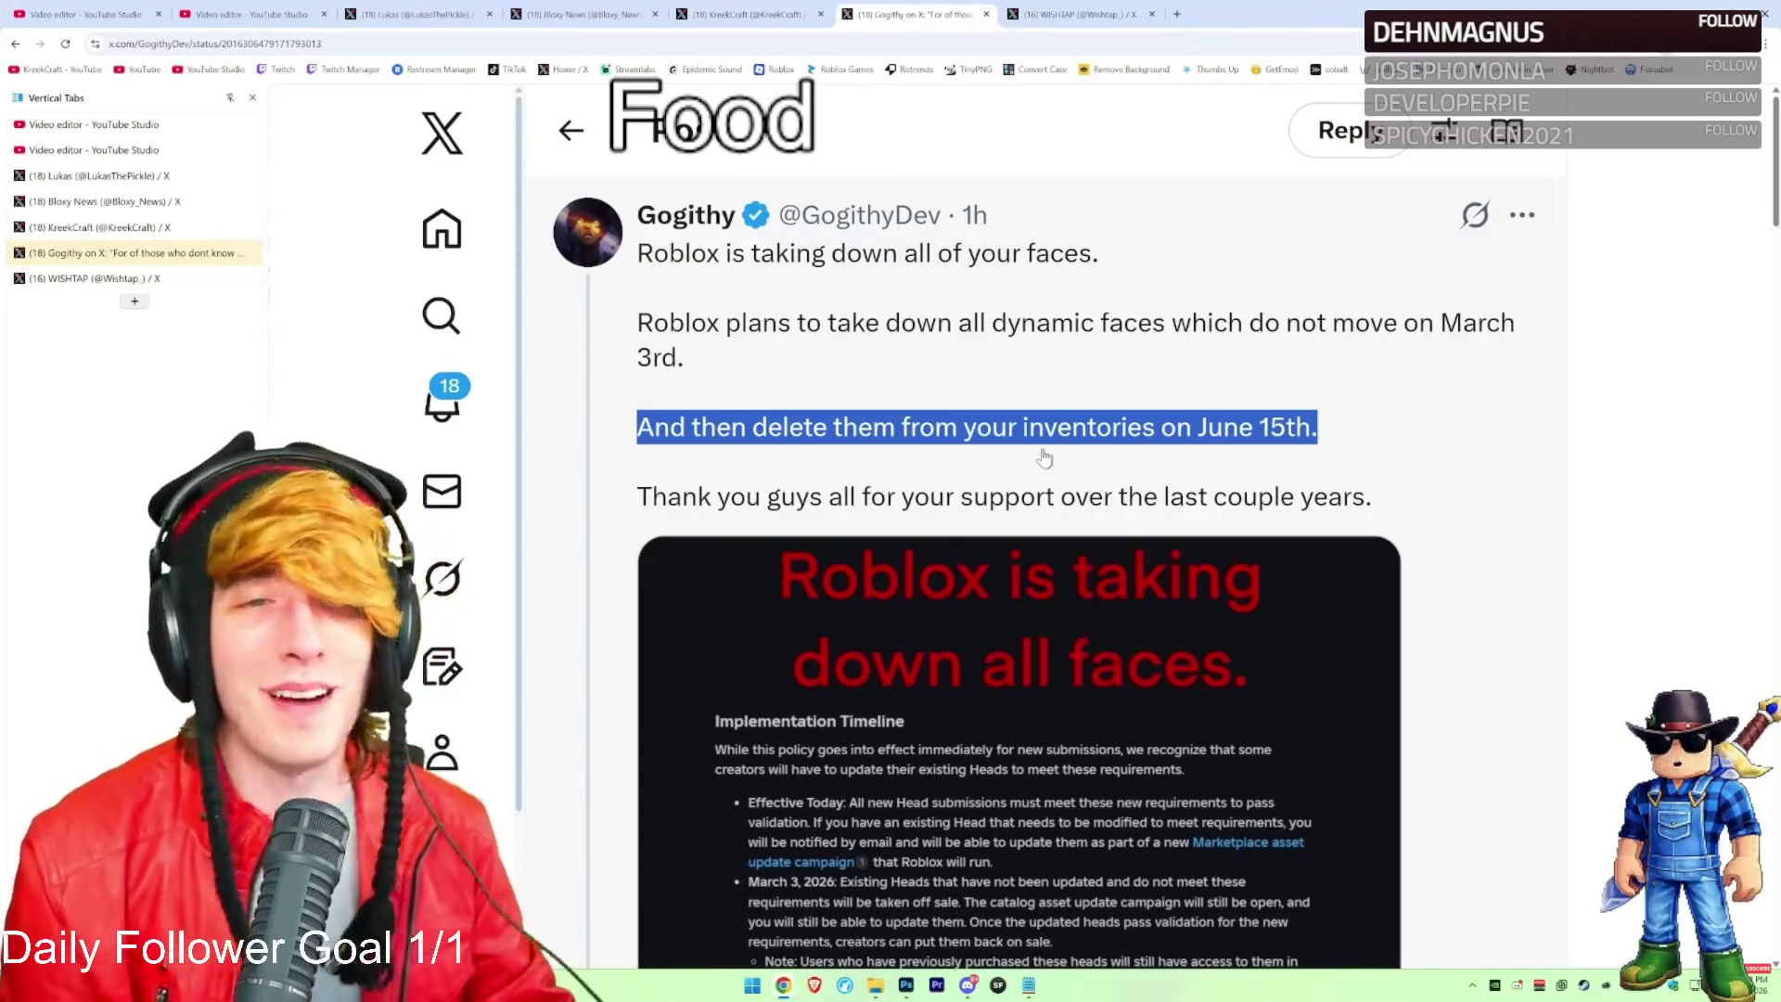
Scroll to the follow-up post and highlight its line about being a face creator
{"action": "scroll", "scroll_direction": "down", "scroll_amount": 3}
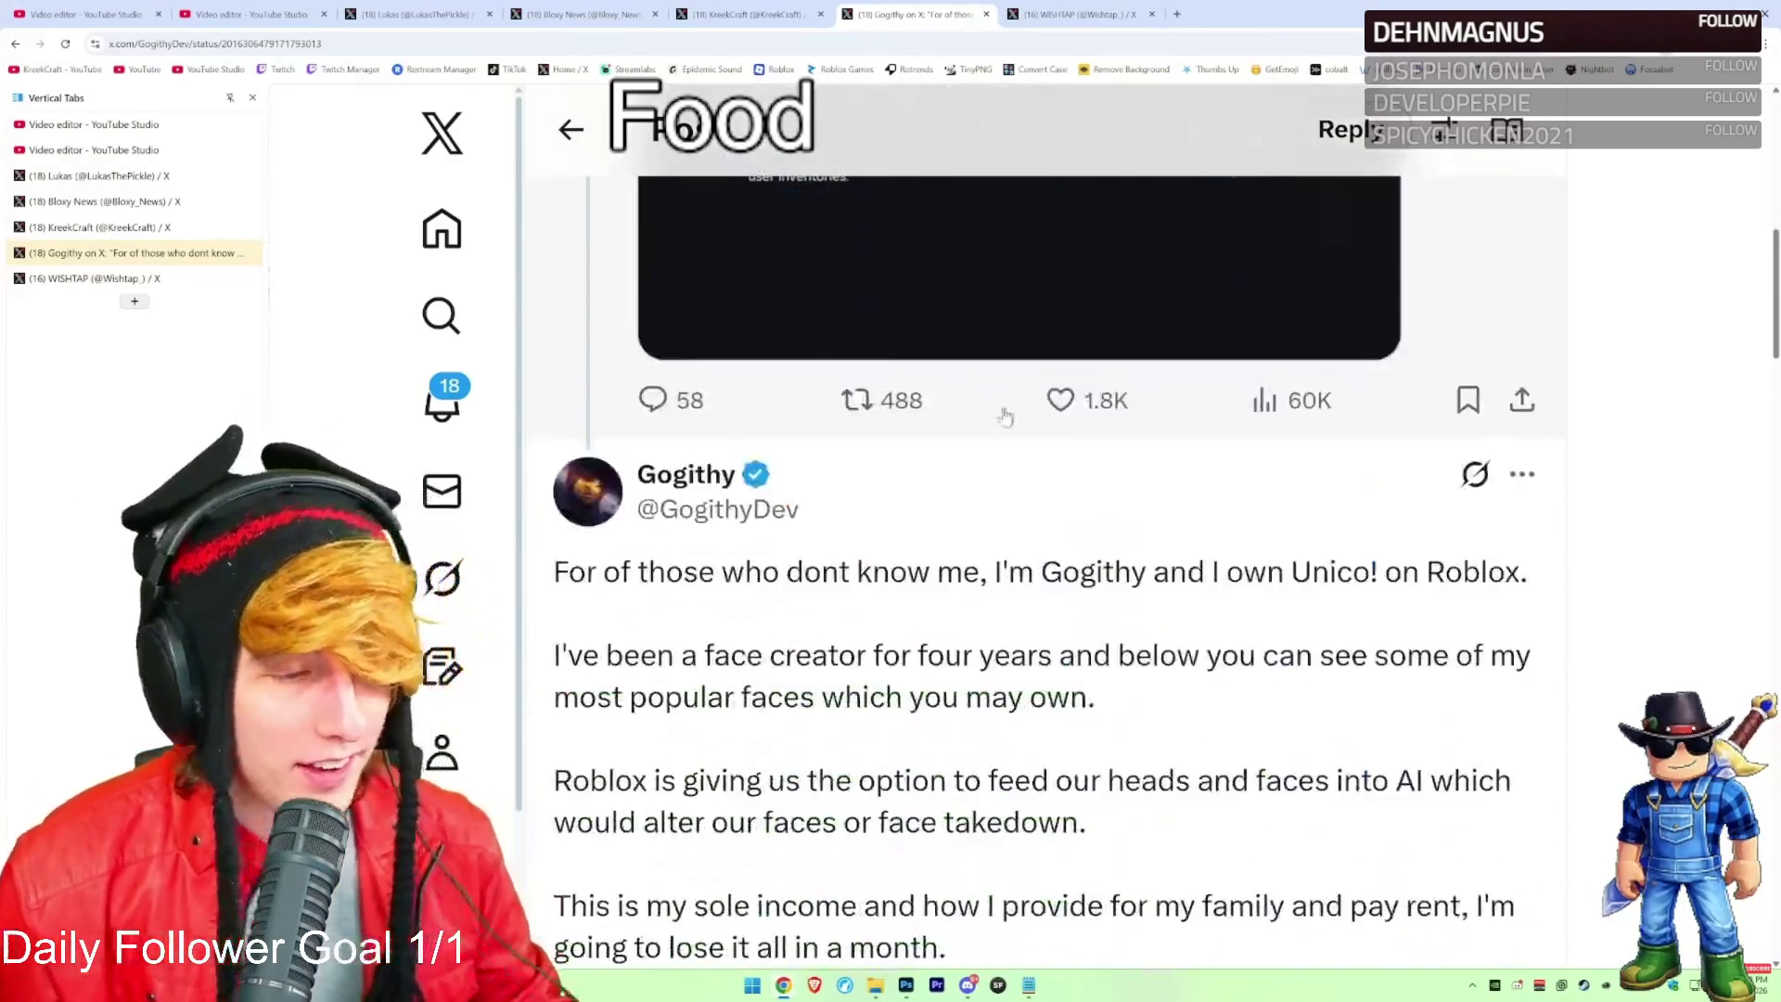
{"action": "scroll", "scroll_direction": "down", "scroll_amount": 3}
{"action": "left_click_drag", "start_coordinate": [557, 433], "coordinate": [1519, 432]}
{"action": "left_click_drag", "start_coordinate": [554, 515], "coordinate": [1423, 580]}
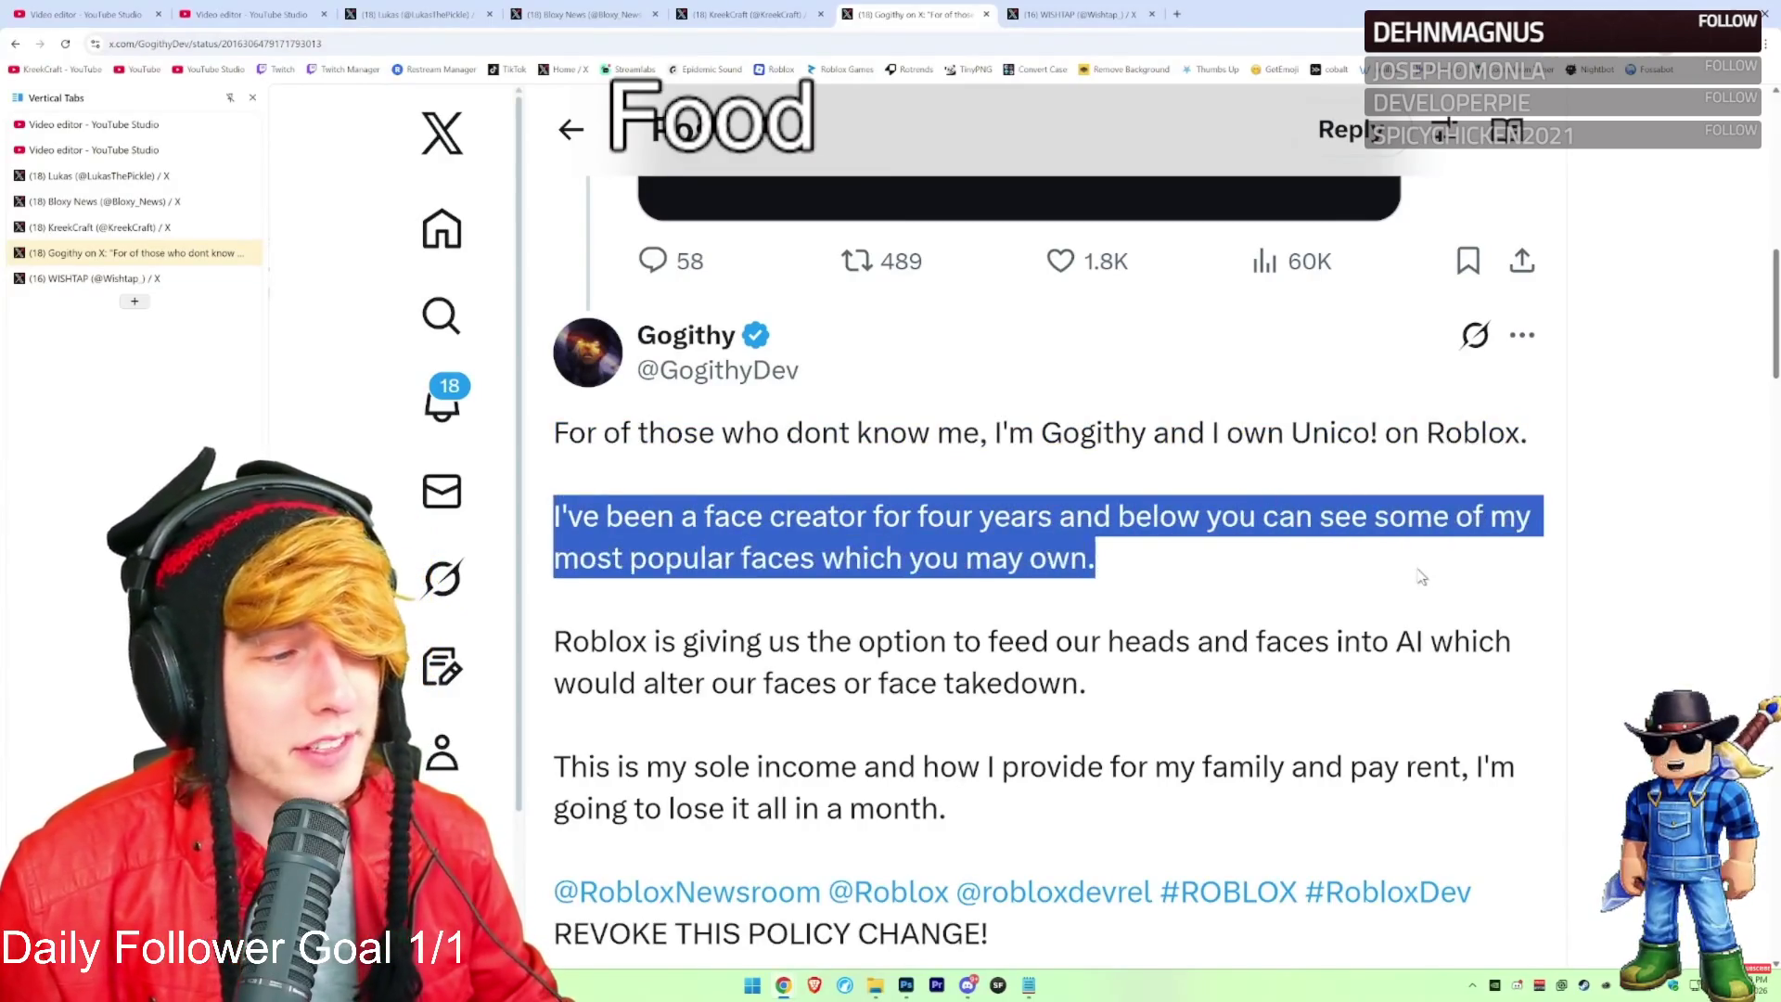
Highlight the follow-up lines through 'may own.' and about feeding faces into AI
{"action": "left_click", "coordinate": [1206, 556]}
{"action": "scroll", "scroll_direction": "down", "scroll_amount": 3}
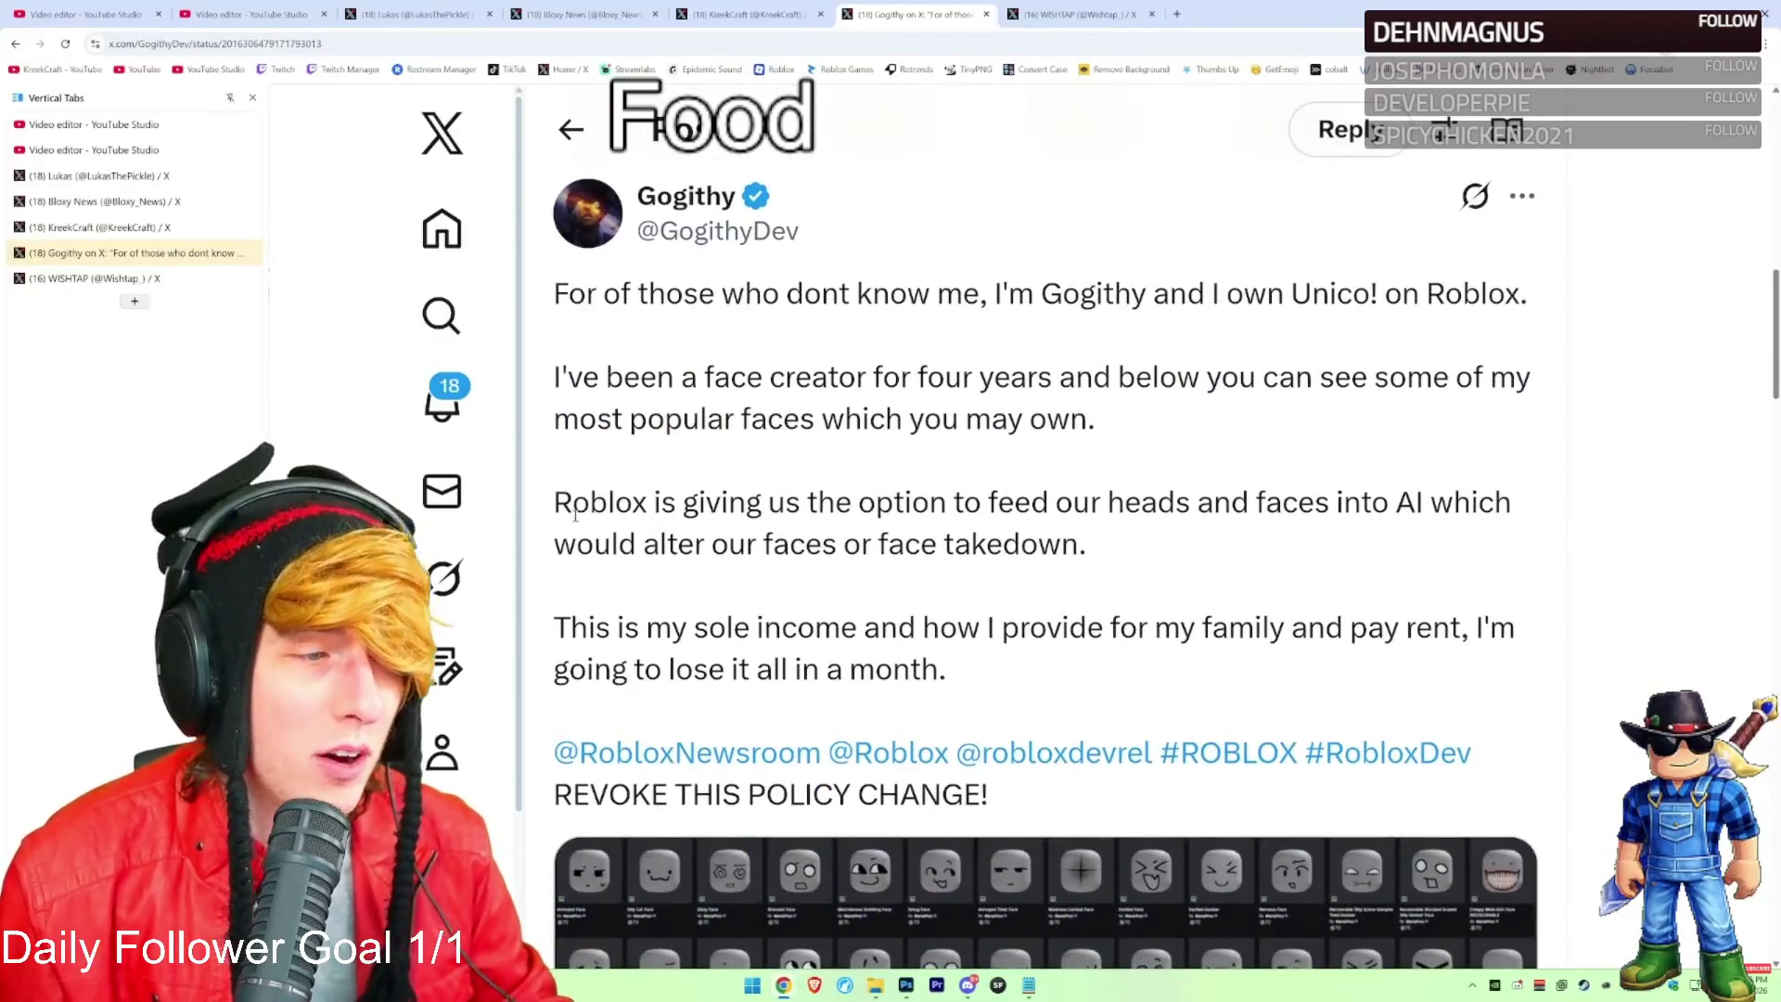
{"action": "left_click_drag", "start_coordinate": [554, 502], "coordinate": [1496, 521]}
{"action": "left_click", "coordinate": [1443, 553]}
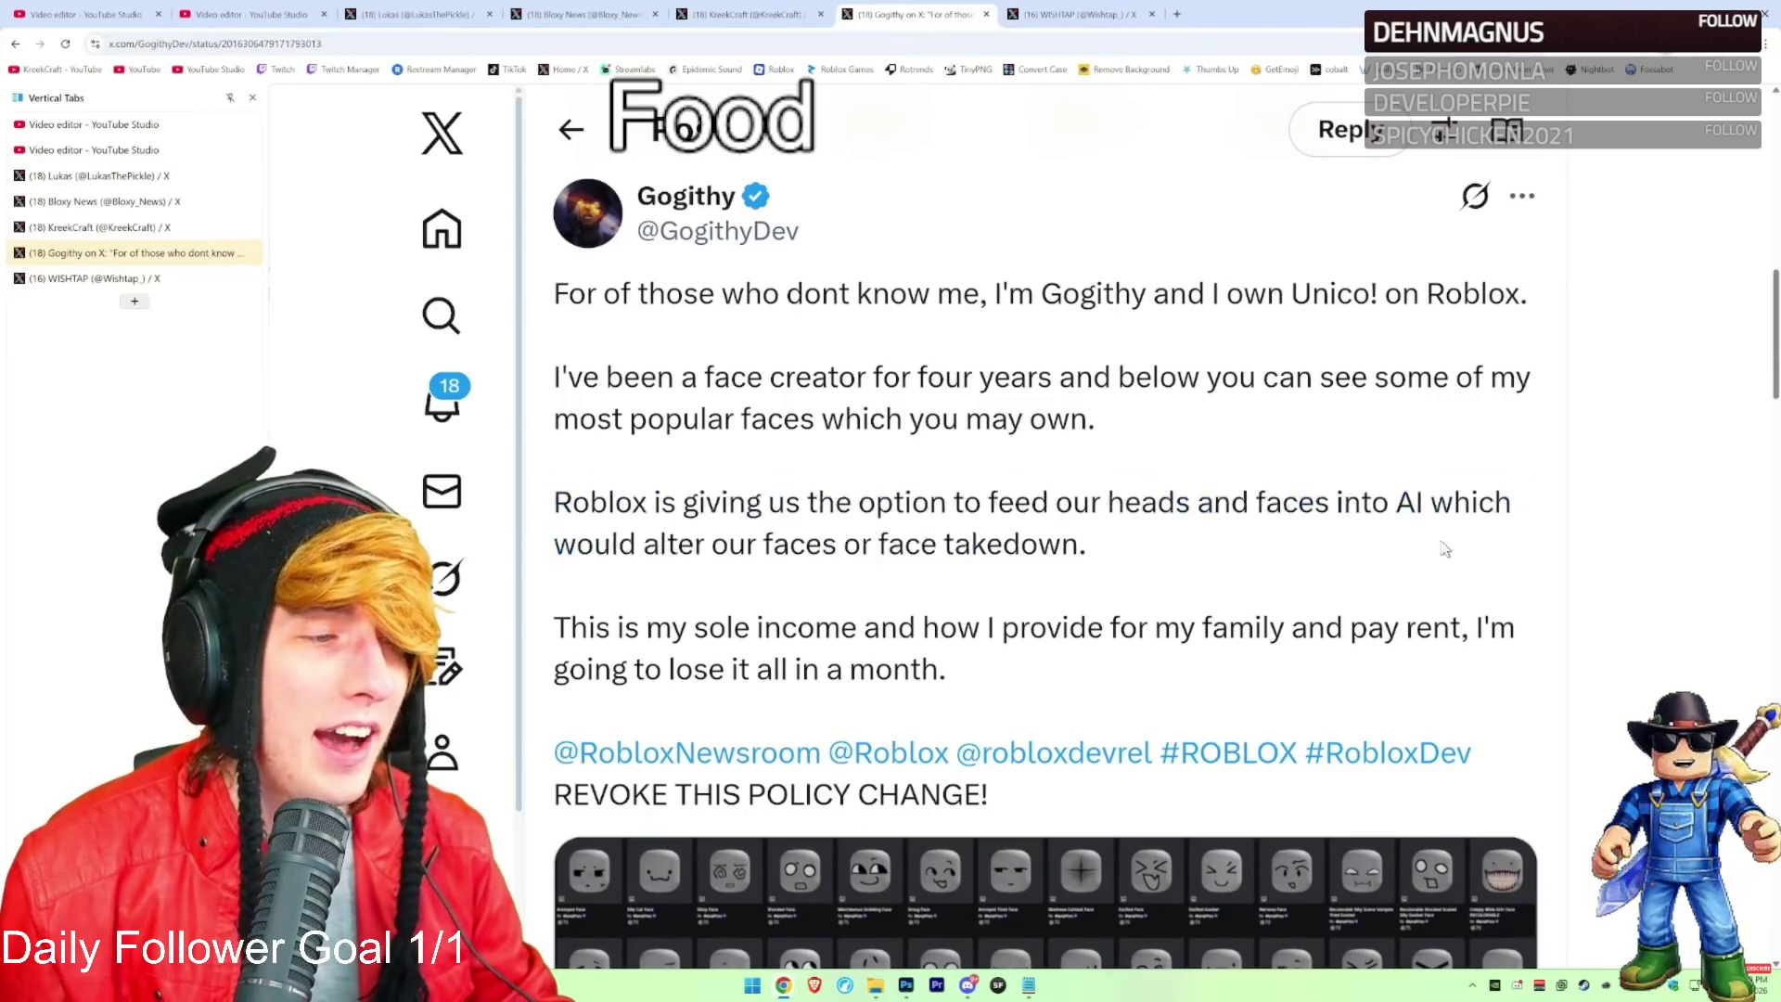
{"action": "scroll", "scroll_direction": "down", "scroll_amount": 3}
{"action": "scroll", "scroll_direction": "down", "scroll_amount": 3}
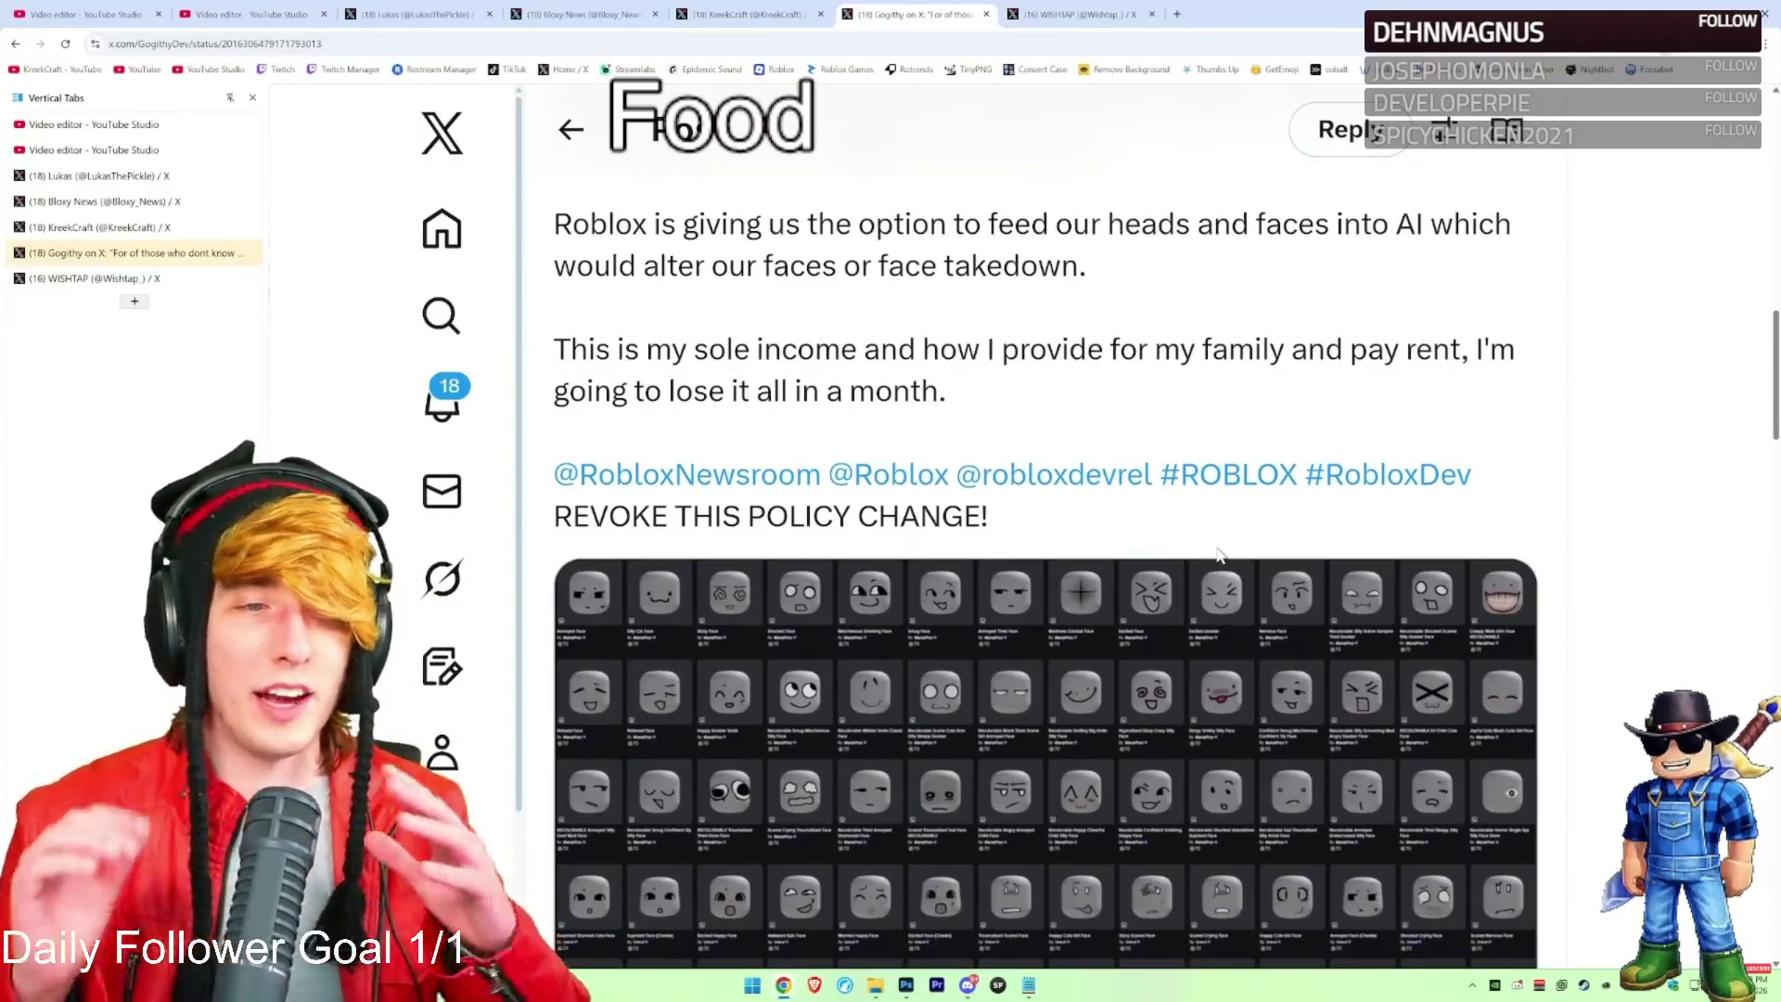
{"action": "scroll", "scroll_direction": "up", "scroll_amount": 3}
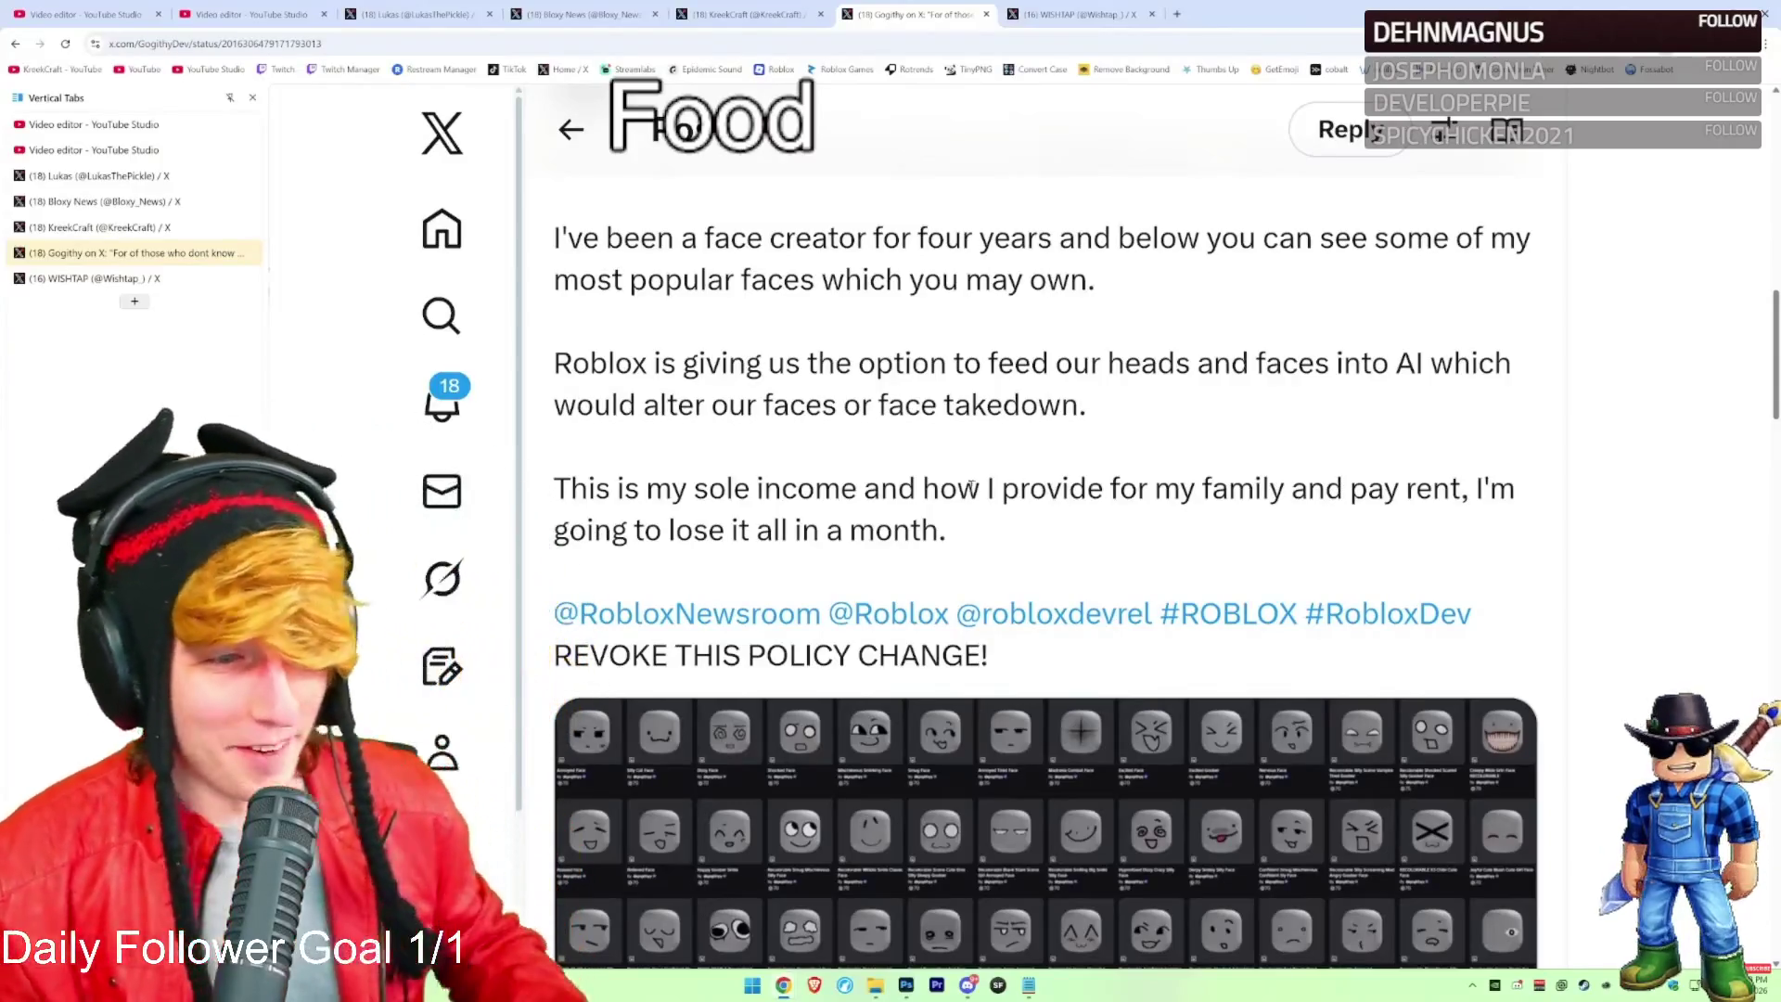
Highlight the sentence about the faces being his sole income for rent within a month
{"action": "left_click_drag", "start_coordinate": [570, 489], "coordinate": [1125, 489]}
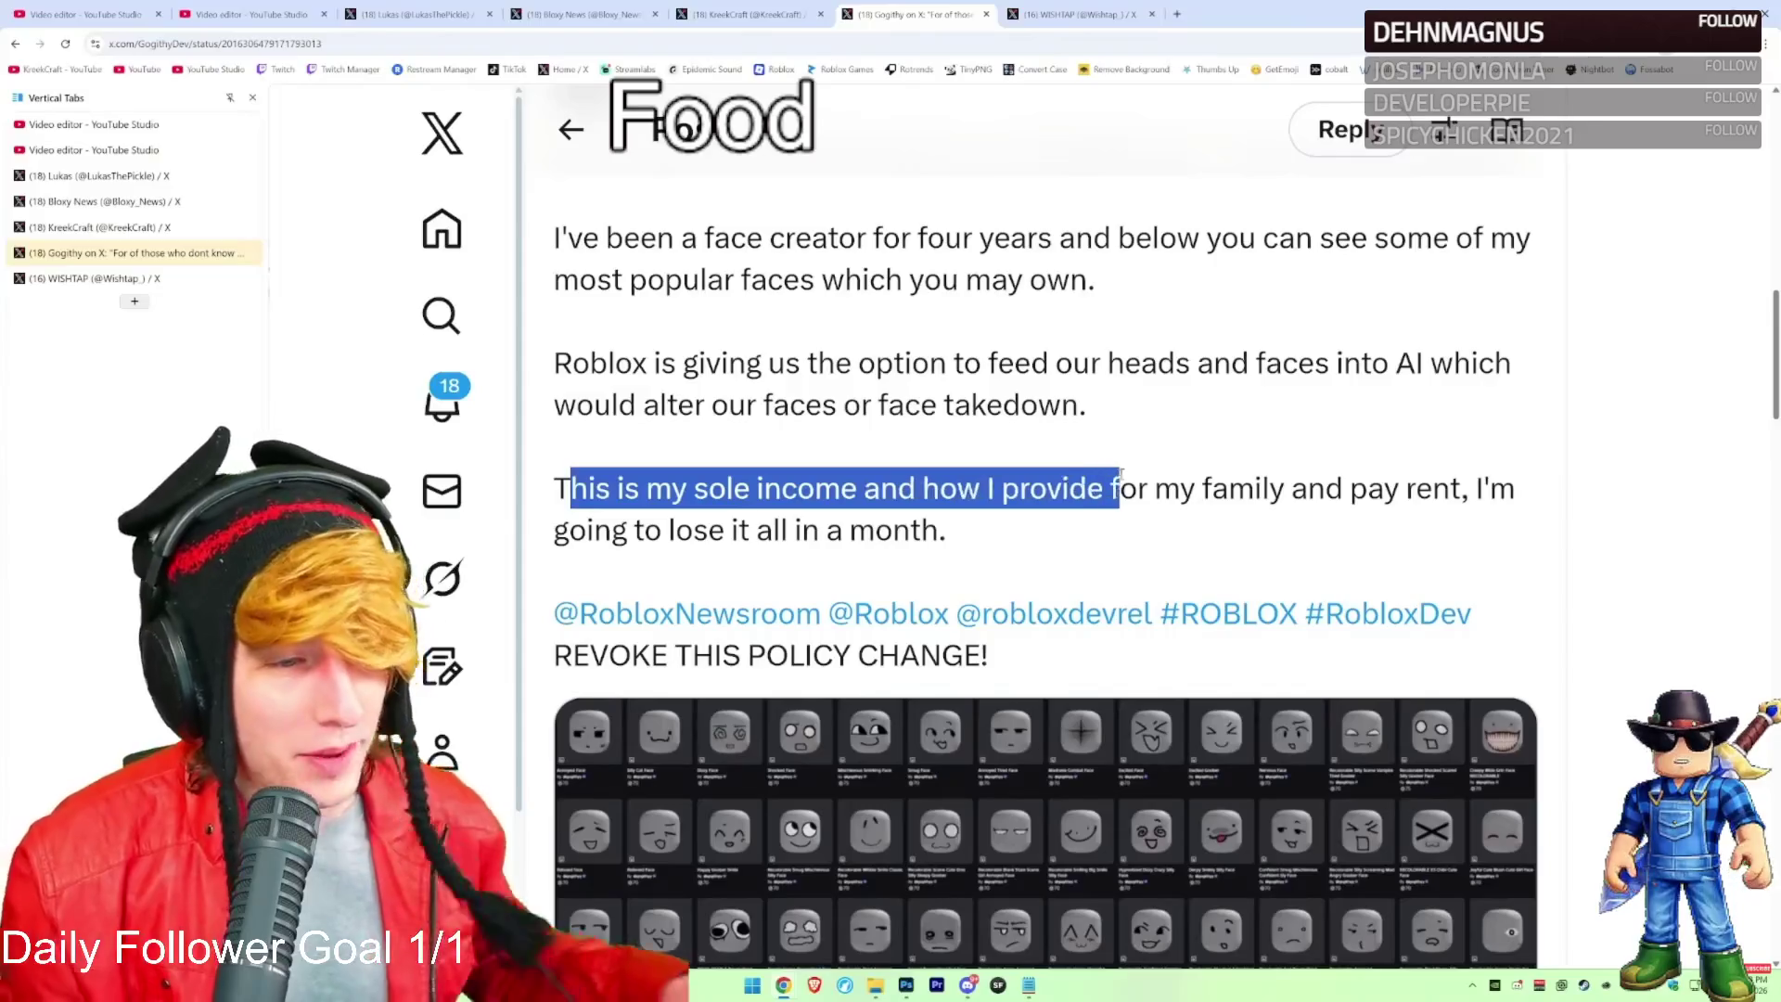
{"action": "left_click", "coordinate": [568, 489]}
{"action": "left_click_drag", "start_coordinate": [568, 489], "coordinate": [946, 531]}
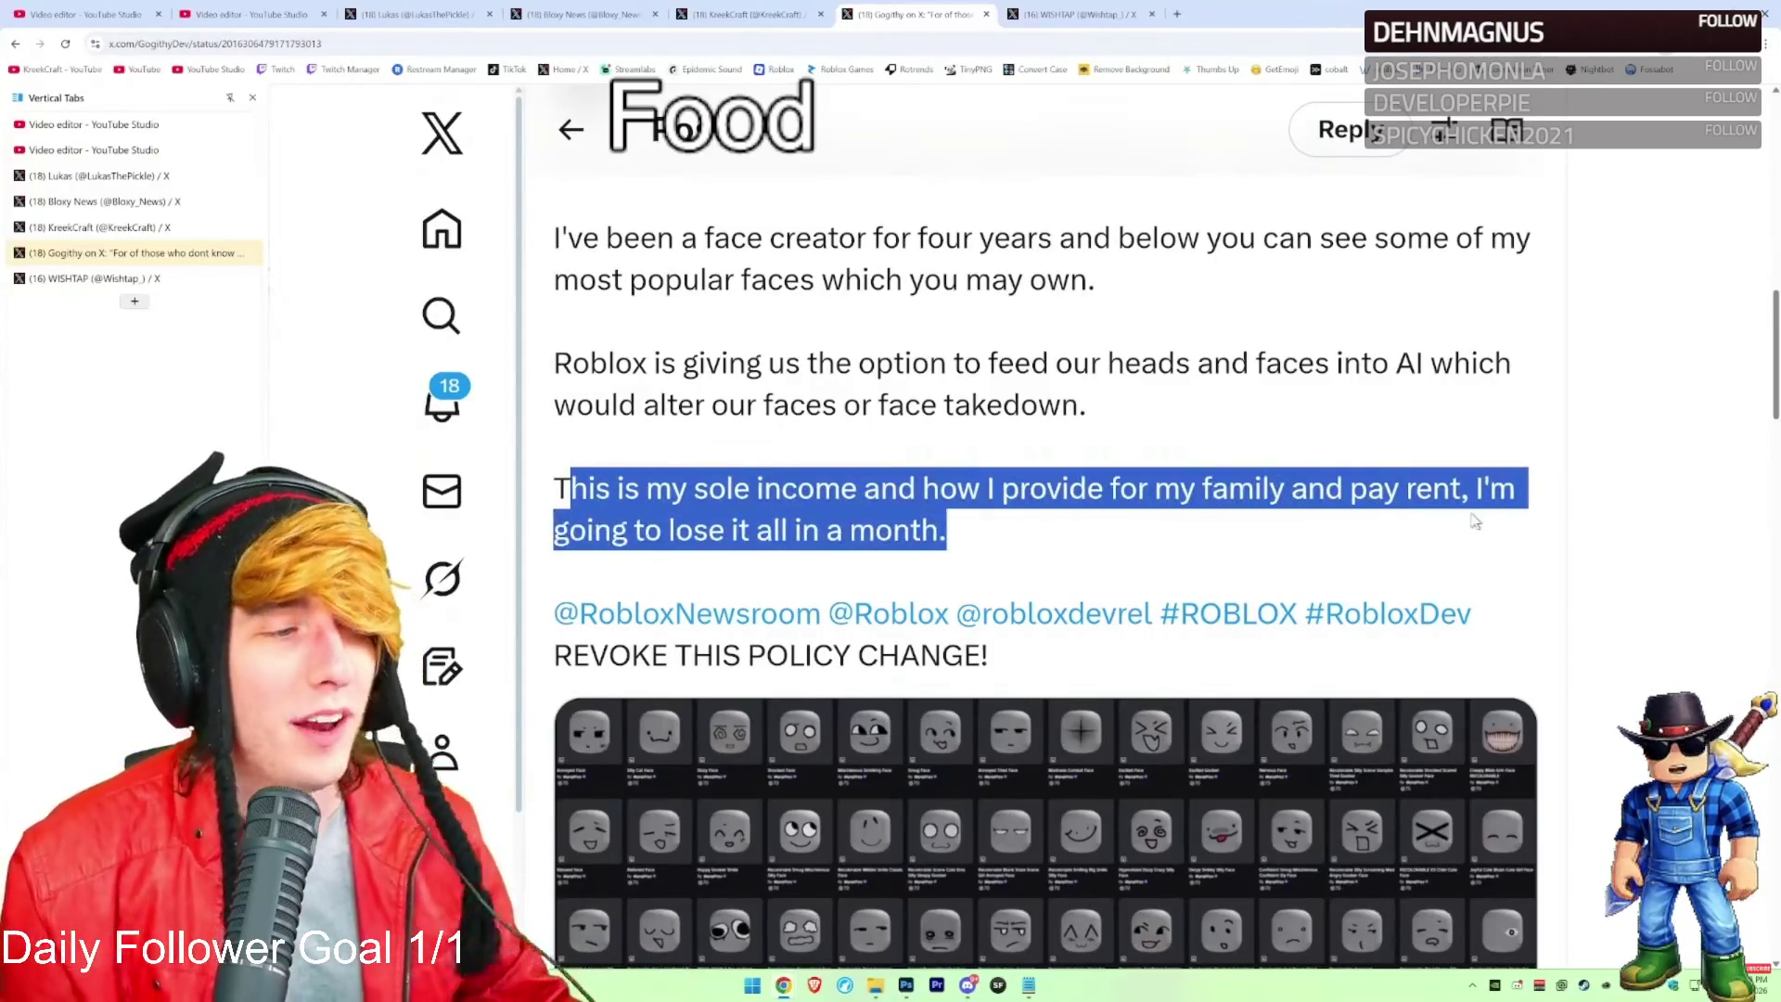
{"action": "left_click", "coordinate": [1188, 427]}
Scroll through the grid of faces and switch to the static-faces post
{"action": "scroll", "scroll_direction": "down", "scroll_amount": 3}
{"action": "scroll", "scroll_direction": "down", "scroll_amount": 3}
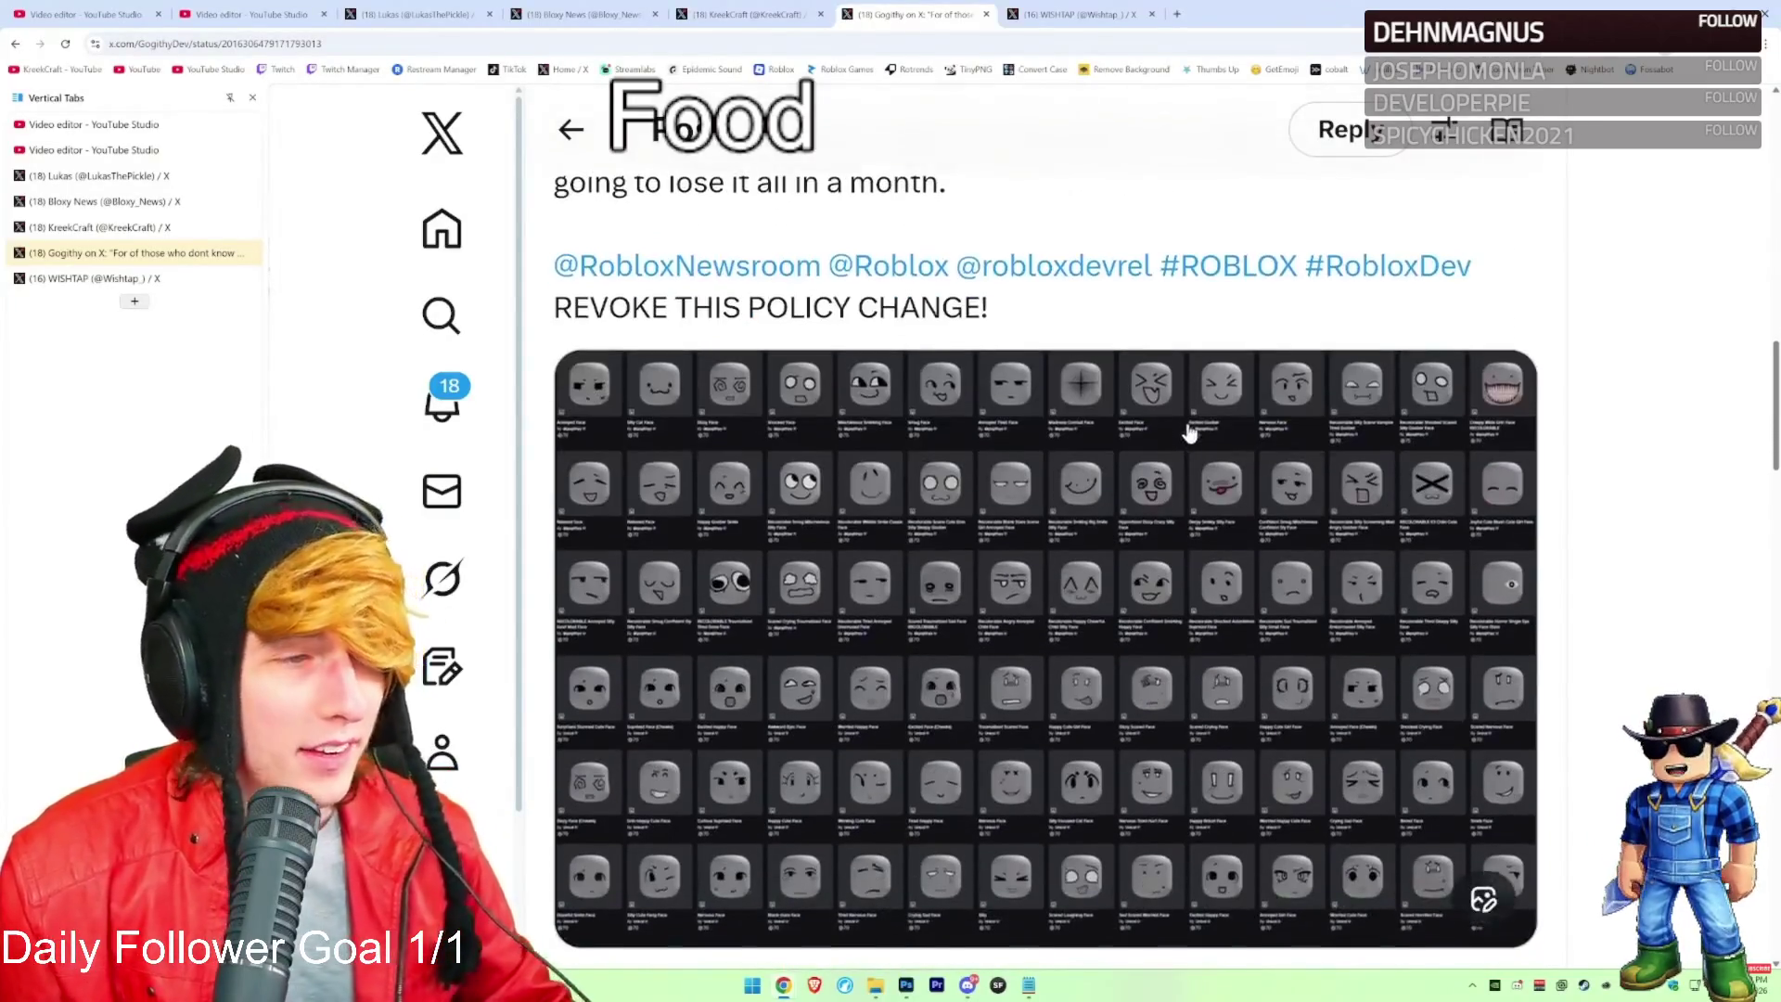
{"action": "scroll", "scroll_direction": "down", "scroll_amount": 3}
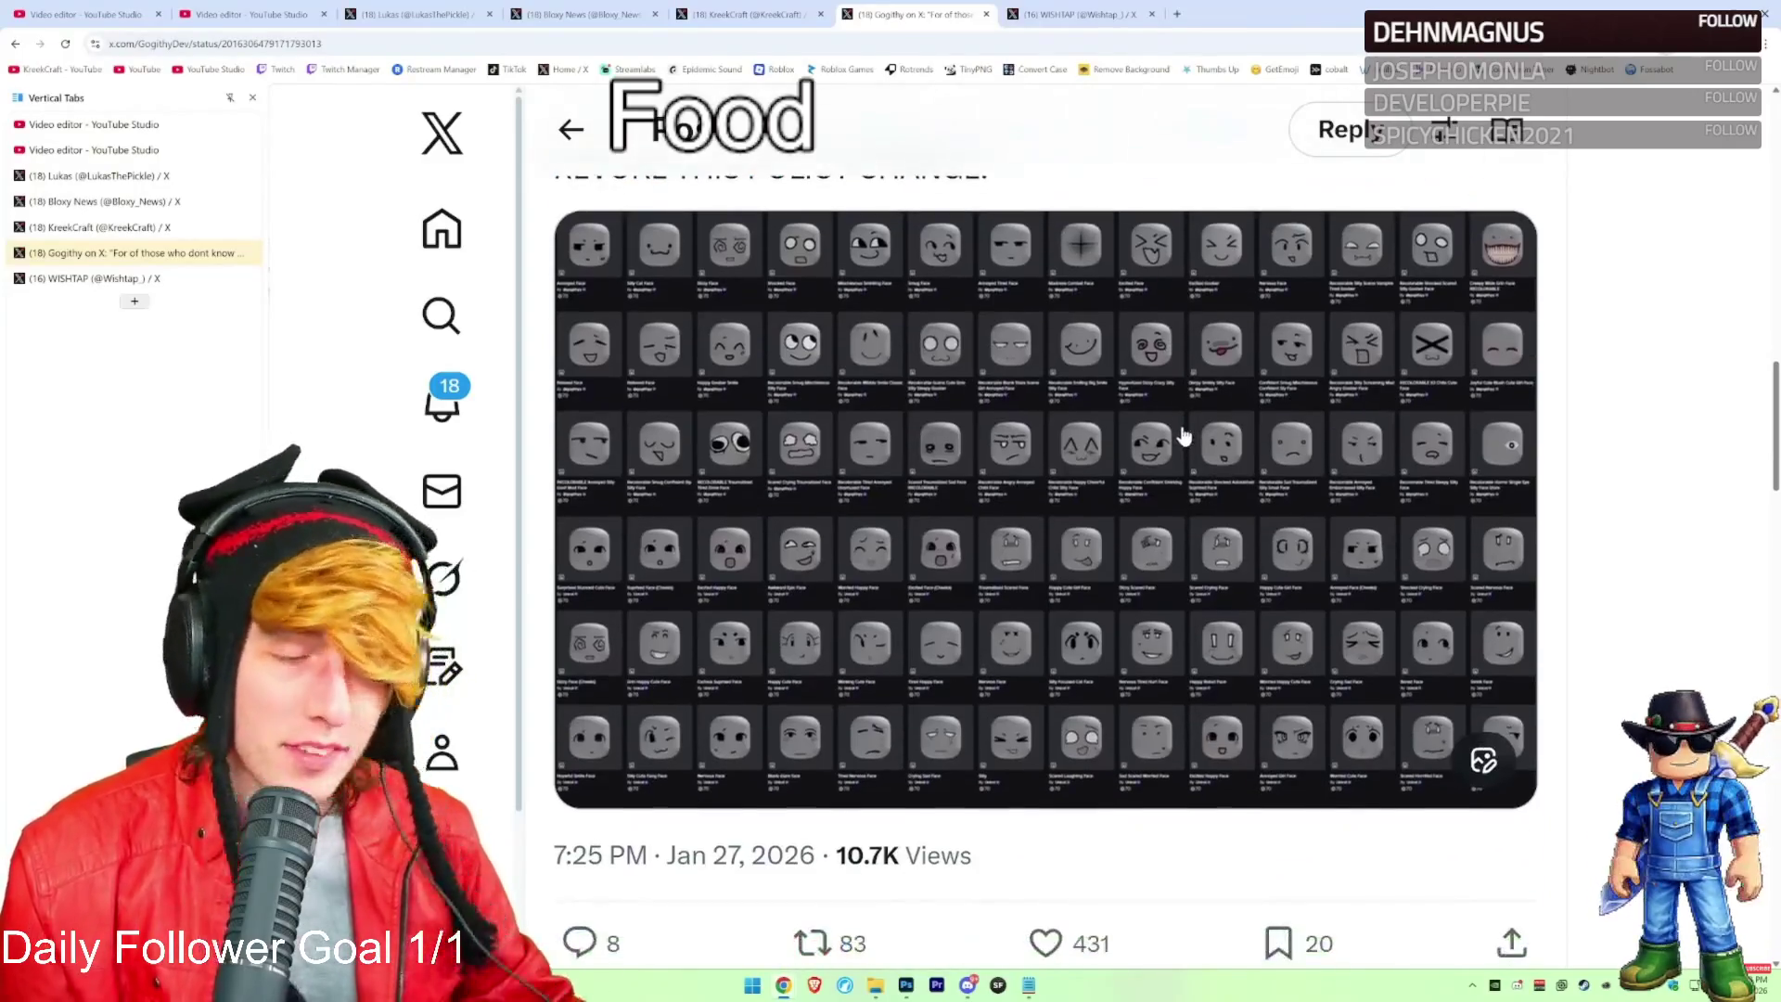
{"action": "scroll", "scroll_direction": "up", "scroll_amount": 3}
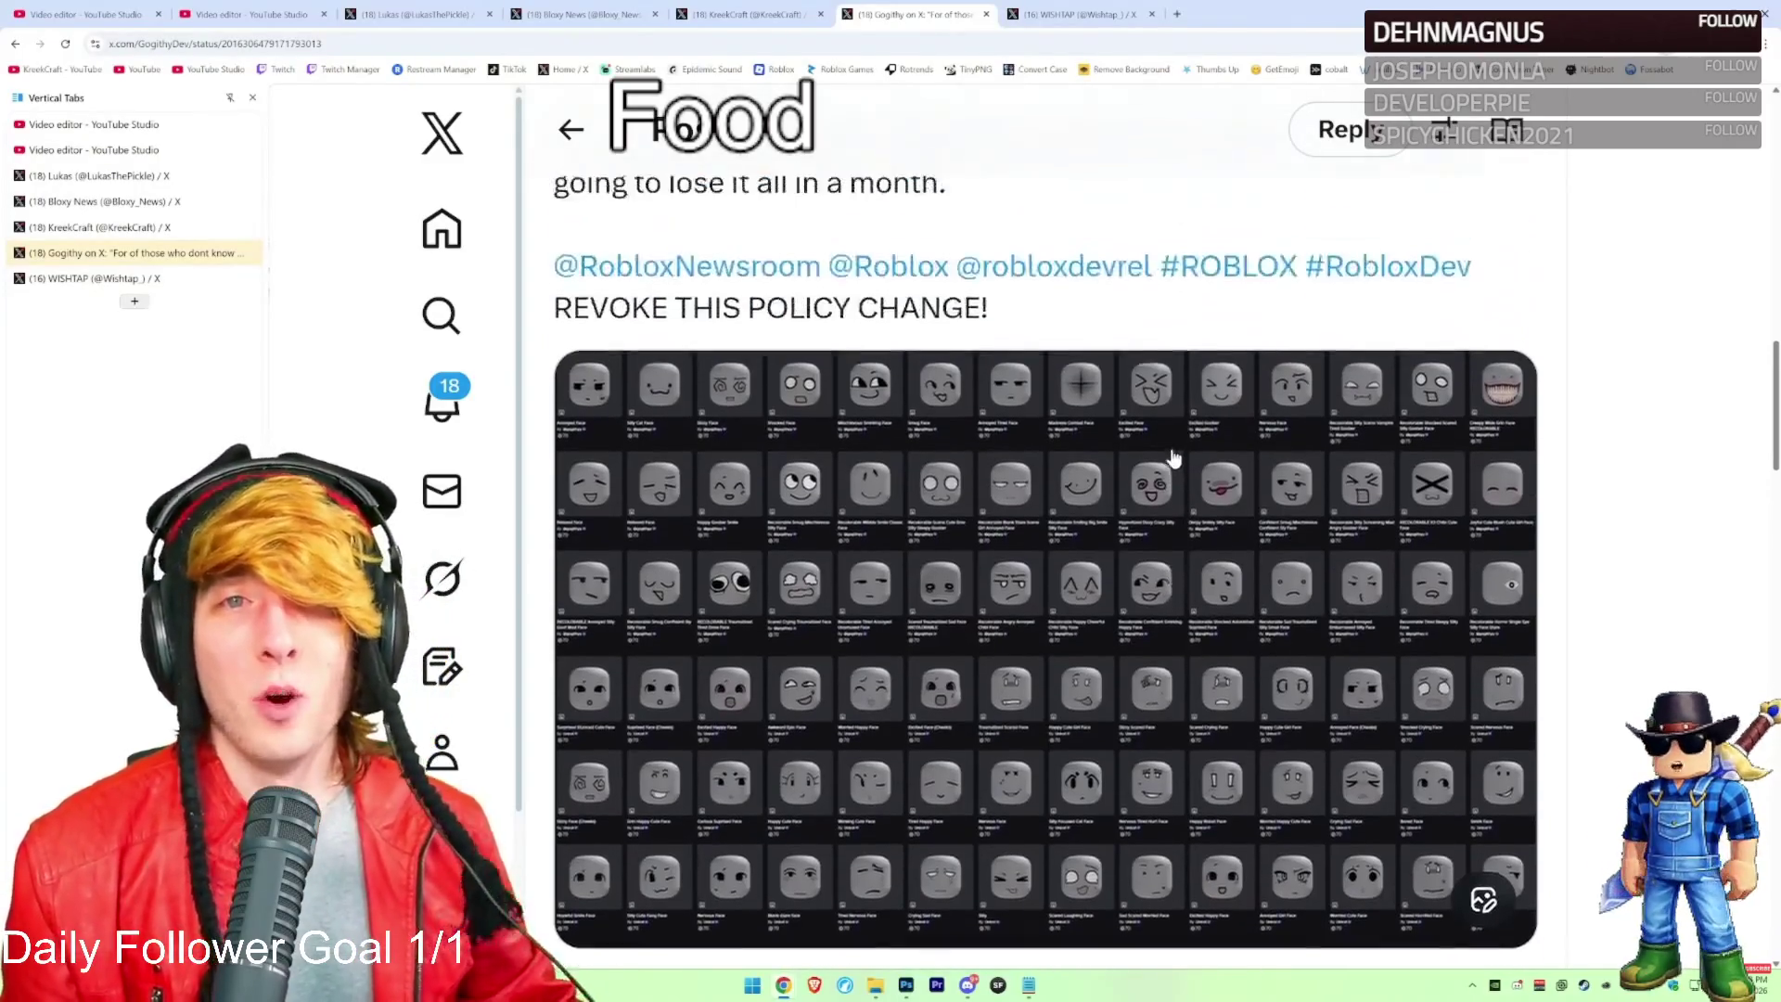
{"action": "scroll", "scroll_direction": "down", "scroll_amount": 3}
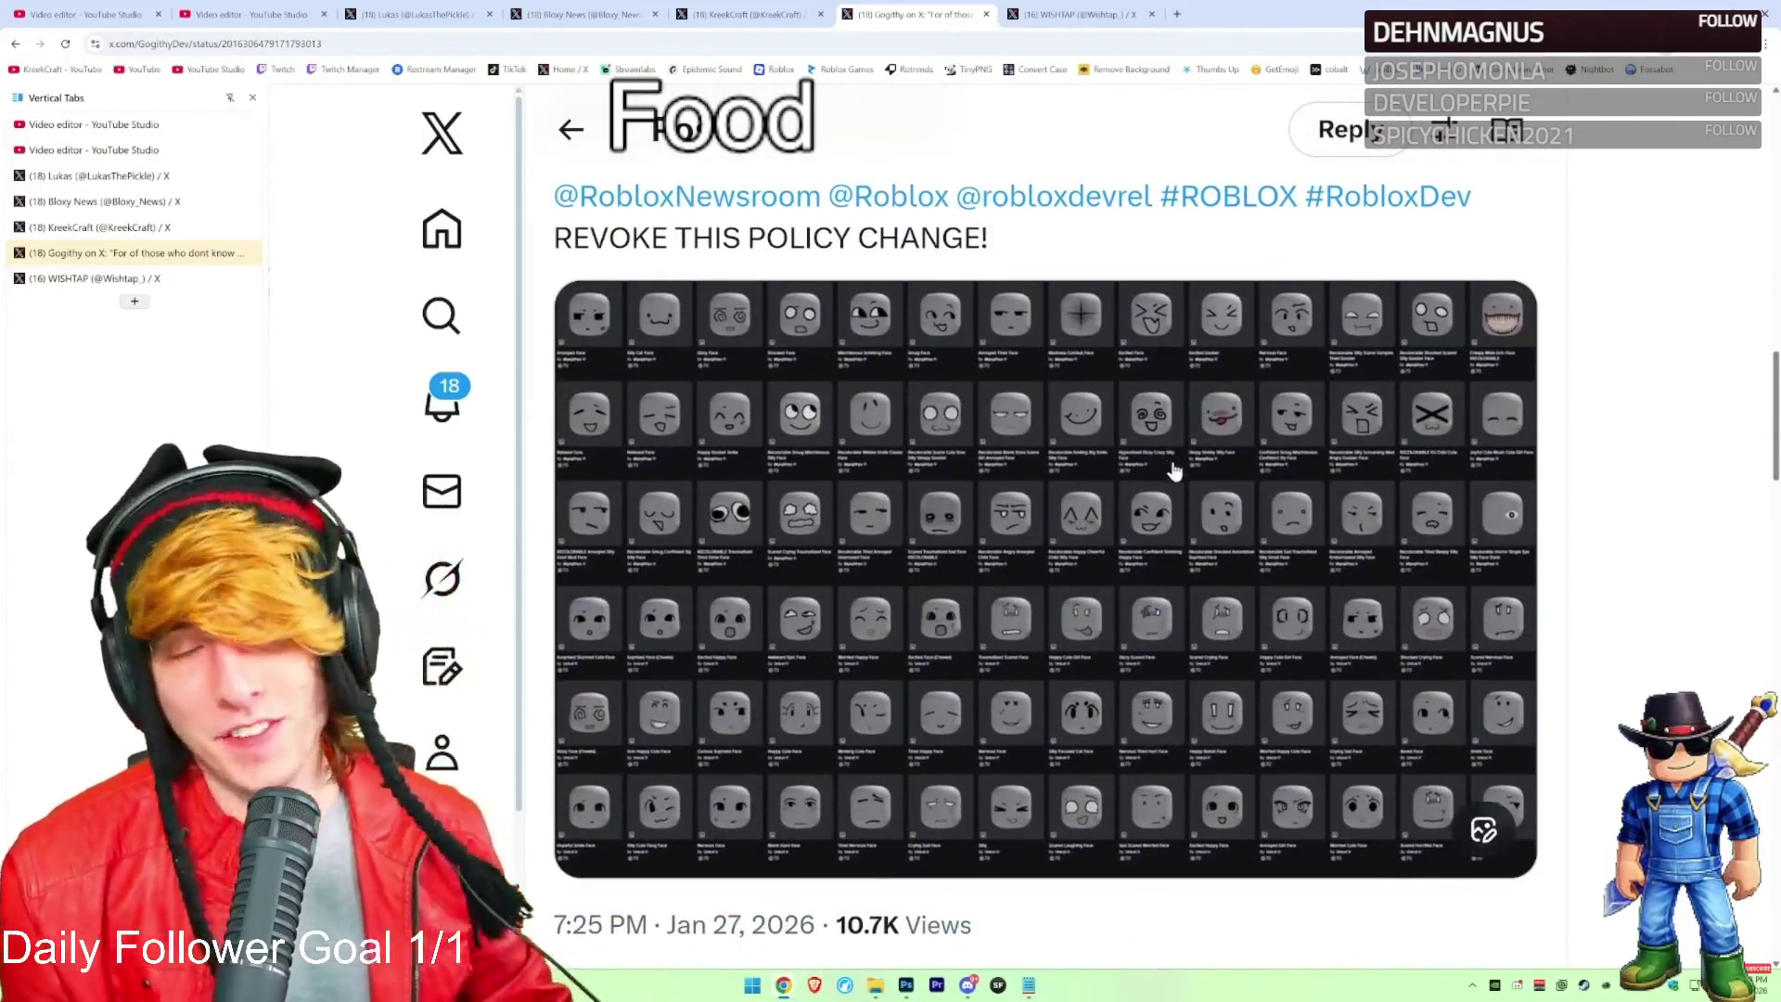
{"action": "scroll", "scroll_direction": "down", "scroll_amount": 3}
{"action": "scroll", "scroll_direction": "up", "scroll_amount": 3}
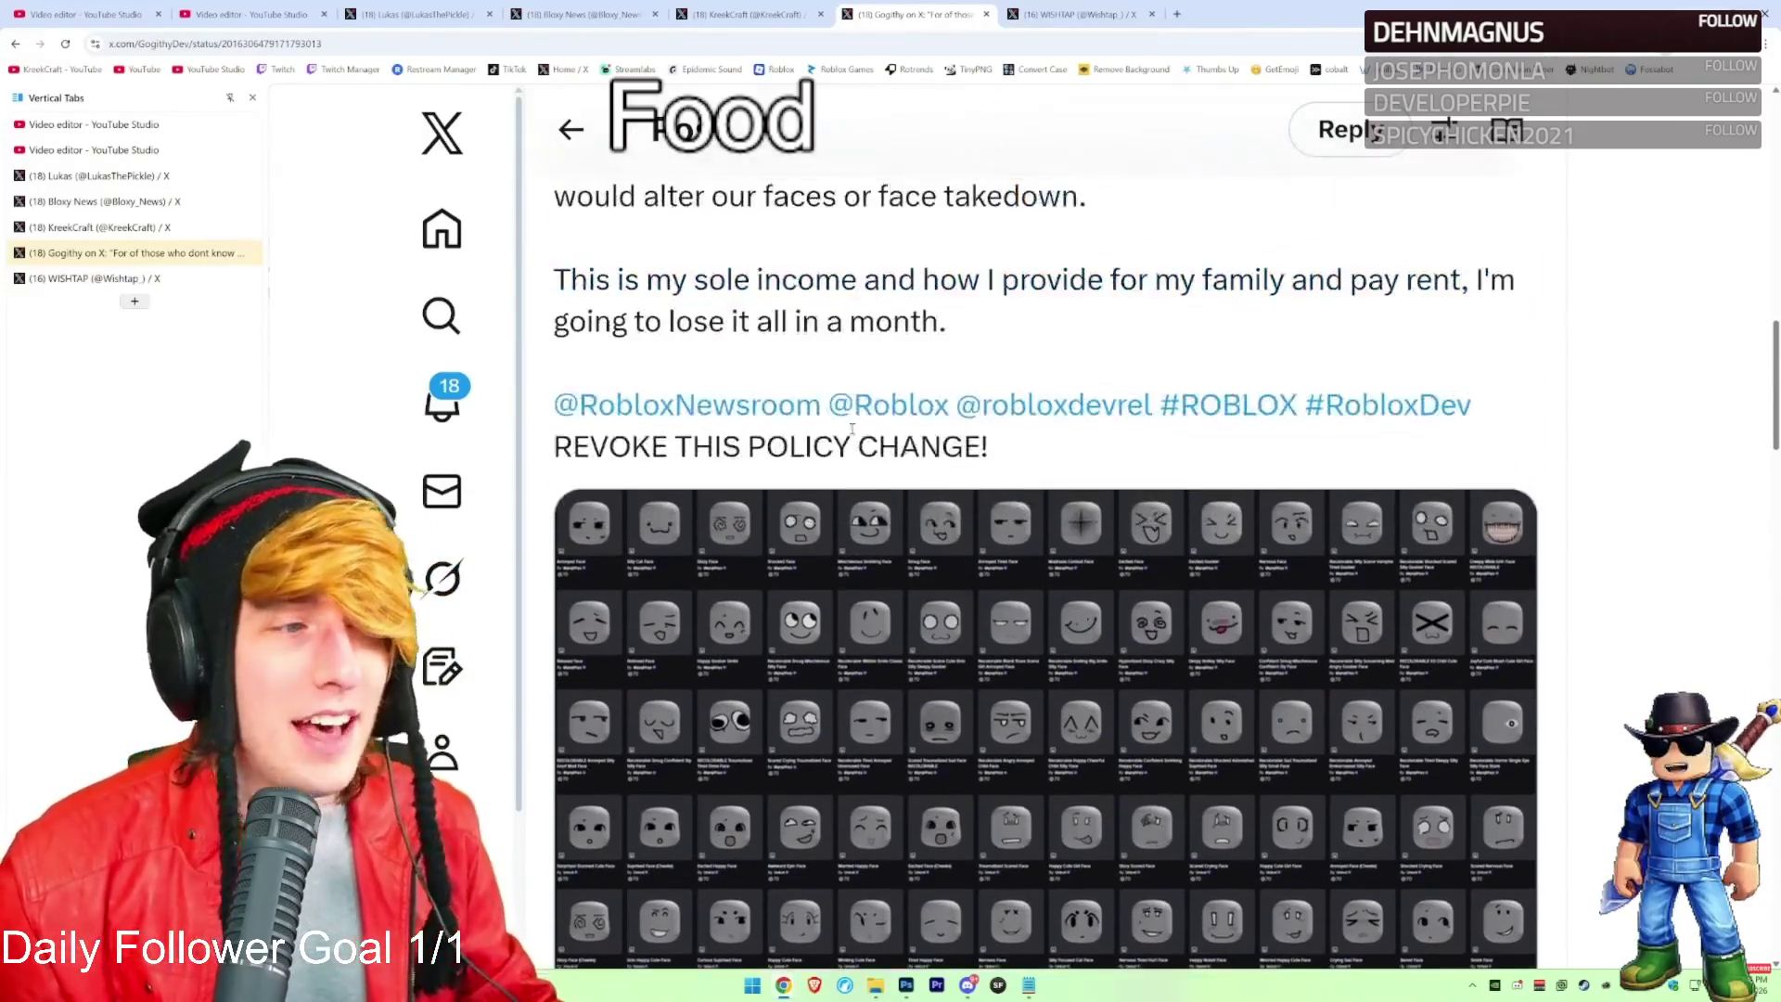
{"action": "scroll", "scroll_direction": "down", "scroll_amount": 3}
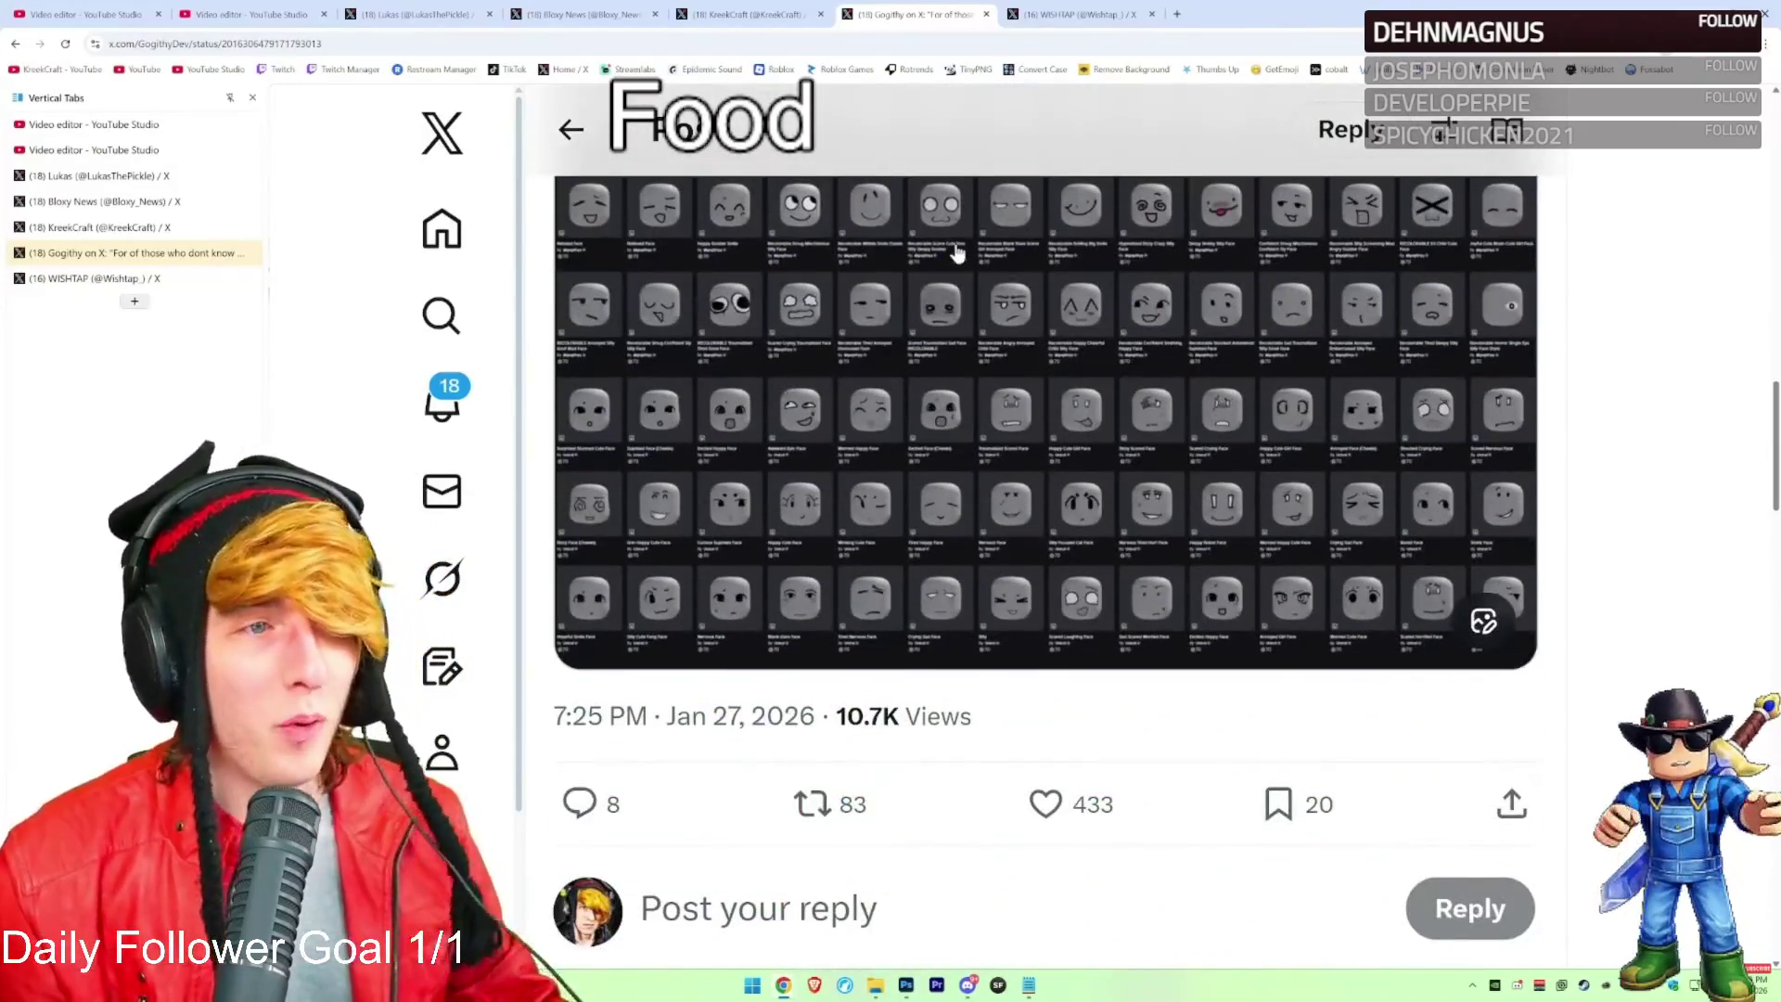
{"action": "scroll", "scroll_direction": "up", "scroll_amount": 3}
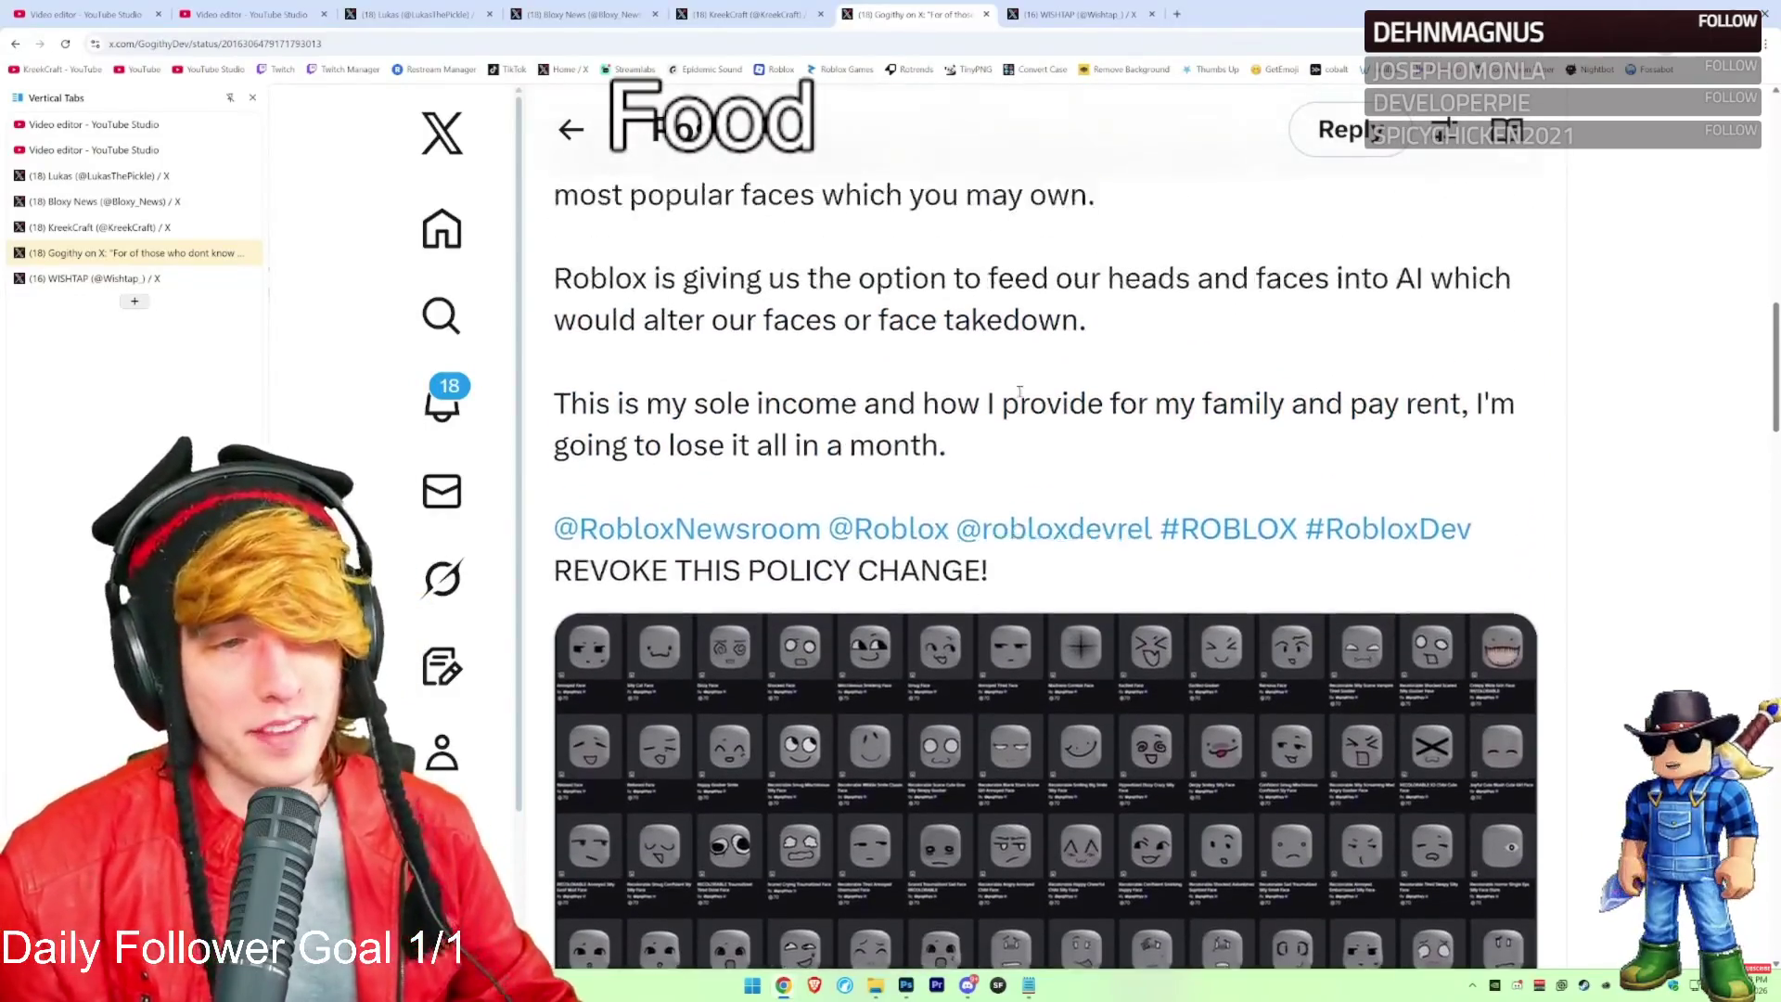
{"action": "scroll", "scroll_direction": "up", "scroll_amount": 3}
{"action": "scroll", "scroll_direction": "down", "scroll_amount": 3}
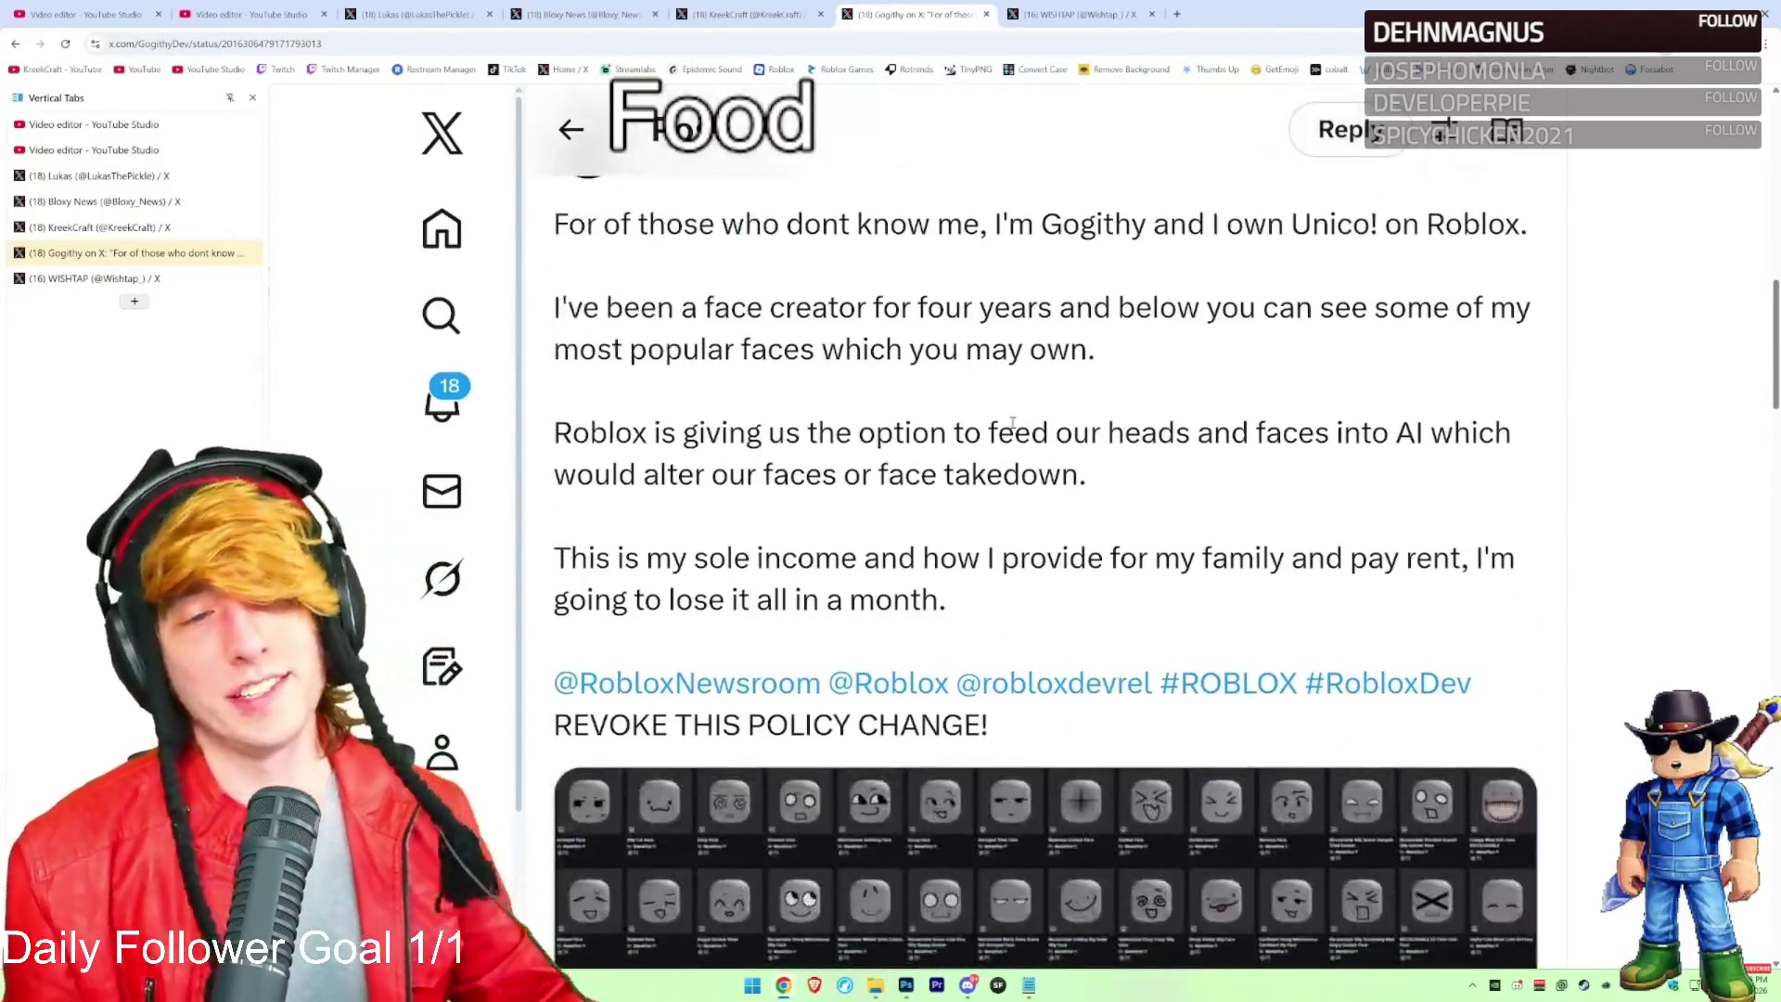
{"action": "scroll", "scroll_direction": "down", "scroll_amount": 3}
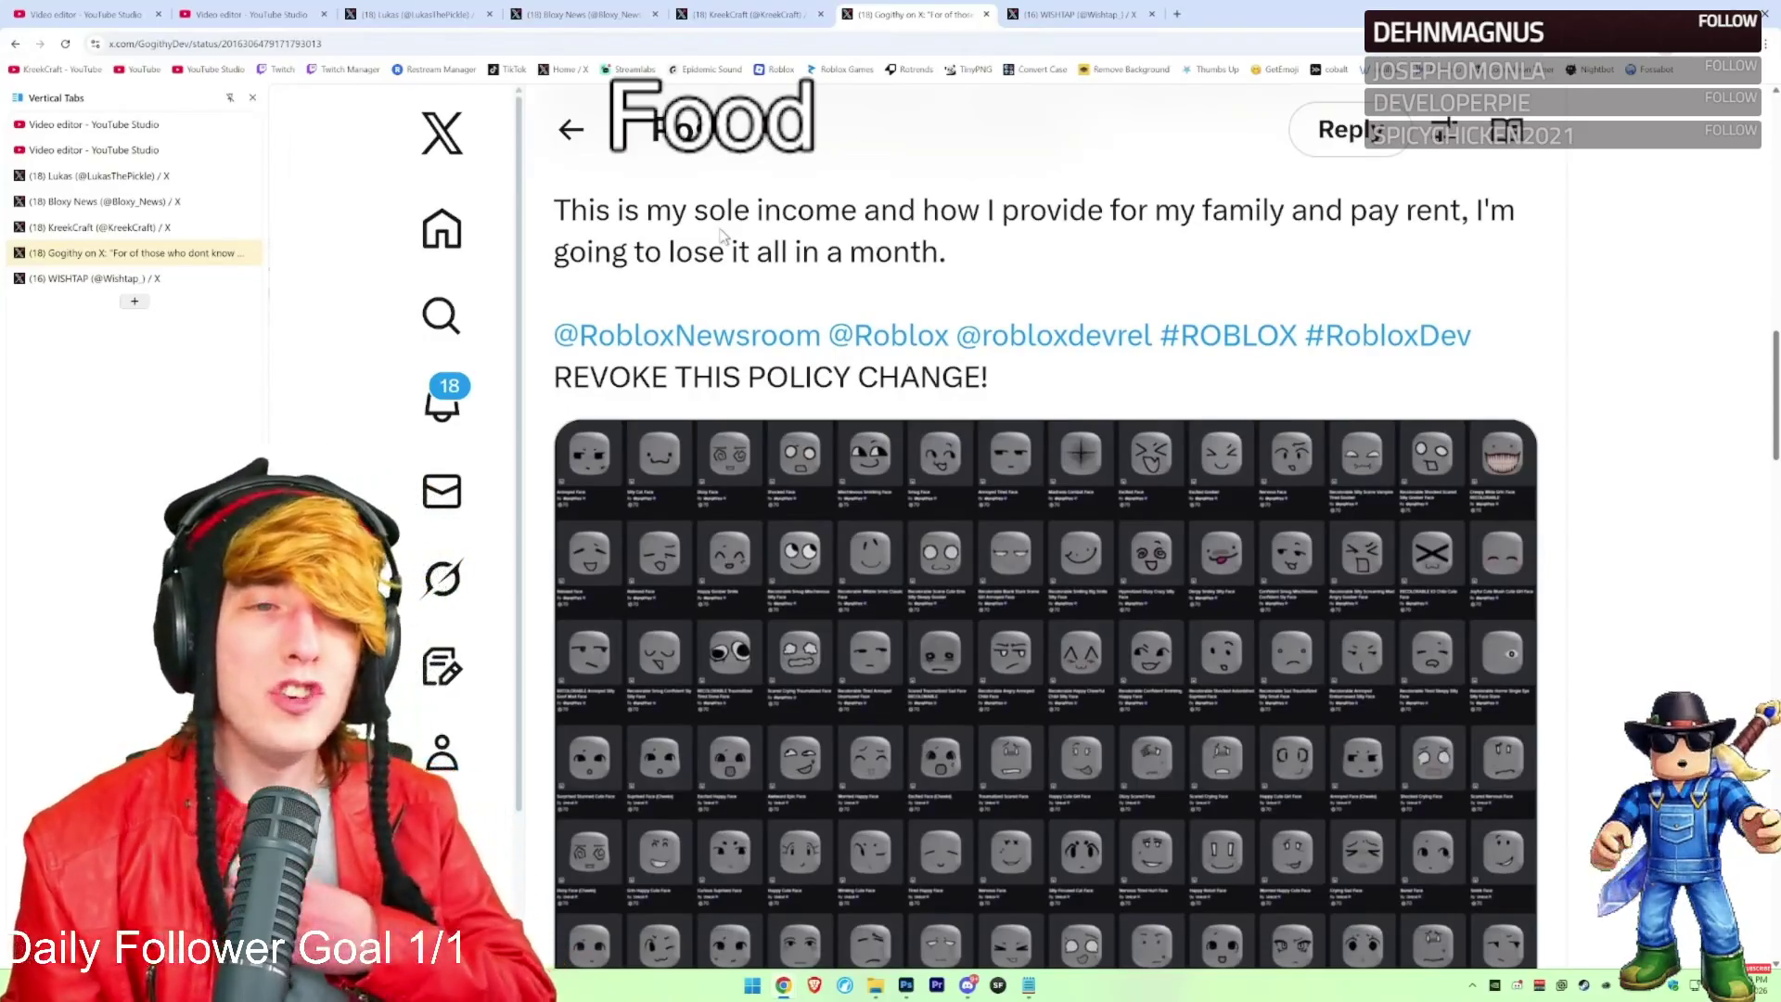
{"action": "left_click", "coordinate": [419, 9]}
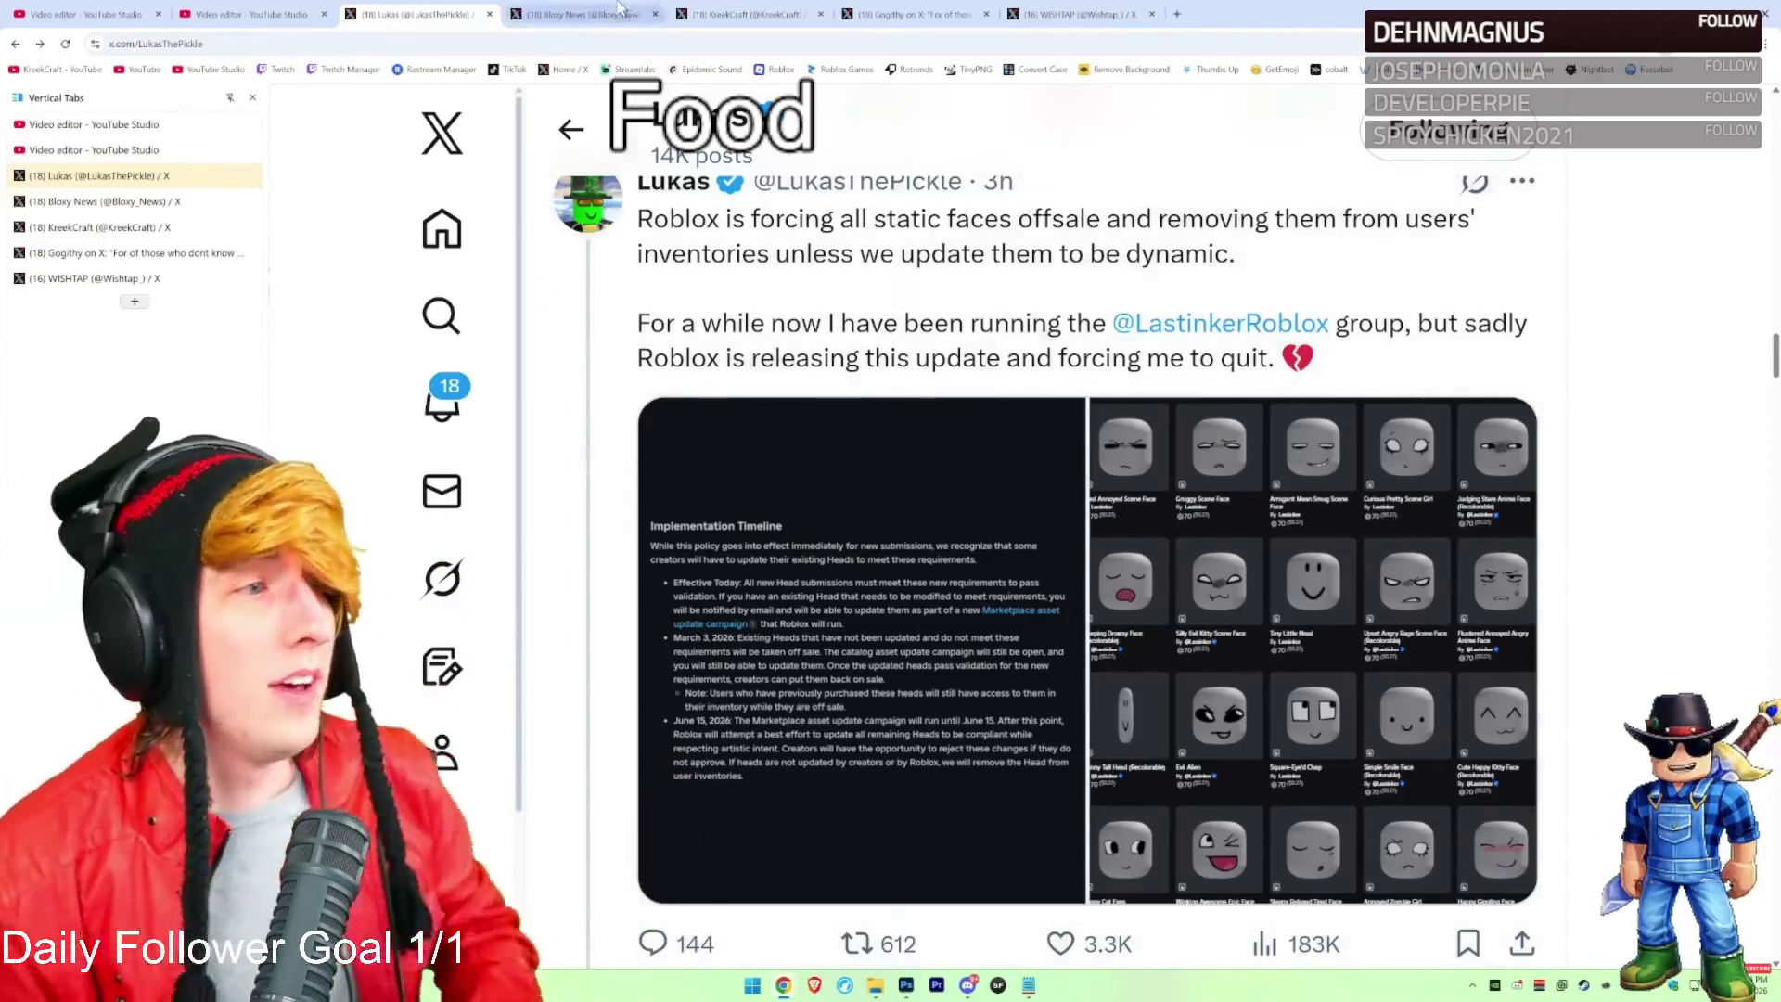
Cycle through the open tabs to the Dynamic Heads posts, then move on to the face creator's post
{"action": "key", "text": "ctrl+Tab"}
{"action": "left_click", "coordinate": [449, 12]}
{"action": "left_click", "coordinate": [748, 14]}
{"action": "scroll", "scroll_direction": "up", "scroll_amount": 3}
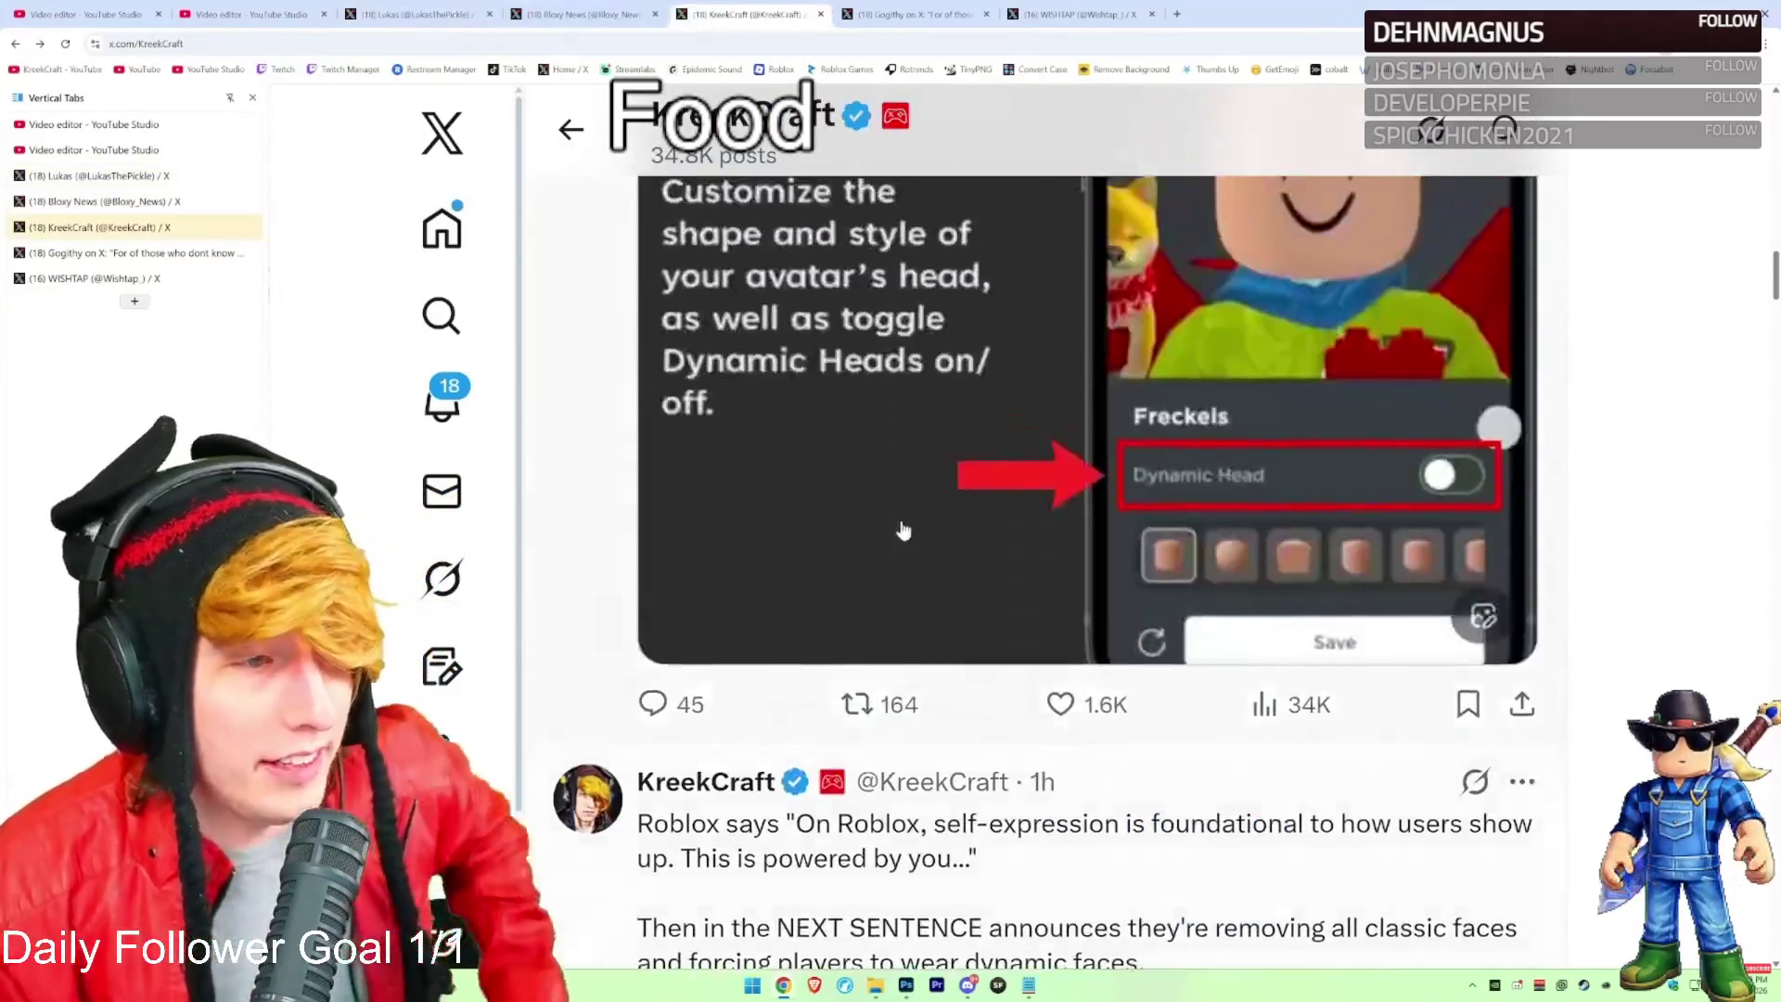
{"action": "scroll", "scroll_direction": "up", "scroll_amount": 3}
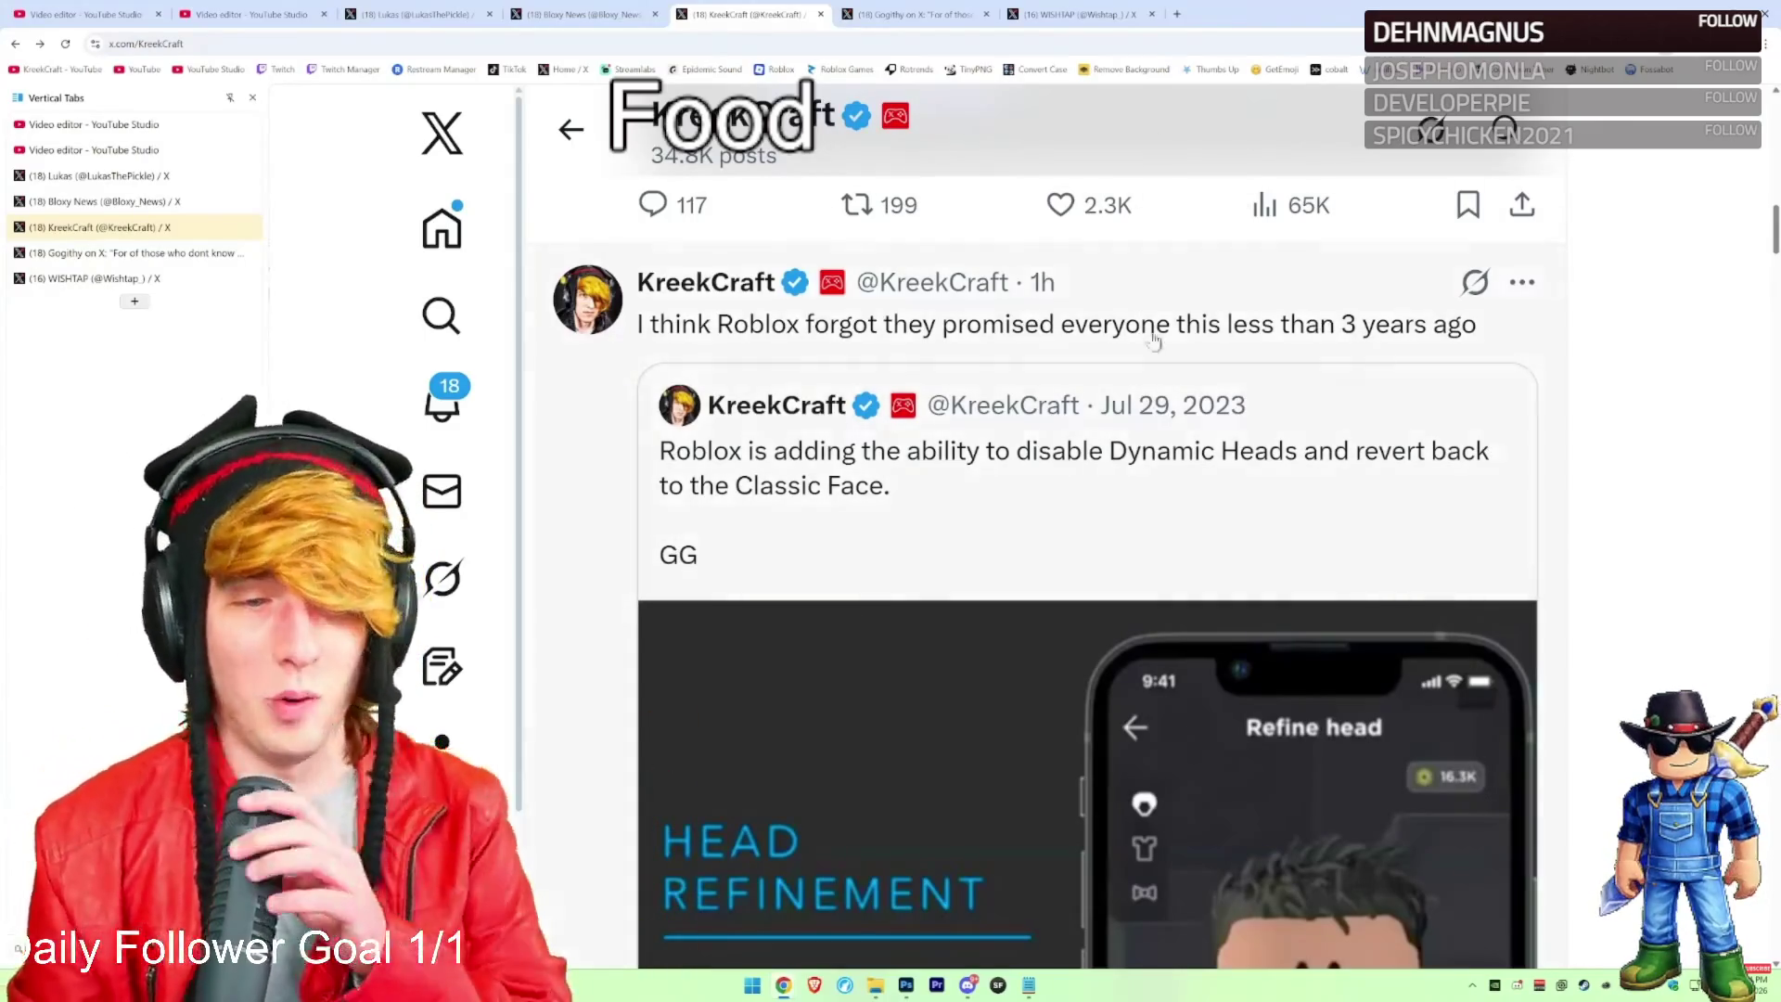
{"action": "scroll", "scroll_direction": "down", "scroll_amount": 3}
{"action": "scroll", "scroll_direction": "up", "scroll_amount": 3}
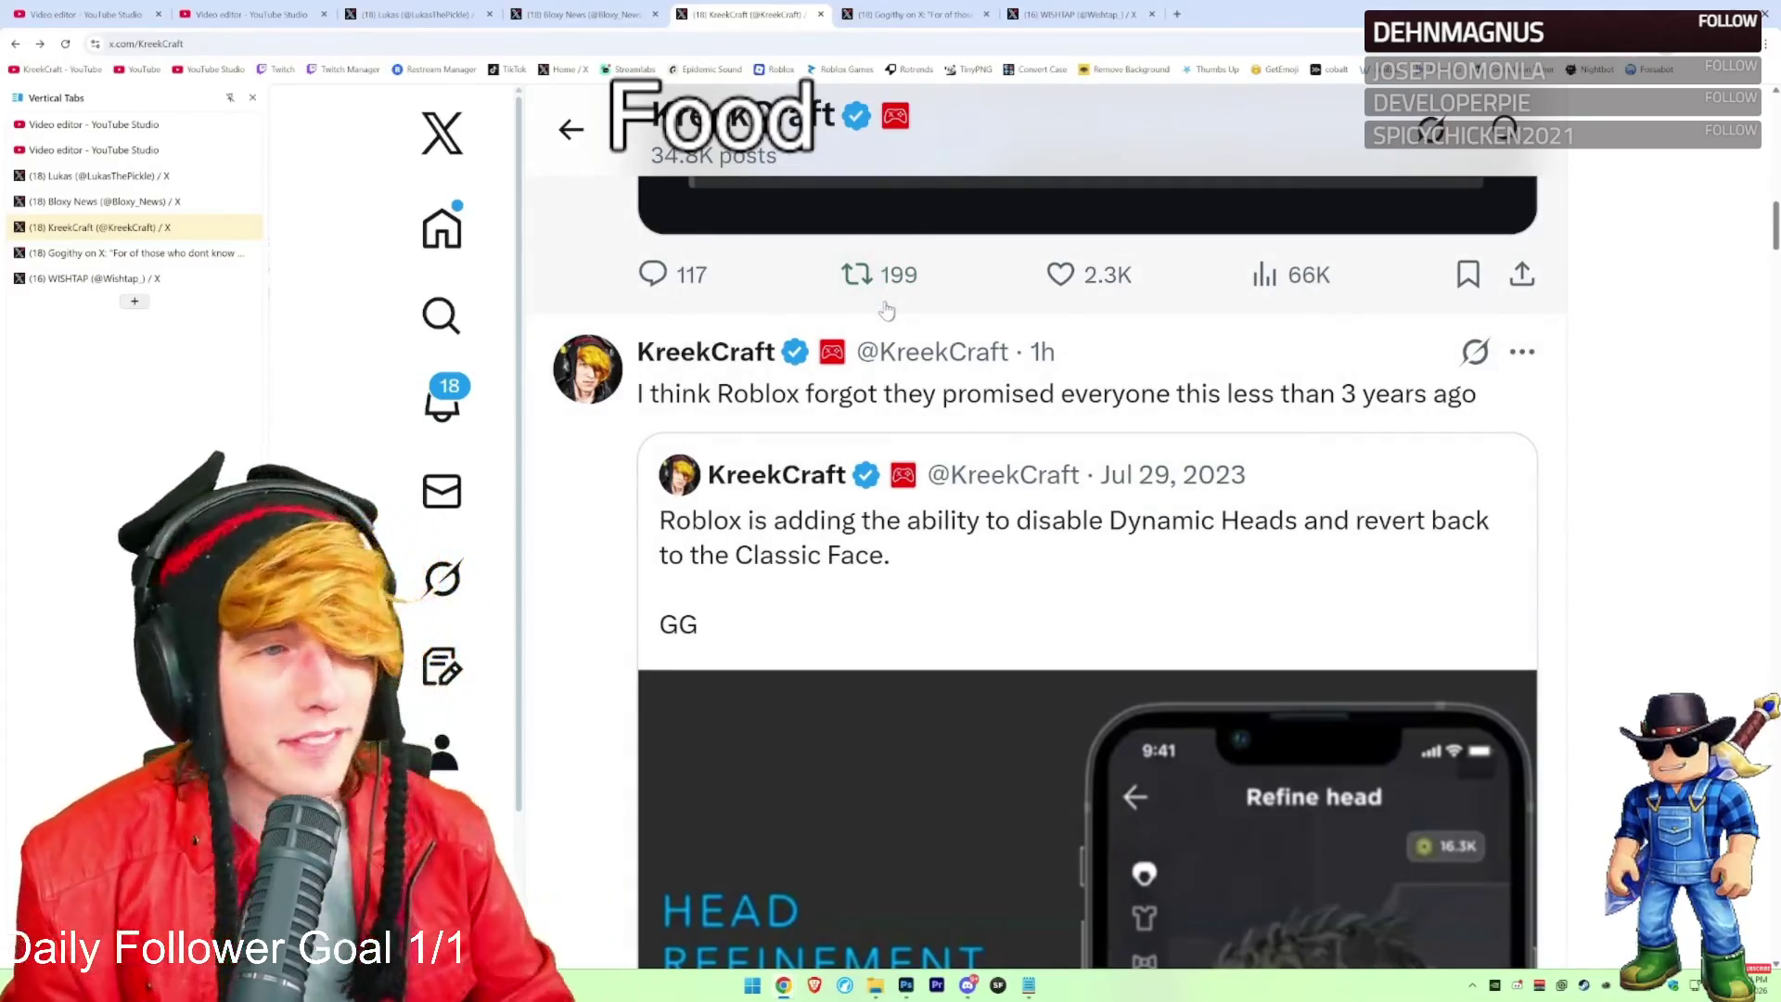
{"action": "key", "text": "ctrl+Tab"}
{"action": "scroll", "scroll_direction": "up", "scroll_amount": 3}
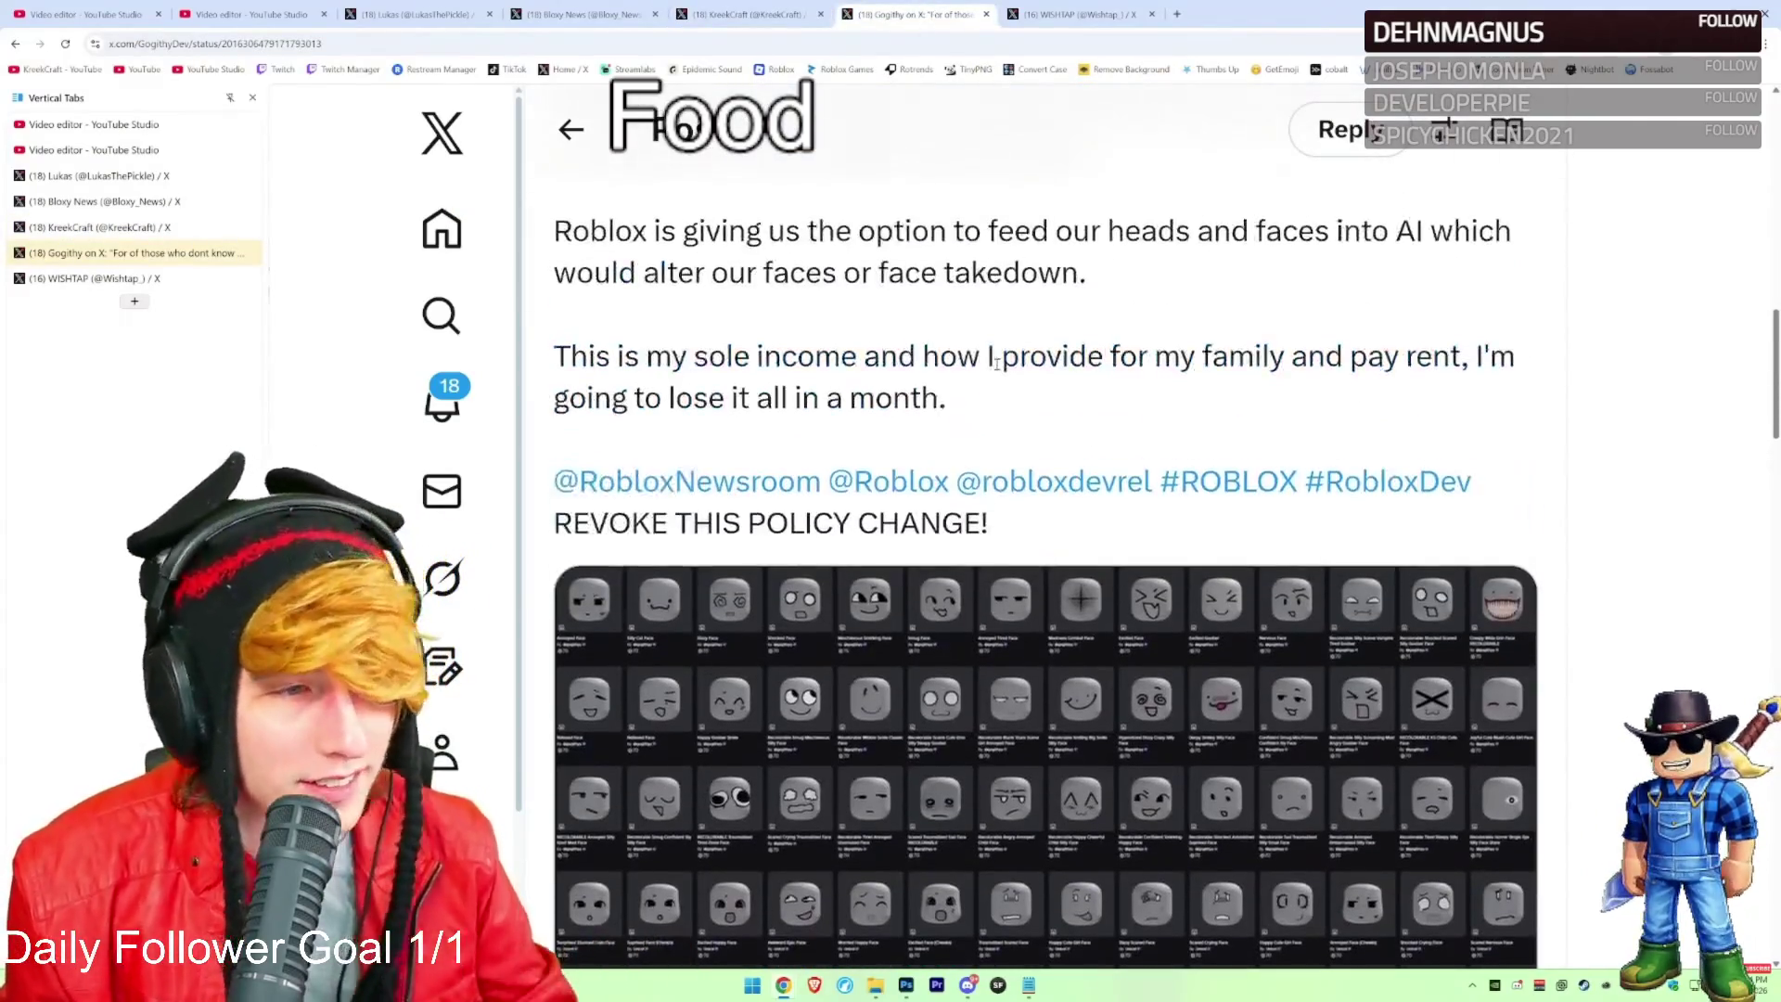
{"action": "scroll", "scroll_direction": "up", "scroll_amount": 3}
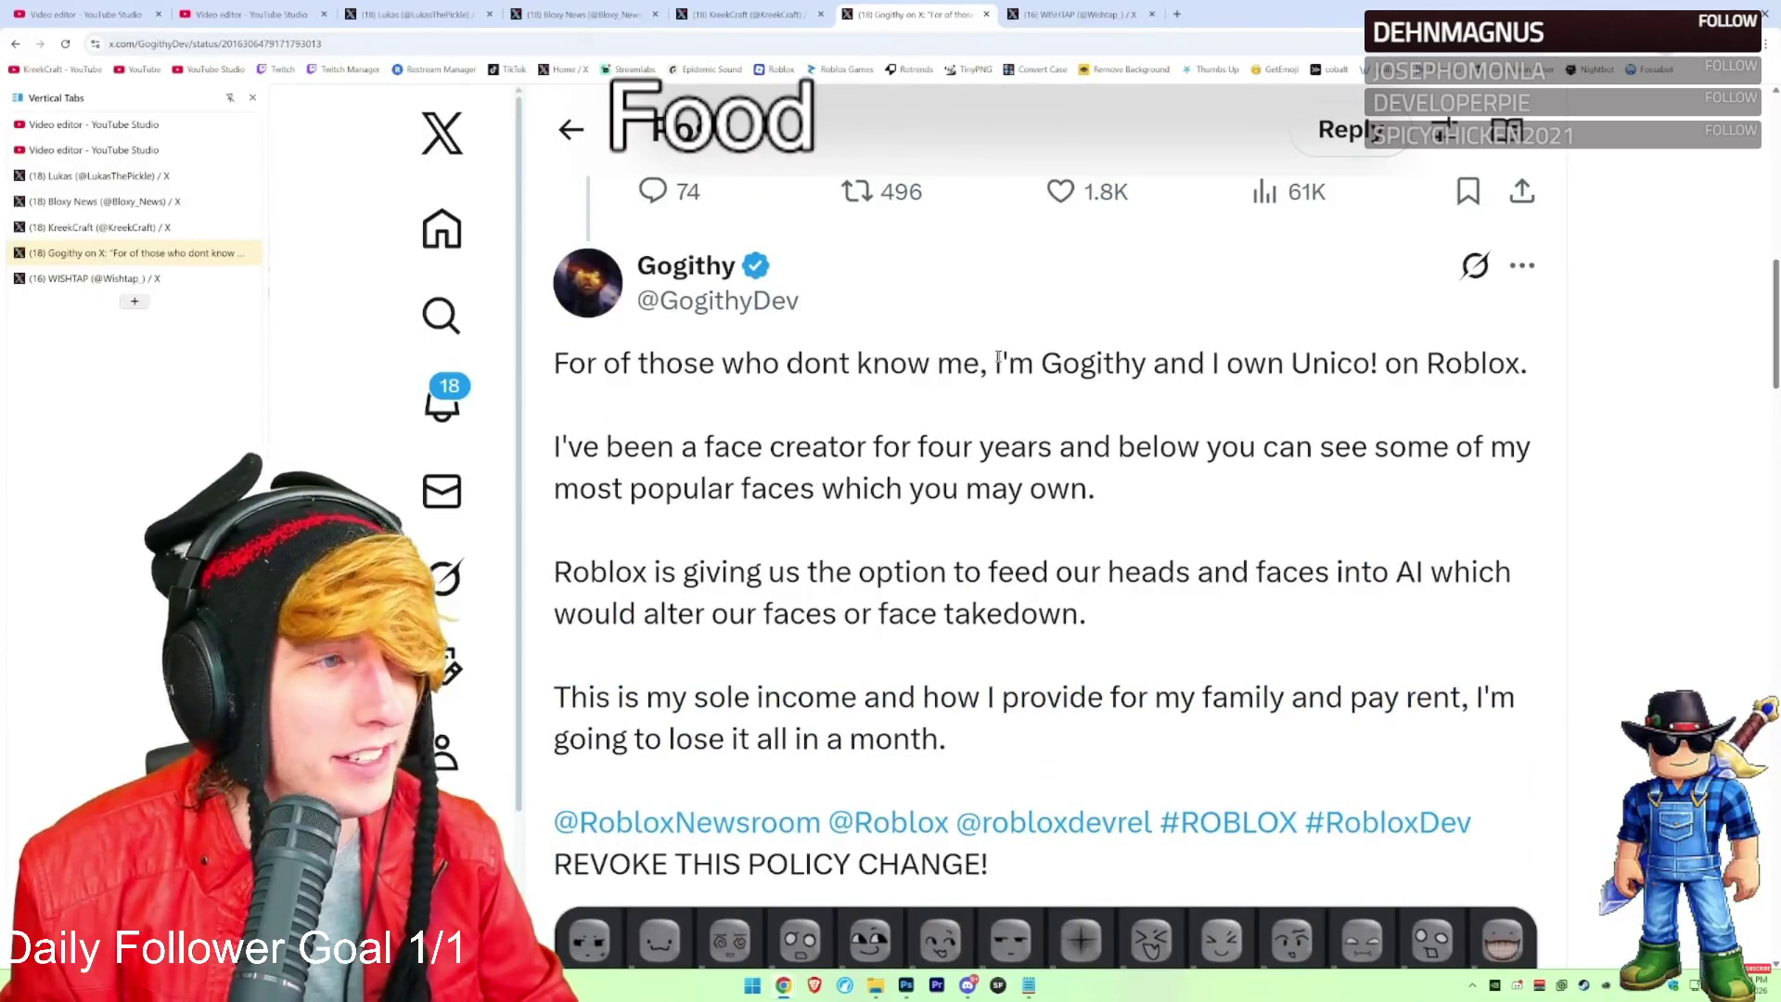
{"action": "key", "text": "ctrl+shift+Tab"}
{"action": "key", "text": "ctrl+shift+Tab"}
{"action": "key", "text": "ctrl+shift+Tab"}
{"action": "scroll", "scroll_direction": "up", "scroll_amount": 3}
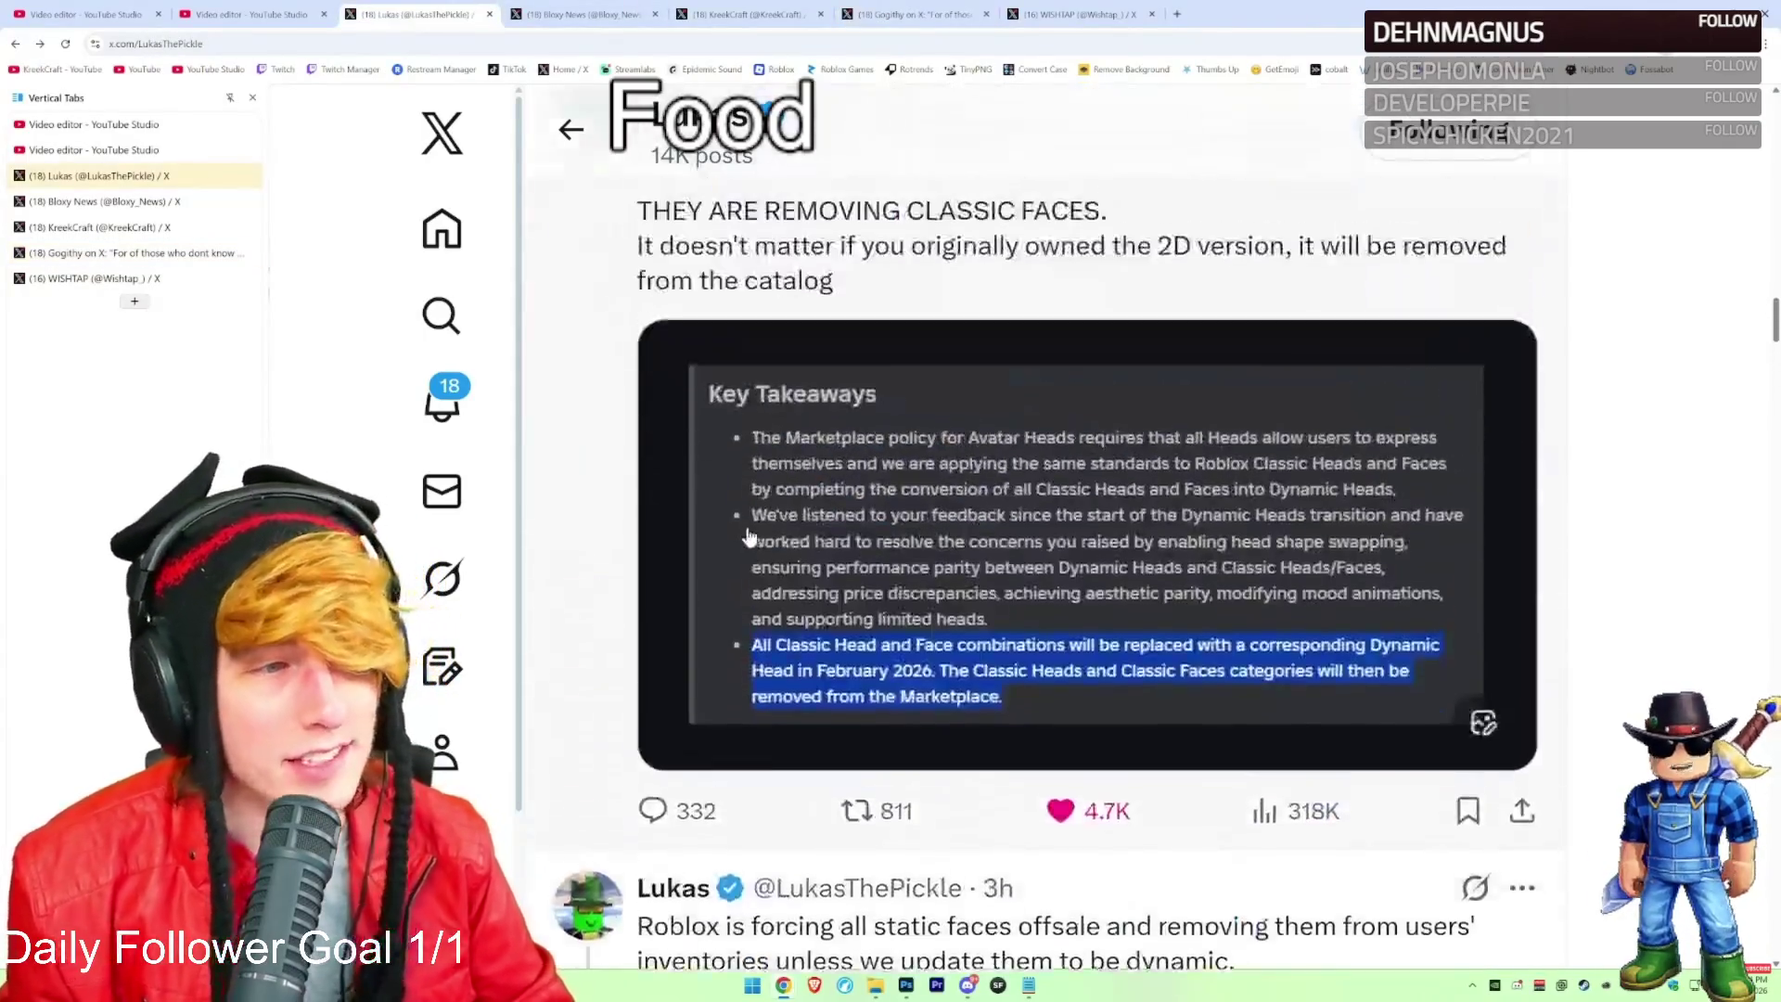
{"action": "scroll", "scroll_direction": "down", "scroll_amount": 3}
{"action": "scroll", "scroll_direction": "up", "scroll_amount": 3}
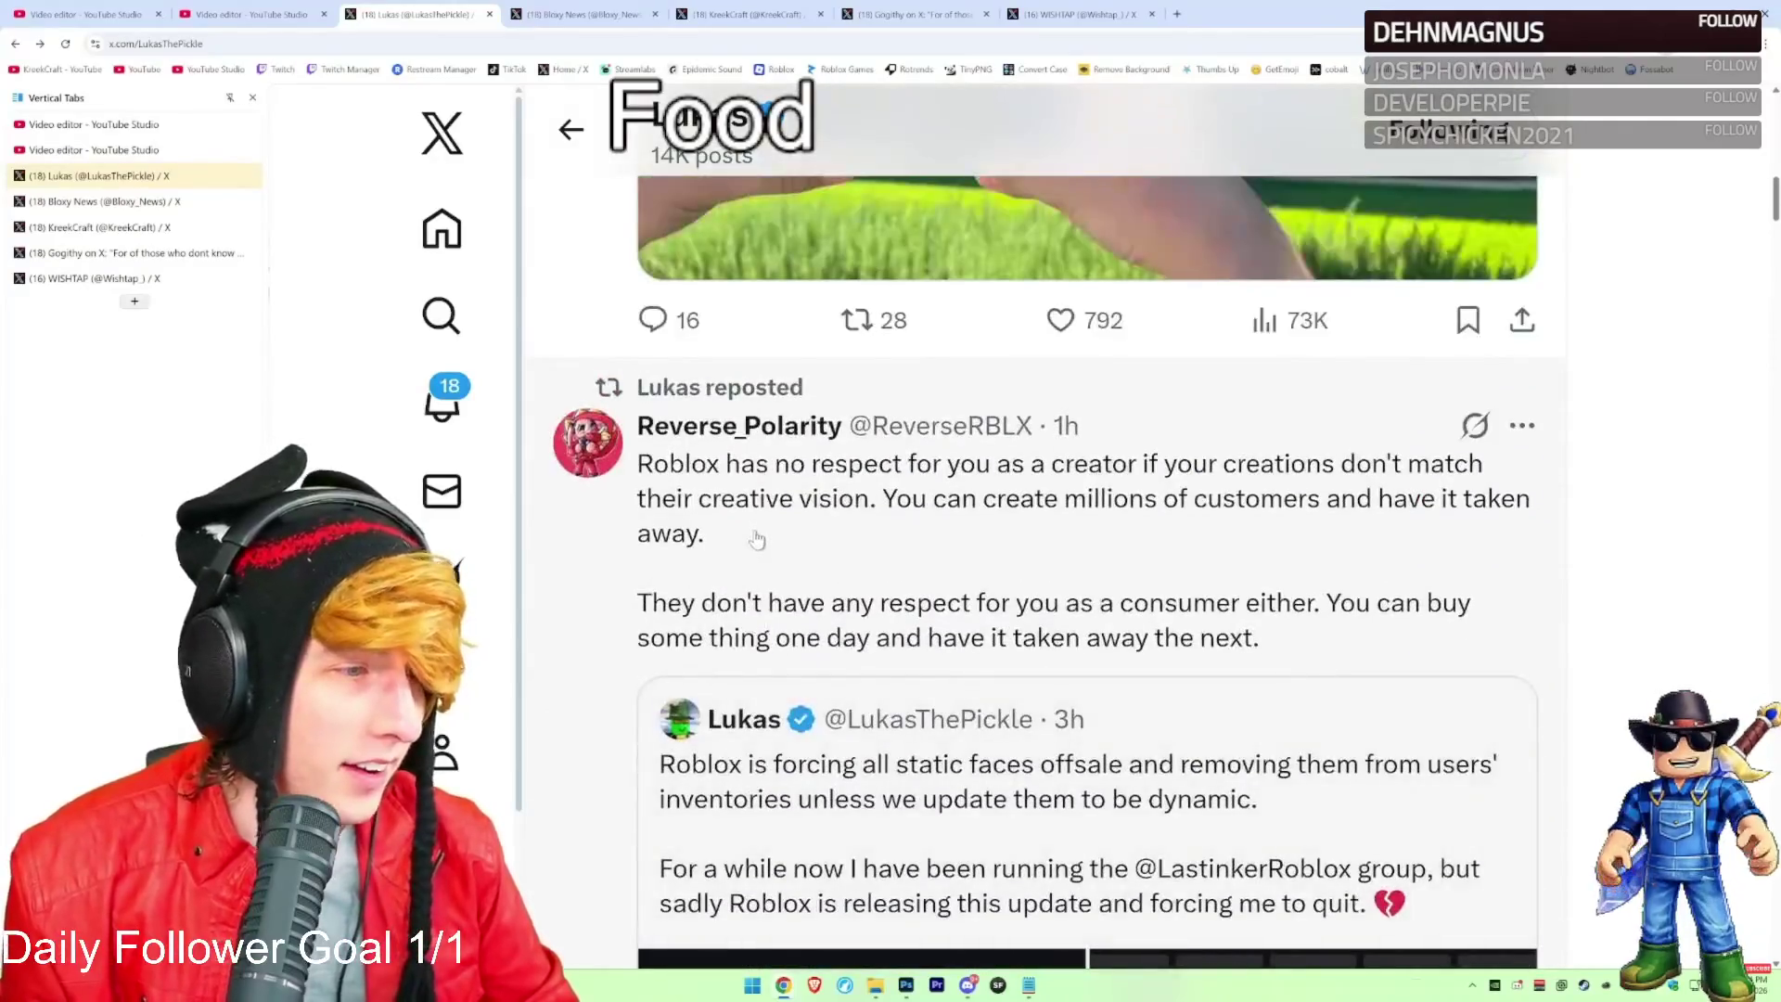
{"action": "left_click", "coordinate": [788, 531]}
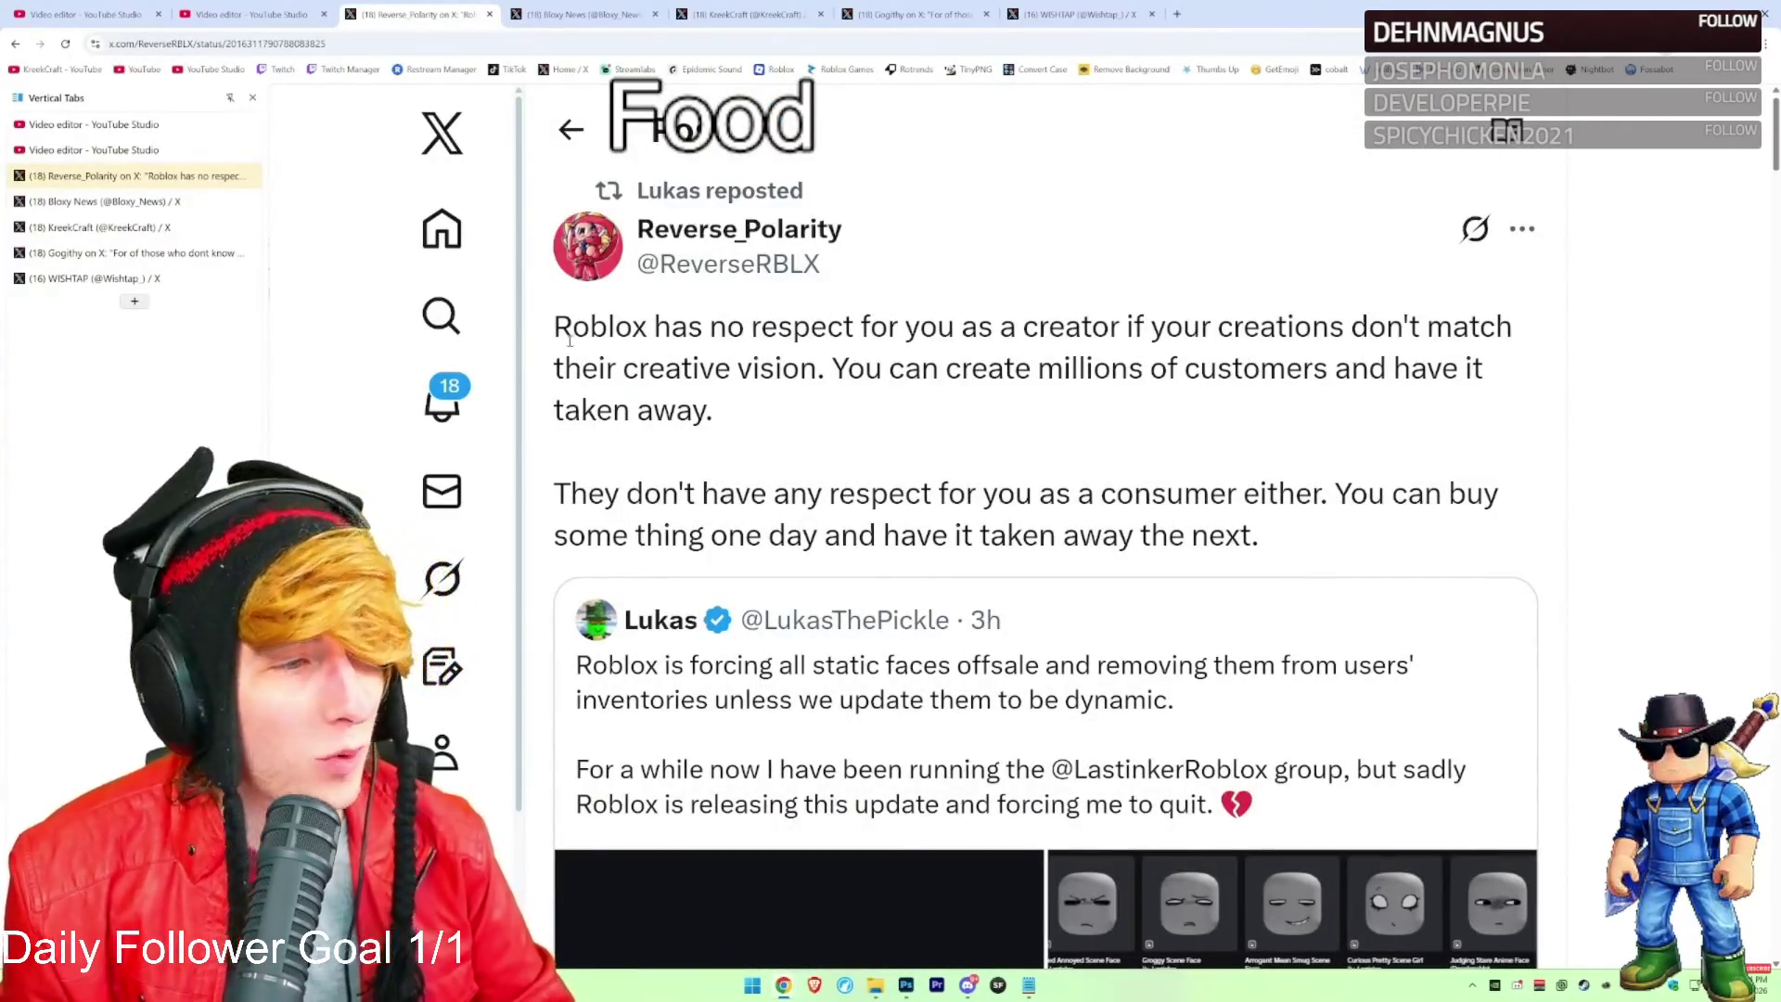
{"action": "left_click_drag", "start_coordinate": [570, 339], "coordinate": [900, 332]}
{"action": "left_click_drag", "start_coordinate": [1407, 336], "coordinate": [824, 373]}
{"action": "left_click", "coordinate": [825, 384]}
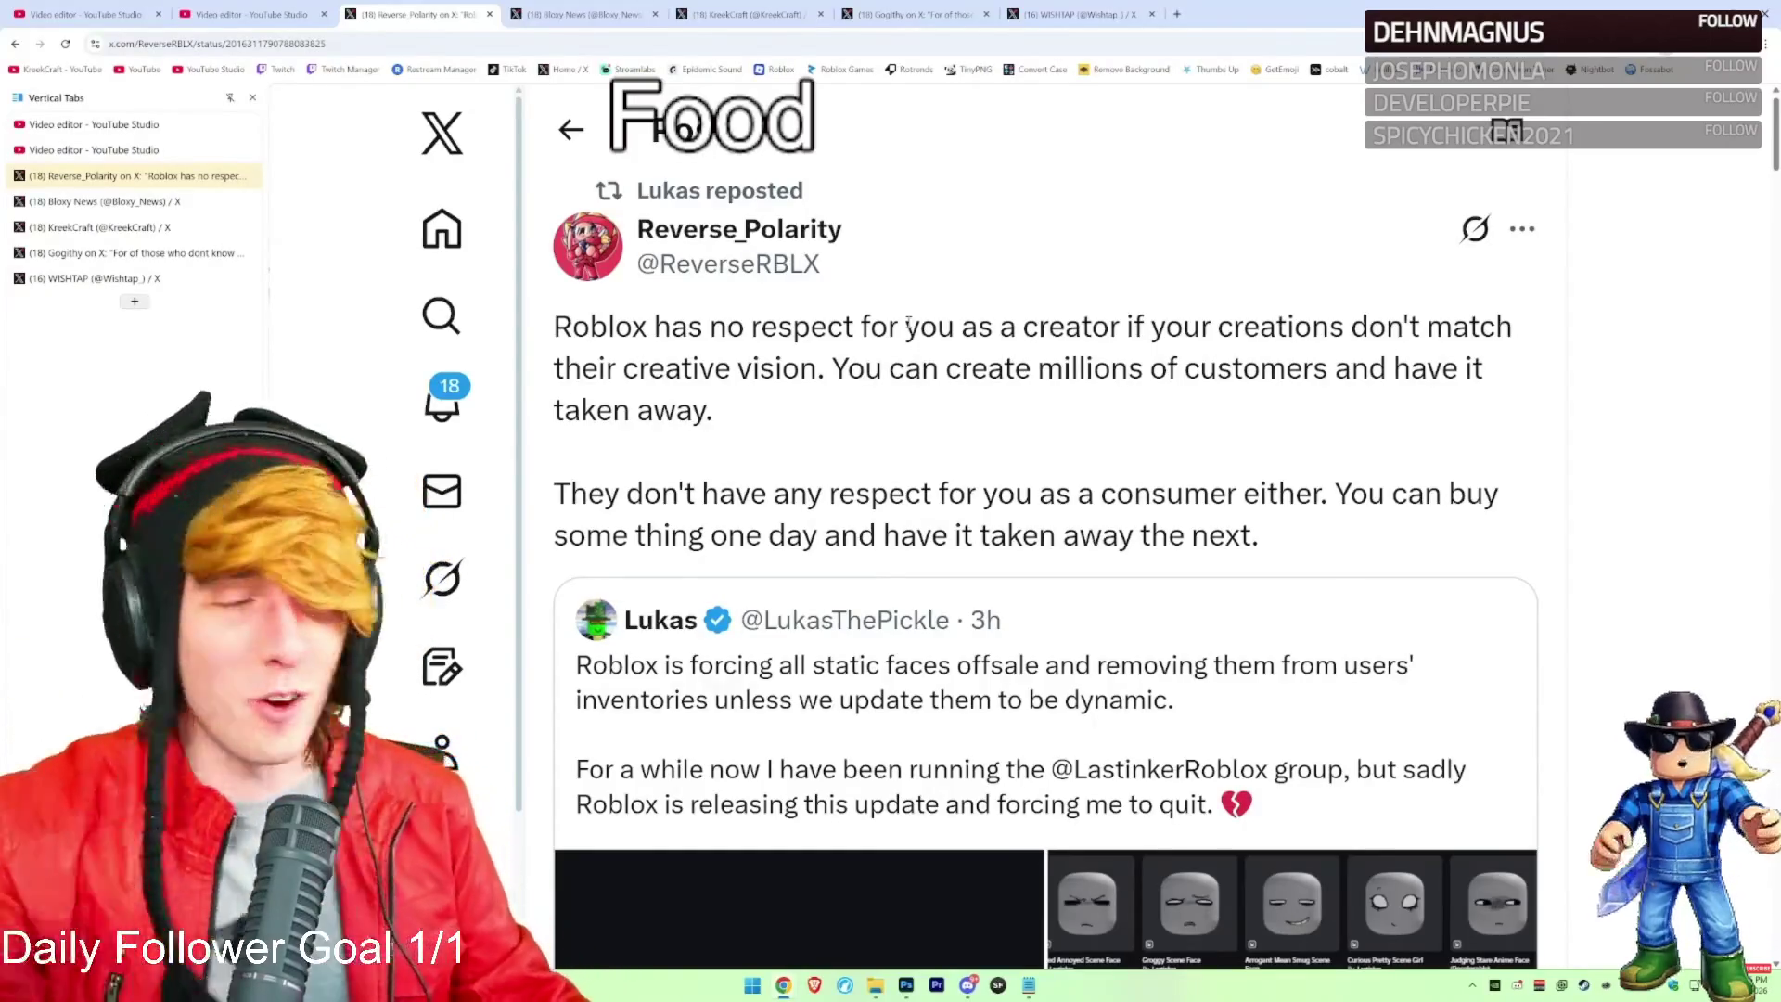
{"action": "left_click_drag", "start_coordinate": [826, 376], "coordinate": [1478, 426]}
{"action": "left_click", "coordinate": [1264, 441]}
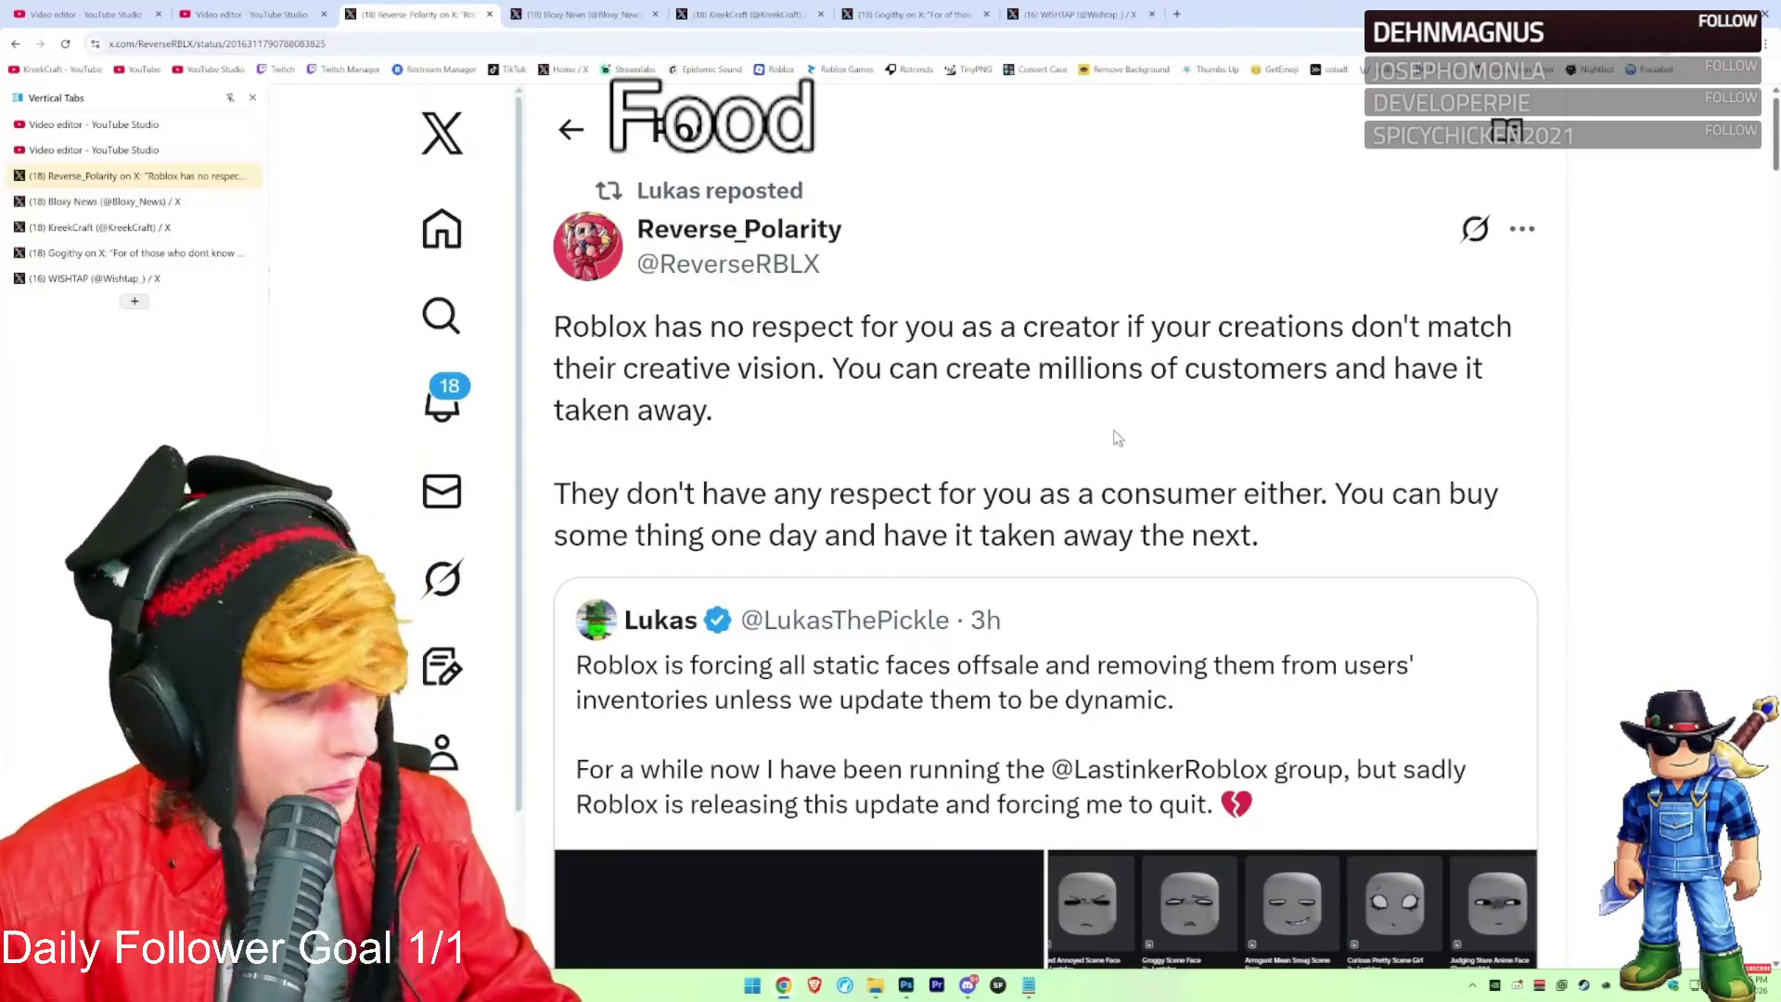
{"action": "scroll", "scroll_direction": "down", "scroll_amount": 3}
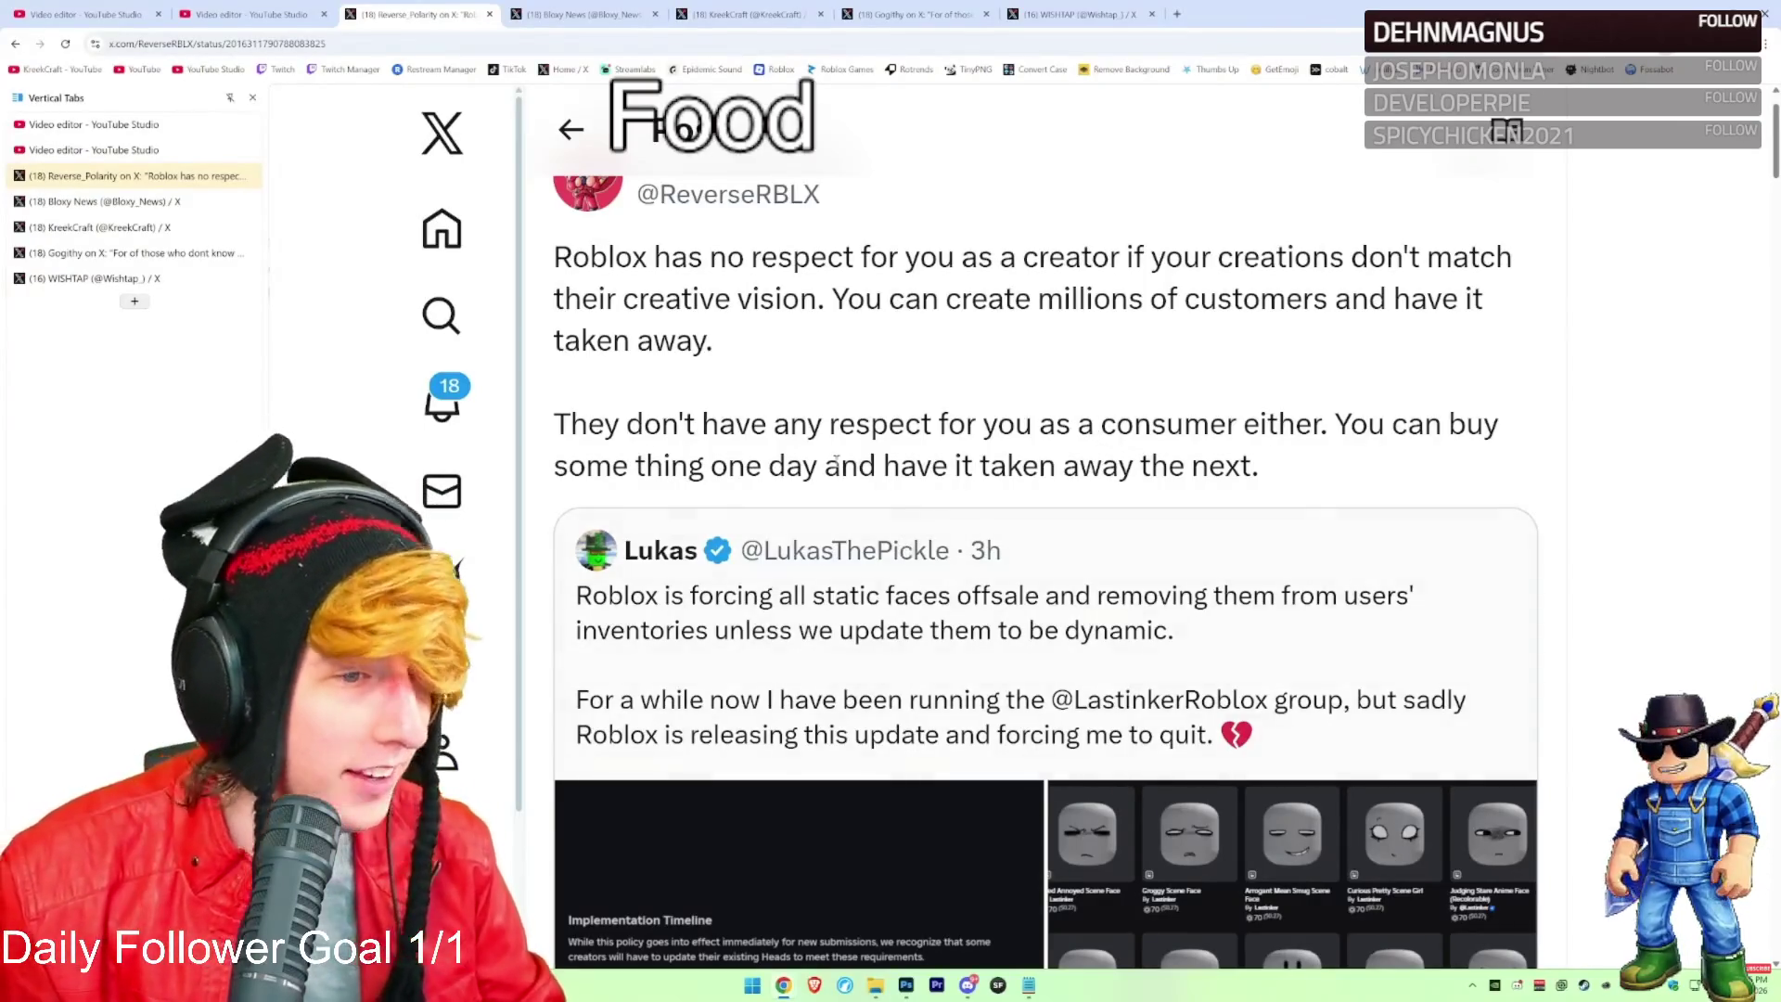
{"action": "left_click_drag", "start_coordinate": [560, 425], "coordinate": [1383, 421]}
{"action": "left_click", "coordinate": [1376, 449]}
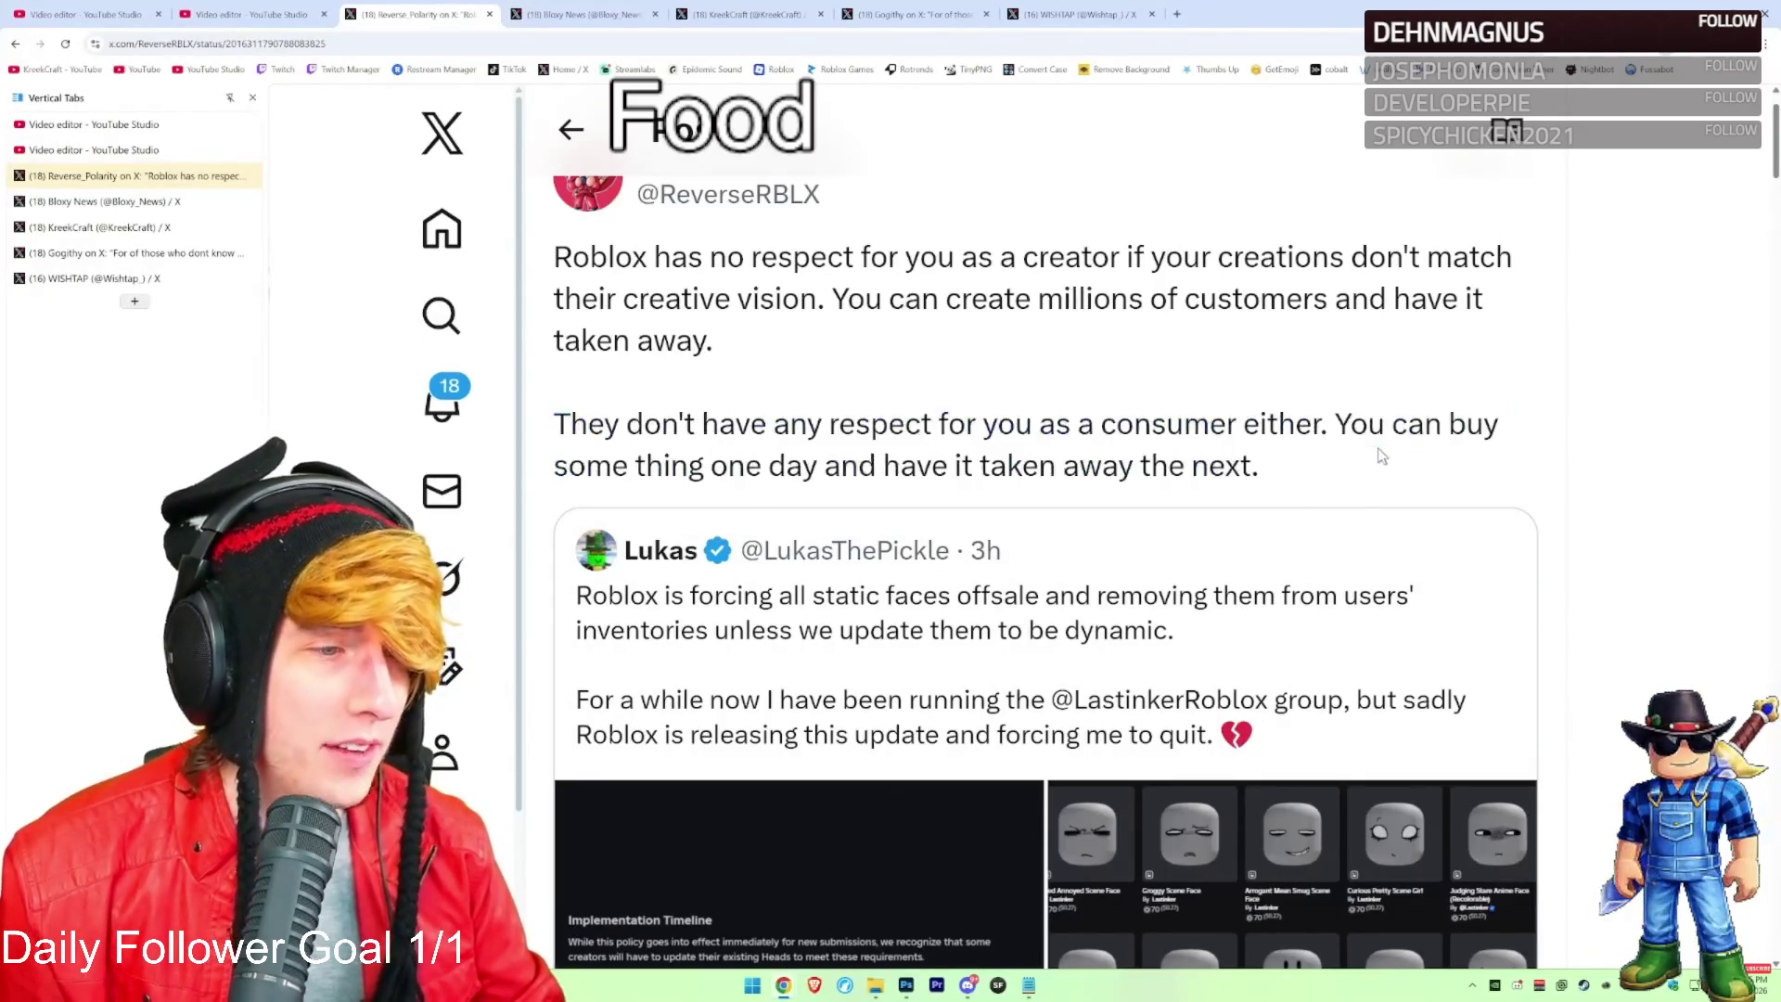
{"action": "scroll", "scroll_direction": "down", "scroll_amount": 3}
{"action": "scroll", "scroll_direction": "down", "scroll_amount": 3}
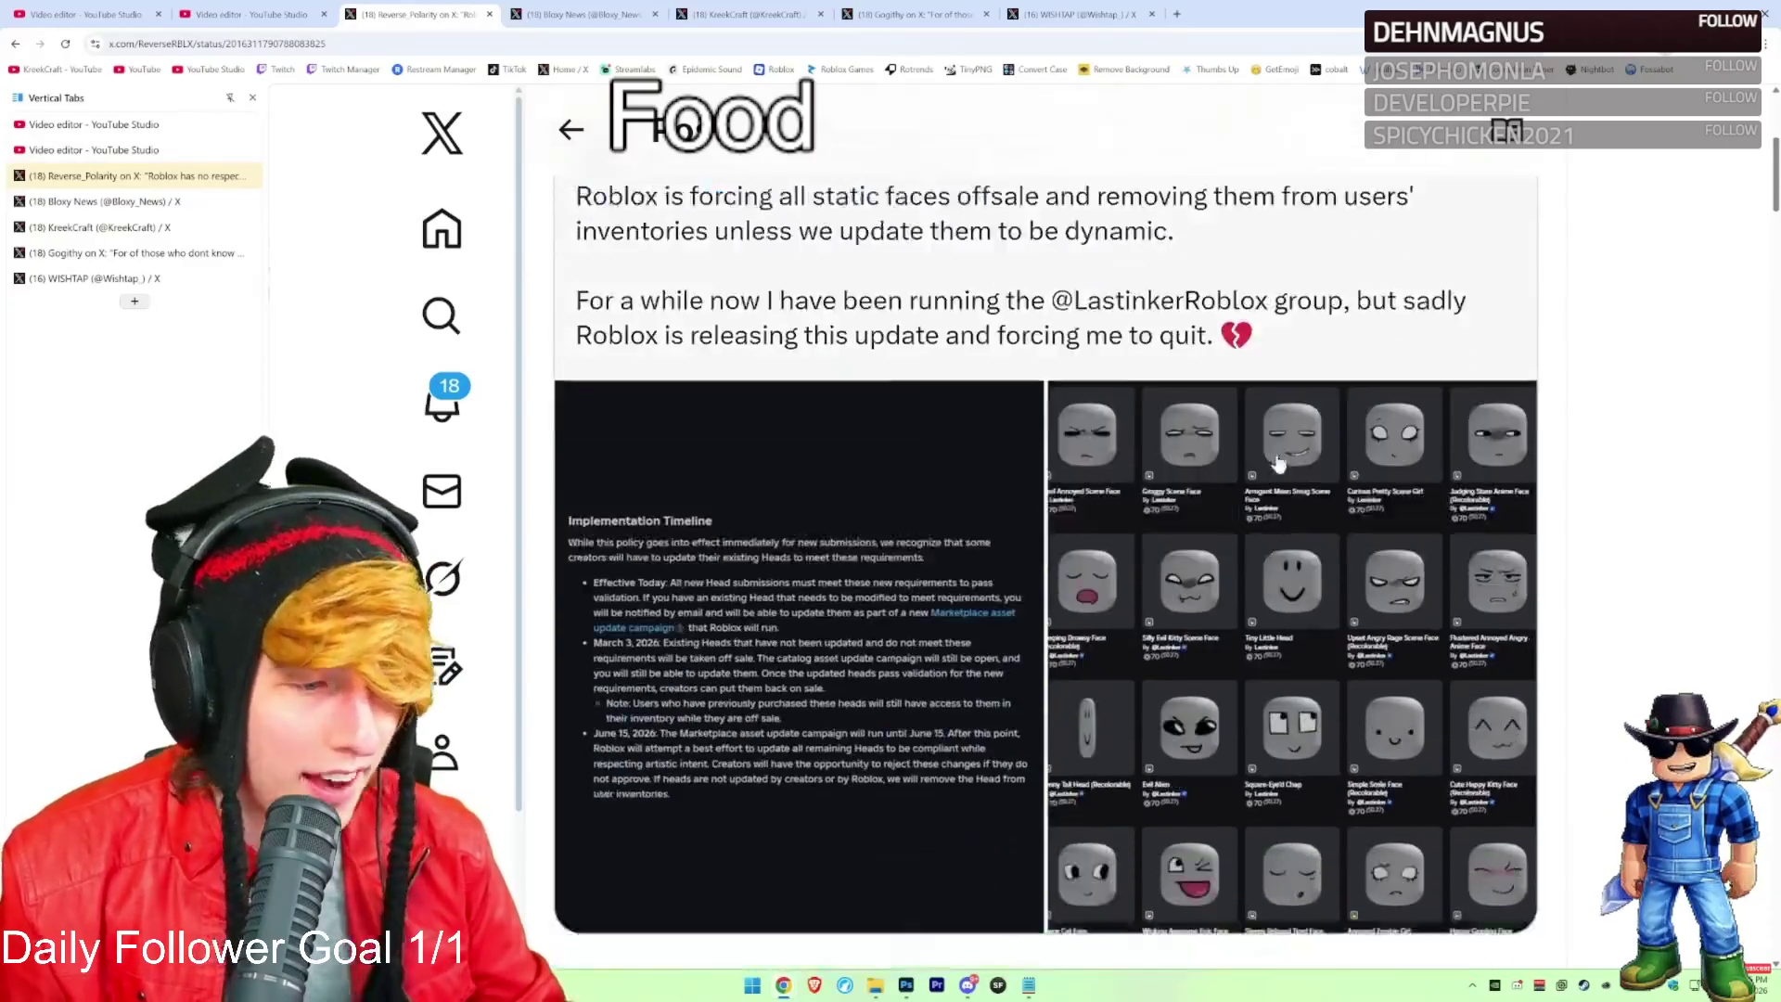
{"action": "scroll", "scroll_direction": "up", "scroll_amount": 3}
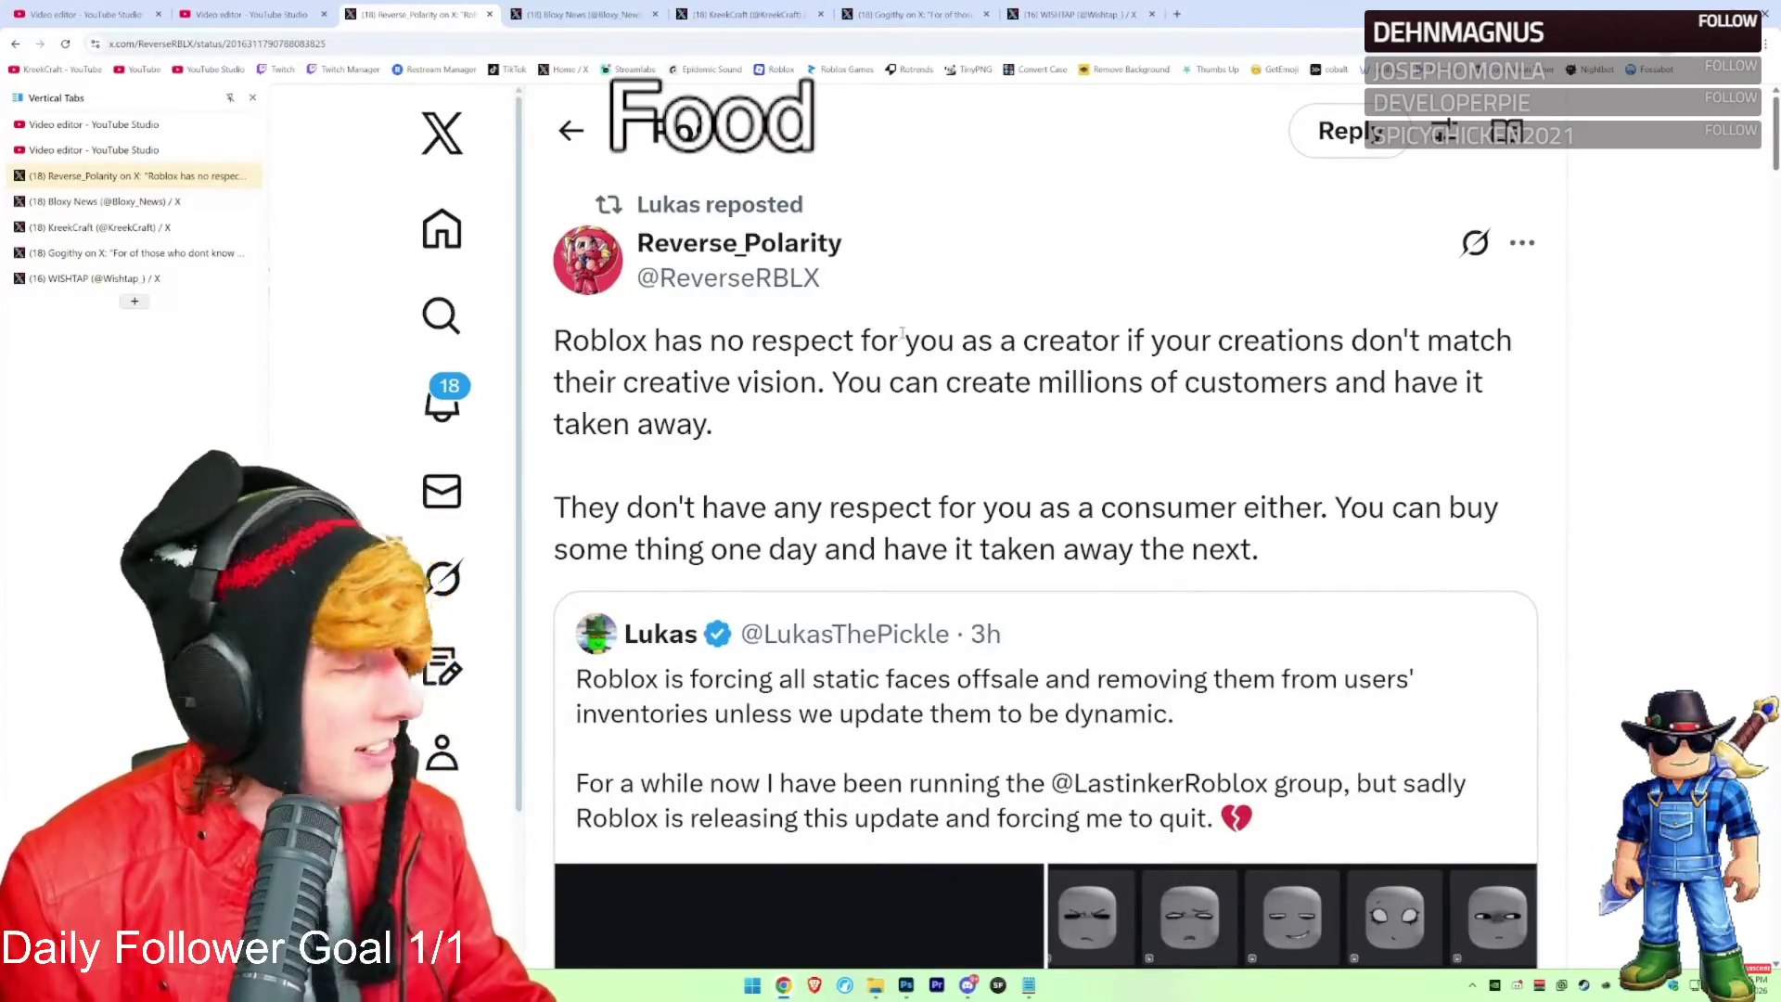
Flip through the Dynamic Heads news post and other open posts to the developer's profile feed
{"action": "left_click", "coordinate": [637, 11]}
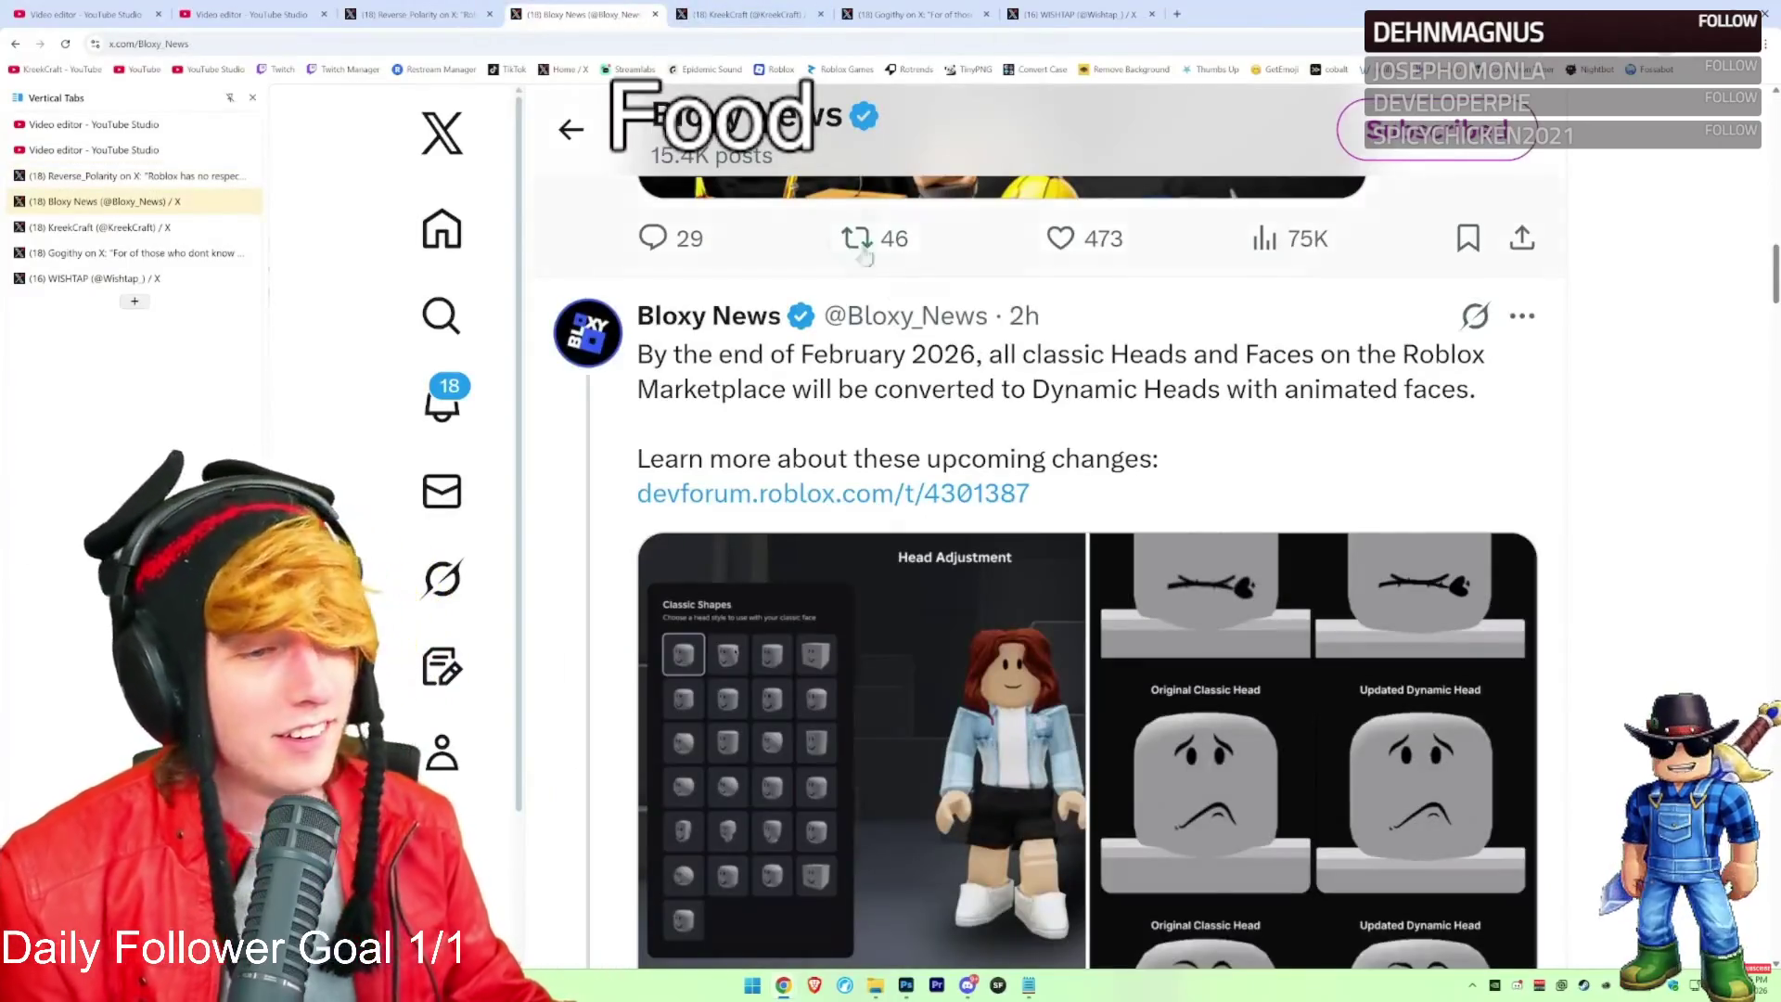
{"action": "scroll", "scroll_direction": "down", "scroll_amount": 3}
{"action": "scroll", "scroll_direction": "up", "scroll_amount": 3}
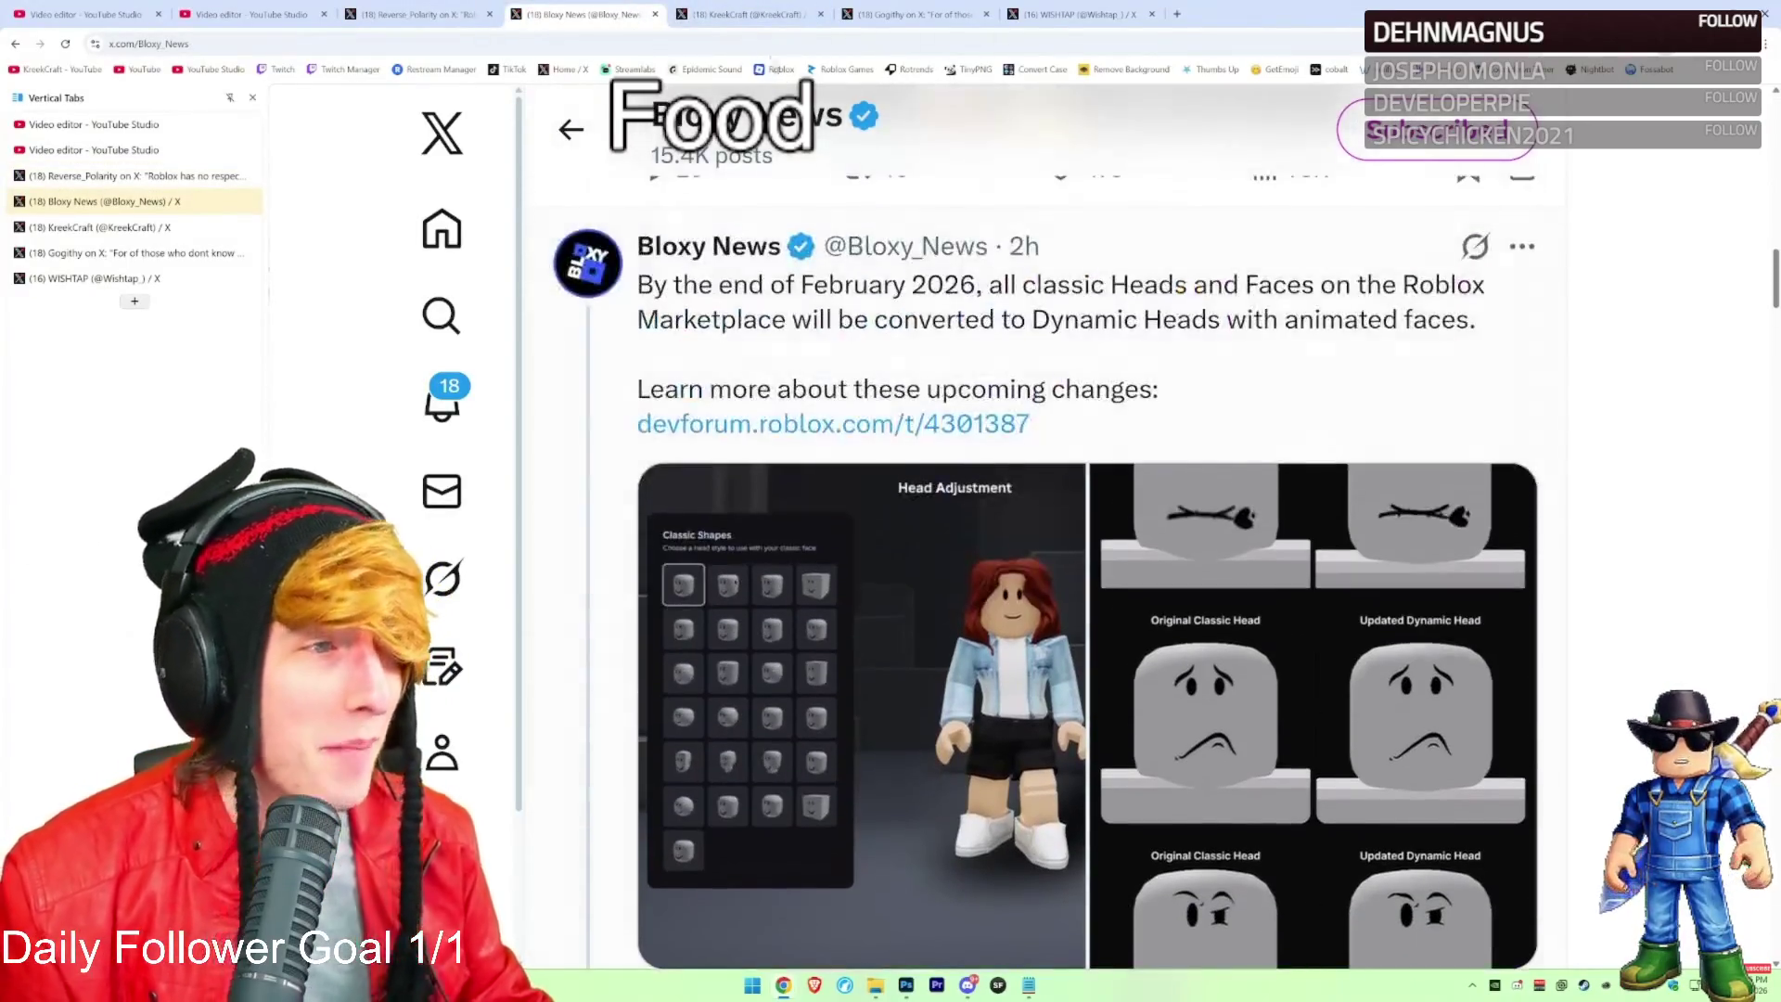
{"action": "left_click", "coordinate": [694, 11]}
{"action": "left_click", "coordinate": [896, 11]}
{"action": "left_click", "coordinate": [1020, 9]}
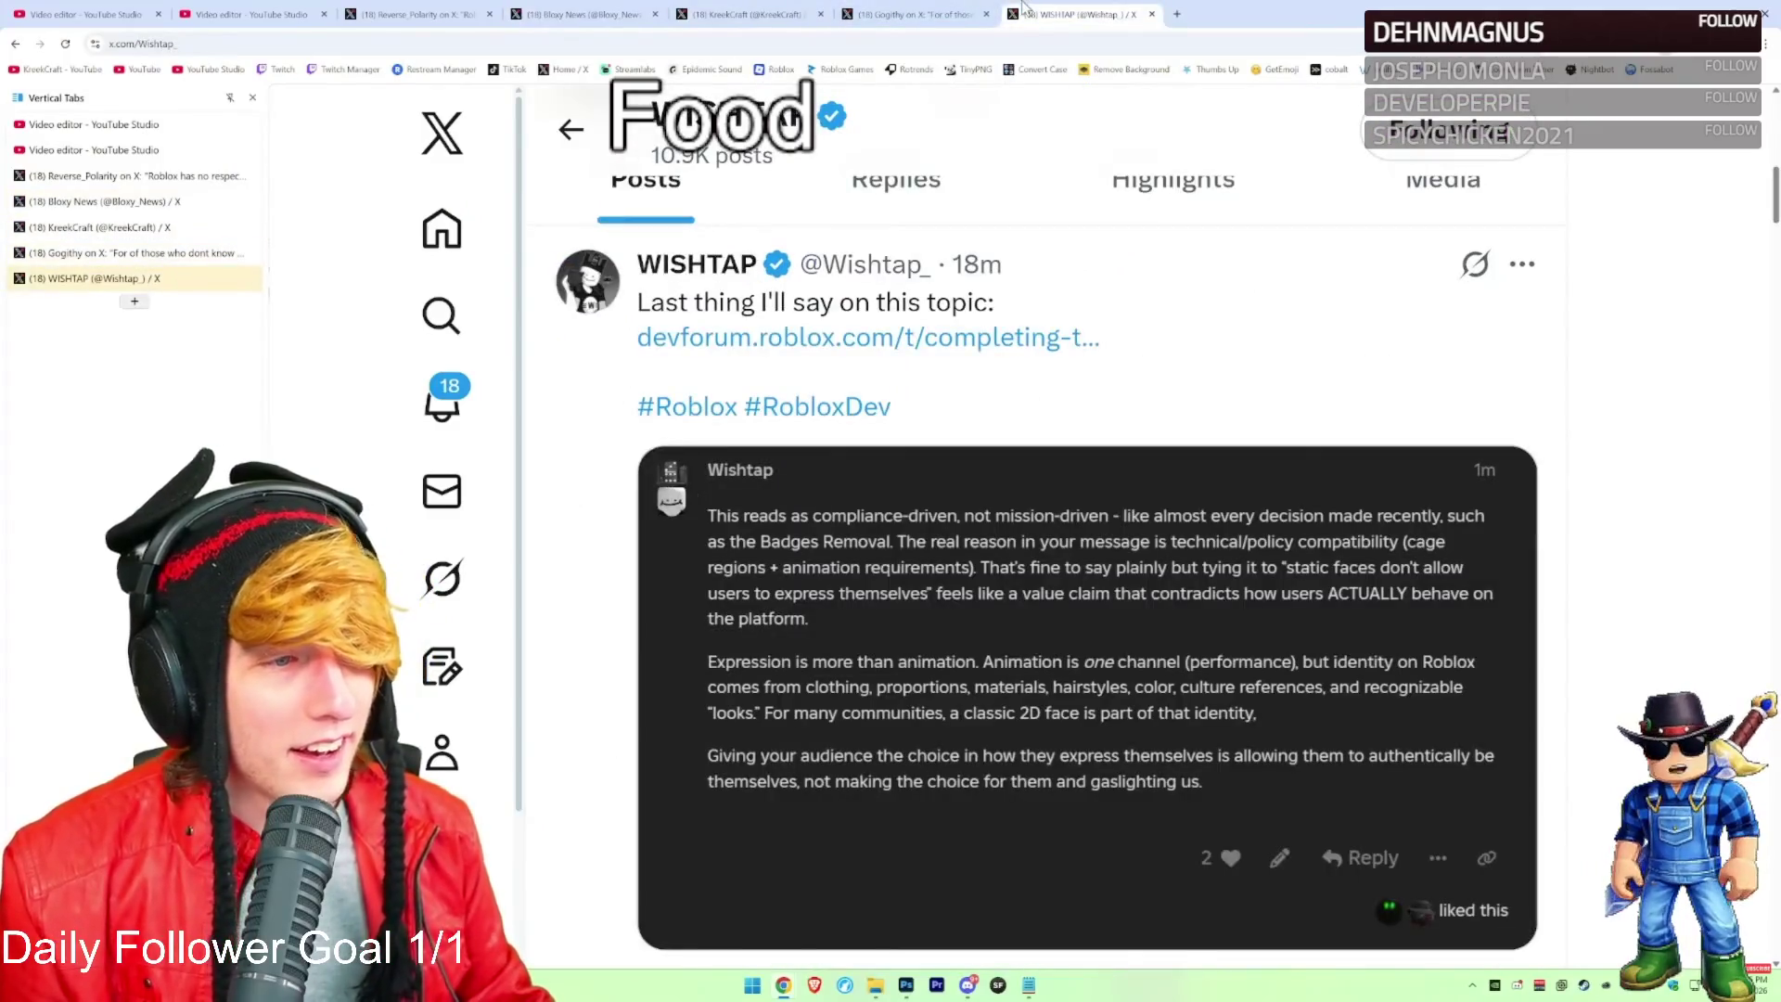
Scroll through the developer's feed, highlighting a post's header and opening lines
{"action": "scroll", "scroll_direction": "down", "scroll_amount": 3}
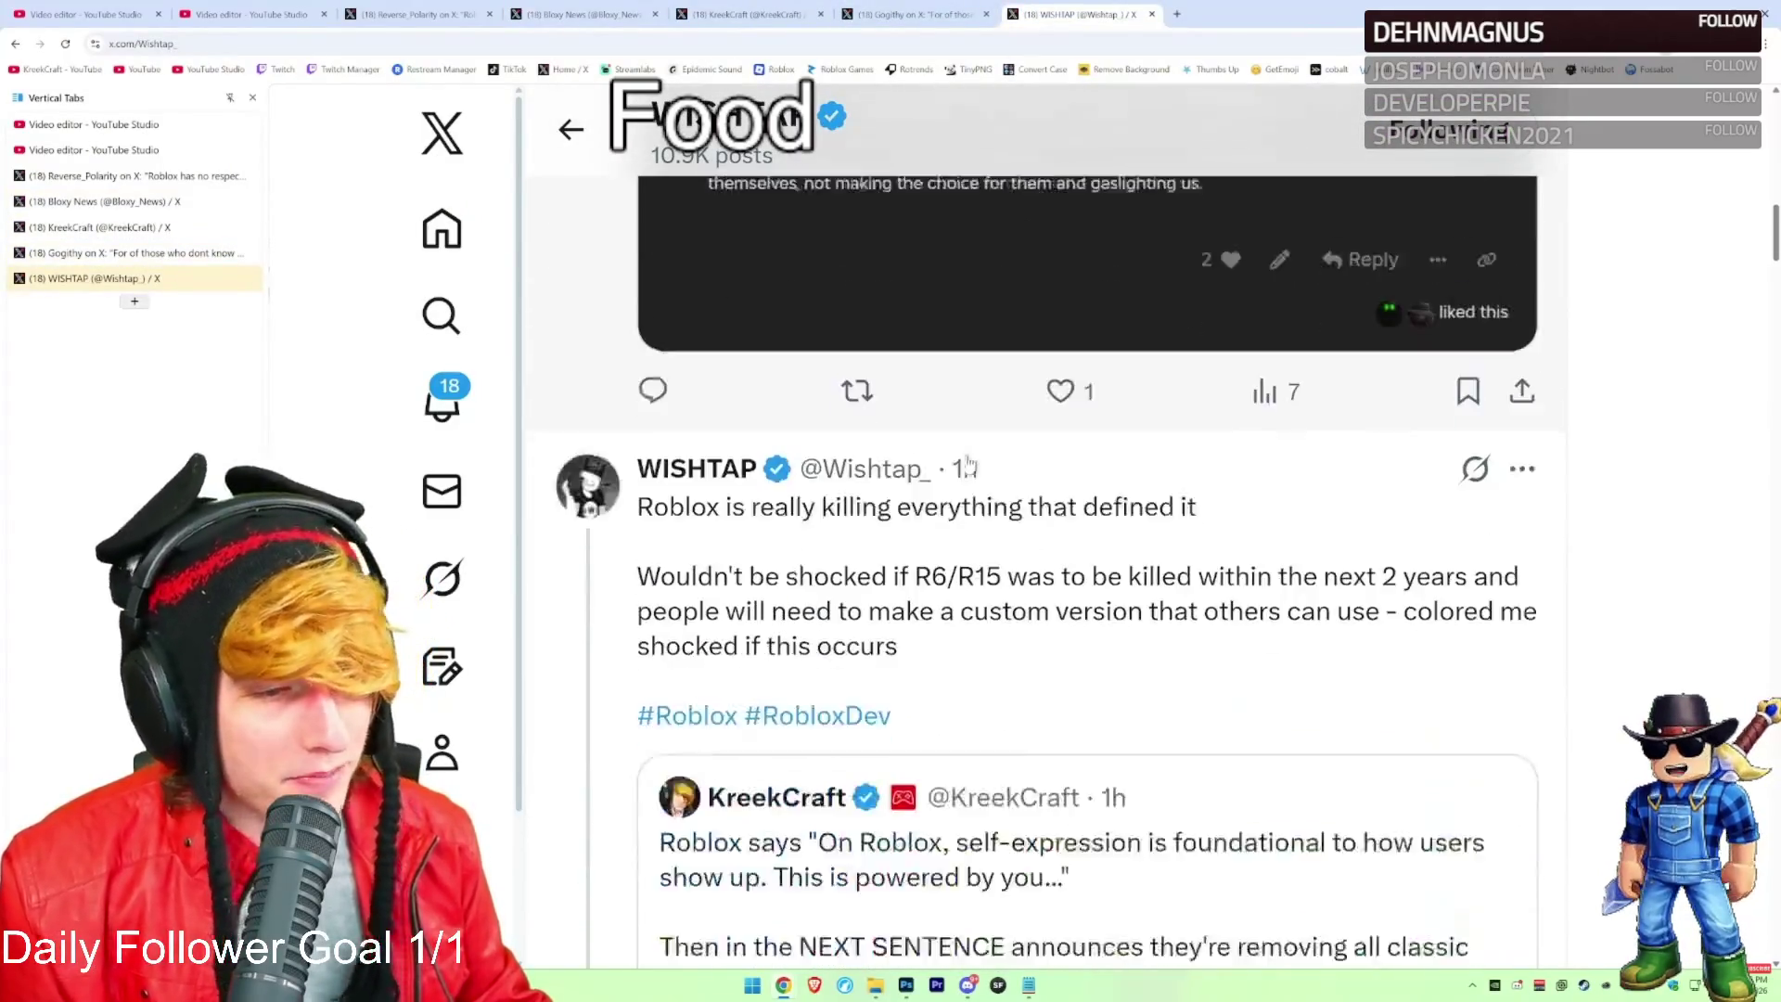
{"action": "scroll", "scroll_direction": "down", "scroll_amount": 3}
{"action": "left_click_drag", "start_coordinate": [638, 413], "coordinate": [1137, 440]}
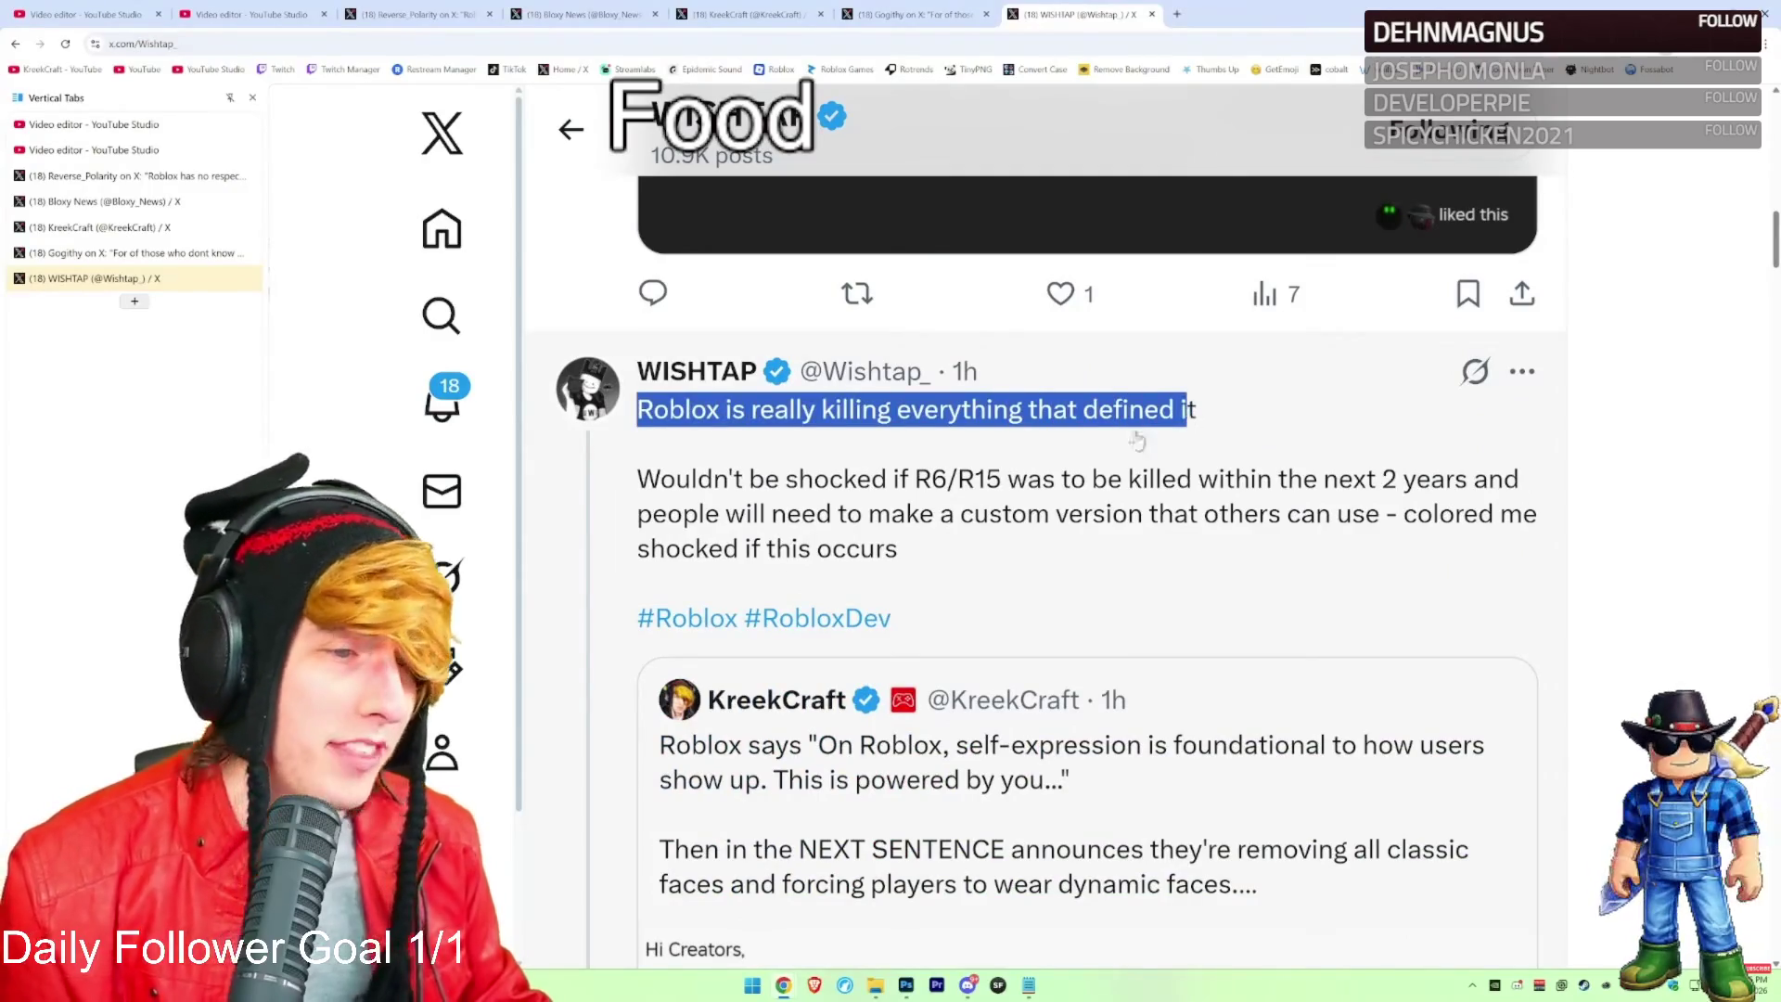
{"action": "left_click_drag", "start_coordinate": [624, 492], "coordinate": [930, 492]}
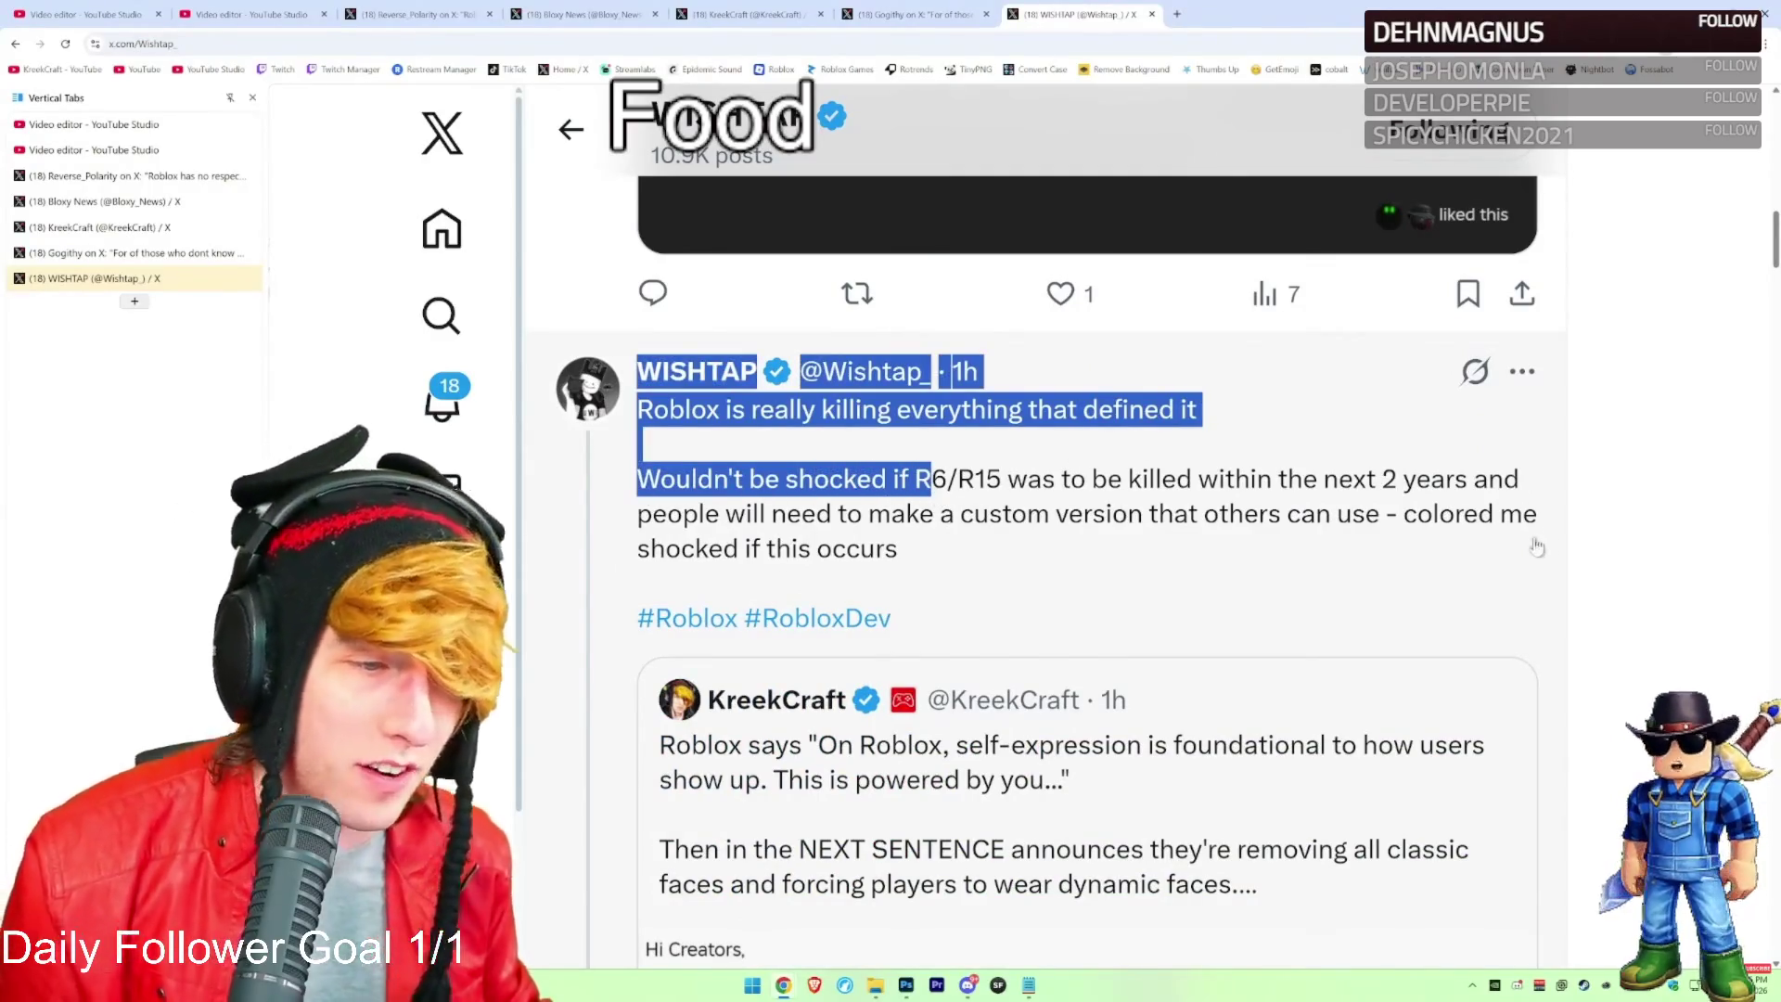
{"action": "left_click", "coordinate": [1623, 506]}
{"action": "scroll", "scroll_direction": "down", "scroll_amount": 3}
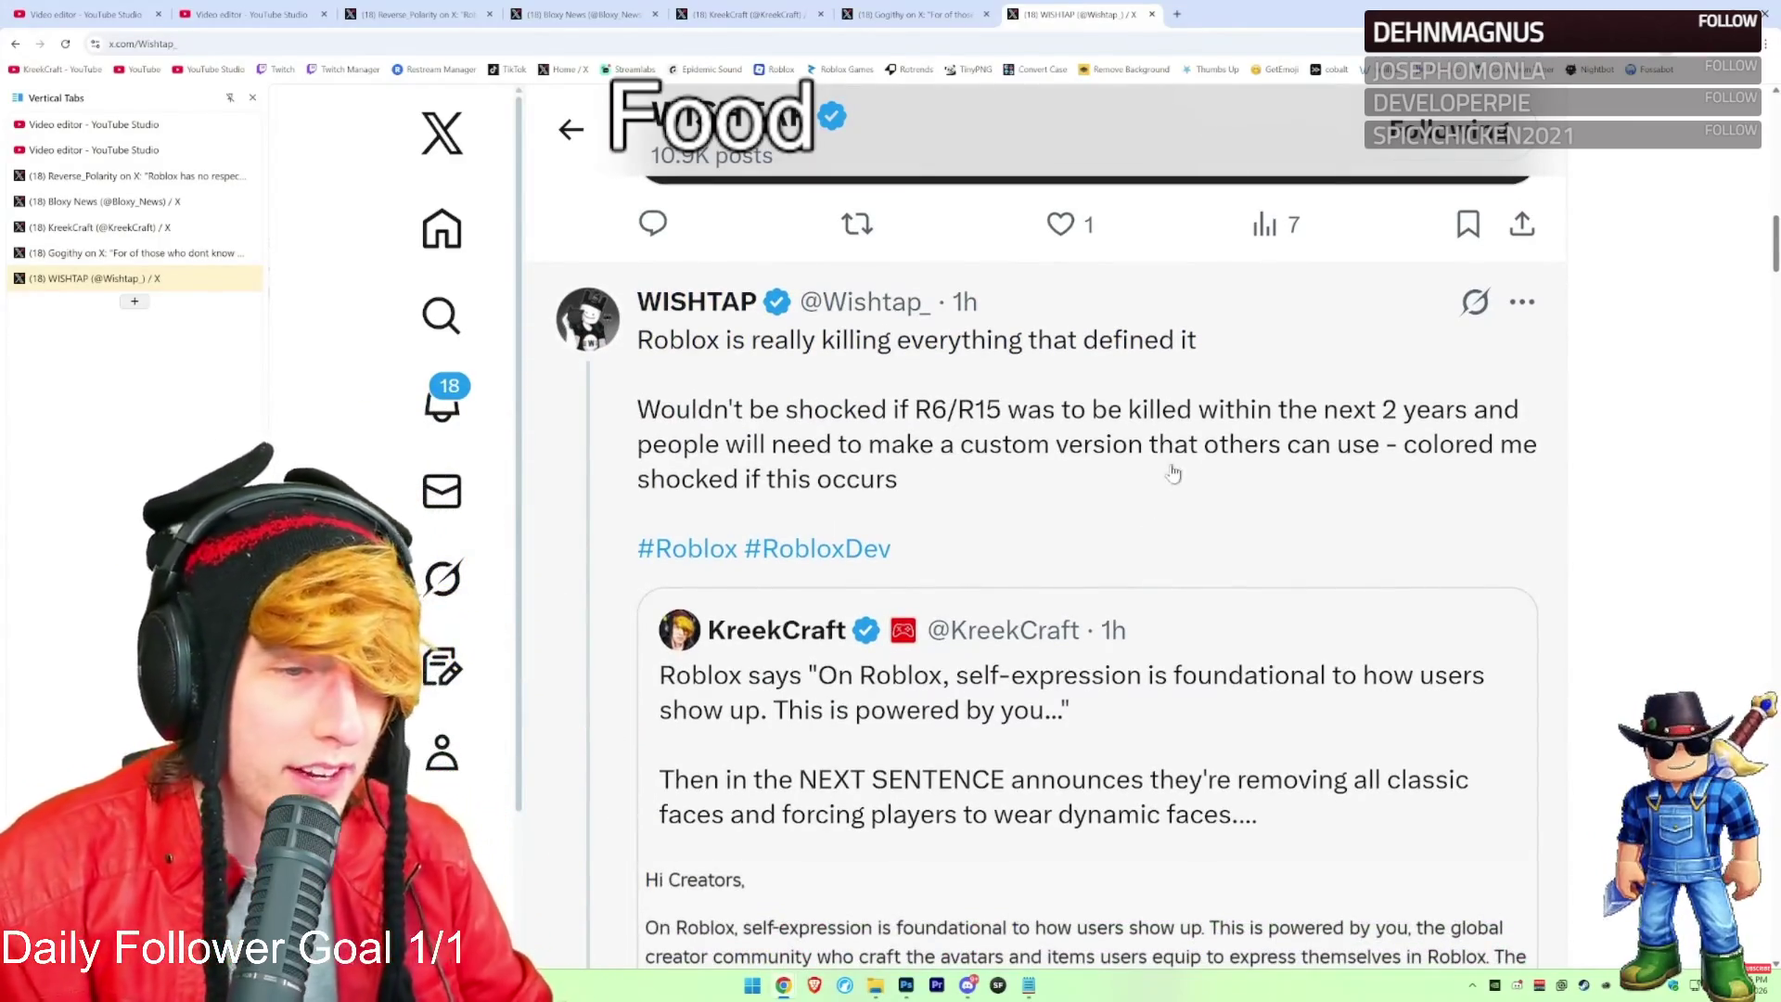
{"action": "left_click_drag", "start_coordinate": [895, 477], "coordinate": [729, 444]}
{"action": "scroll", "scroll_direction": "down", "scroll_amount": 3}
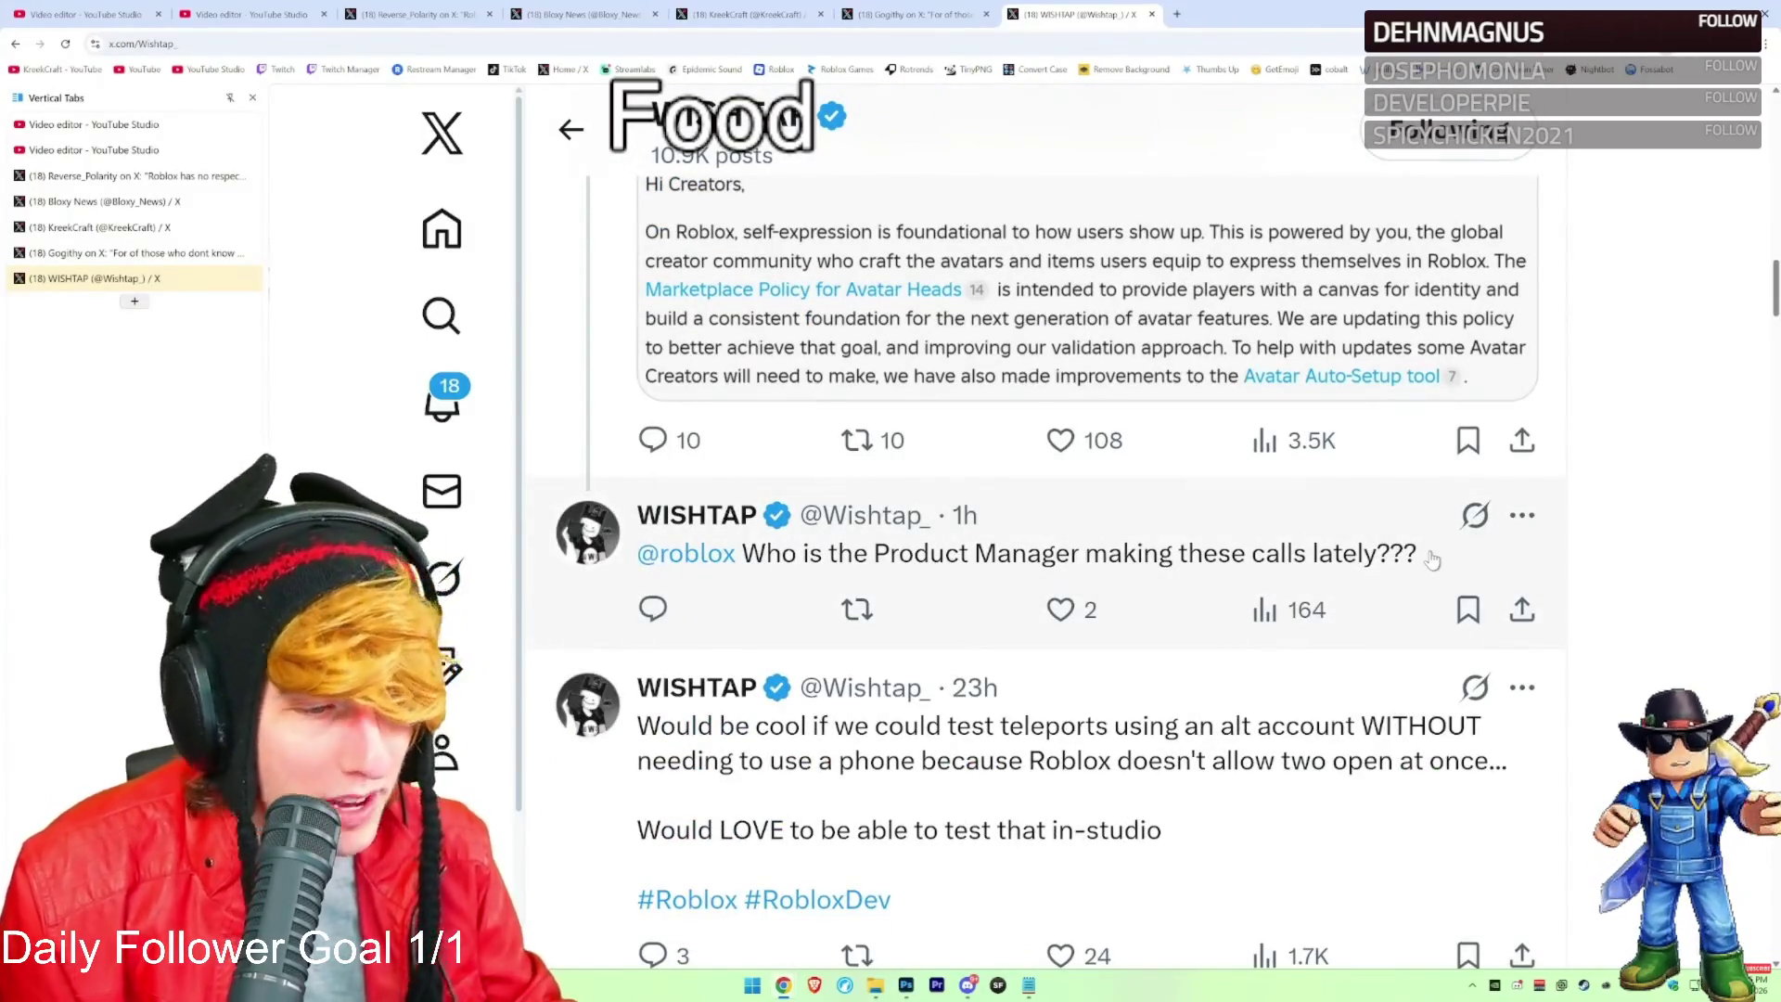
{"action": "scroll", "scroll_direction": "up", "scroll_amount": 3}
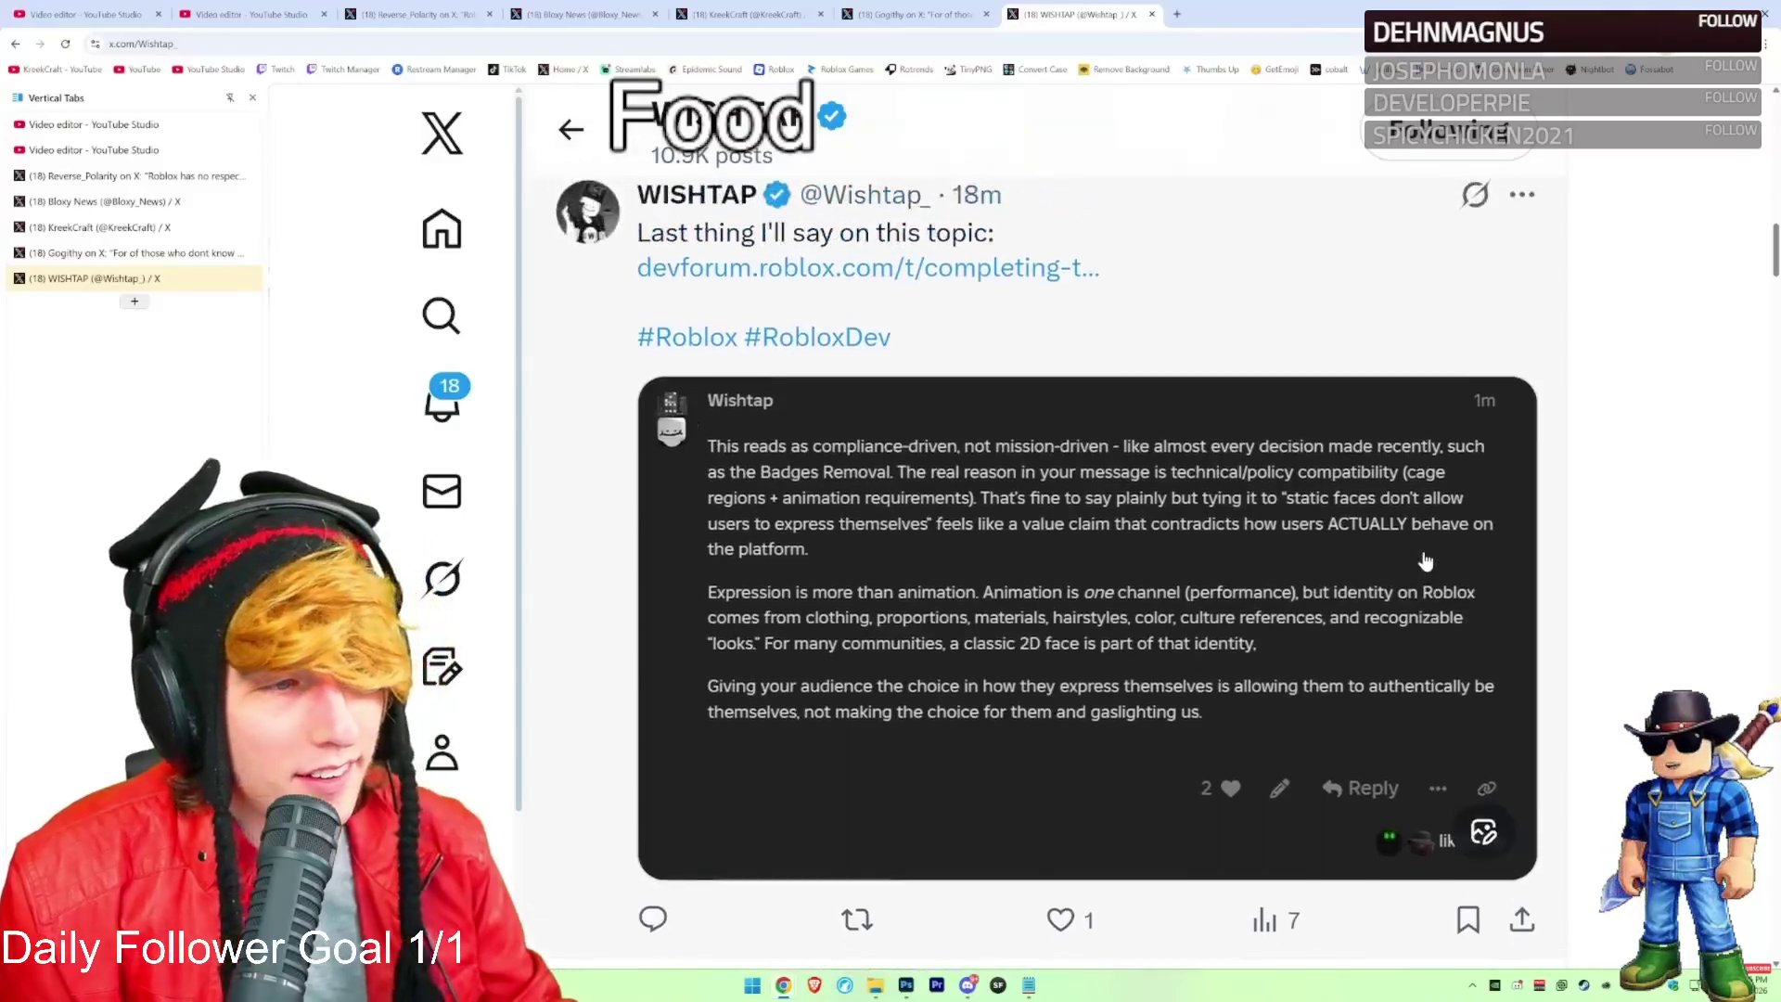
{"action": "scroll", "scroll_direction": "up", "scroll_amount": 3}
{"action": "scroll", "scroll_direction": "down", "scroll_amount": 3}
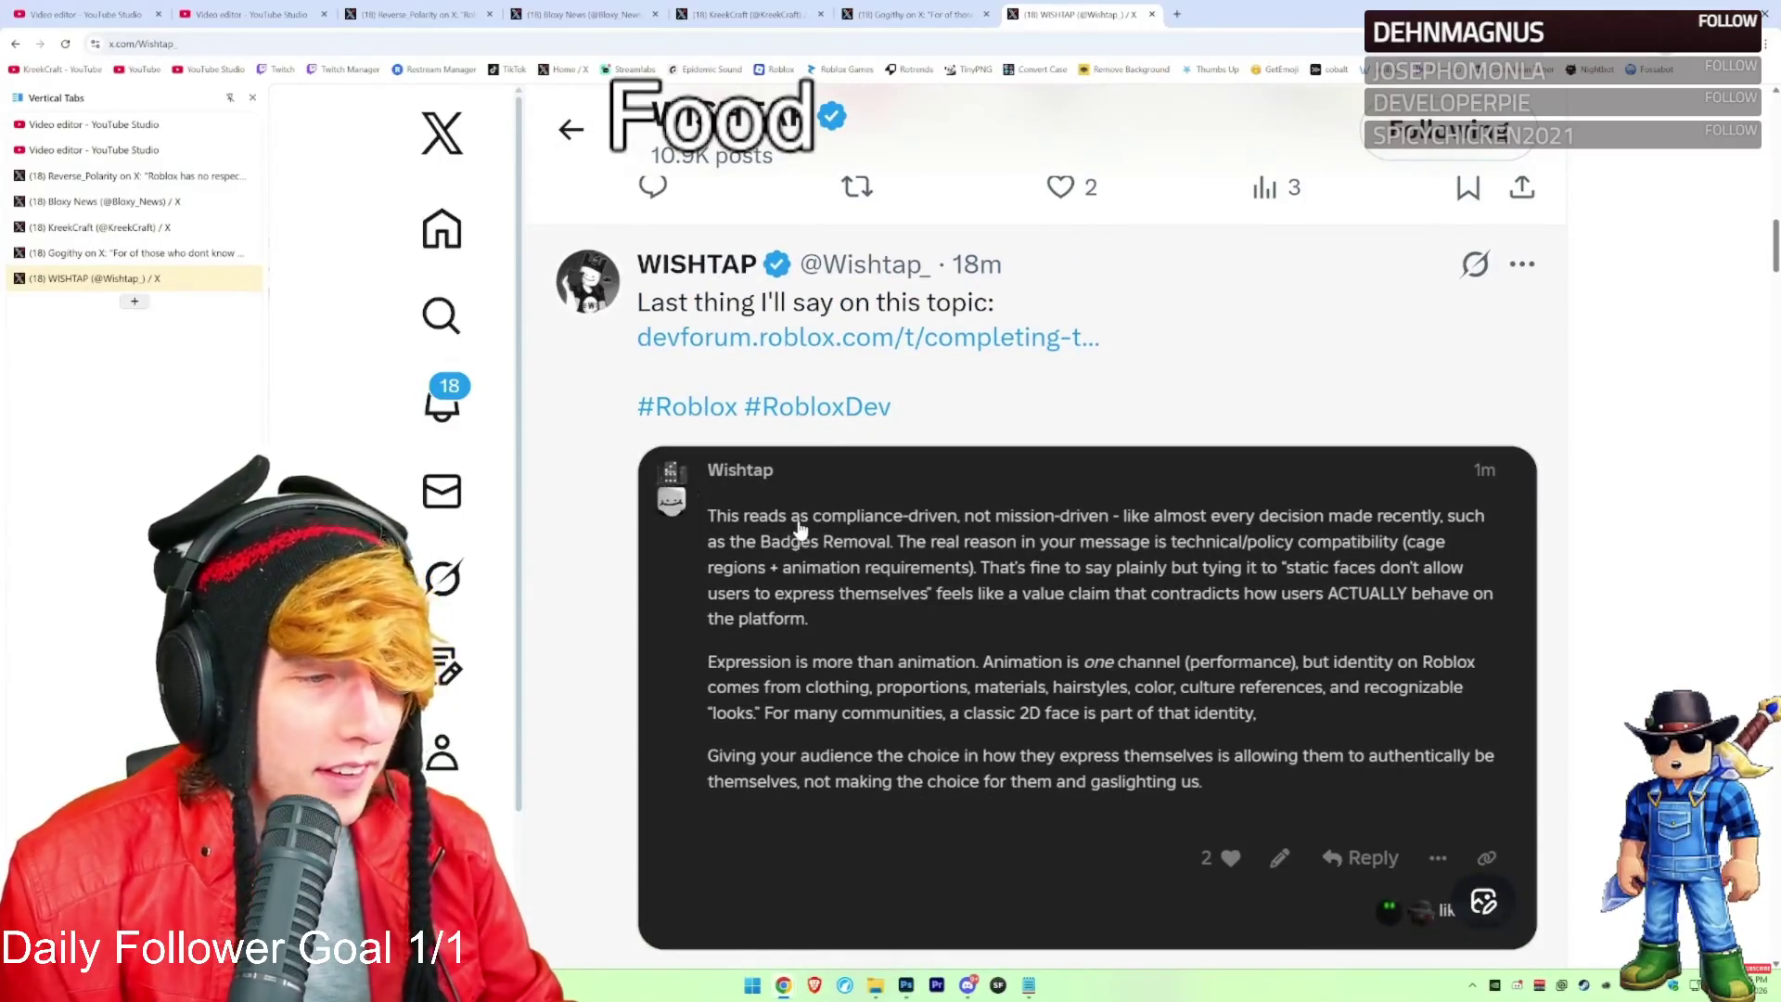
View the DevForum reply screenshot full size, then go to the face creator's post
{"action": "left_click", "coordinate": [799, 529]}
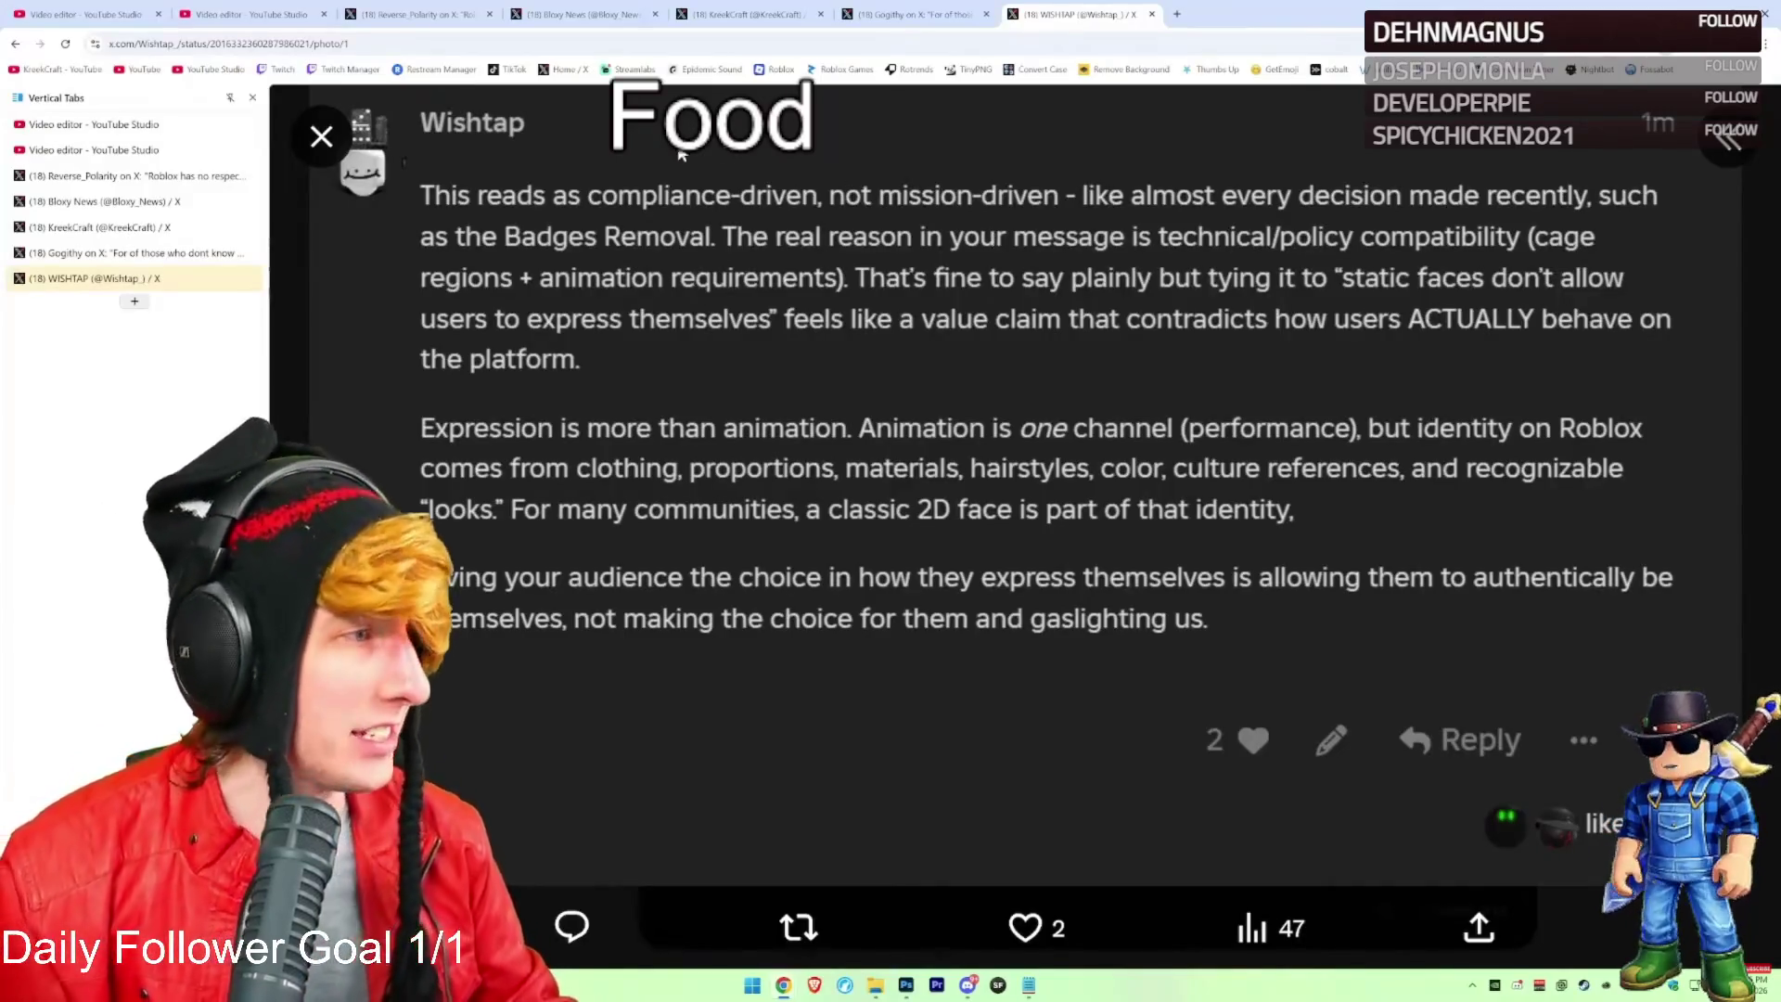
{"action": "left_click", "coordinate": [321, 137]}
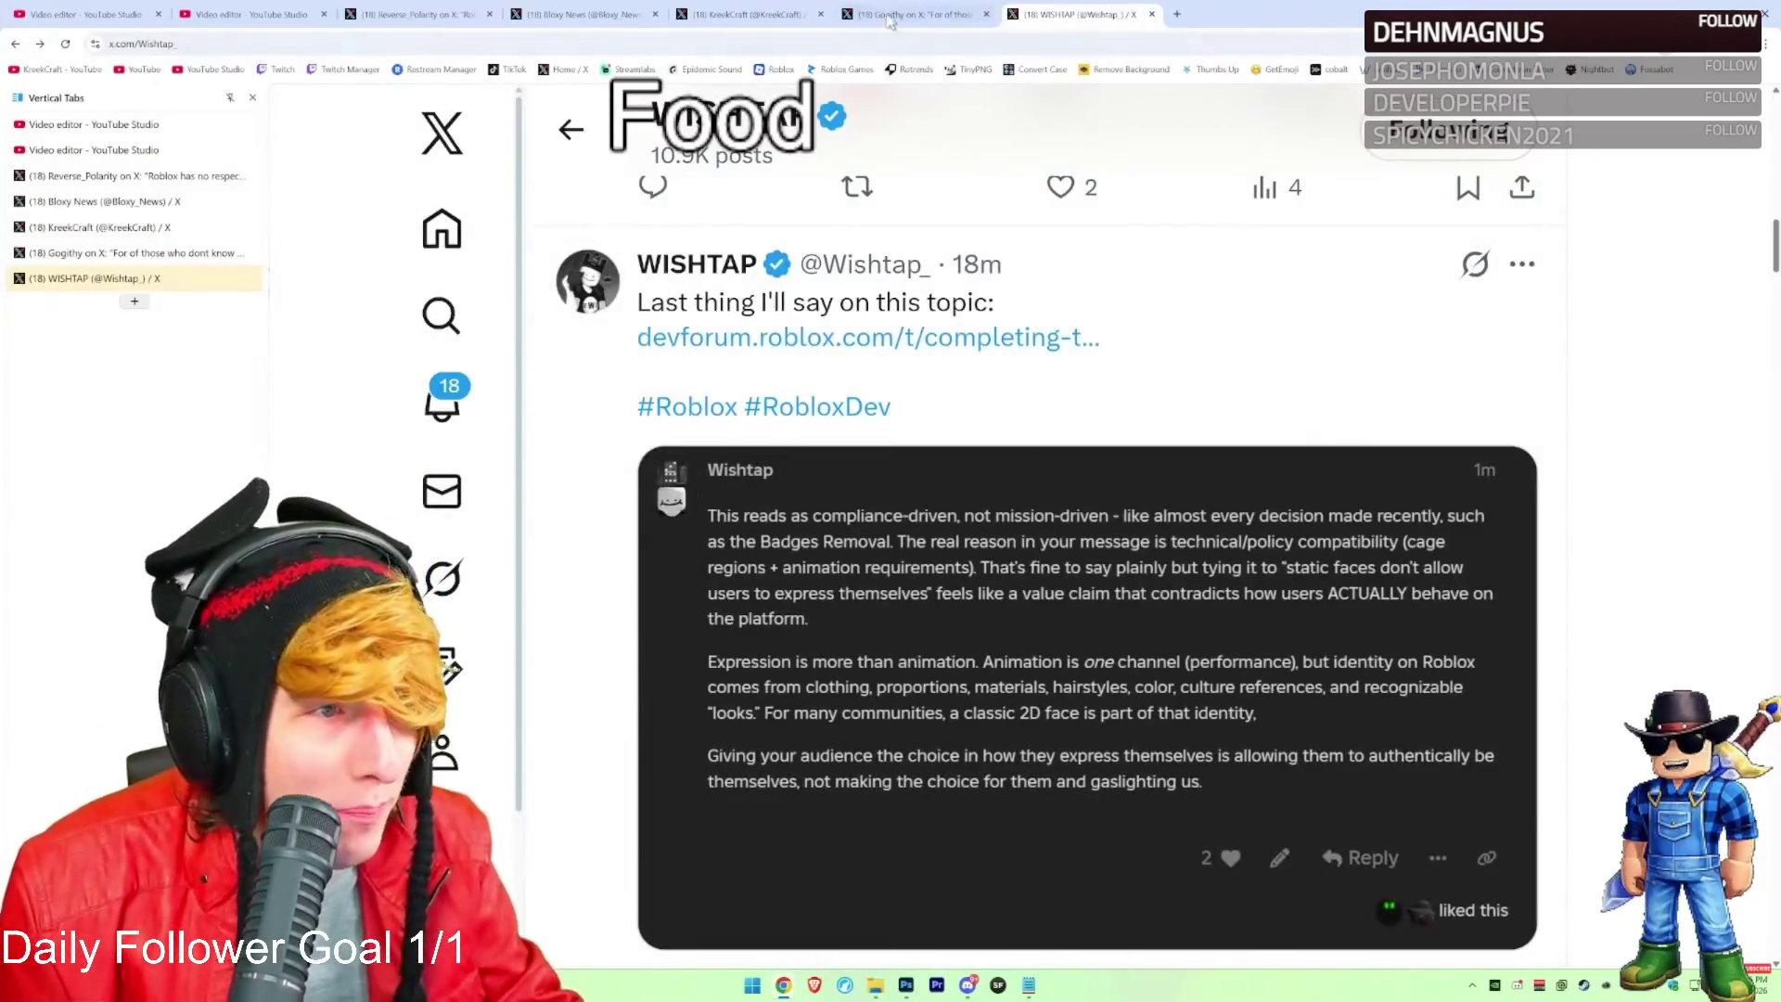
{"action": "left_click", "coordinate": [888, 17]}
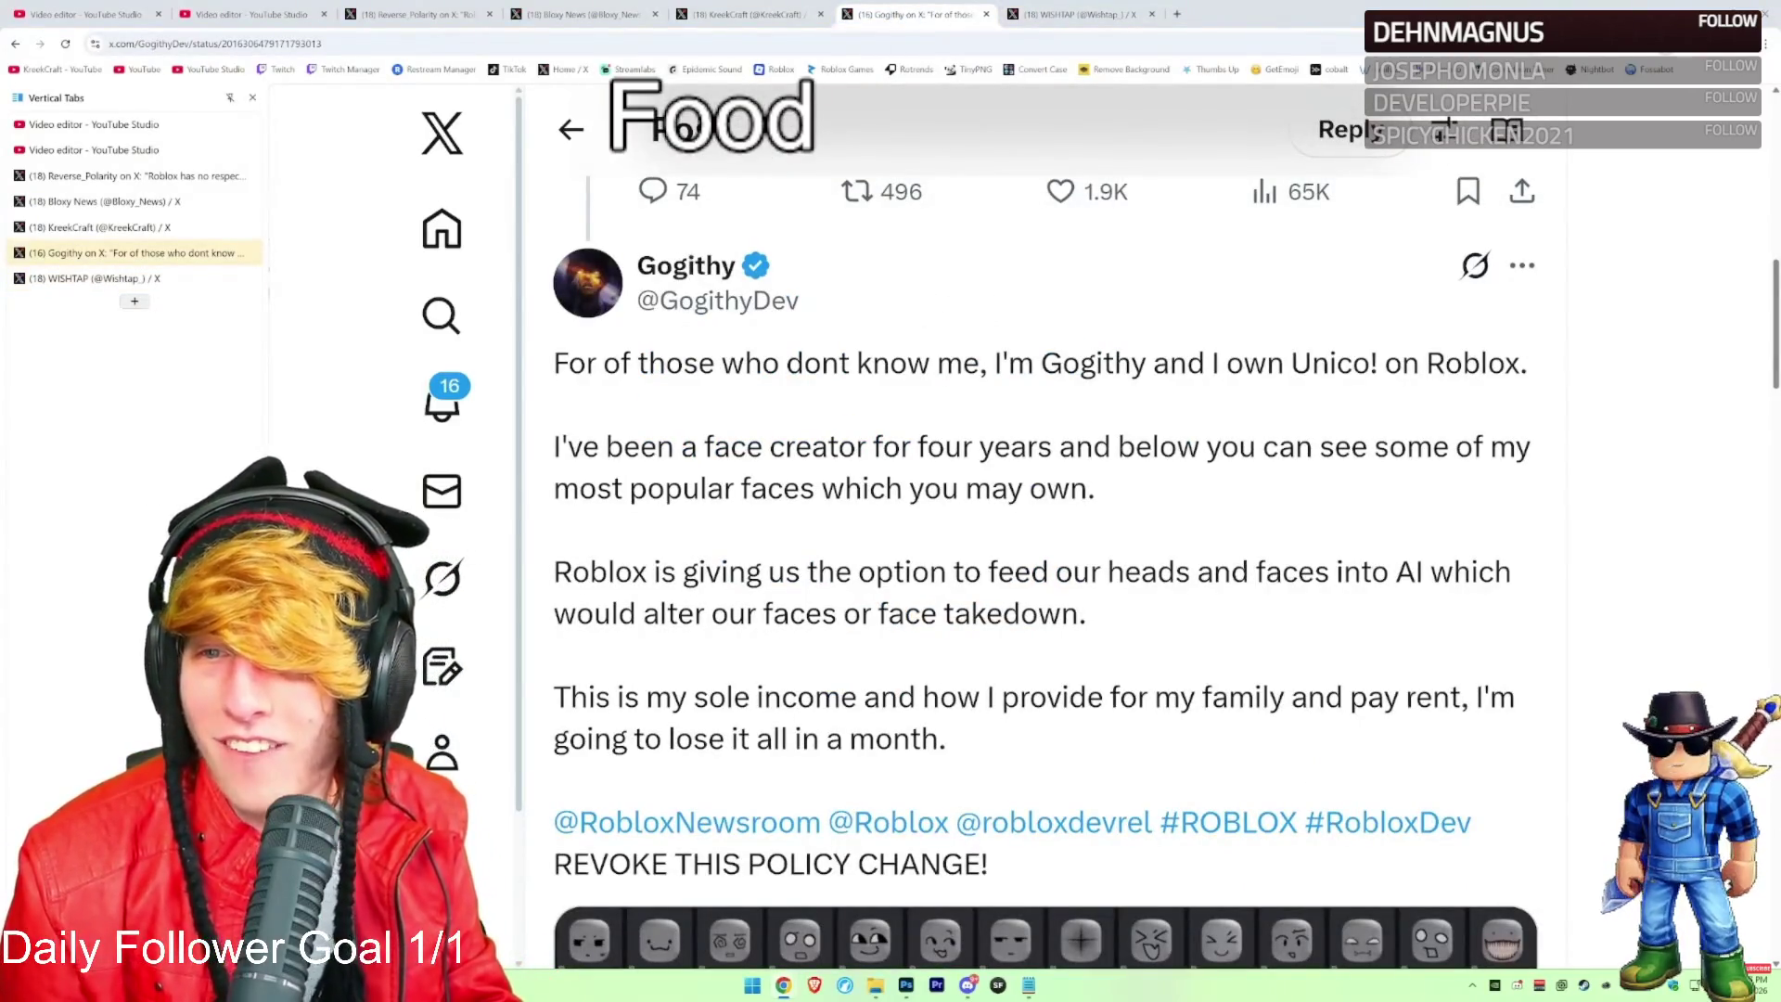
{"action": "key", "text": "alt+Tab"}
{"action": "scroll", "scroll_direction": "down", "scroll_amount": 3}
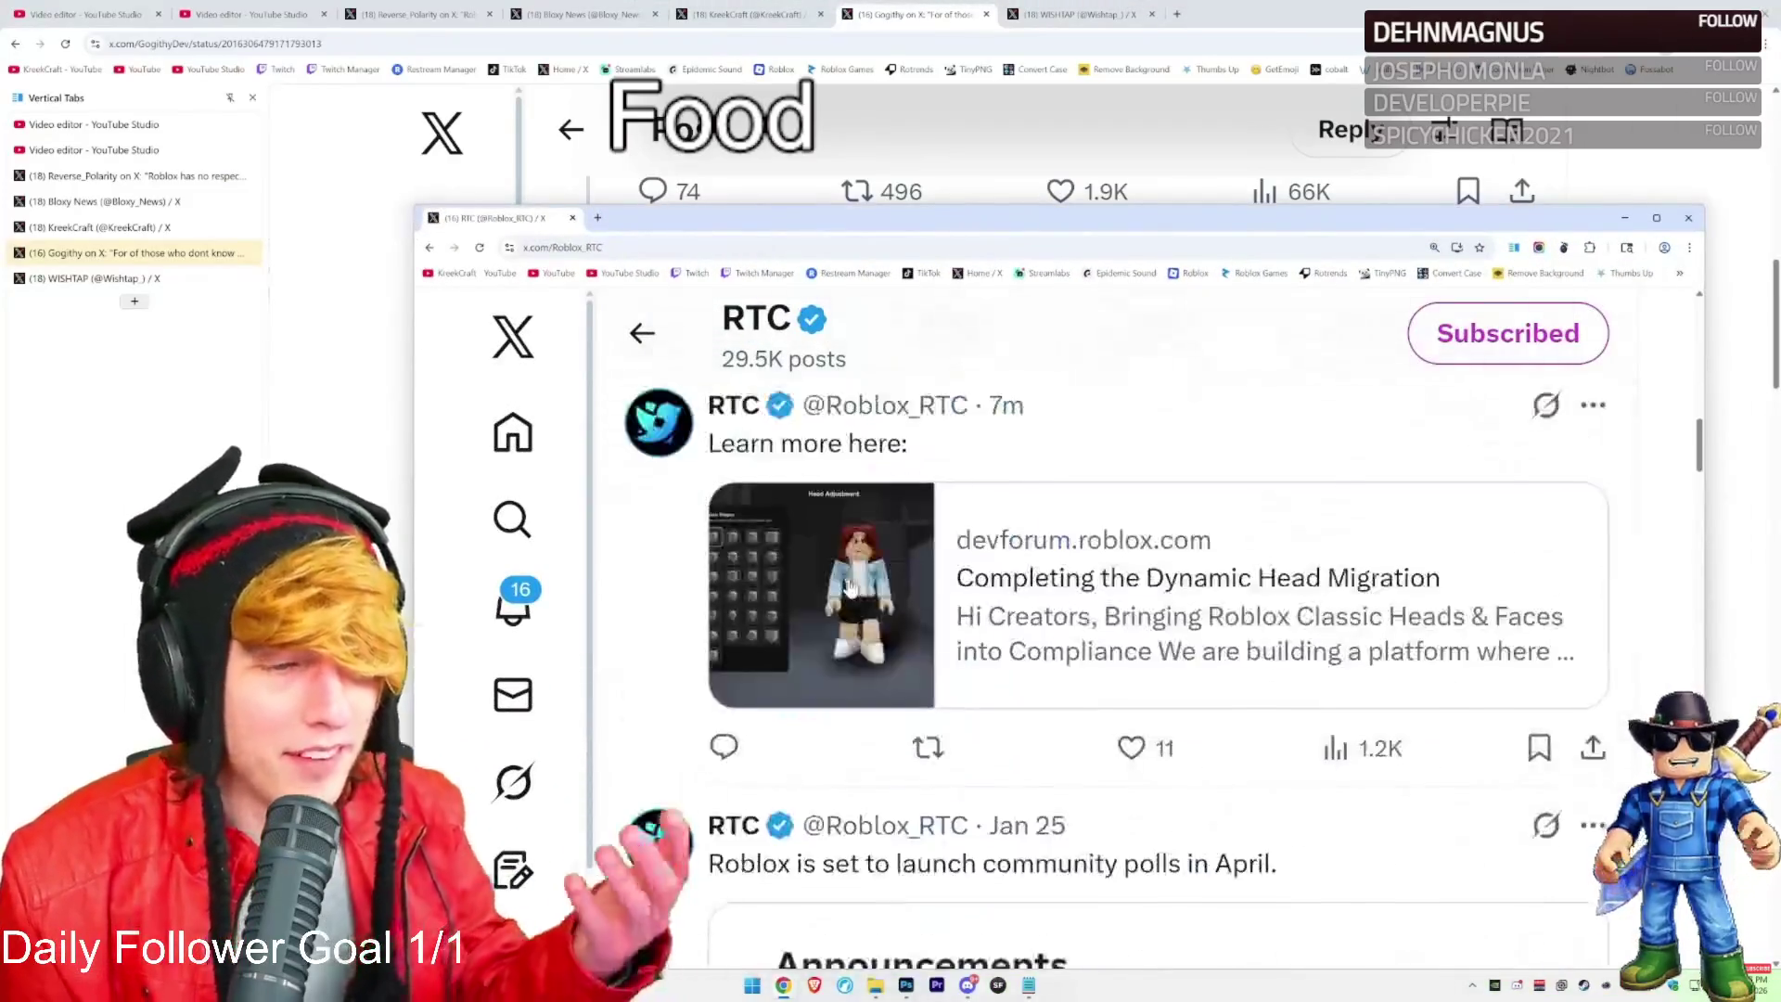
{"action": "scroll", "scroll_direction": "down", "scroll_amount": 3}
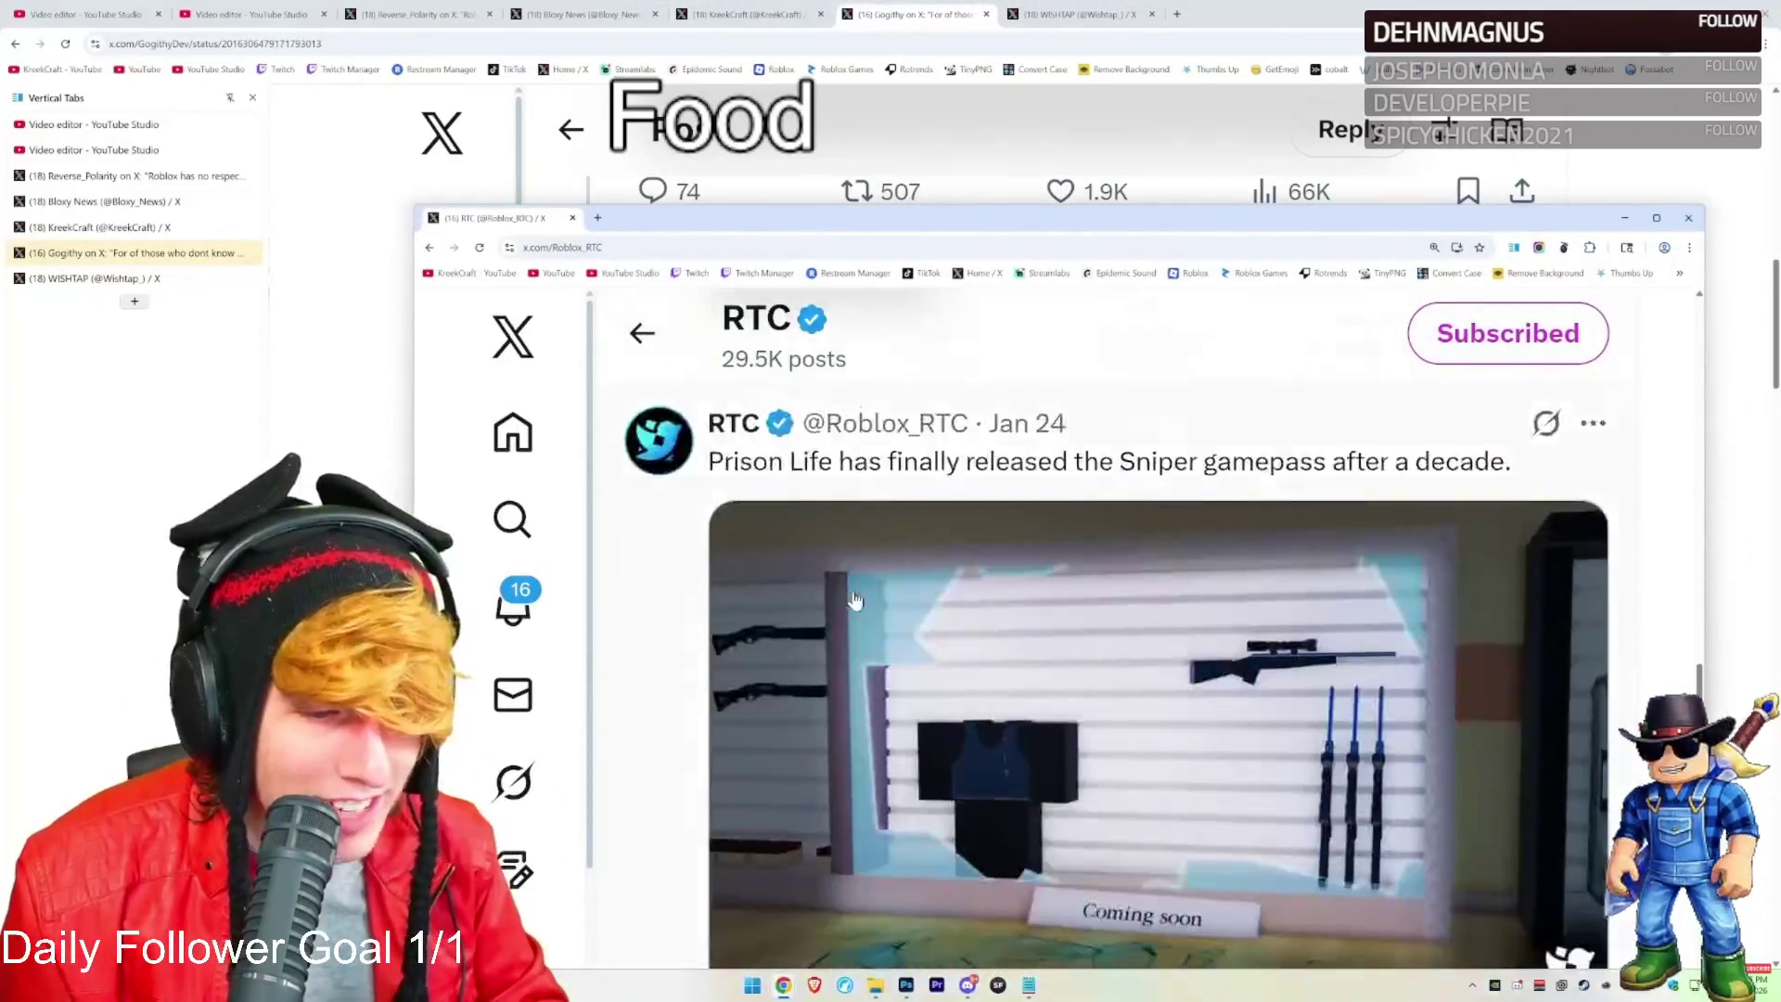
{"action": "scroll", "scroll_direction": "down", "scroll_amount": 3}
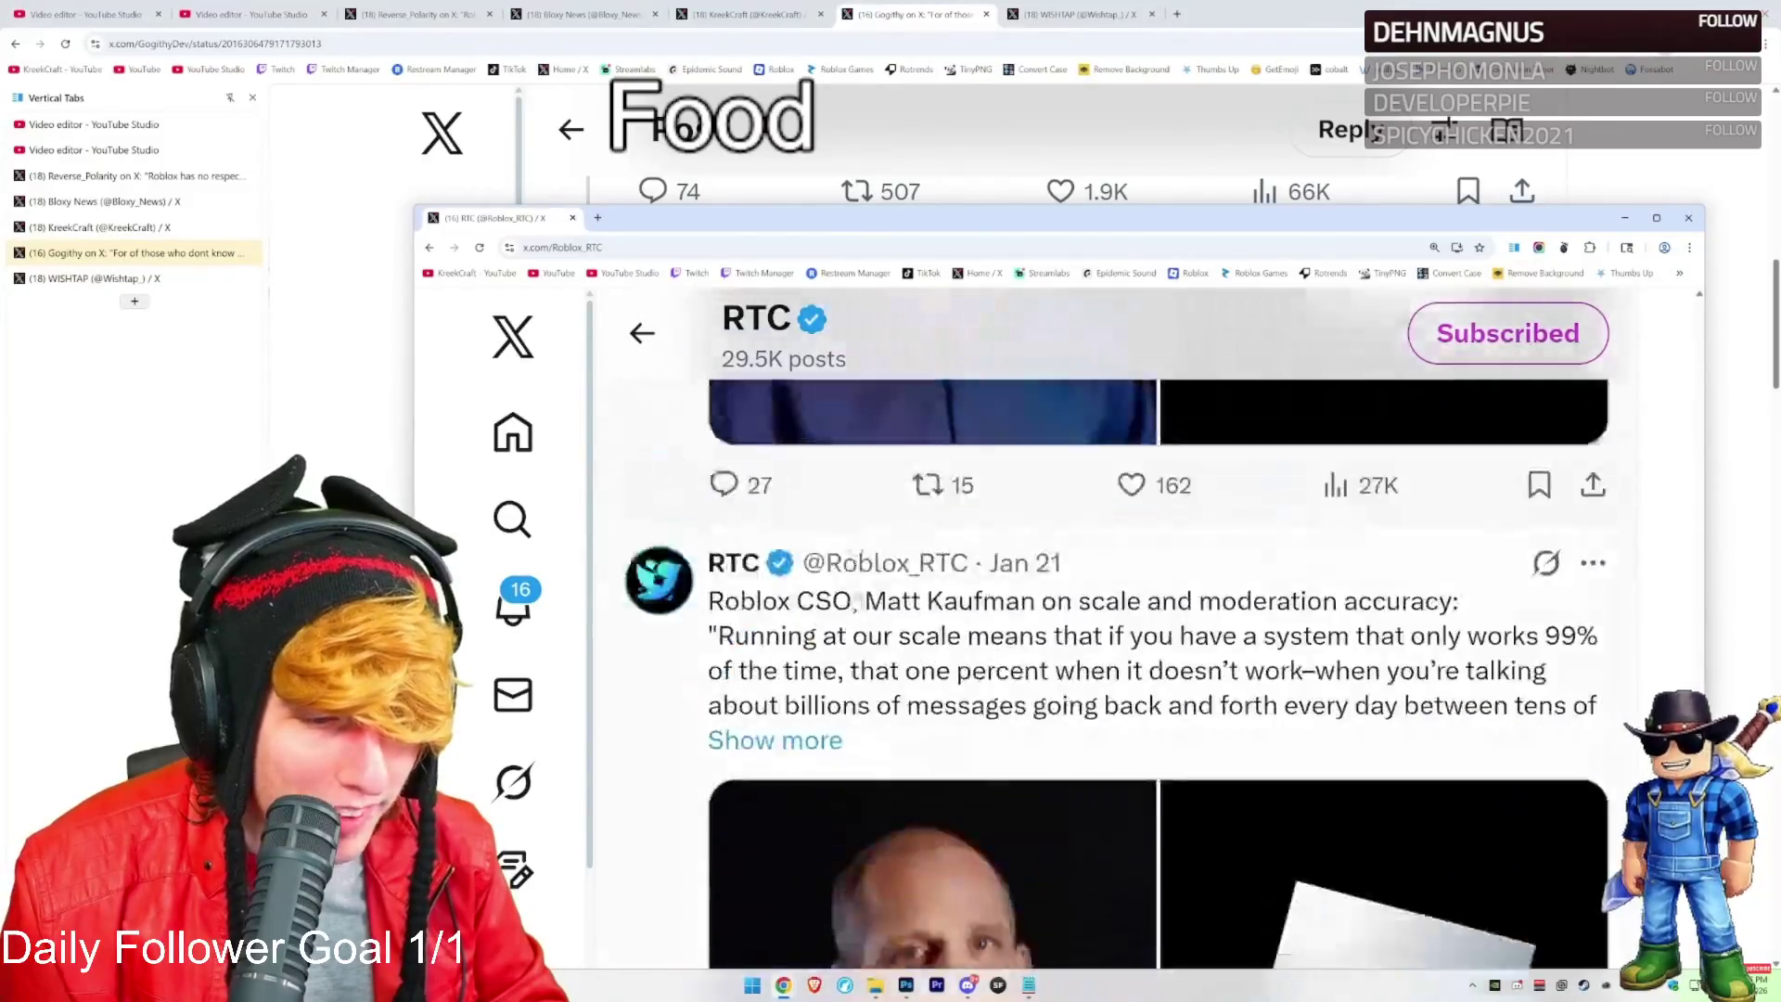
{"action": "scroll", "scroll_direction": "down", "scroll_amount": 3}
{"action": "scroll", "scroll_direction": "up", "scroll_amount": 3}
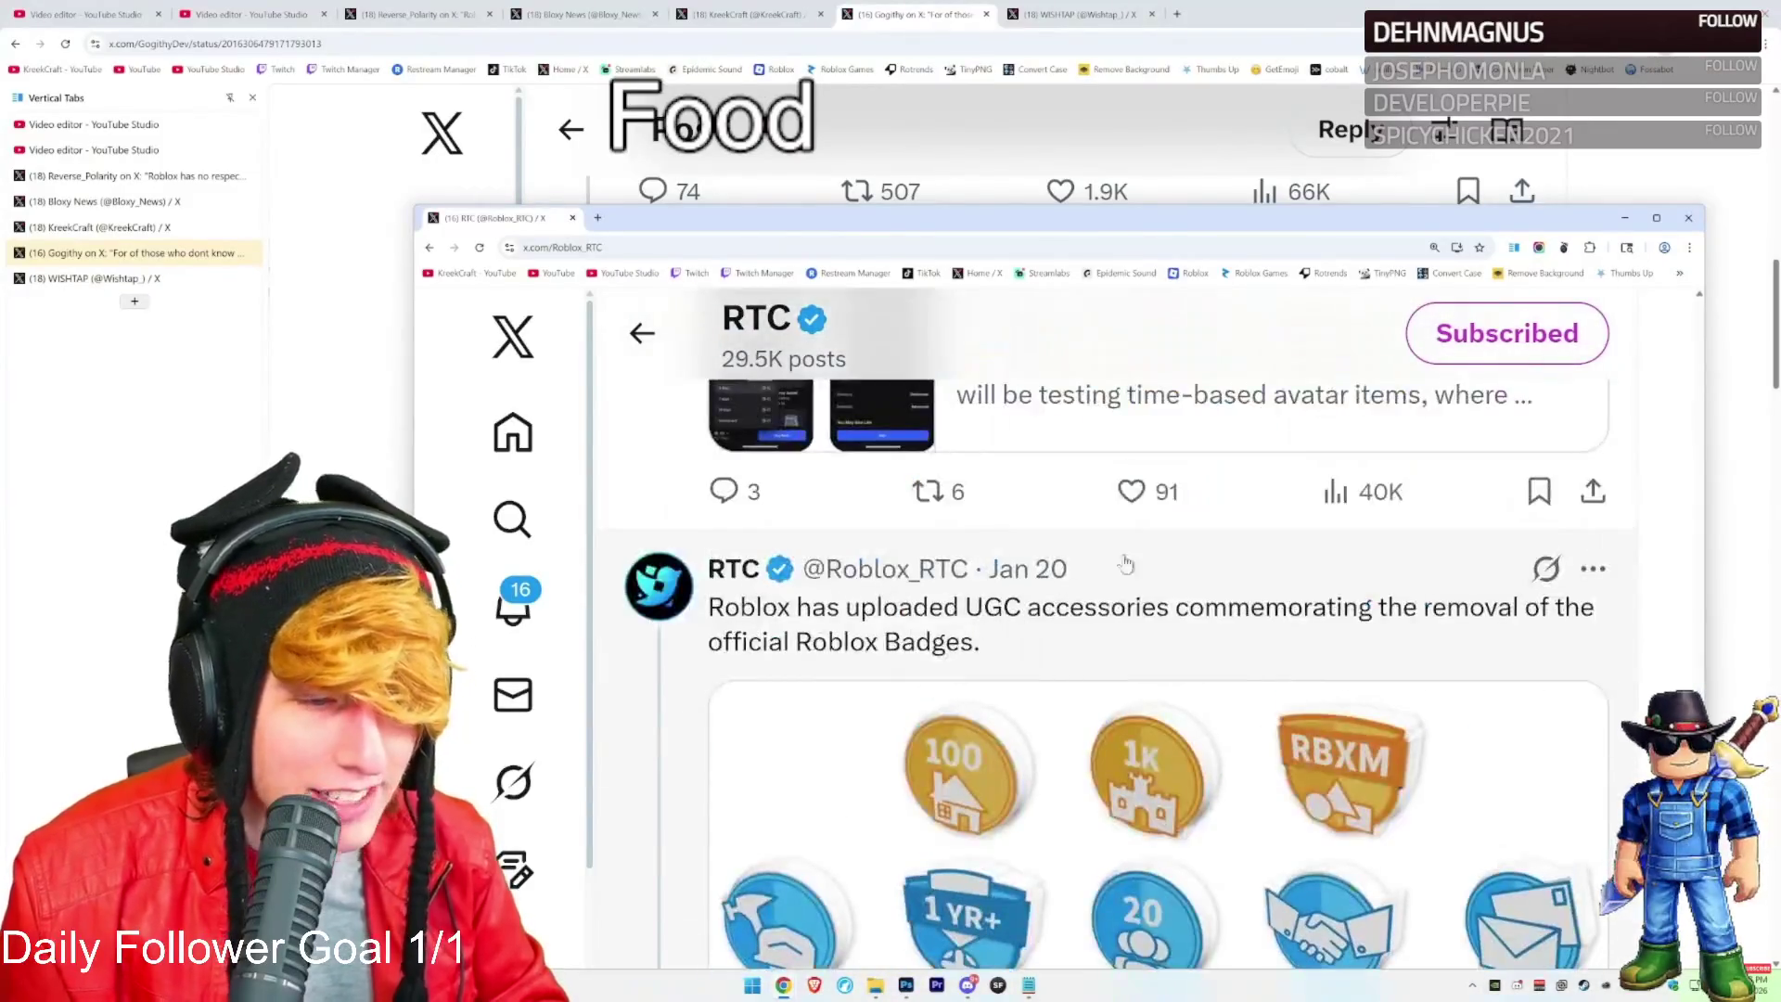
{"action": "left_click_drag", "start_coordinate": [1138, 230], "coordinate": [1043, 60]}
{"action": "scroll", "scroll_direction": "down", "scroll_amount": 3}
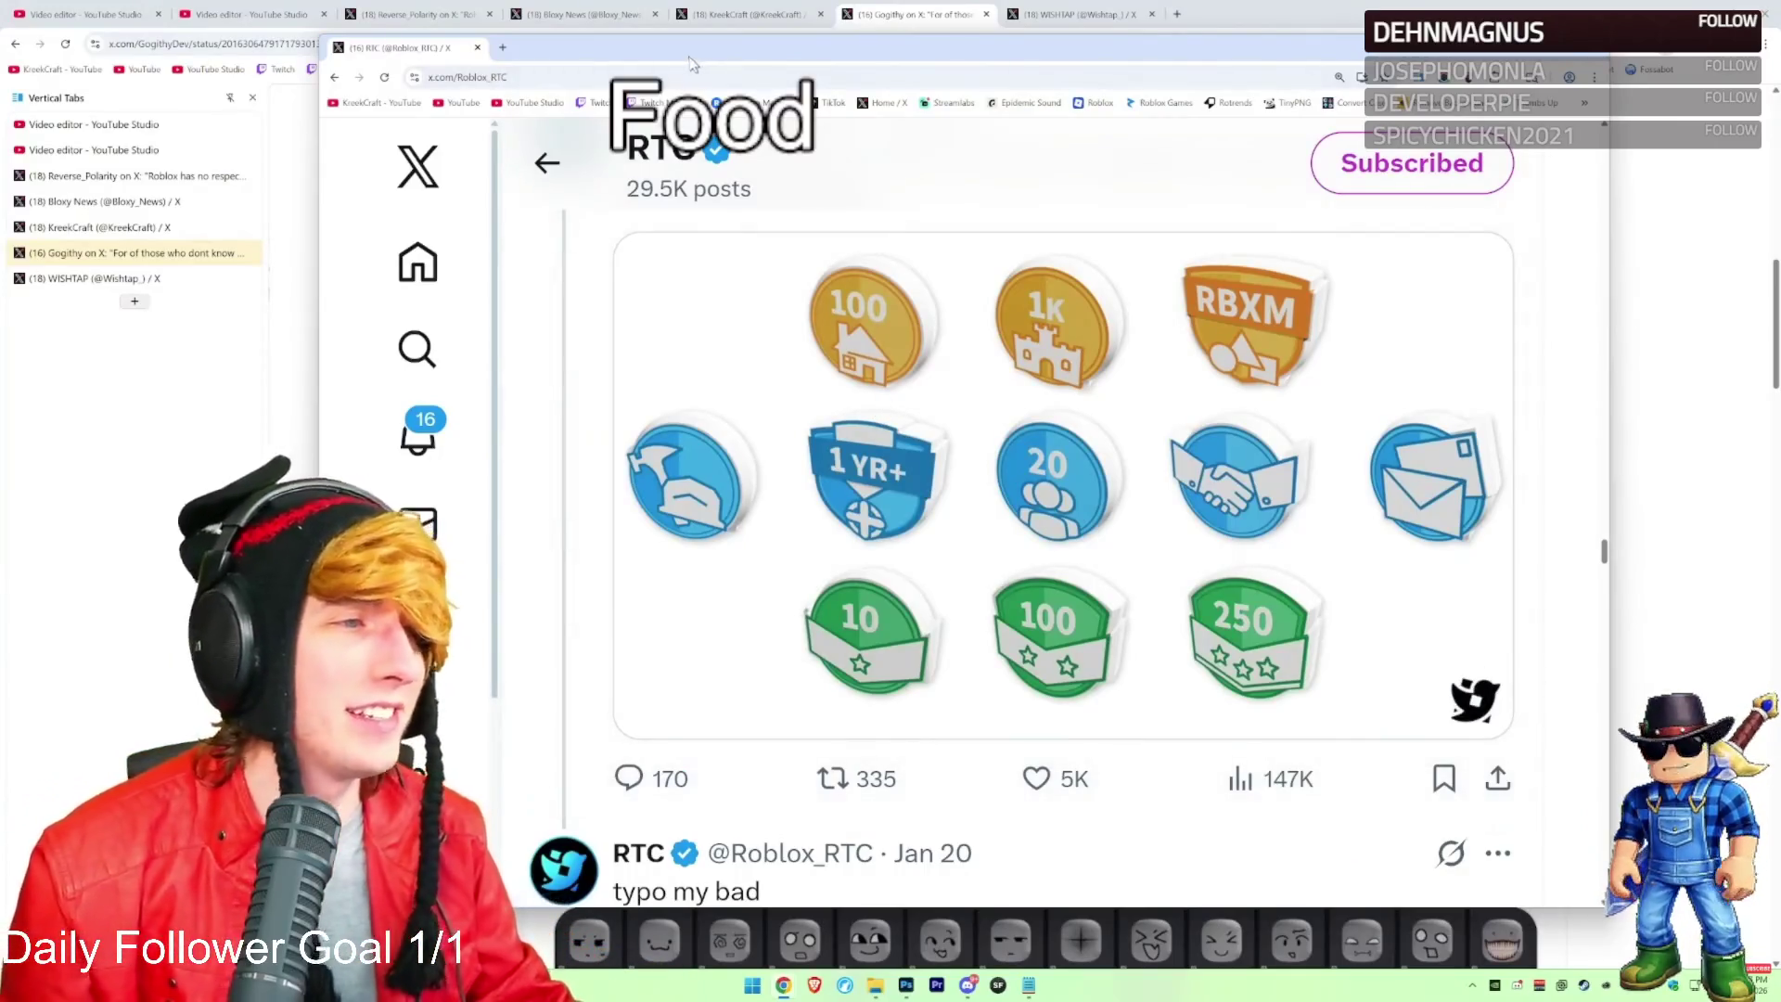
{"action": "key", "text": "ctrl+w"}
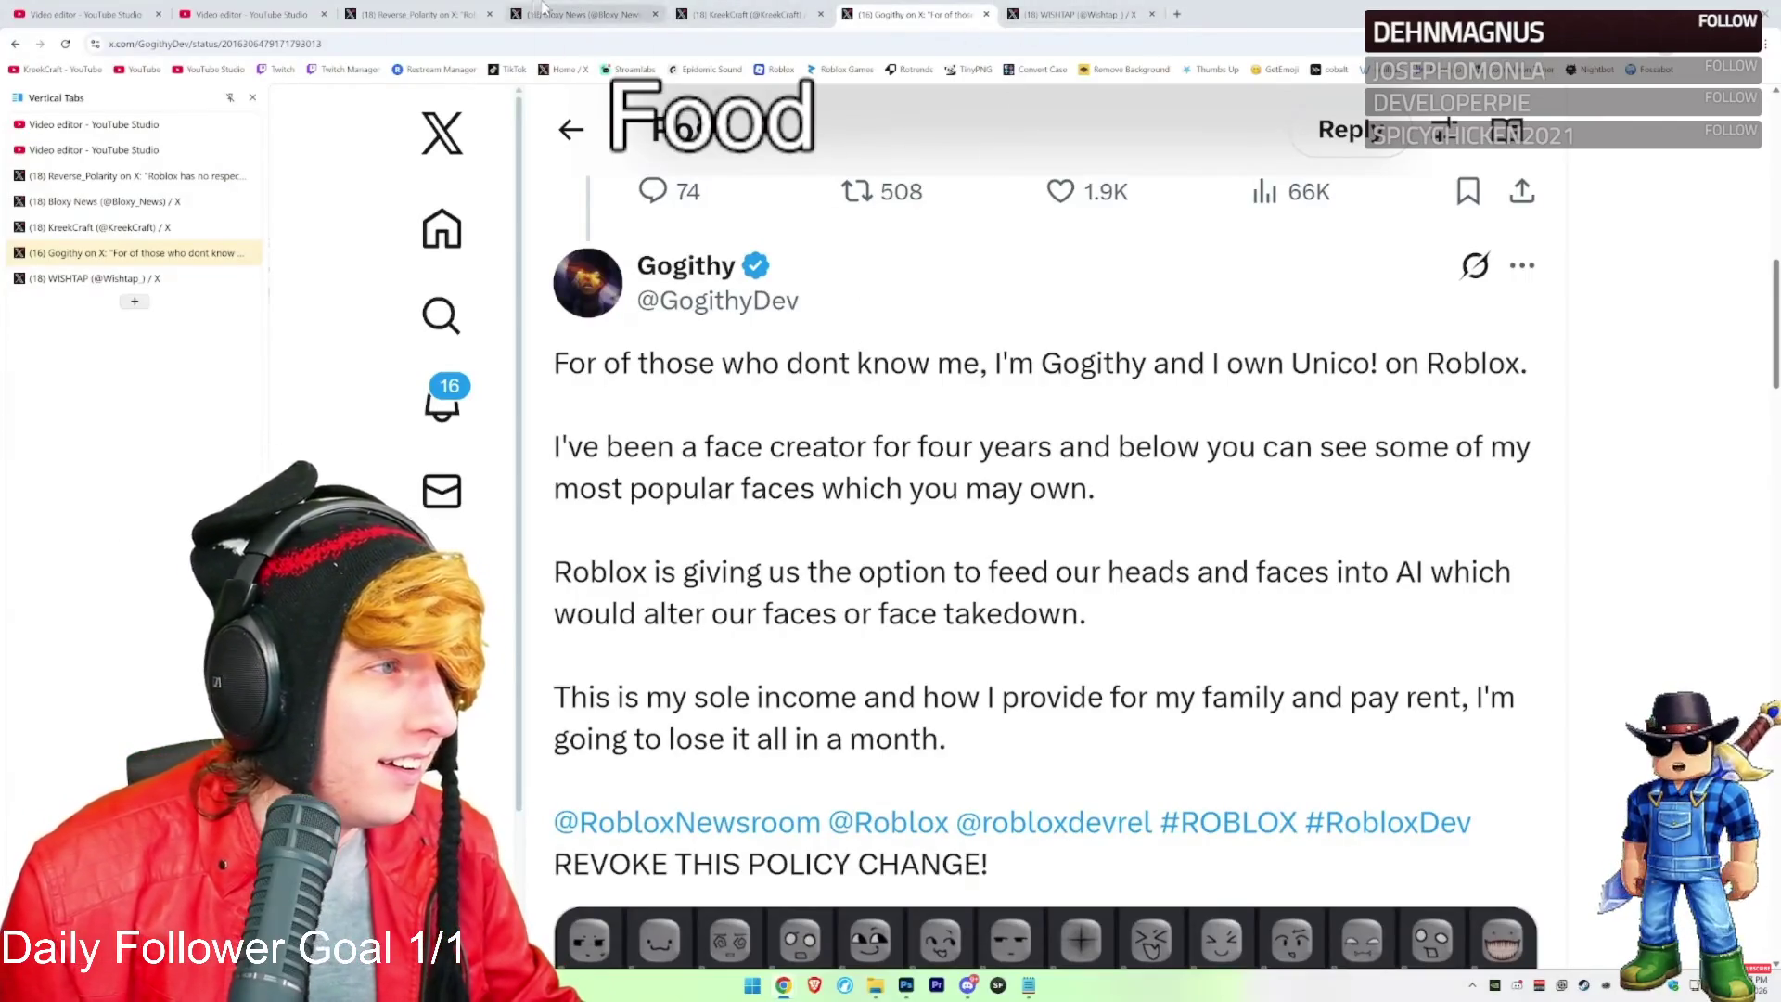
{"action": "left_click", "coordinate": [1071, 14]}
View the forum reply screenshot full size, then scroll up to the 'What if...?' FIAT ONLY post
{"action": "left_click", "coordinate": [1012, 471]}
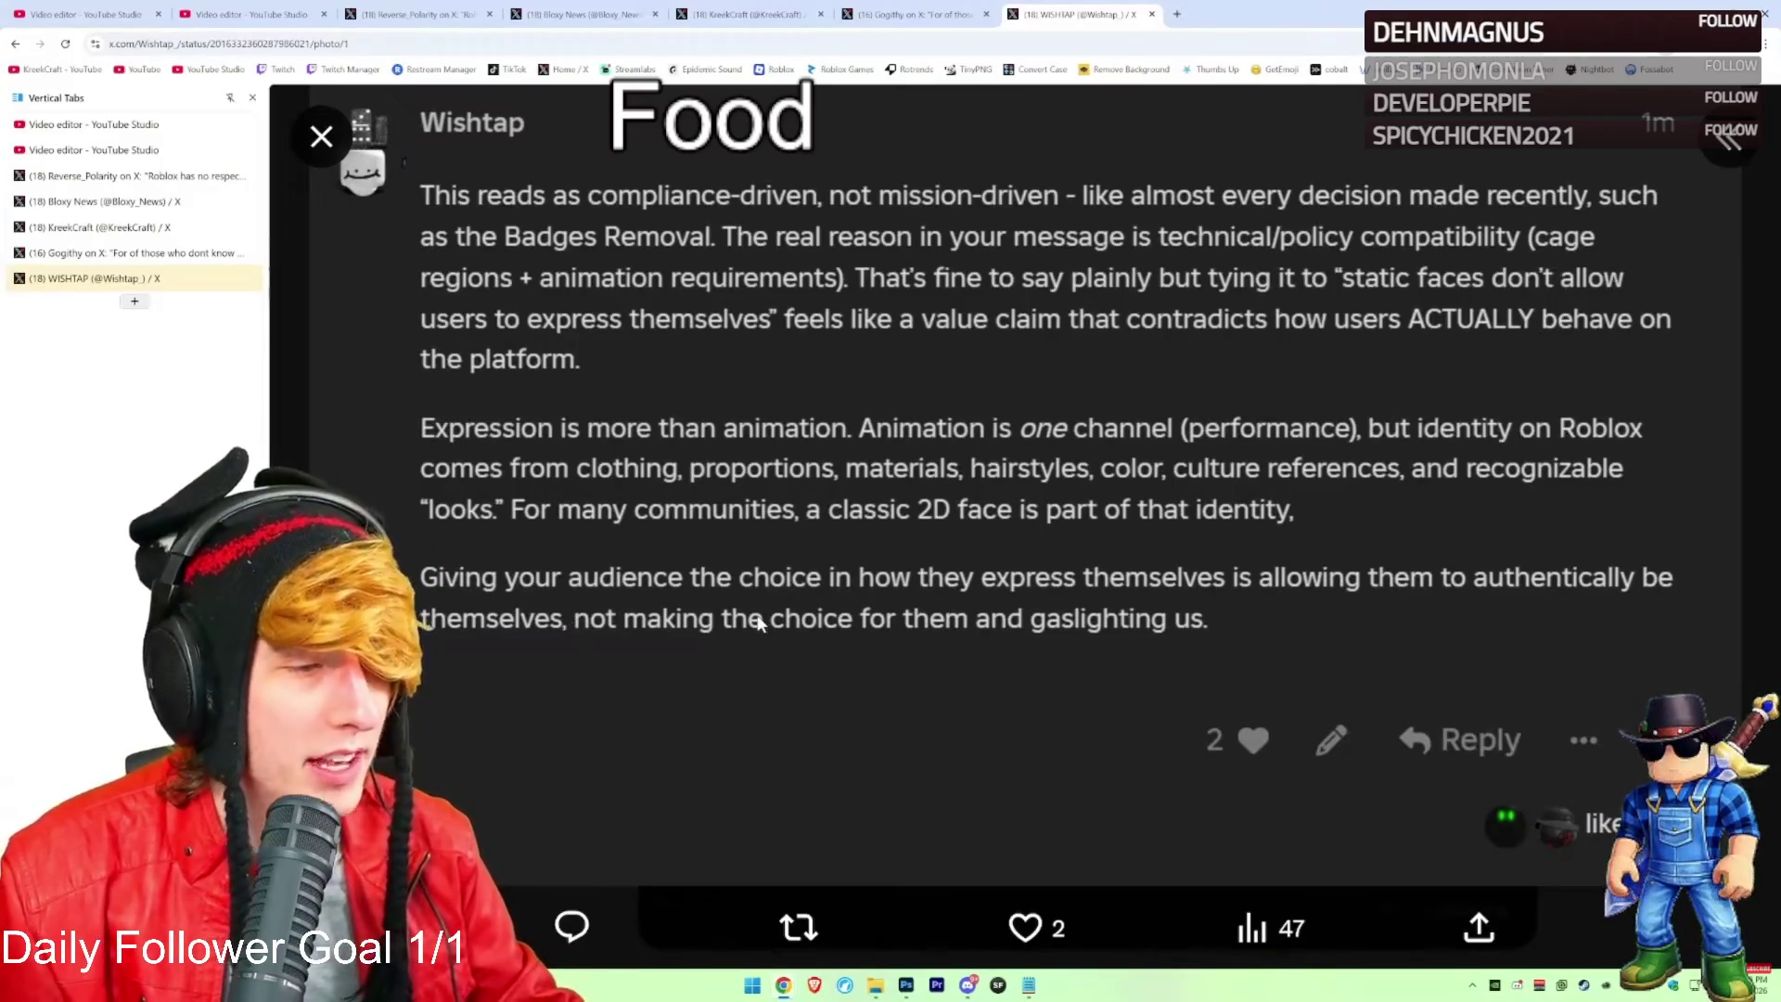
{"action": "left_click", "coordinate": [321, 136]}
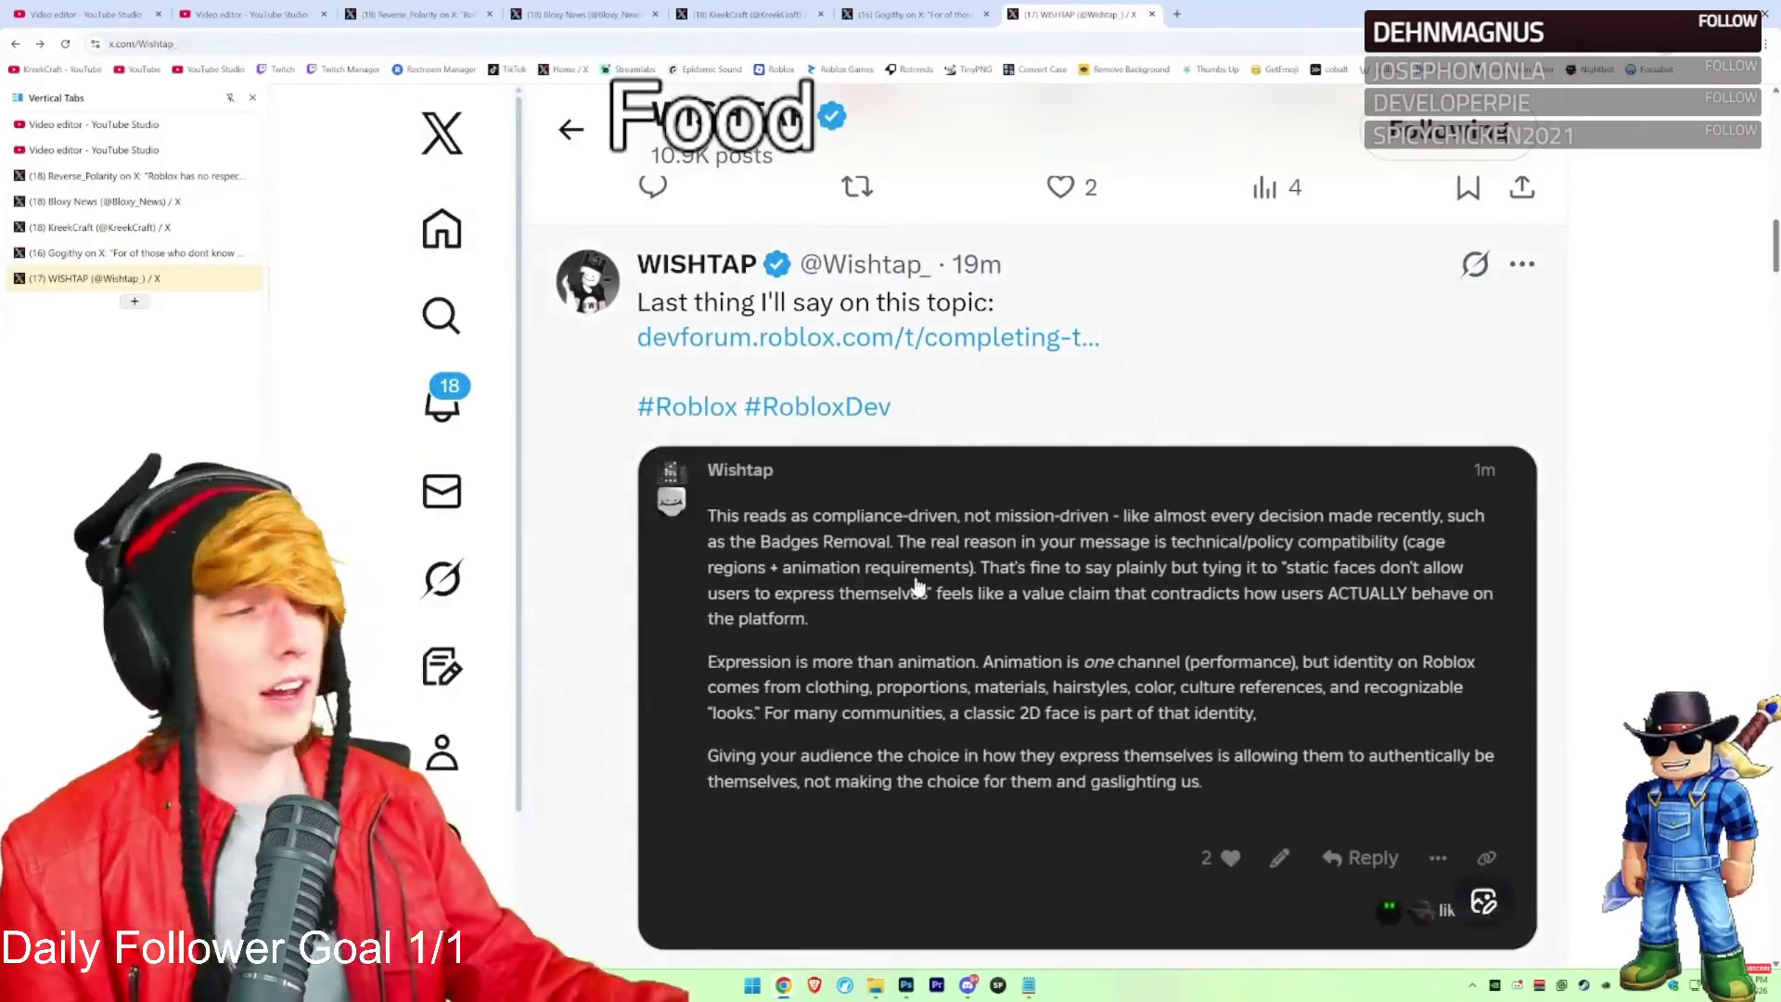
{"action": "scroll", "scroll_direction": "up", "scroll_amount": 3}
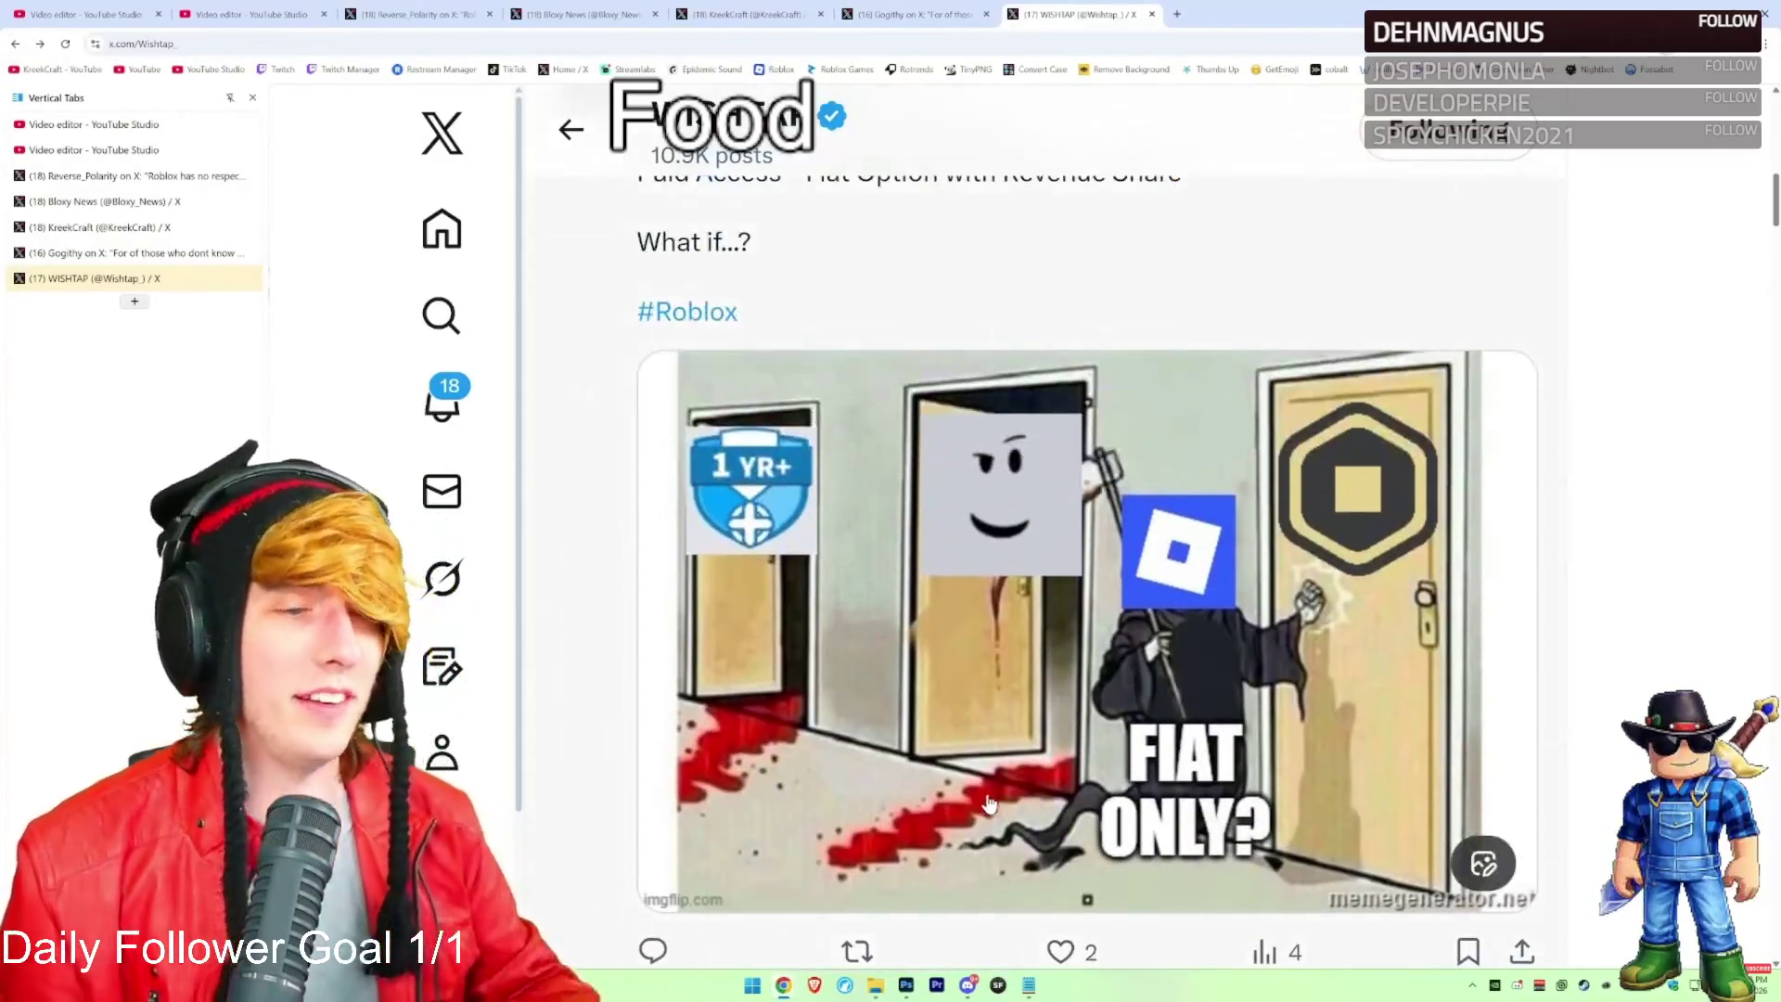
{"action": "scroll", "scroll_direction": "up", "scroll_amount": 3}
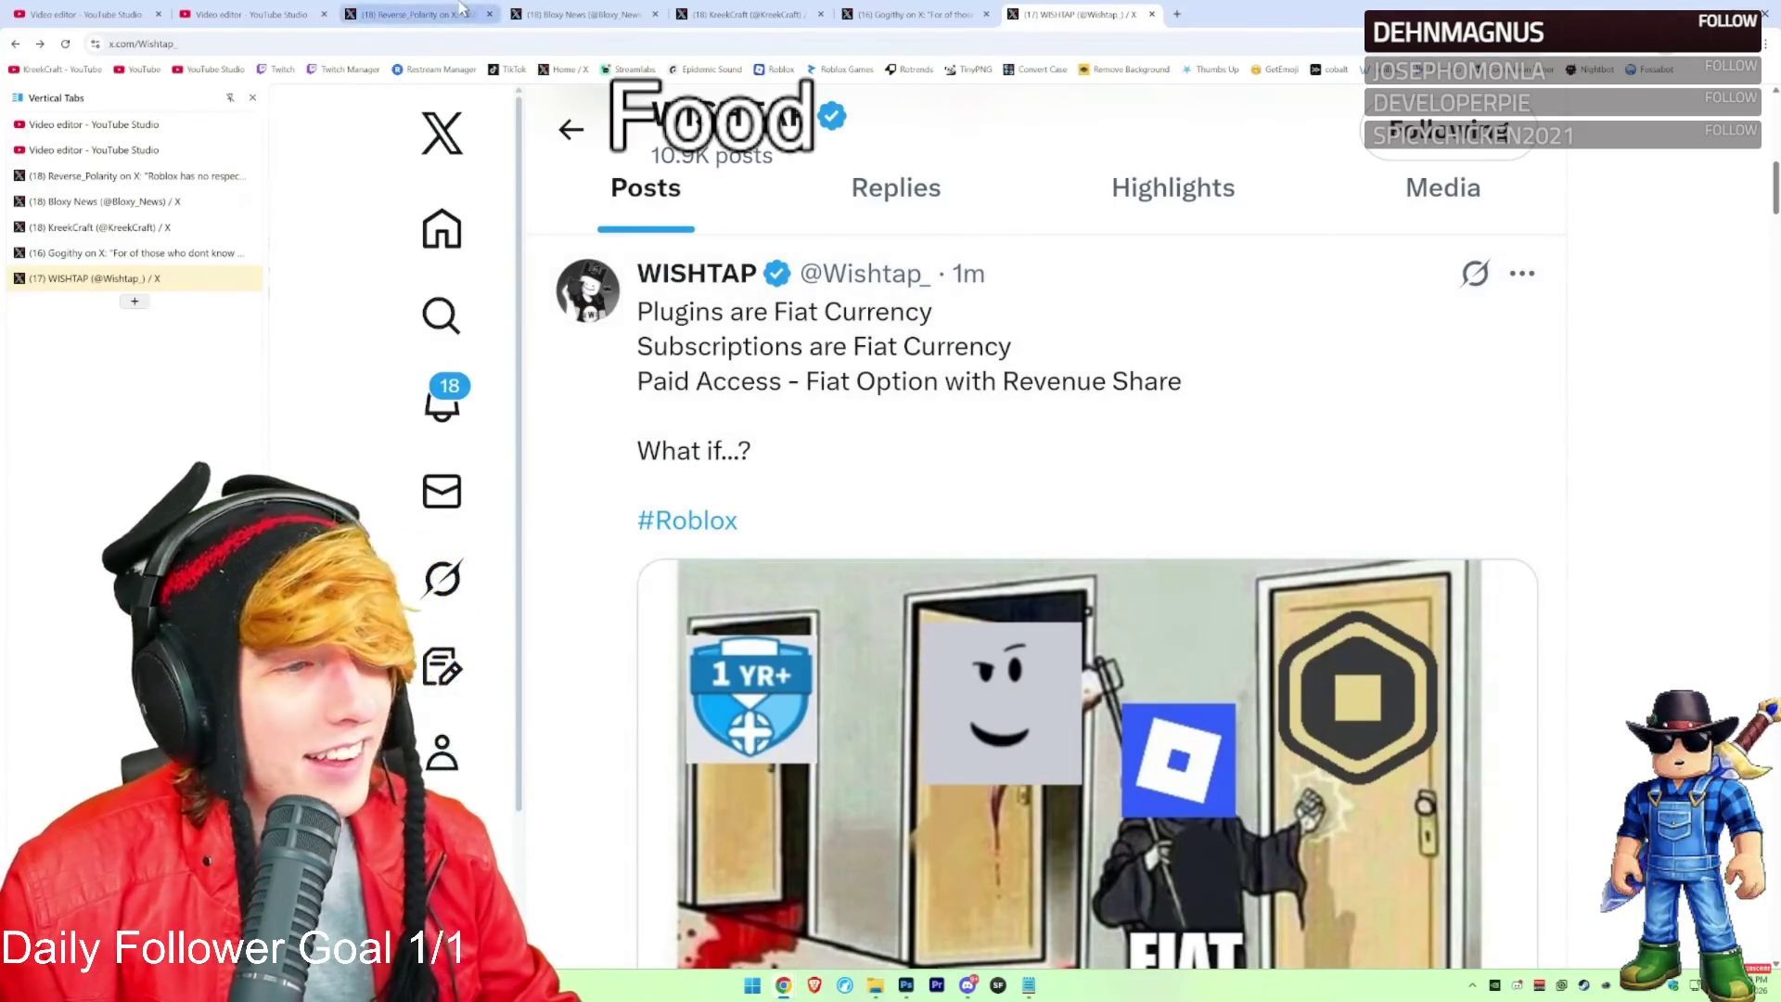
Return to the 'Roblox disrespects creators' post and open its quoted static-faces post
{"action": "left_click", "coordinate": [461, 9]}
{"action": "scroll", "scroll_direction": "down", "scroll_amount": 3}
{"action": "scroll", "scroll_direction": "up", "scroll_amount": 3}
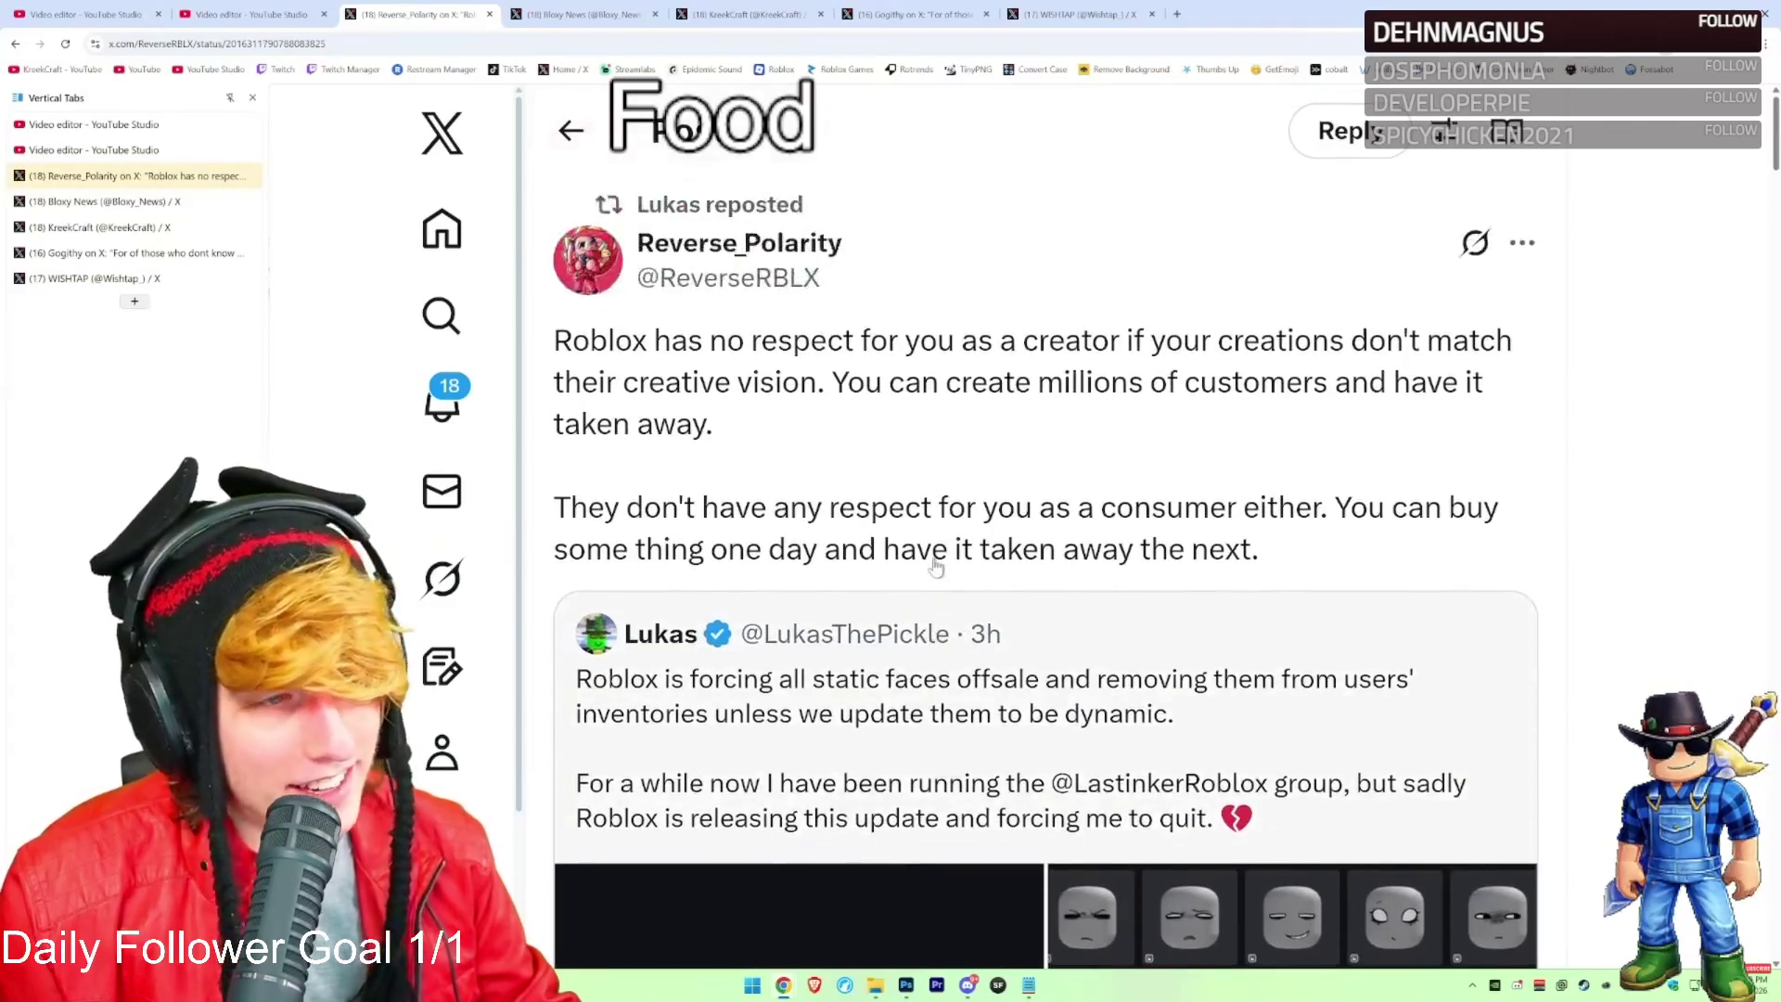
{"action": "left_click", "coordinate": [883, 694]}
{"action": "scroll", "scroll_direction": "down", "scroll_amount": 3}
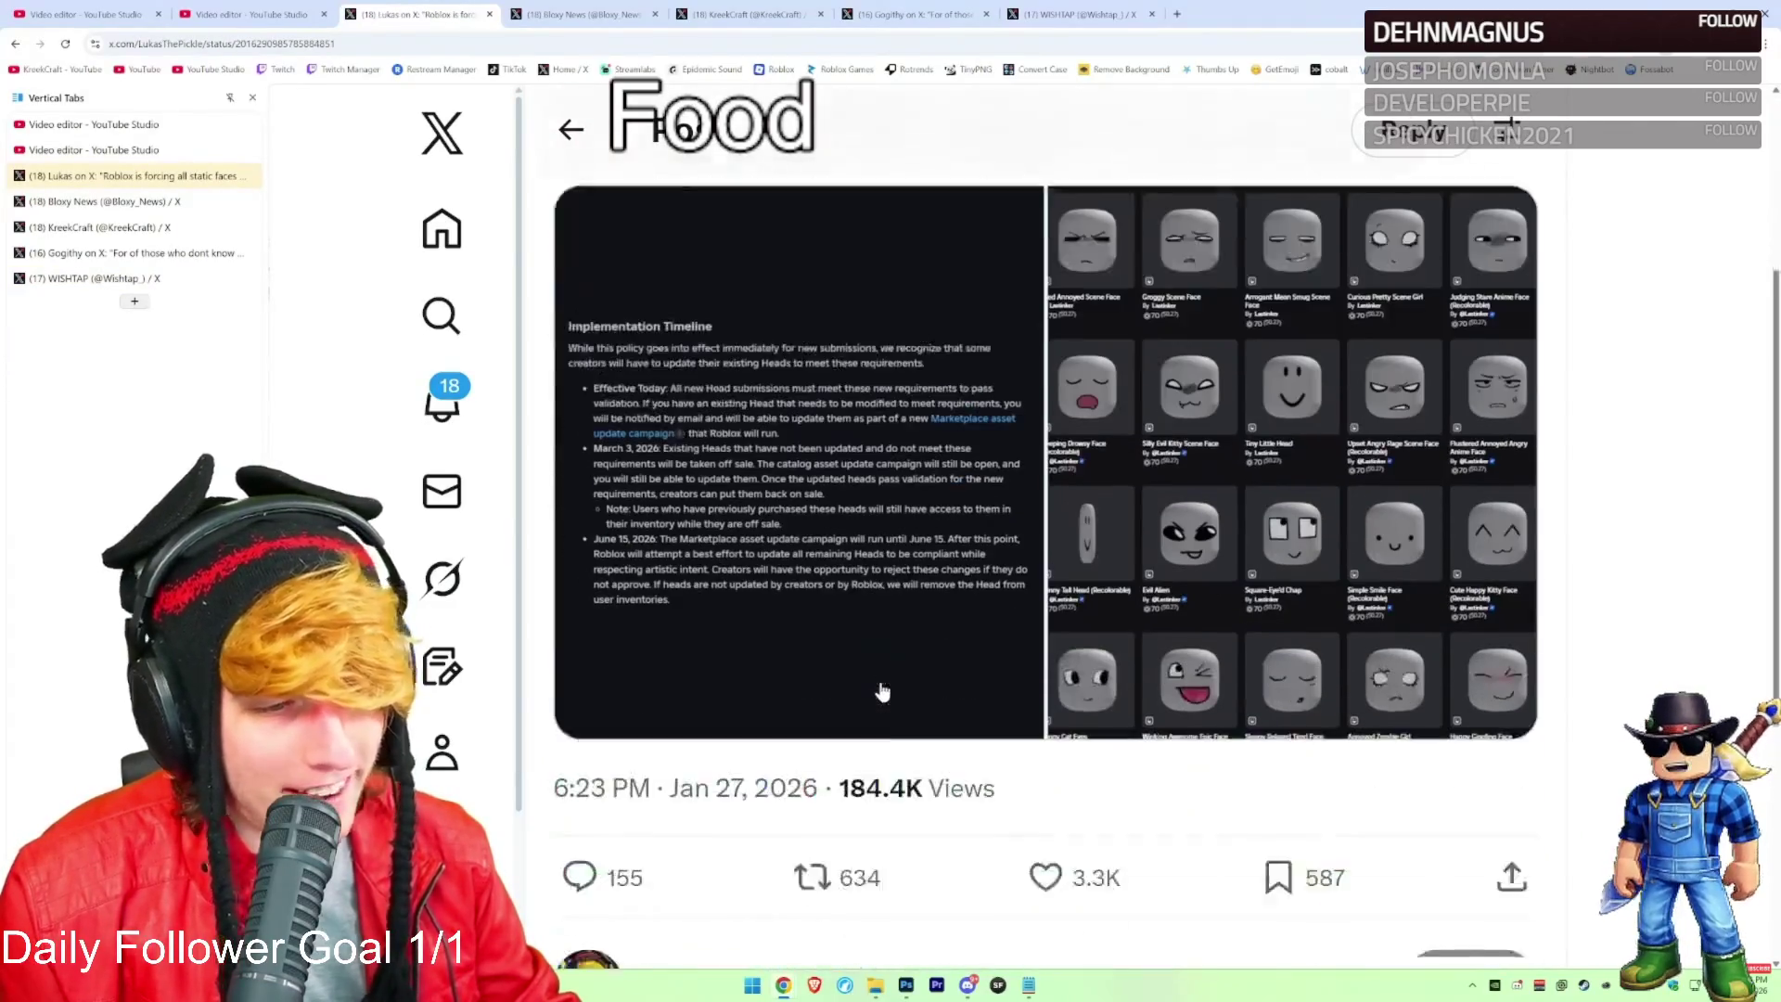
{"action": "scroll", "scroll_direction": "up", "scroll_amount": 3}
{"action": "scroll", "scroll_direction": "up", "scroll_amount": 3}
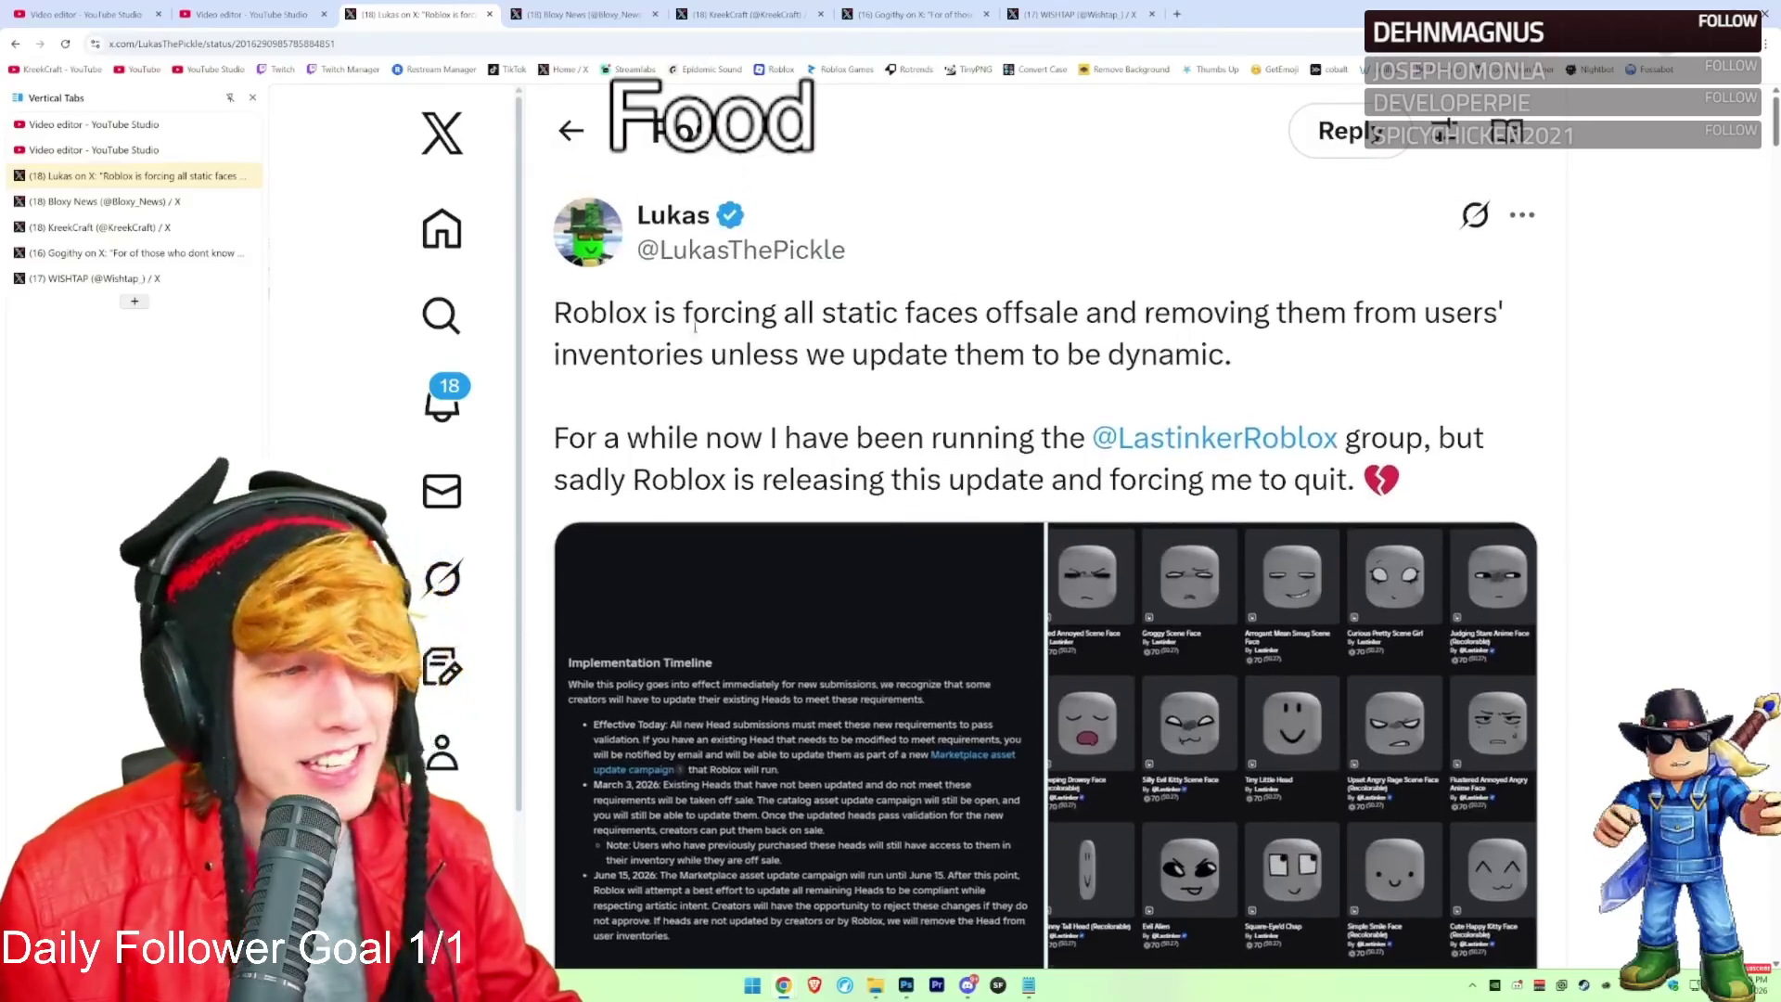
Open the static-faces post author's profile and scroll through their feed
{"action": "left_click", "coordinate": [640, 341]}
{"action": "scroll", "scroll_direction": "down", "scroll_amount": 3}
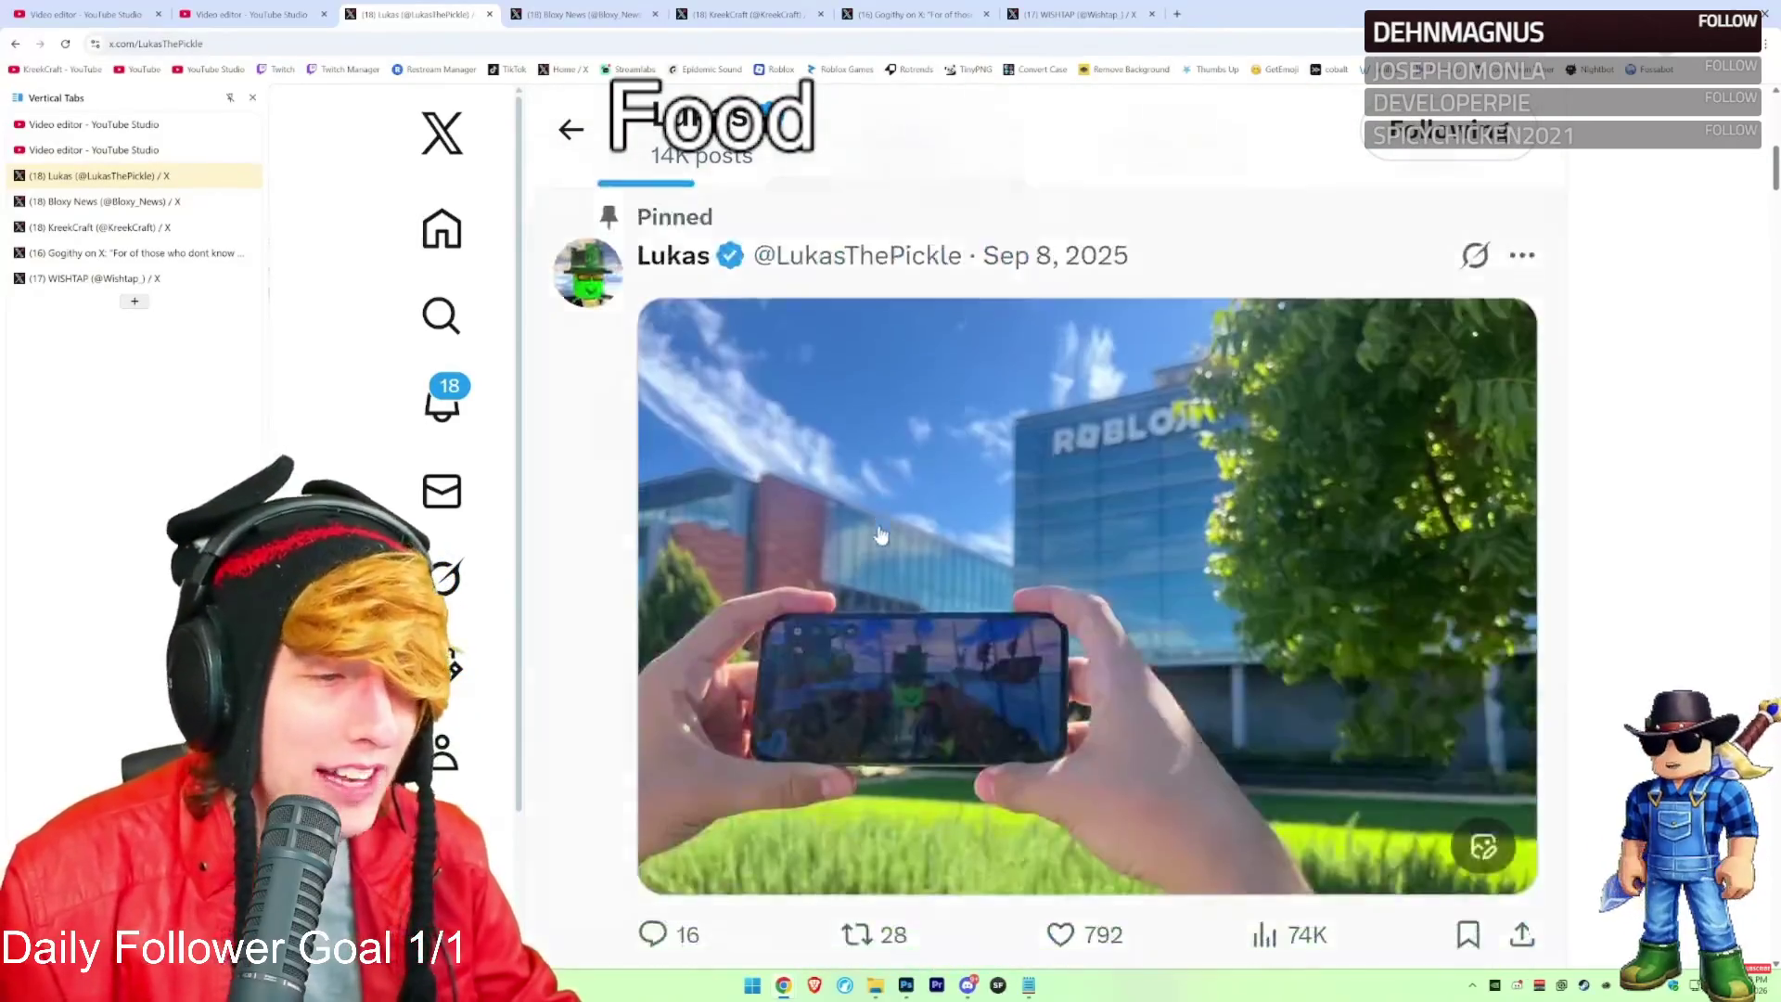
{"action": "scroll", "scroll_direction": "down", "scroll_amount": 3}
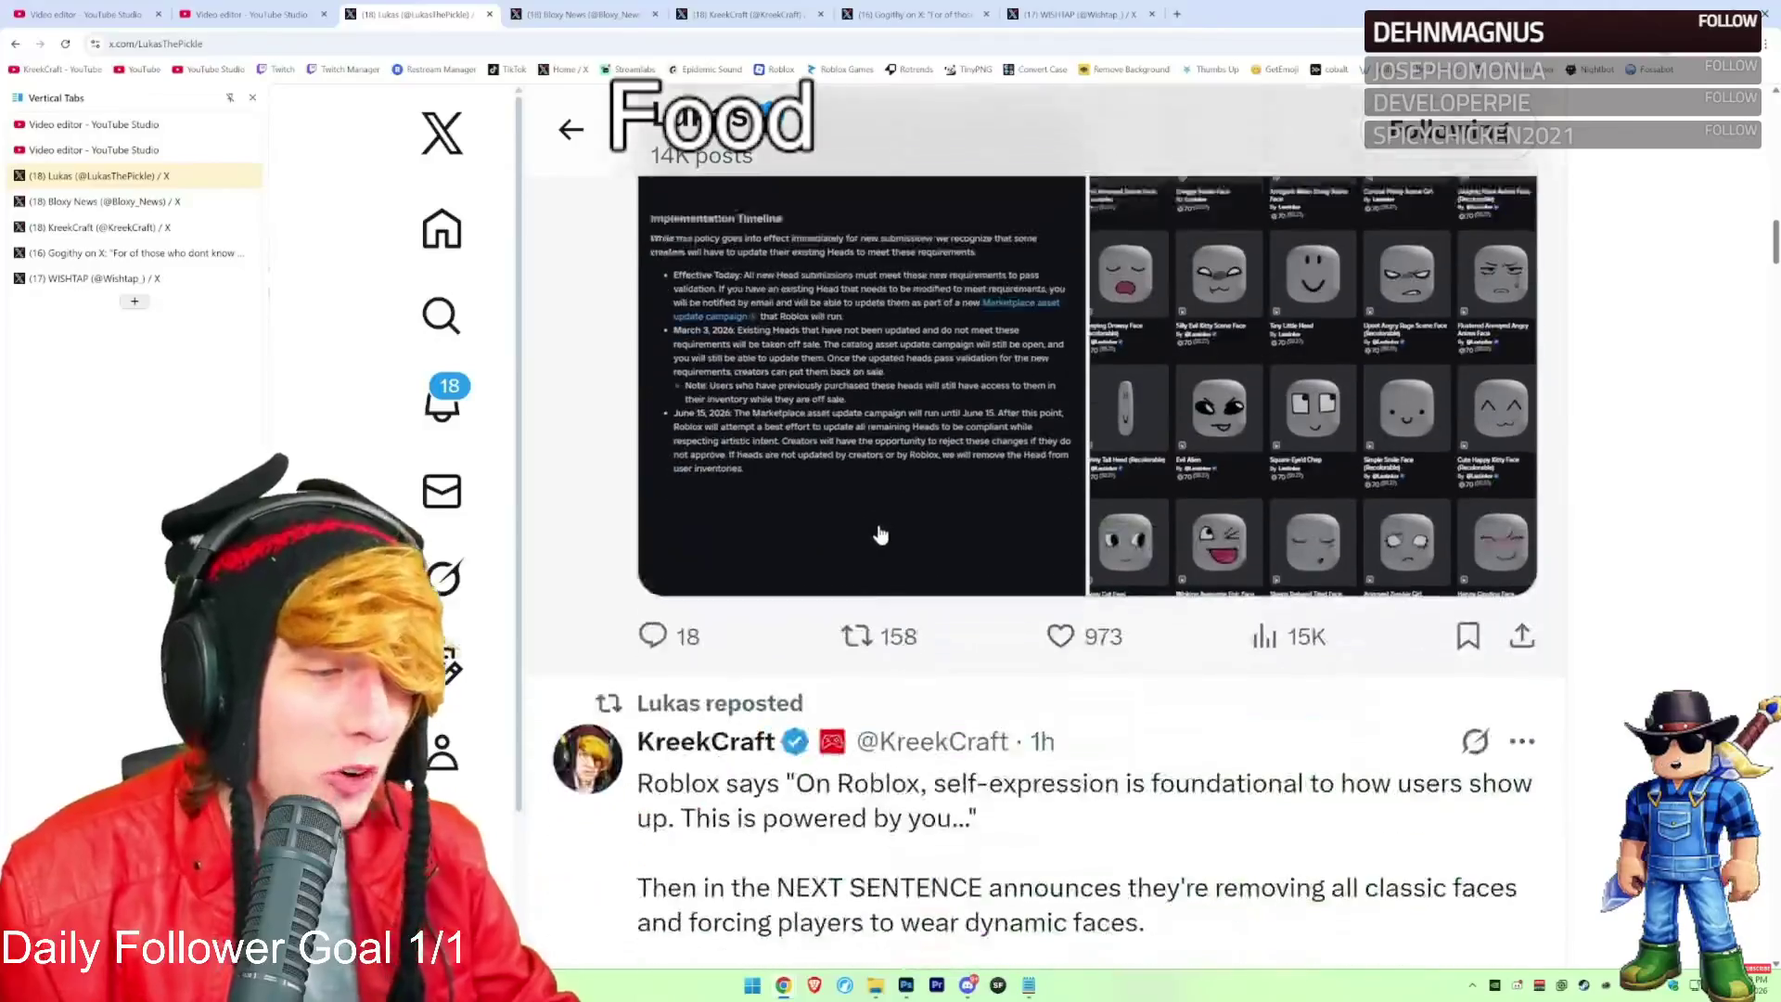
{"action": "scroll", "scroll_direction": "down", "scroll_amount": 3}
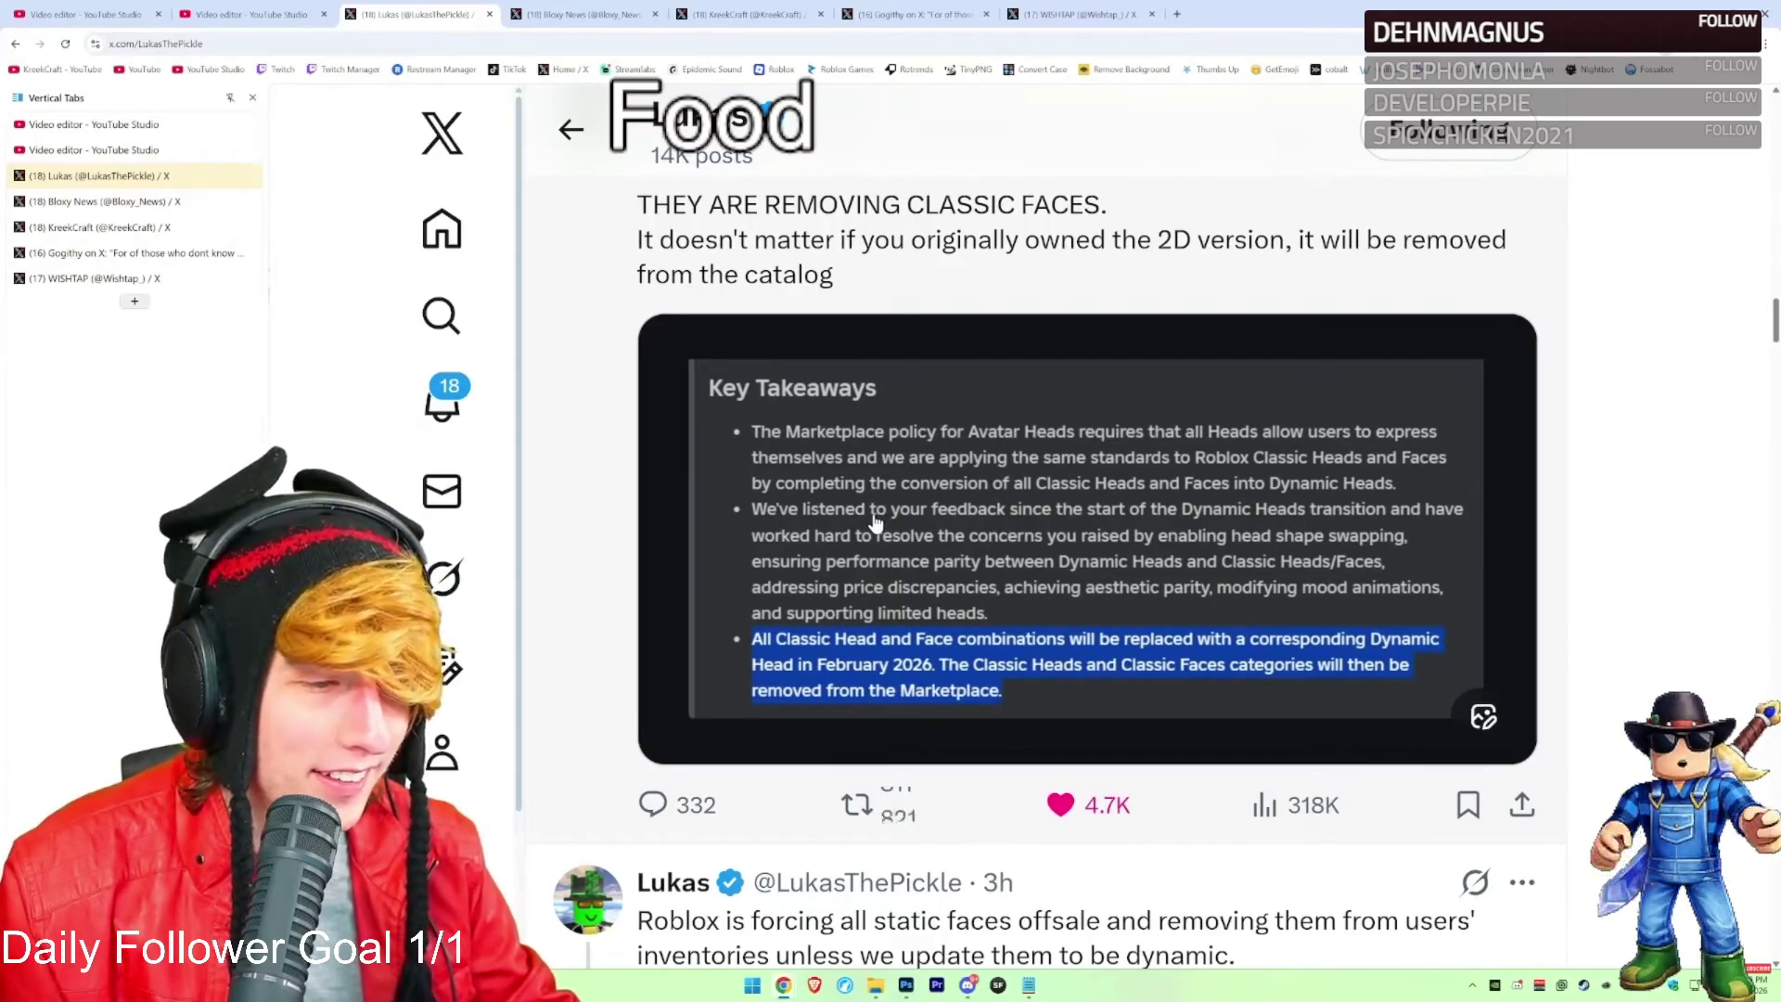
{"action": "scroll", "scroll_direction": "down", "scroll_amount": 3}
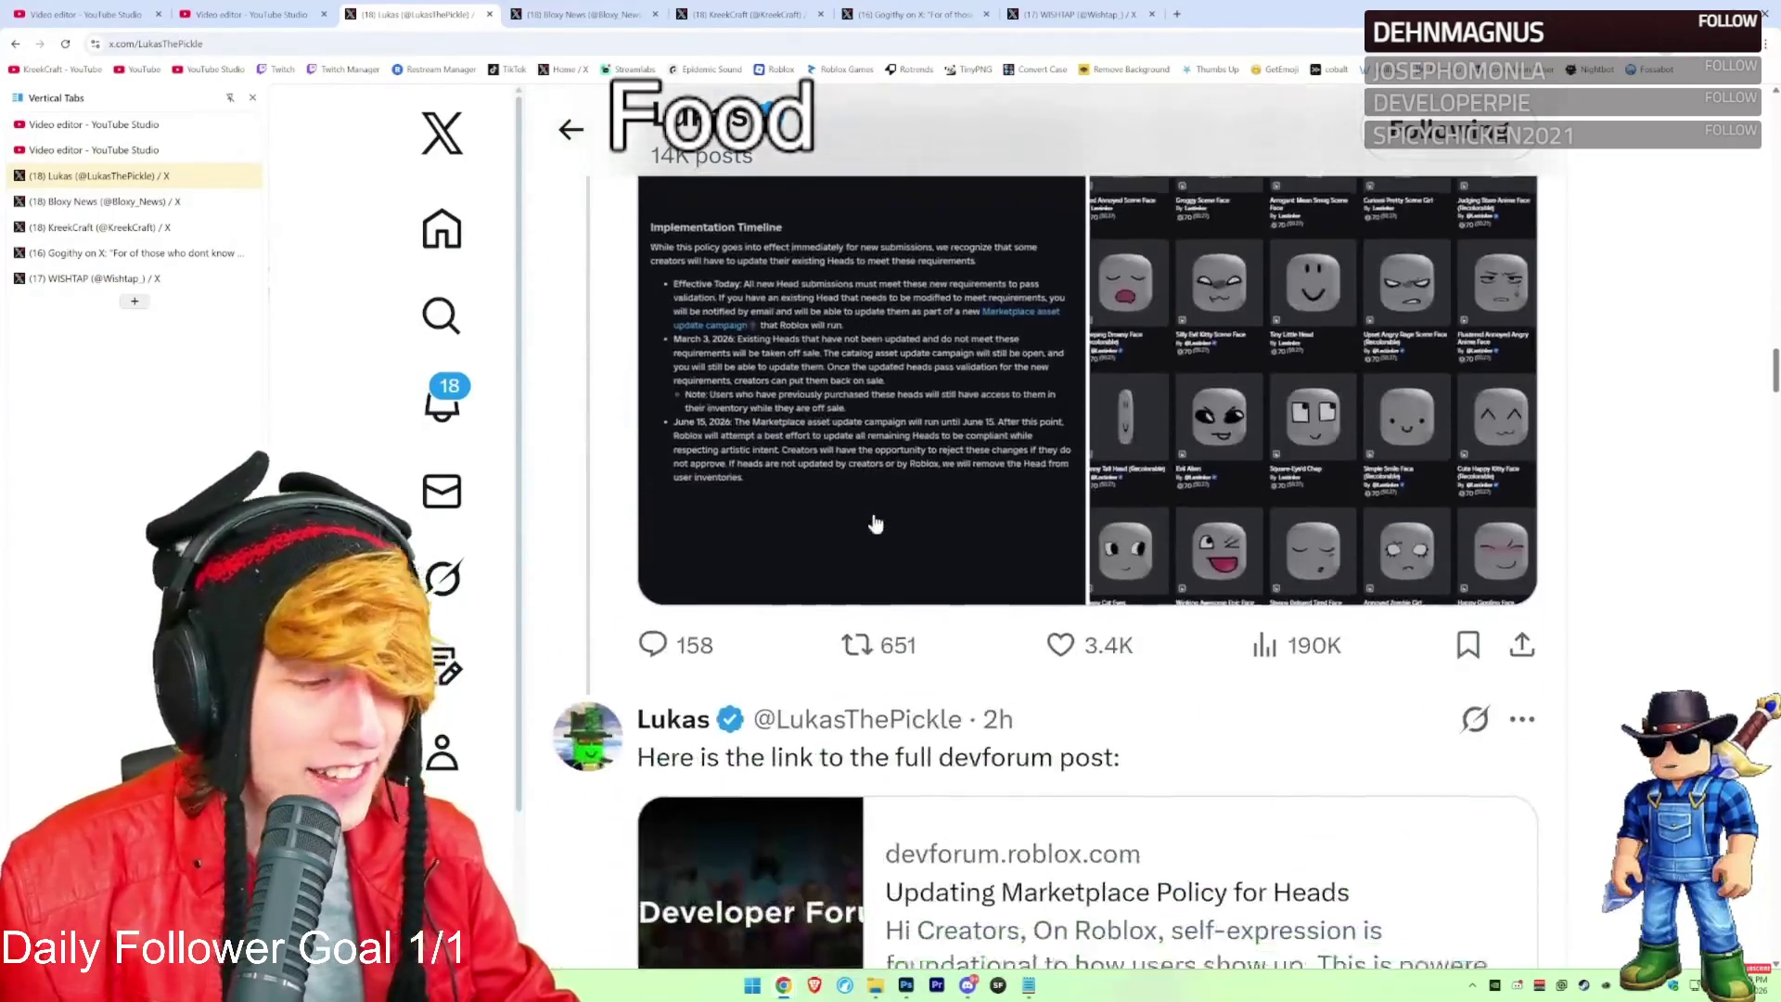
{"action": "scroll", "scroll_direction": "down", "scroll_amount": 3}
{"action": "scroll", "scroll_direction": "up", "scroll_amount": 3}
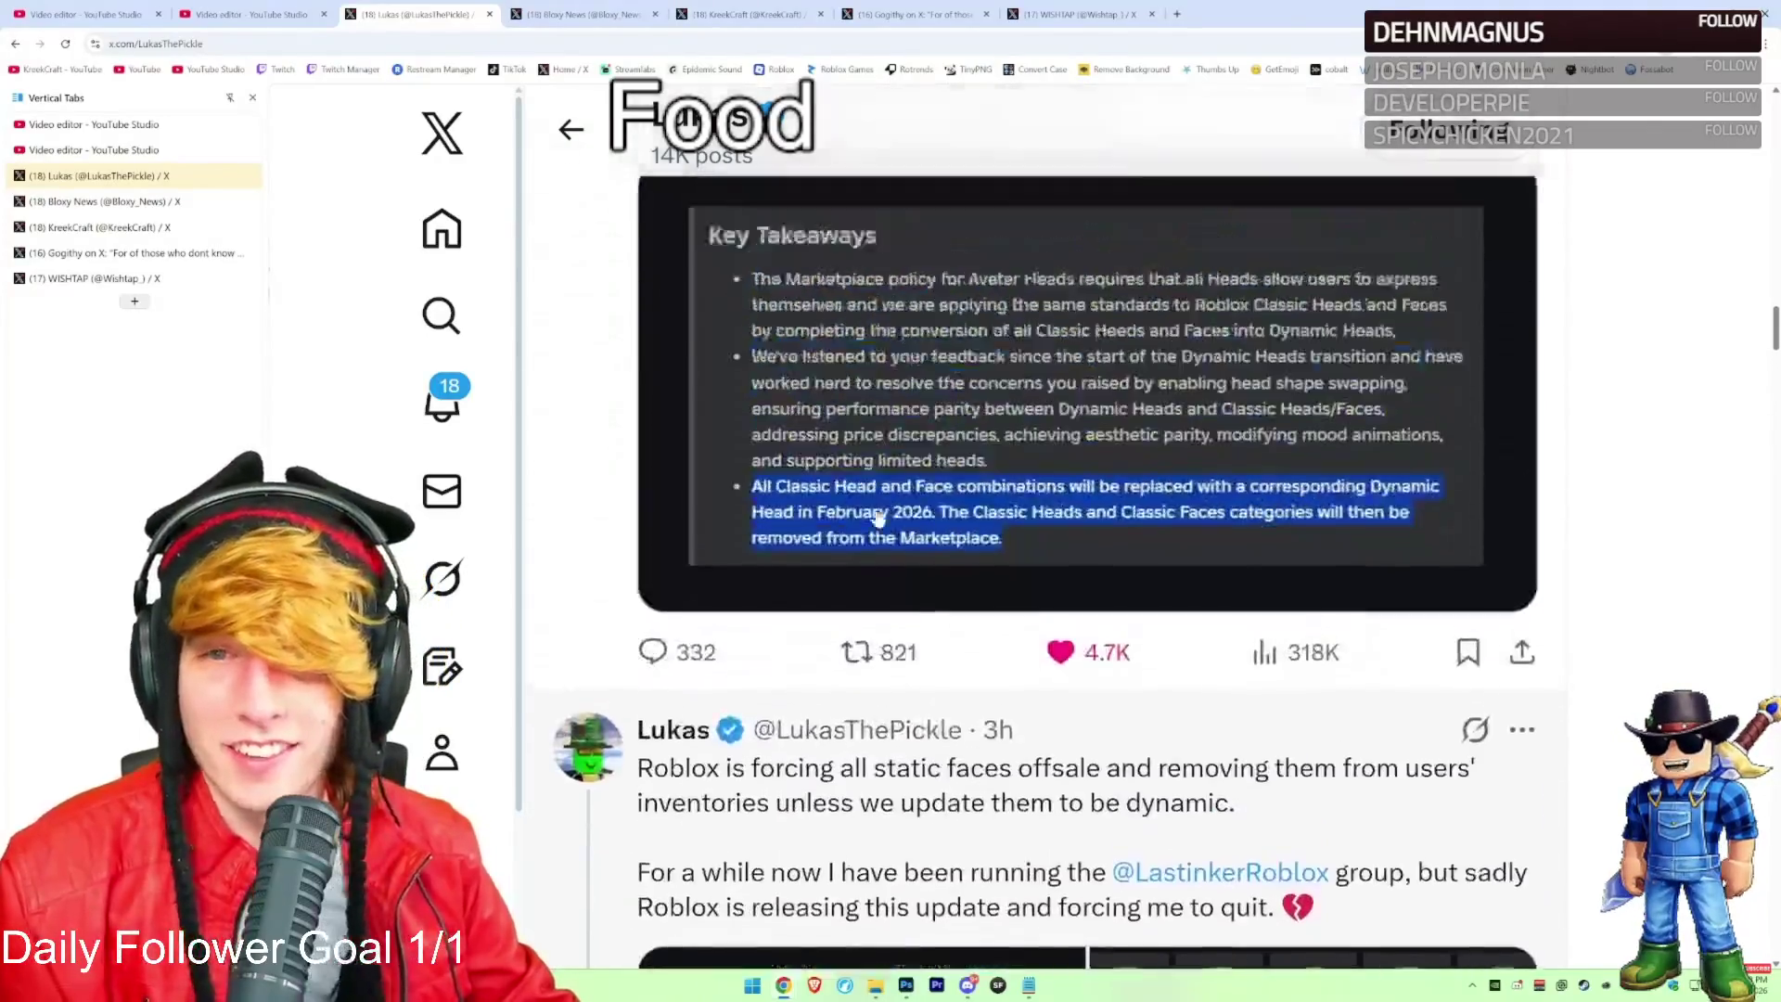
{"action": "scroll", "scroll_direction": "up", "scroll_amount": 3}
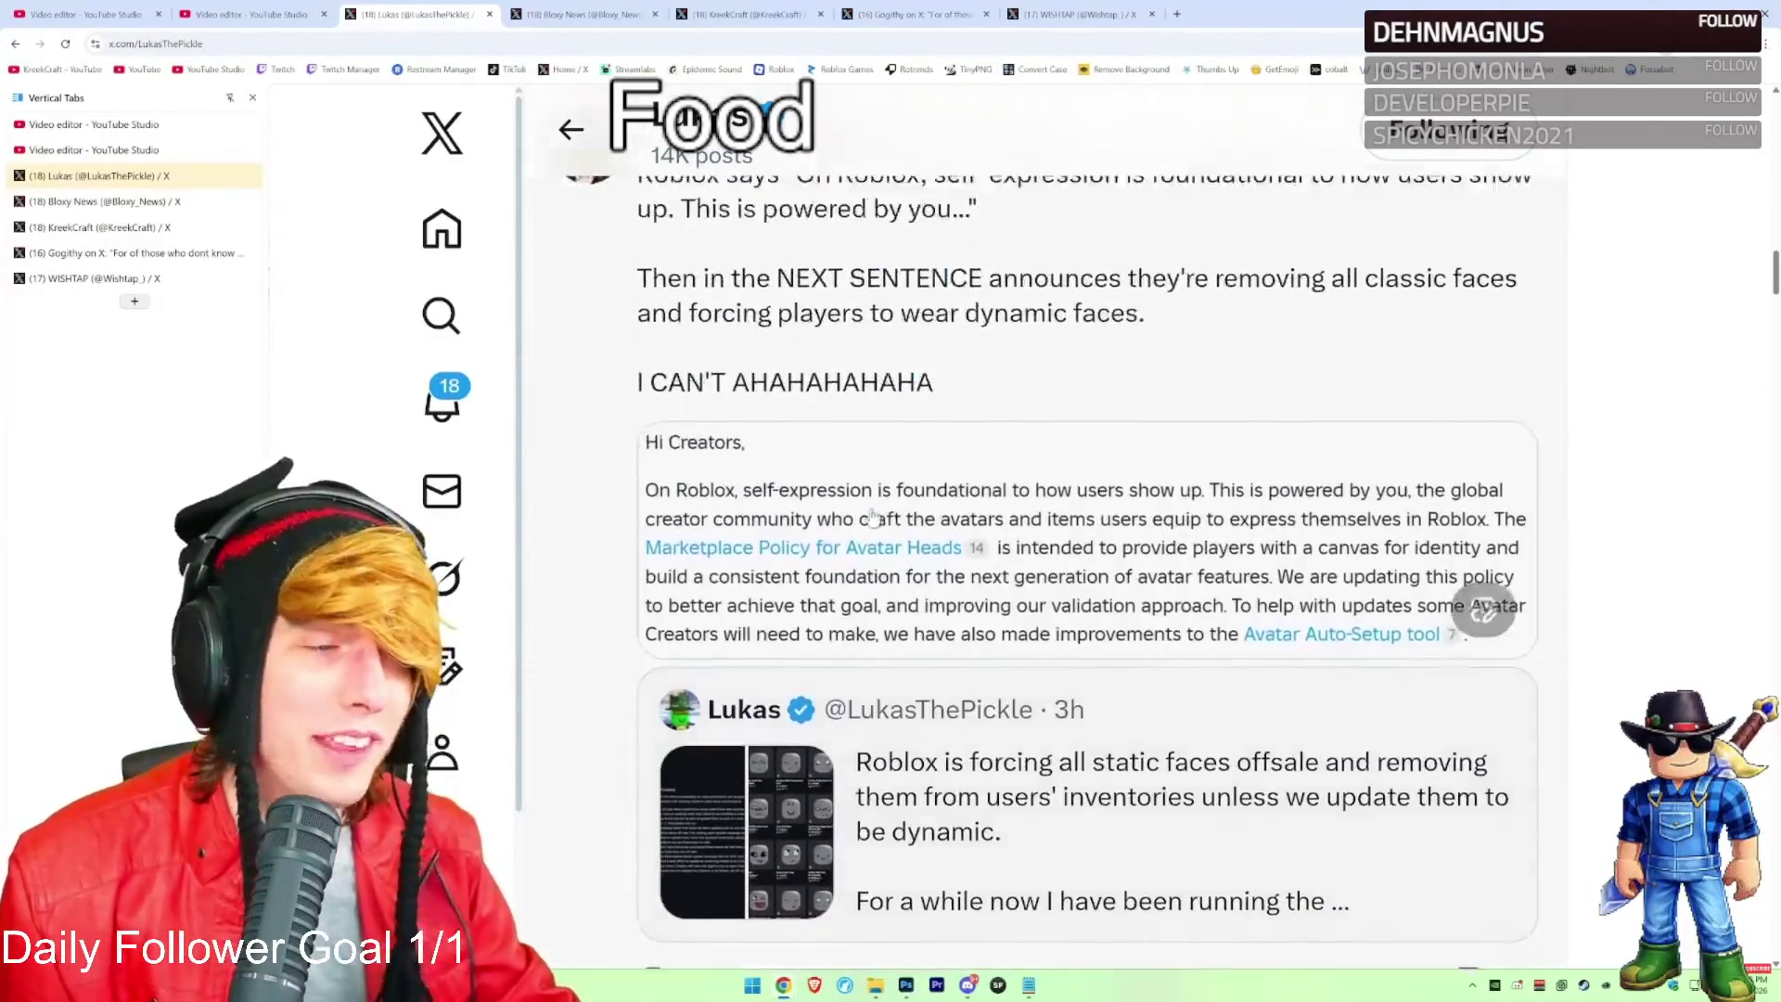
{"action": "scroll", "scroll_direction": "up", "scroll_amount": 3}
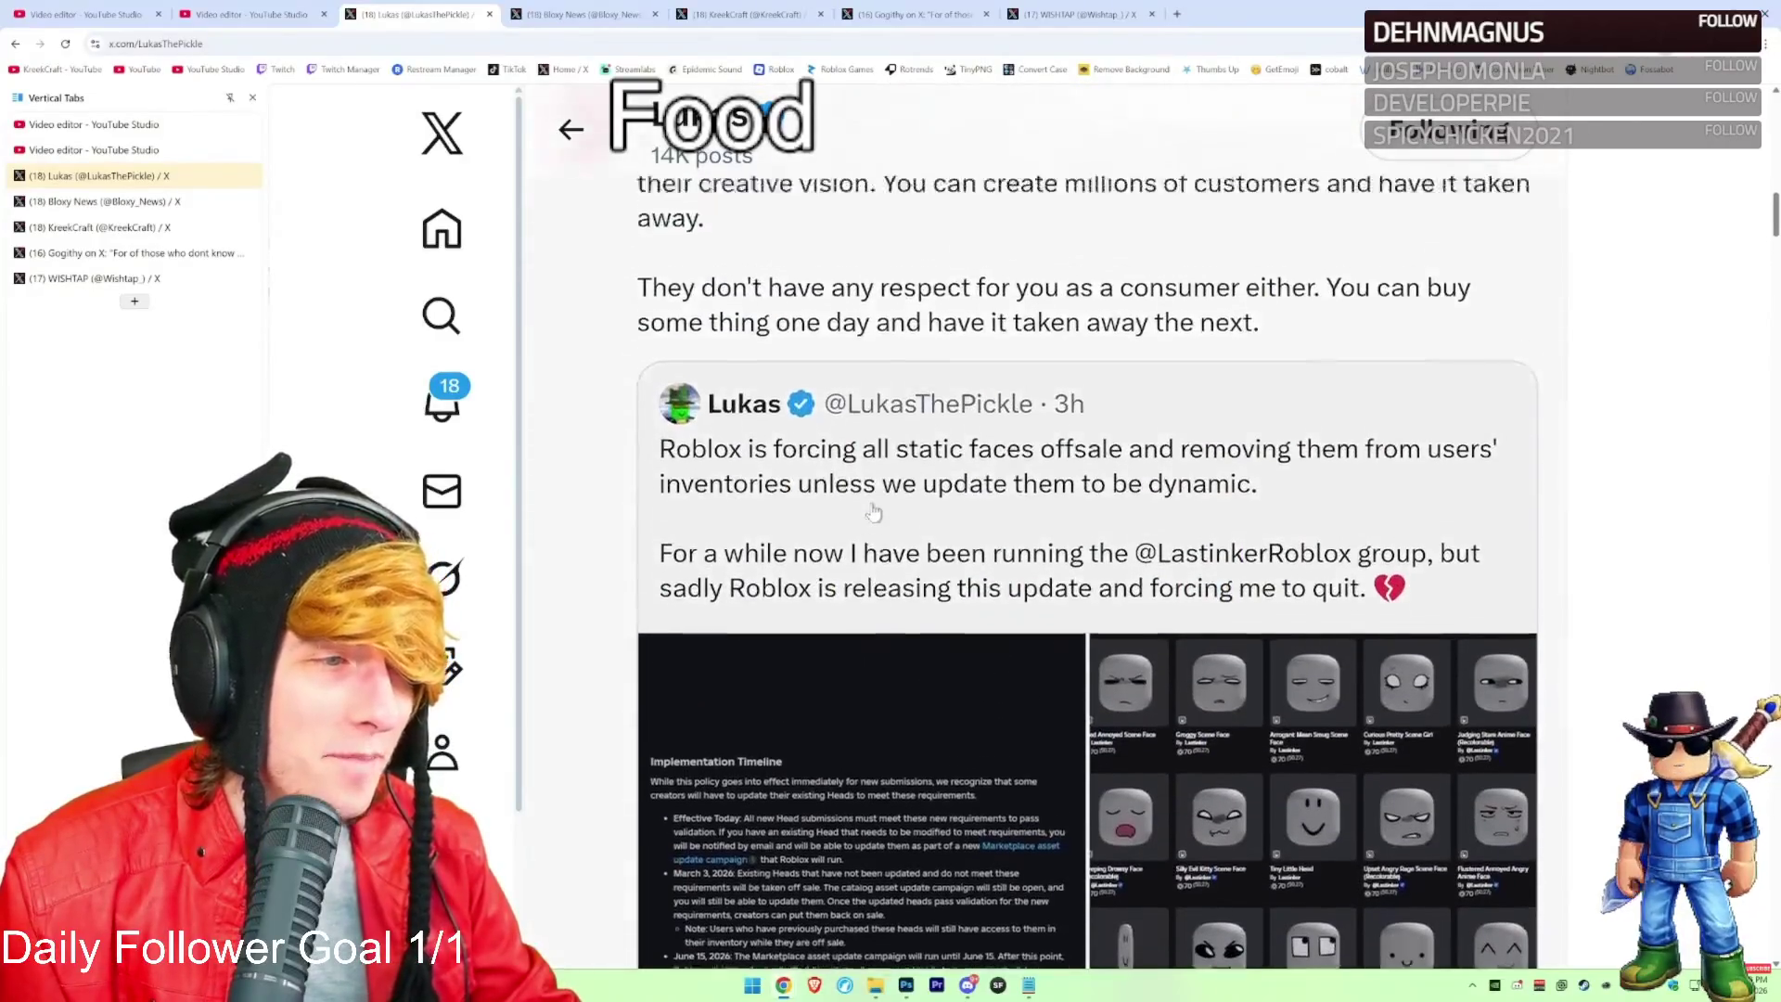
{"action": "scroll", "scroll_direction": "up", "scroll_amount": 3}
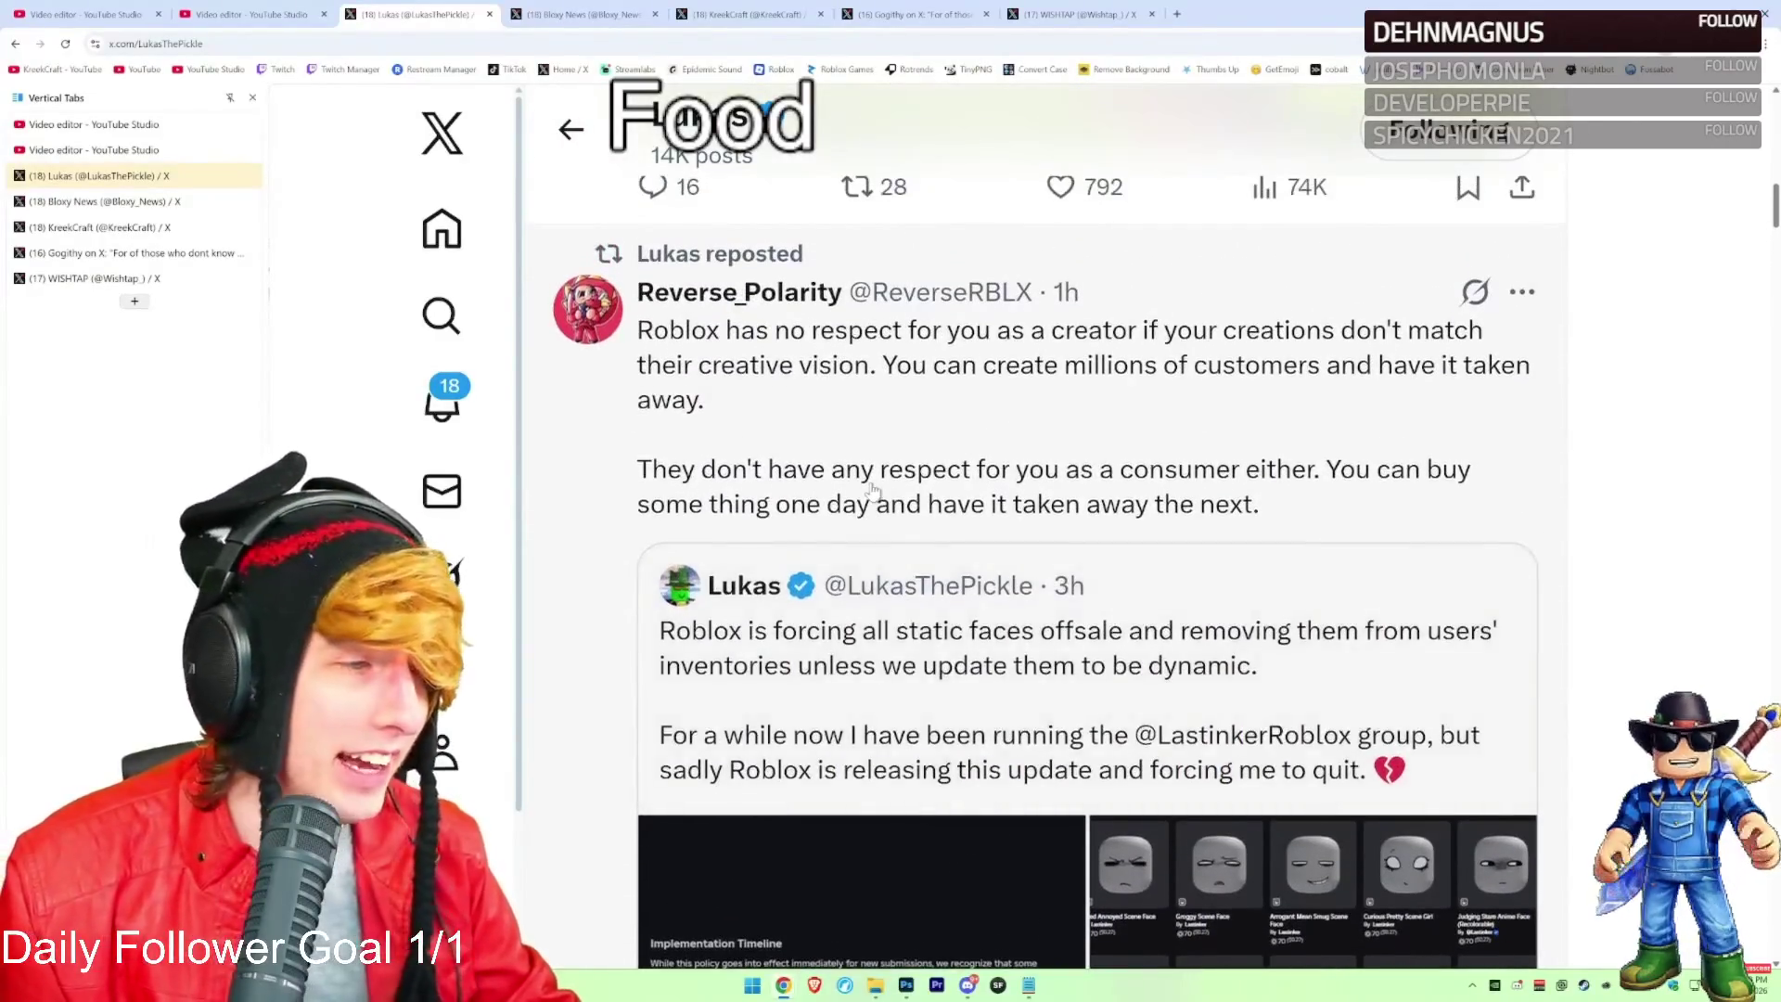
{"action": "scroll", "scroll_direction": "up", "scroll_amount": 3}
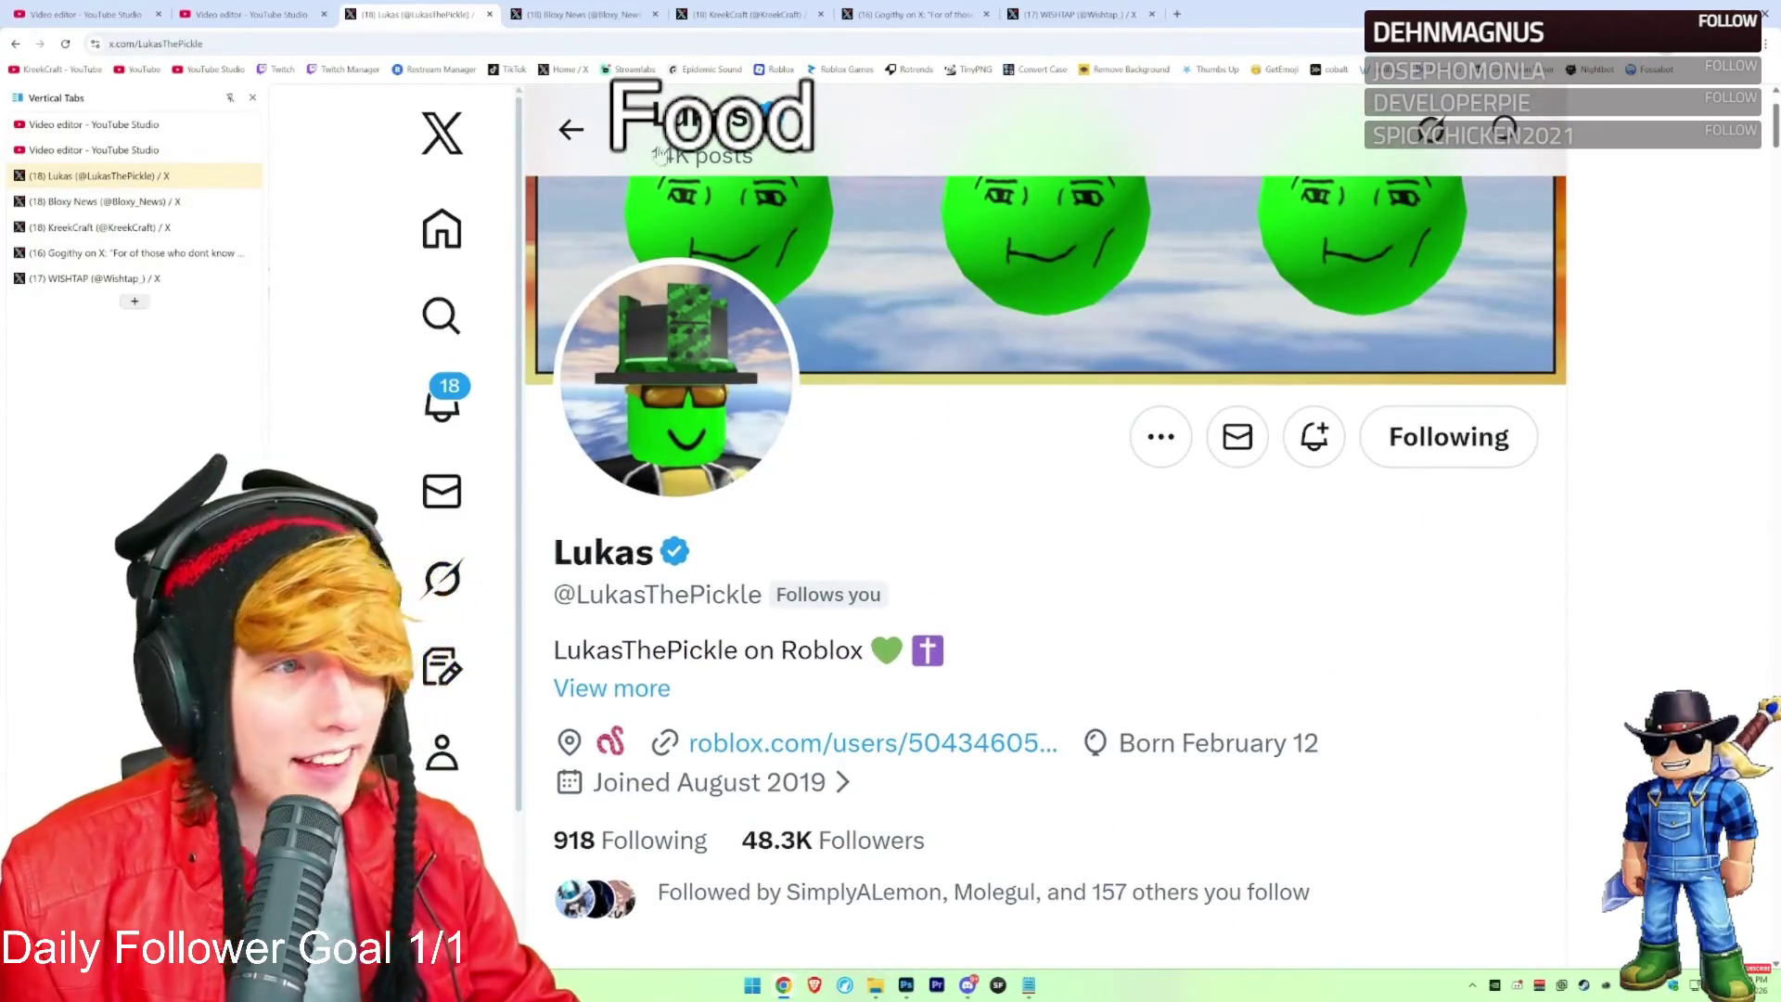
Move through the Roblox news tab to the face creator's income-loss post
{"action": "key", "text": "ctrl+Tab"}
{"action": "scroll", "scroll_direction": "down", "scroll_amount": 3}
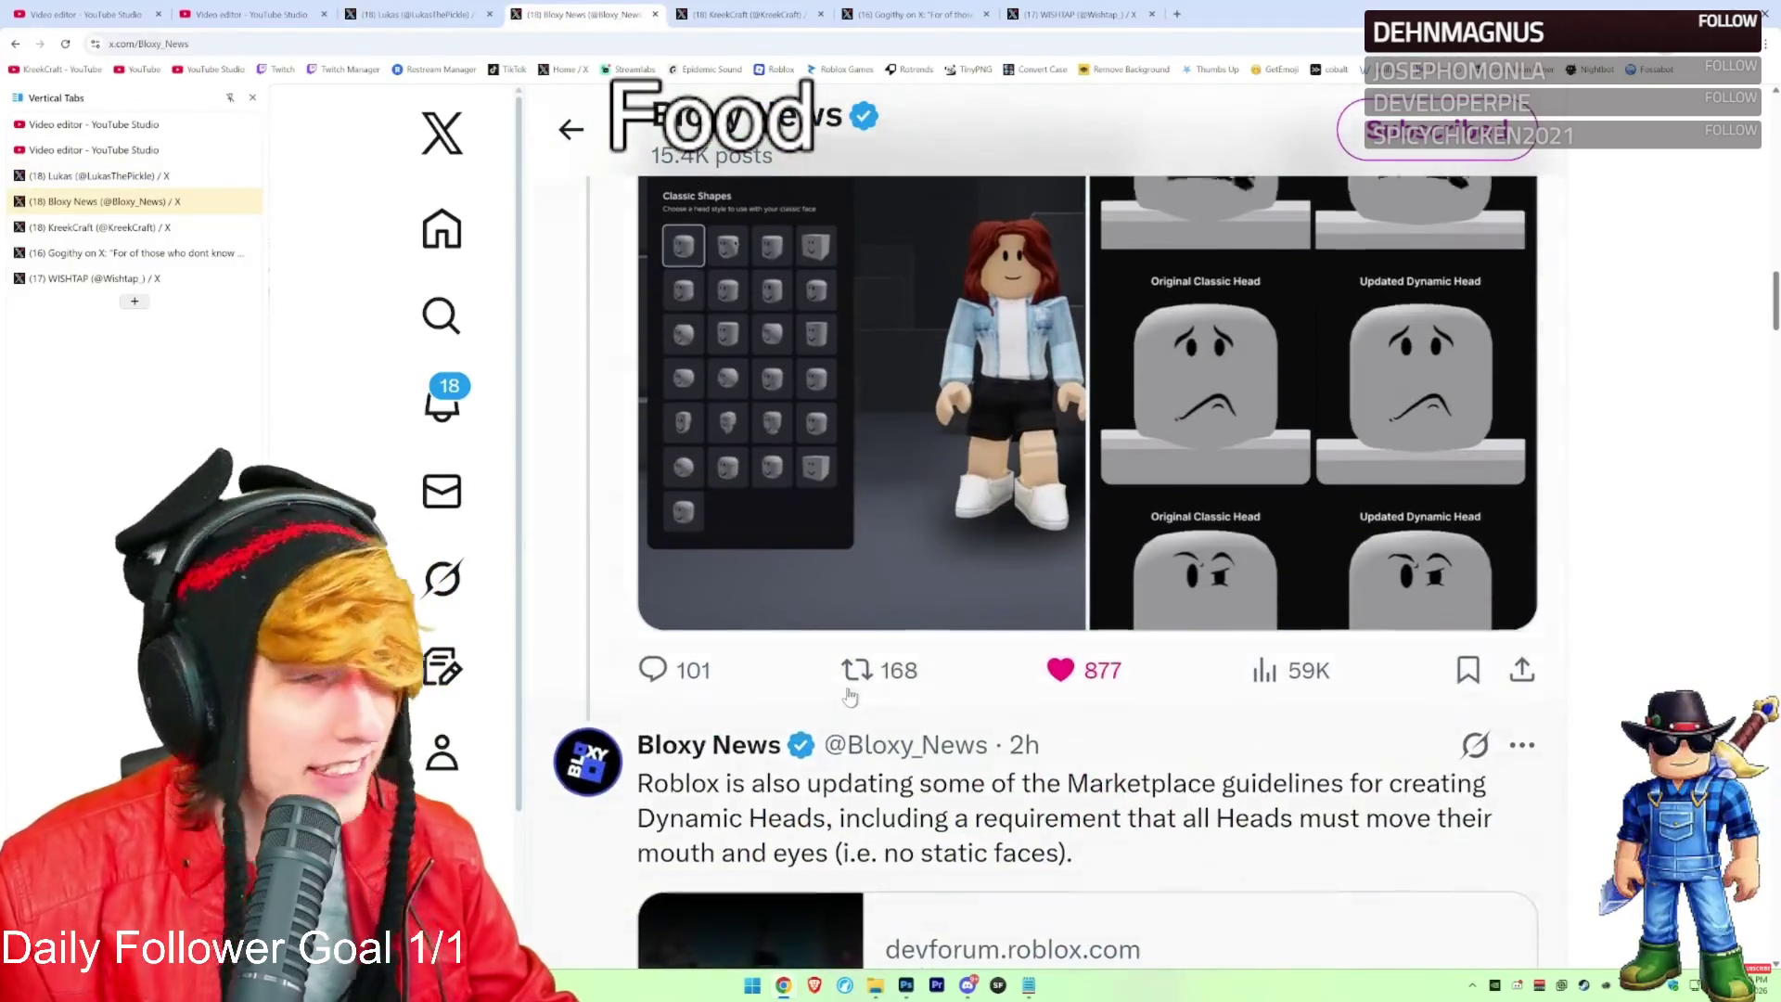
{"action": "scroll", "scroll_direction": "up", "scroll_amount": 3}
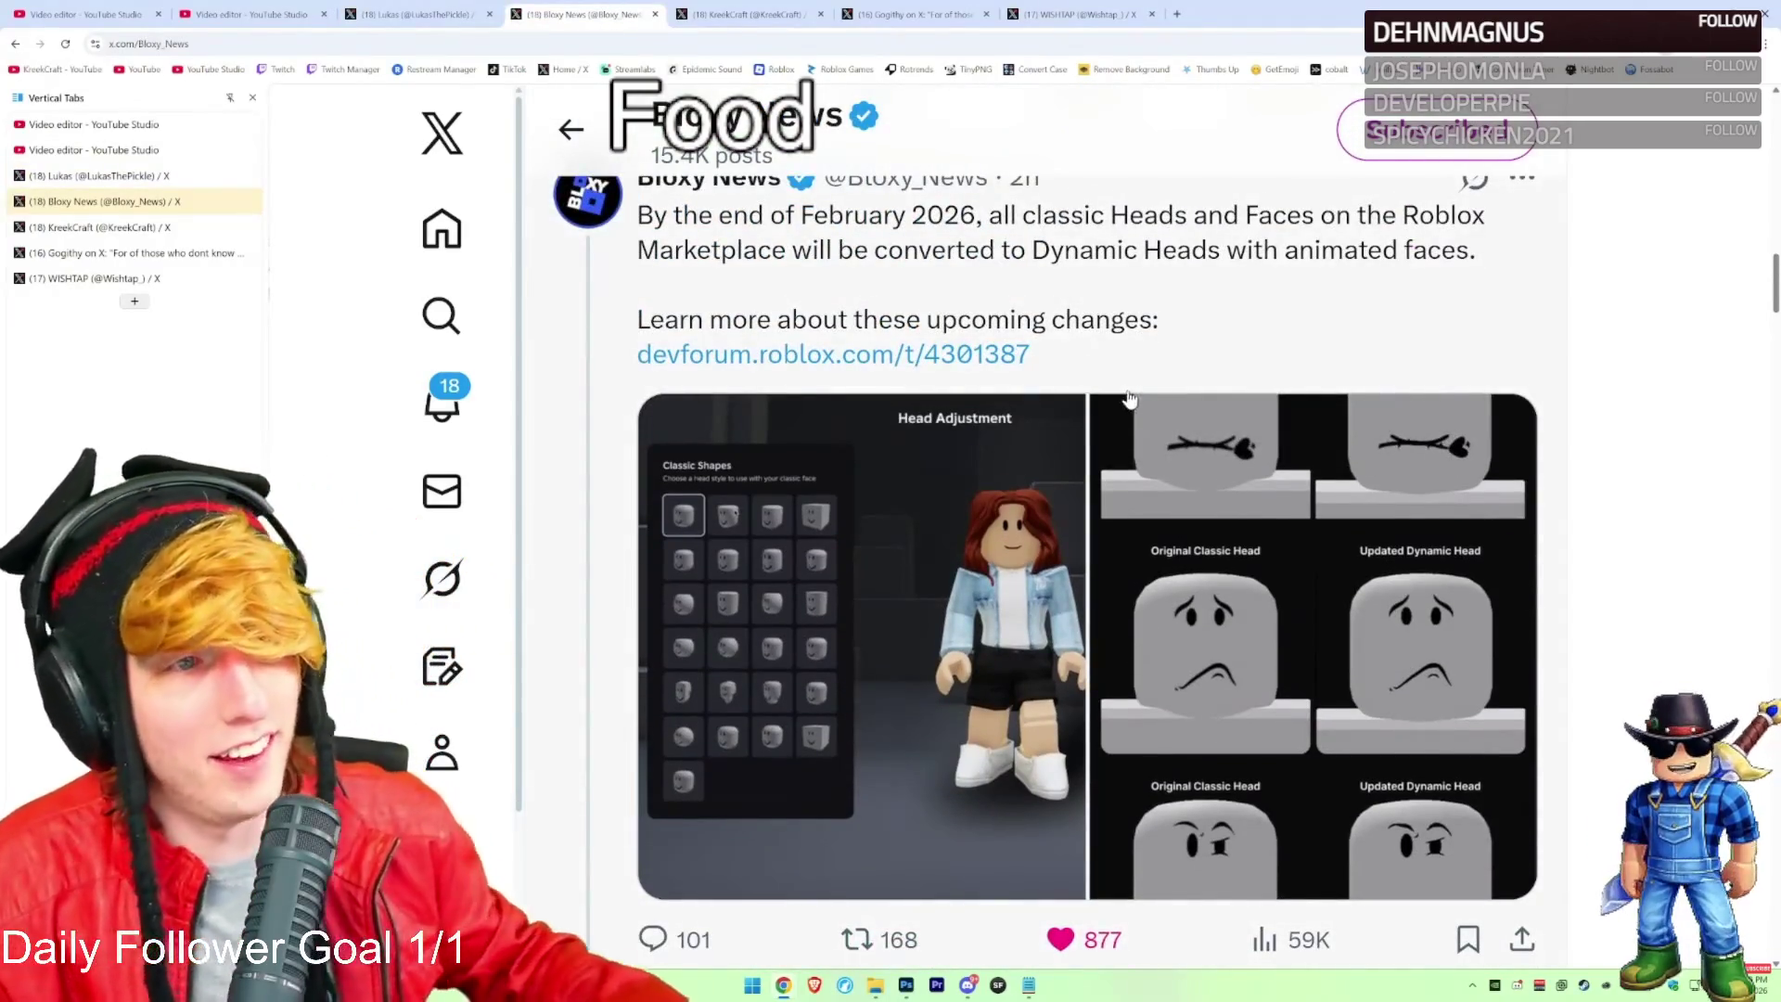
{"action": "left_click", "coordinate": [792, 16]}
{"action": "left_click", "coordinate": [926, 13]}
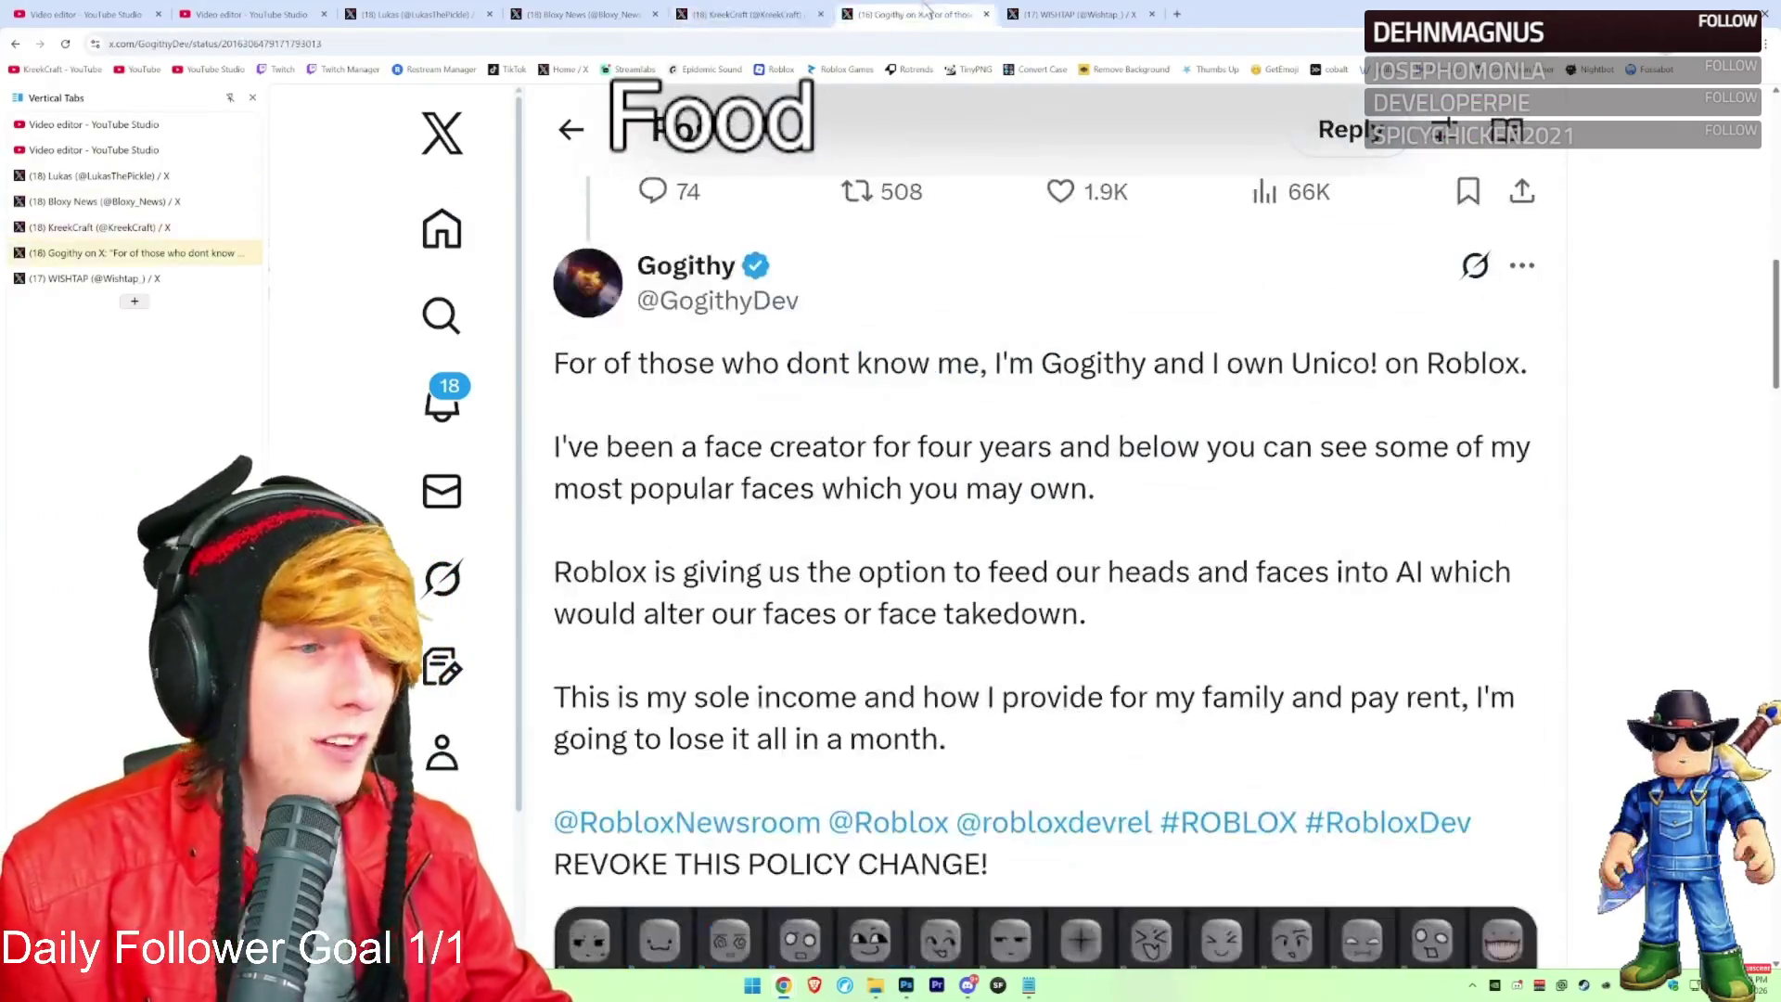
Read through the FIAT ONLY meme post and its thread
{"action": "left_click", "coordinate": [1071, 14]}
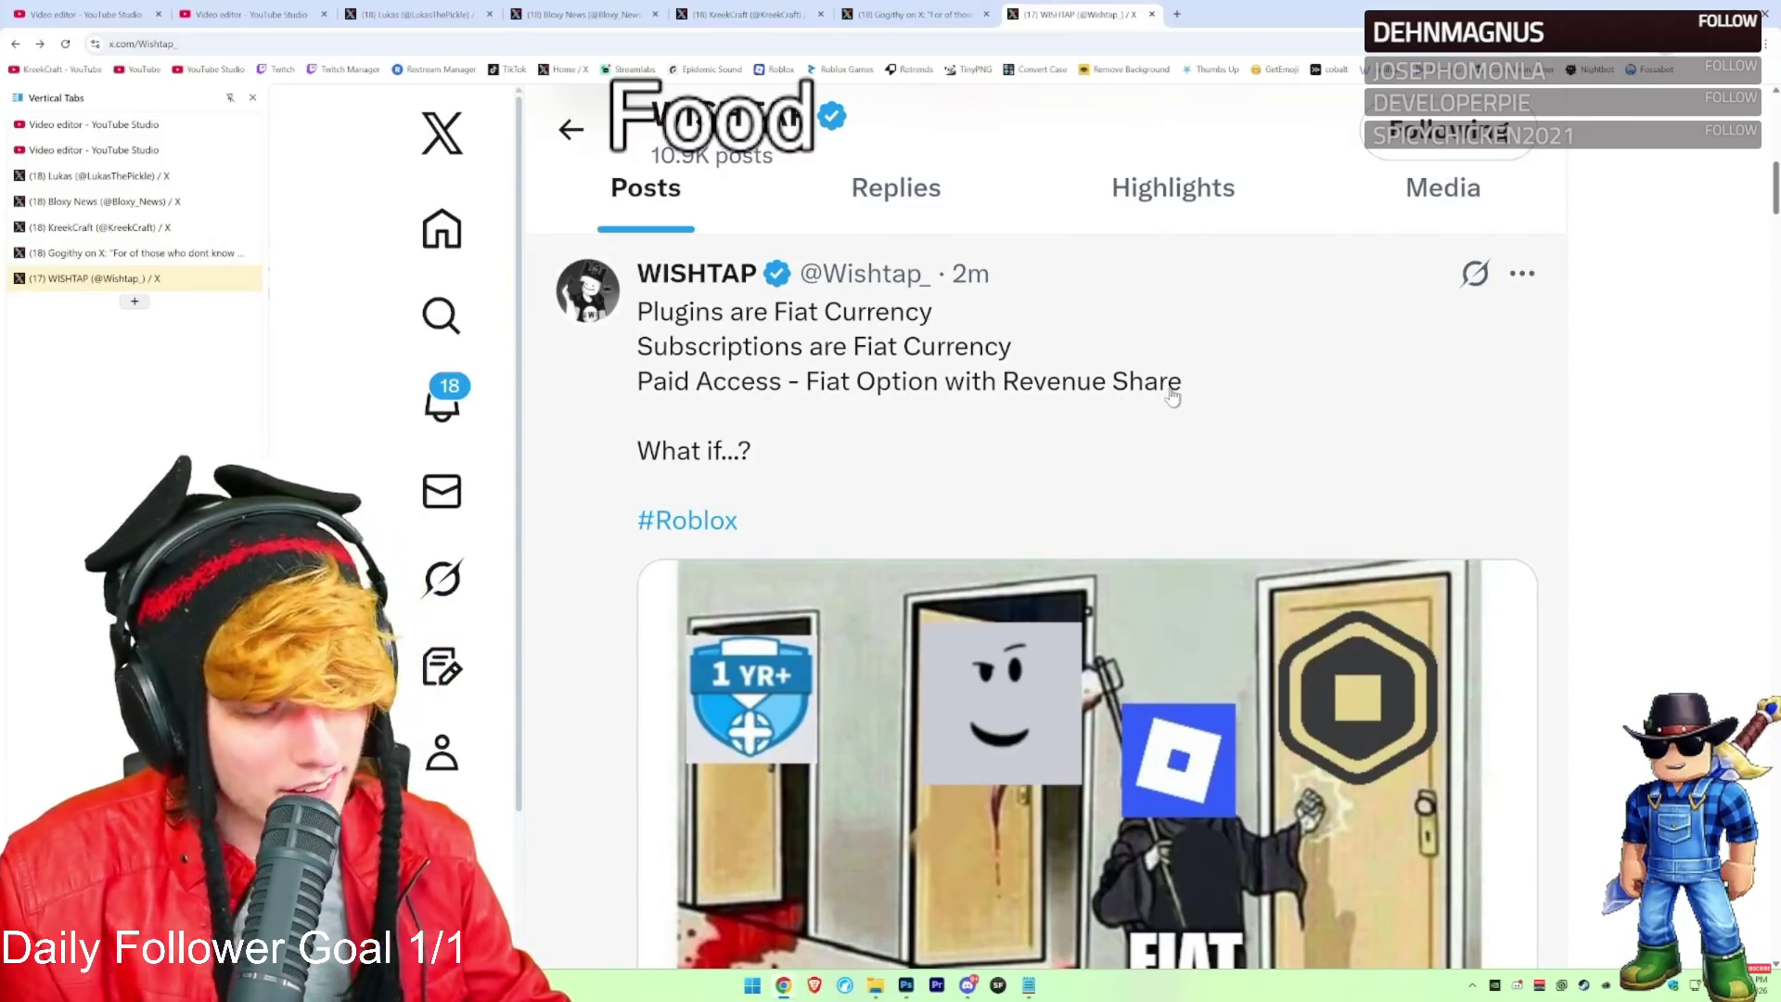
{"action": "scroll", "scroll_direction": "down", "scroll_amount": 3}
{"action": "scroll", "scroll_direction": "down", "scroll_amount": 3}
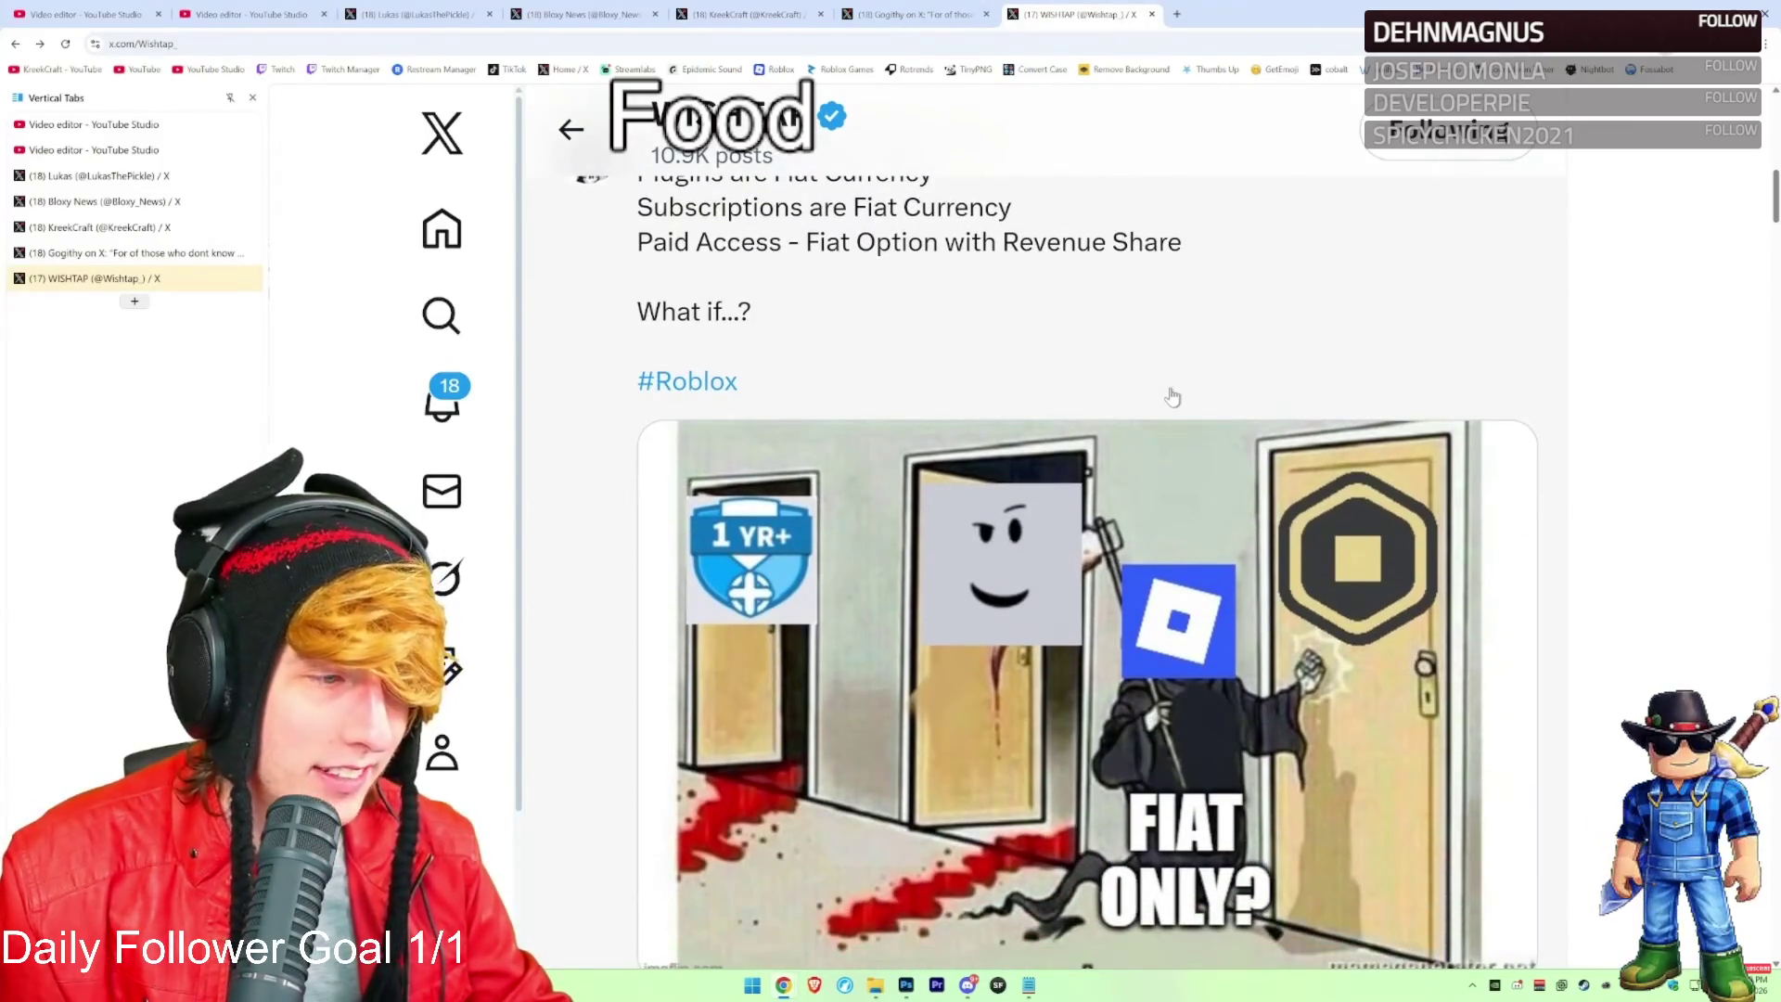
{"action": "scroll", "scroll_direction": "down", "scroll_amount": 3}
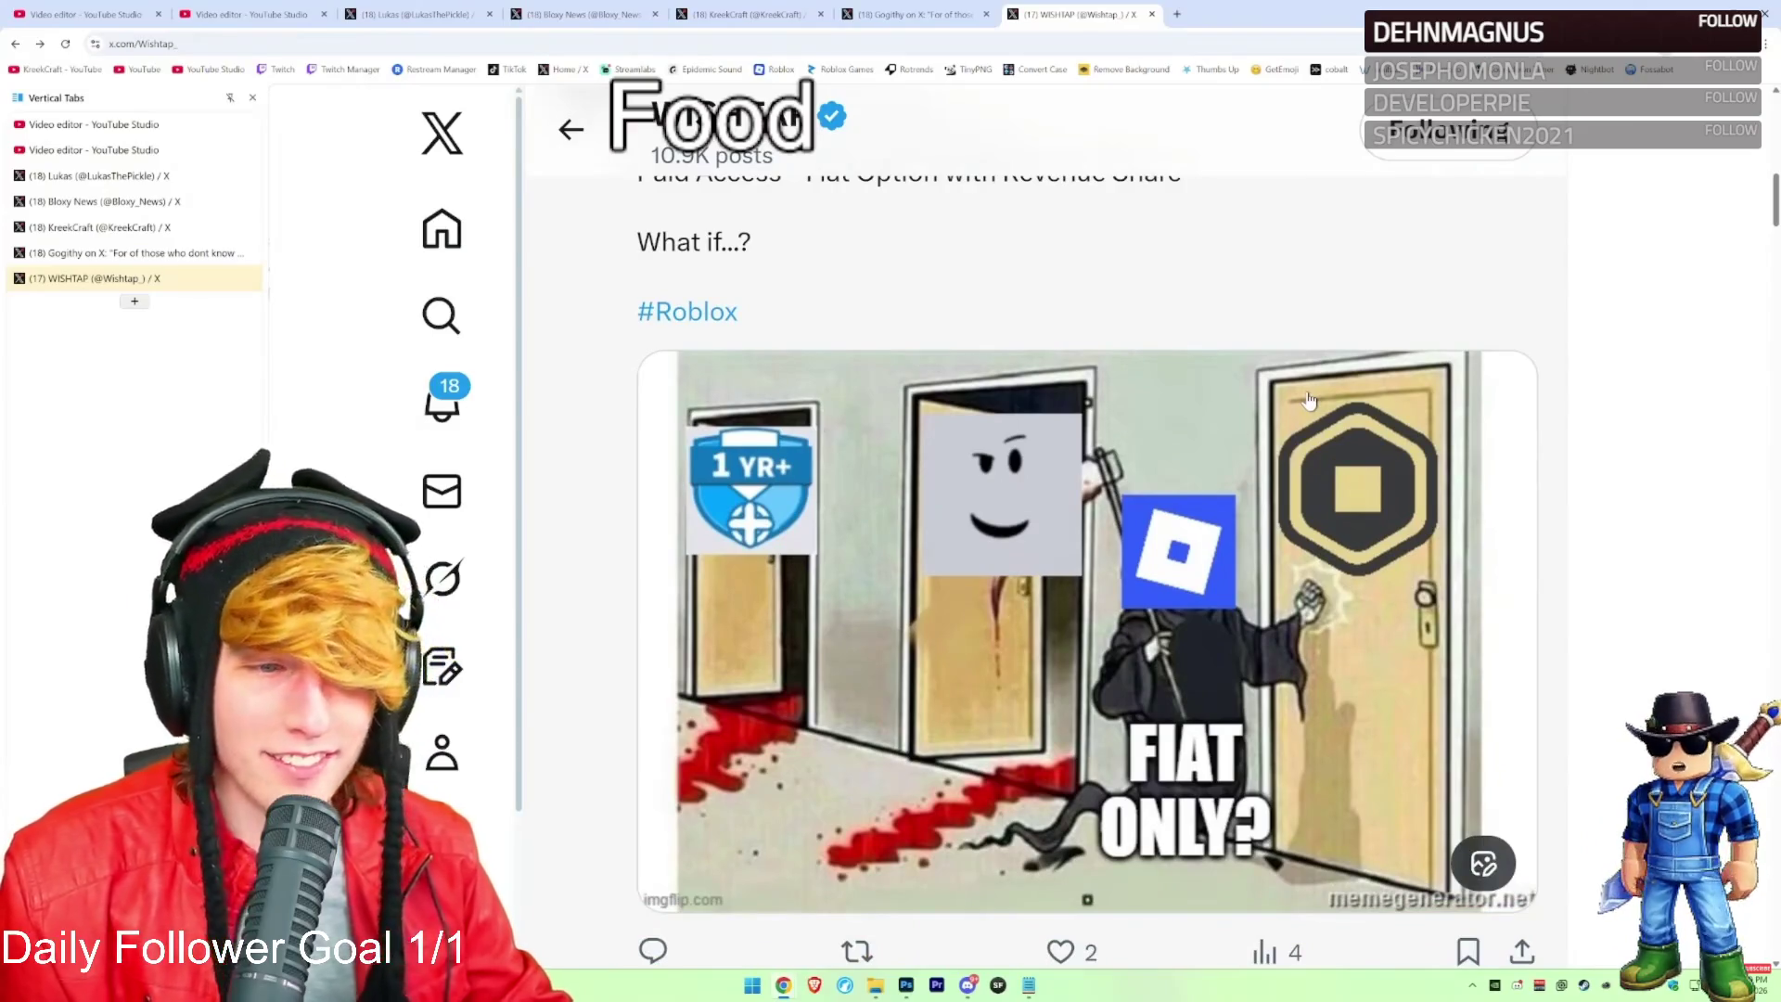
{"action": "scroll", "scroll_direction": "up", "scroll_amount": 3}
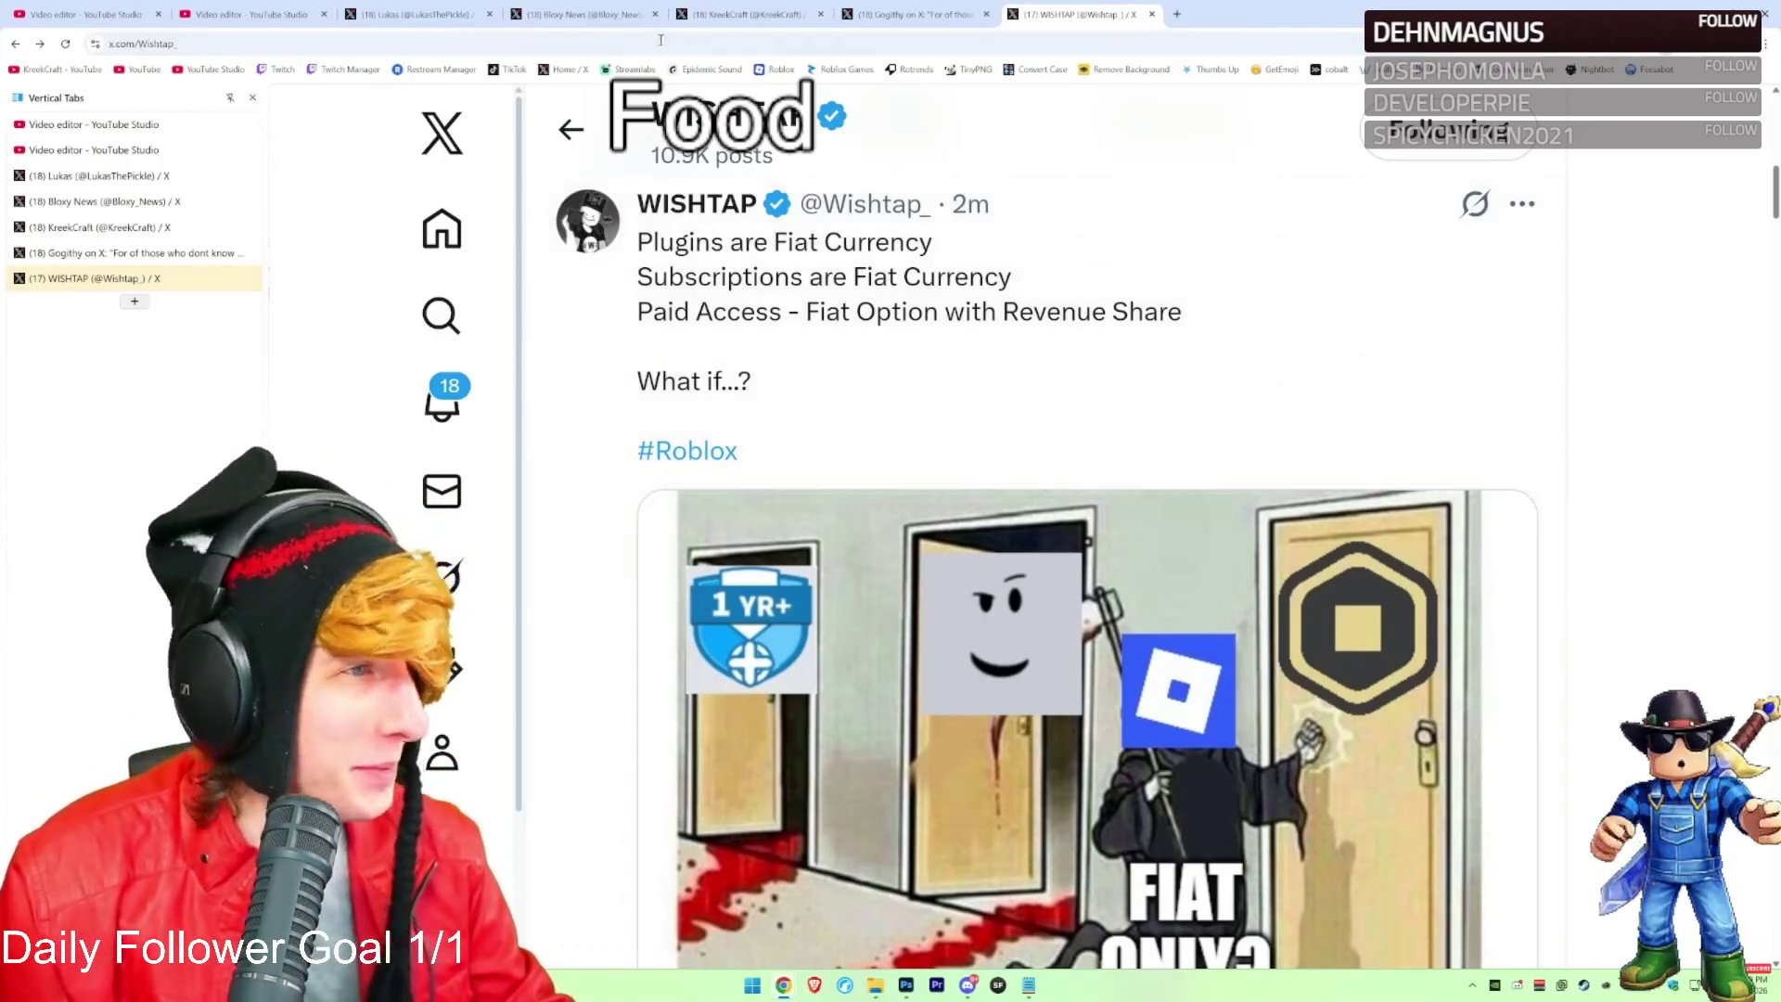
Revisit the Dynamic Heads news and static-faces author tabs, then reach the PLEASE READ AND SPEAK UP! post
{"action": "left_click", "coordinate": [619, 9]}
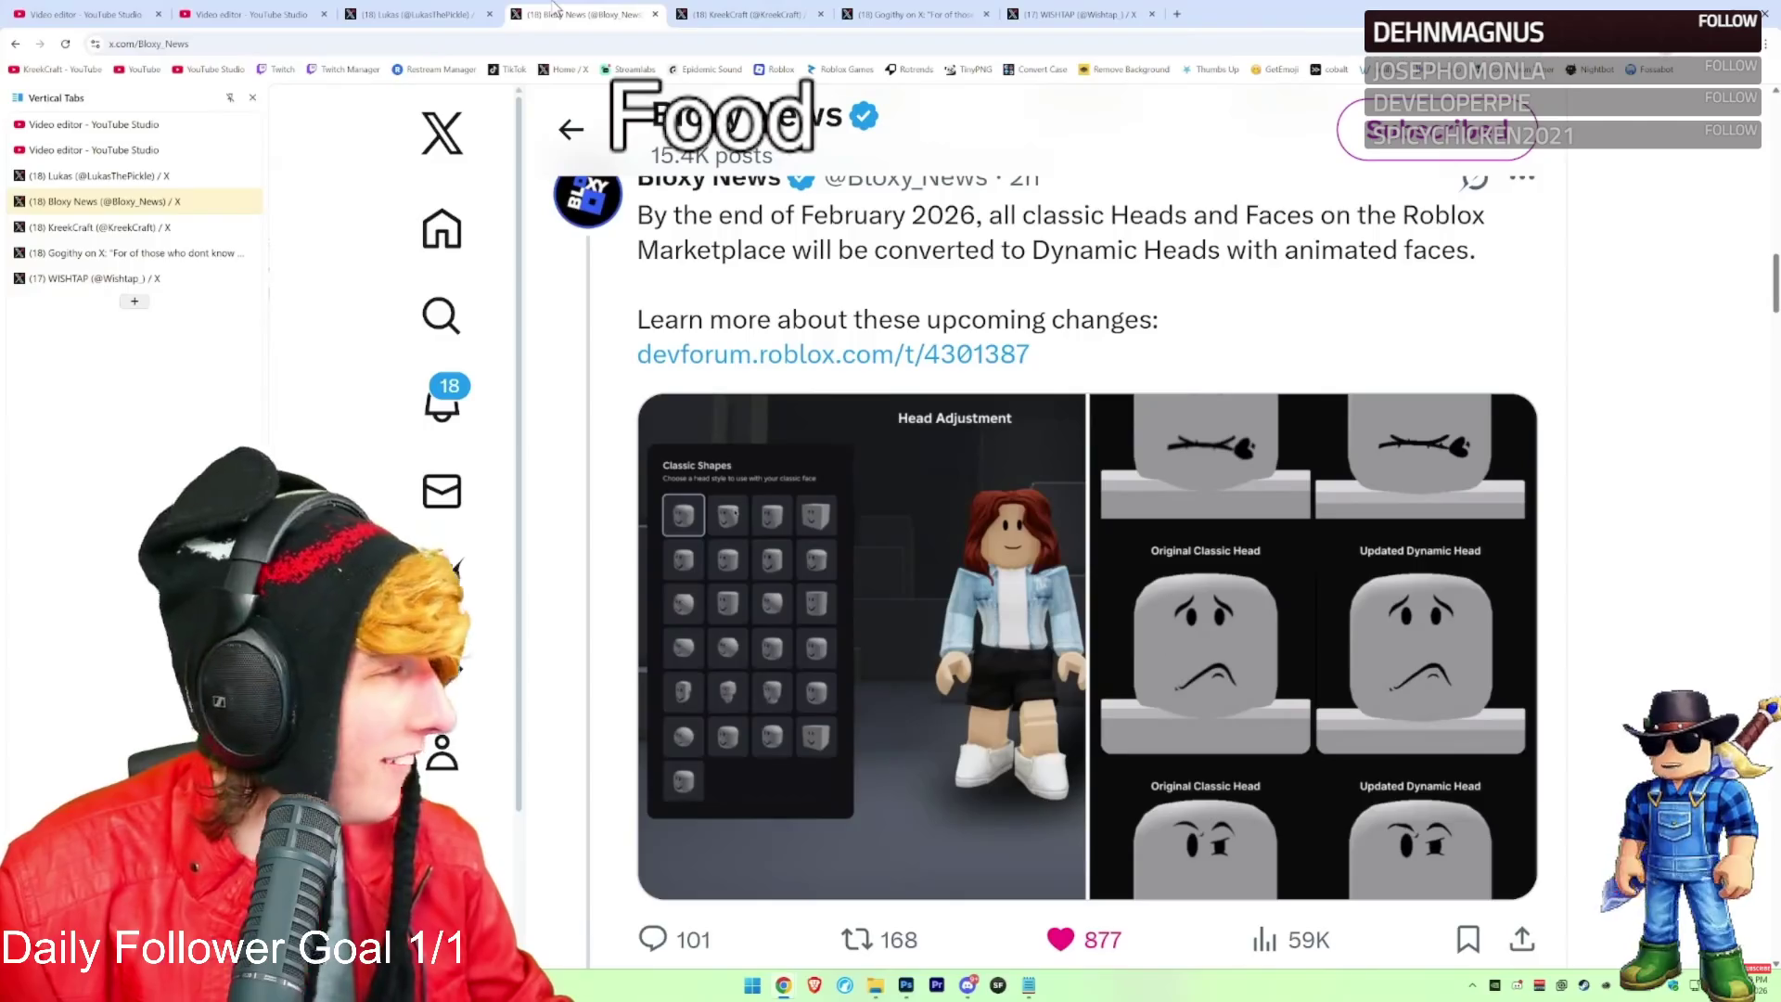
{"action": "left_click", "coordinate": [501, 9]}
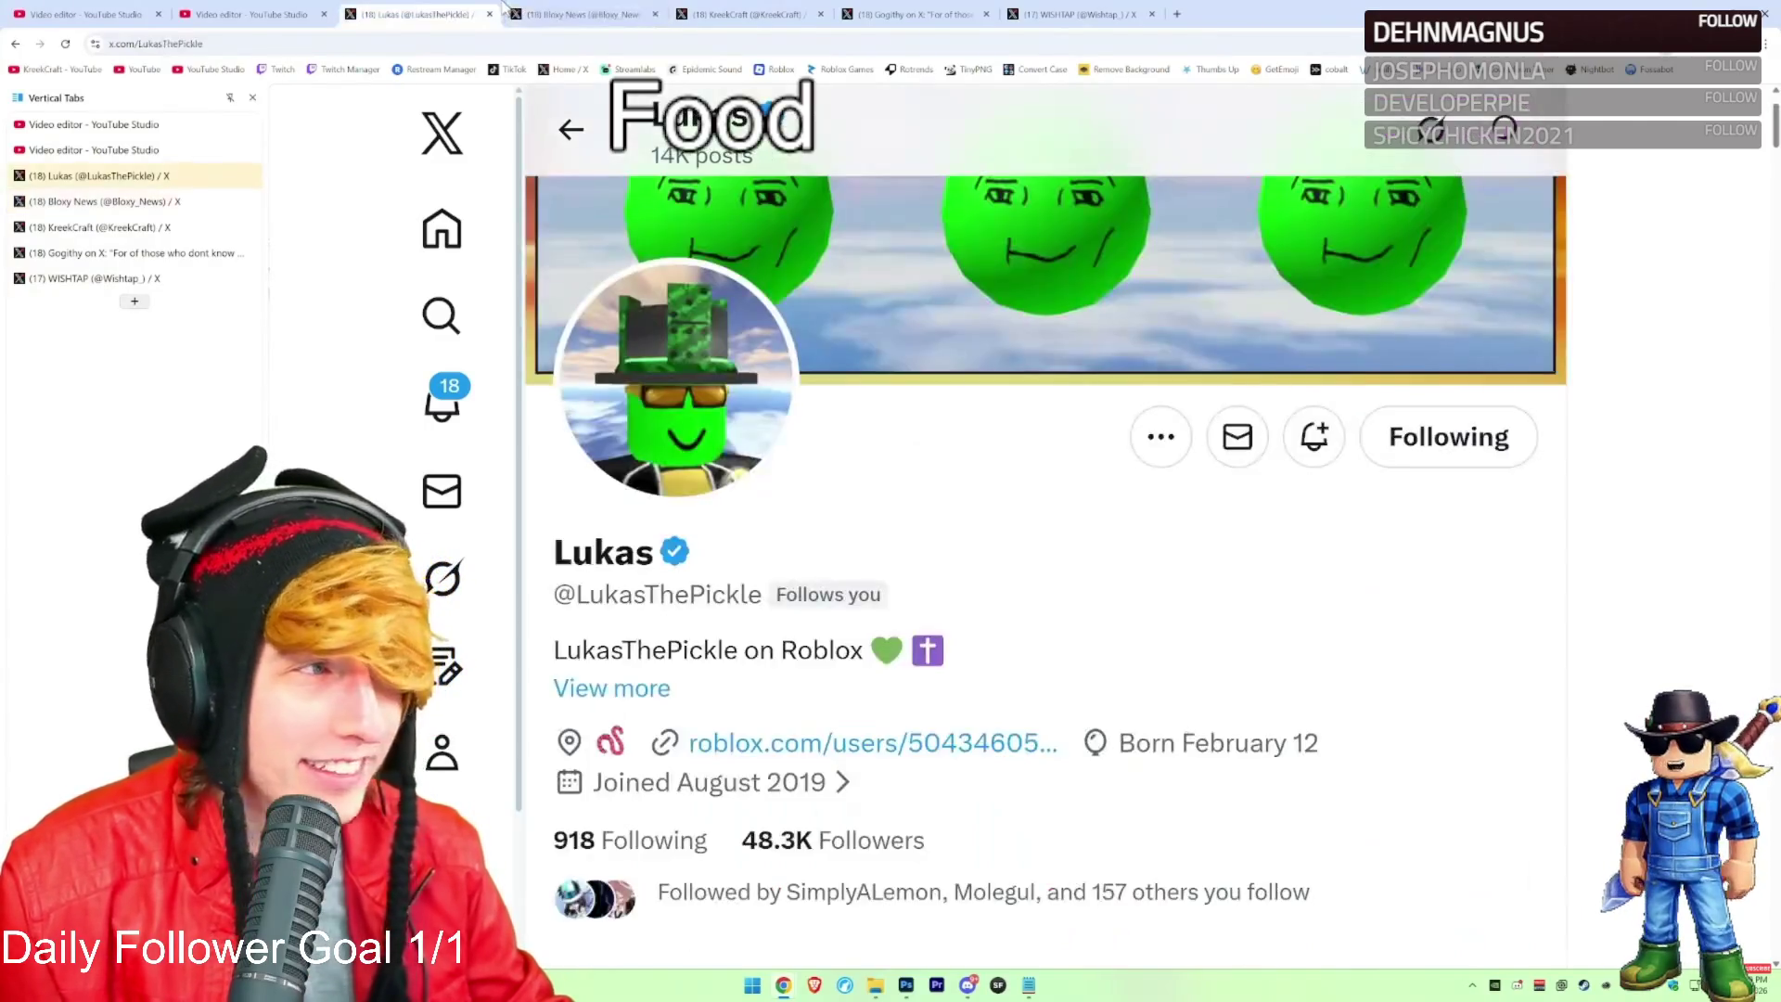
{"action": "scroll", "scroll_direction": "down", "scroll_amount": 3}
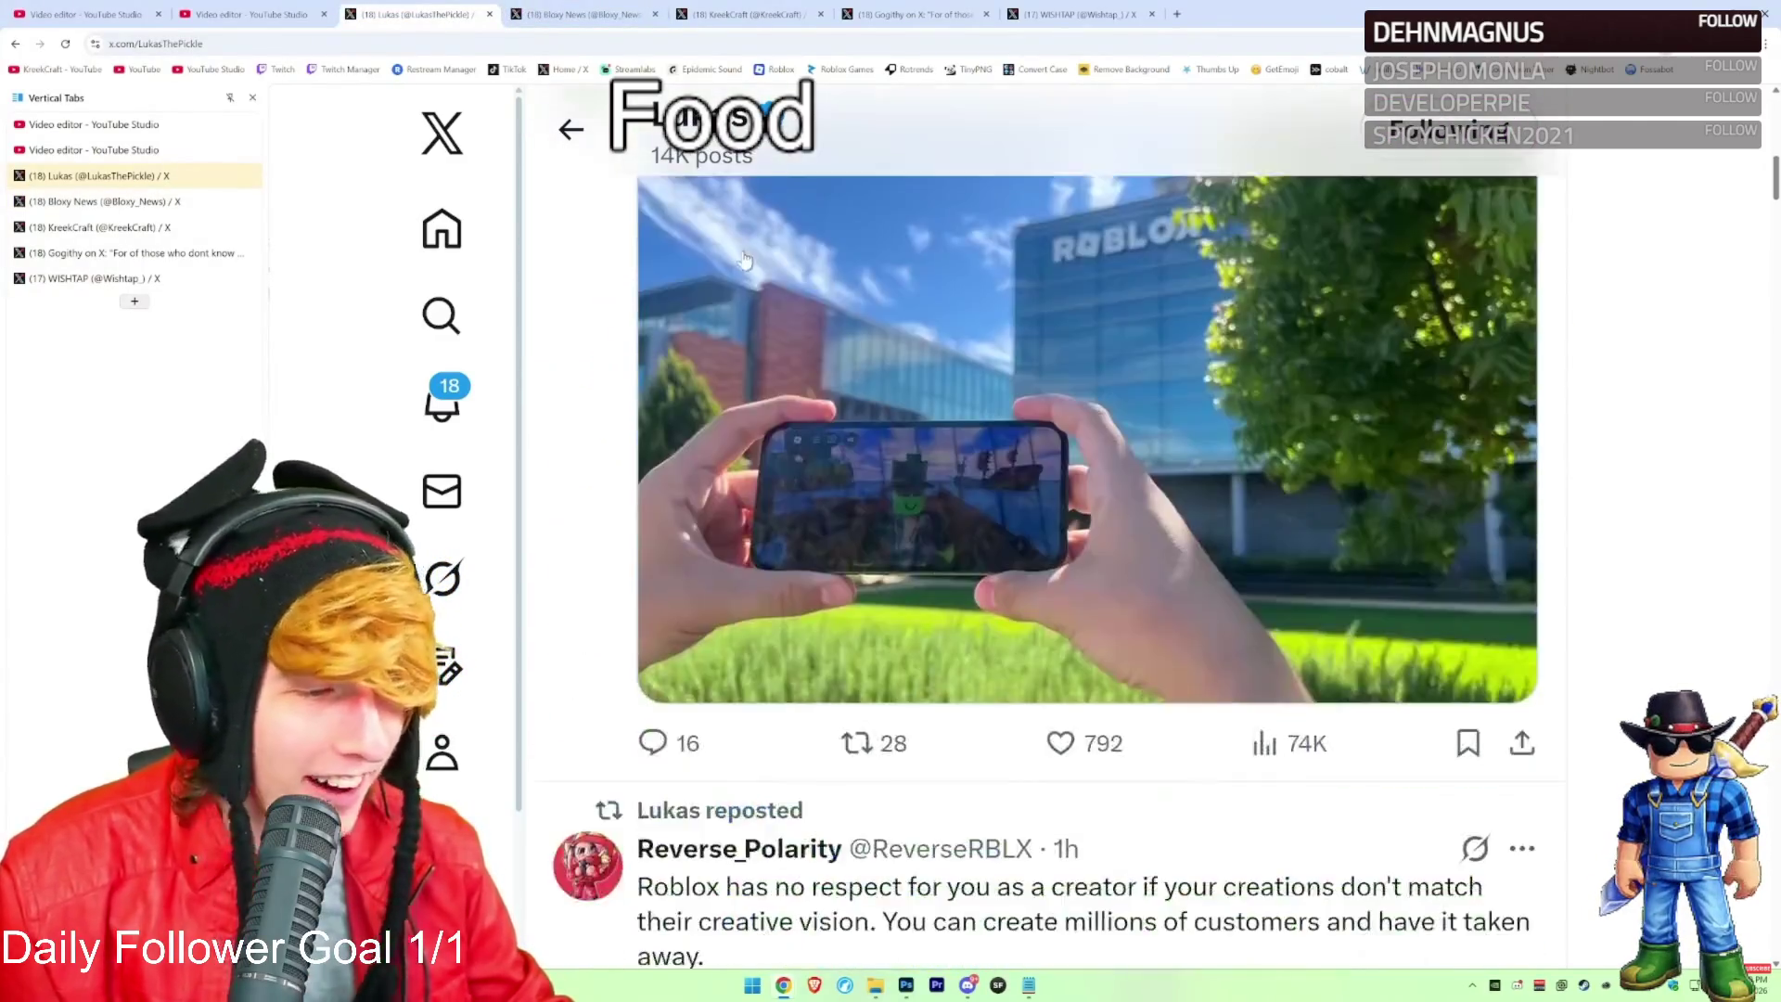
{"action": "scroll", "scroll_direction": "down", "scroll_amount": 3}
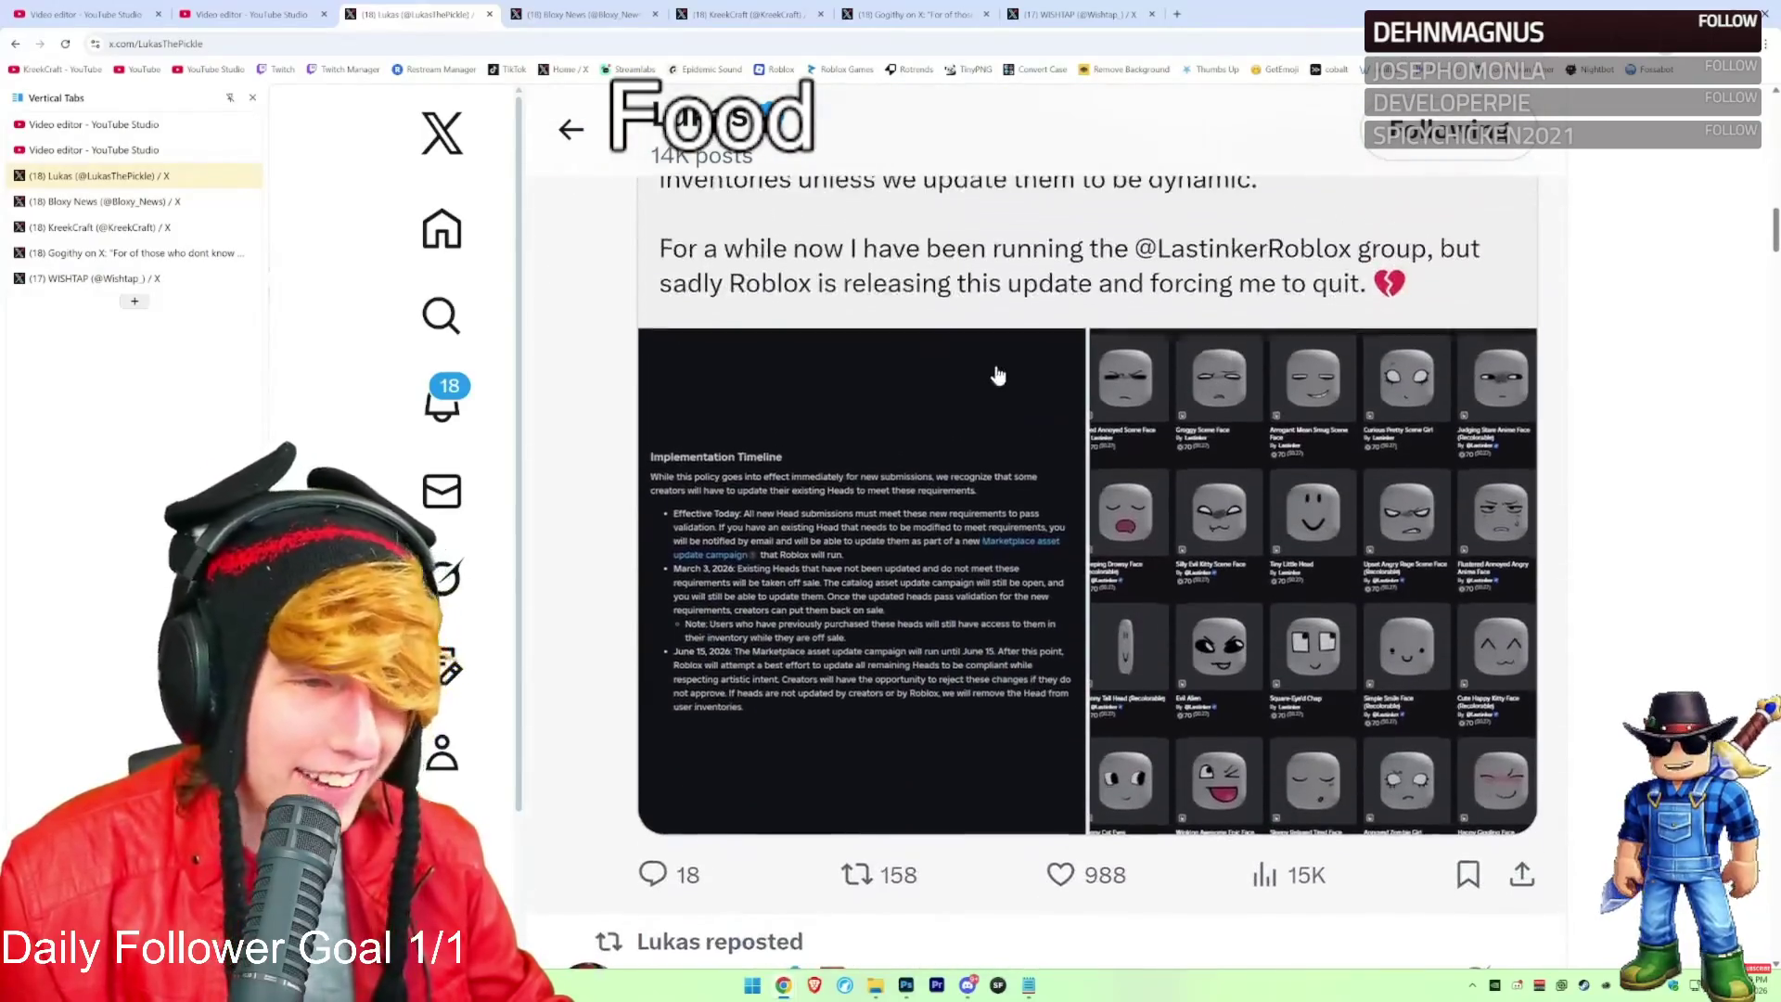
{"action": "scroll", "scroll_direction": "up", "scroll_amount": 3}
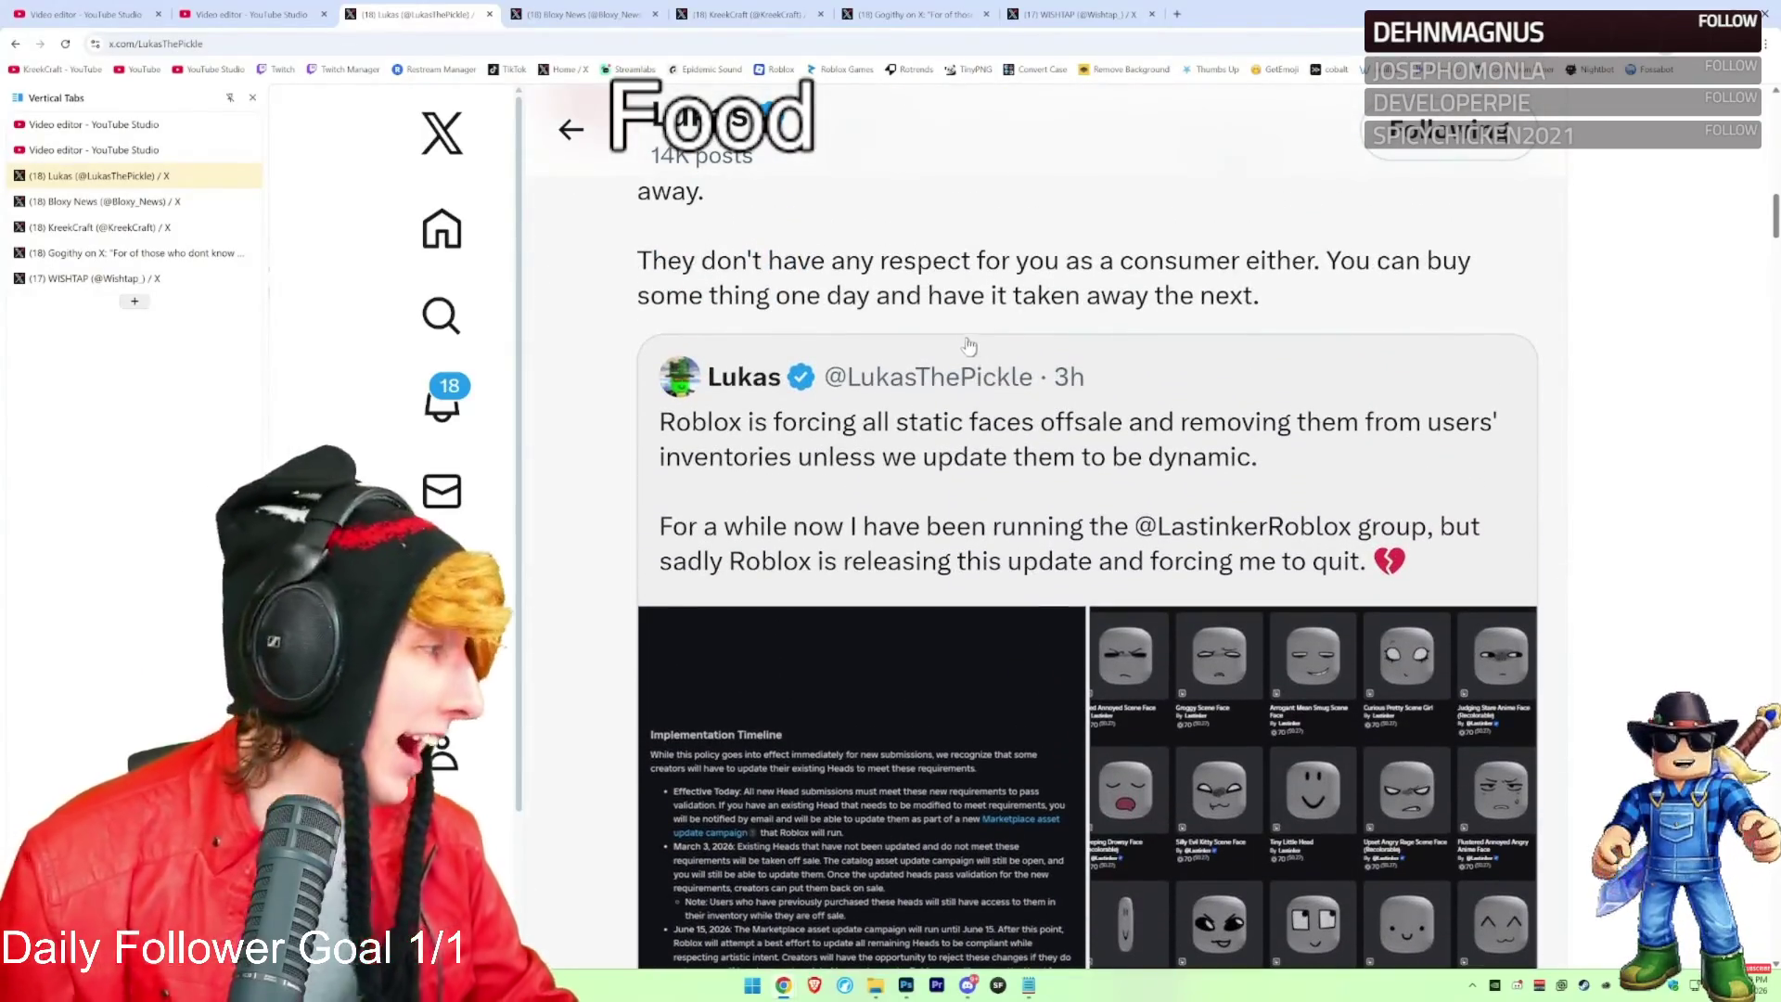
{"action": "key", "text": "ctrl+6"}
{"action": "scroll", "scroll_direction": "down", "scroll_amount": 3}
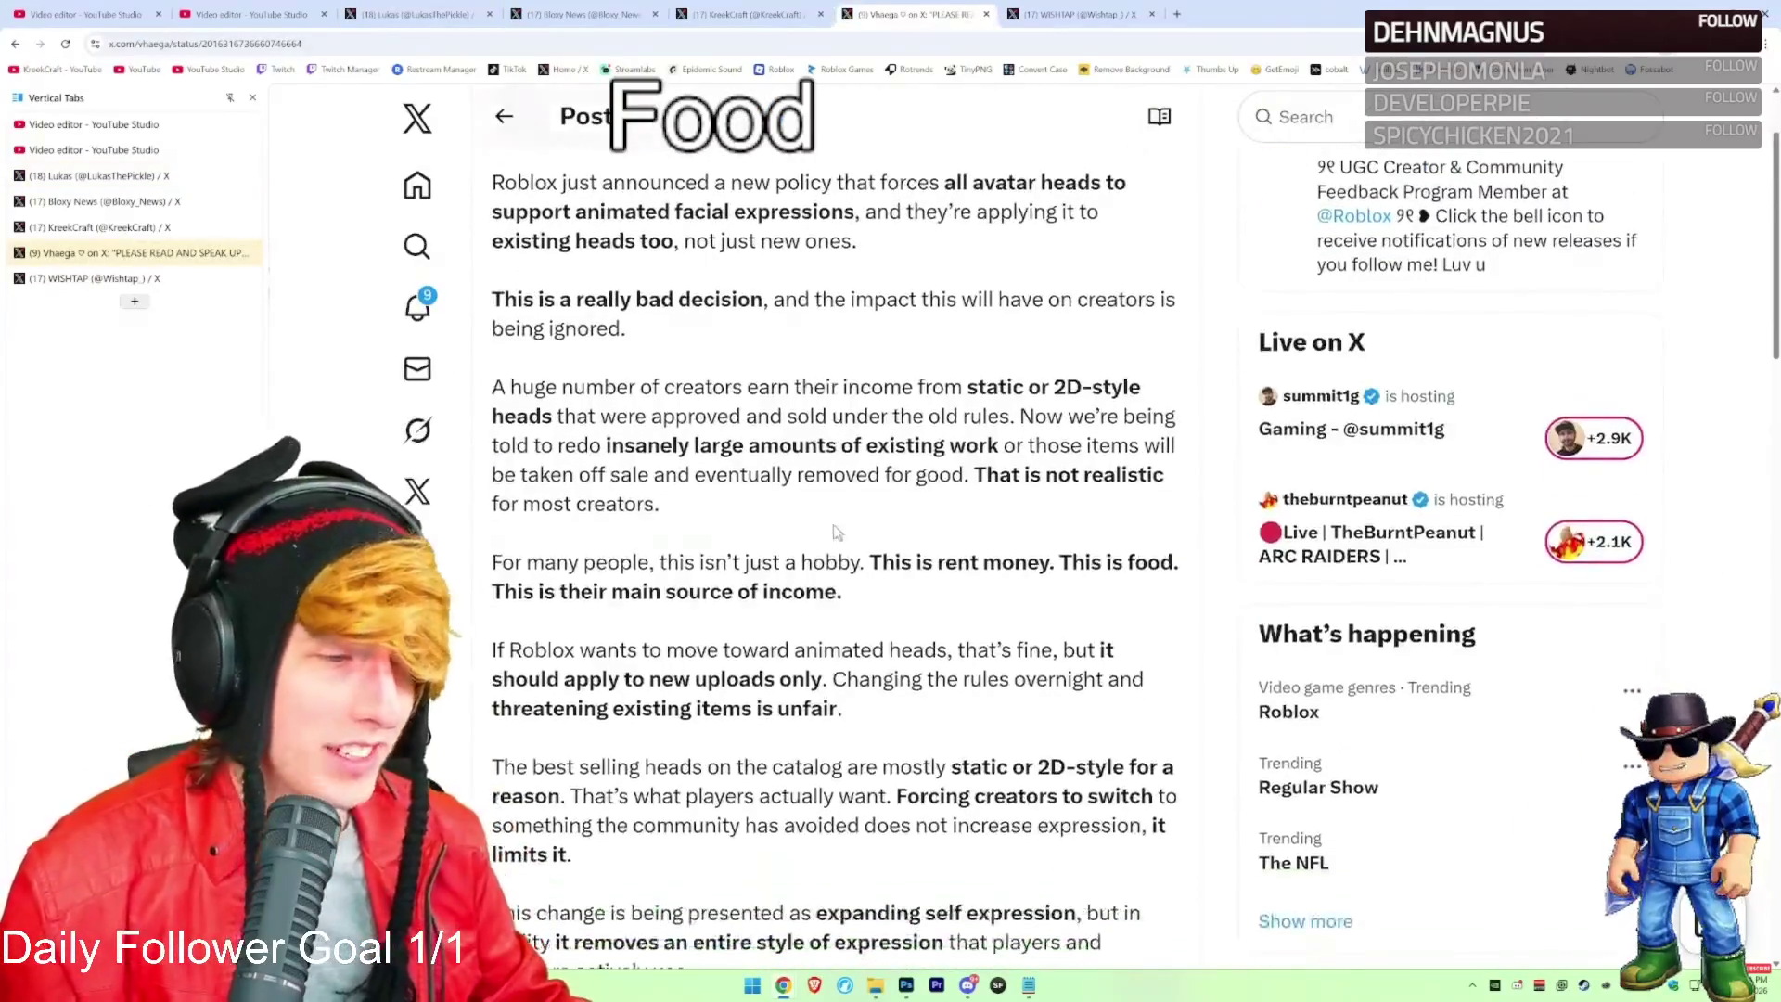
Highlight the 'This is rent money' sentence and its paragraph, then clear the selection
{"action": "scroll", "scroll_direction": "down", "scroll_amount": 3}
{"action": "left_click_drag", "start_coordinate": [914, 491], "coordinate": [1054, 493]}
{"action": "left_click", "coordinate": [1057, 493]}
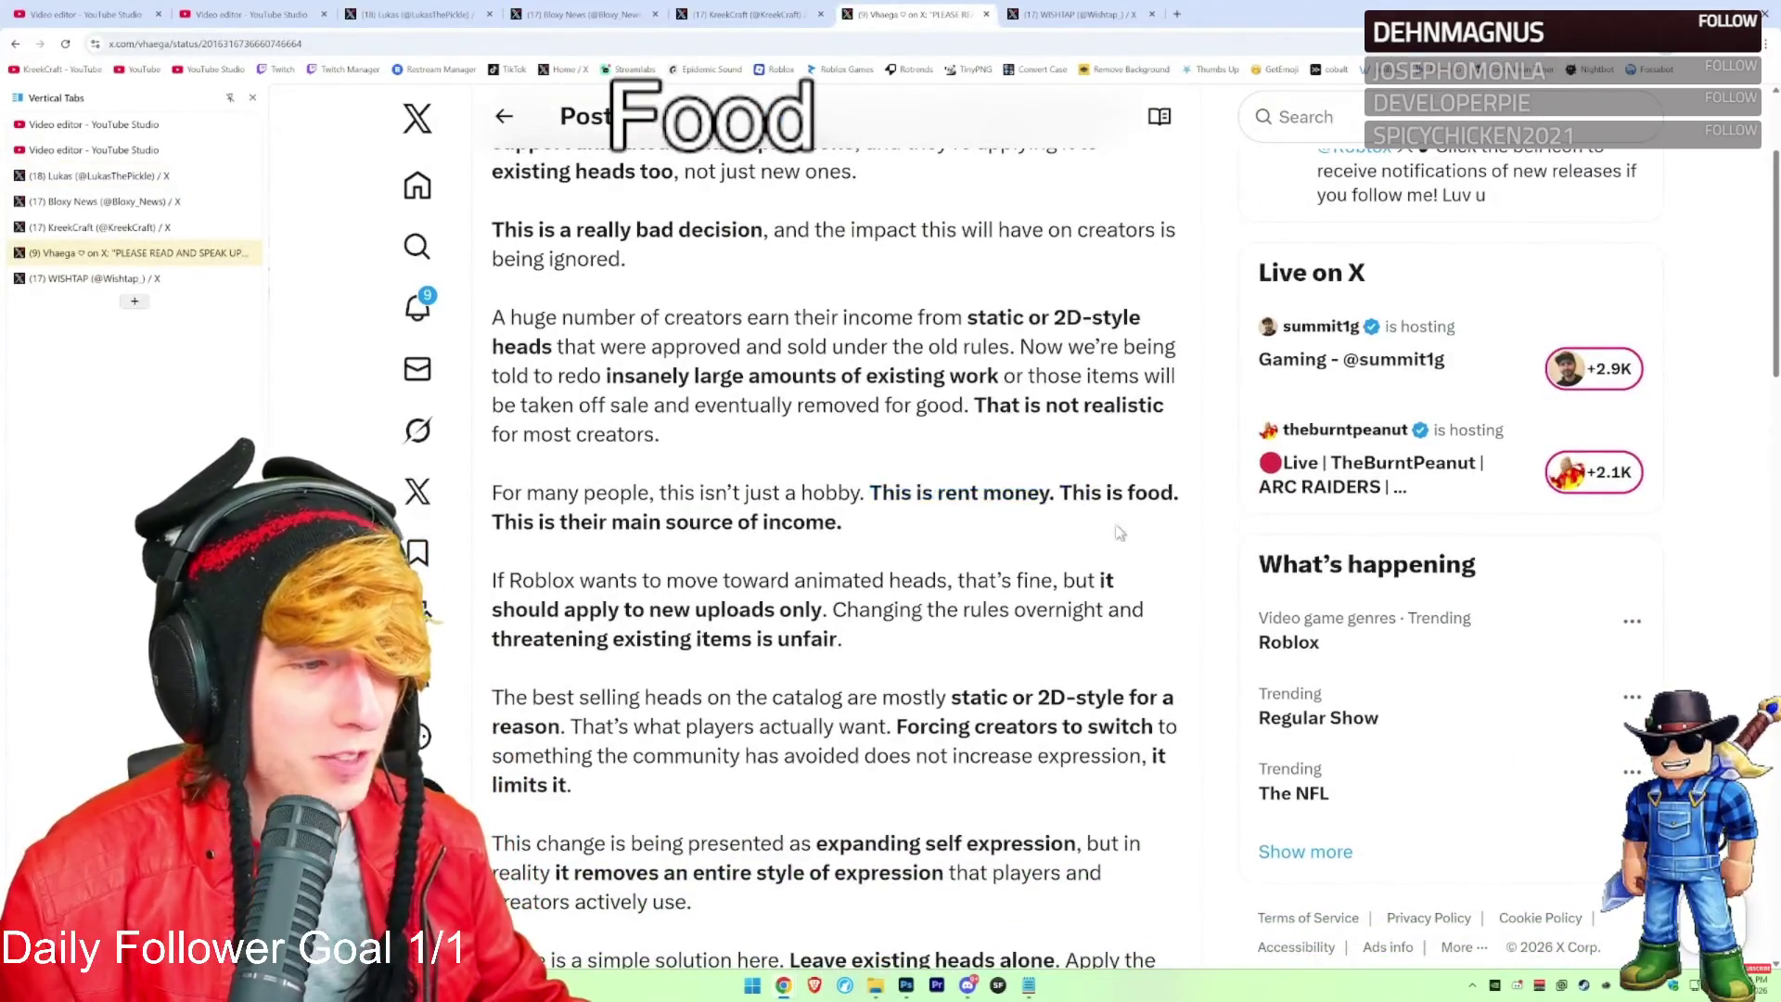
{"action": "left_click_drag", "start_coordinate": [611, 521], "coordinate": [493, 485]}
{"action": "left_click", "coordinate": [520, 492]}
Go back to the reposter's profile timeline and scroll up to the core-values repost
{"action": "scroll", "scroll_direction": "up", "scroll_amount": 3}
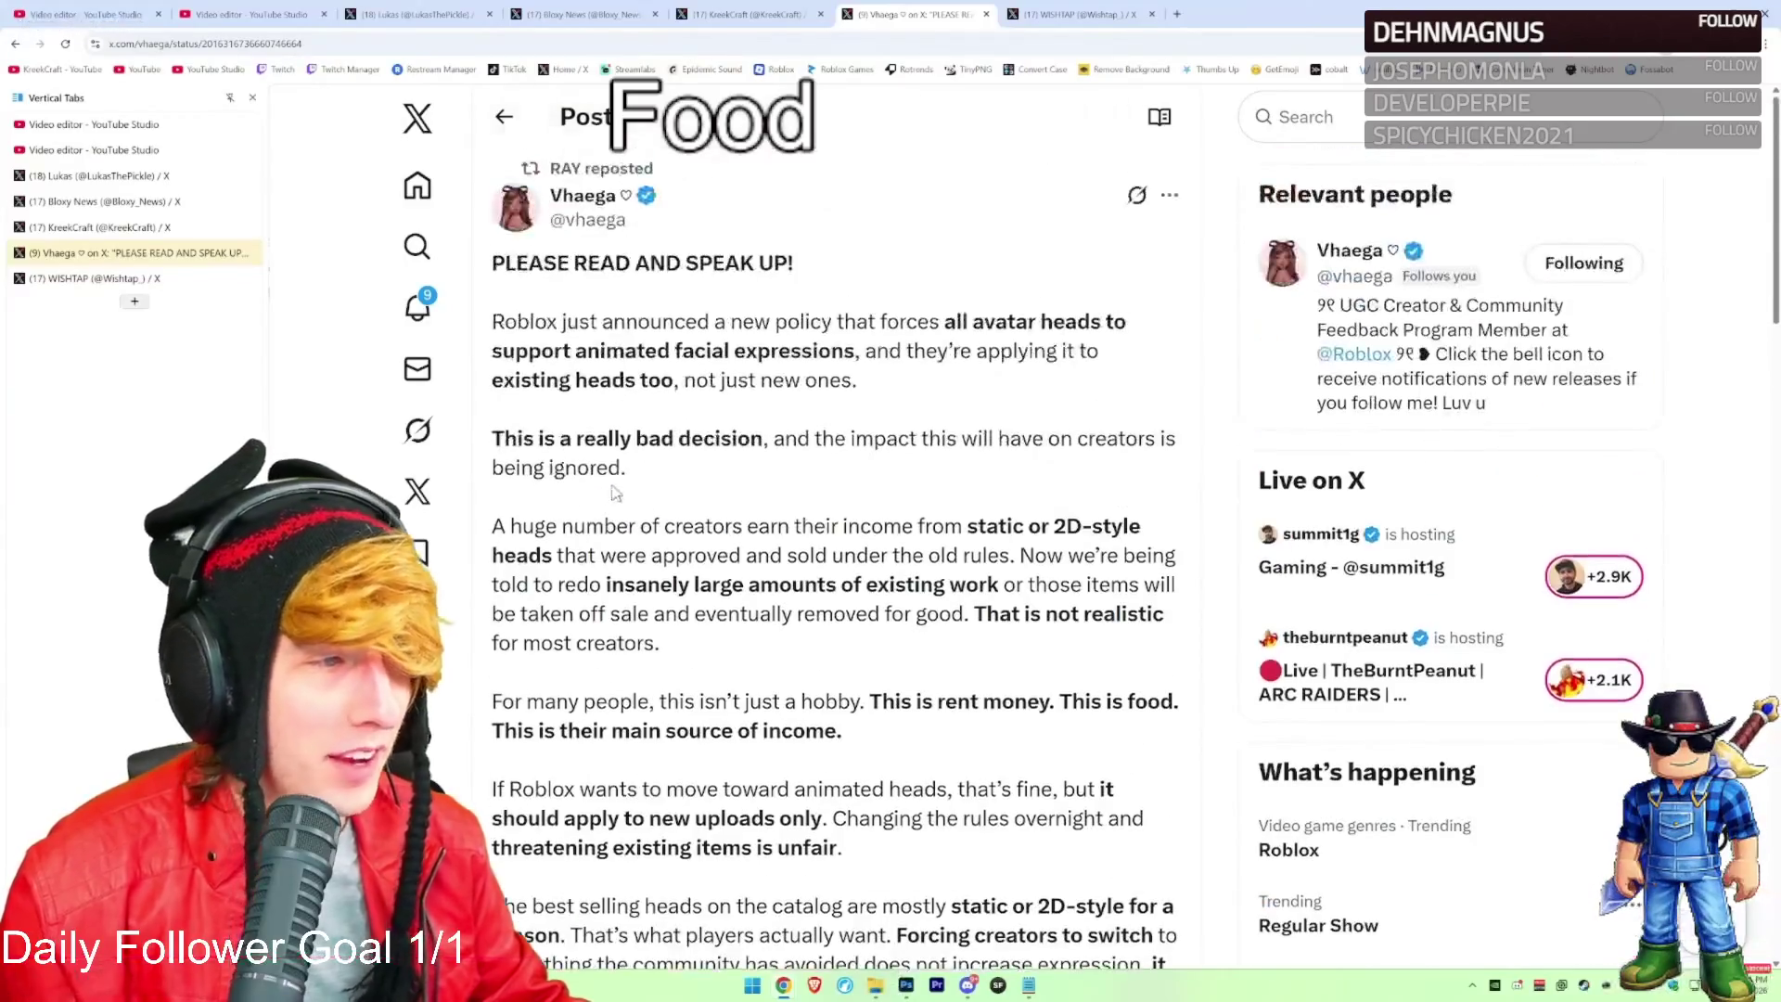
{"action": "left_click", "coordinate": [506, 118]}
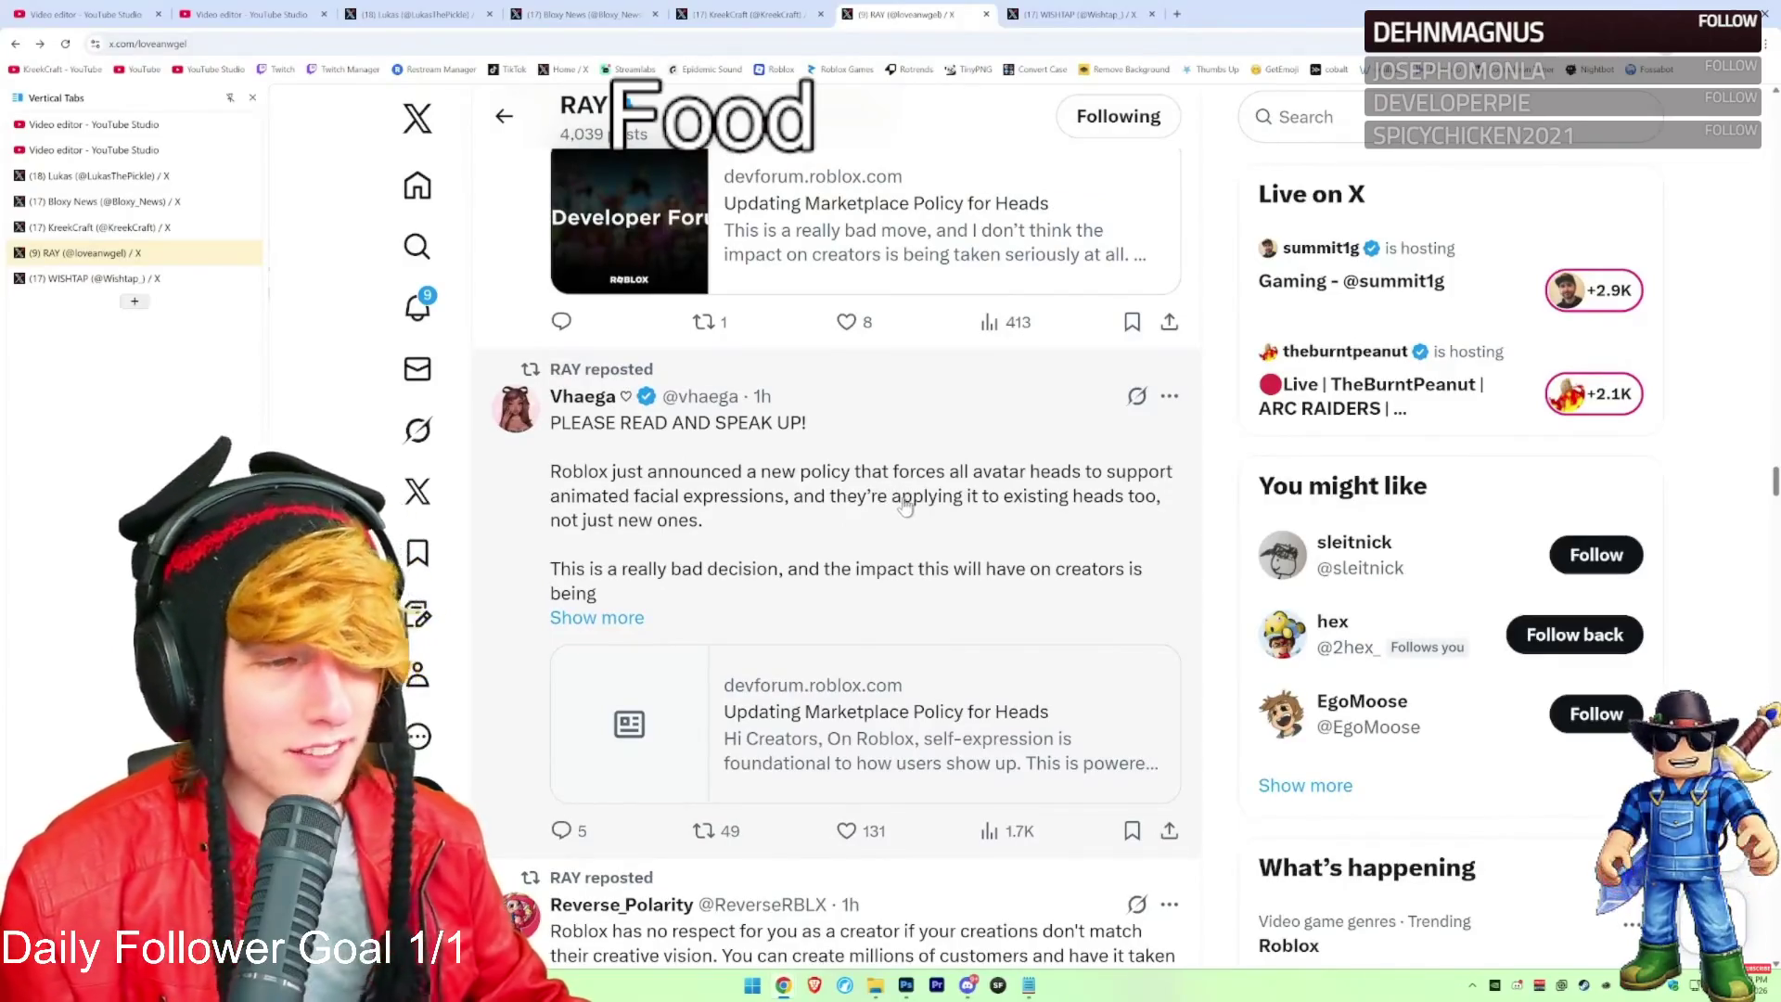
{"action": "scroll", "scroll_direction": "down", "scroll_amount": 3}
{"action": "scroll", "scroll_direction": "up", "scroll_amount": 3}
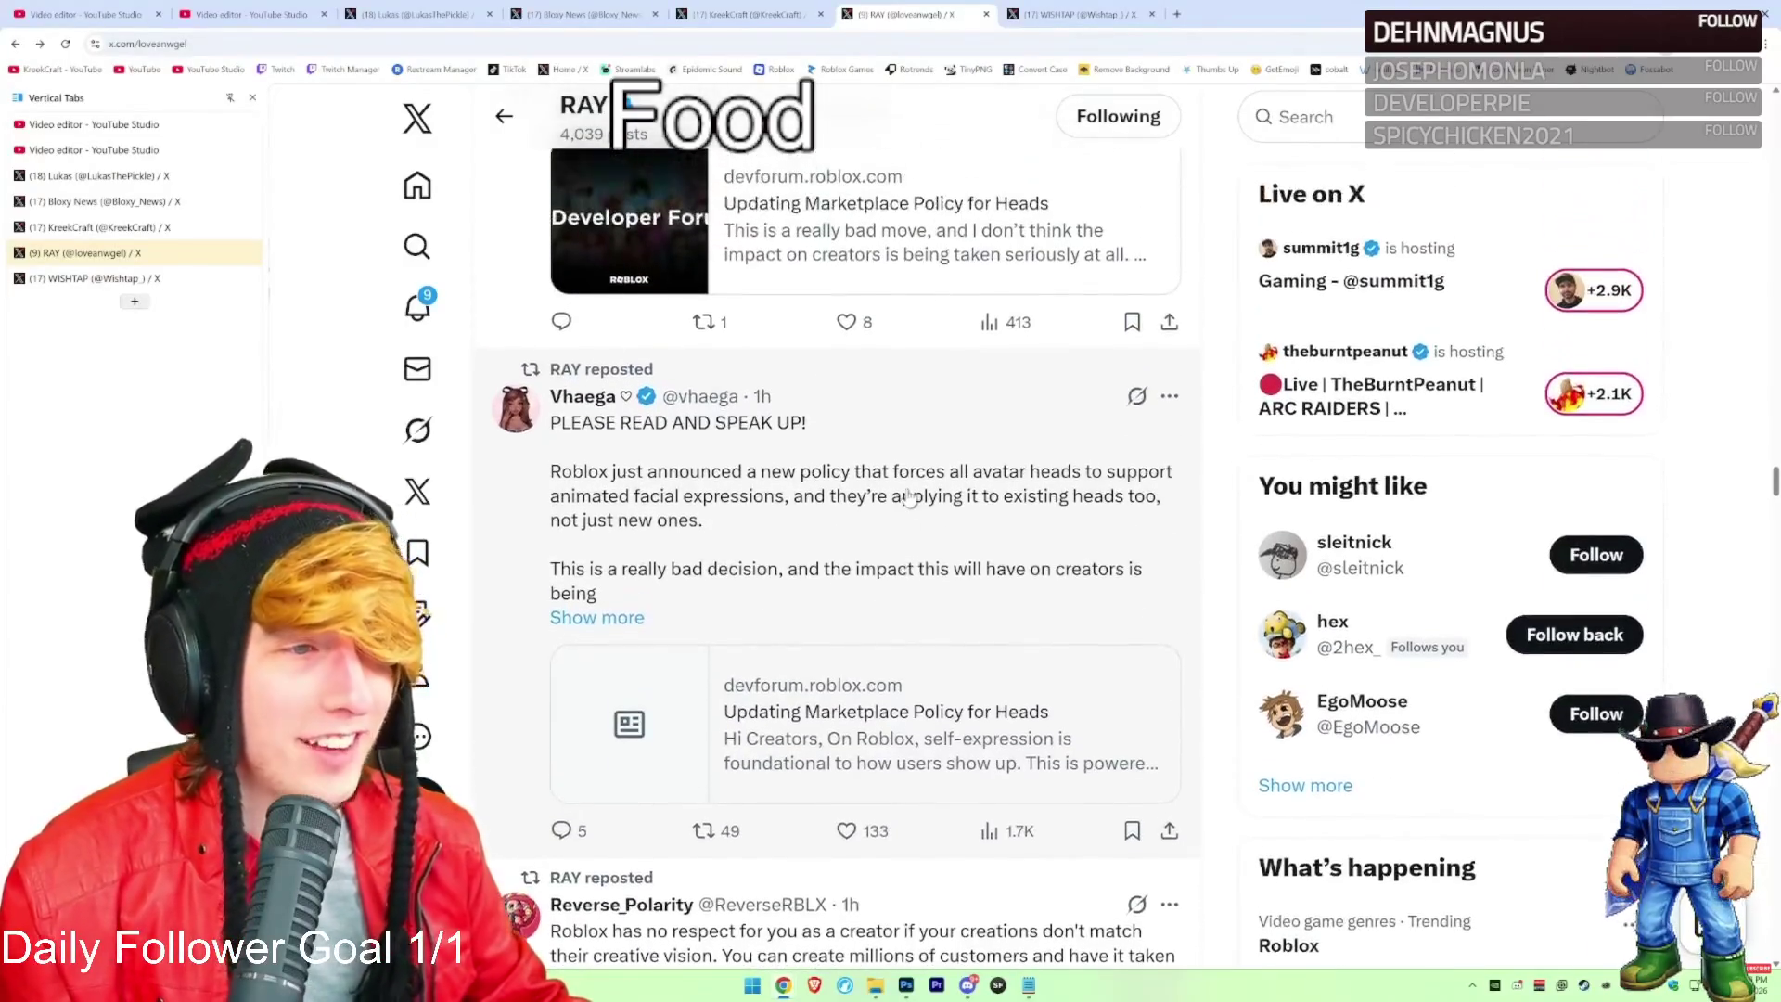
{"action": "scroll", "scroll_direction": "up", "scroll_amount": 3}
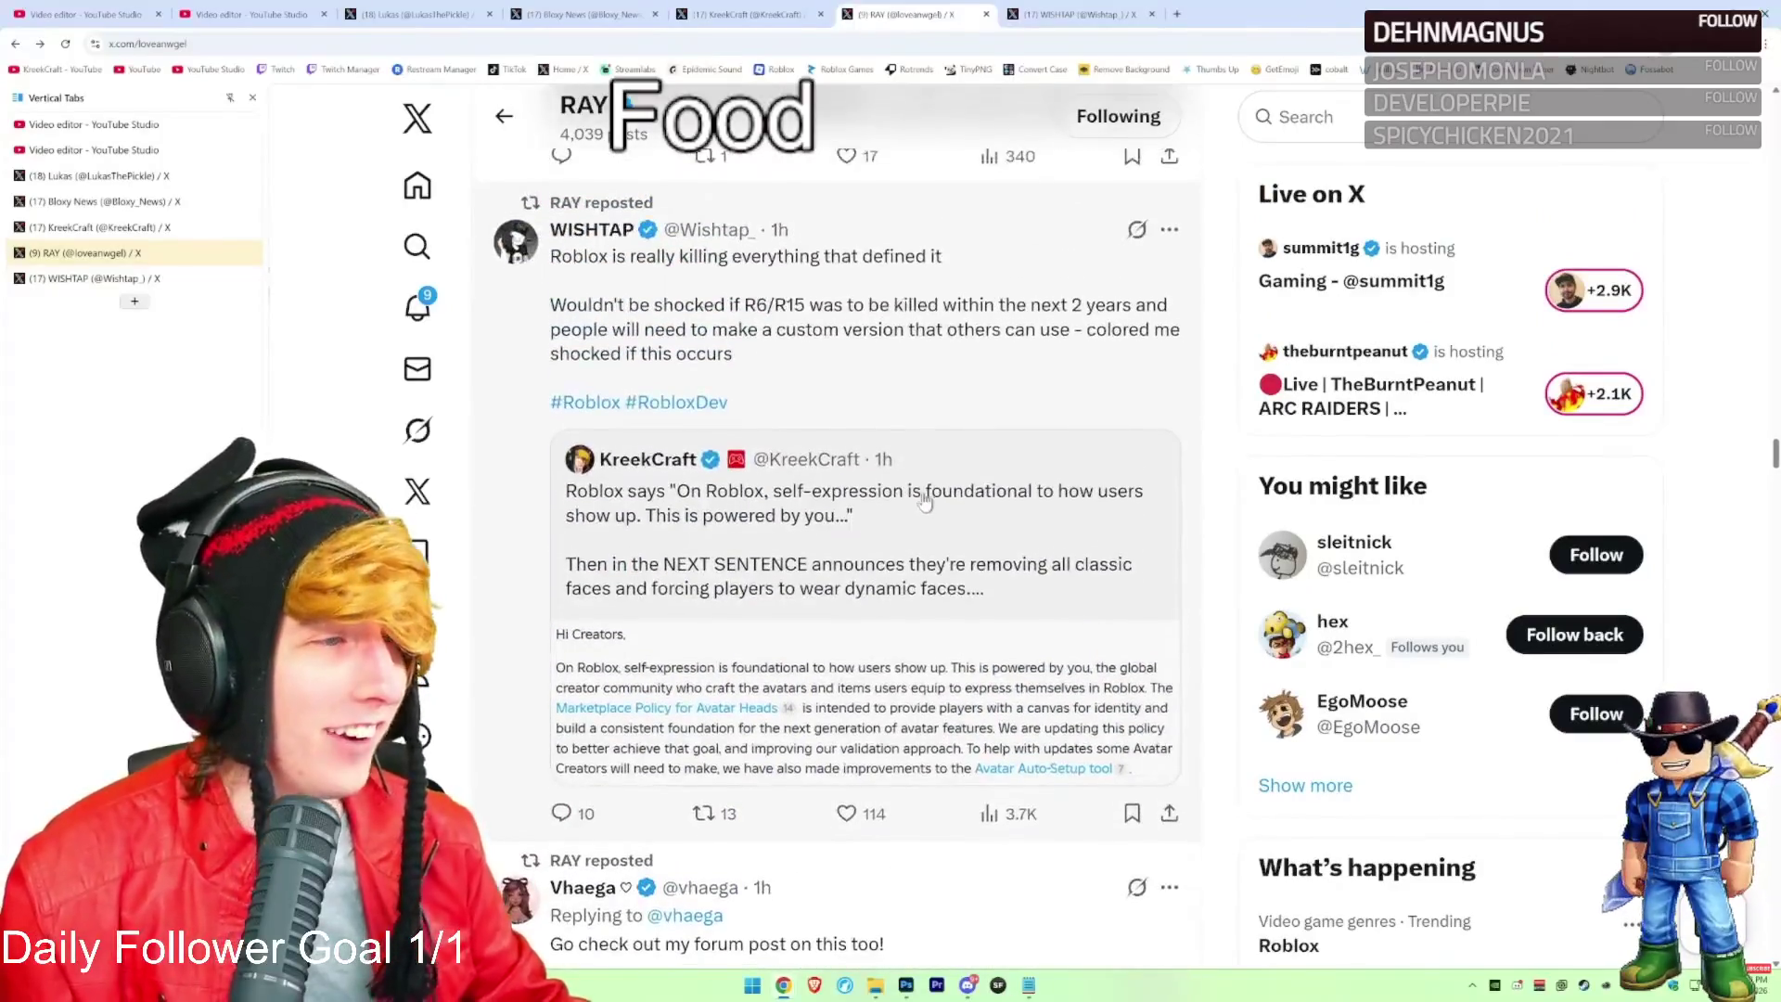
{"action": "scroll", "scroll_direction": "up", "scroll_amount": 3}
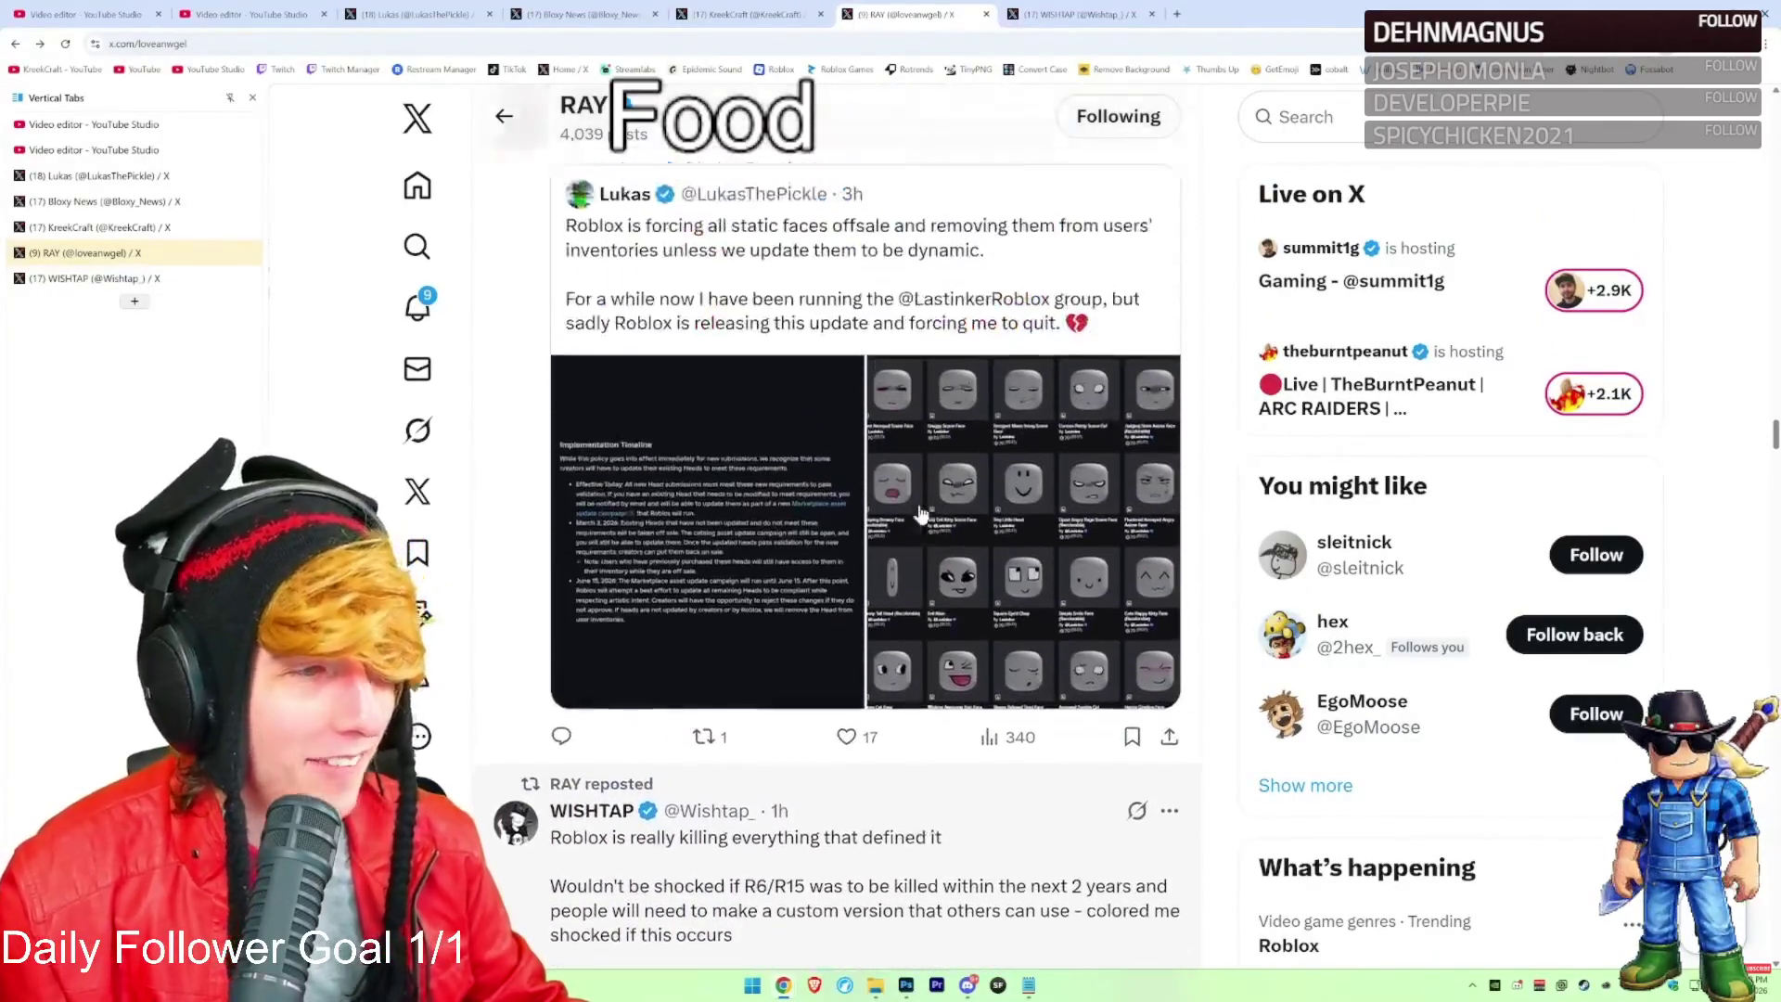
{"action": "scroll", "scroll_direction": "down", "scroll_amount": 3}
{"action": "scroll", "scroll_direction": "up", "scroll_amount": 3}
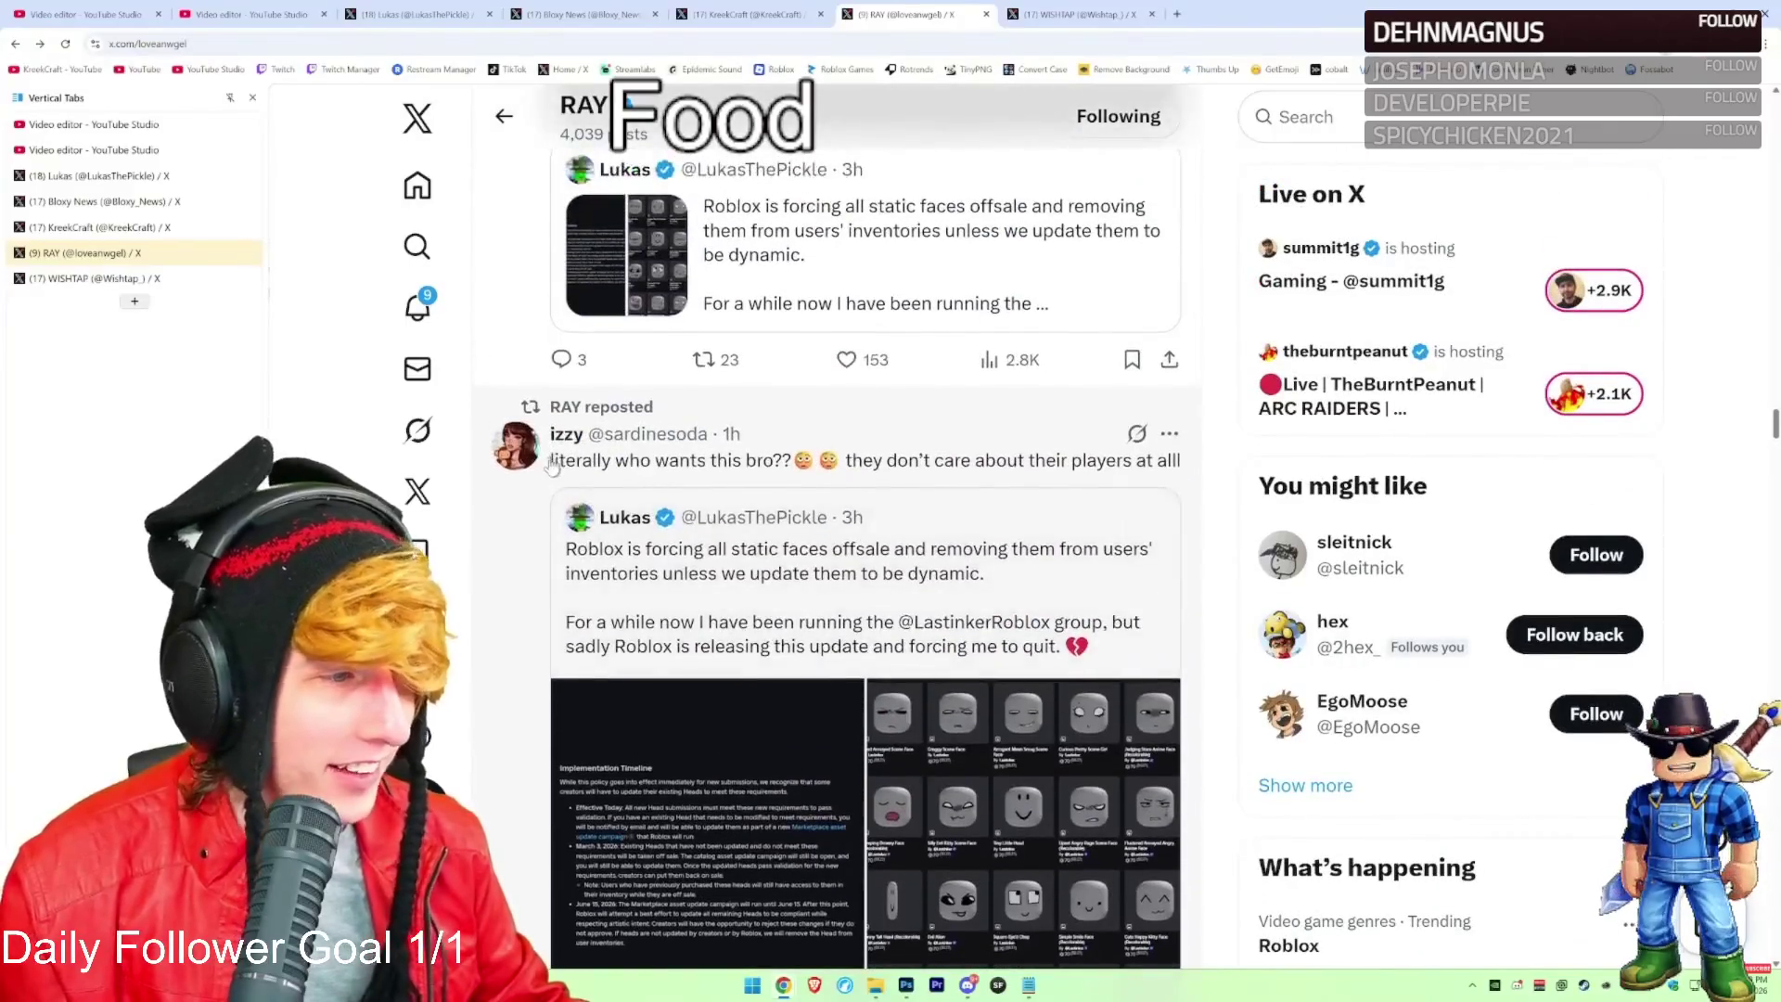
{"action": "scroll", "scroll_direction": "up", "scroll_amount": 3}
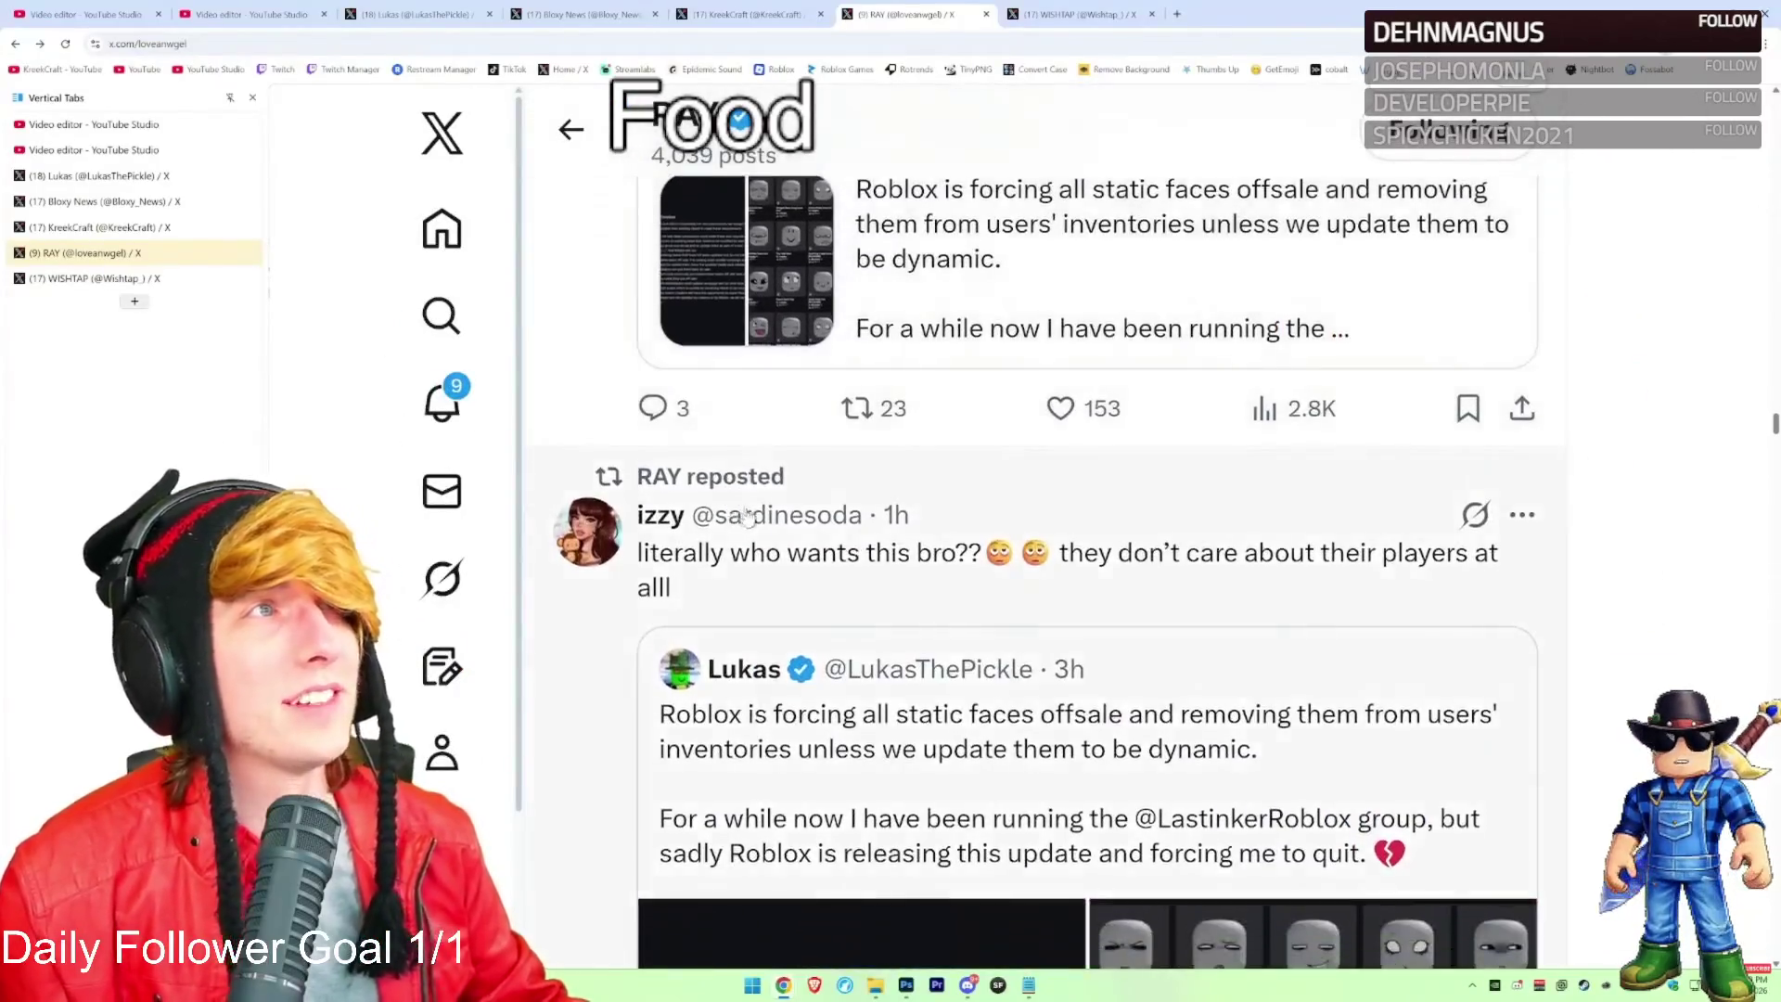
{"action": "scroll", "scroll_direction": "up", "scroll_amount": 3}
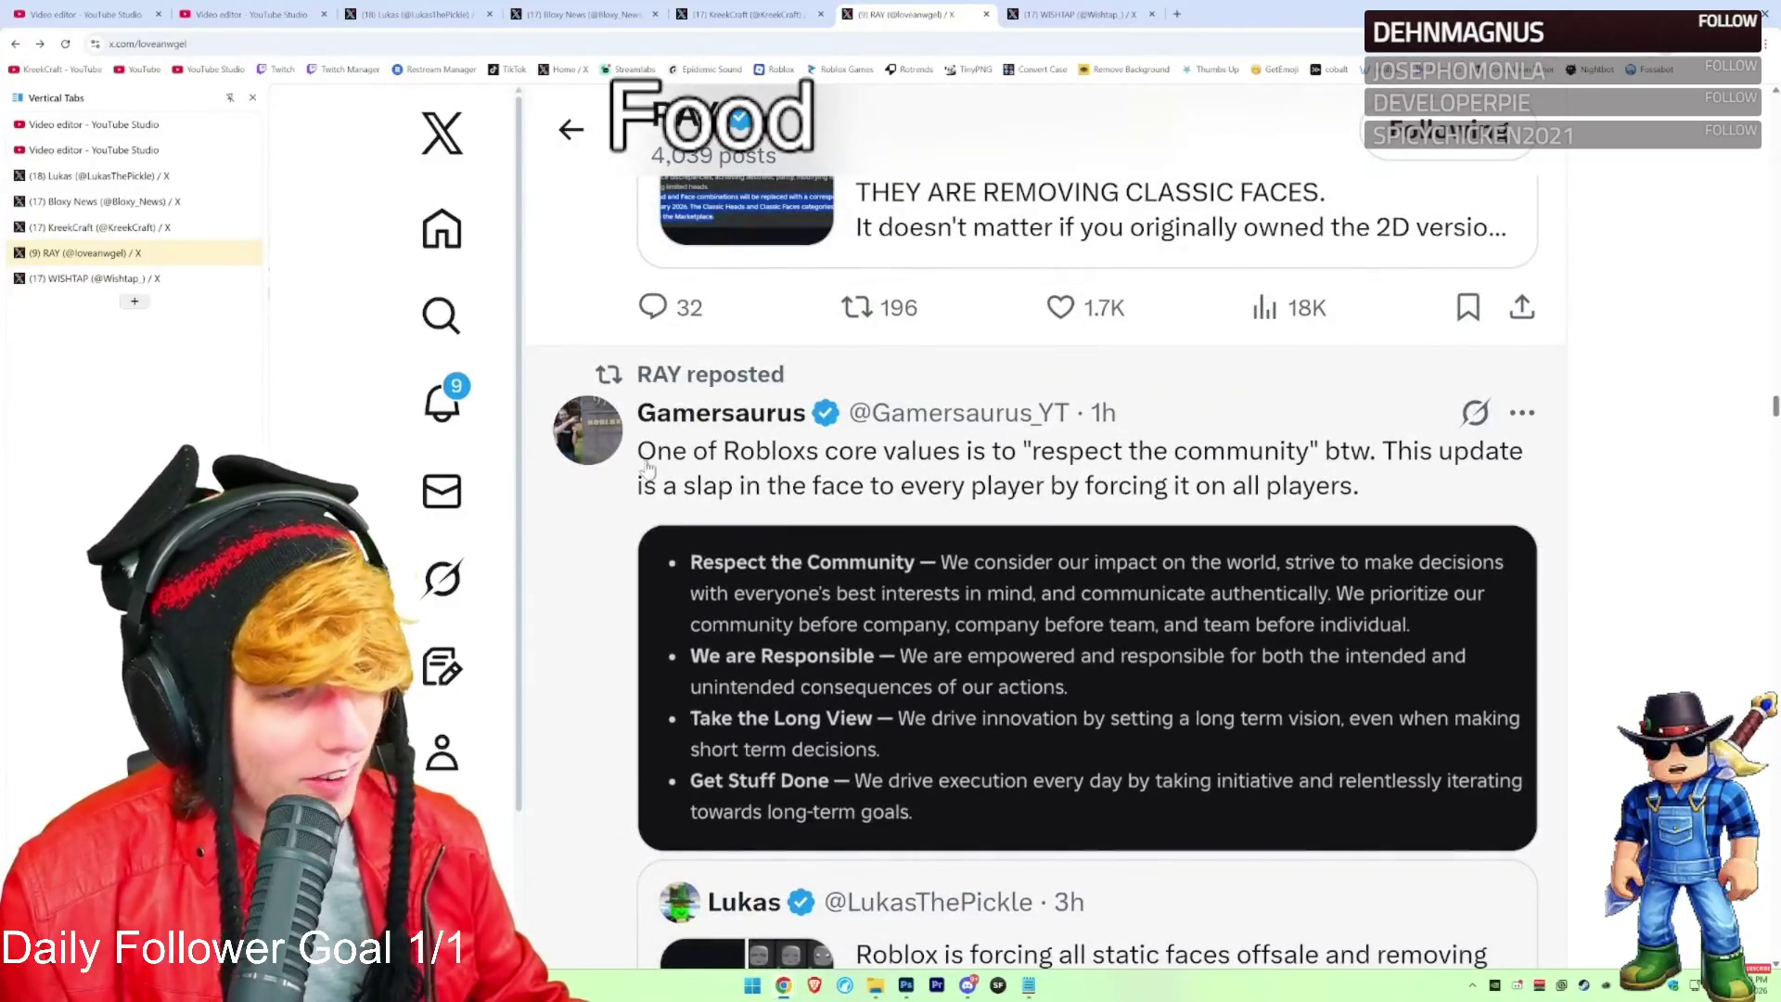
Select the repost's 'respect the community' opening line and enlarge its core values image
{"action": "double_click", "coordinate": [647, 468]}
{"action": "left_click_drag", "start_coordinate": [730, 461], "coordinate": [1322, 462]}
{"action": "left_click", "coordinate": [1271, 579]}
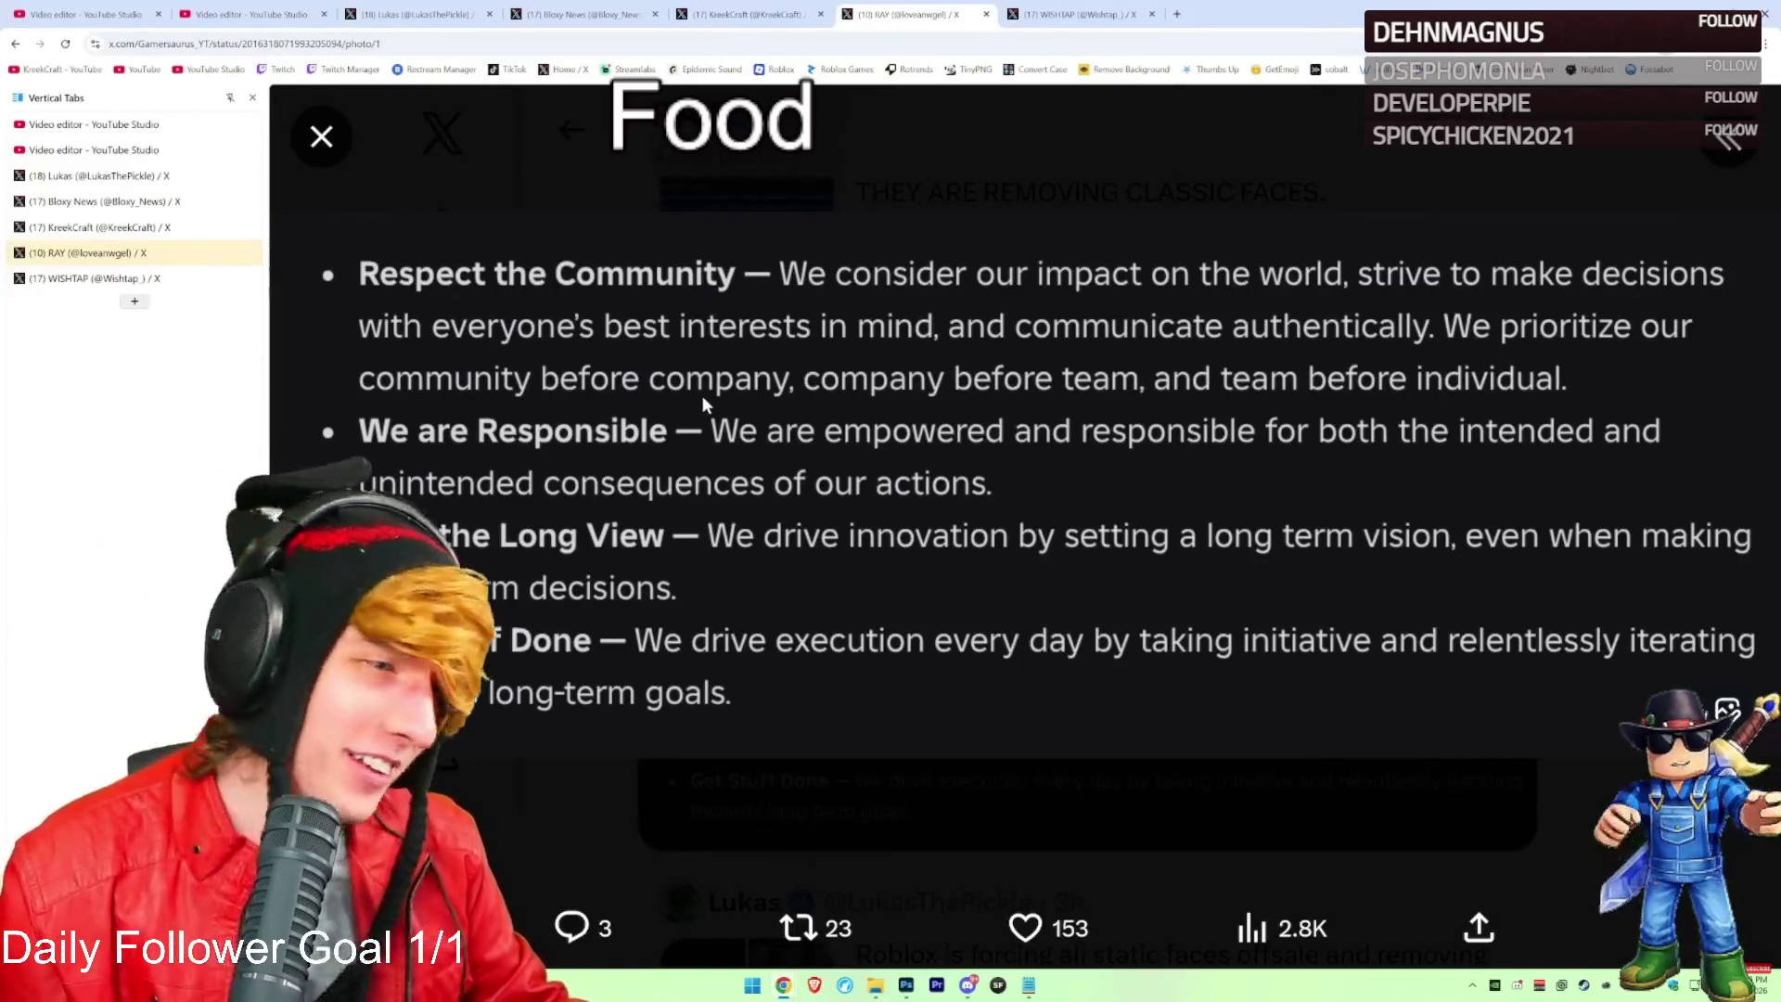
Close the core values image, scroll up to the Marketplace Policy for Heads card, then pause 'i give up on roblox'
{"action": "key", "text": "Escape"}
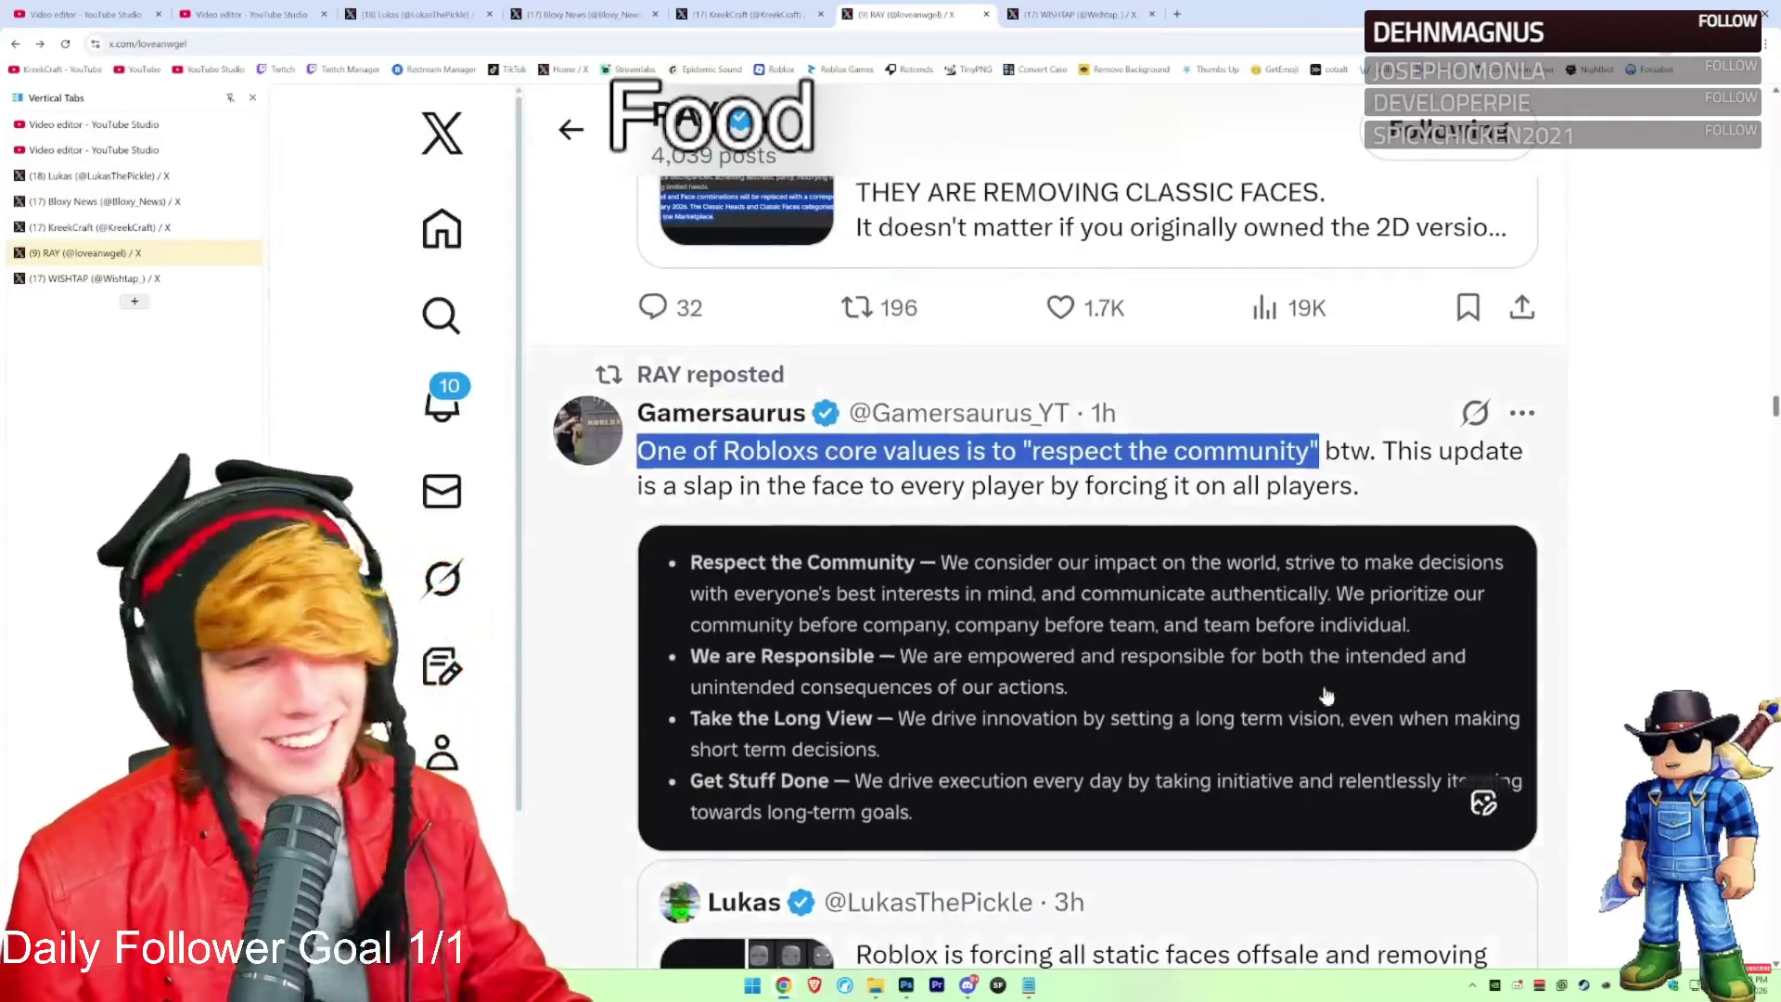
{"action": "scroll", "scroll_direction": "up", "scroll_amount": 3}
{"action": "scroll", "scroll_direction": "up", "scroll_amount": 3}
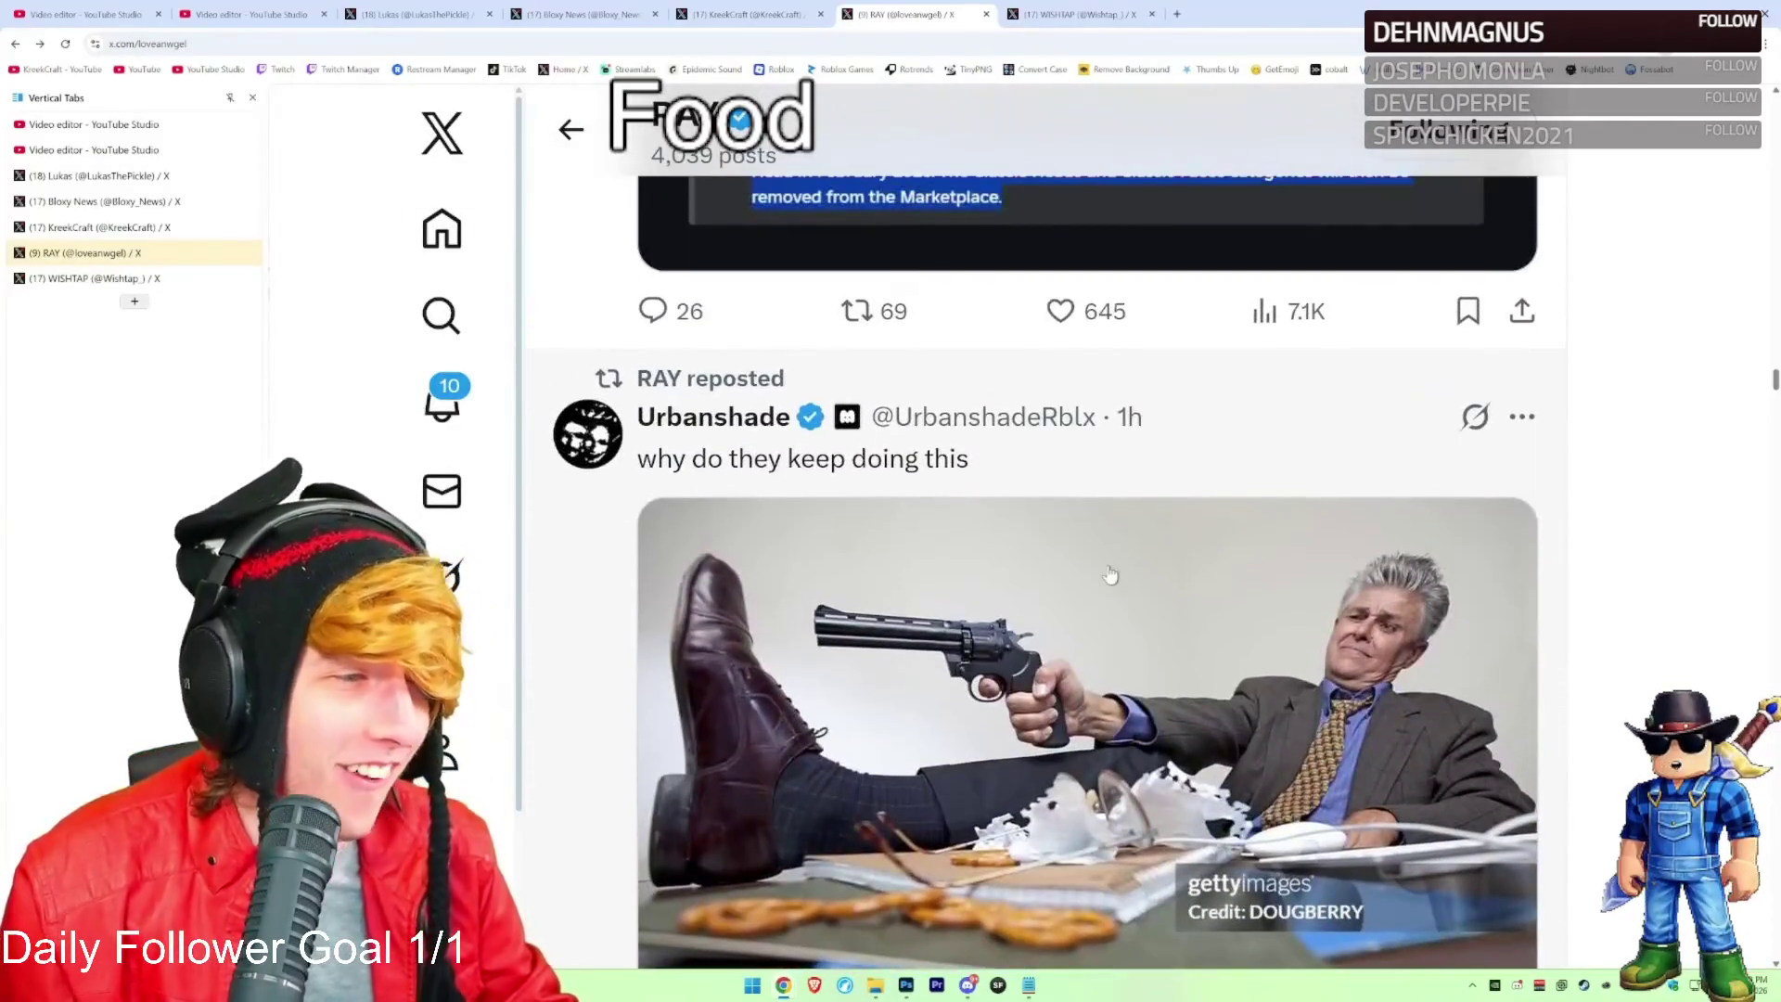
{"action": "scroll", "scroll_direction": "down", "scroll_amount": 3}
{"action": "scroll", "scroll_direction": "up", "scroll_amount": 3}
{"action": "scroll", "scroll_direction": "up", "scroll_amount": 3}
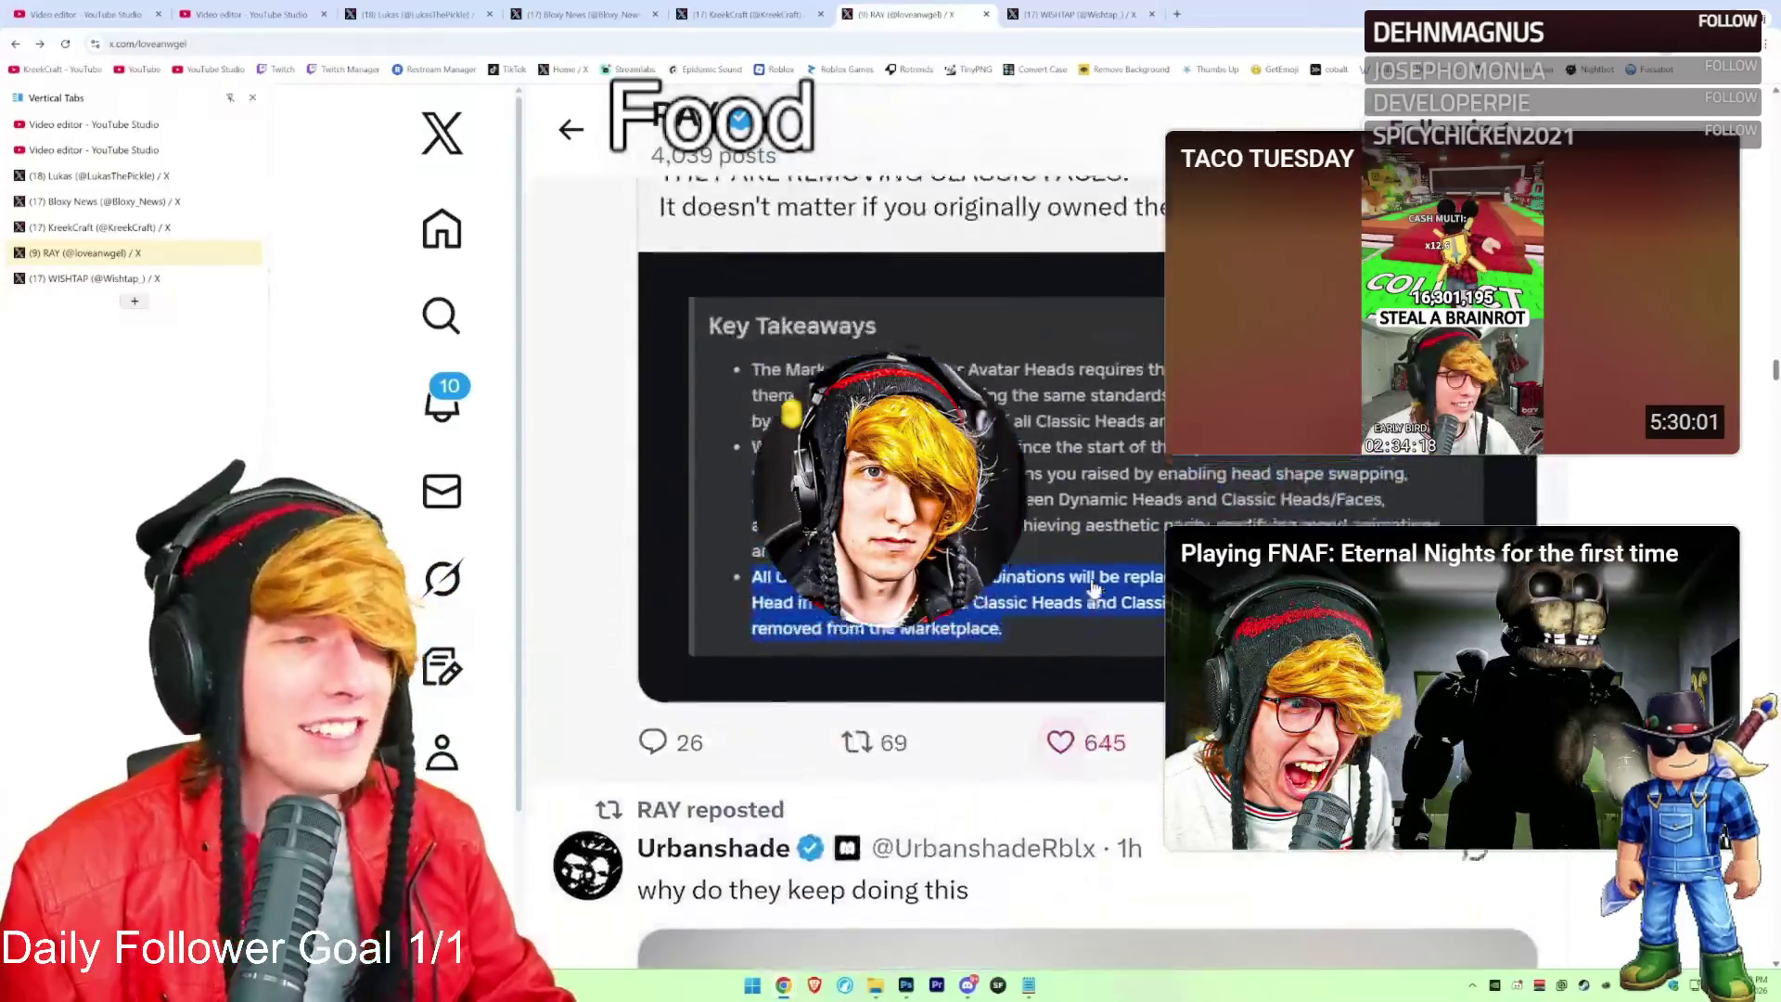
{"action": "scroll", "scroll_direction": "up", "scroll_amount": 3}
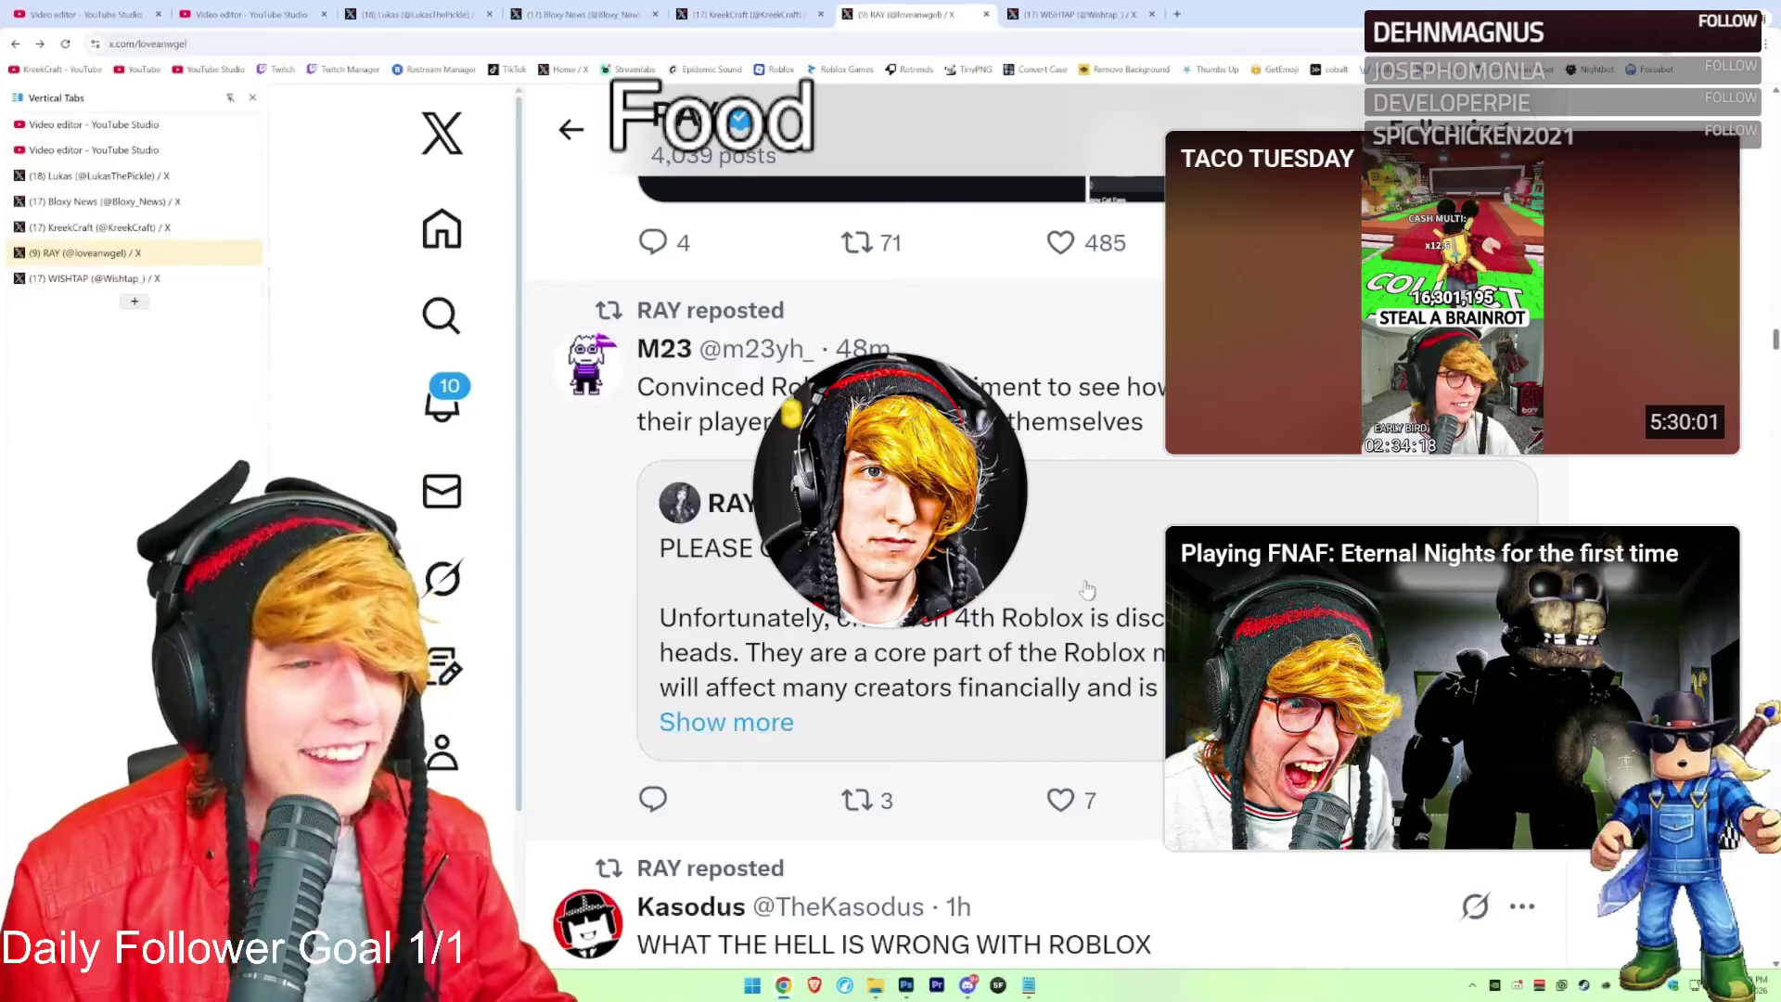
{"action": "scroll", "scroll_direction": "up", "scroll_amount": 3}
{"action": "scroll", "scroll_direction": "up", "scroll_amount": 3}
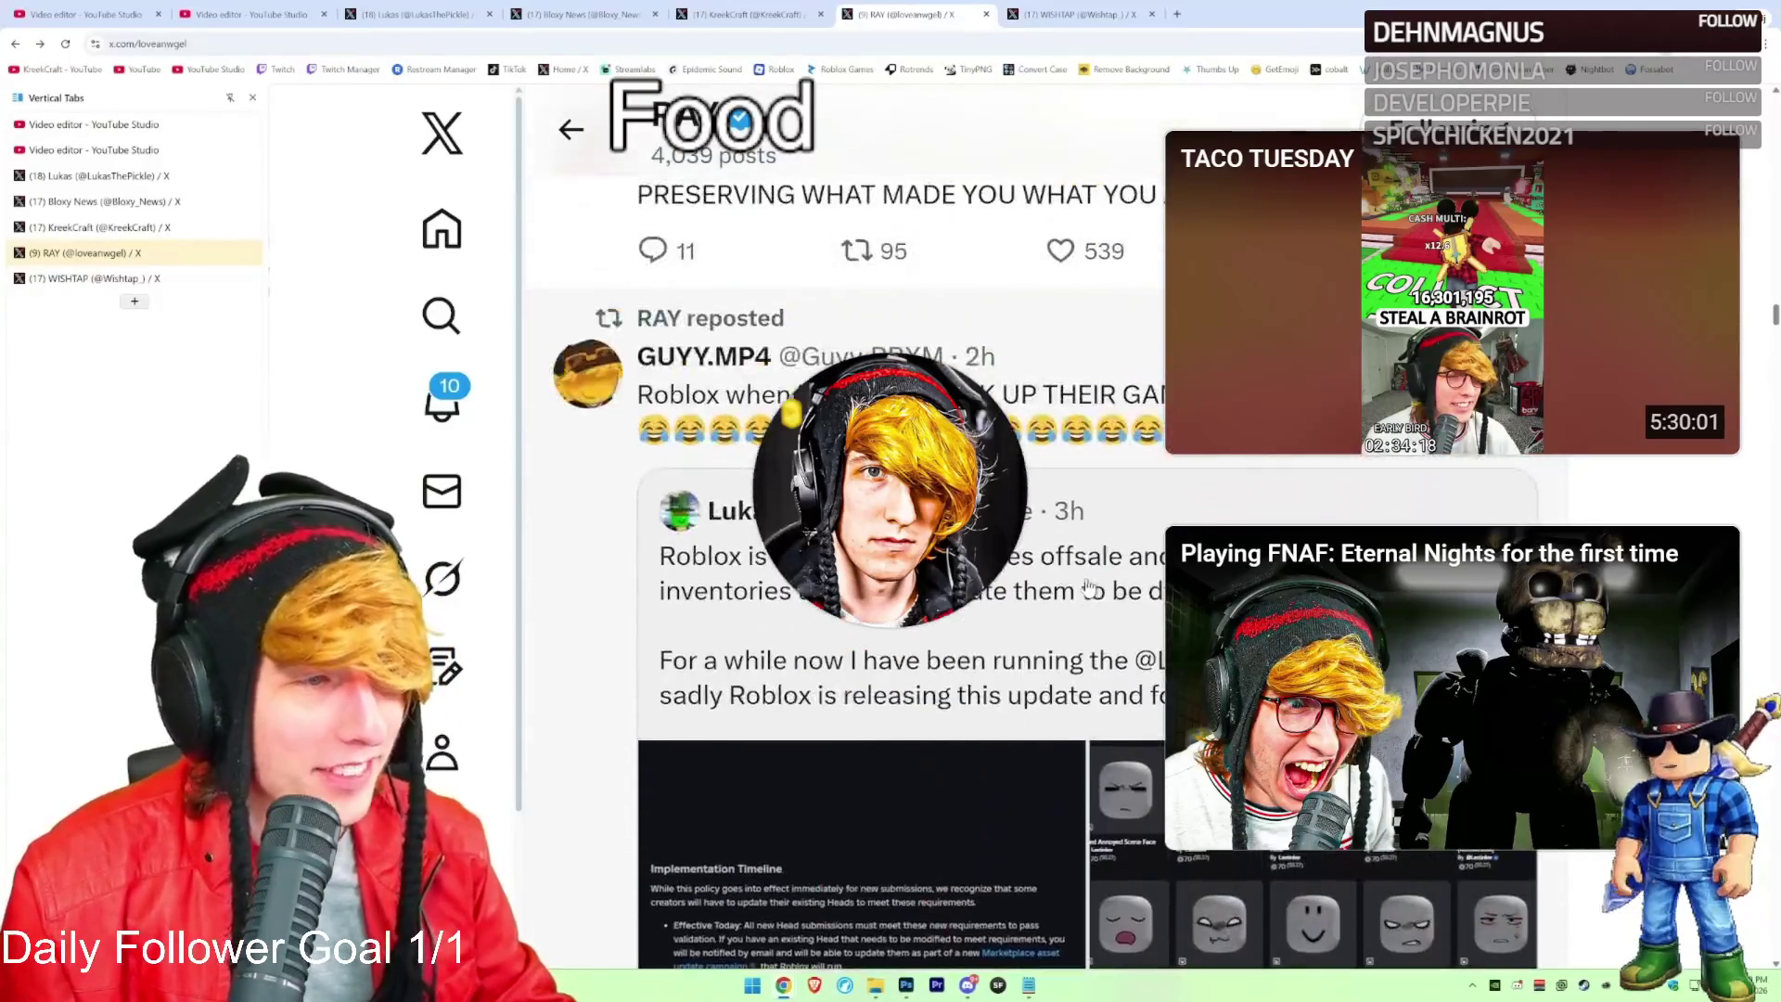
{"action": "scroll", "scroll_direction": "up", "scroll_amount": 3}
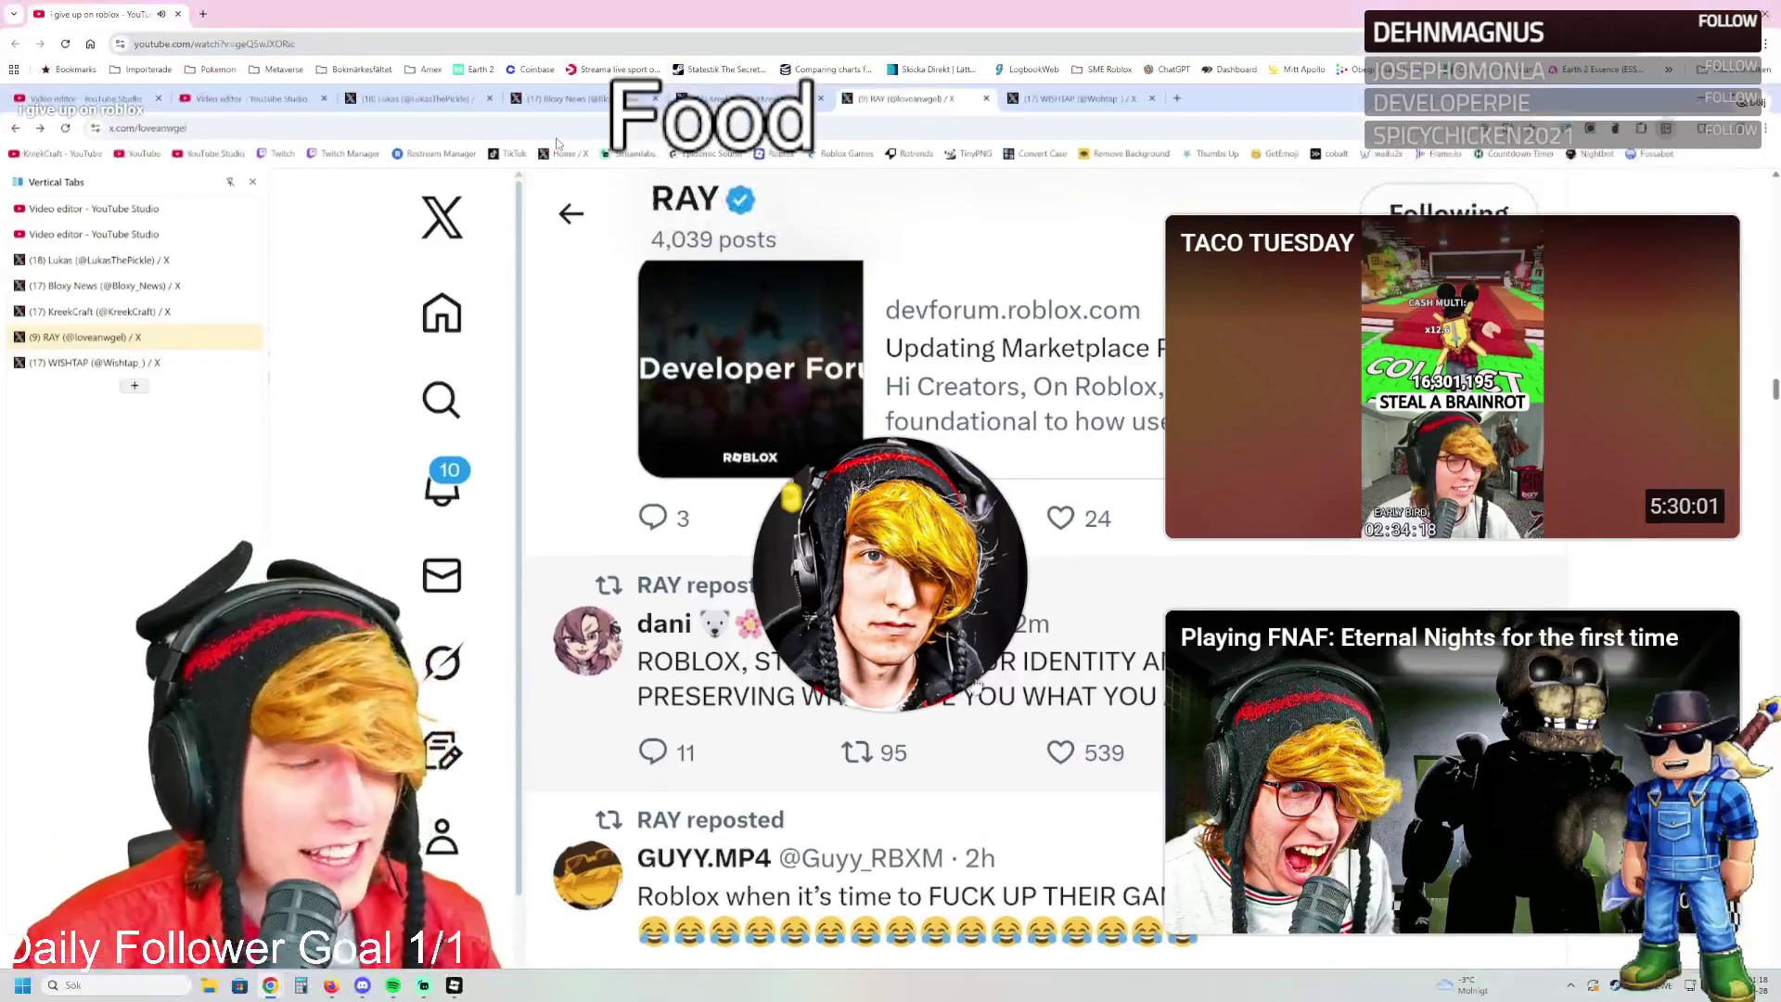
{"action": "key", "text": "Escape"}
{"action": "left_click", "coordinate": [1295, 417]}
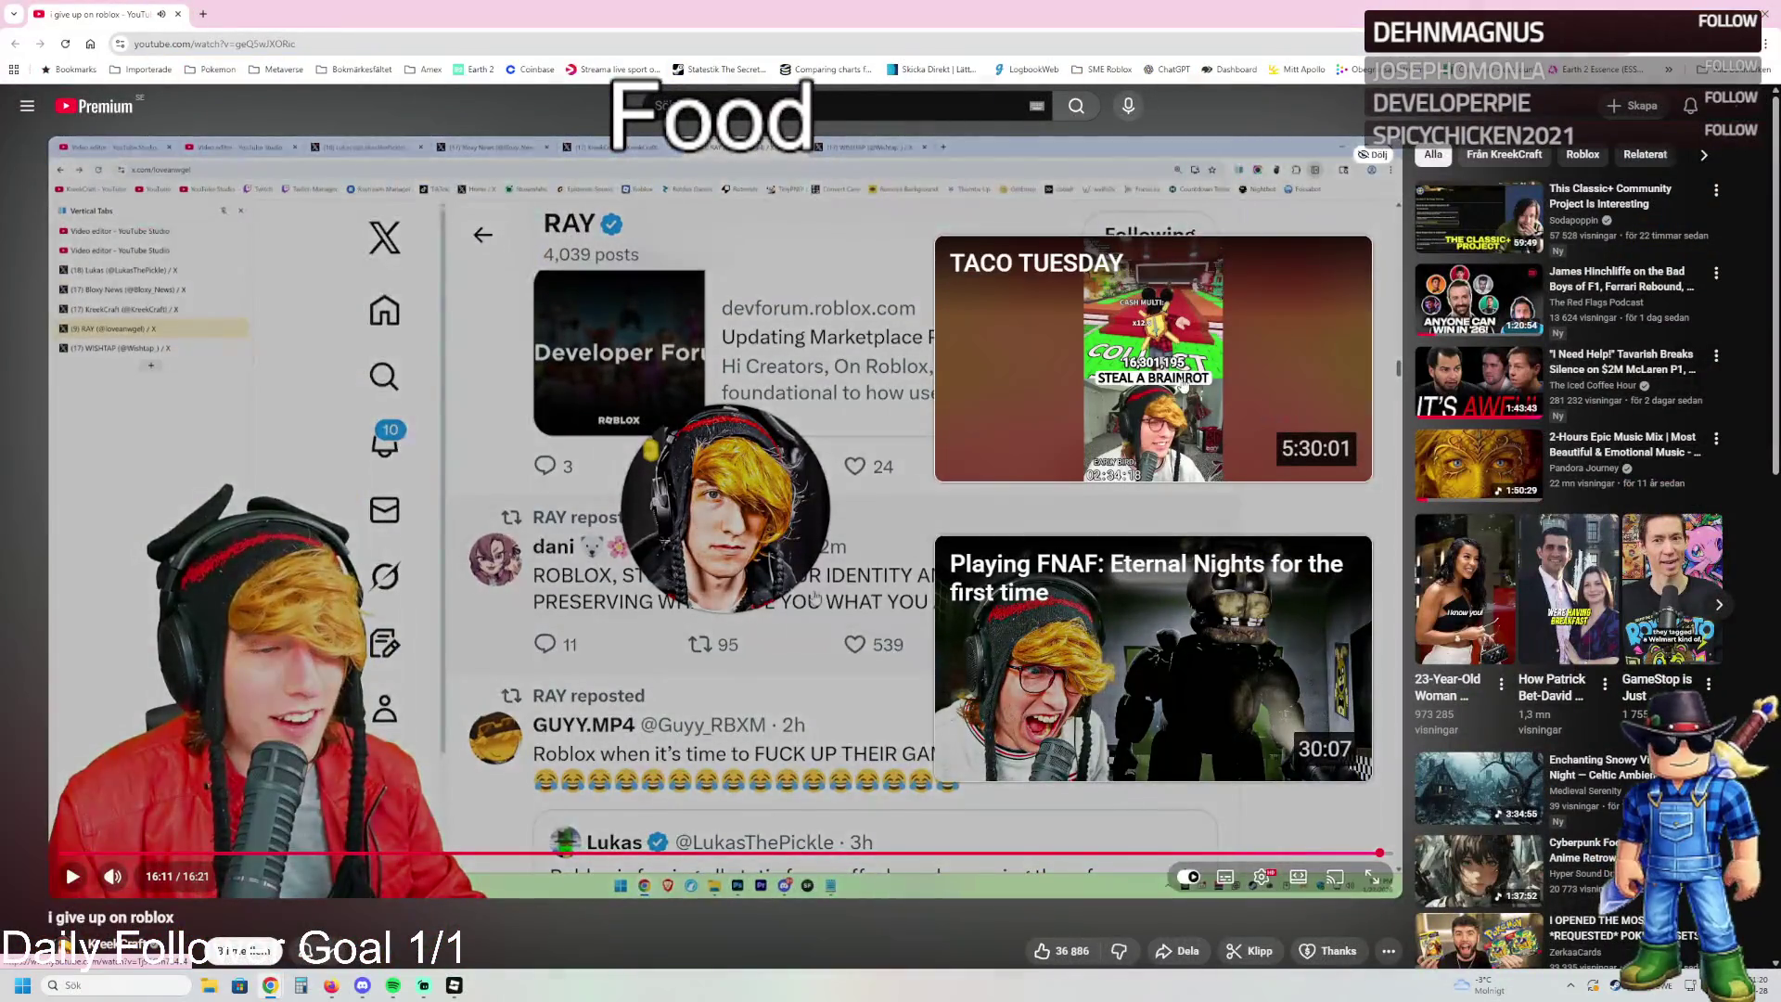
Browse the uploader's channel video list, then go back to the YouTube home feed
{"action": "scroll", "scroll_direction": "down", "scroll_amount": 3}
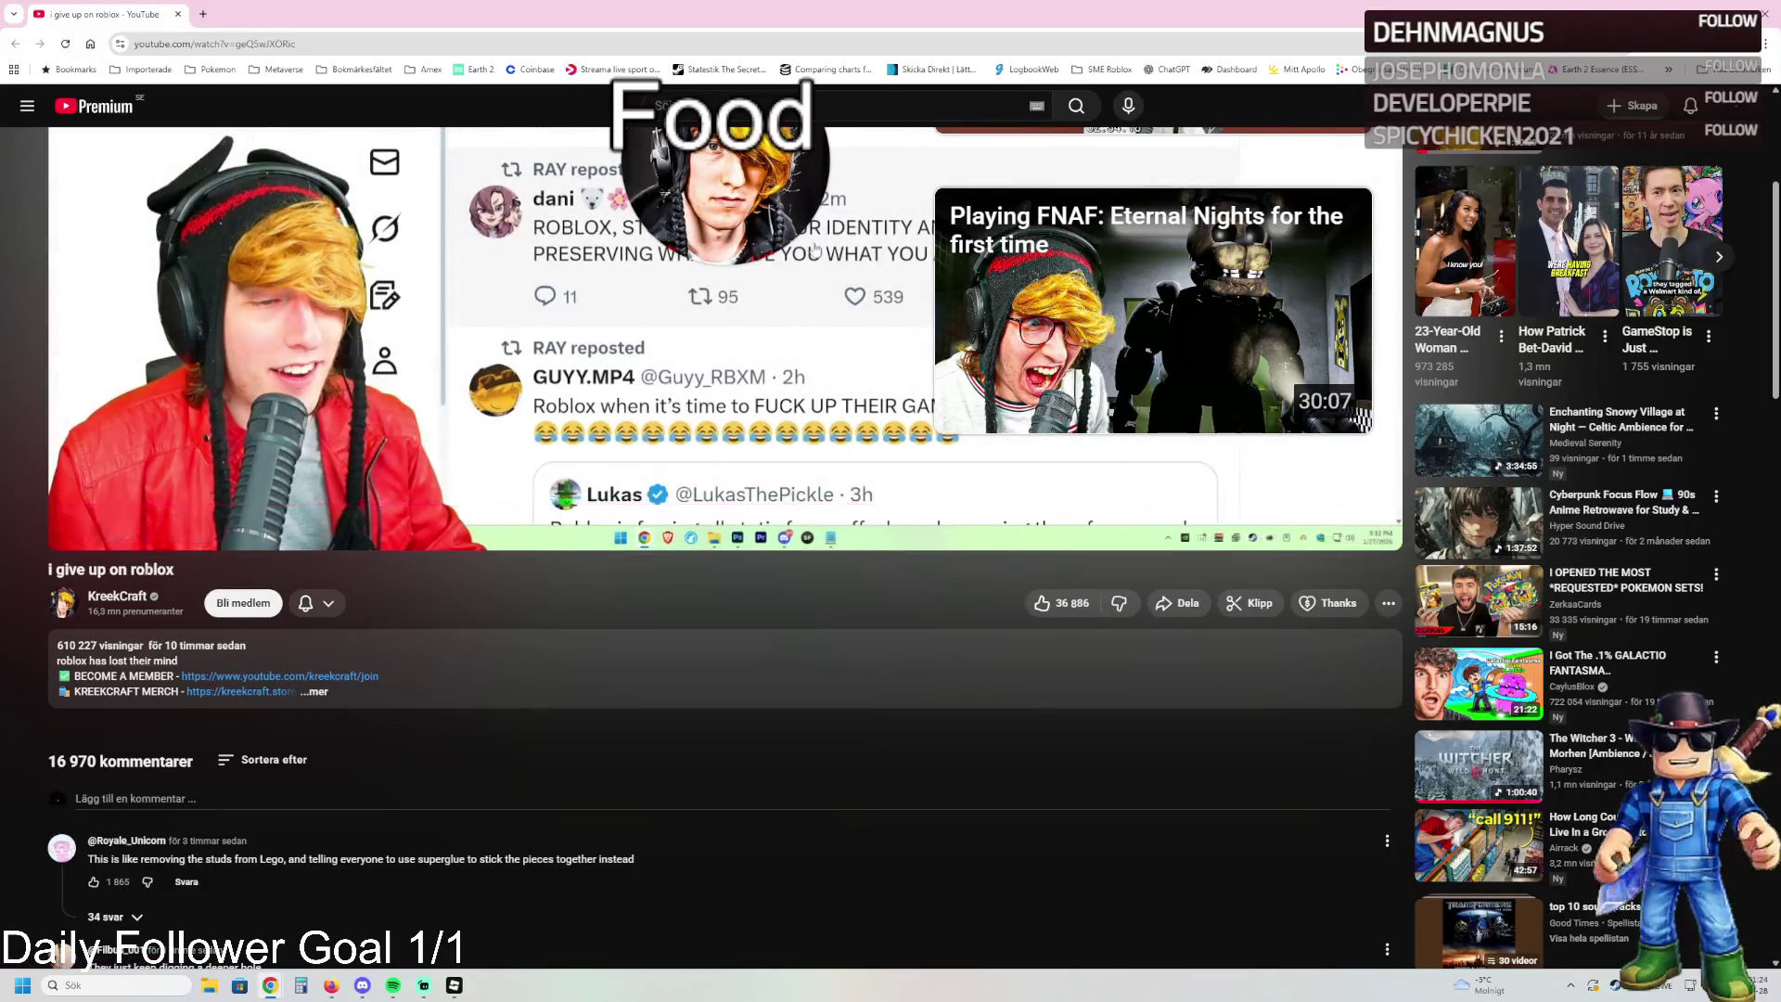
{"action": "left_click", "coordinate": [115, 596]}
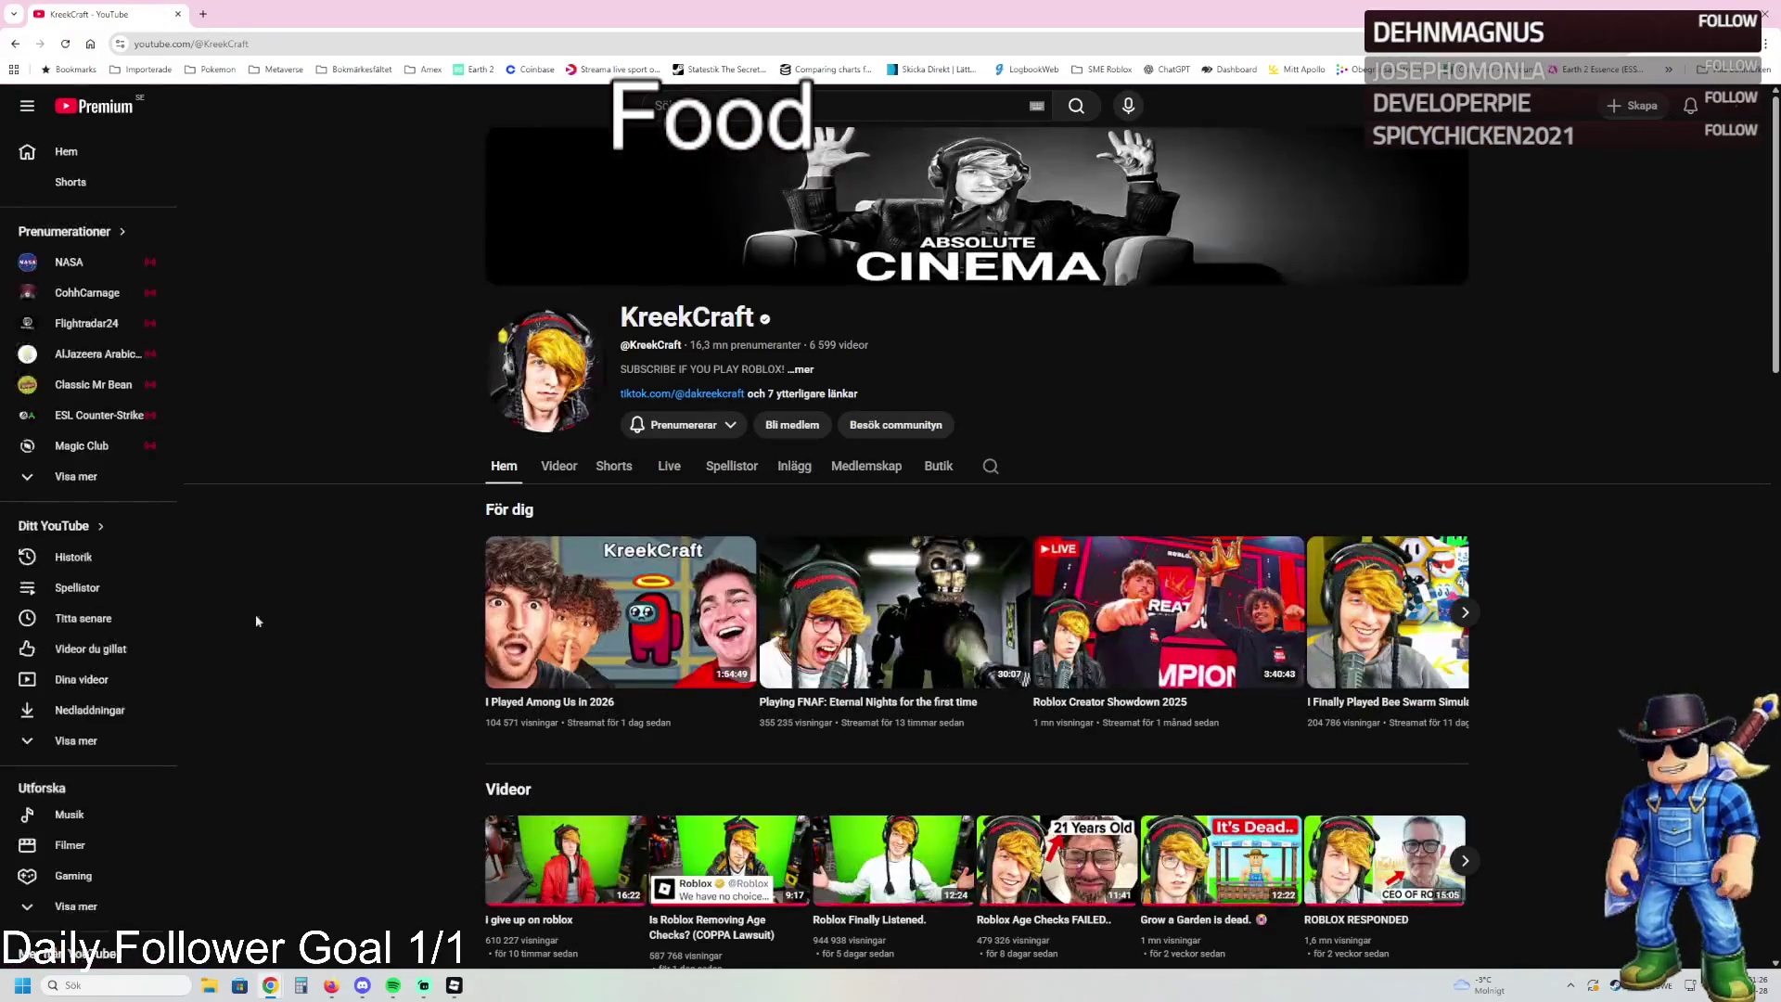
{"action": "left_click", "coordinate": [561, 473]}
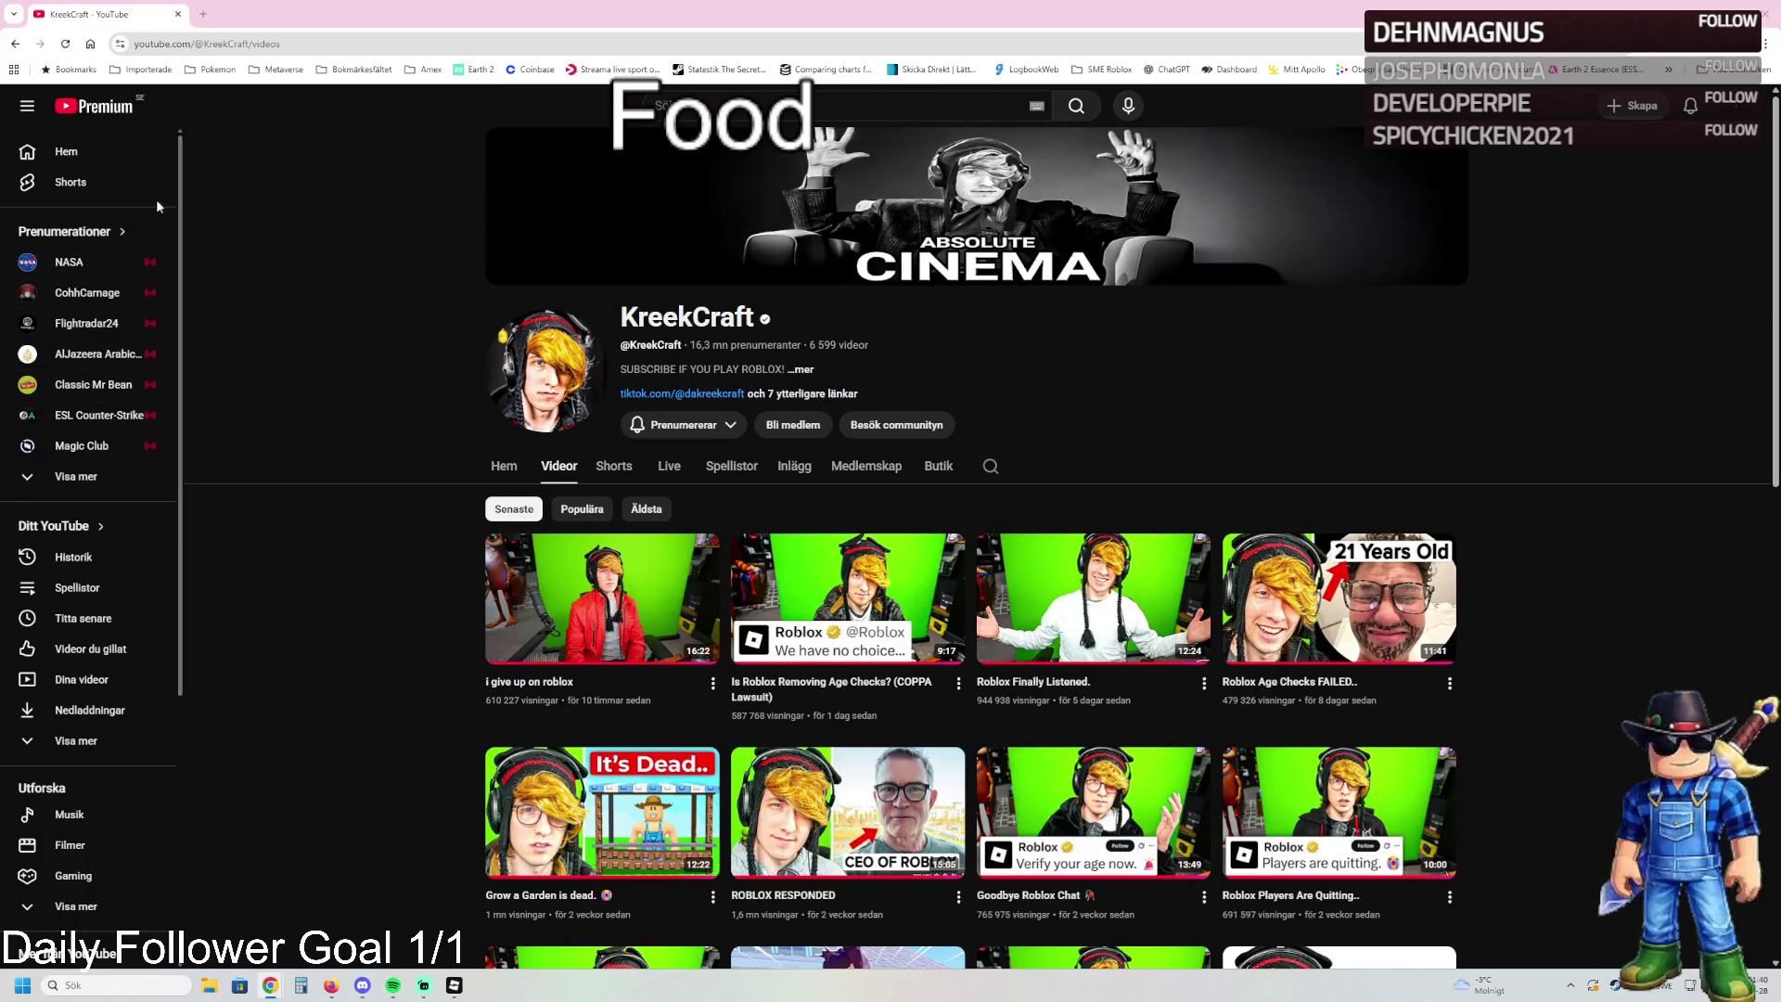
{"action": "left_click", "coordinate": [149, 151]}
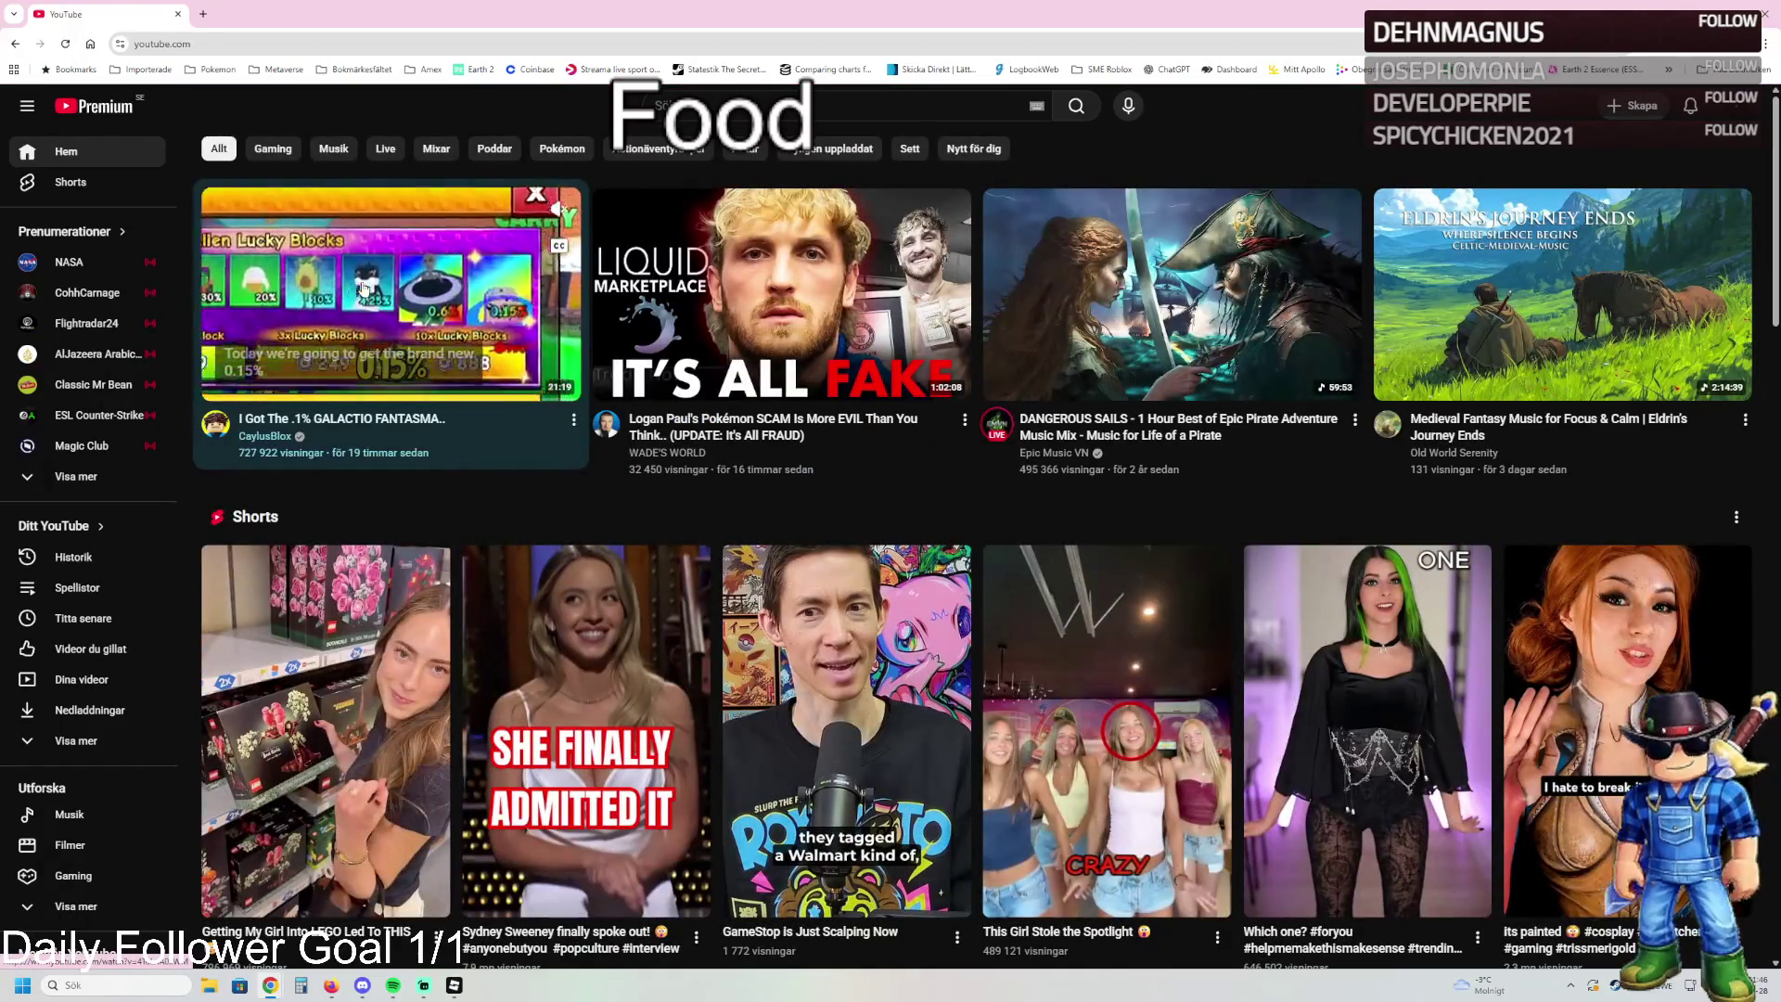
Start the top recommended Lucky Blocks video and watch it fullscreen
{"action": "left_click", "coordinate": [364, 289]}
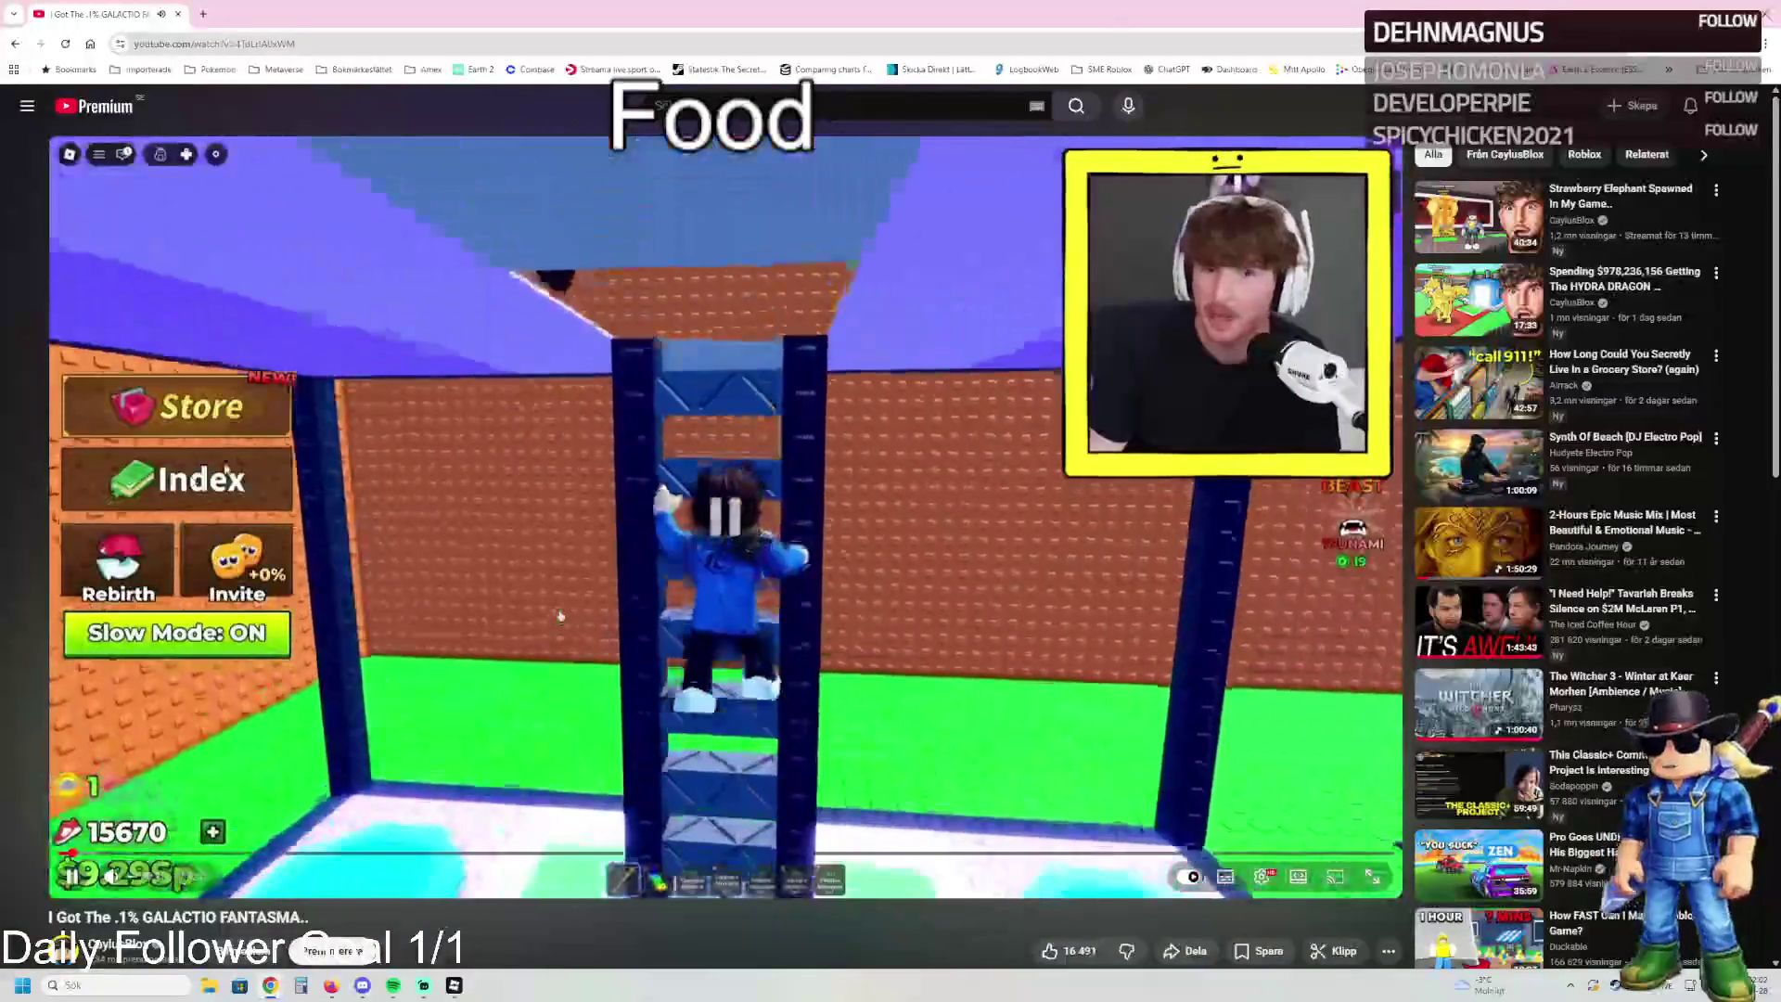
{"action": "key", "text": "f"}
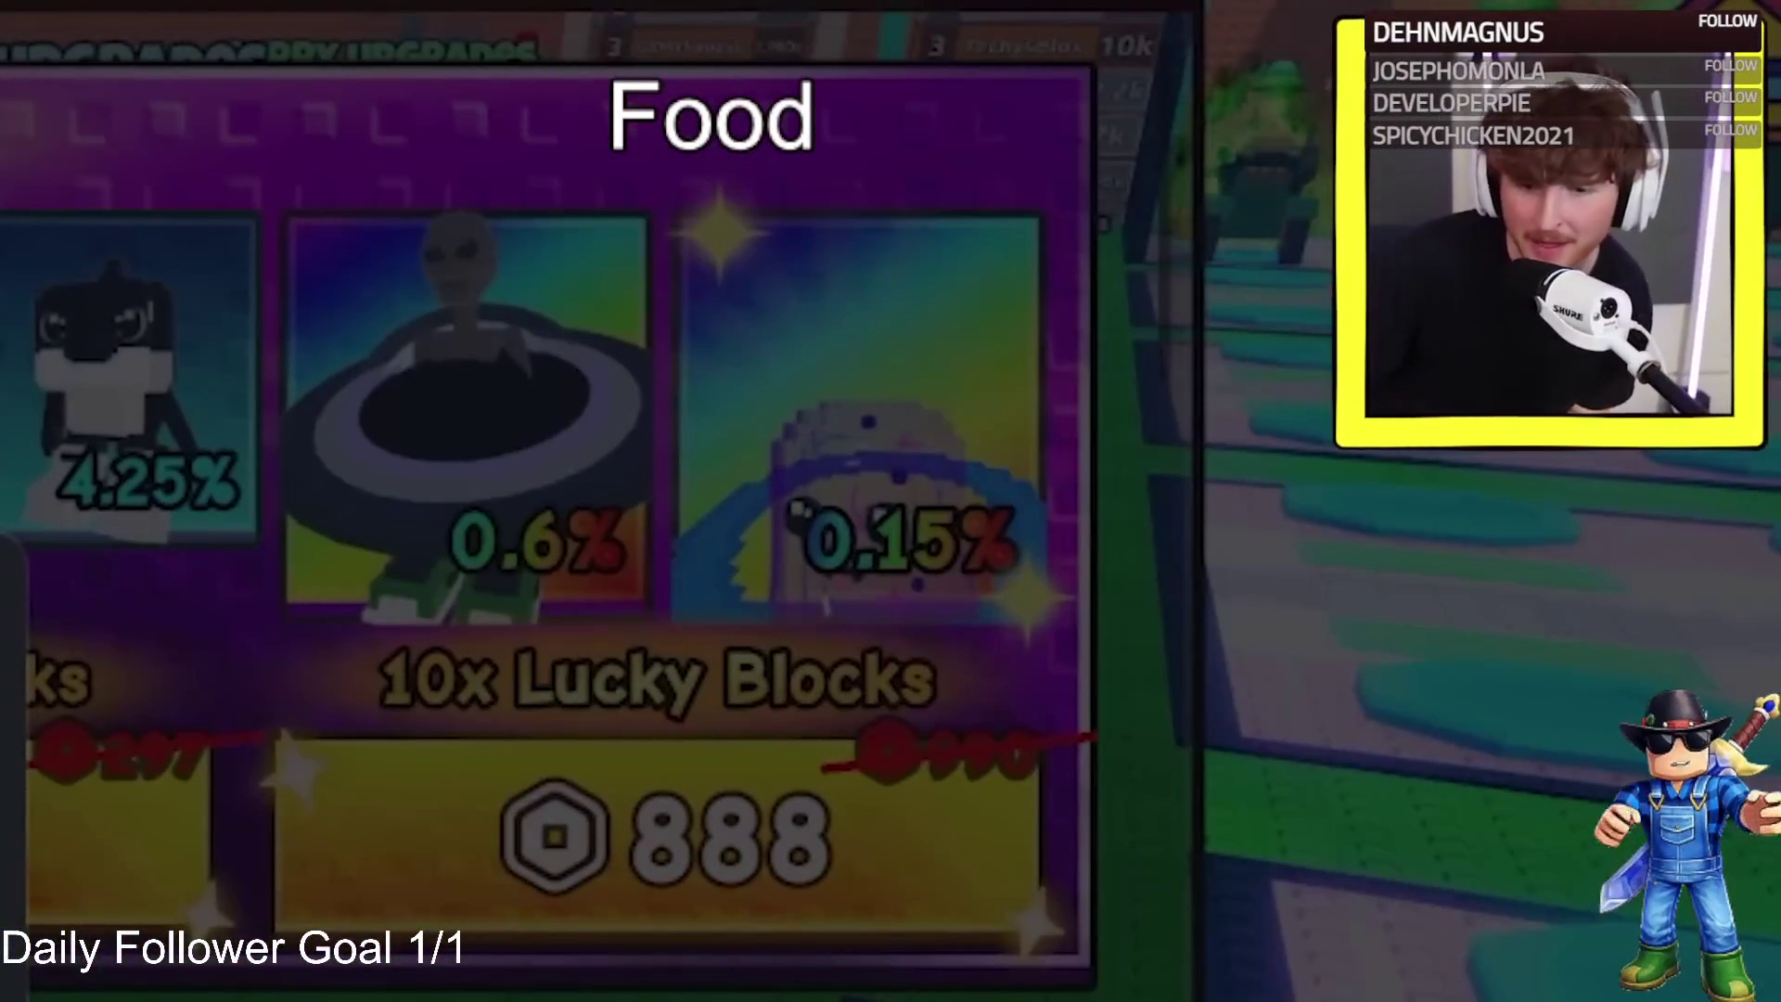
{"action": "left_click", "coordinate": [933, 585]}
{"action": "left_click", "coordinate": [1294, 553]}
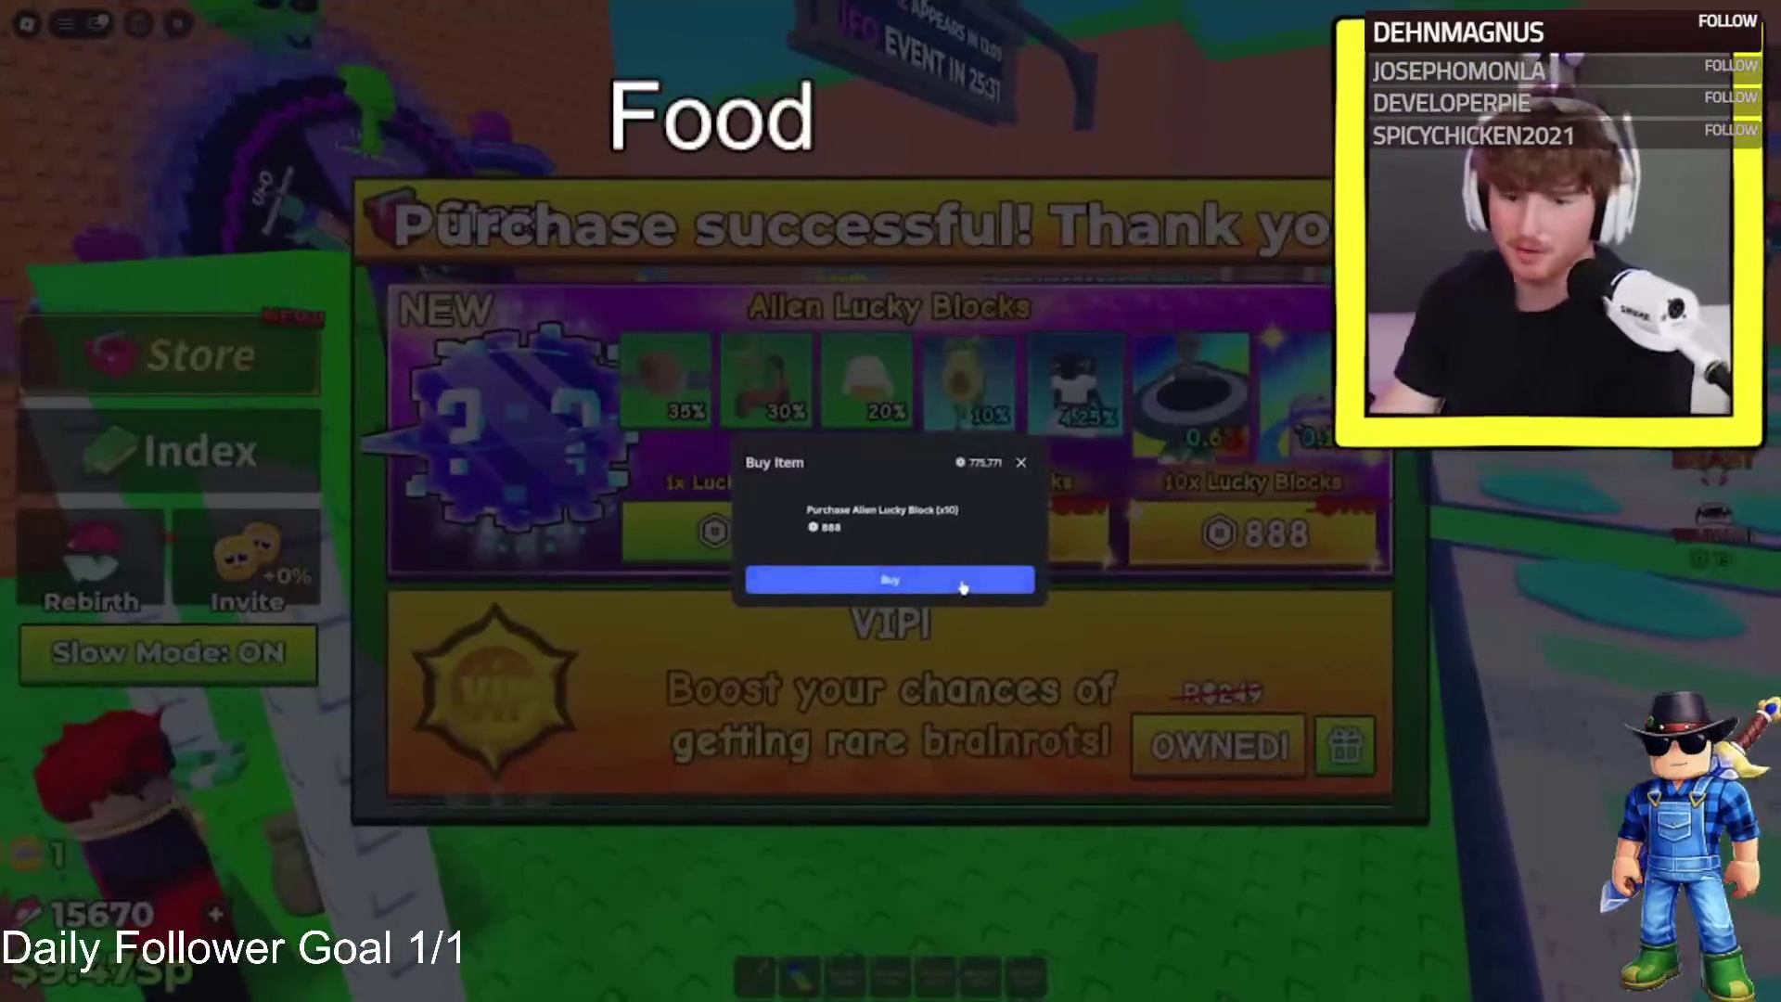
{"action": "left_click", "coordinate": [1023, 584]}
{"action": "left_click", "coordinate": [1252, 533]}
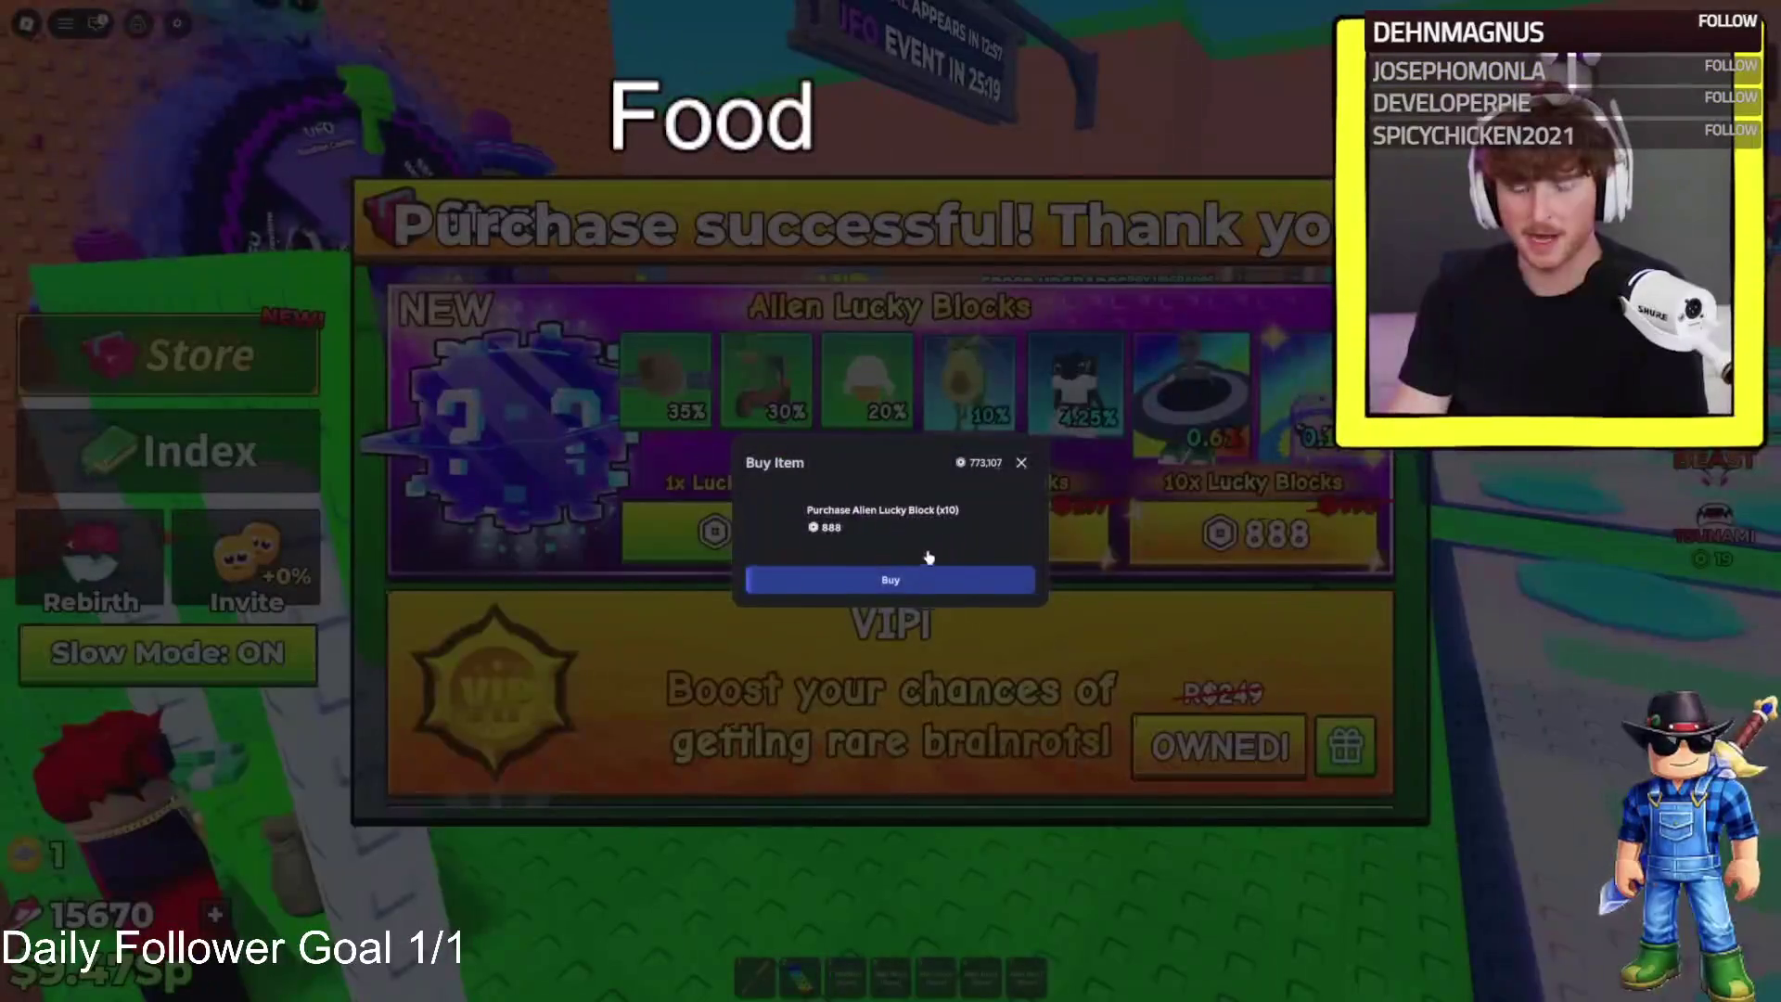
{"action": "left_click", "coordinate": [946, 581]}
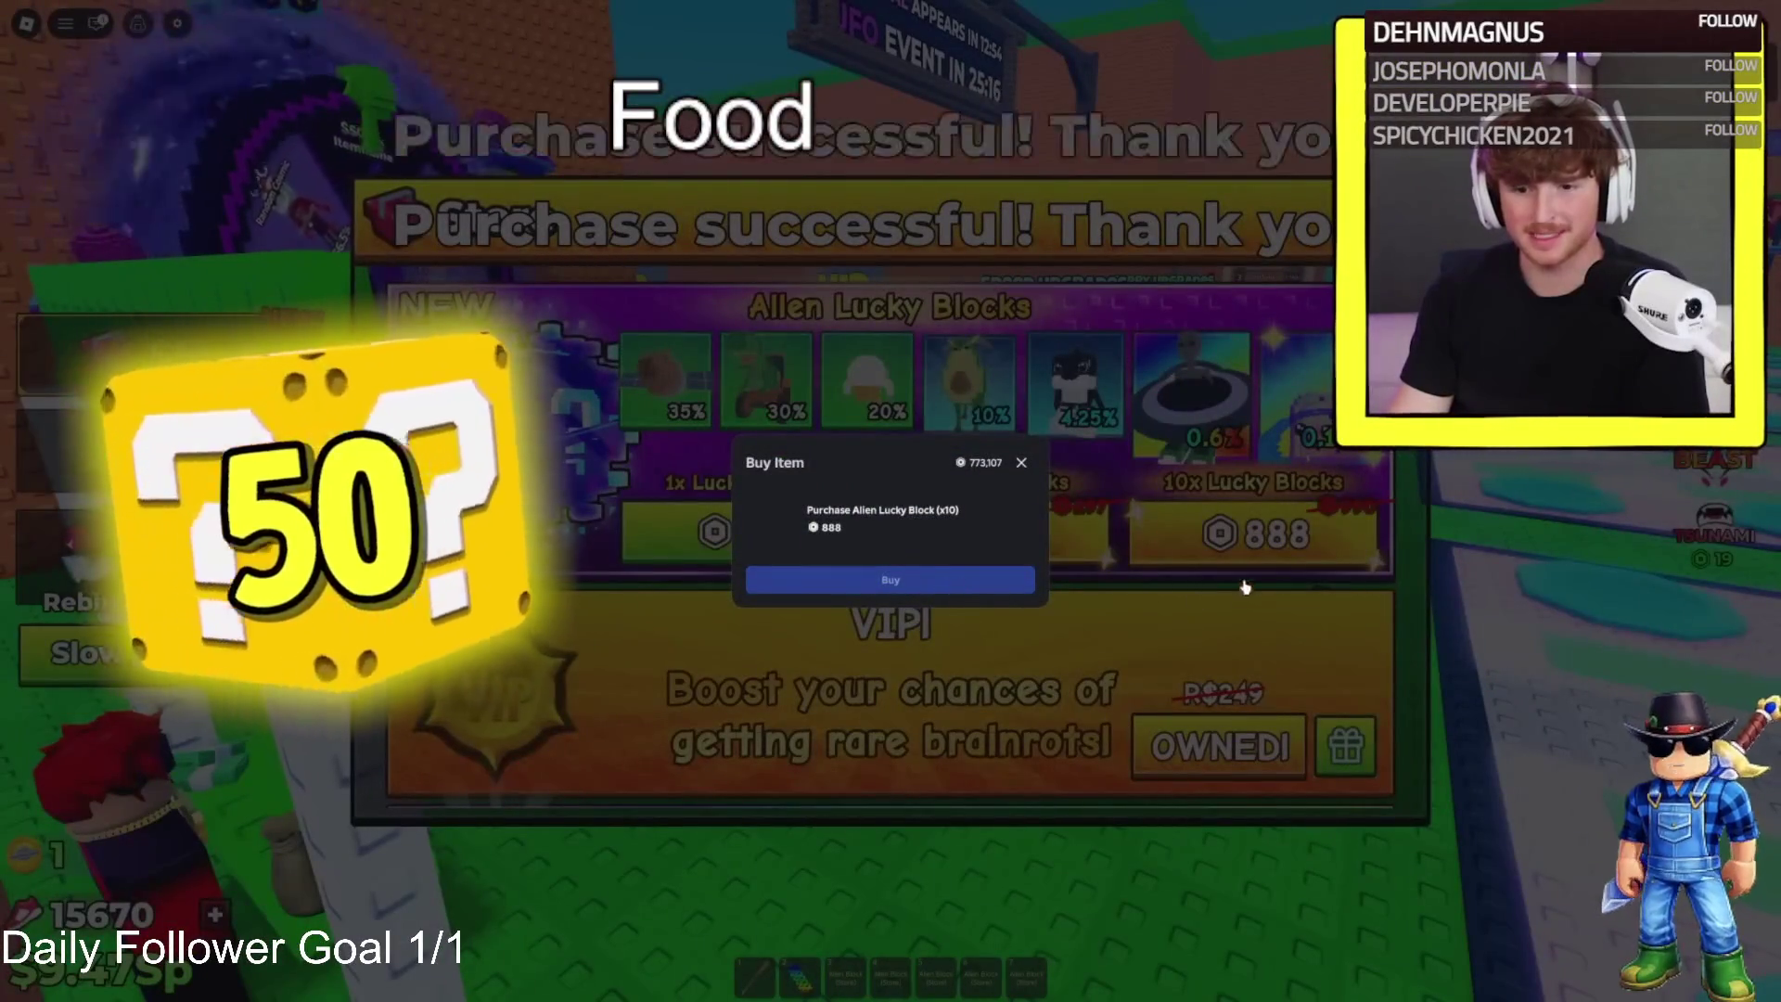
{"action": "left_click", "coordinate": [939, 585]}
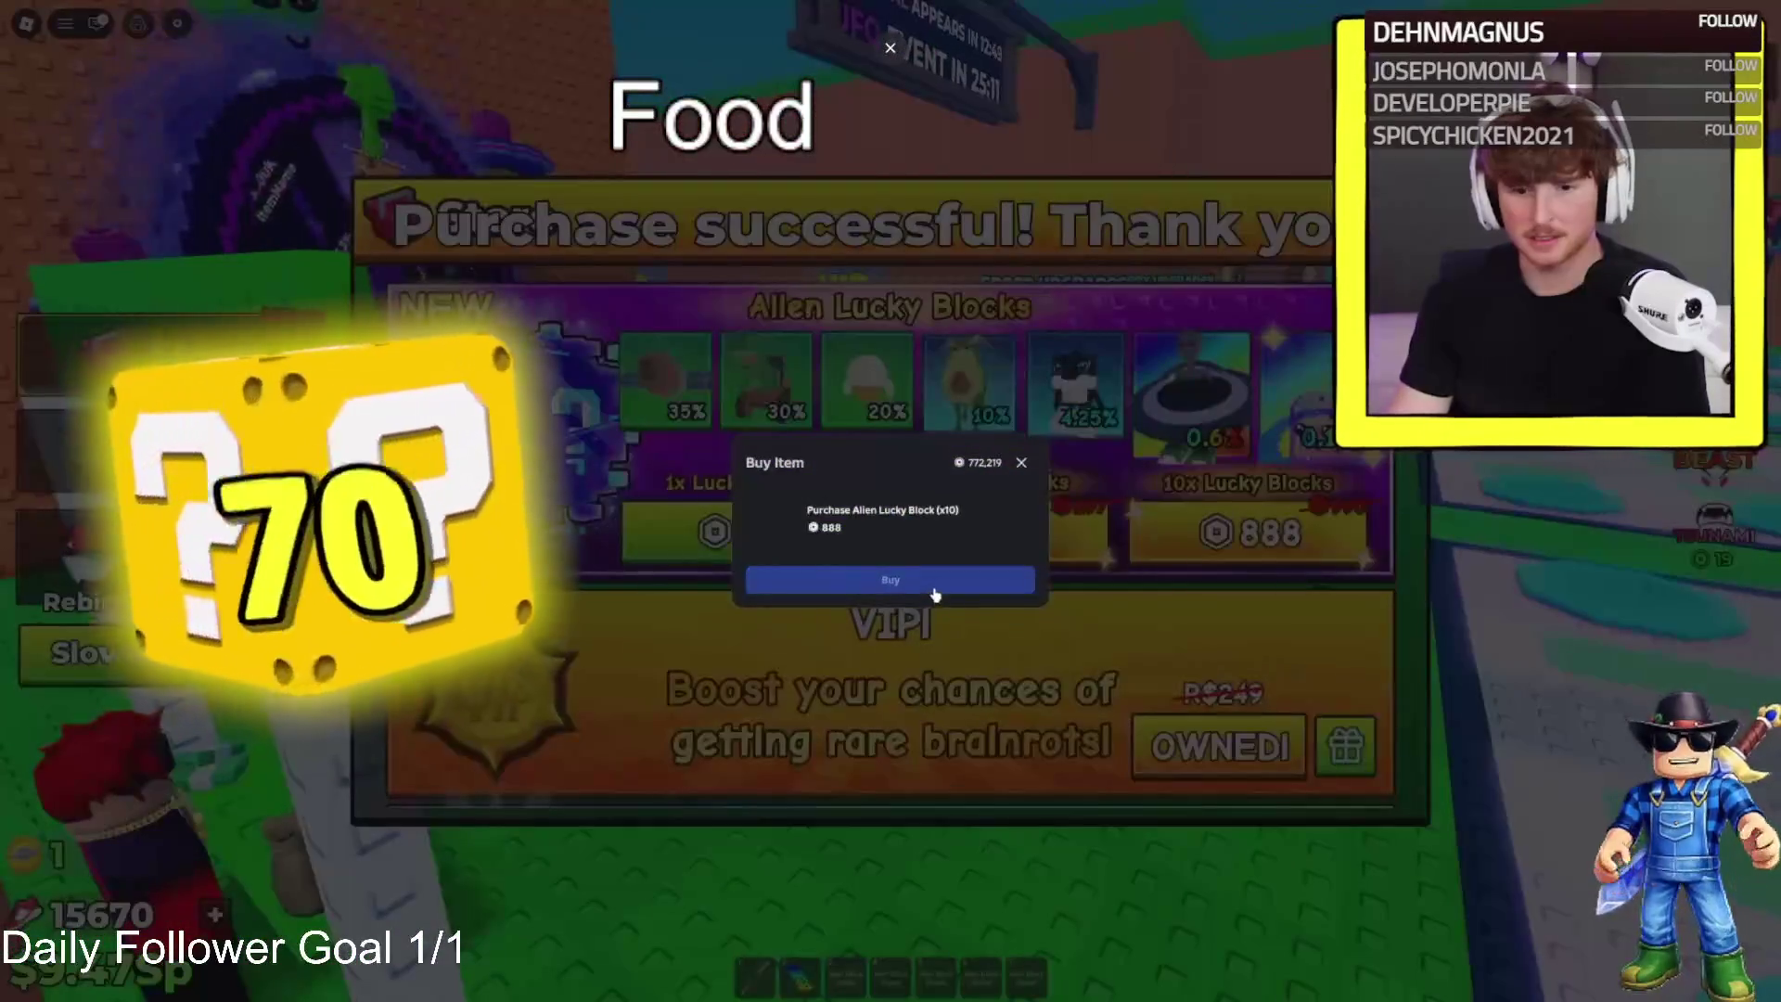
{"action": "left_click", "coordinate": [1248, 532]}
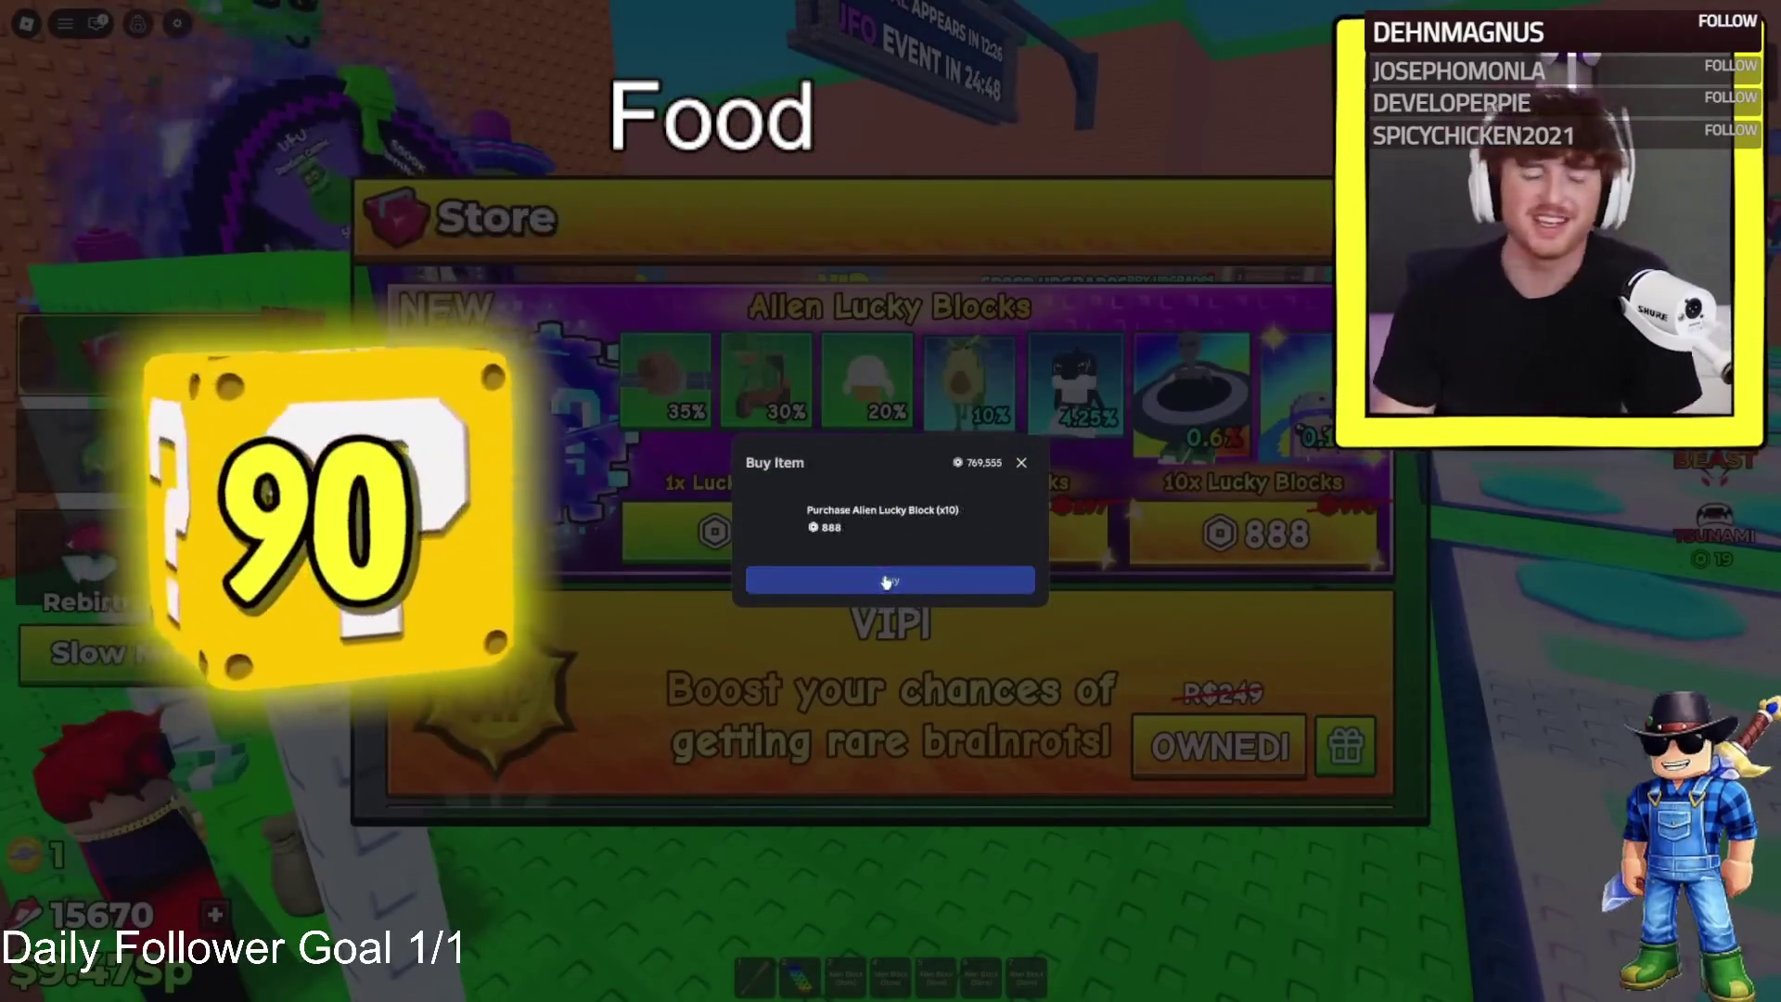
{"action": "left_click", "coordinate": [1247, 532]}
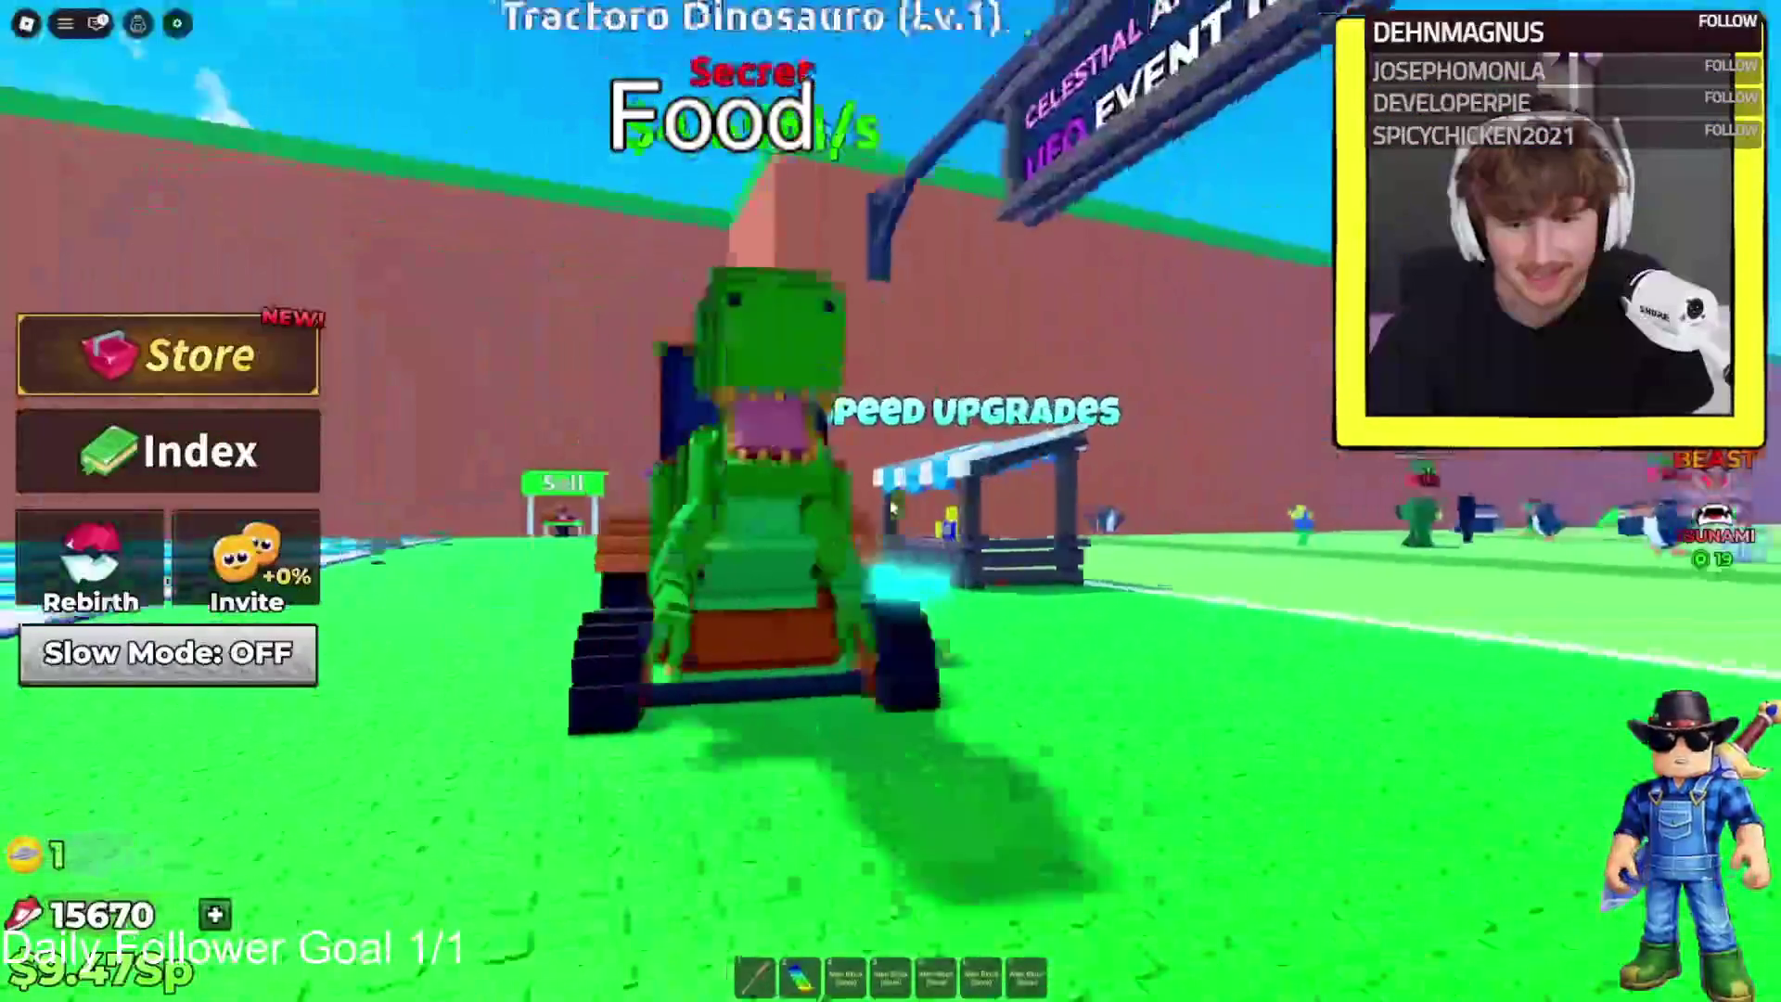
{"action": "key", "text": "grave"}
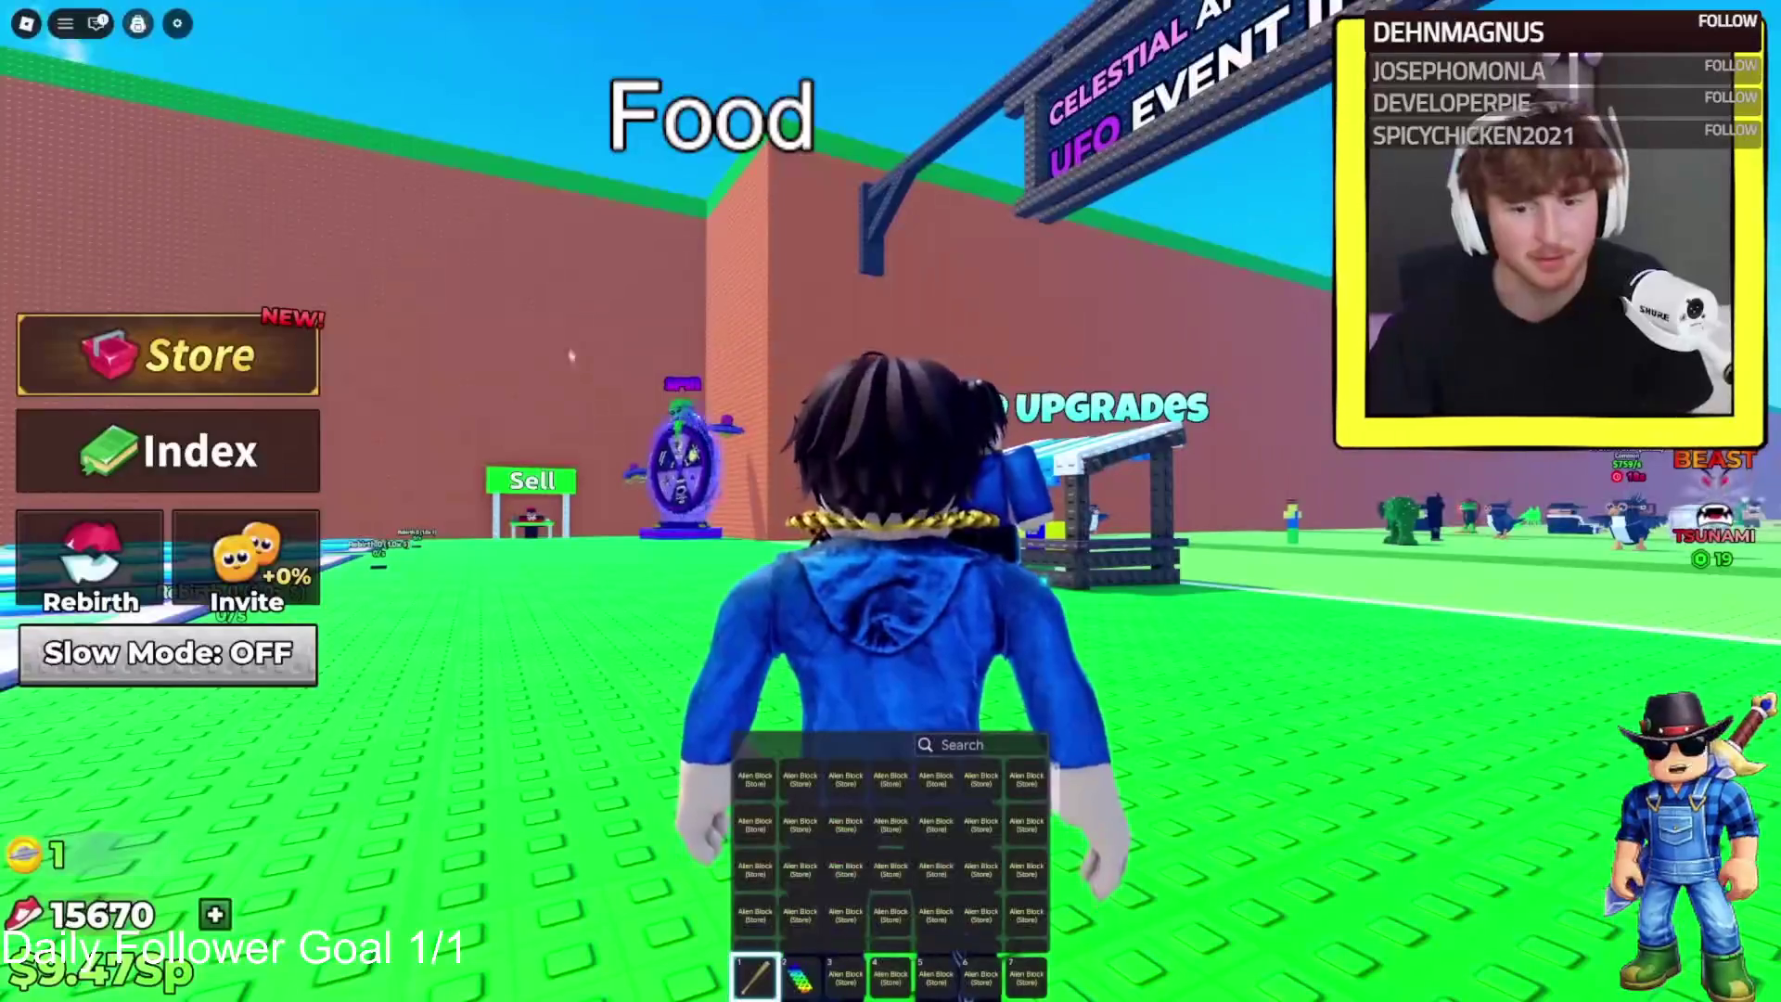
{"action": "key", "text": "grave"}
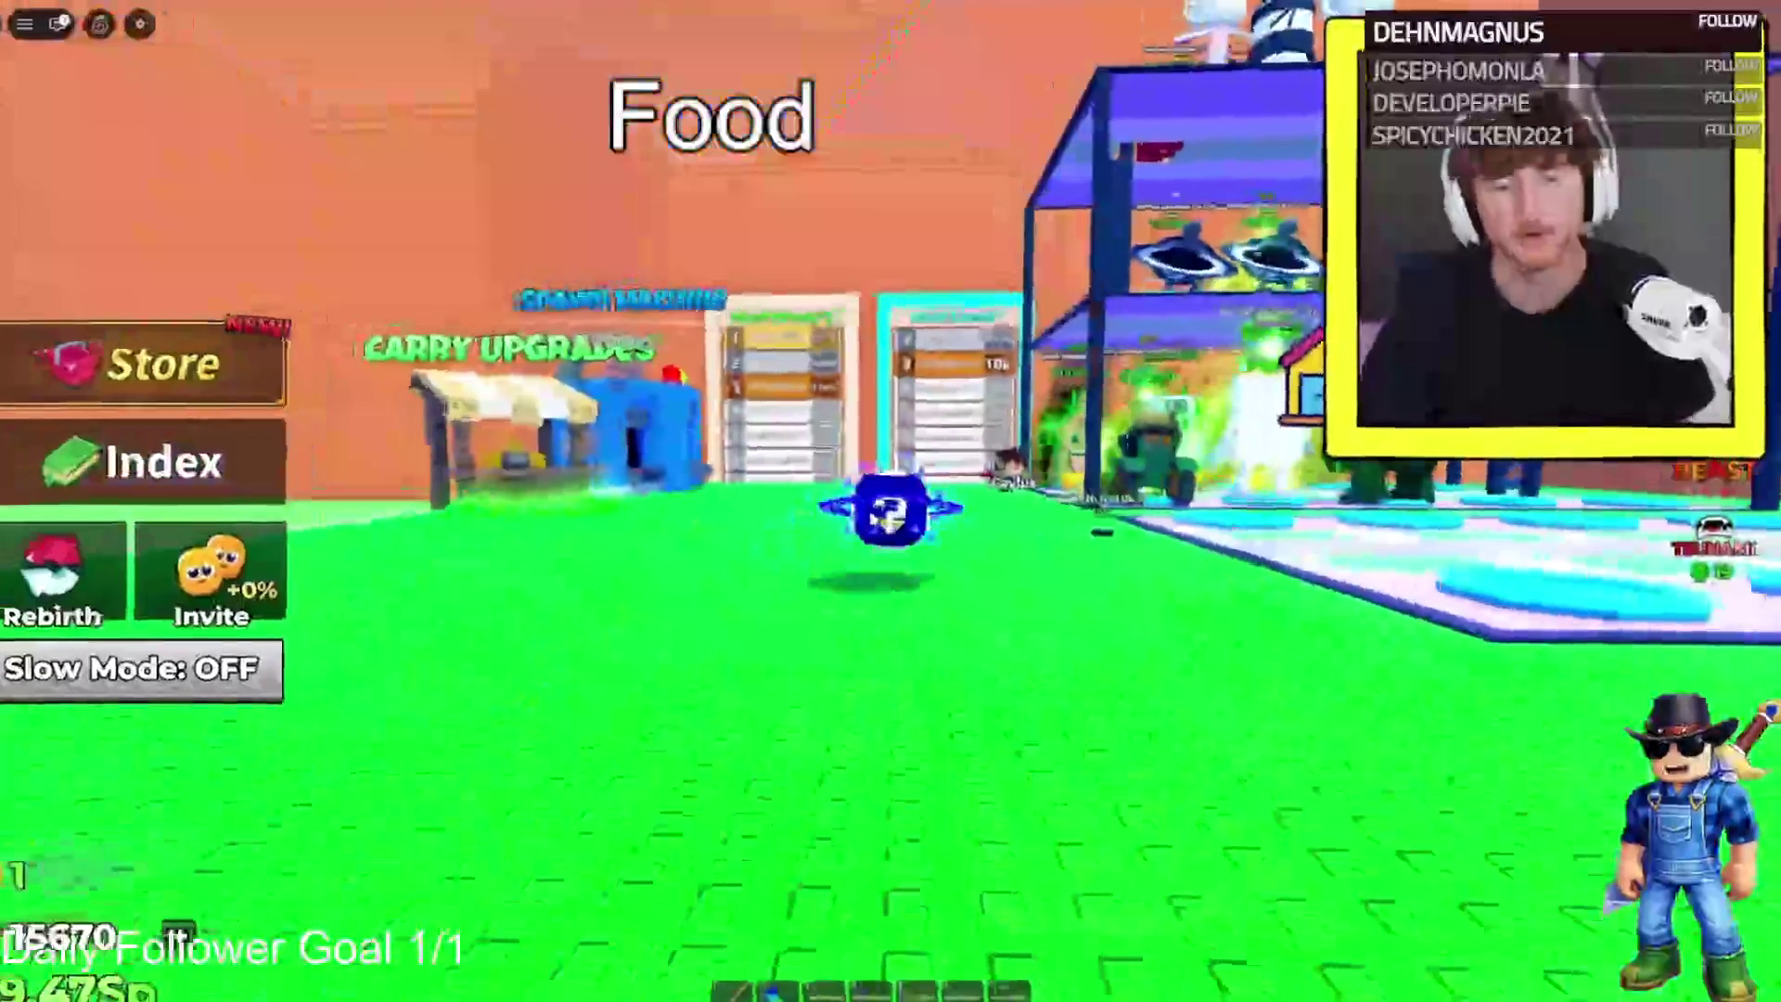
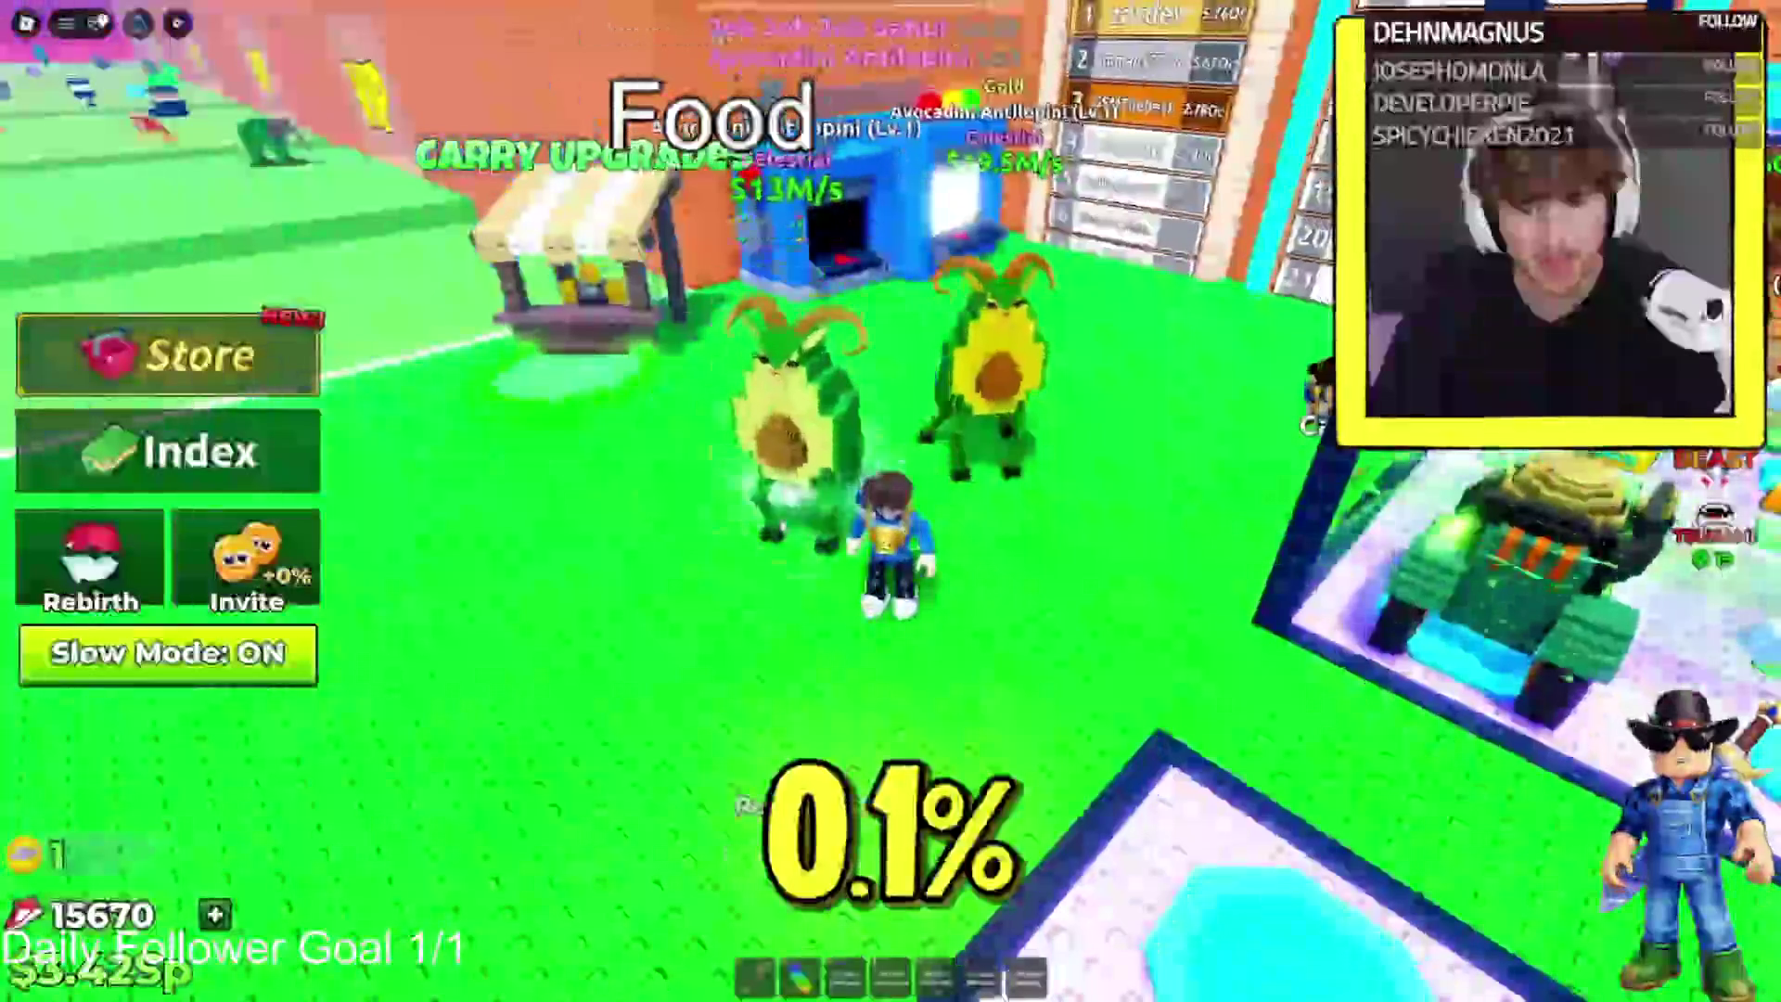
Check the backpack, then combine three collected brainrots into Dug Dug Dug at the blue Spawn Machine
{"action": "key", "text": "grave"}
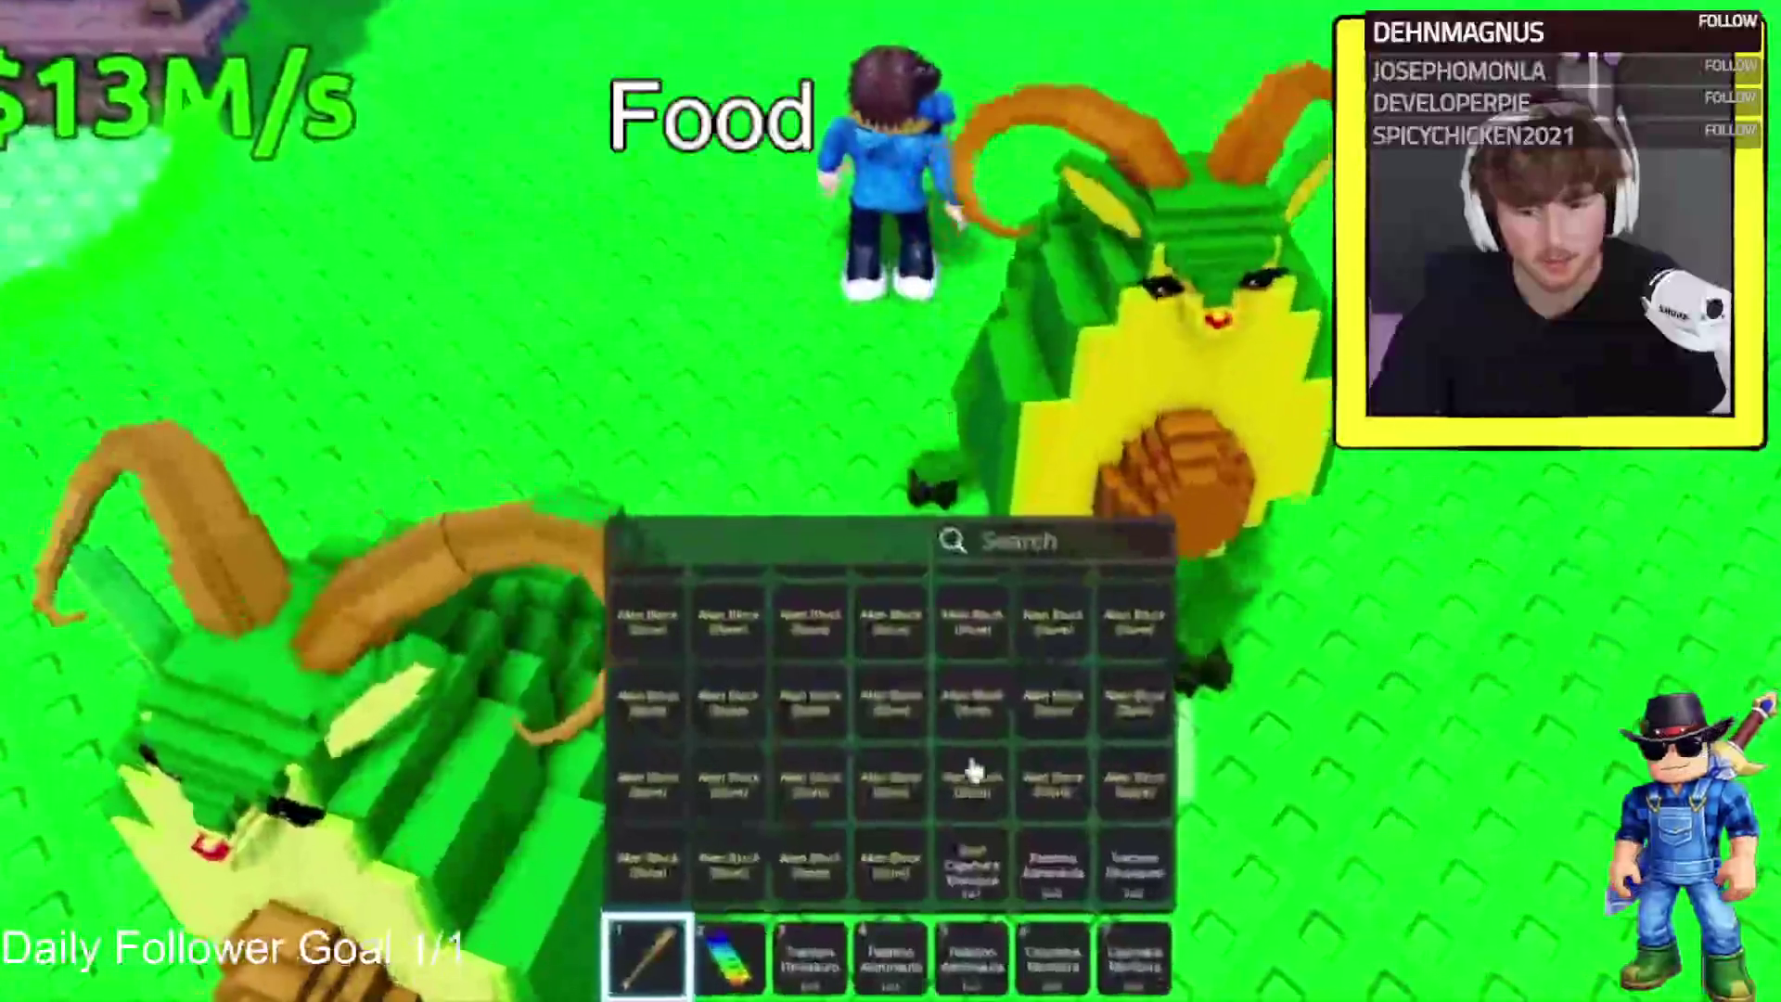
{"action": "key", "text": "grave"}
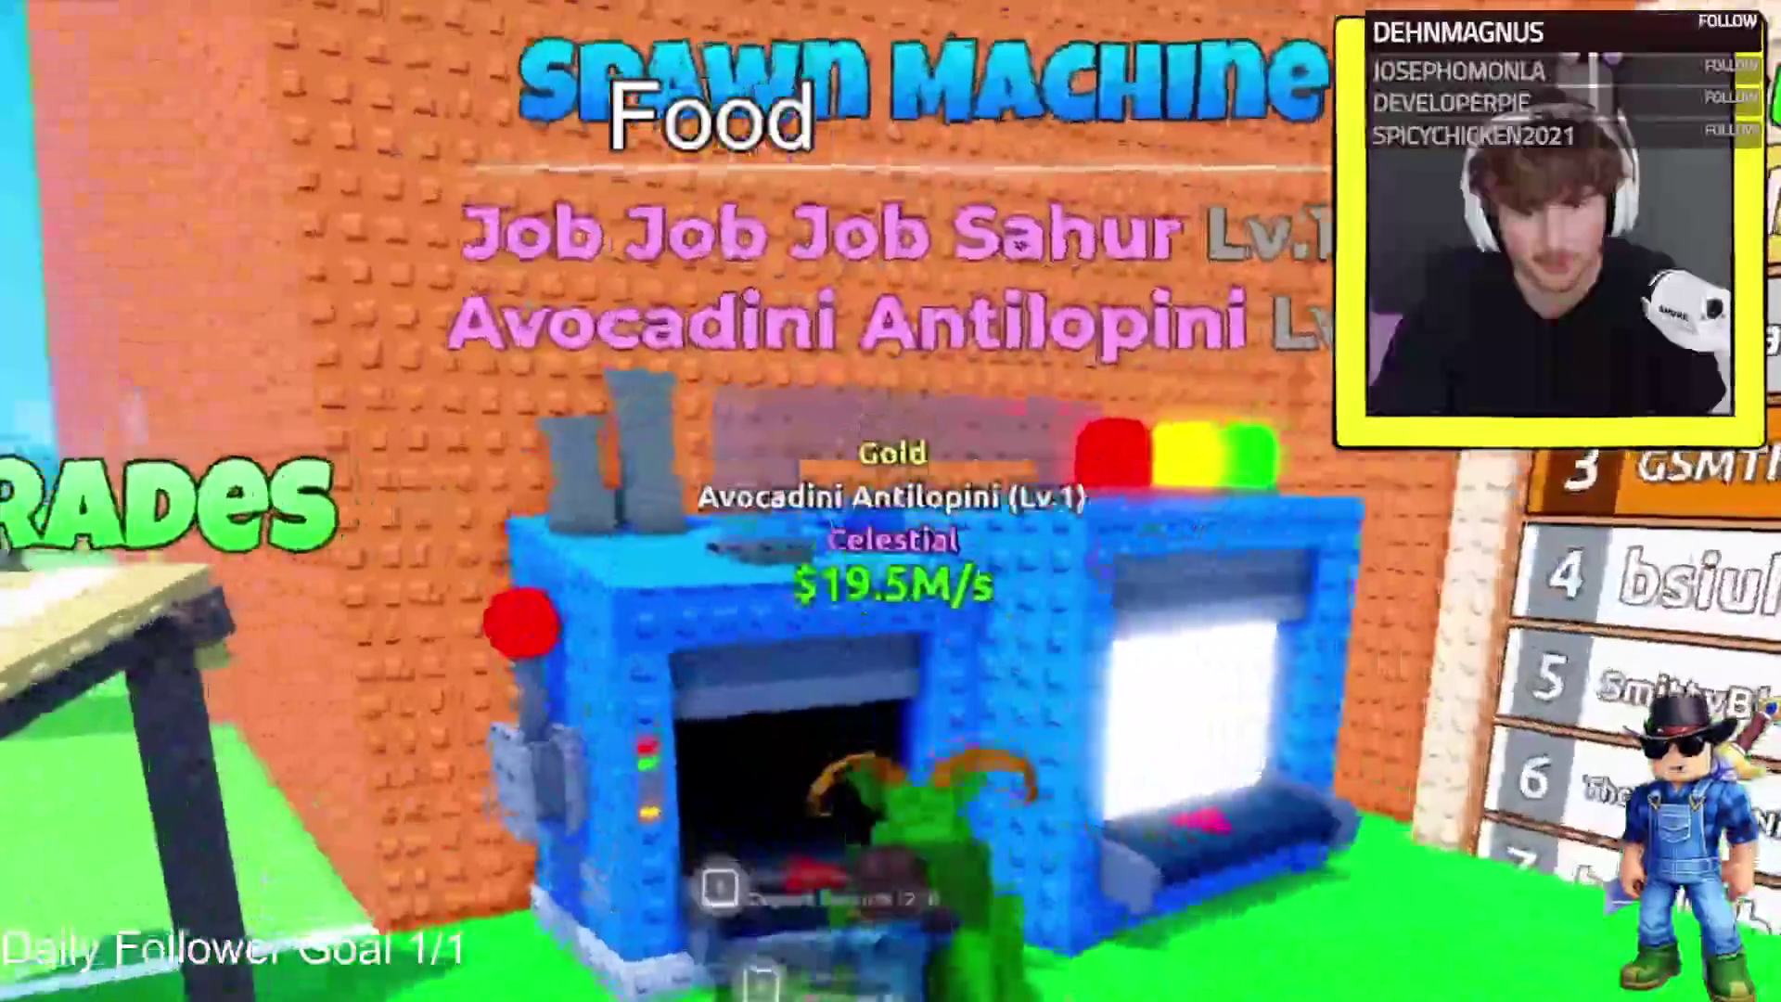
{"action": "left_click", "coordinate": [863, 621]}
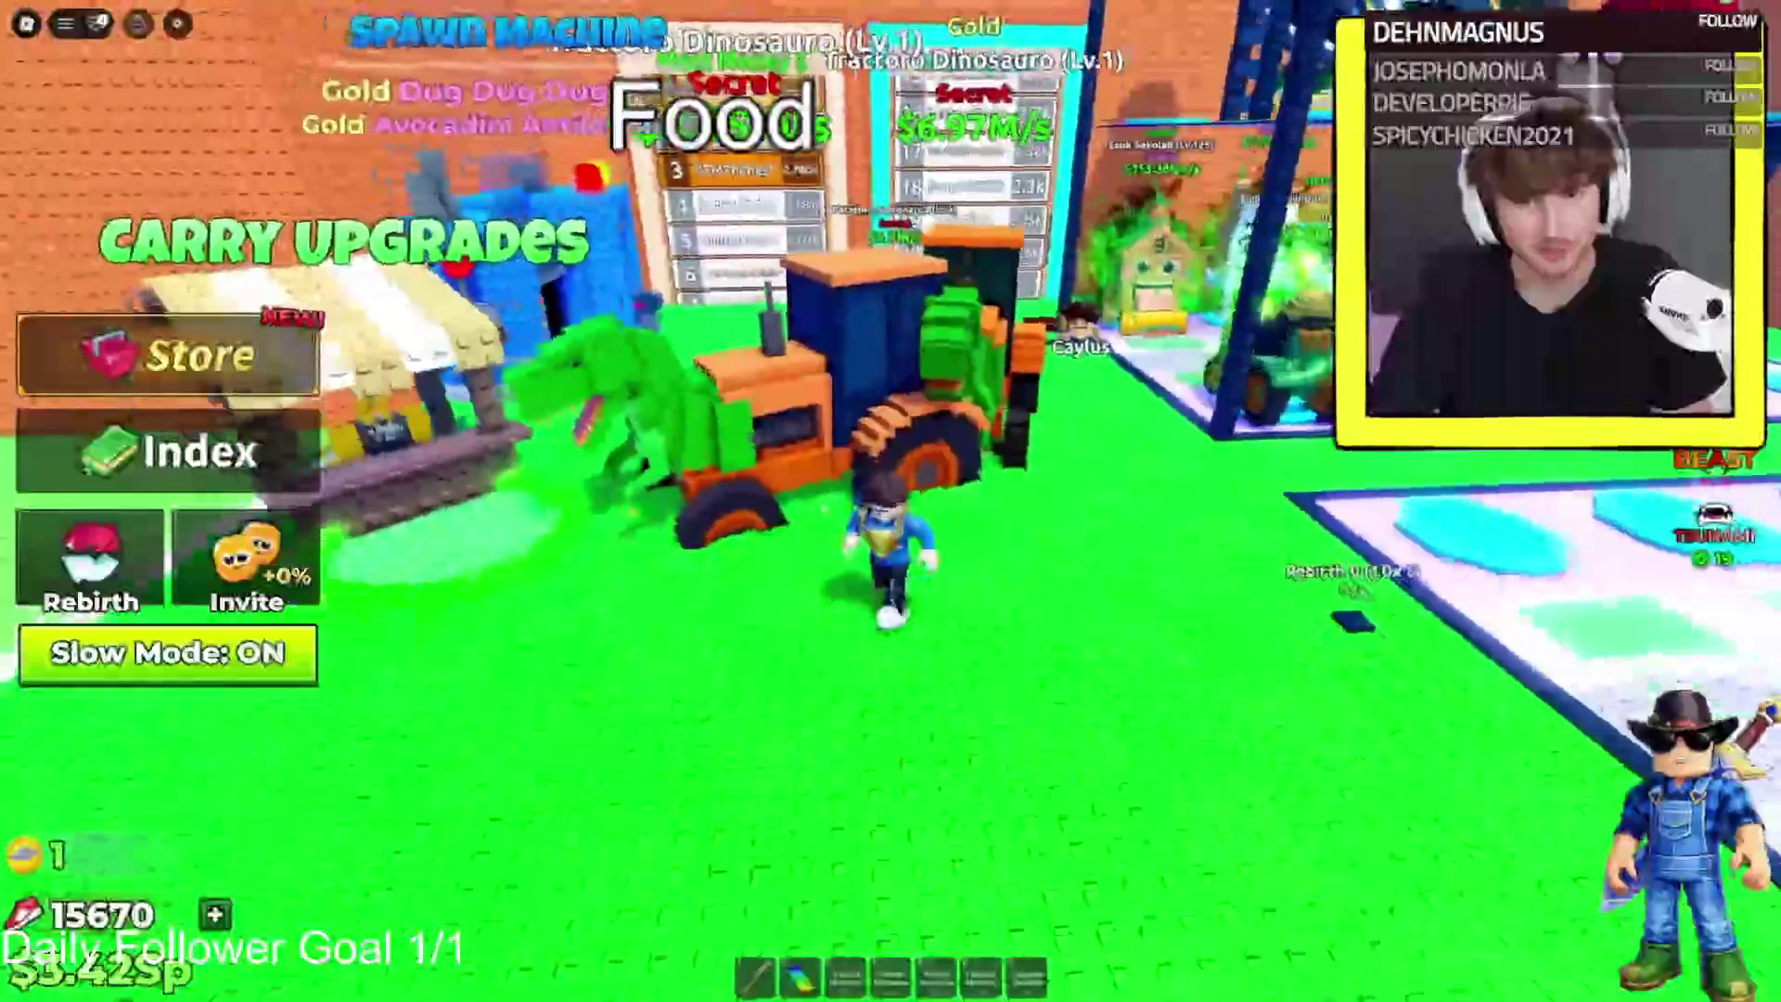
{"action": "left_click", "coordinate": [167, 355]}
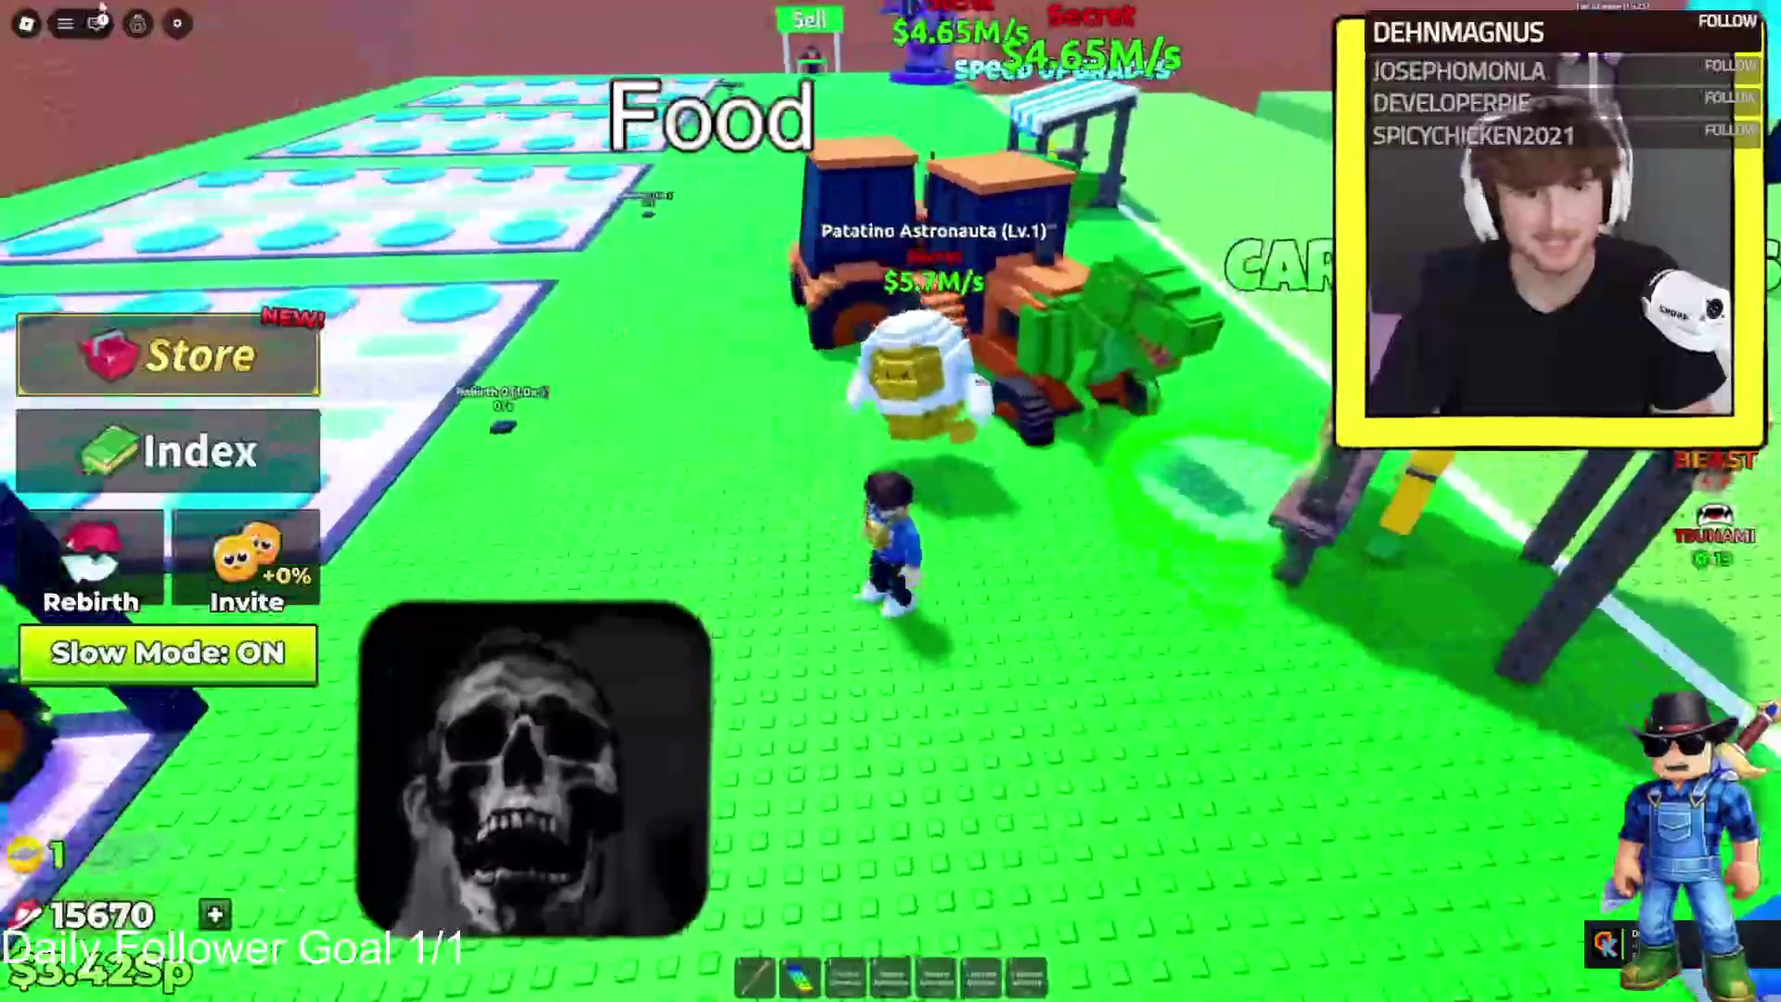
Carry Los Orcaleritos and the other backpack brainrots to the blue spawn machine's Withdraw All prompt
{"action": "left_click", "coordinate": [137, 24]}
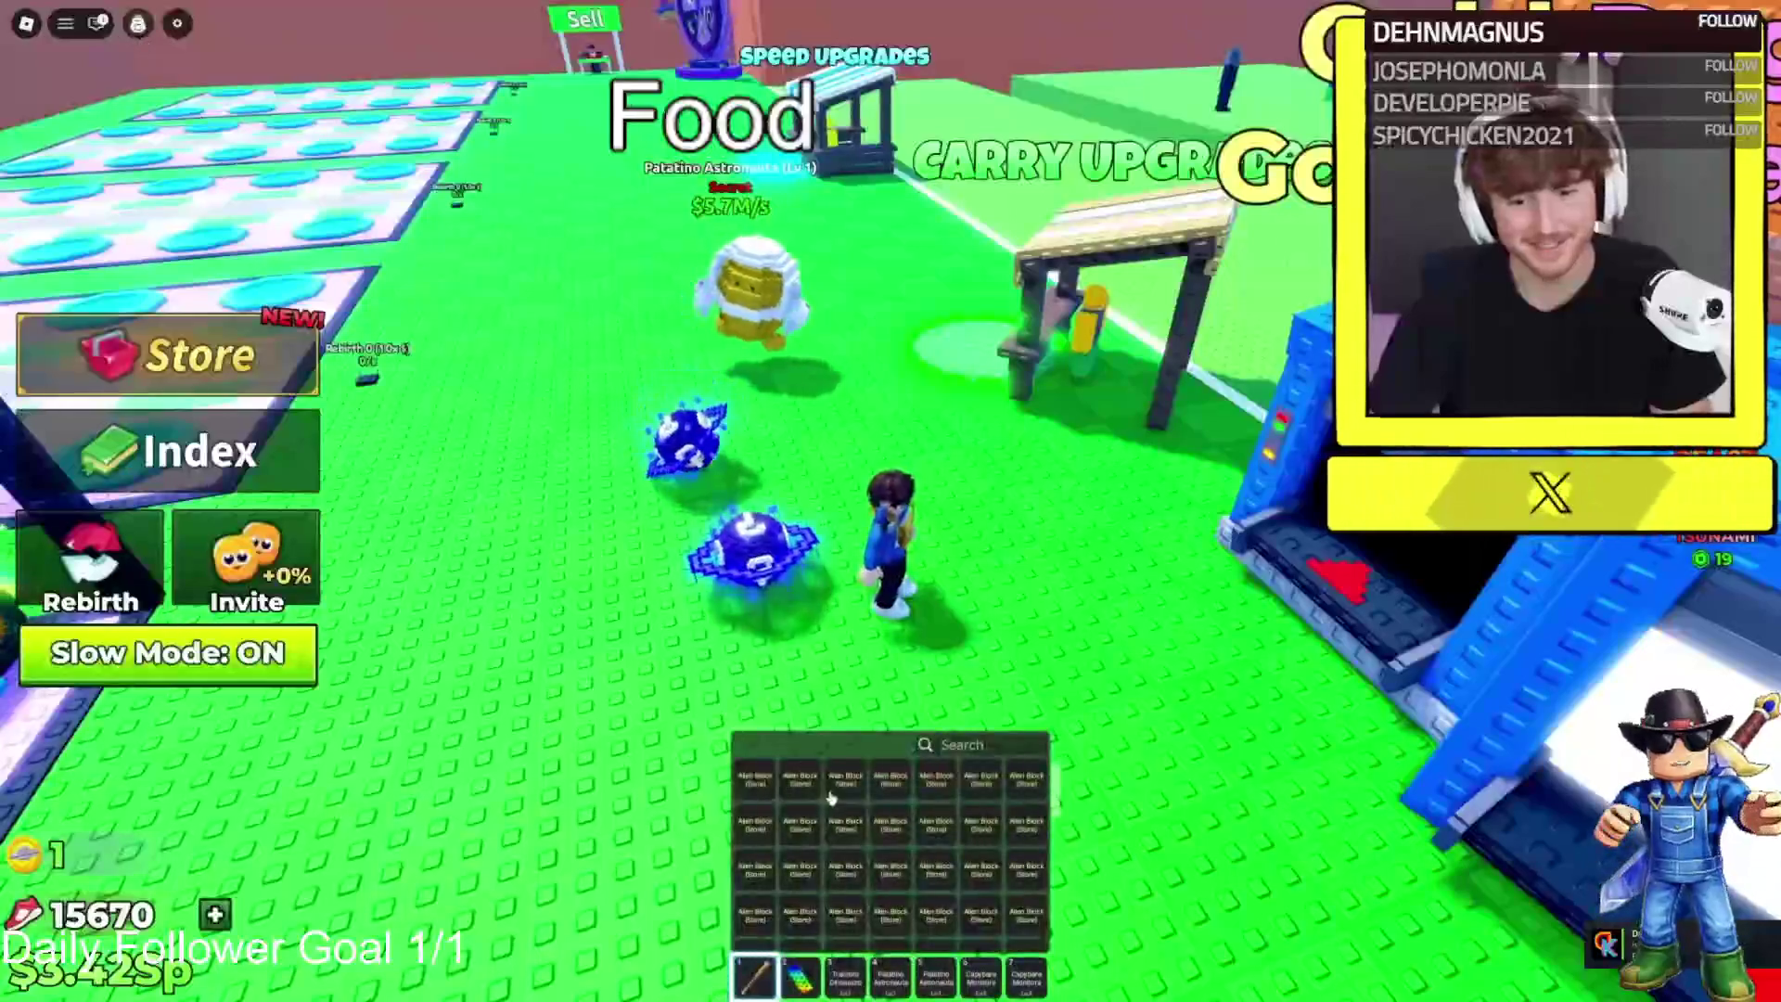
{"action": "key", "text": "grave"}
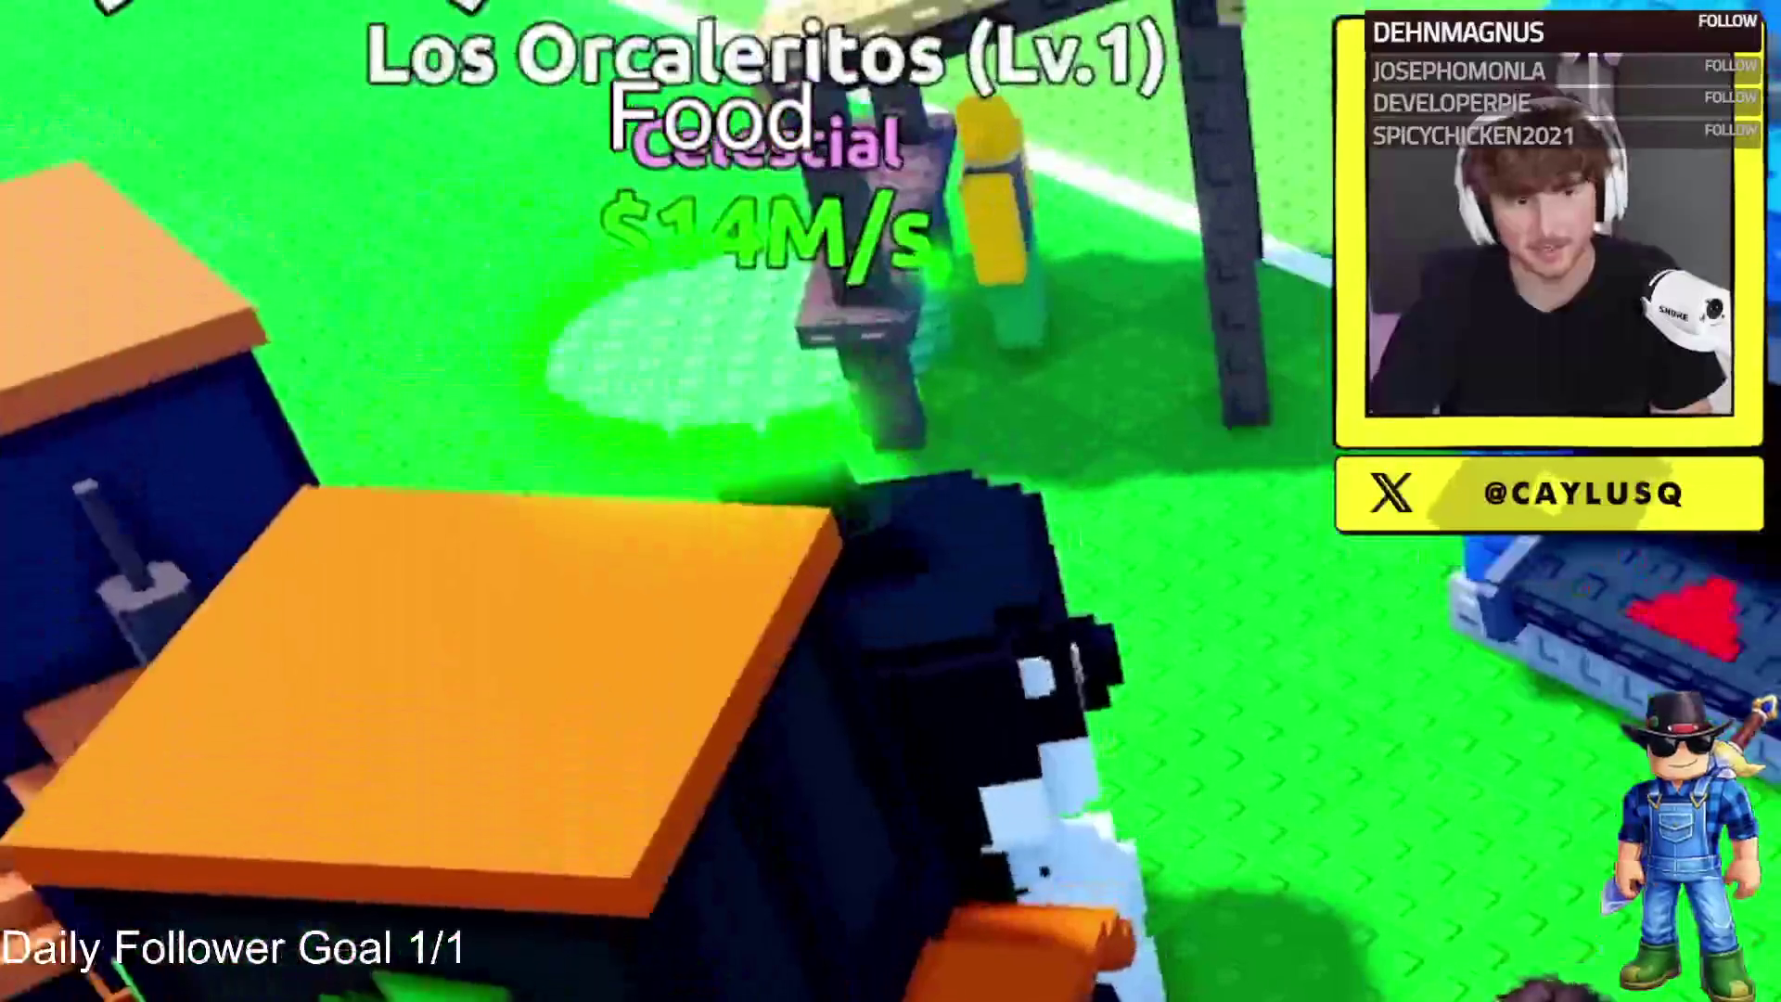
{"action": "key", "text": "w"}
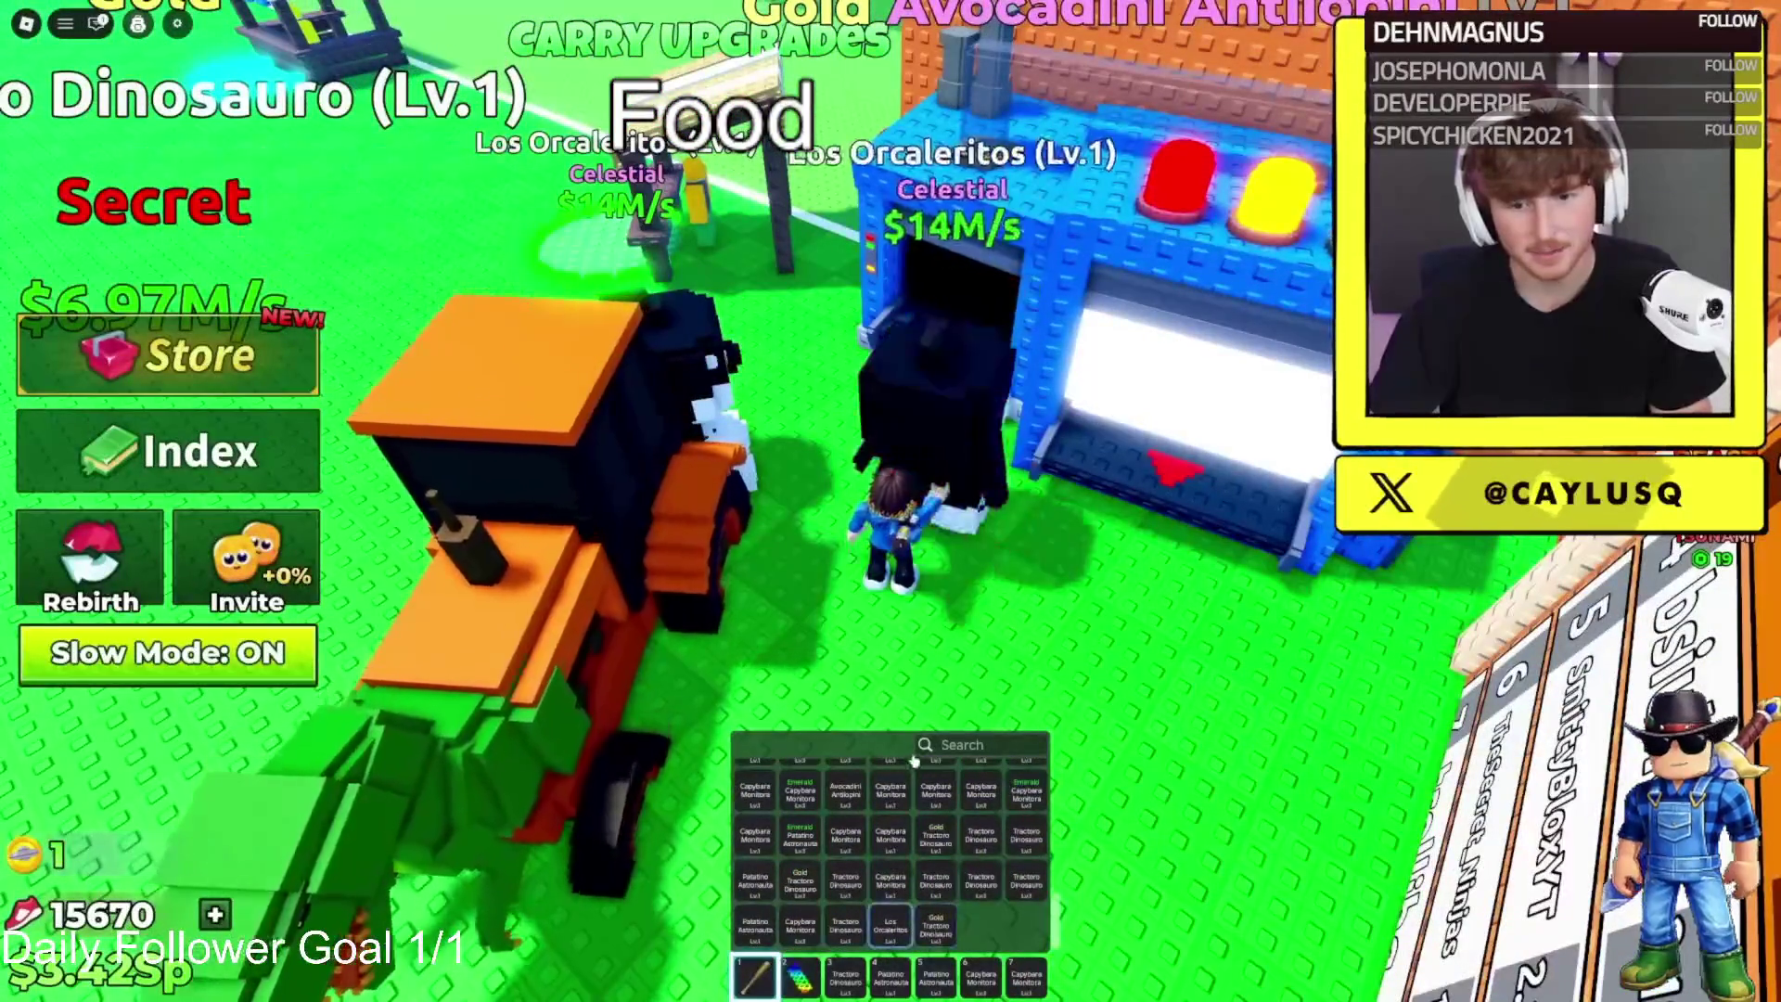
{"action": "key", "text": "grave"}
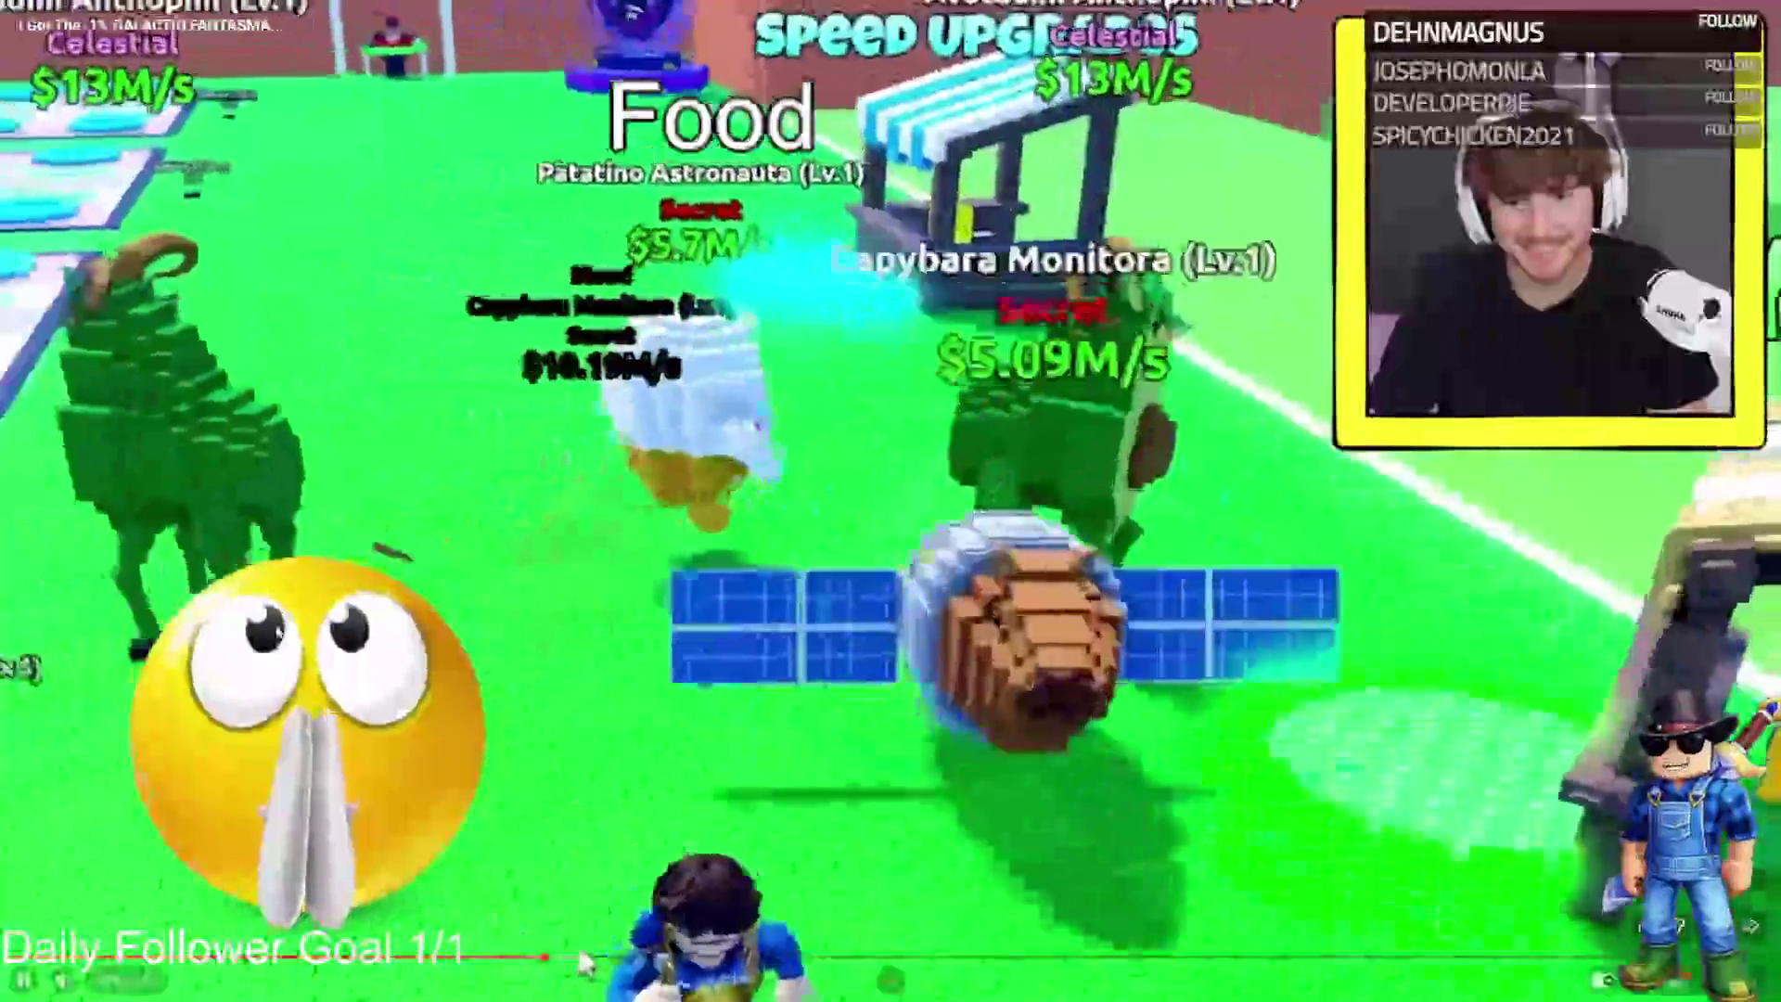
{"action": "mouse_move", "coordinate": [278, 633]}
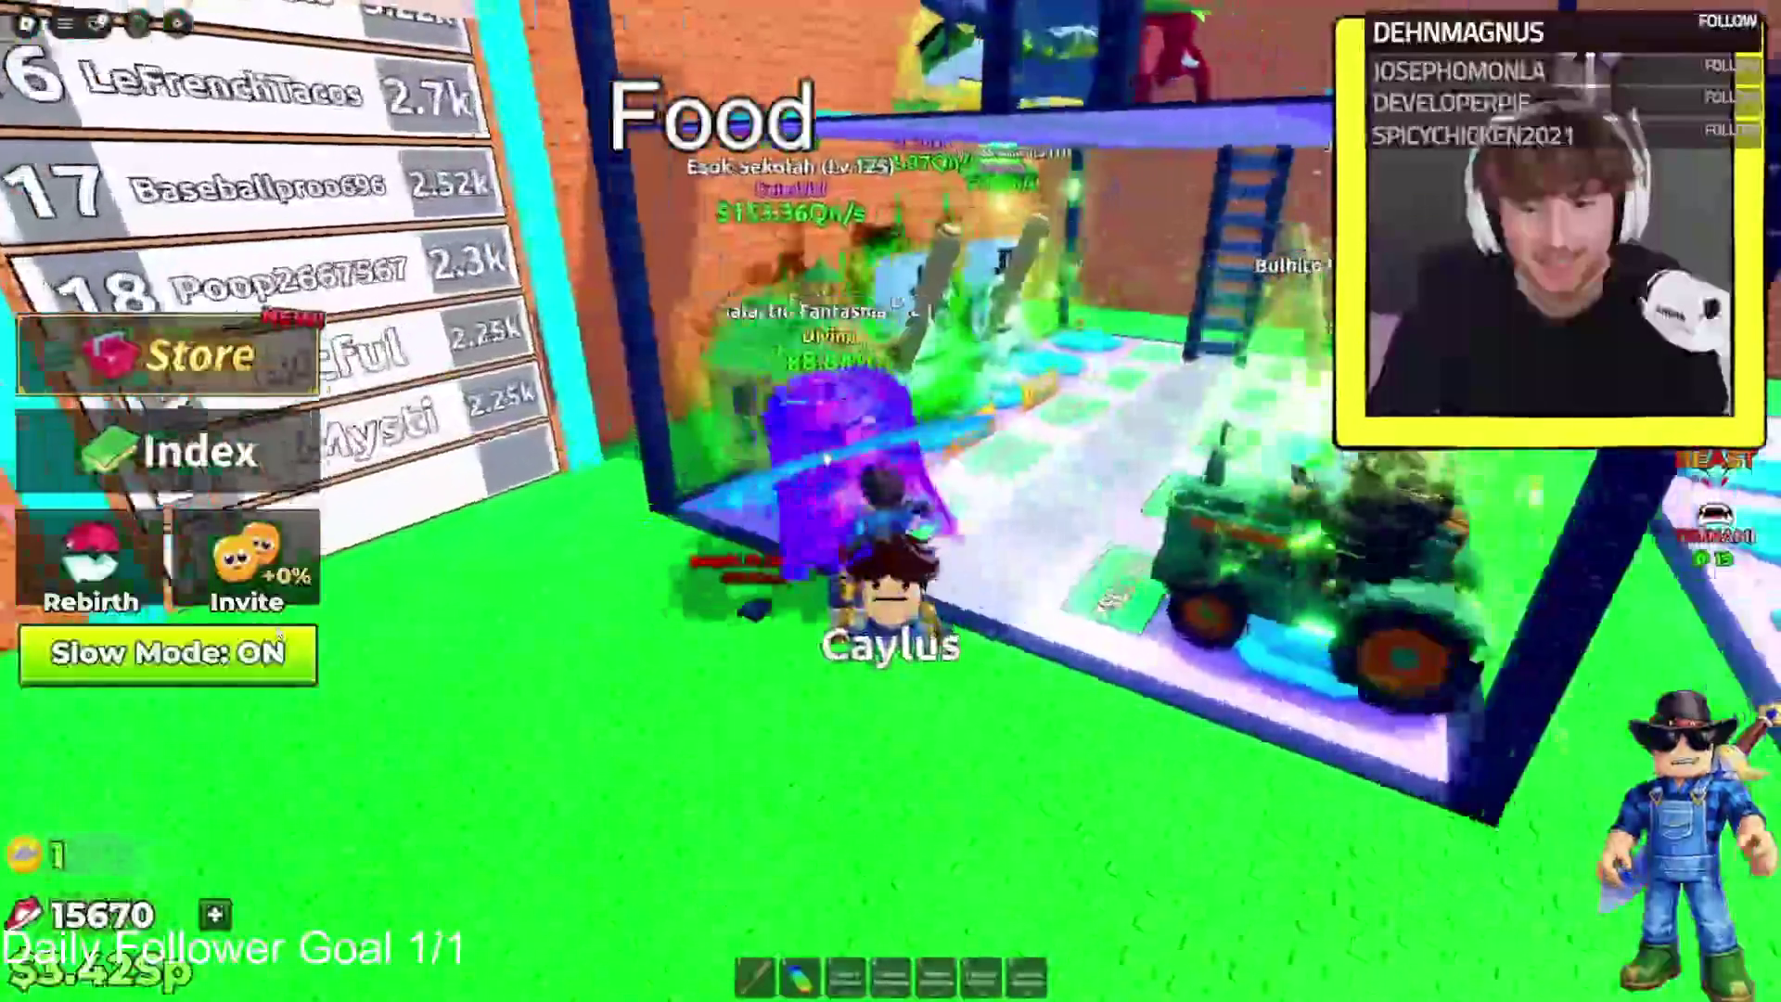
Run into the base and drag Galactio Fantasma into hotbar slot 3
{"action": "key", "text": "w"}
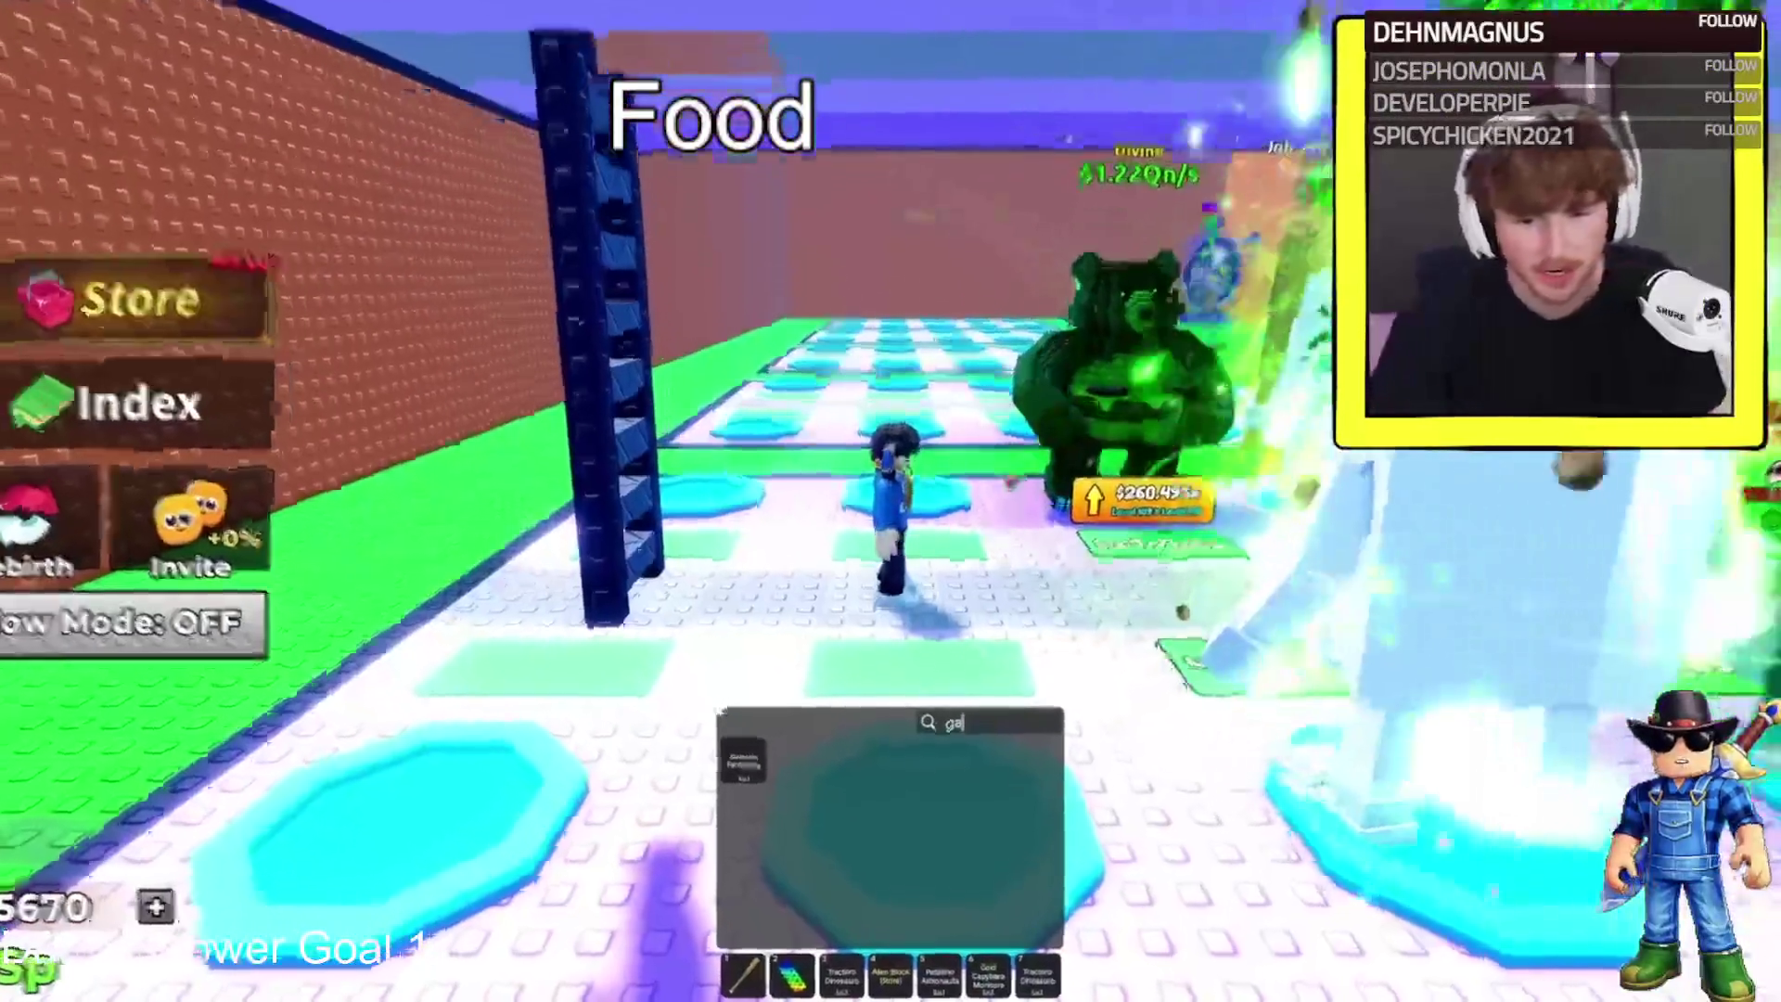
{"action": "left_click_drag", "start_coordinate": [754, 783], "coordinate": [845, 978]}
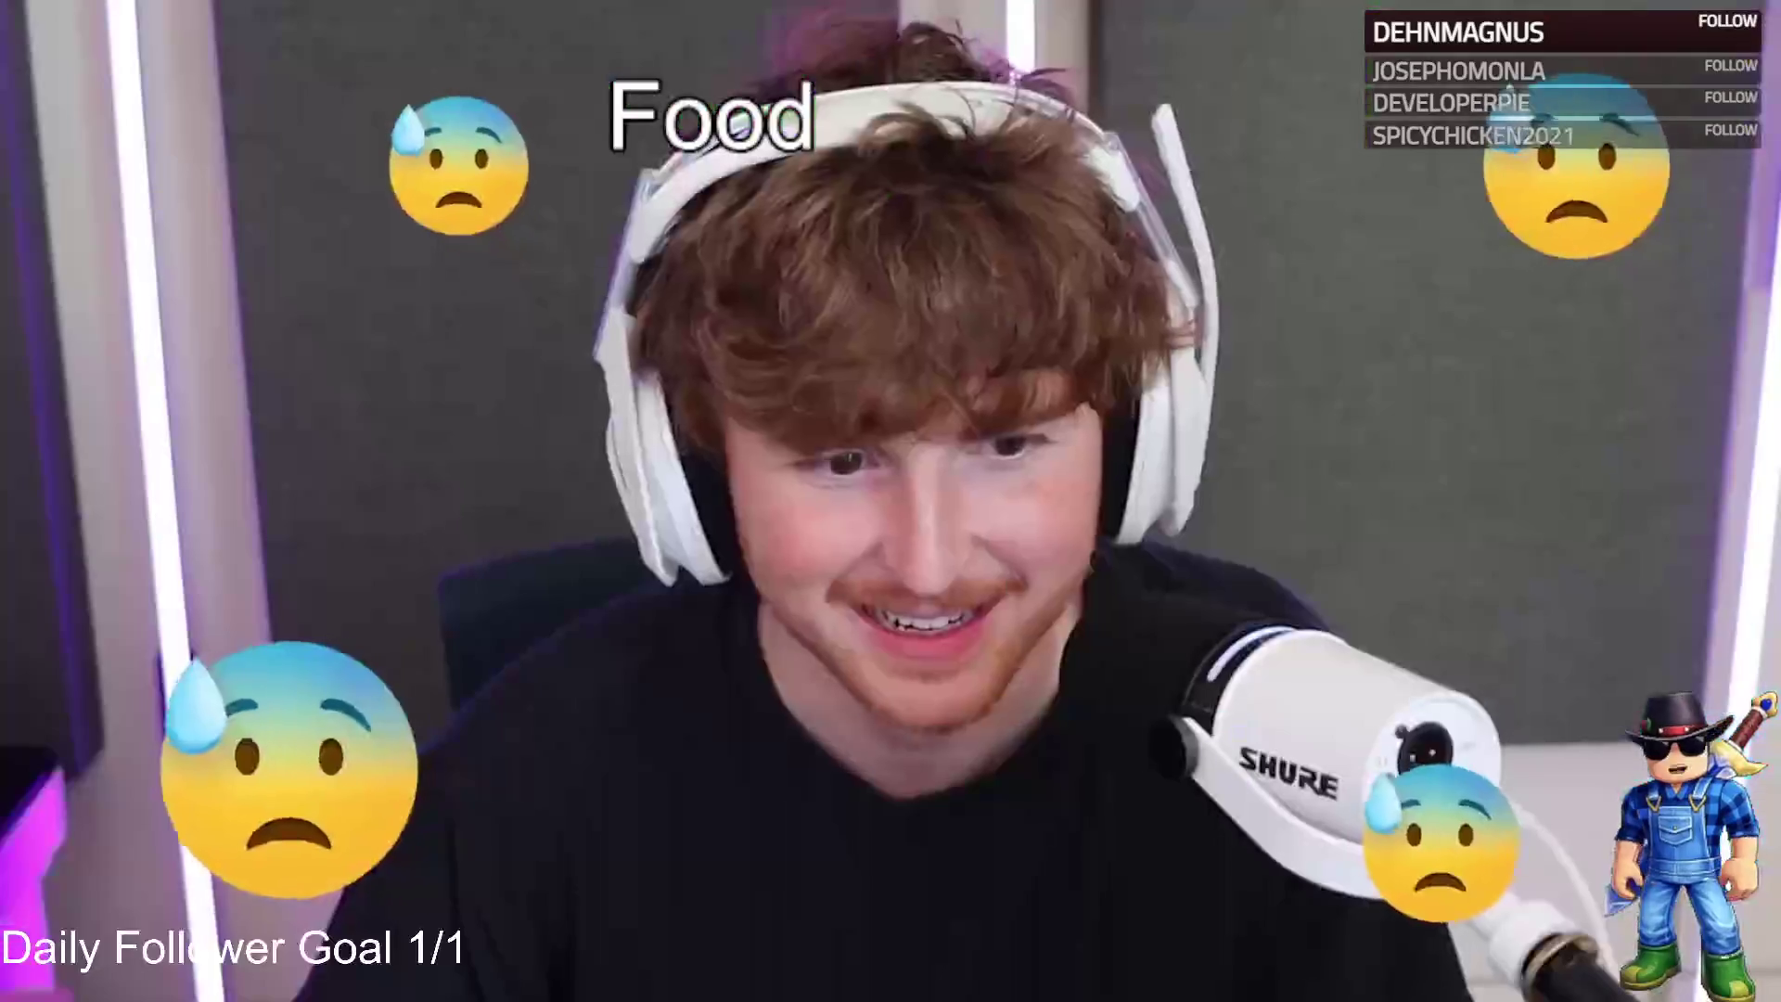